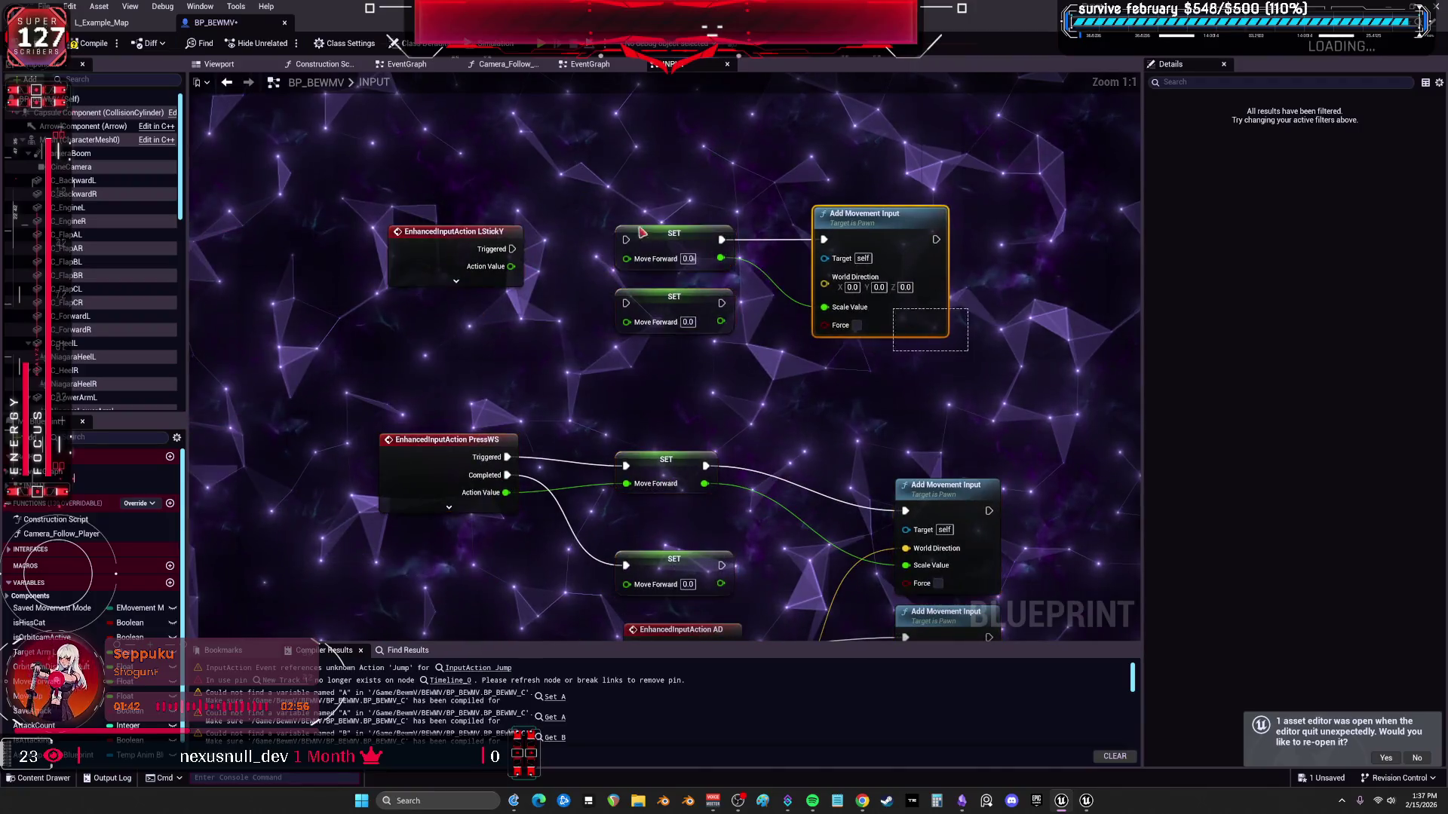
pyautogui.scroll(-4, 668, 327)
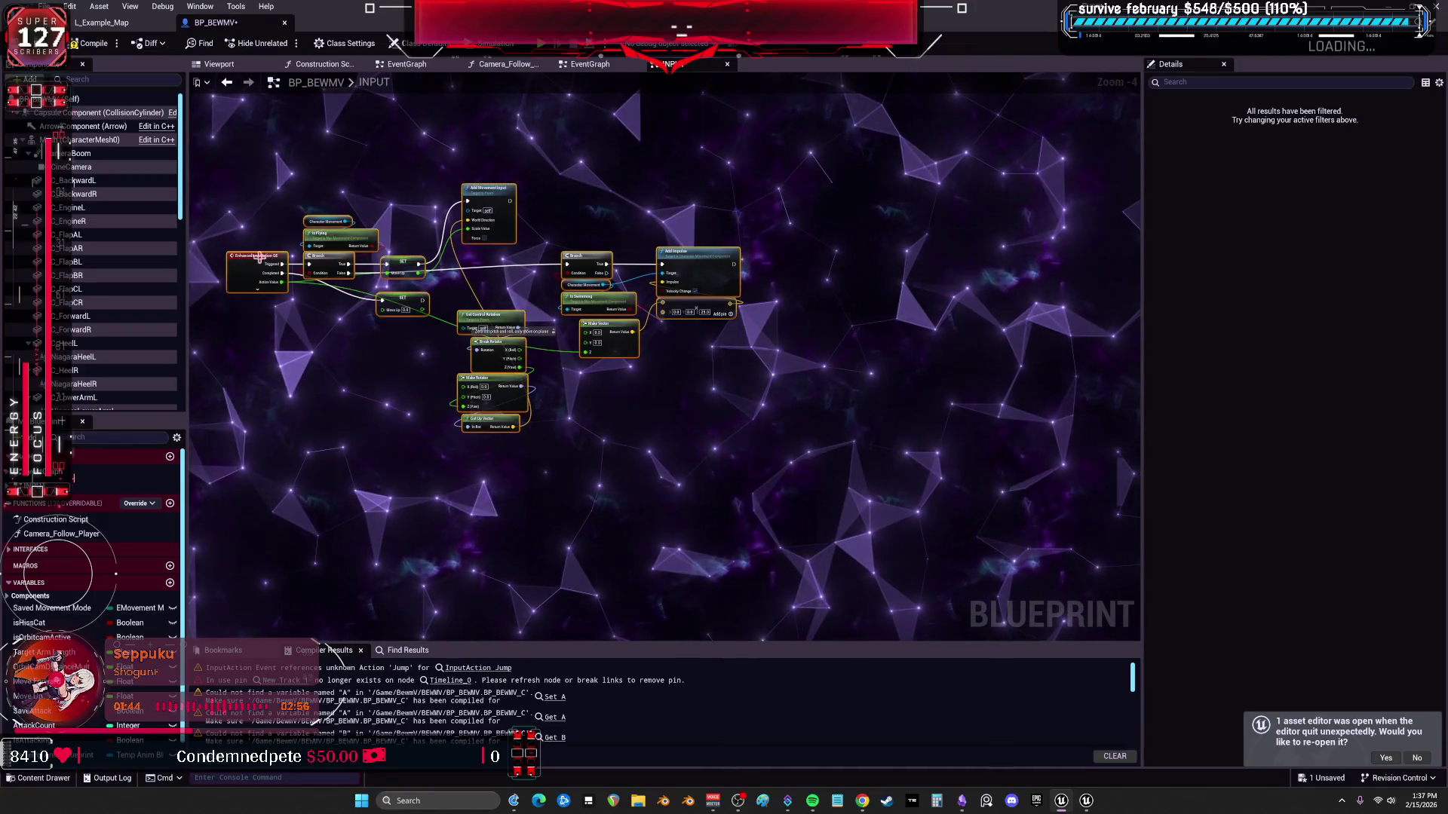
pyautogui.scroll(2, 868, 494)
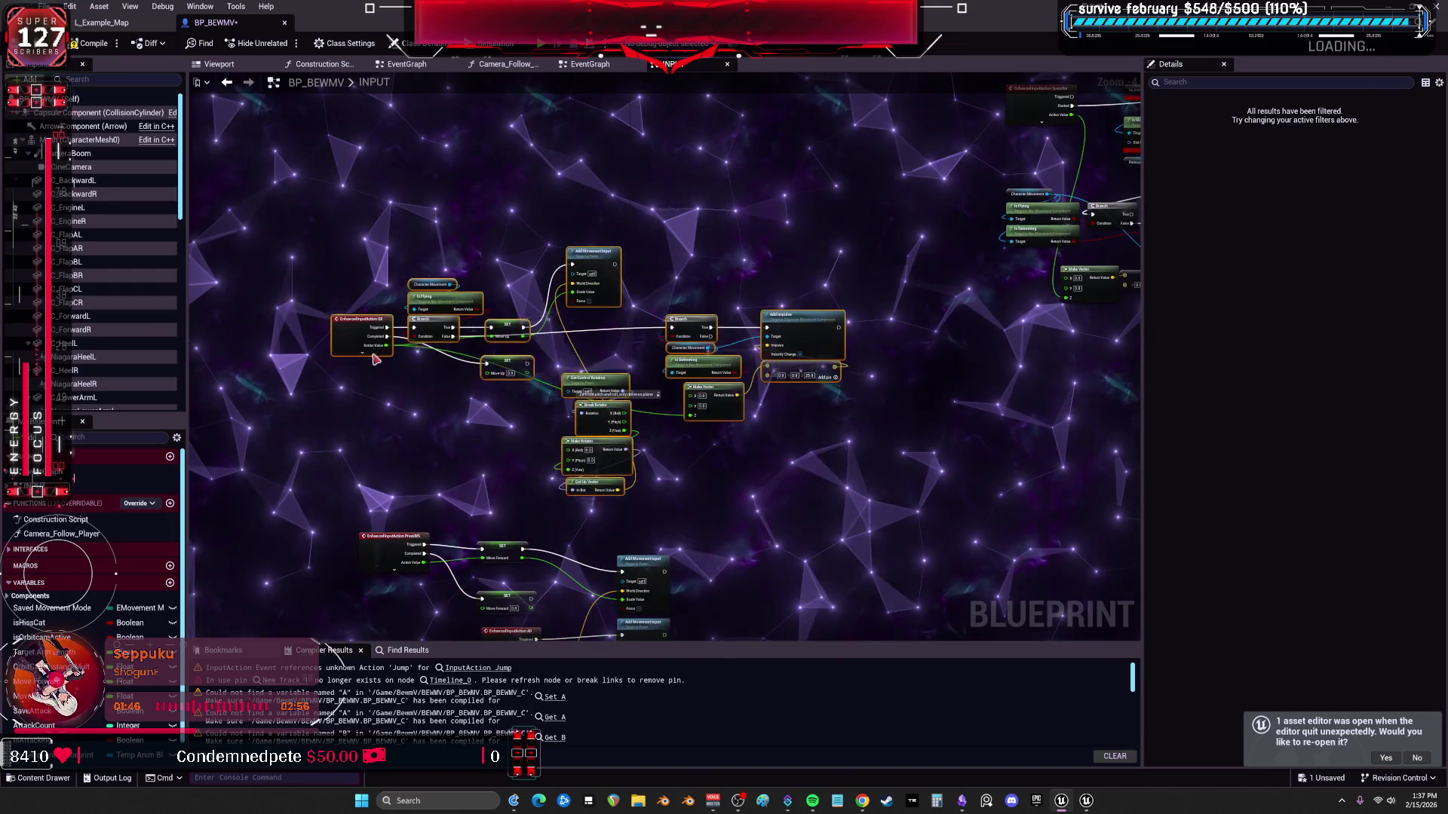
# Review the jump trace nodes, box-select Branch, Jump, Make Vector and Add Impulse, then switch to L_Example_Map.
pyautogui.moveTo(458, 611); pyautogui.dragTo(865, 529)
pyautogui.scroll(3, 431, 387)
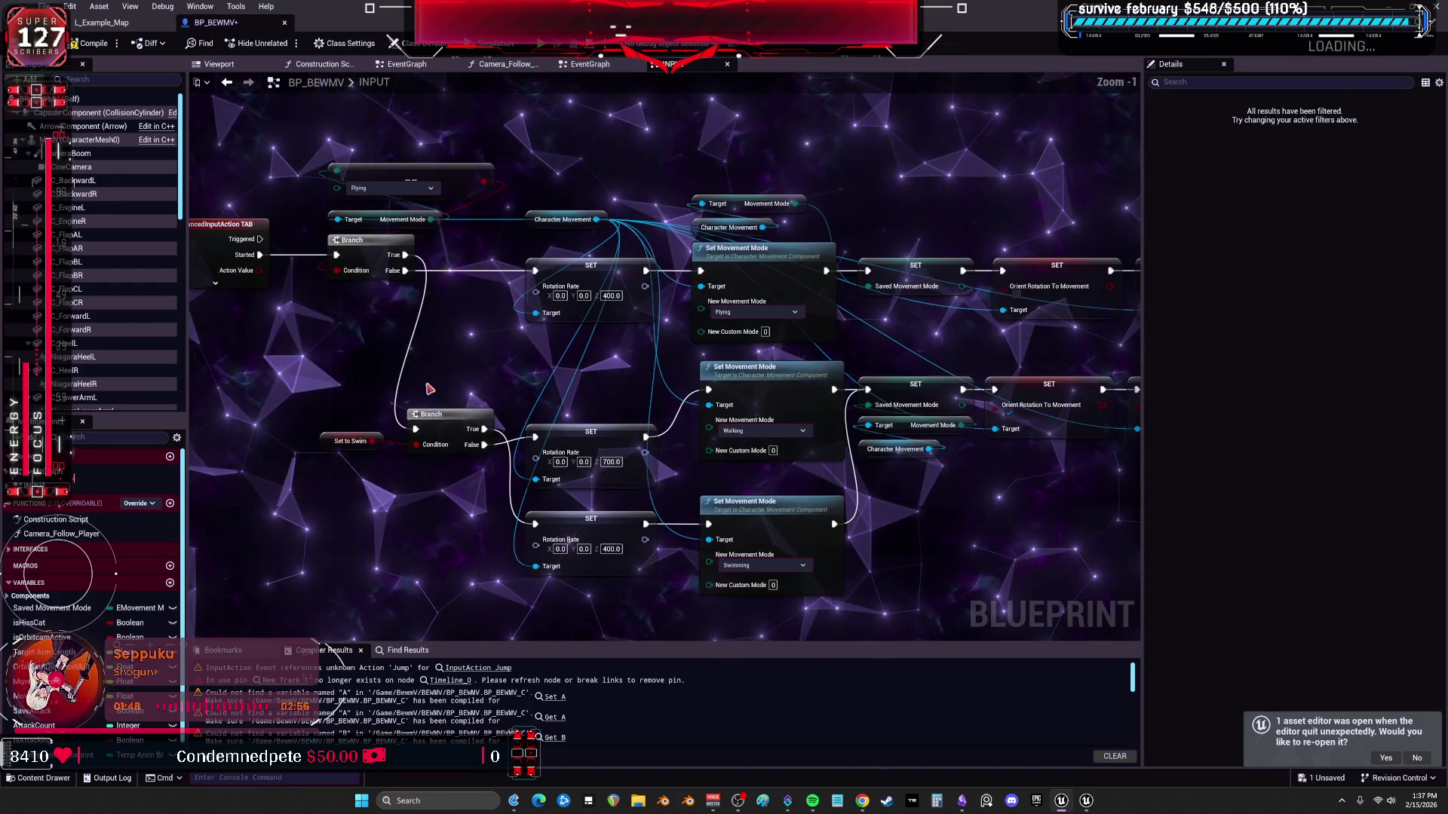
pyautogui.scroll(-2, 968, 337)
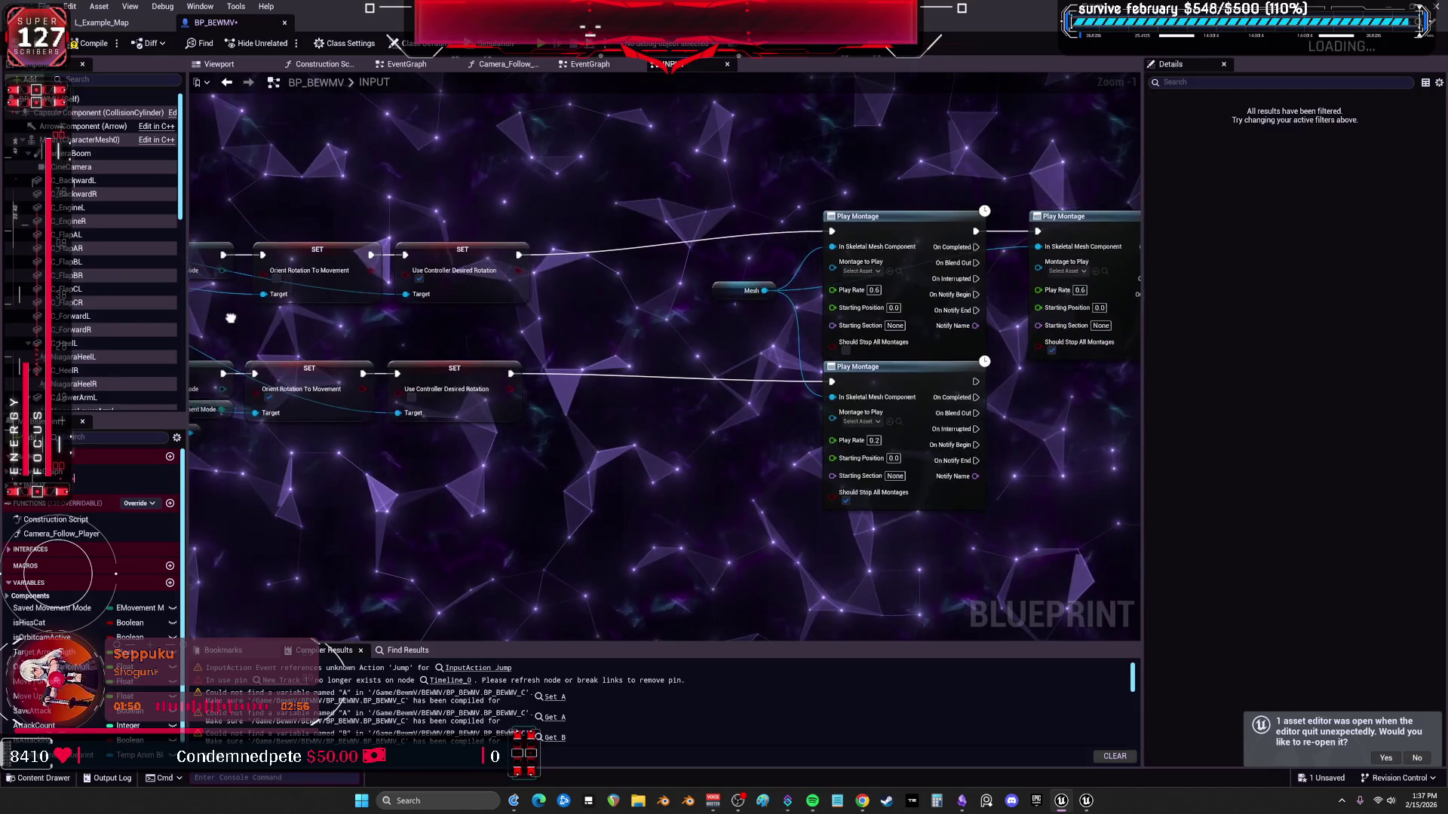
pyautogui.scroll(2, 431, 223)
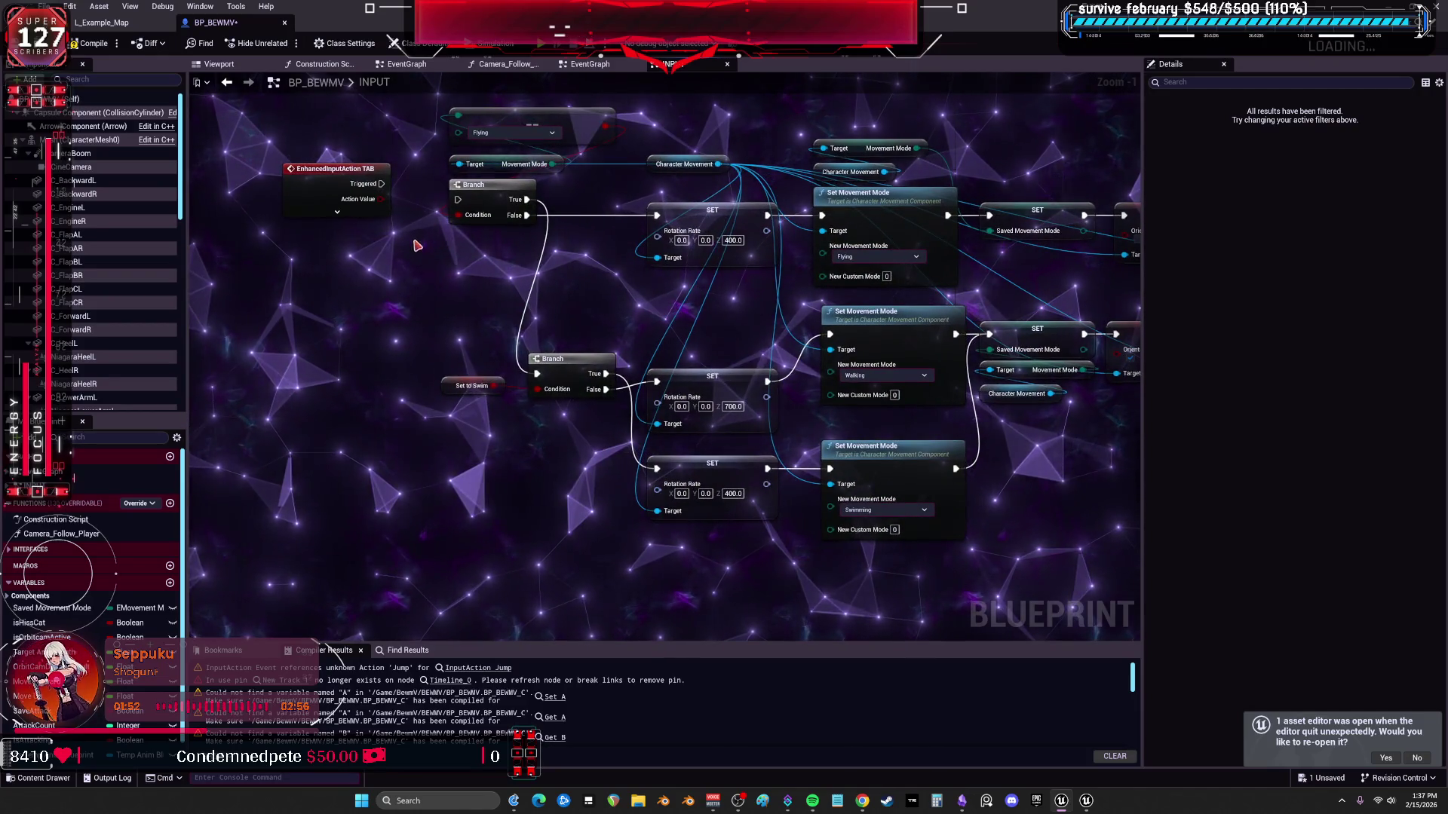
pyautogui.scroll(-2, 368, 225)
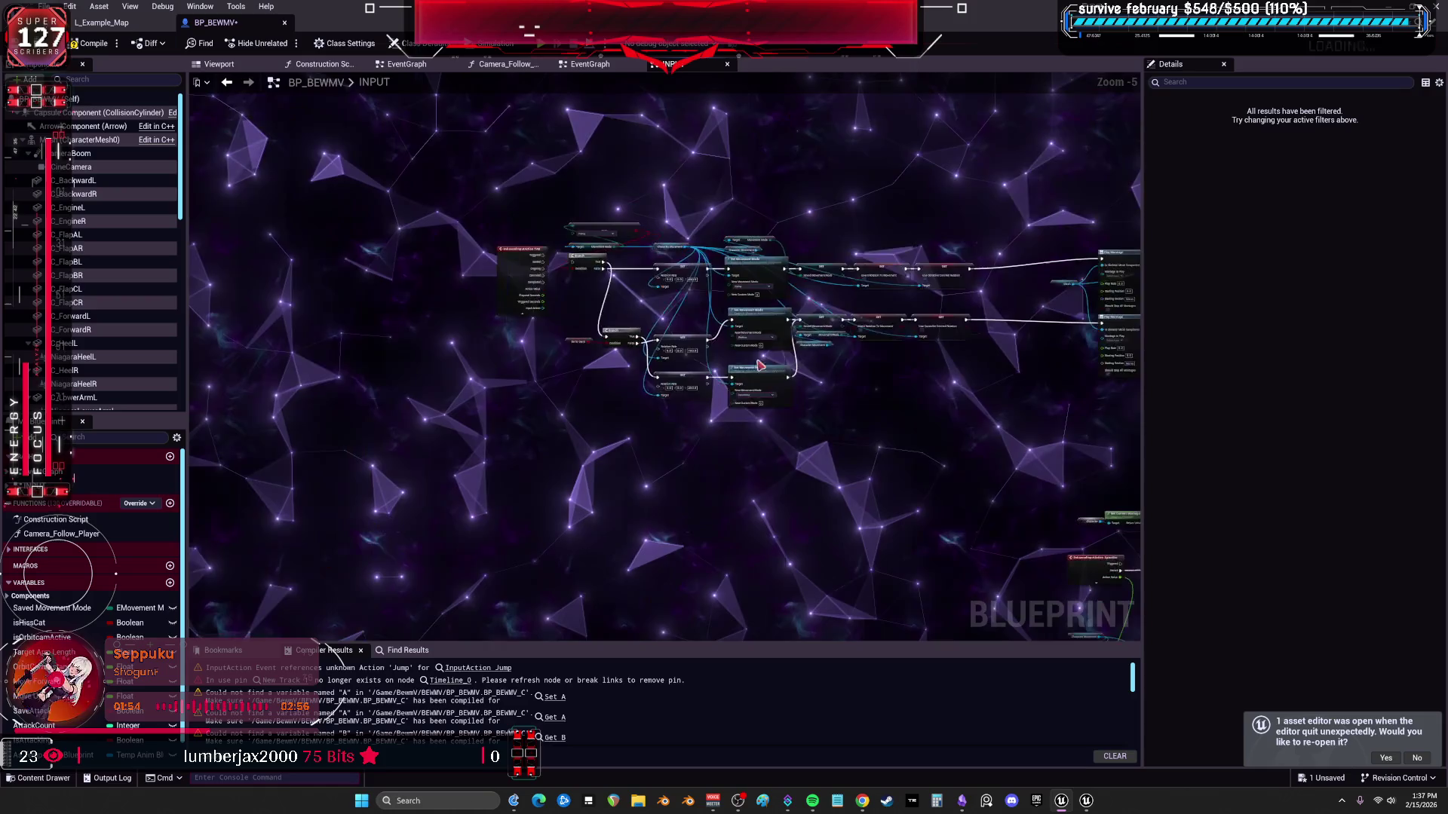
pyautogui.scroll(1, 488, 237)
pyautogui.scroll(-2, 604, 249)
pyautogui.scroll(2, 605, 249)
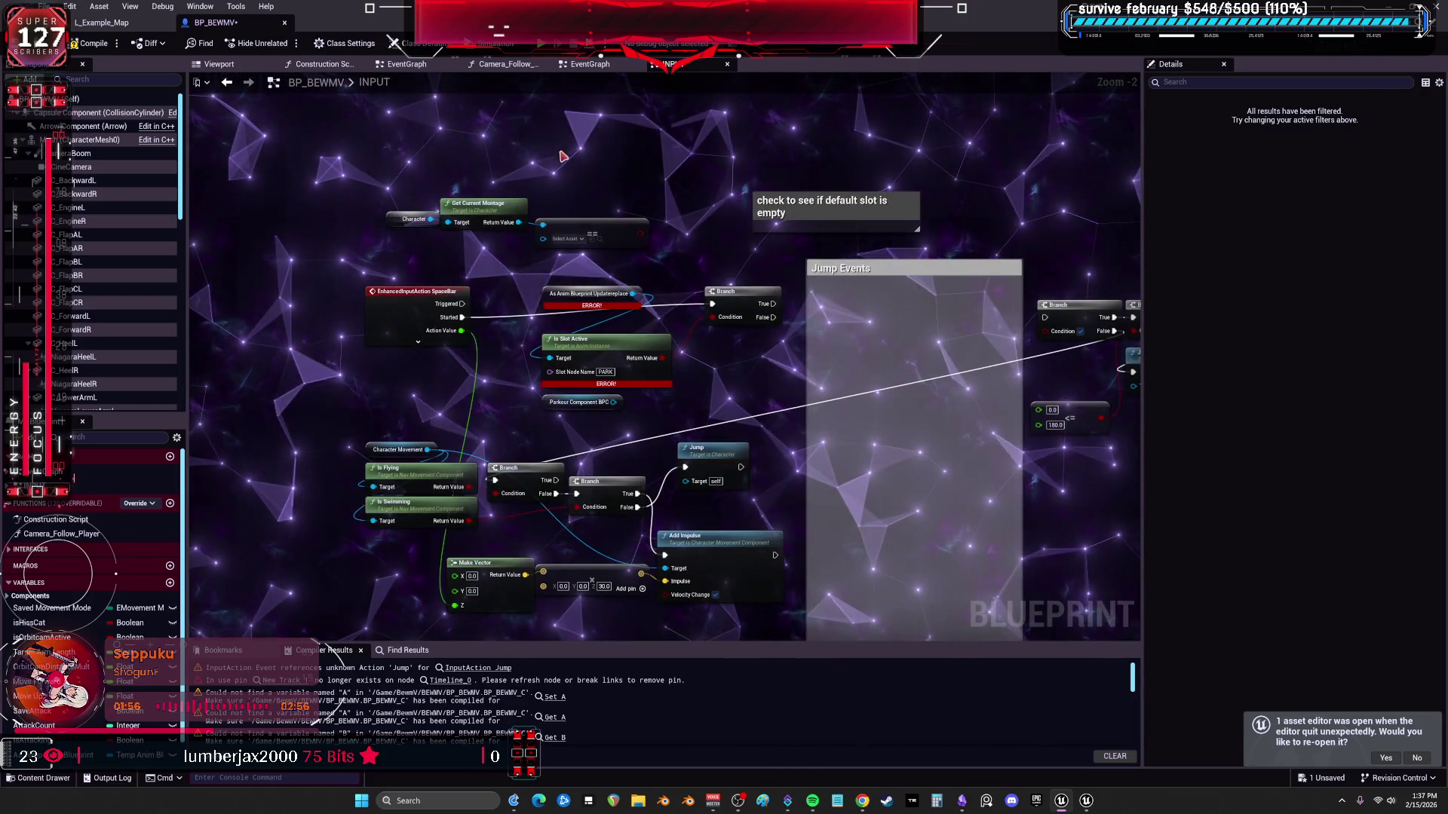
pyautogui.moveTo(559, 151); pyautogui.dragTo(766, 246)
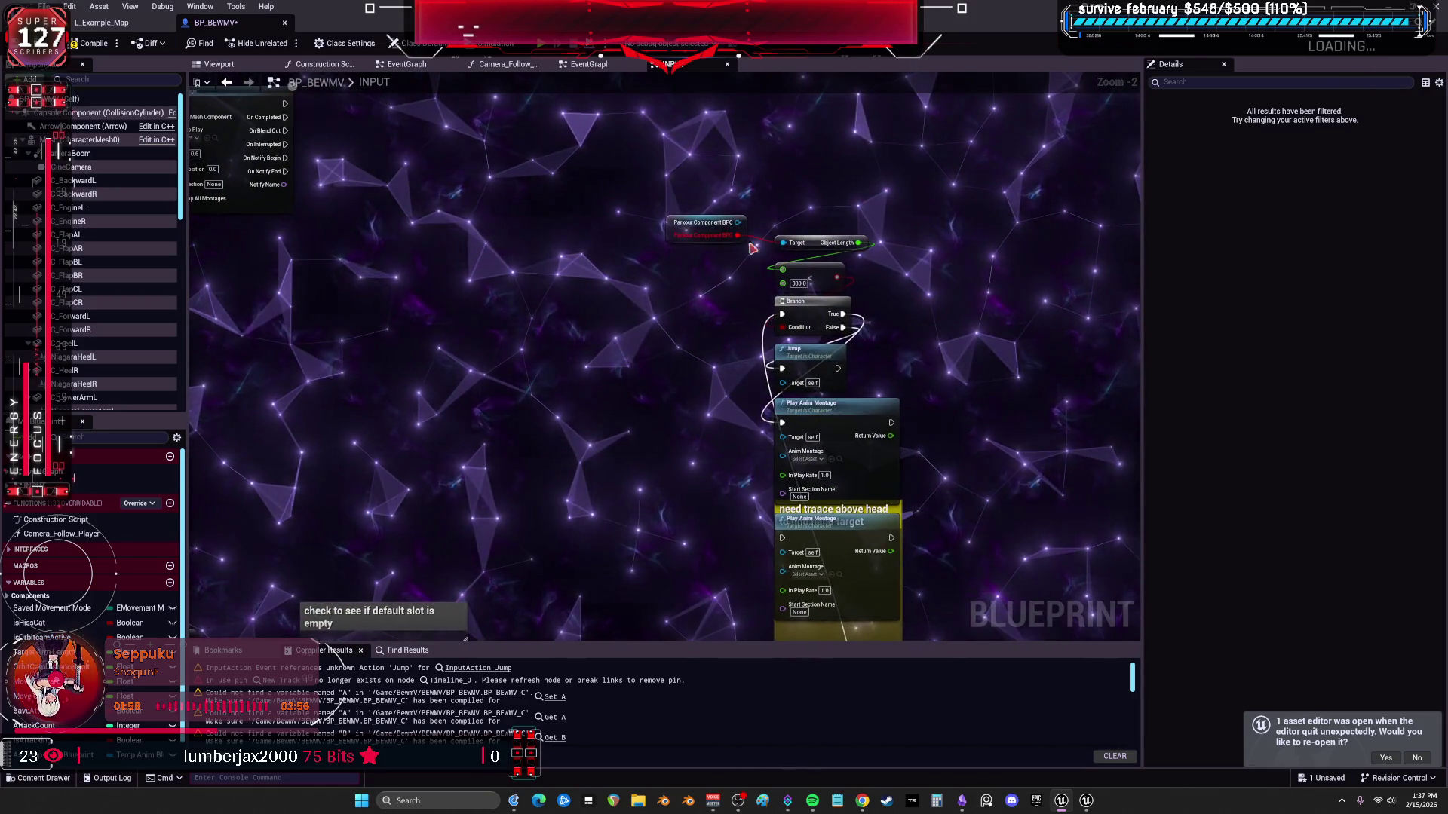
pyautogui.click(690, 227)
pyautogui.moveTo(730, 371); pyautogui.dragTo(680, 245)
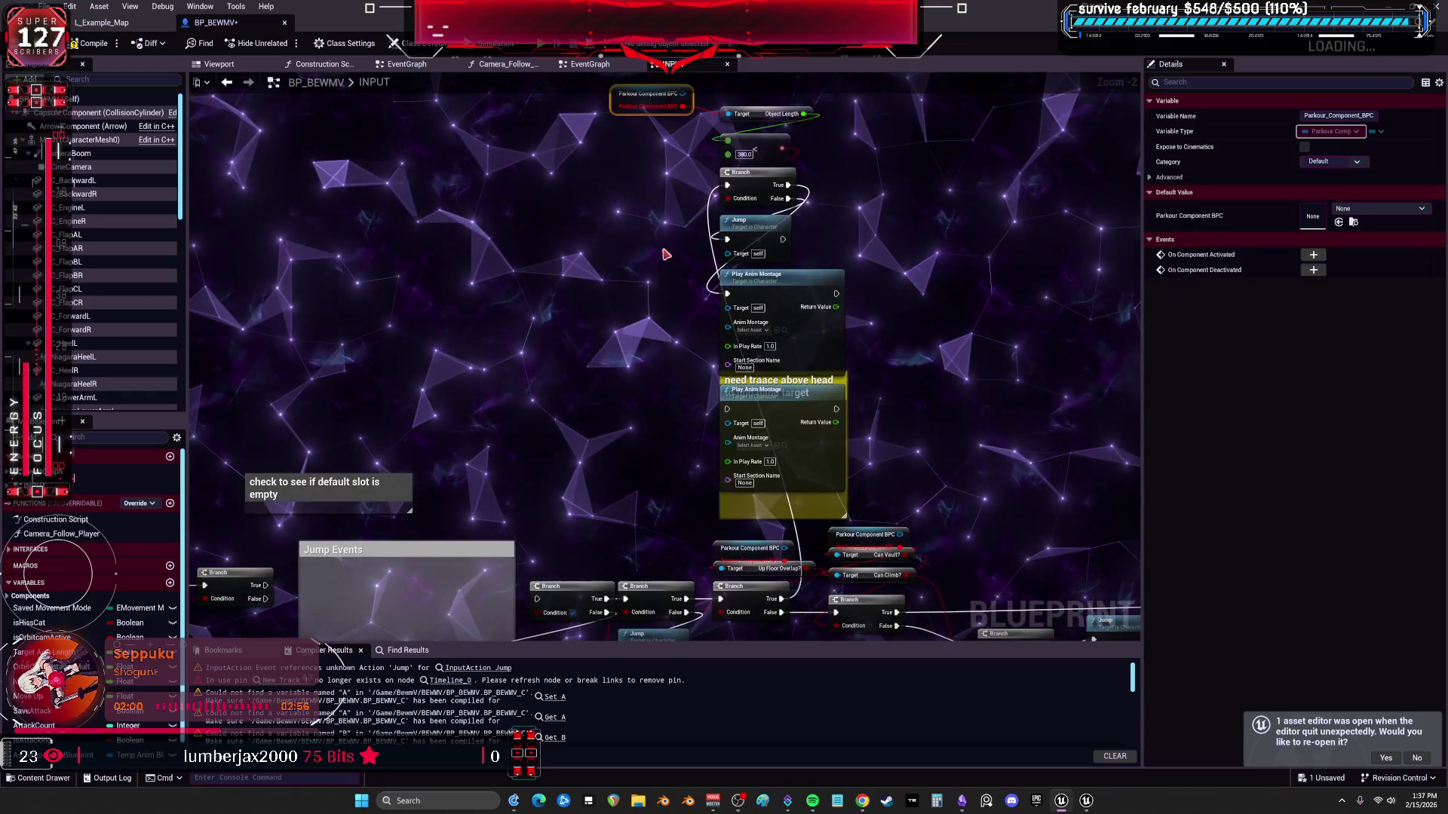
pyautogui.click(672, 285)
pyautogui.moveTo(591, 373); pyautogui.dragTo(683, 328)
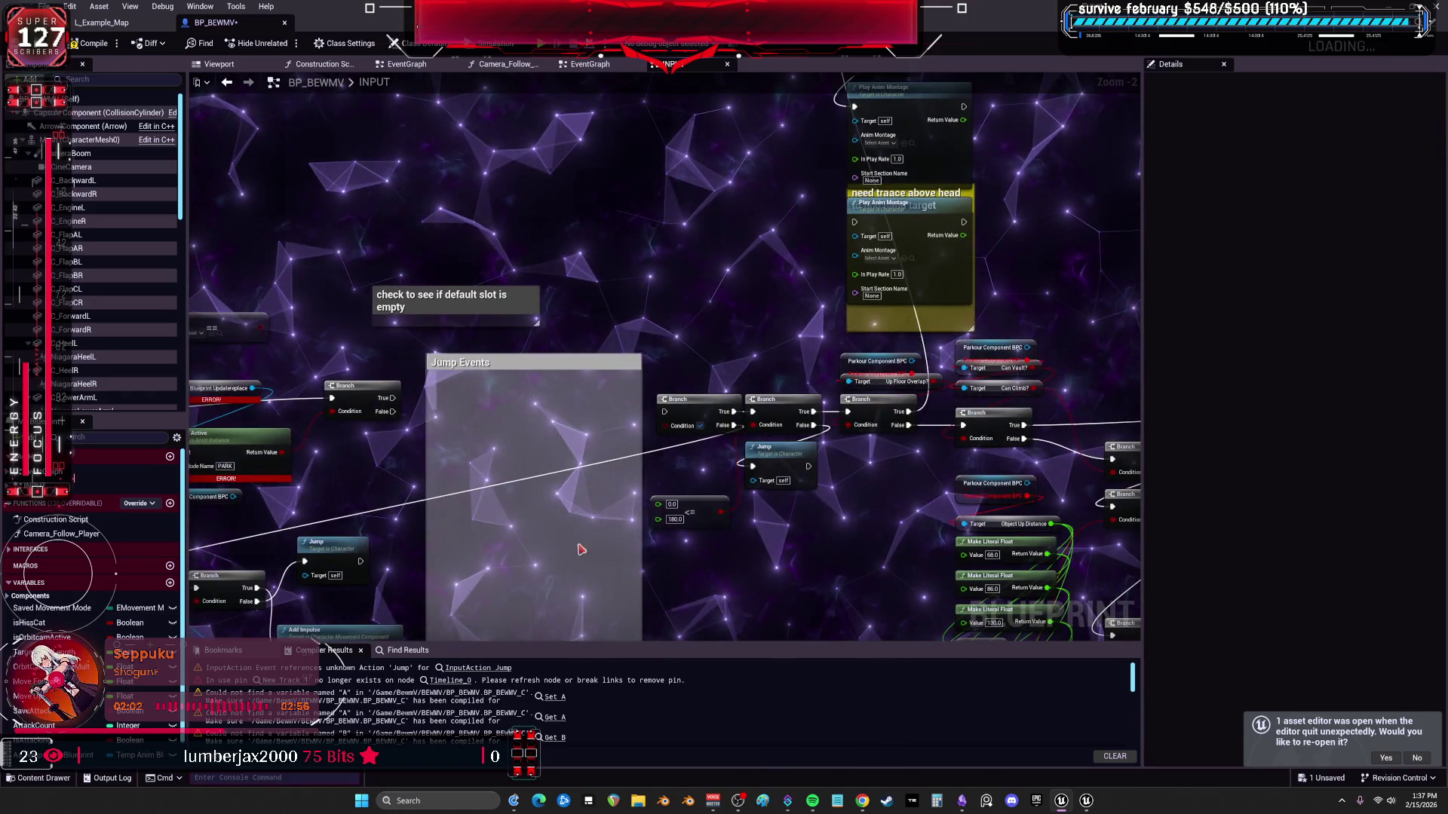
pyautogui.moveTo(602, 552); pyautogui.dragTo(695, 349)
pyautogui.scroll(-2, 694, 349)
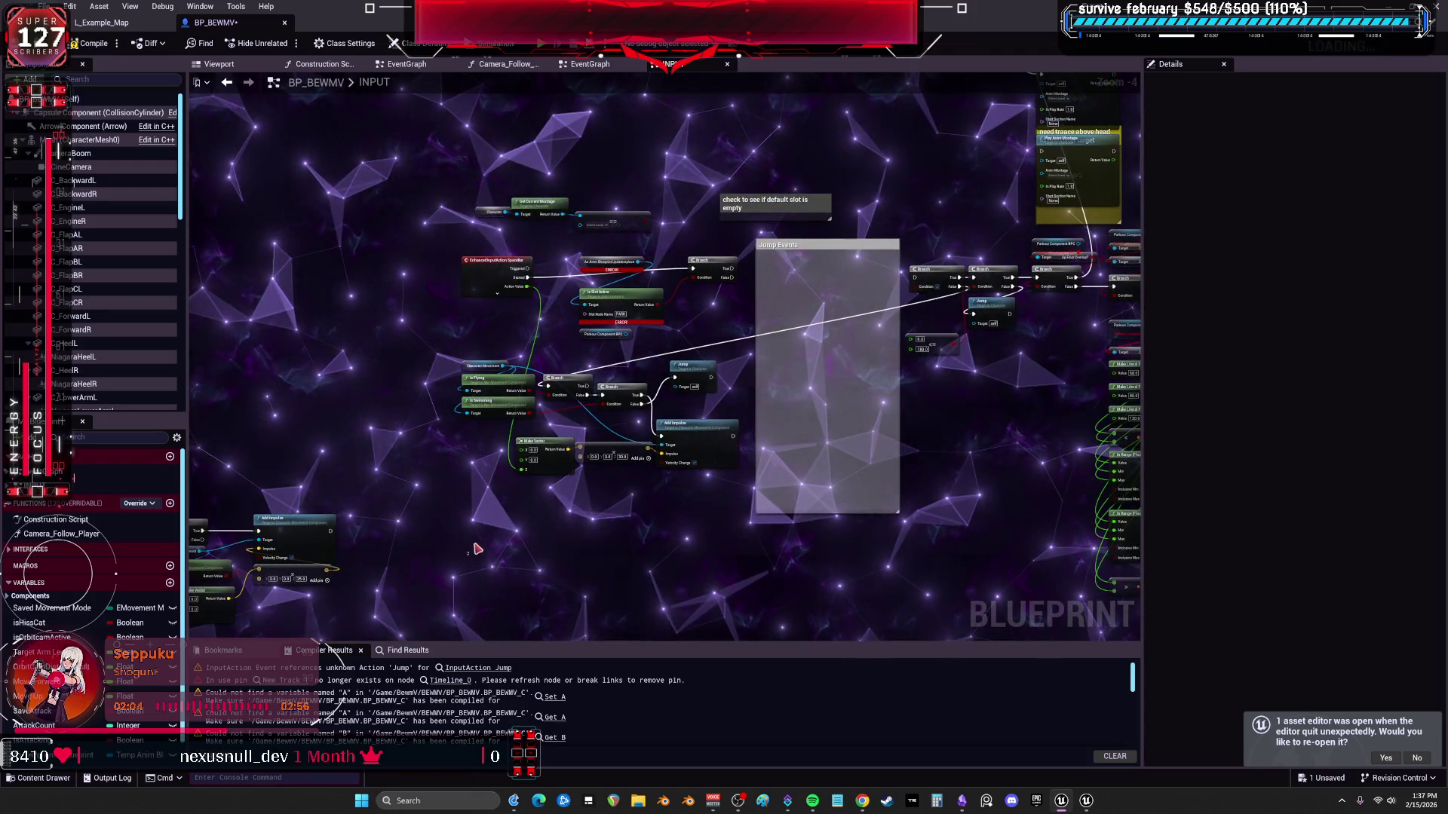
pyautogui.moveTo(693, 521)
pyautogui.mouseDown()
pyautogui.moveTo(766, 373)
pyautogui.moveTo(731, 552)
pyautogui.mouseUp()
pyautogui.scroll(1, 595, 295)
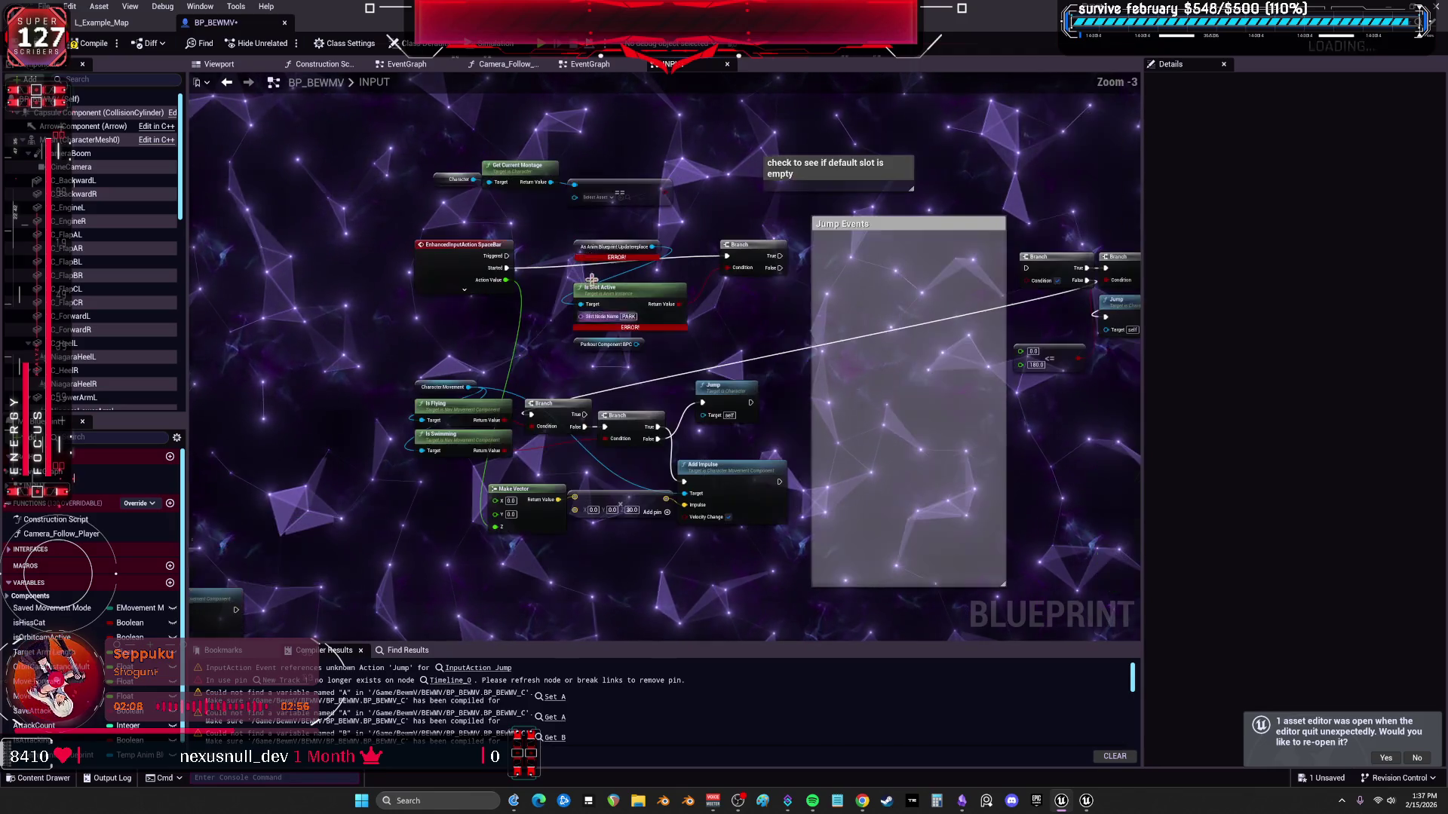
pyautogui.scroll(2, 757, 272)
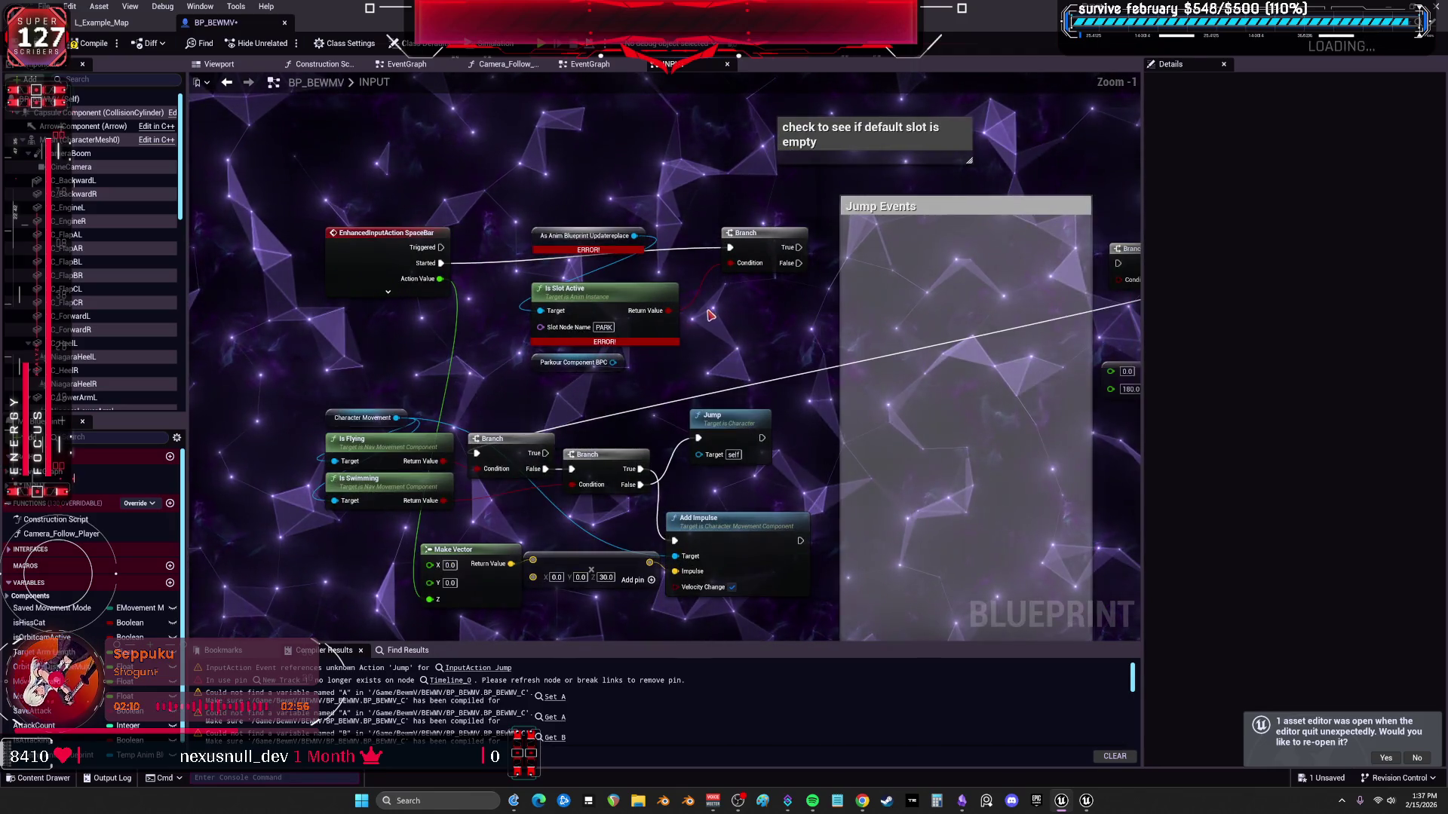
pyautogui.click(114, 24)
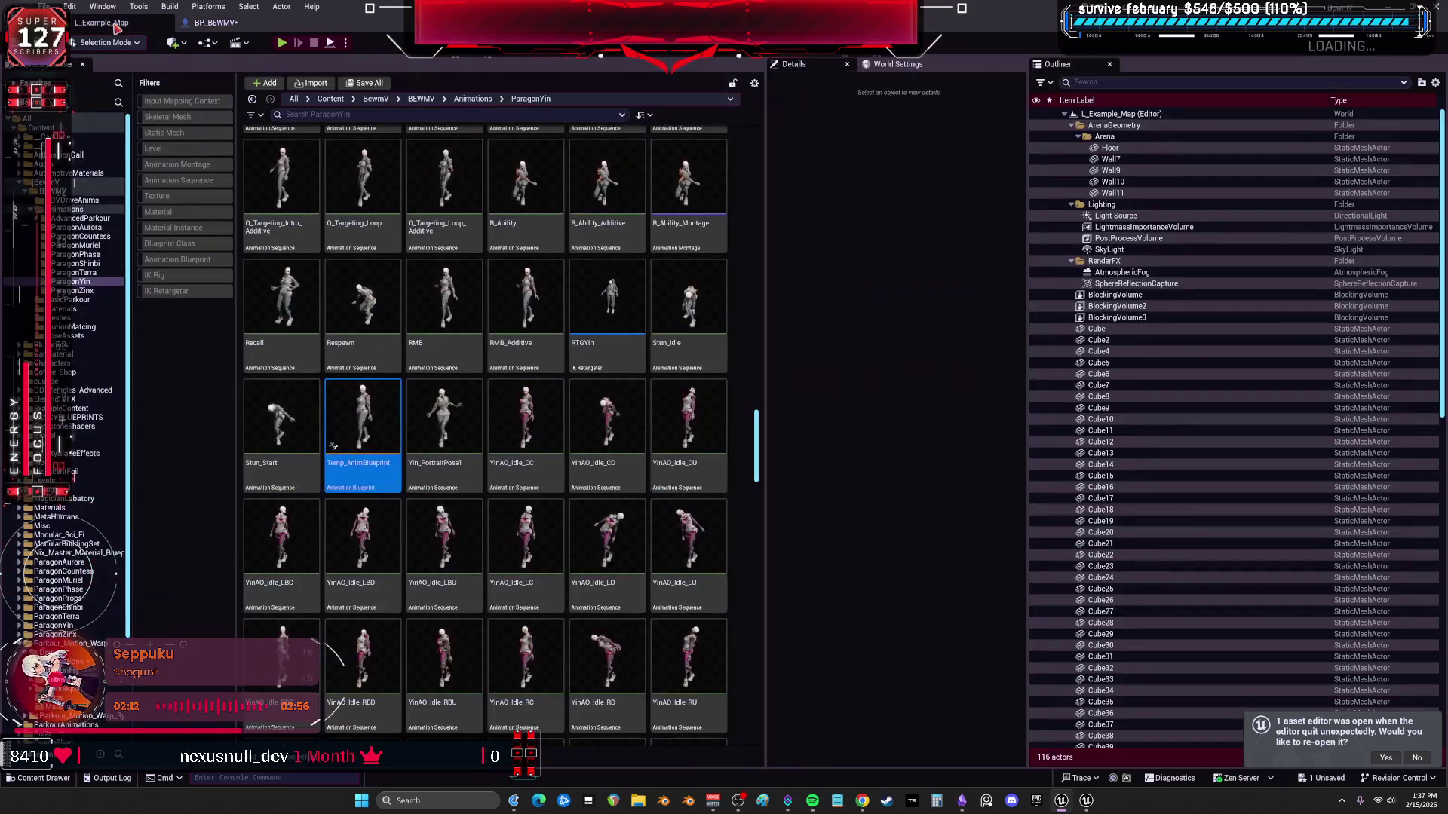
# Open Temp_AnimBlueprint from the Content Browser, then return to the BP_BEWMV editor.
pyautogui.doubleClick(373, 420)
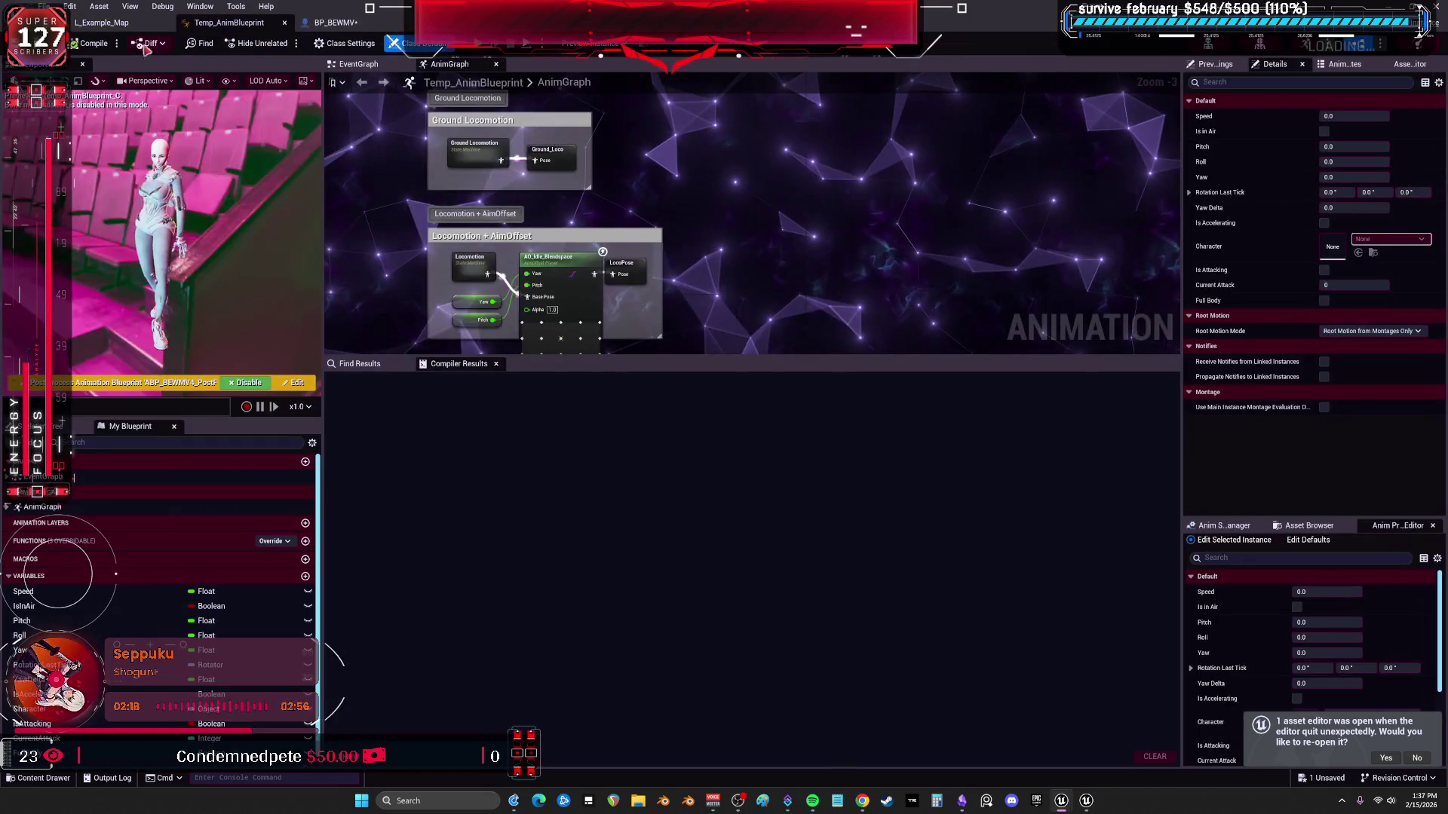
pyautogui.click(340, 24)
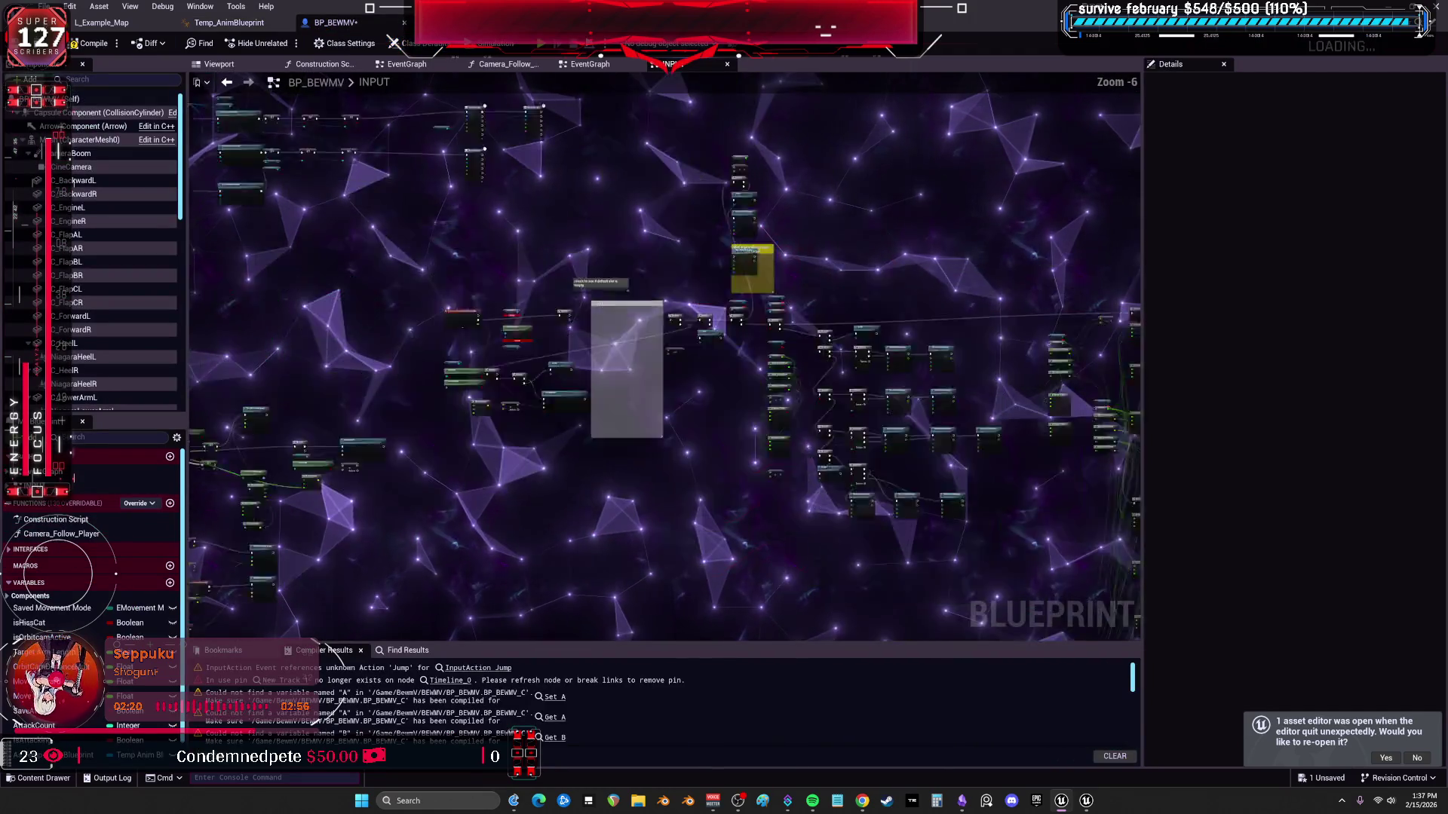
pyautogui.scroll(1, 713, 212)
pyautogui.scroll(1, 713, 212)
pyautogui.scroll(1, 712, 212)
pyautogui.scroll(1, 713, 212)
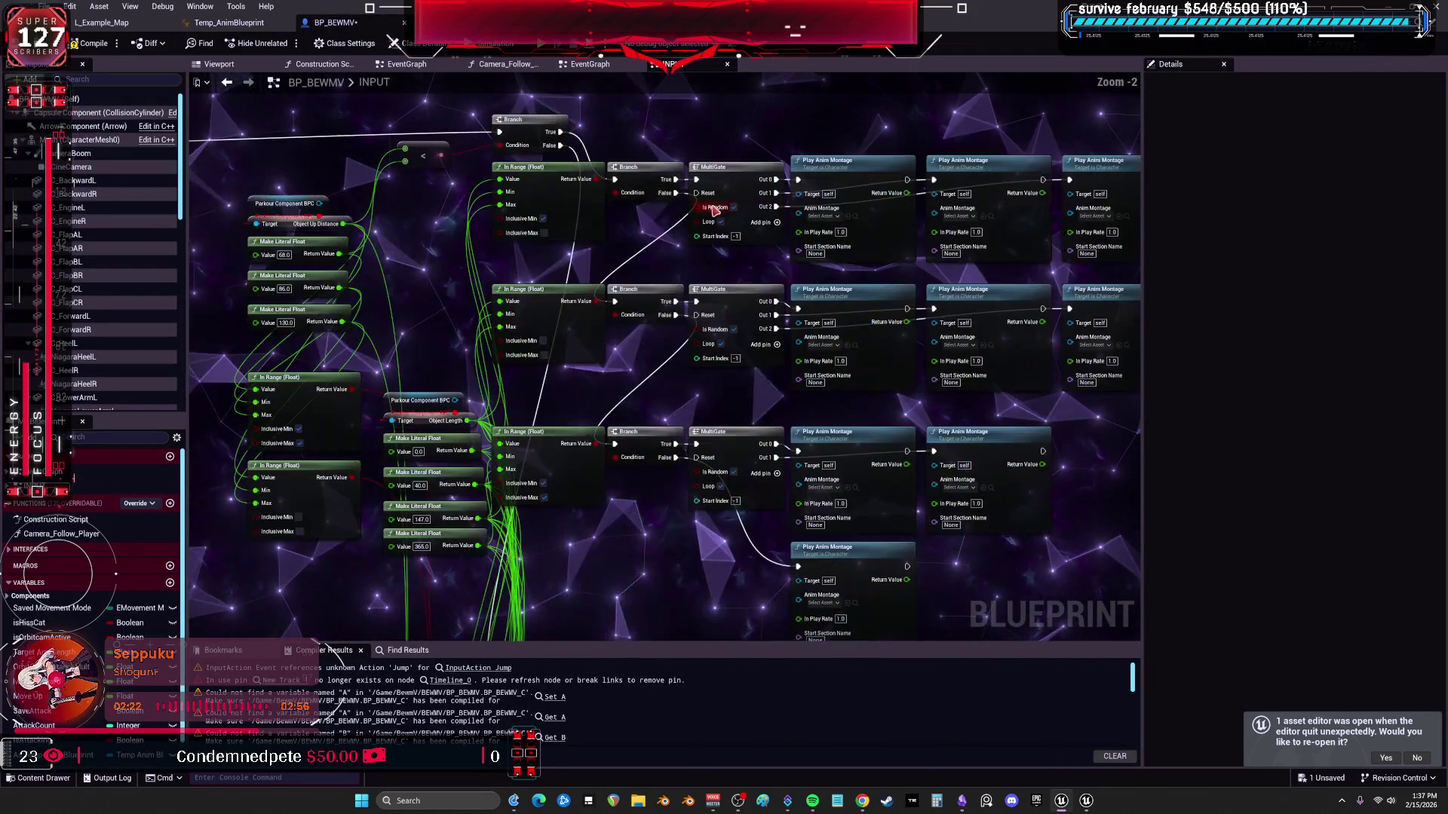
# Delete a duplicate Parkour Component BPC getter, undoing the second deletion.
pyautogui.moveTo(713, 212); pyautogui.dragTo(1081, 165)
pyautogui.scroll(2, 778, 352)
pyautogui.click(779, 352)
pyautogui.press('Delete')
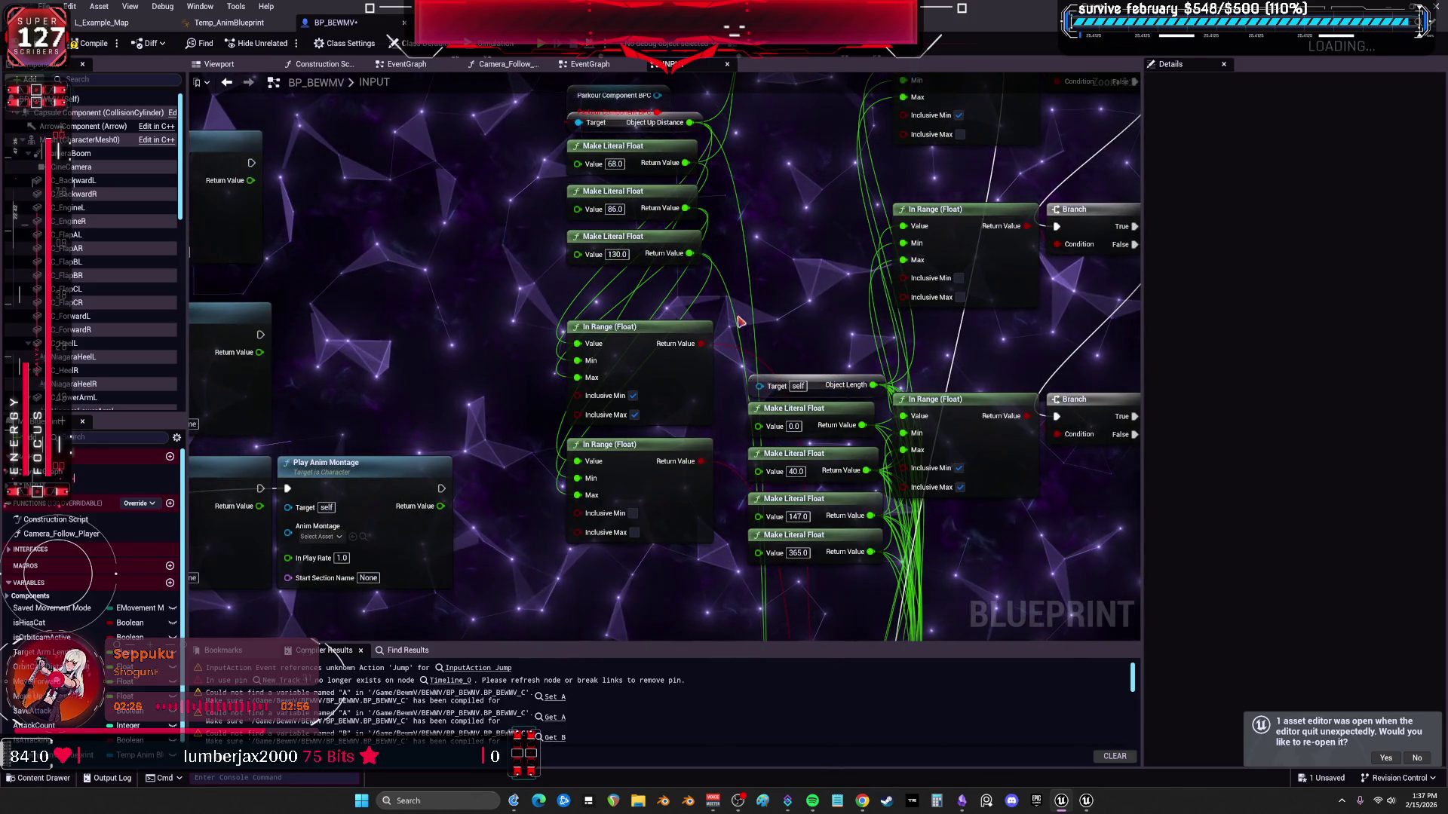
pyautogui.scroll(-2, 758, 312)
pyautogui.click(790, 229)
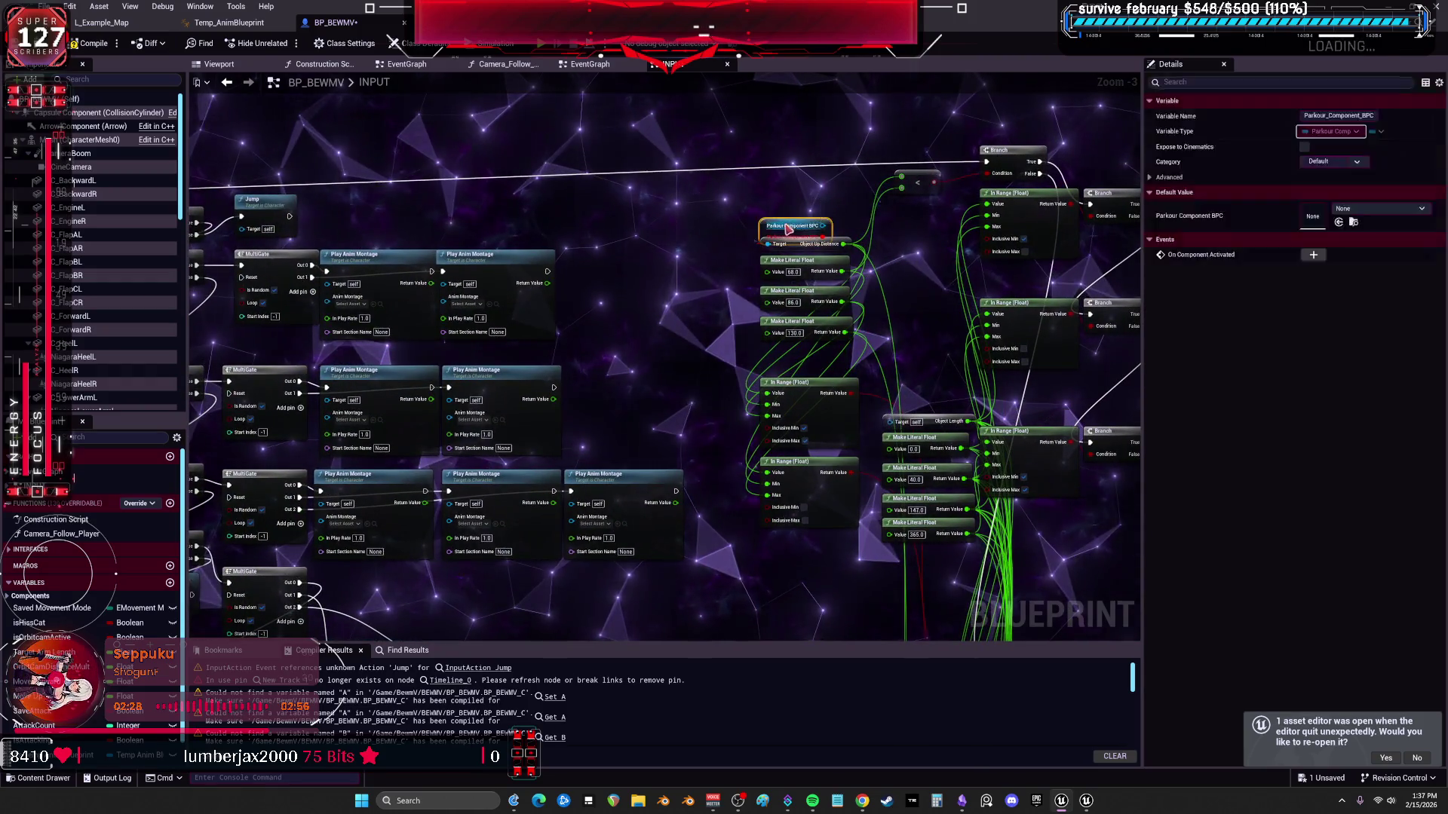
pyautogui.press('Delete')
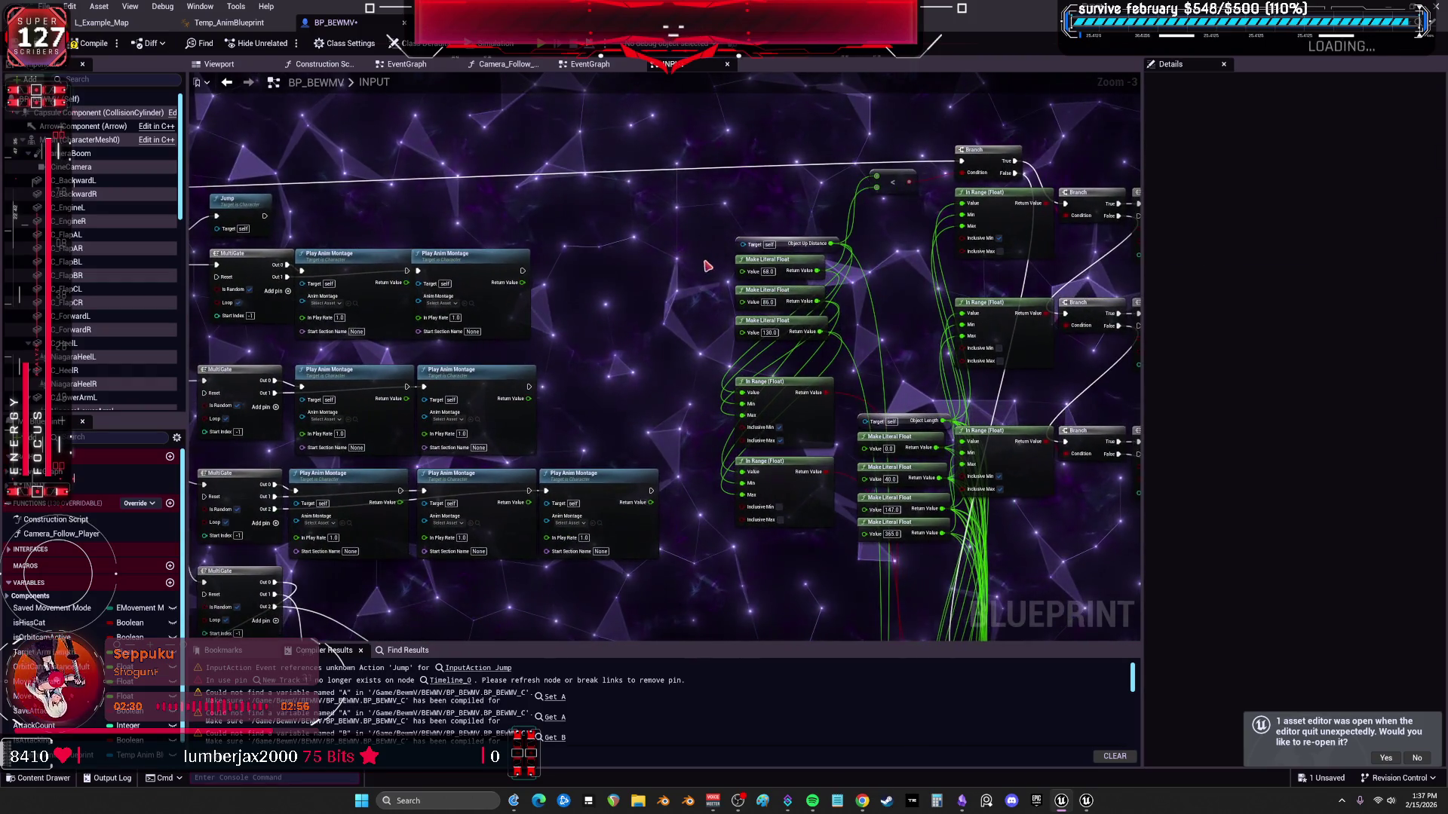
pyautogui.hotkey('ctrl', 'z')
pyautogui.scroll(4, 818, 209)
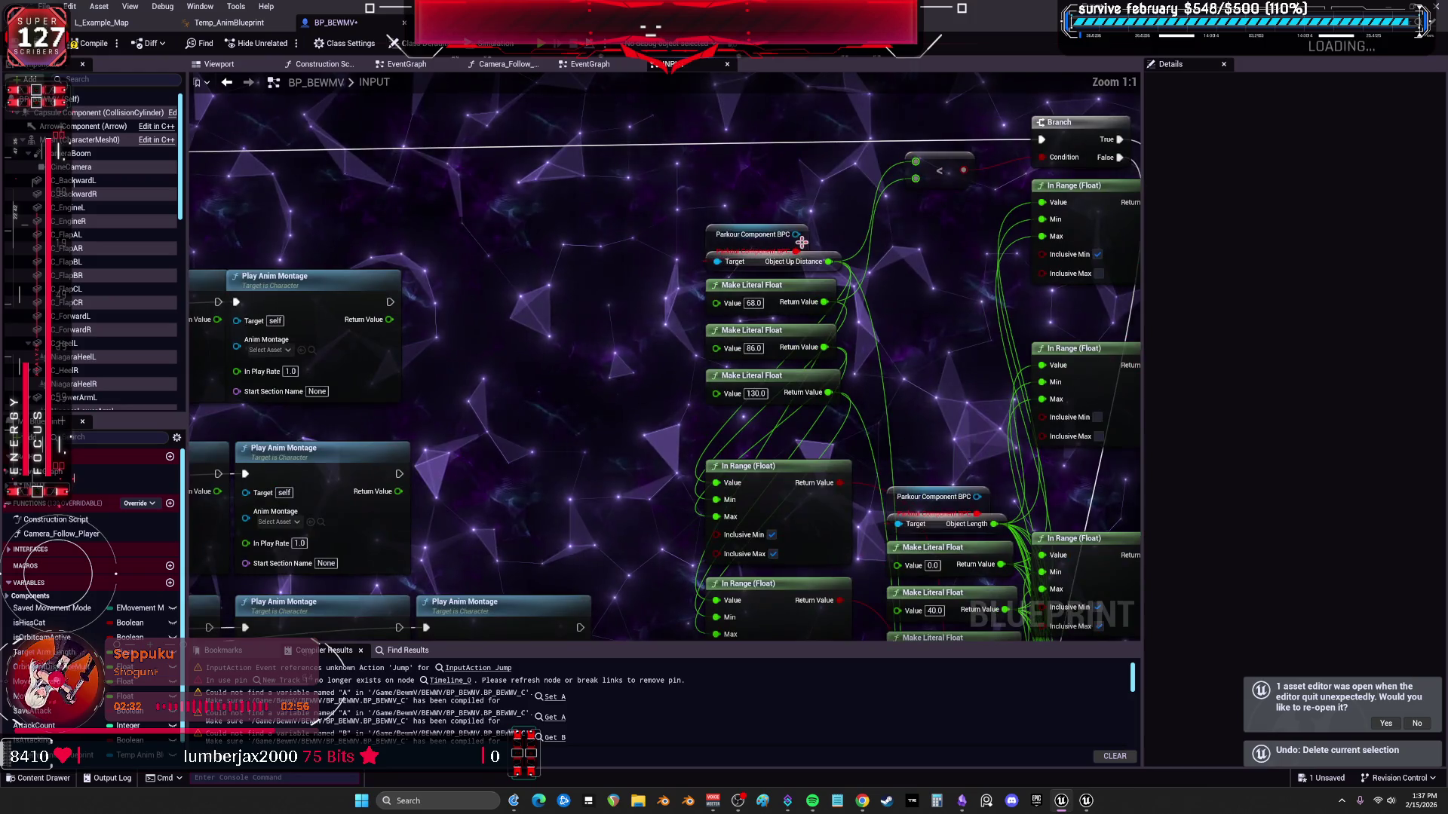
# Add a full Object Up Distance node from Parkour Component BPC via context-sensitive search and position it.
pyautogui.rightClick(795, 192)
pyautogui.write('object up')
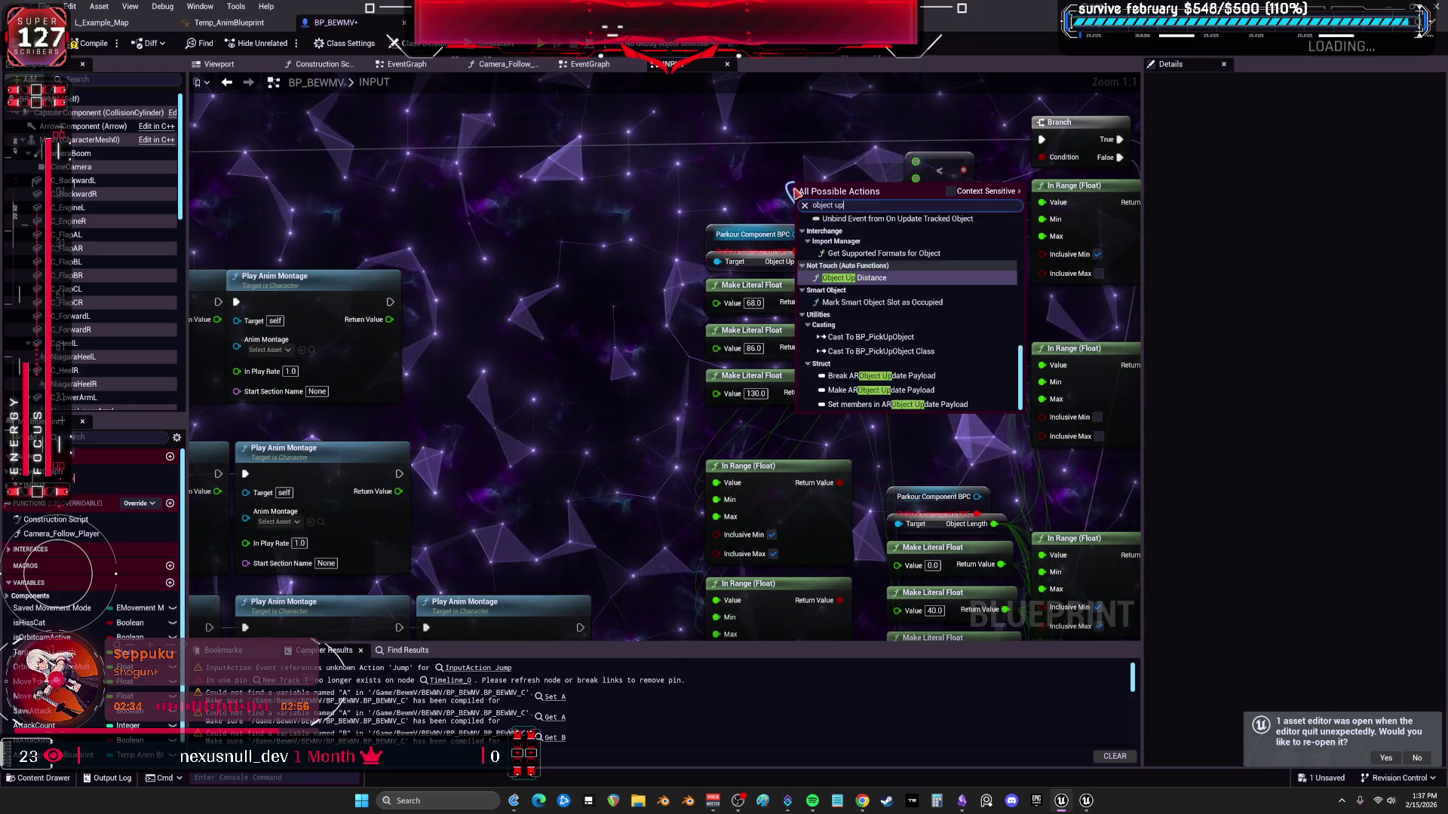
pyautogui.write(' d')
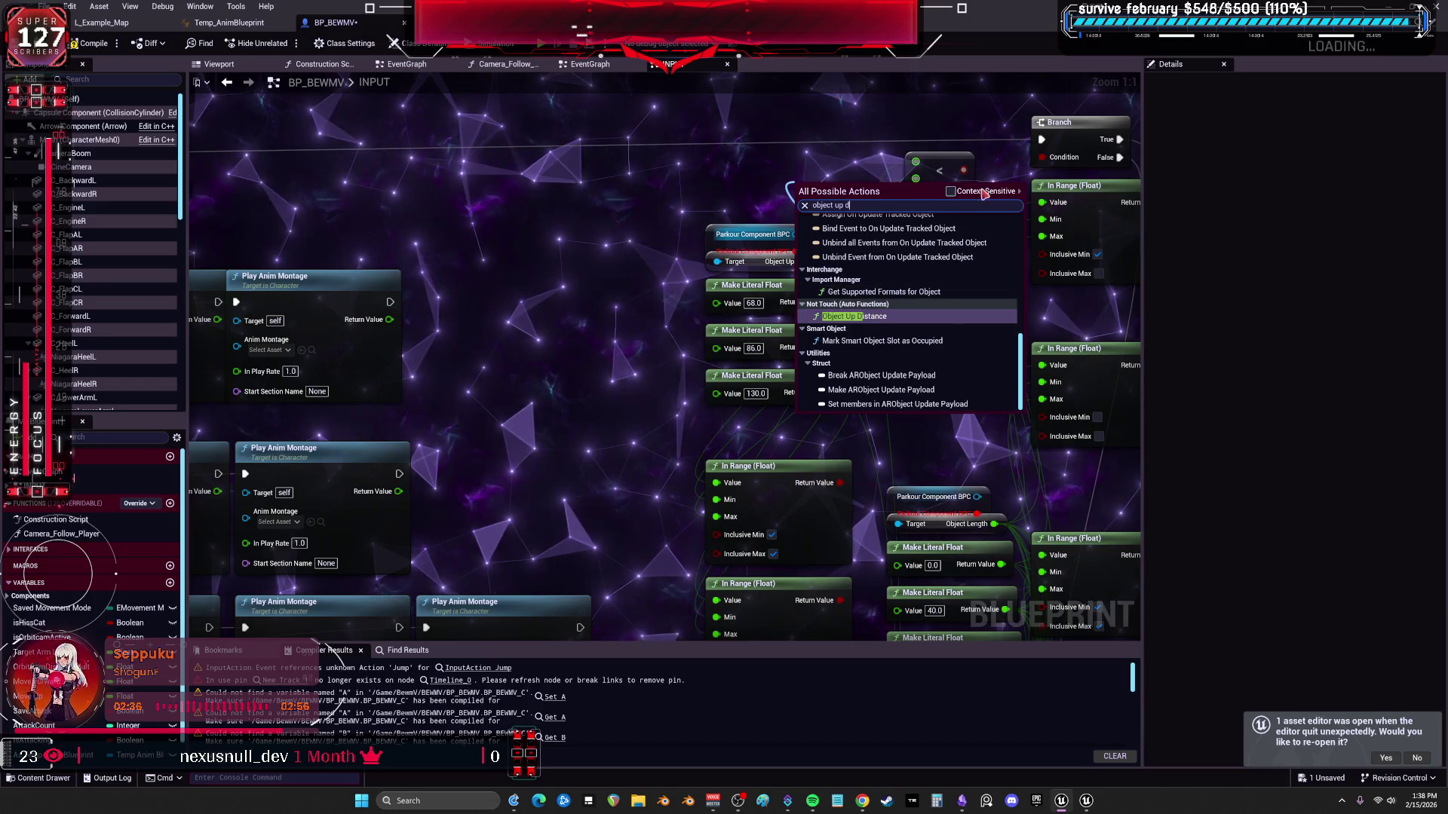
pyautogui.click(952, 190)
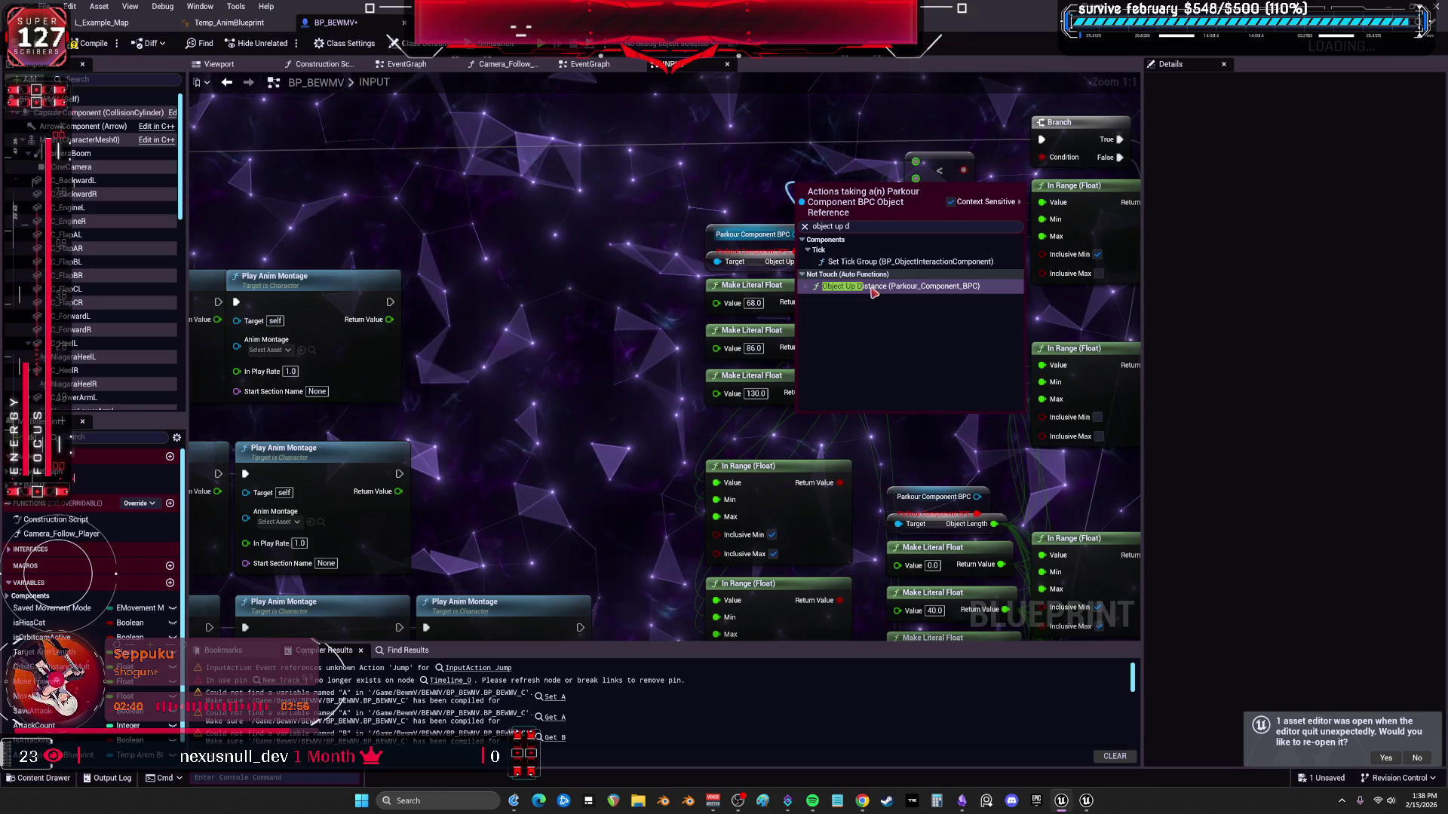
pyautogui.click(872, 292)
pyautogui.moveTo(724, 187)
pyautogui.mouseDown()
pyautogui.moveTo(636, 206)
pyautogui.moveTo(742, 174)
pyautogui.mouseUp()
pyautogui.click(662, 218)
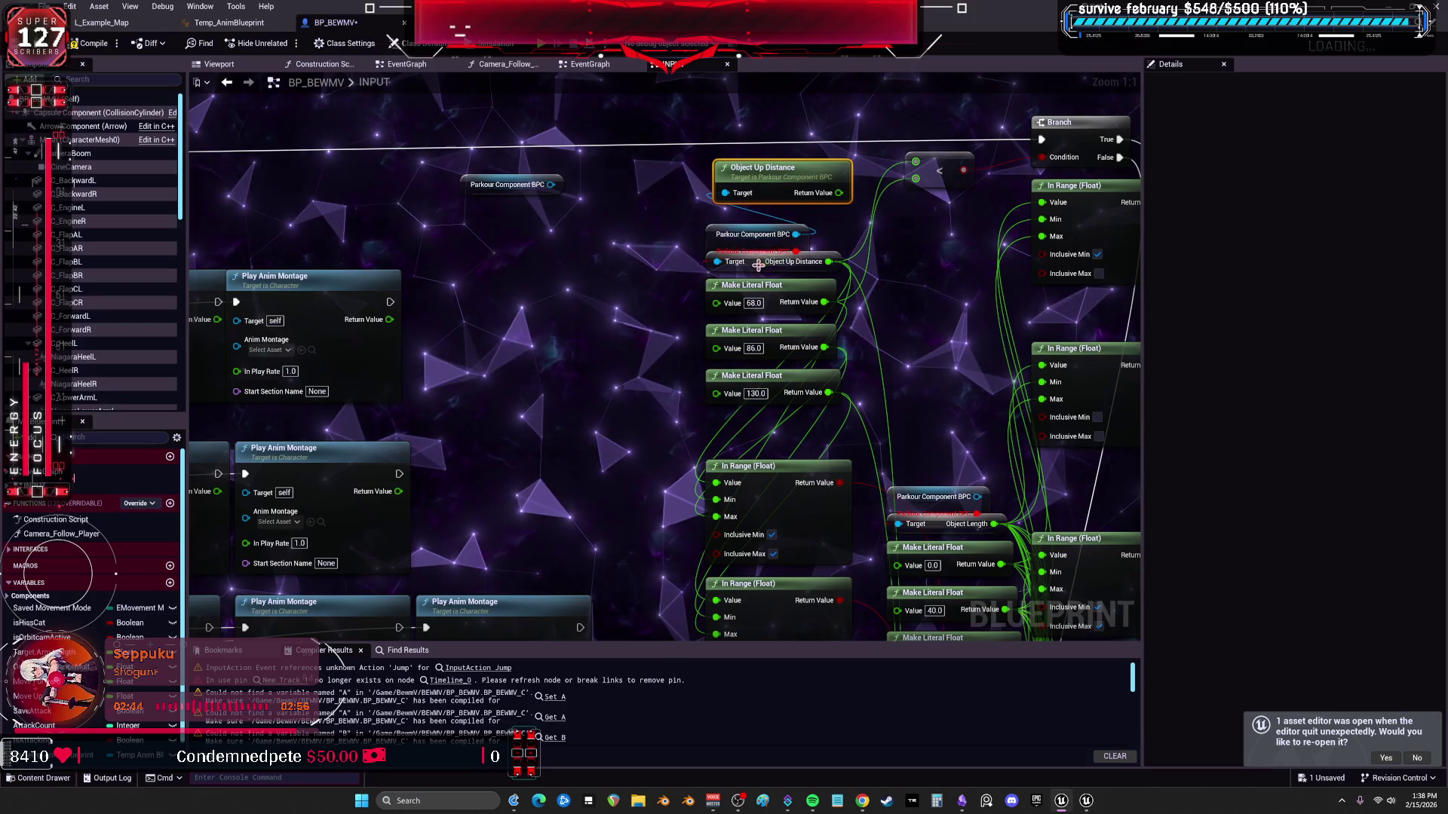
pyautogui.moveTo(759, 265); pyautogui.dragTo(840, 265)
pyautogui.moveTo(752, 230); pyautogui.dragTo(544, 247)
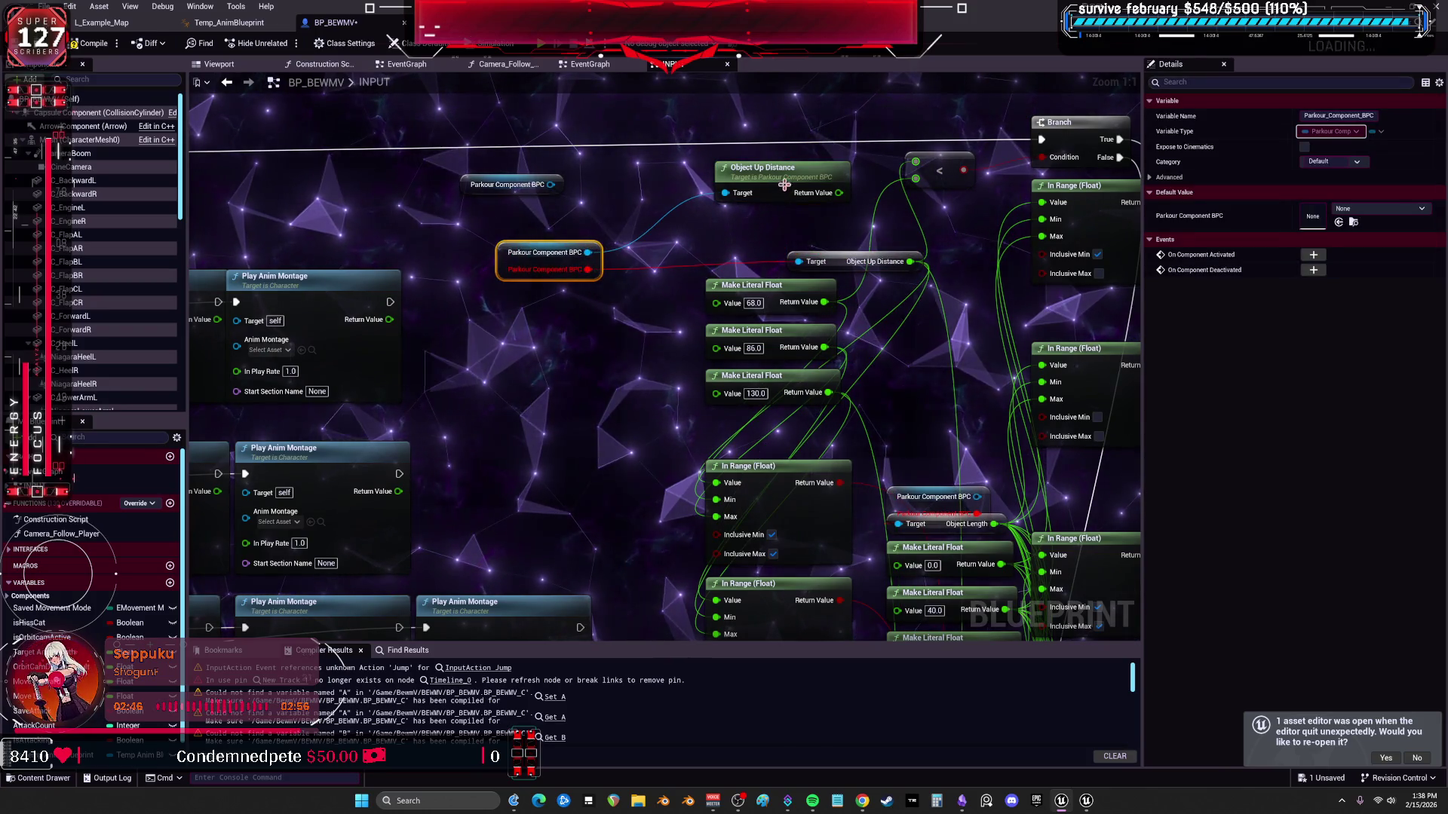
pyautogui.moveTo(784, 187); pyautogui.dragTo(739, 214)
# Rewire the In Range inputs to the new Return Value and remove the old compact node and spare getter.
pyautogui.moveTo(912, 261)
pyautogui.mouseDown()
pyautogui.moveTo(795, 220)
pyautogui.moveTo(762, 245)
pyautogui.mouseUp()
pyautogui.click(821, 261)
pyautogui.press('Delete')
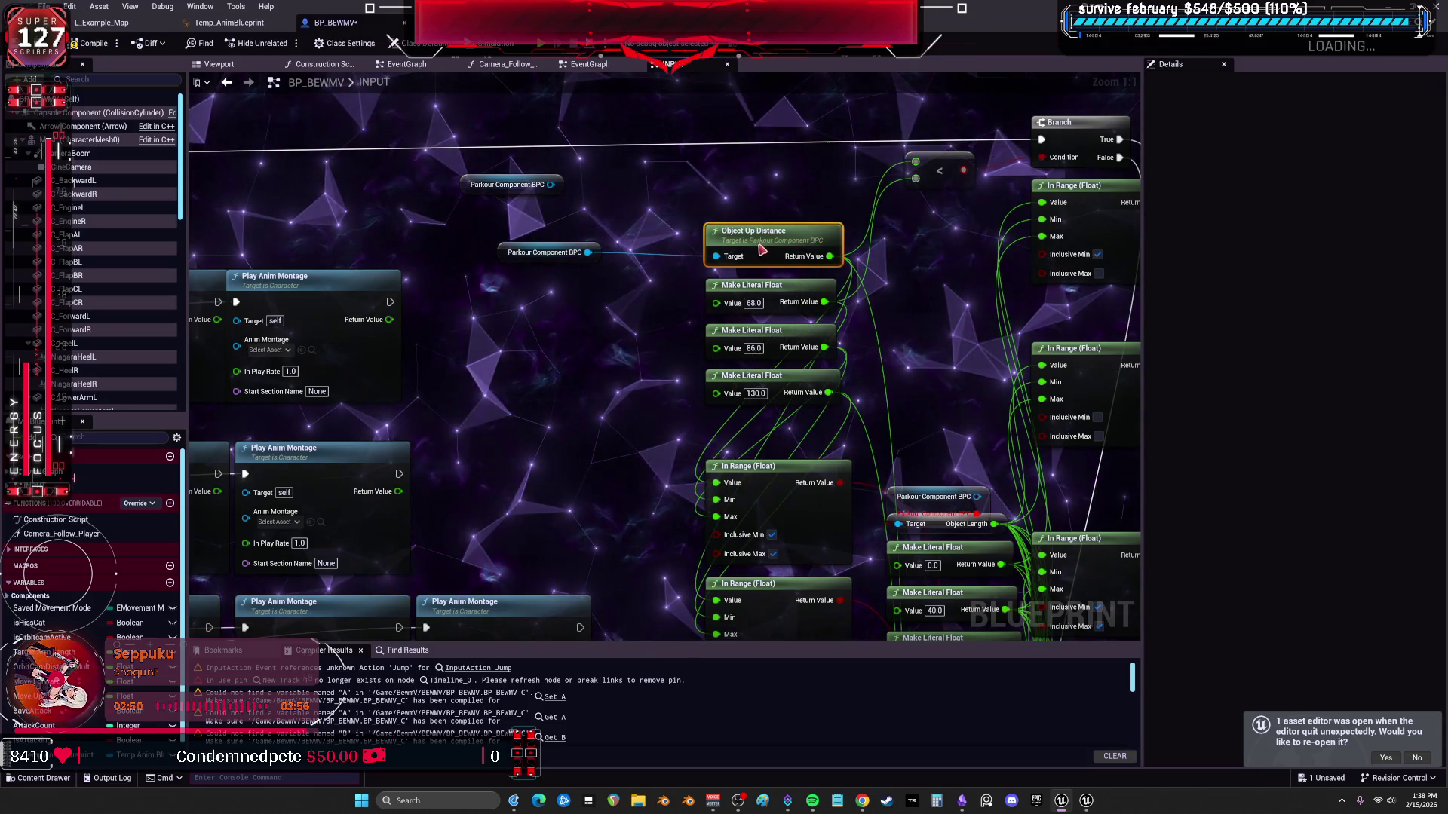
pyautogui.moveTo(521, 248); pyautogui.dragTo(707, 210)
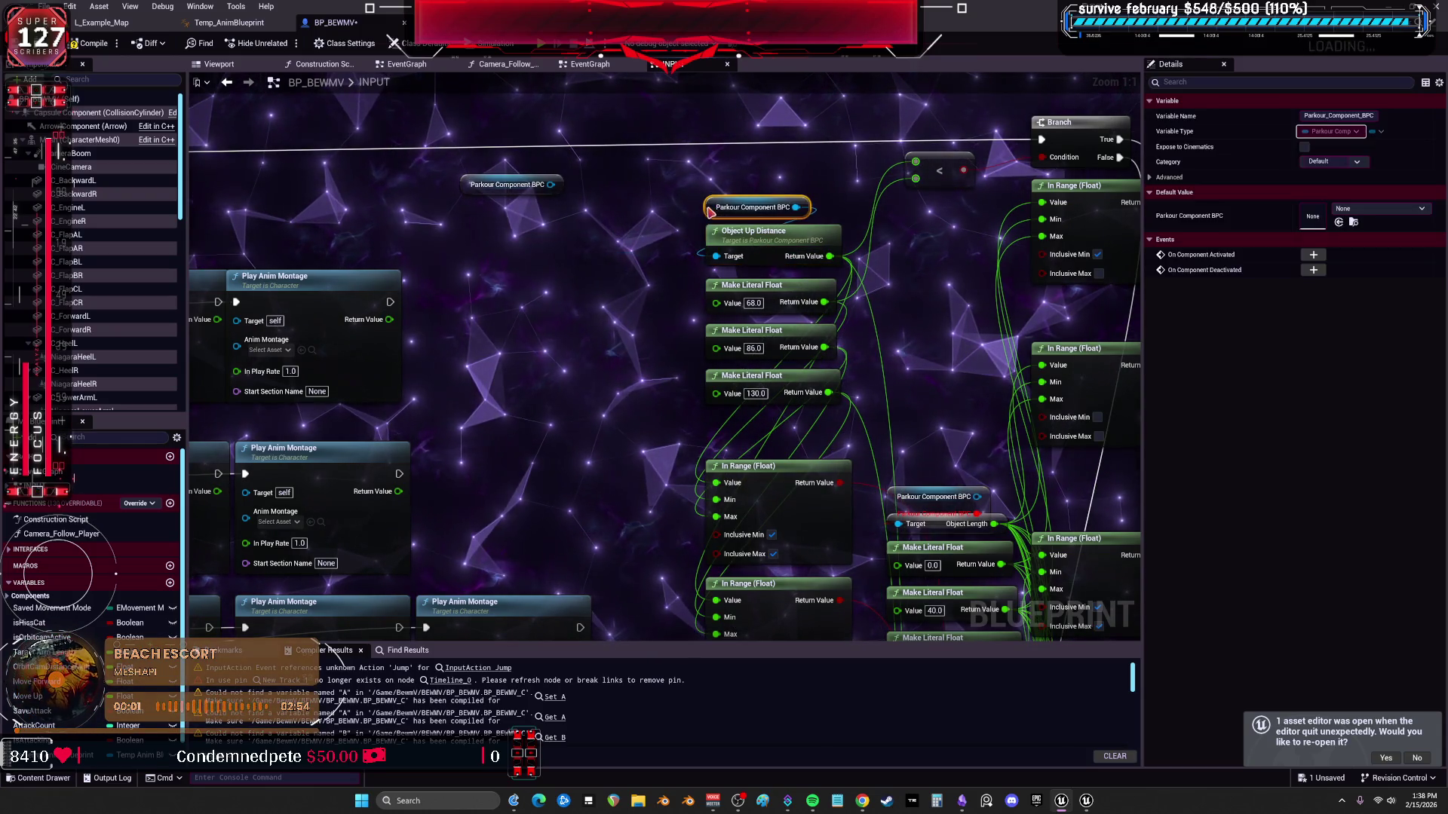
pyautogui.click(509, 184)
pyautogui.press('Delete')
pyautogui.moveTo(905, 503)
pyautogui.mouseDown()
pyautogui.moveTo(843, 333)
pyautogui.moveTo(914, 324)
pyautogui.moveTo(867, 216)
pyautogui.mouseUp()
# Add an Object Length getter from Parkour Component BPC, move the links onto it, delete and undo.
pyautogui.press('Escape')
pyautogui.write('object l')
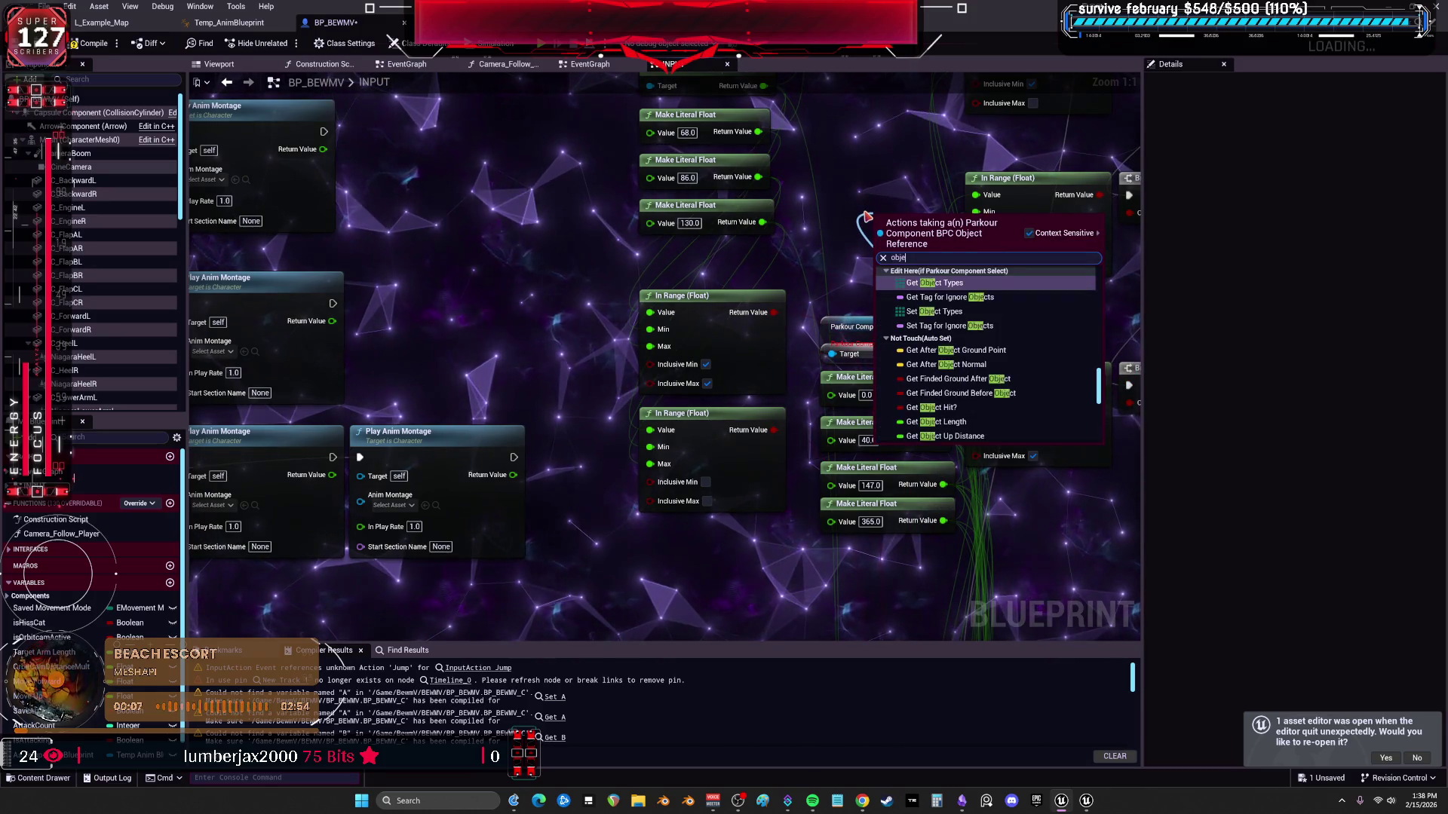
pyautogui.write('en')
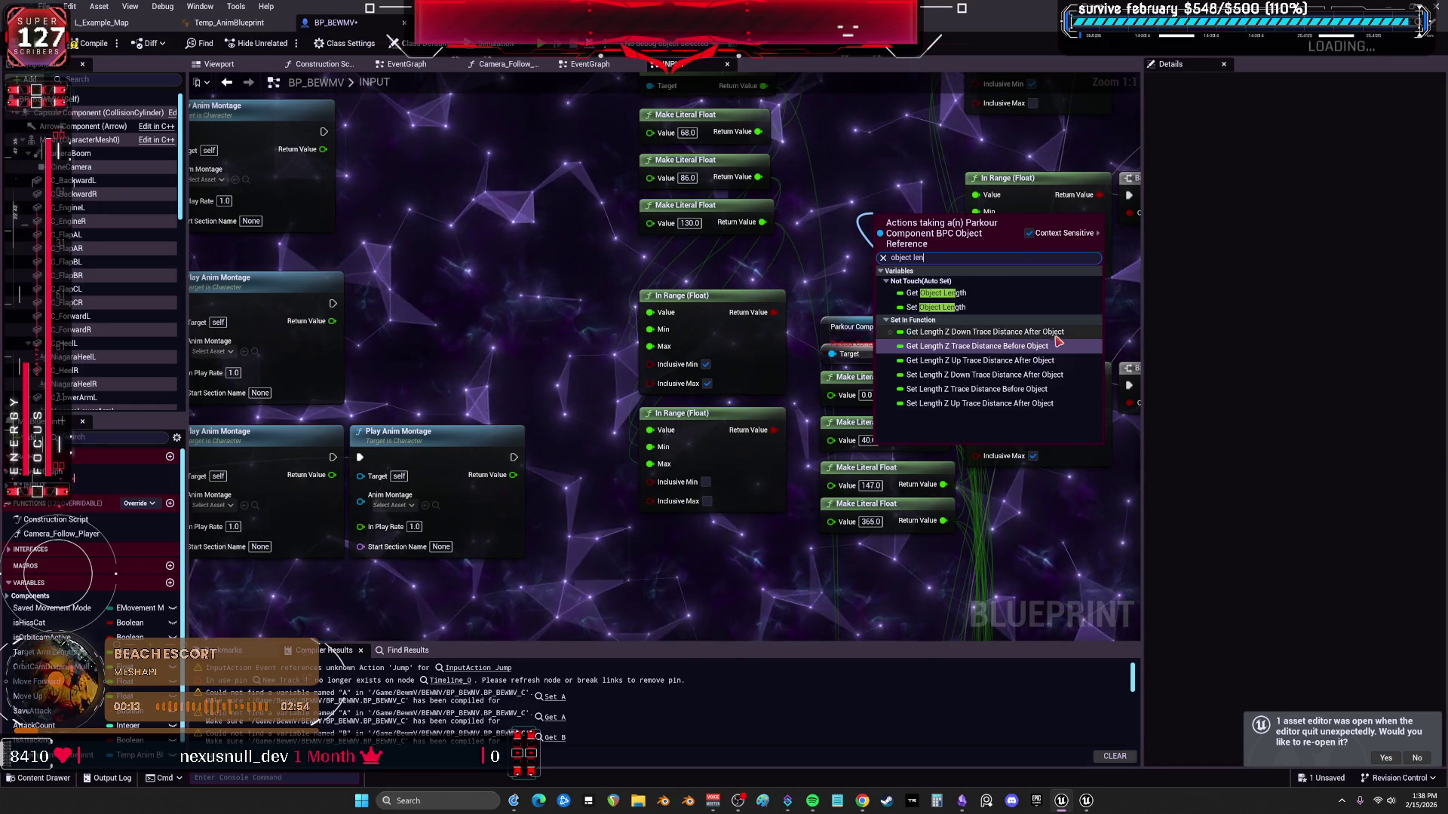
pyautogui.click(962, 305)
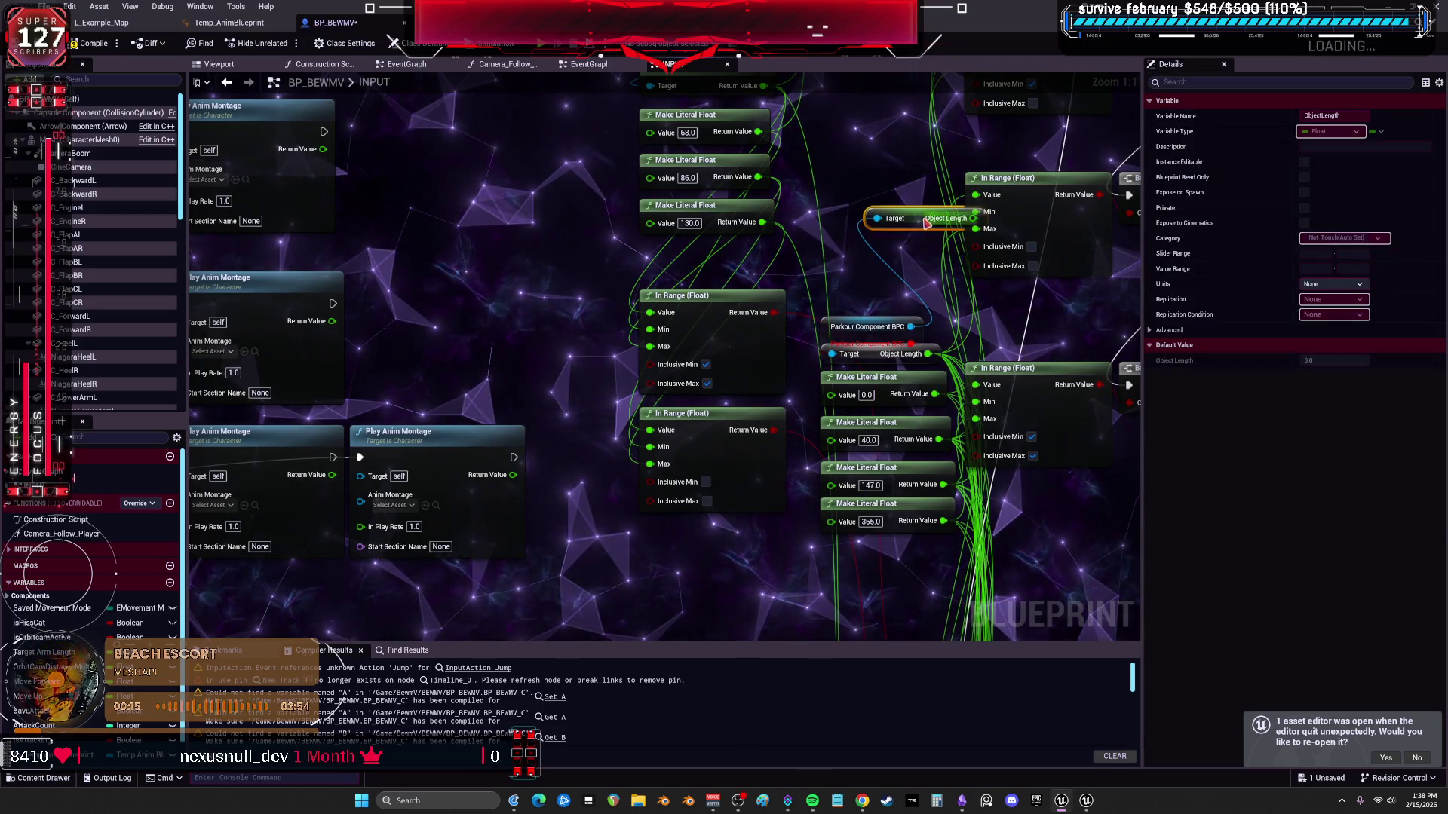
pyautogui.moveTo(928, 355); pyautogui.dragTo(918, 262)
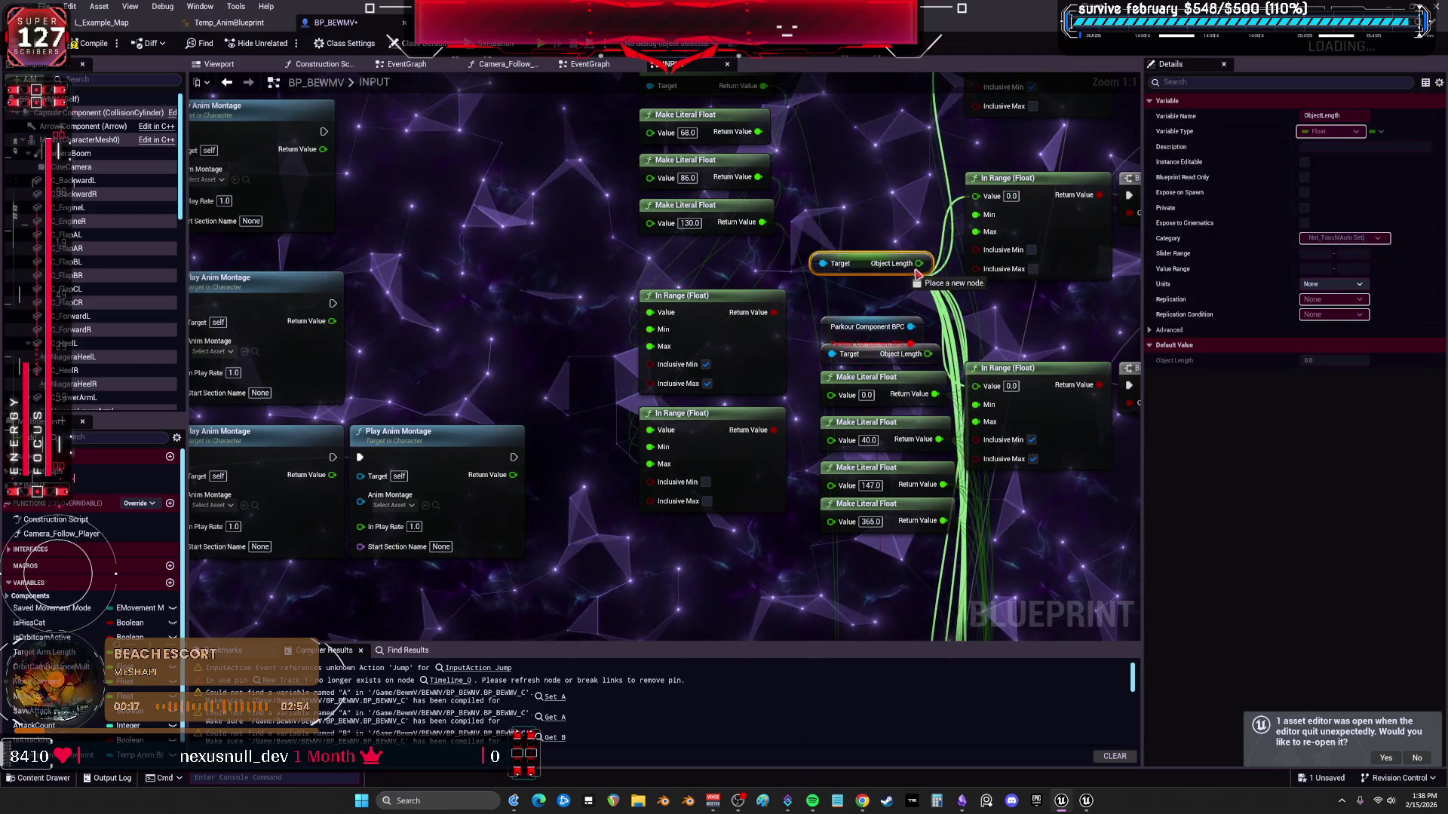
pyautogui.click(865, 345)
pyautogui.press('Delete')
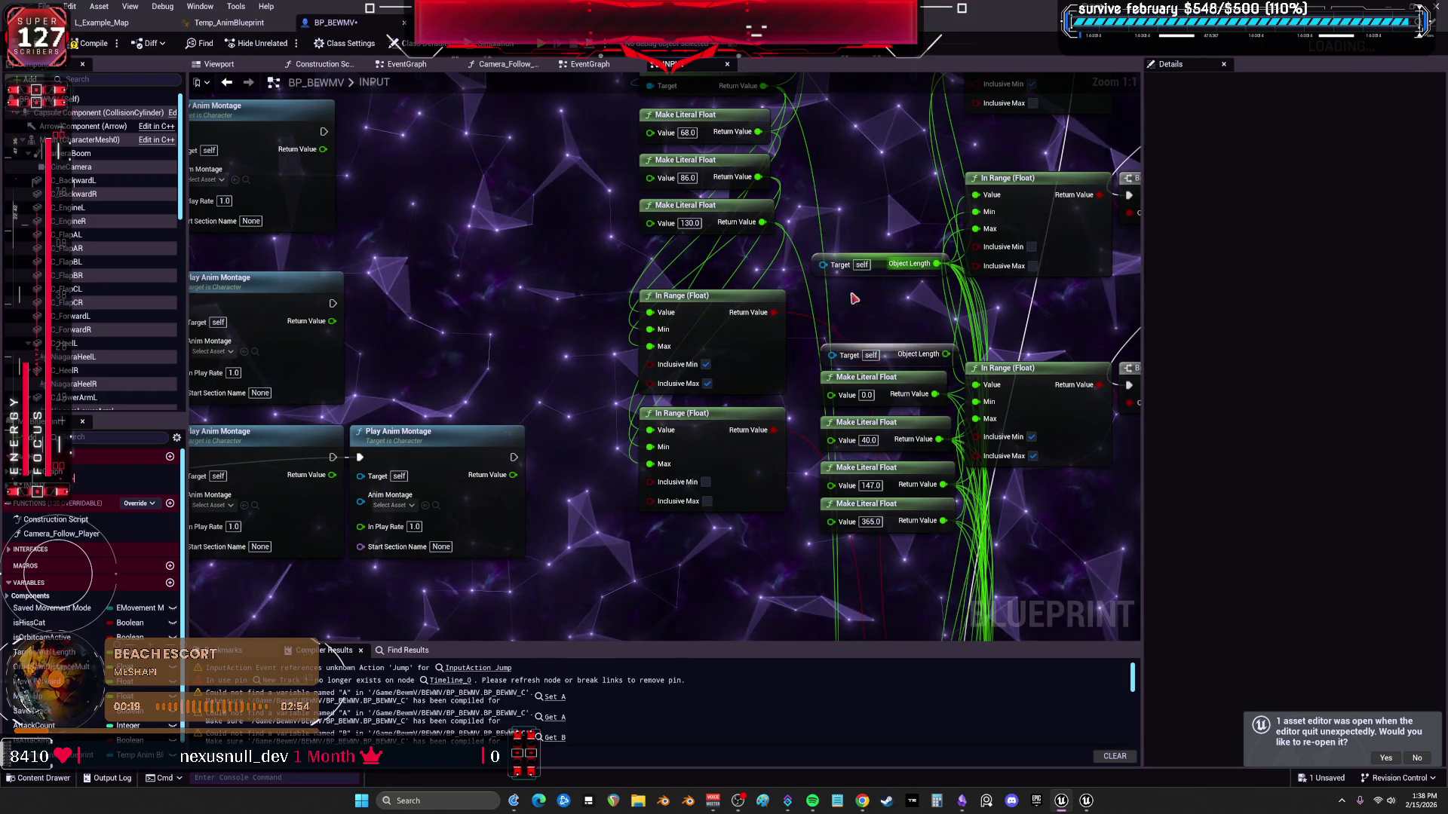
pyautogui.hotkey('ctrl', 'z')
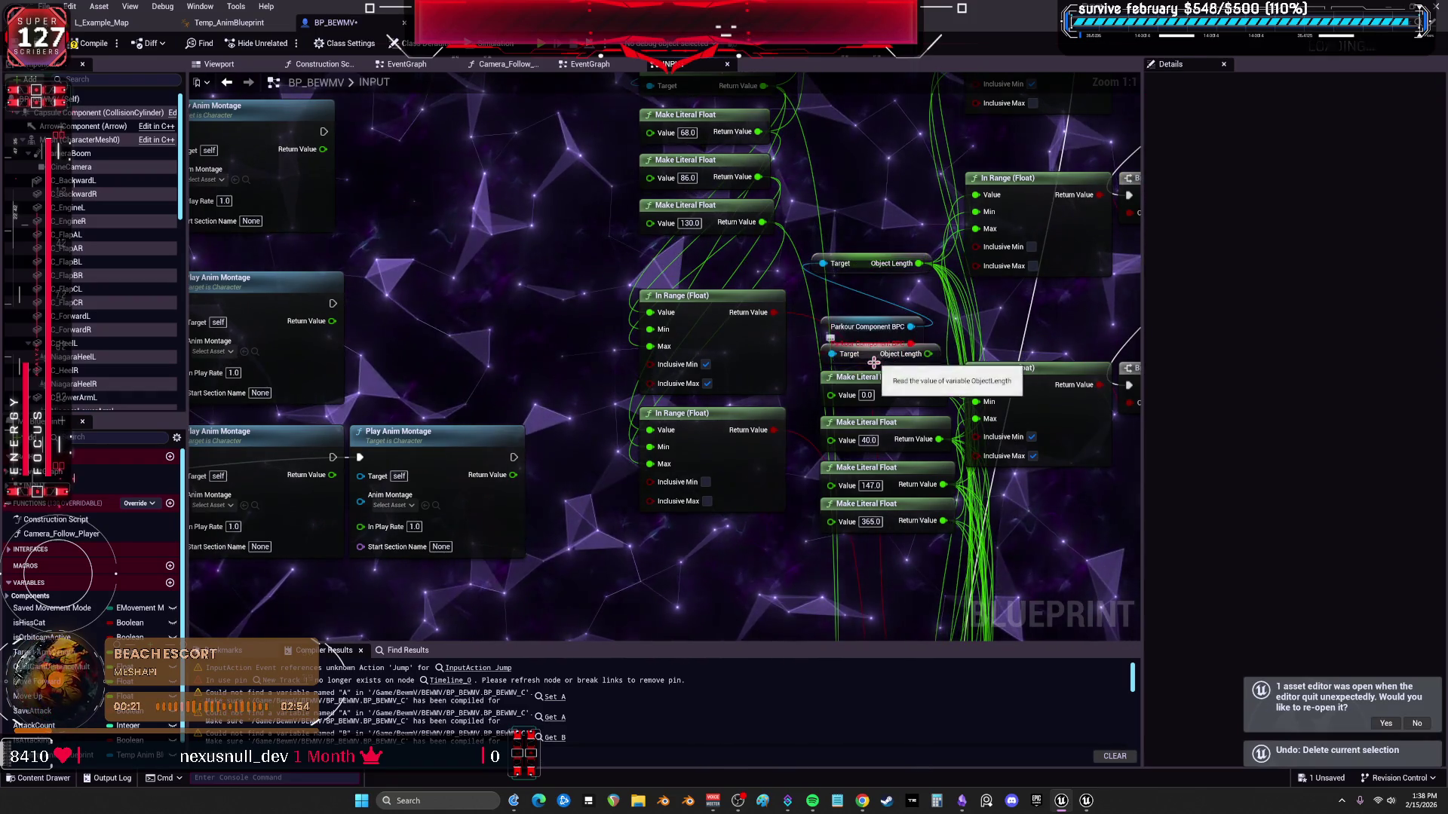
pyautogui.scroll(-2, 872, 350)
pyautogui.scroll(-2, 793, 344)
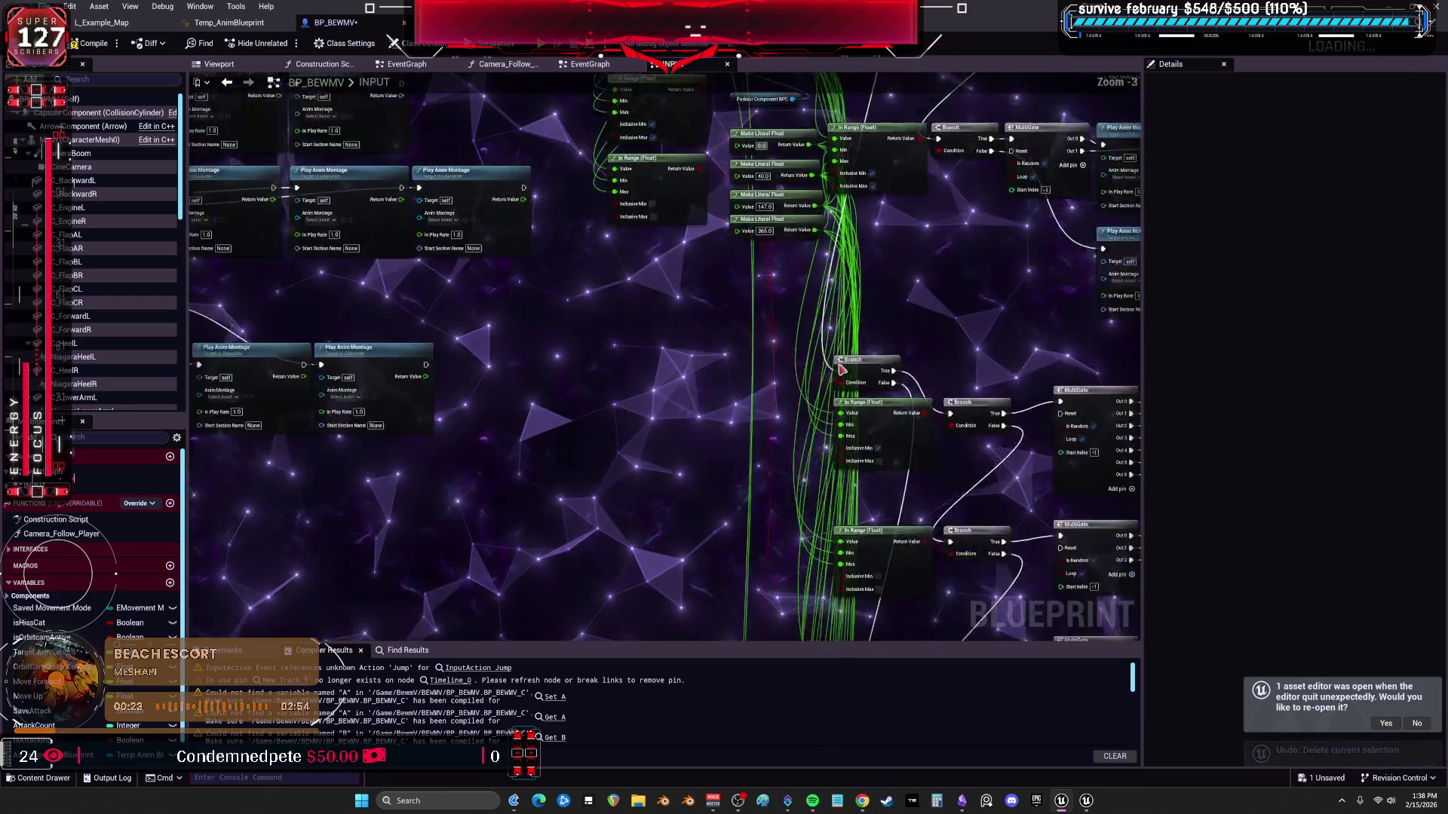
pyautogui.scroll(-2, 702, 340)
pyautogui.scroll(-1, 622, 335)
pyautogui.scroll(2, 625, 333)
pyautogui.scroll(1, 670, 220)
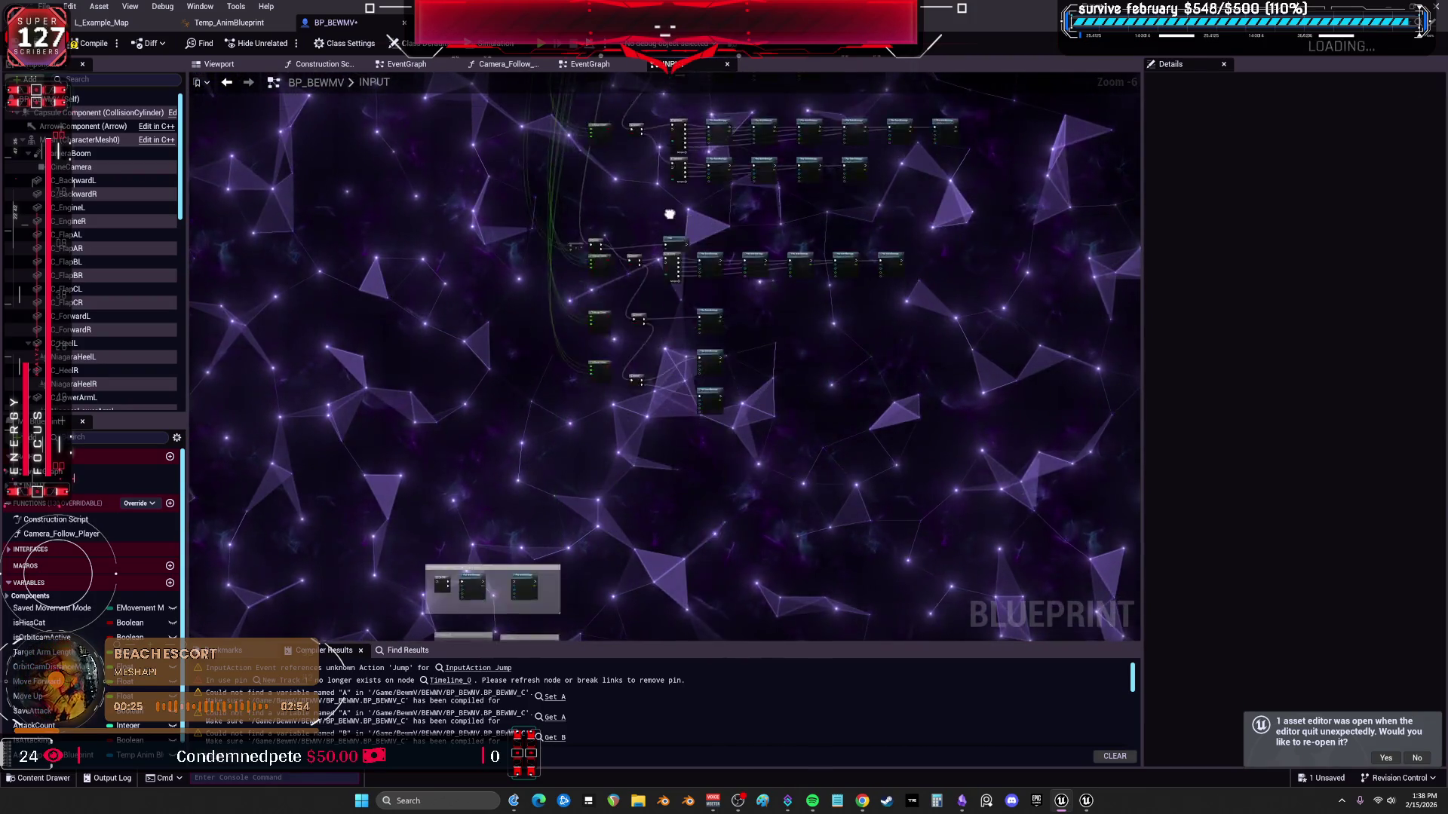
pyautogui.scroll(1, 736, 414)
pyautogui.scroll(1, 713, 389)
pyautogui.scroll(-2, 712, 386)
pyautogui.scroll(2, 509, 283)
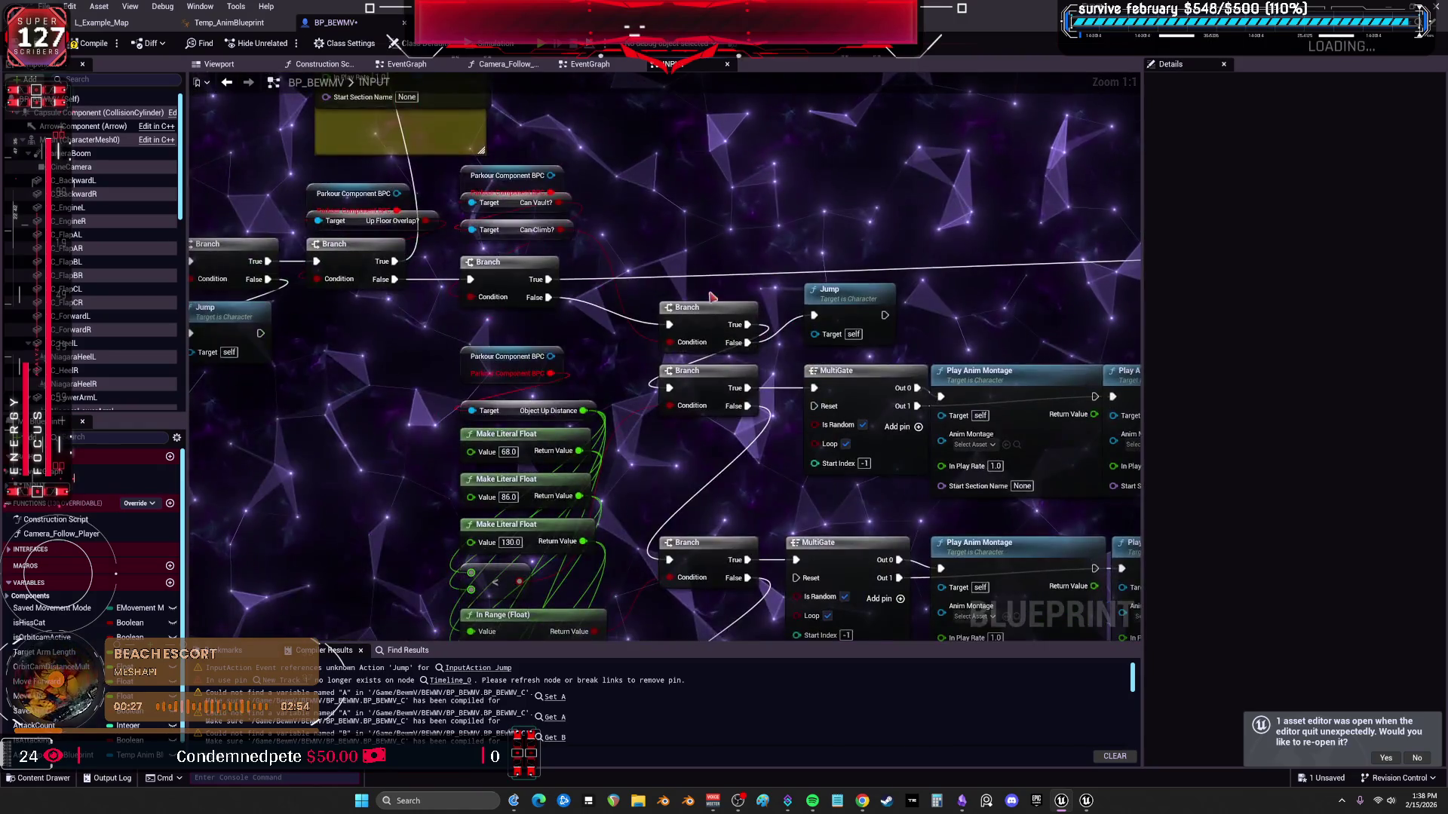
pyautogui.scroll(1, 565, 294)
# Add a Get Object Up Distance node from the Parkour component, rewire to it, then undo.
pyautogui.moveTo(823, 427)
pyautogui.mouseDown()
pyautogui.moveTo(892, 336)
pyautogui.moveTo(651, 413)
pyautogui.mouseUp()
pyautogui.moveTo(579, 447); pyautogui.dragTo(578, 441)
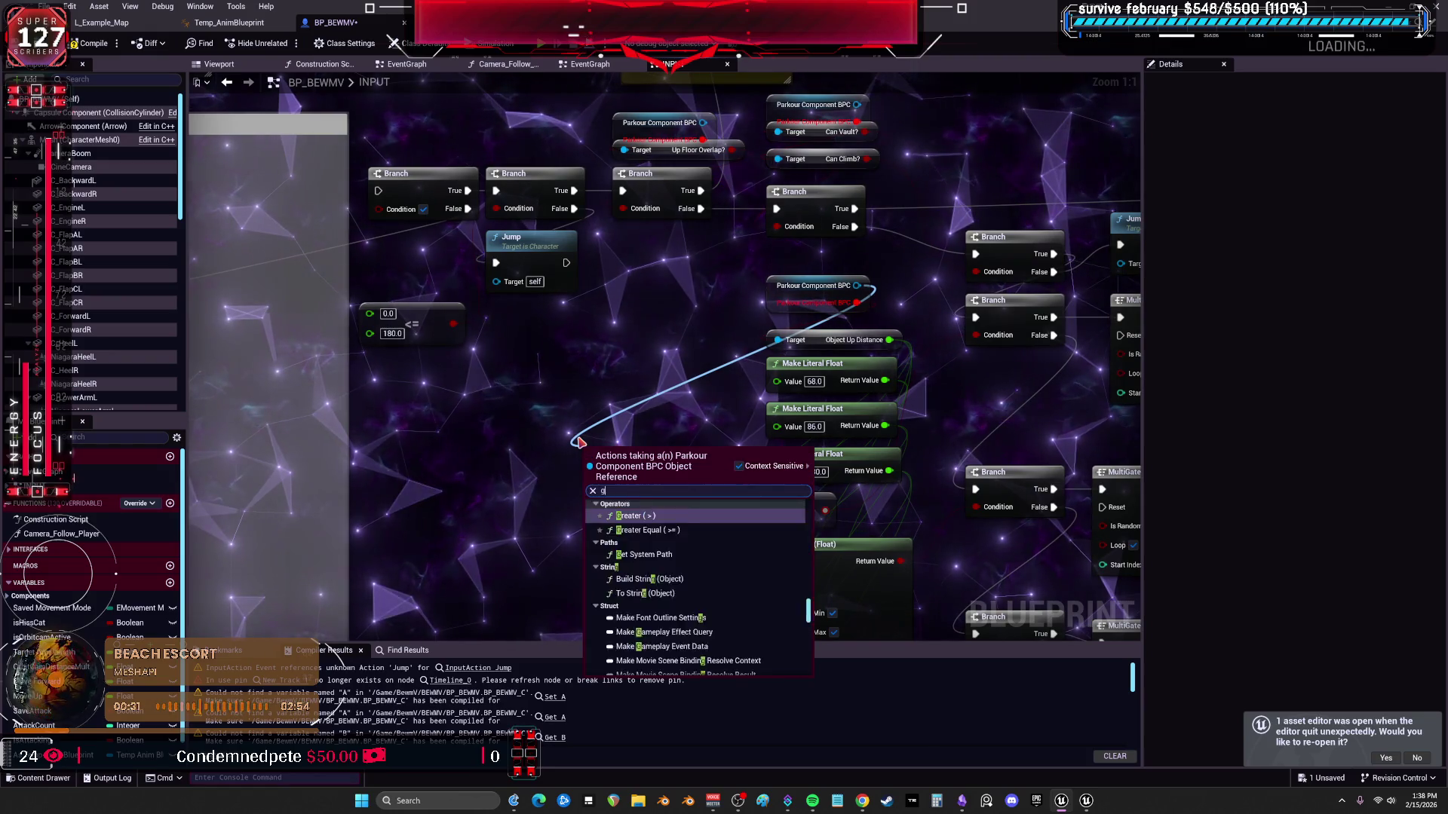
pyautogui.write('get object up dis')
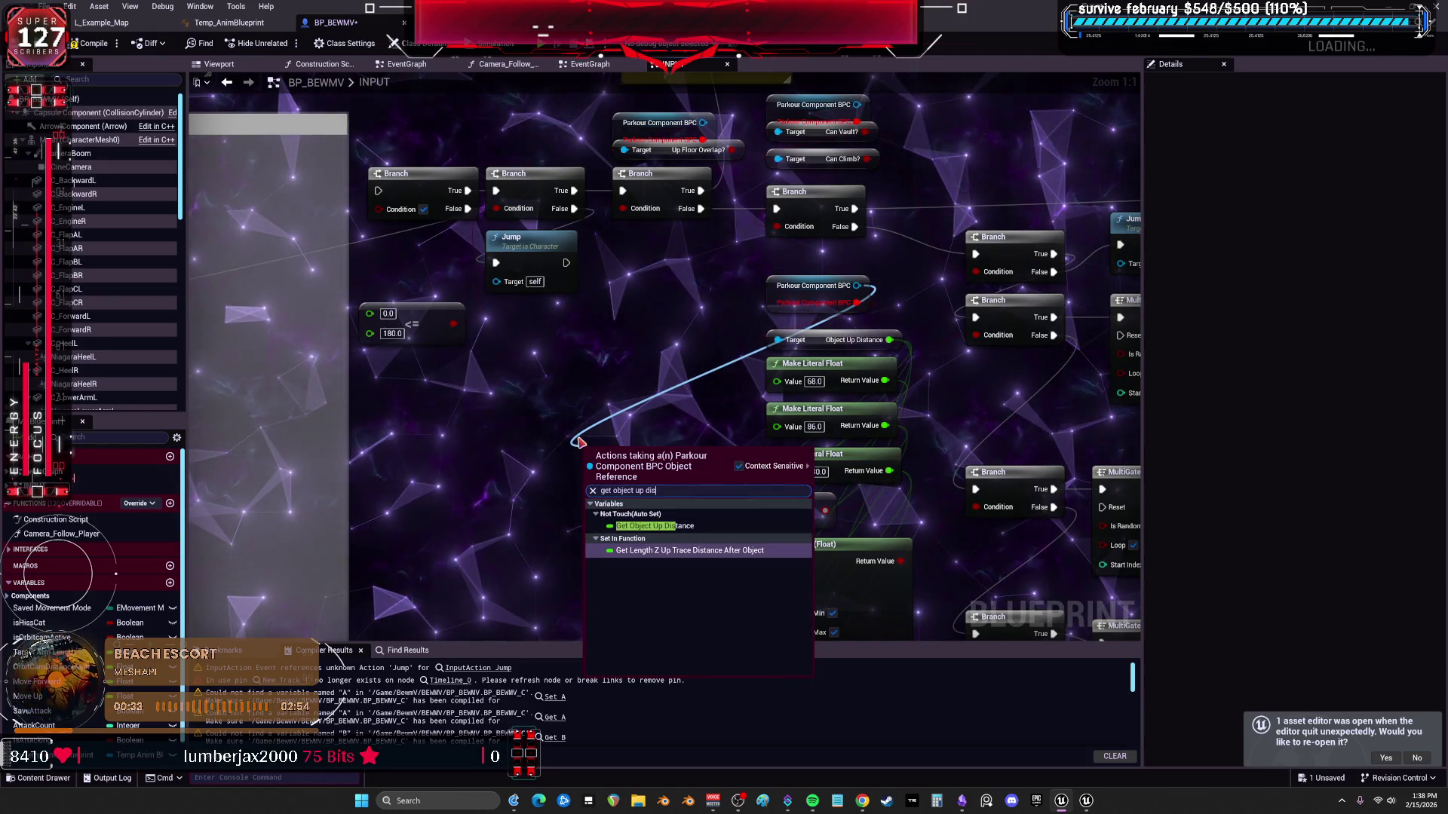
pyautogui.click(681, 528)
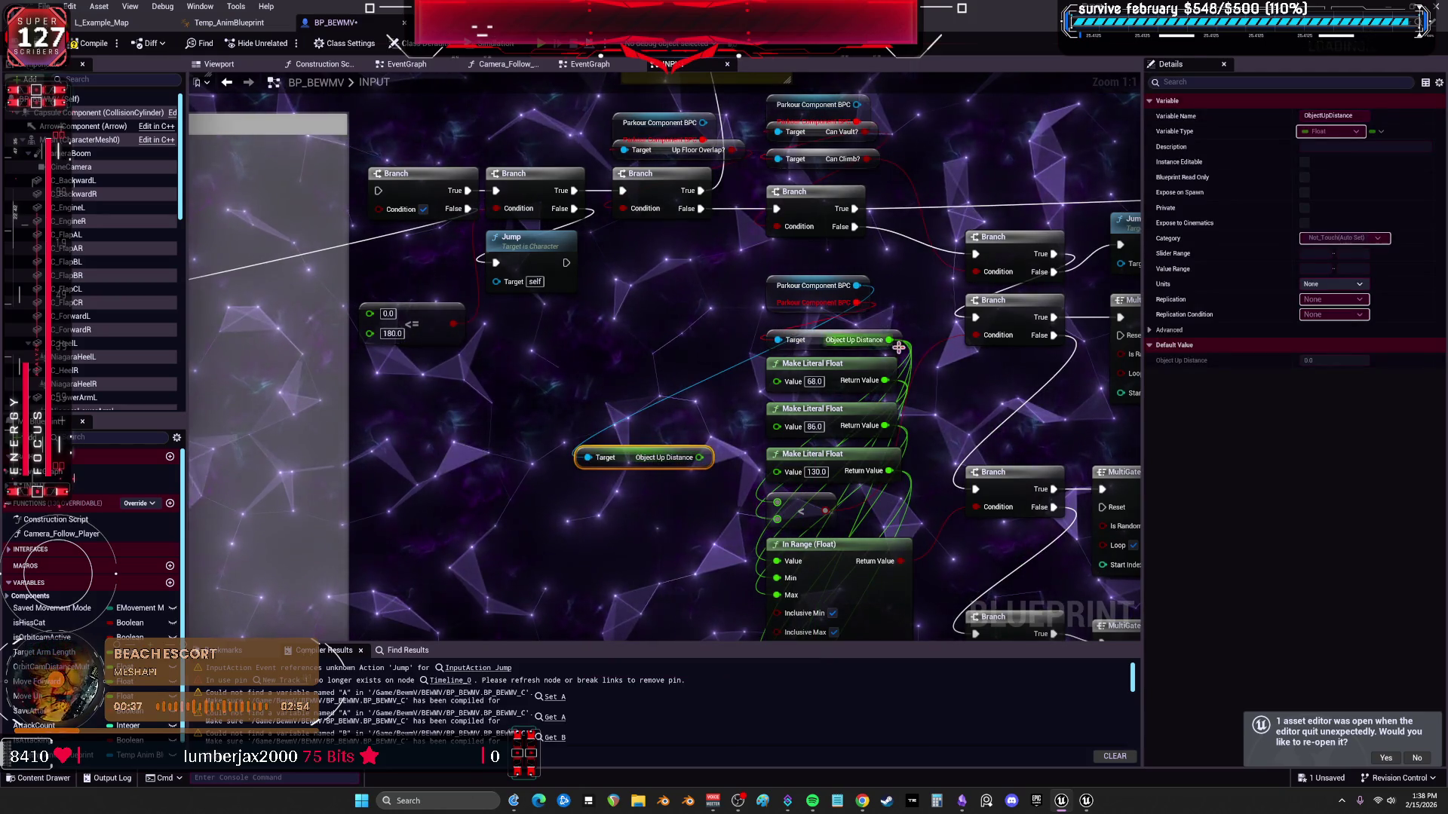
pyautogui.moveTo(890, 343); pyautogui.dragTo(686, 475)
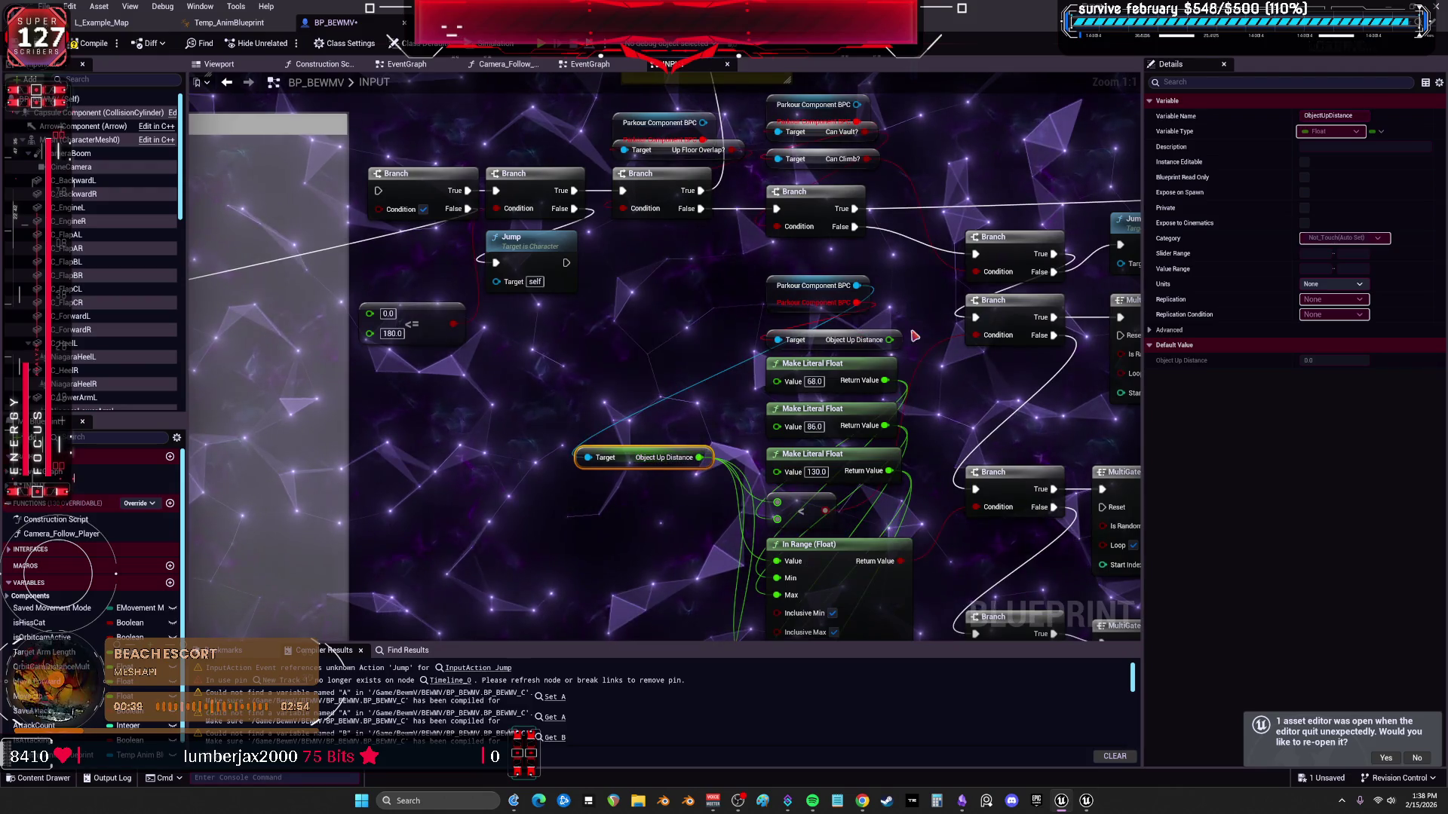
pyautogui.hotkey('ctrl', 'z')
pyautogui.hotkey('ctrl', 'z')
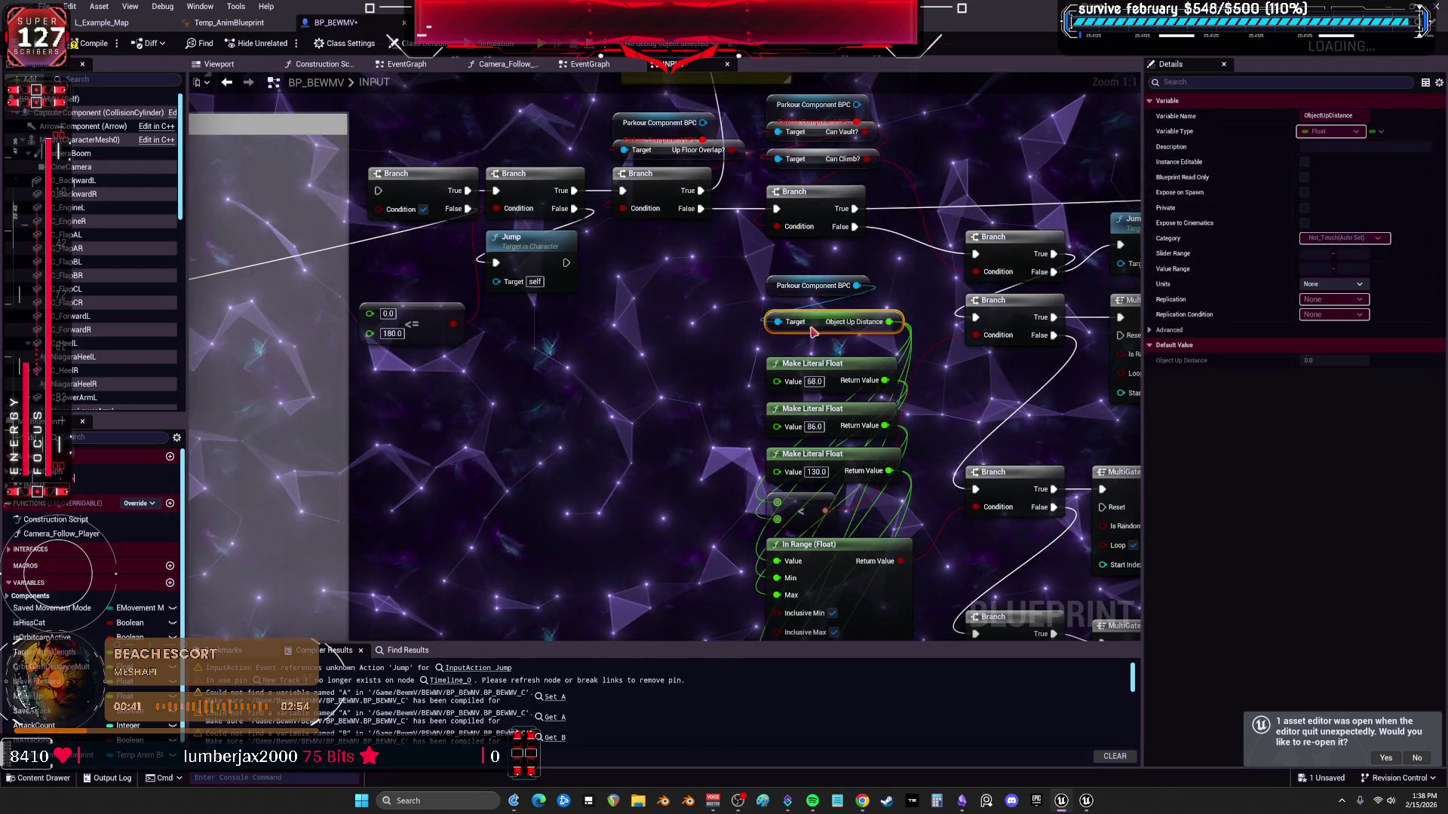
pyautogui.scroll(-2, 752, 310)
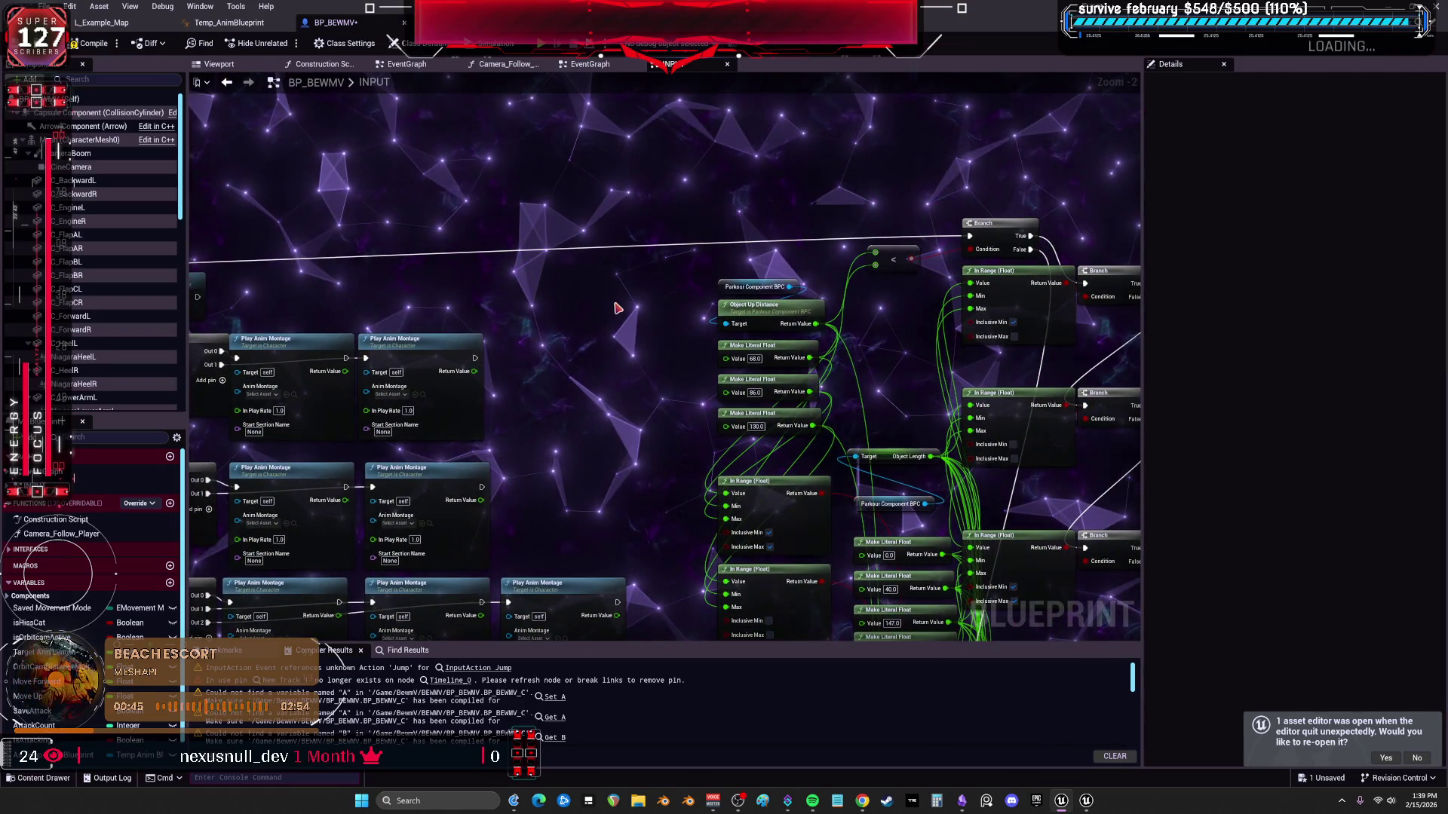
pyautogui.scroll(2, 743, 307)
# Paste a compact Object Up Distance getter and move the Return Value links onto it.
pyautogui.hotkey('ctrl', 'v')
pyautogui.moveTo(681, 308); pyautogui.dragTo(636, 343)
pyautogui.moveTo(842, 321); pyautogui.dragTo(655, 338)
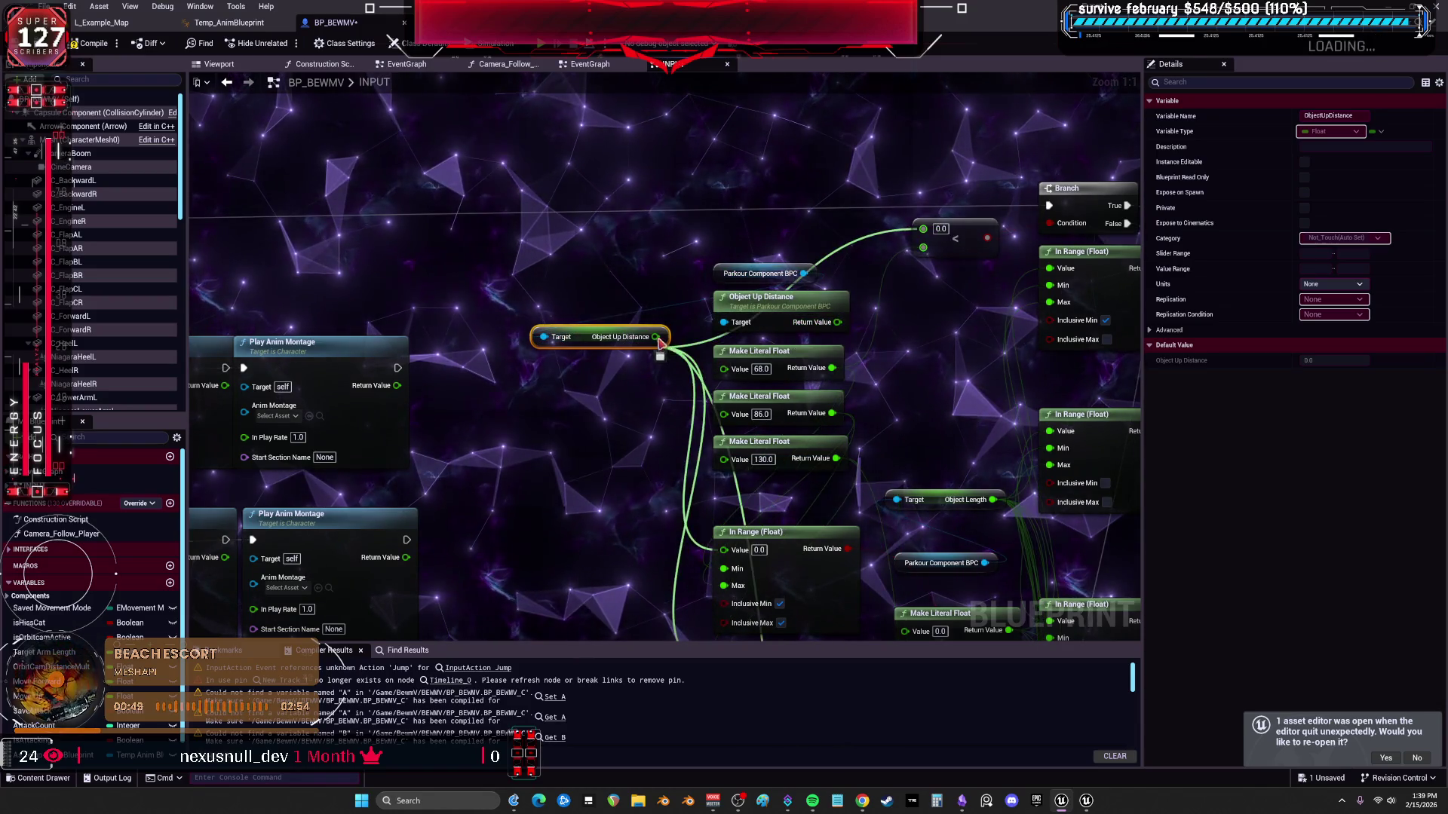
pyautogui.click(634, 336)
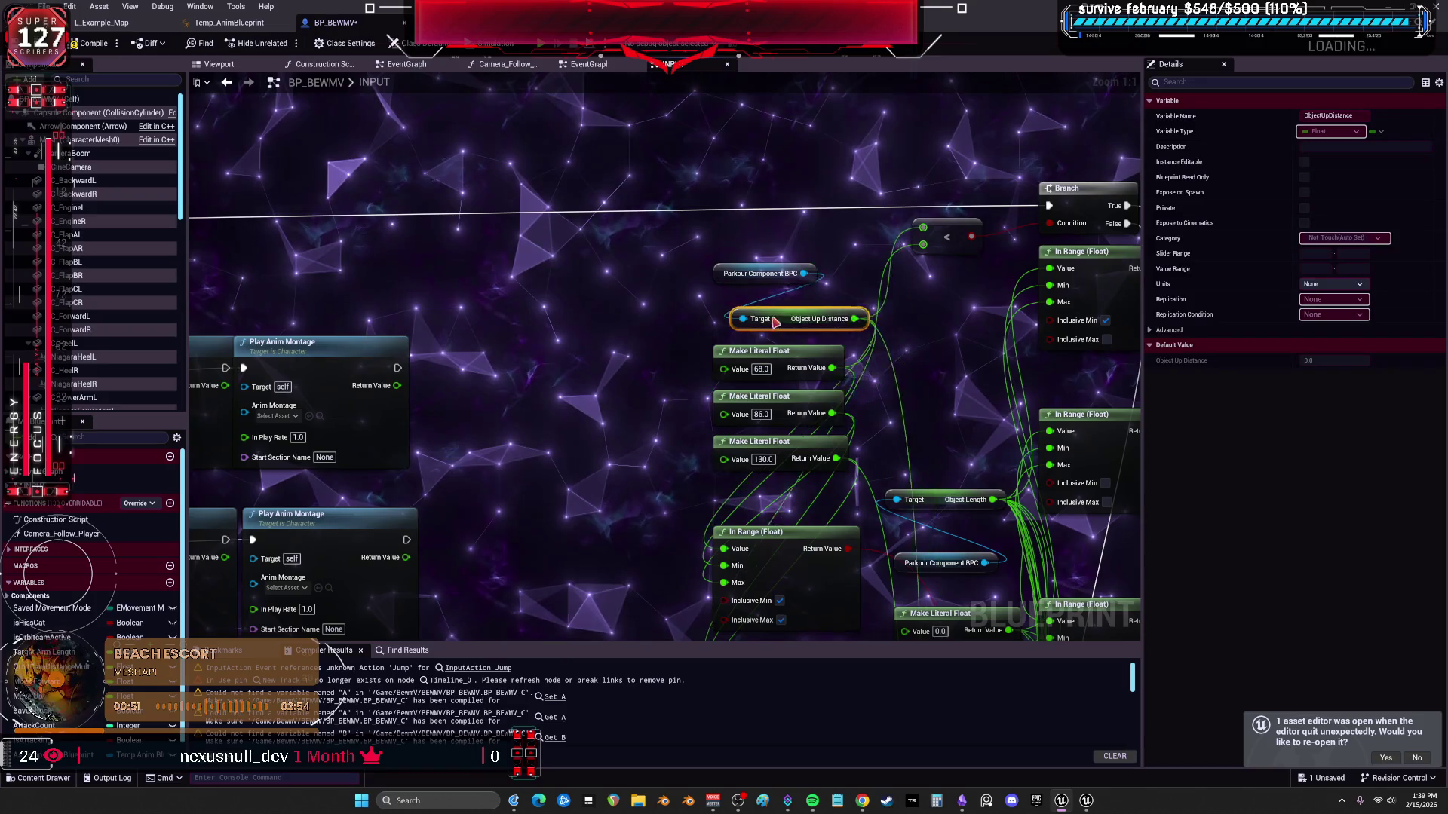
pyautogui.scroll(-2, 679, 373)
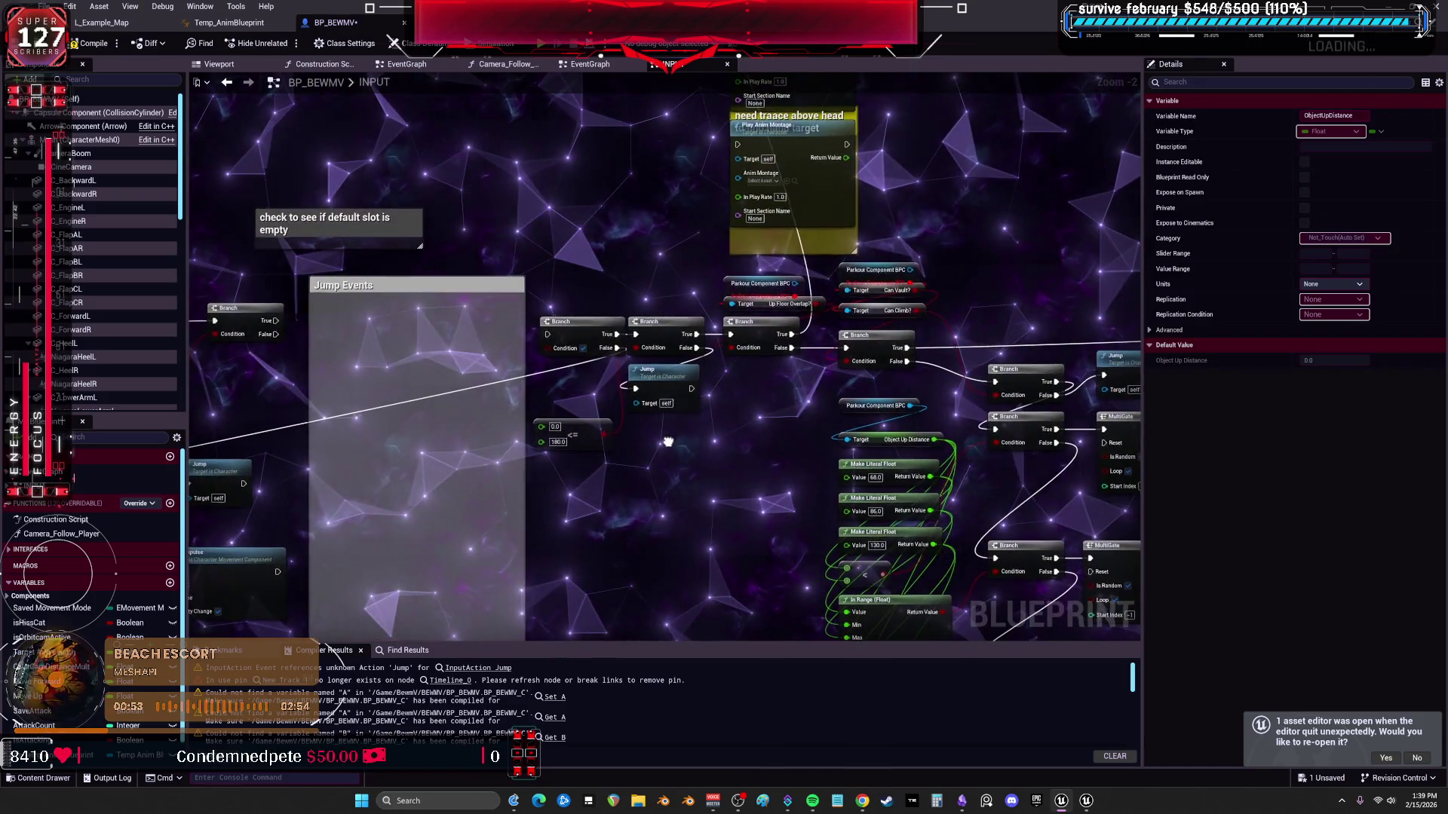
pyautogui.scroll(1, 668, 441)
pyautogui.scroll(1, 752, 360)
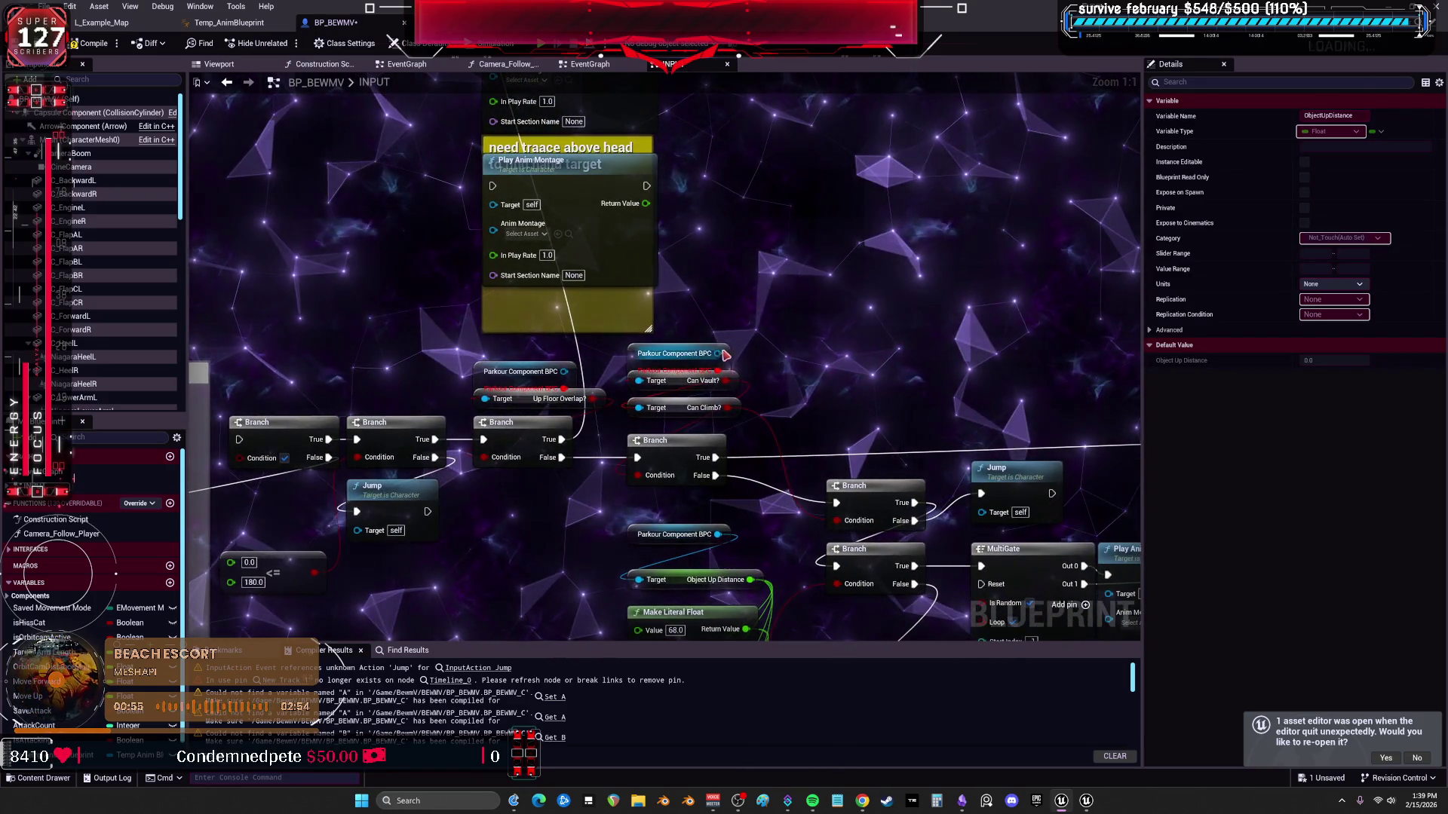
# Add Can Climb?, Can Vault? and Up Floor Overlap? getters from the Parkour Component BPC pin.
pyautogui.moveTo(727, 352); pyautogui.dragTo(869, 261)
pyautogui.write('can cl')
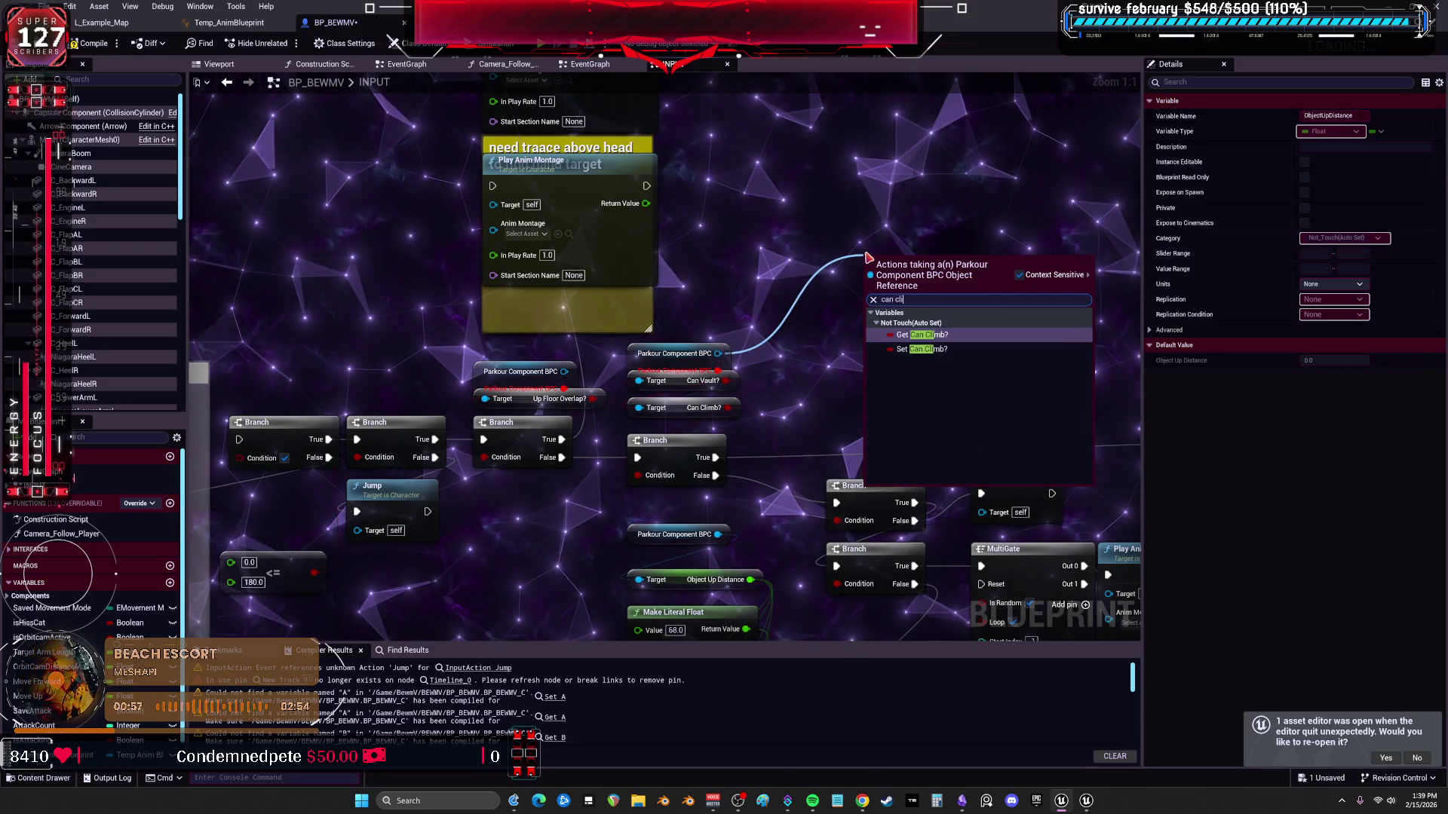
pyautogui.click(970, 338)
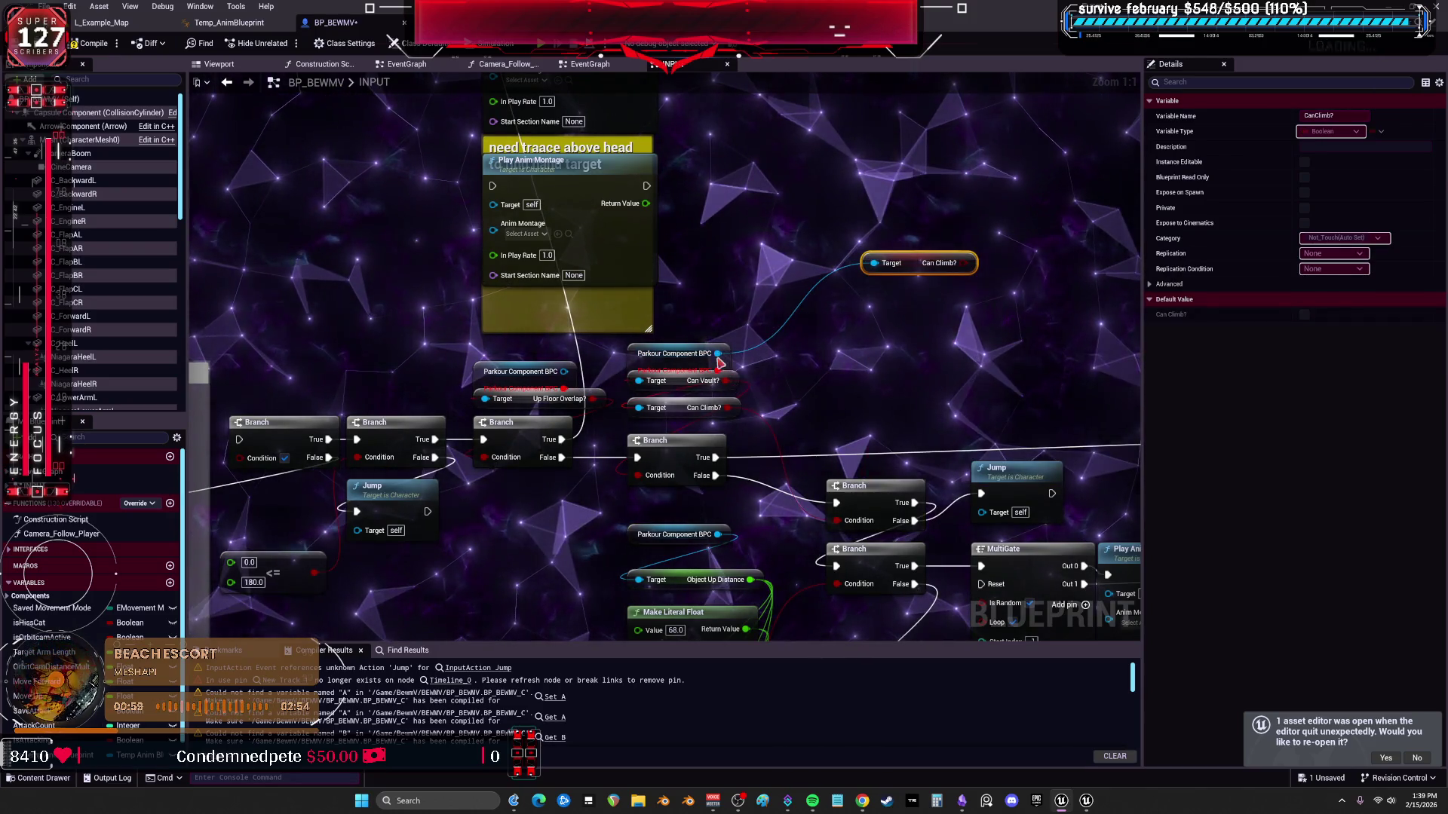
pyautogui.moveTo(719, 355); pyautogui.dragTo(927, 370)
pyautogui.write('can vault')
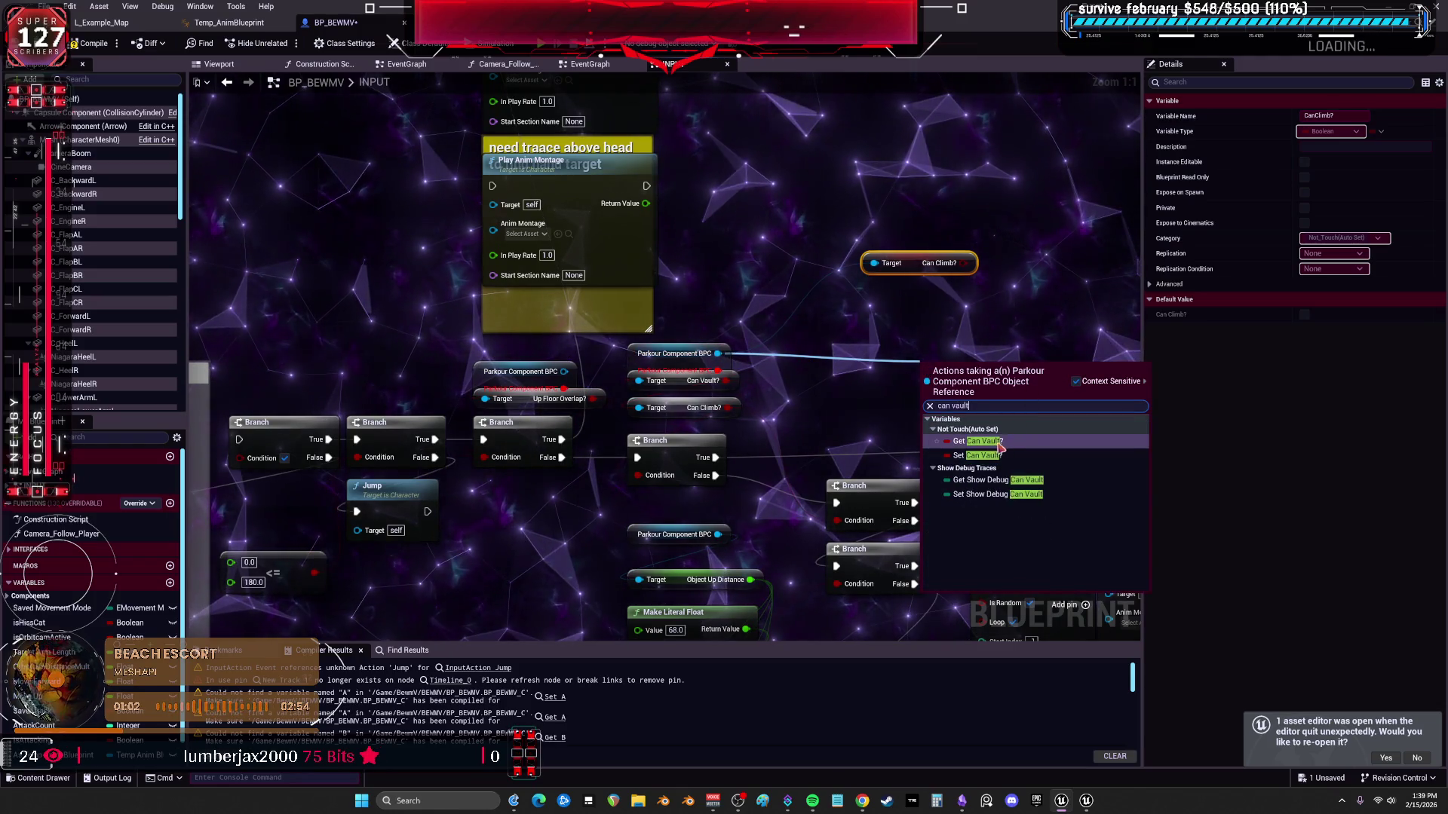
pyautogui.press('Return')
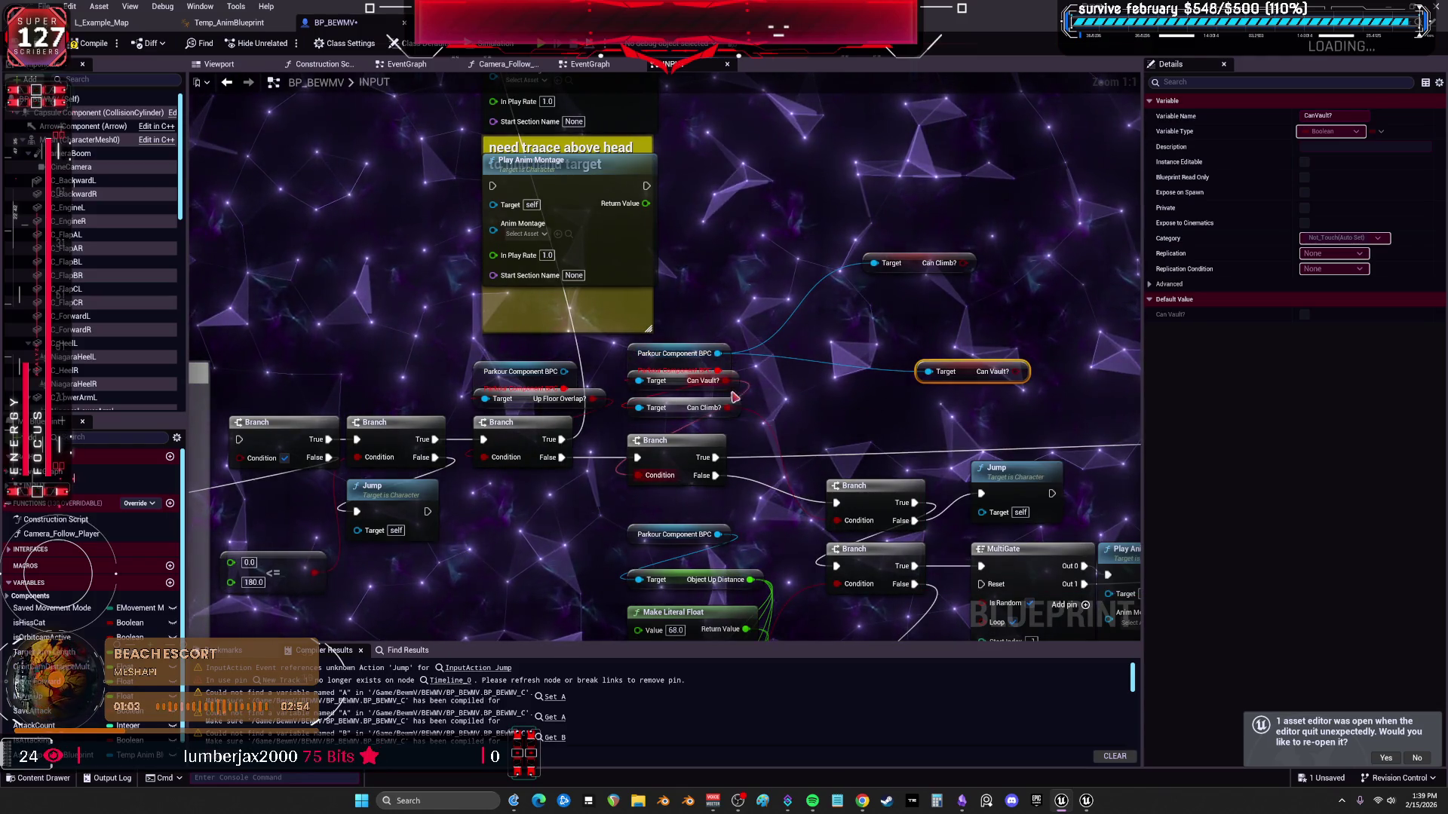
pyautogui.moveTo(718, 355); pyautogui.dragTo(764, 240)
pyautogui.write('flo')
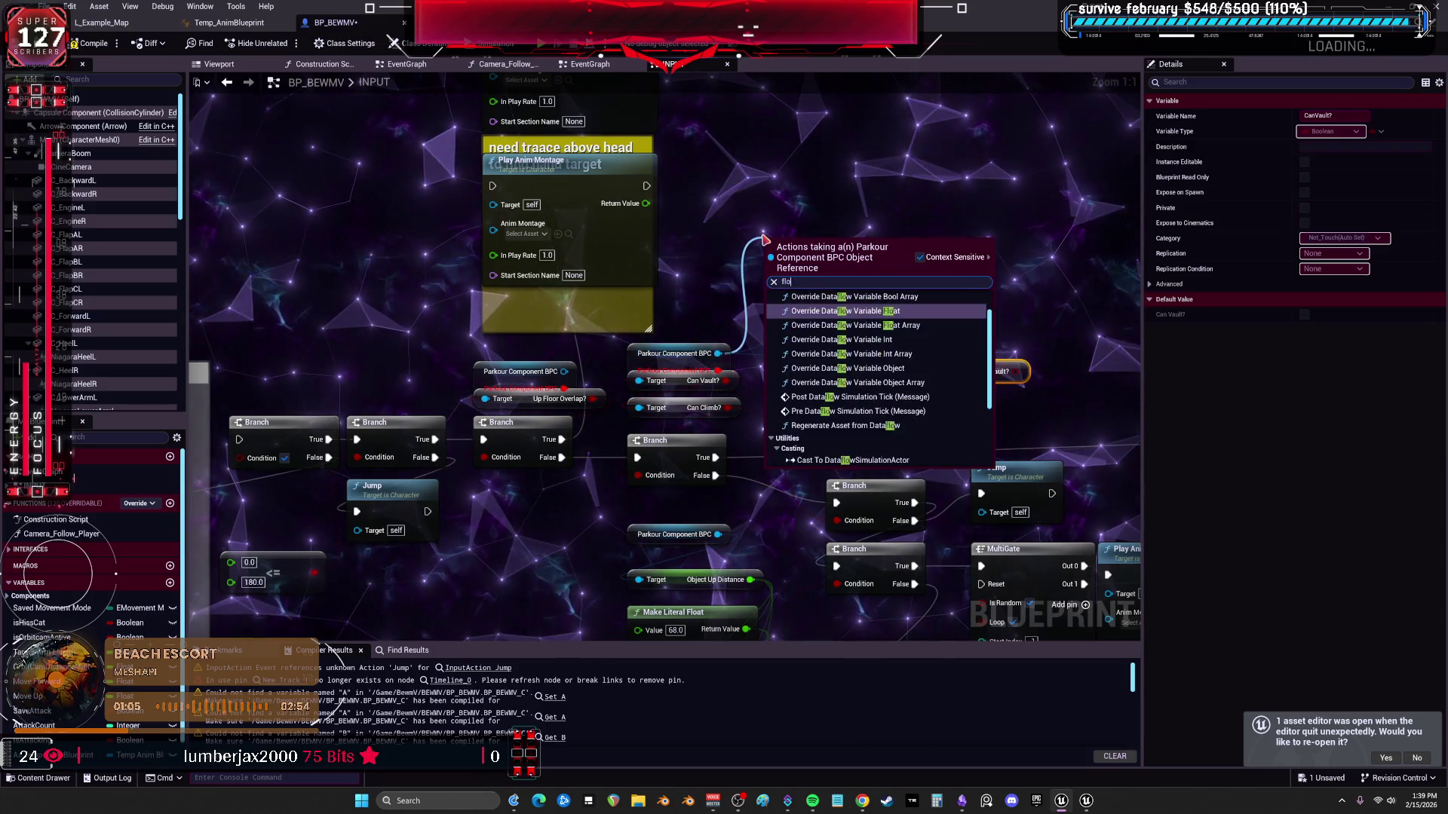
pyautogui.write('or o')
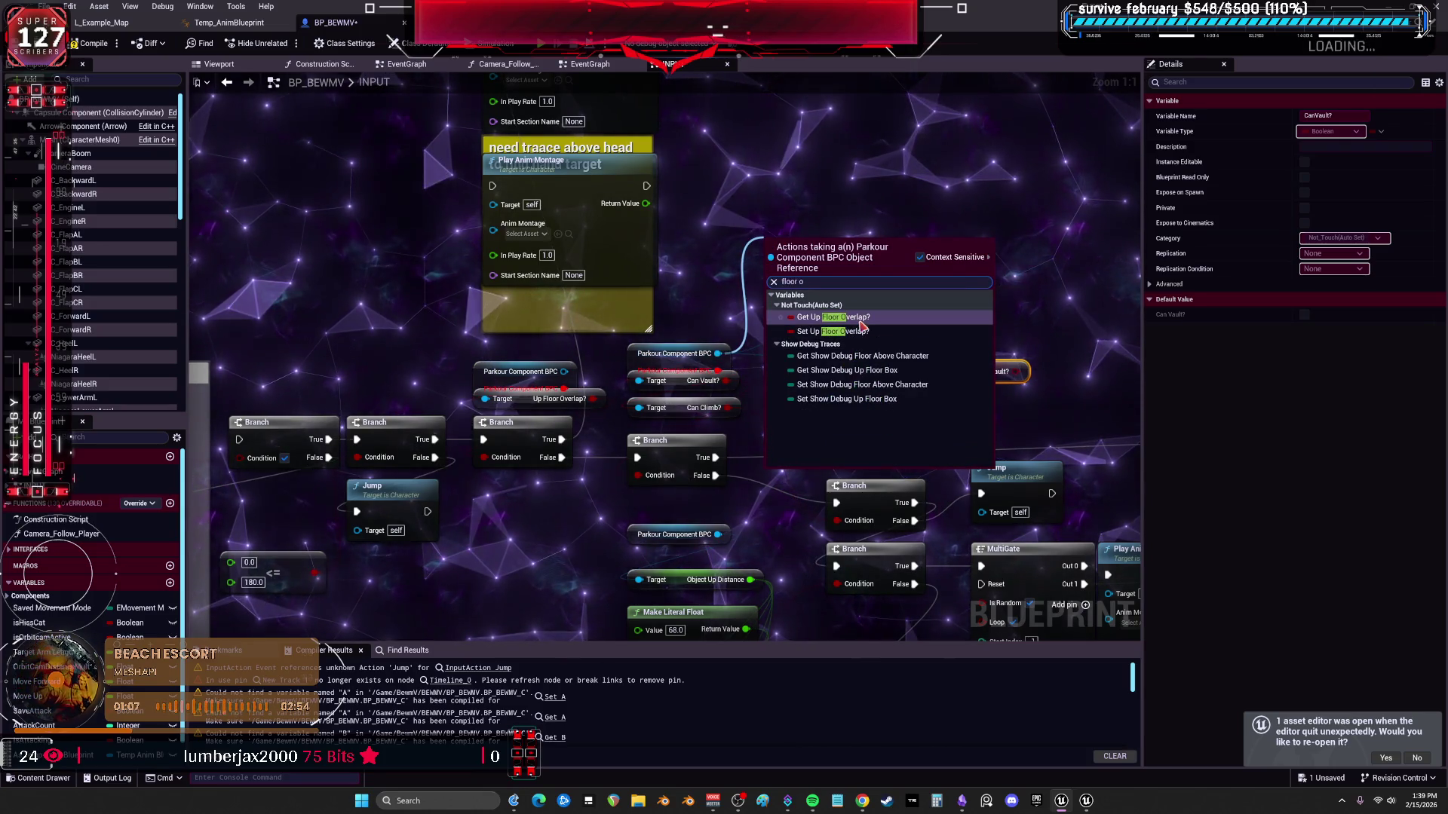
pyautogui.click(861, 321)
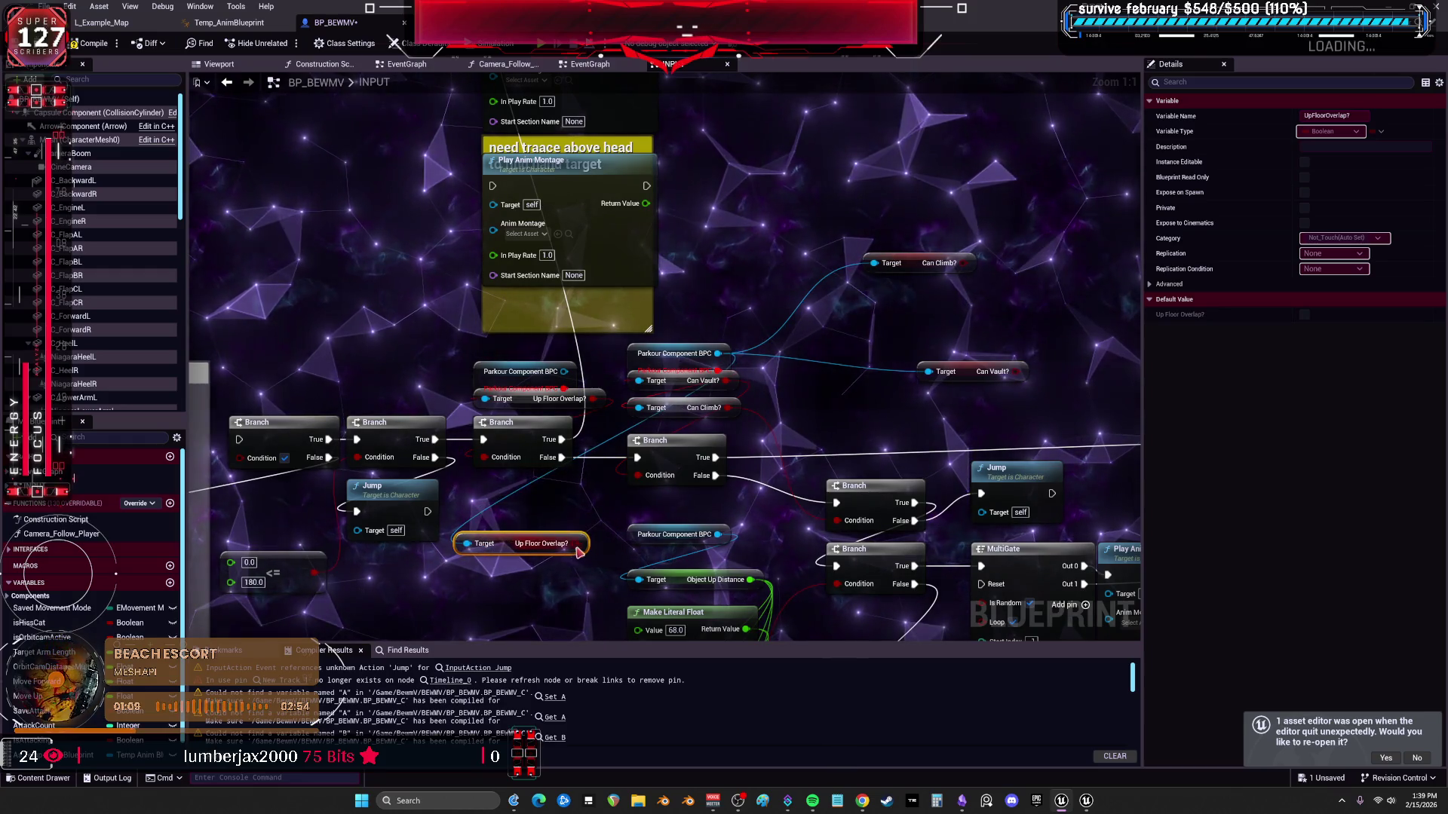
# Wire Can Vault? to the lower Branch, delete the old Can nodes and arrange the getters beside one shared Parkour node.
pyautogui.moveTo(964, 263); pyautogui.dragTo(839, 521)
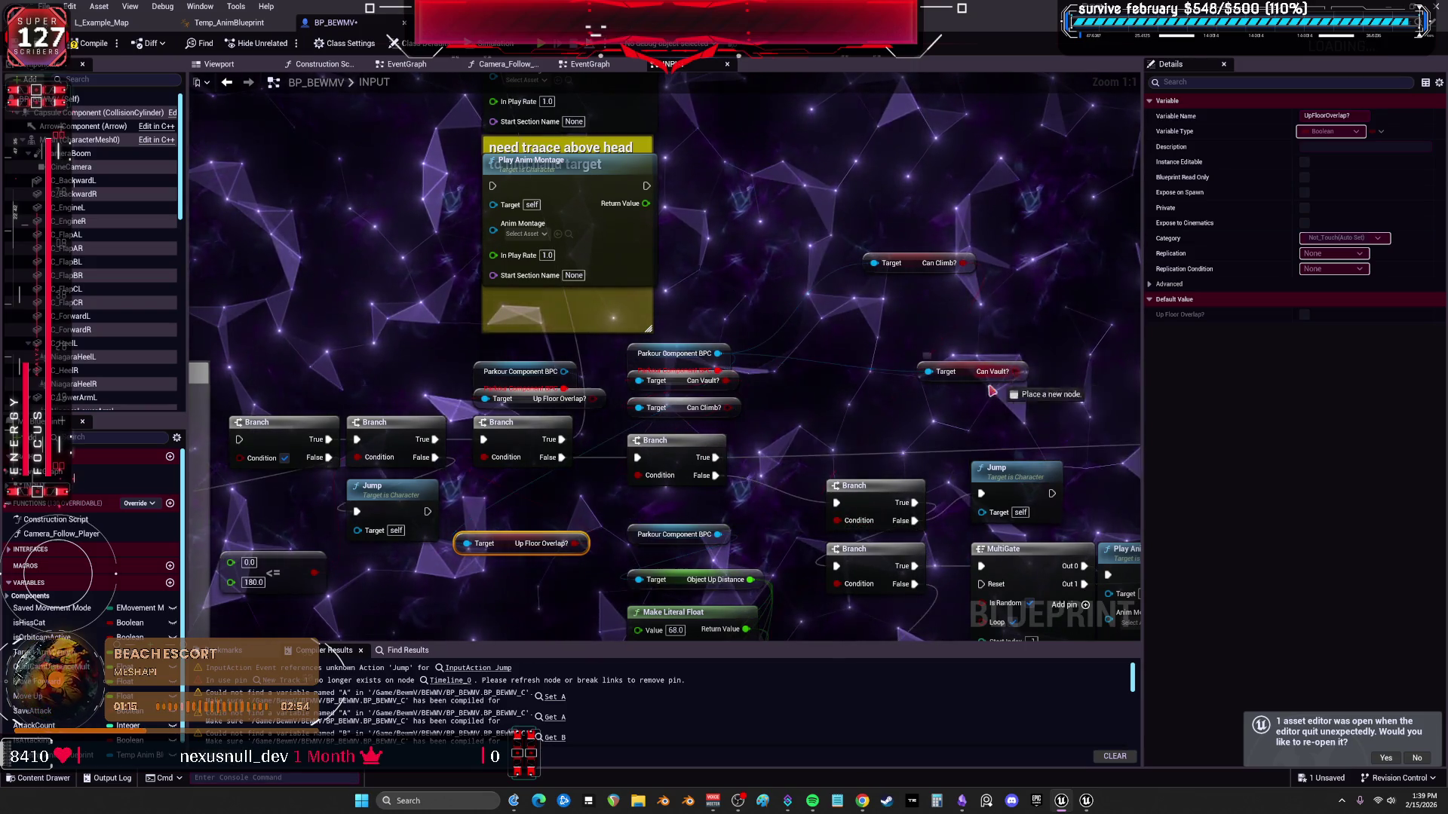
pyautogui.moveTo(1021, 373); pyautogui.dragTo(637, 475)
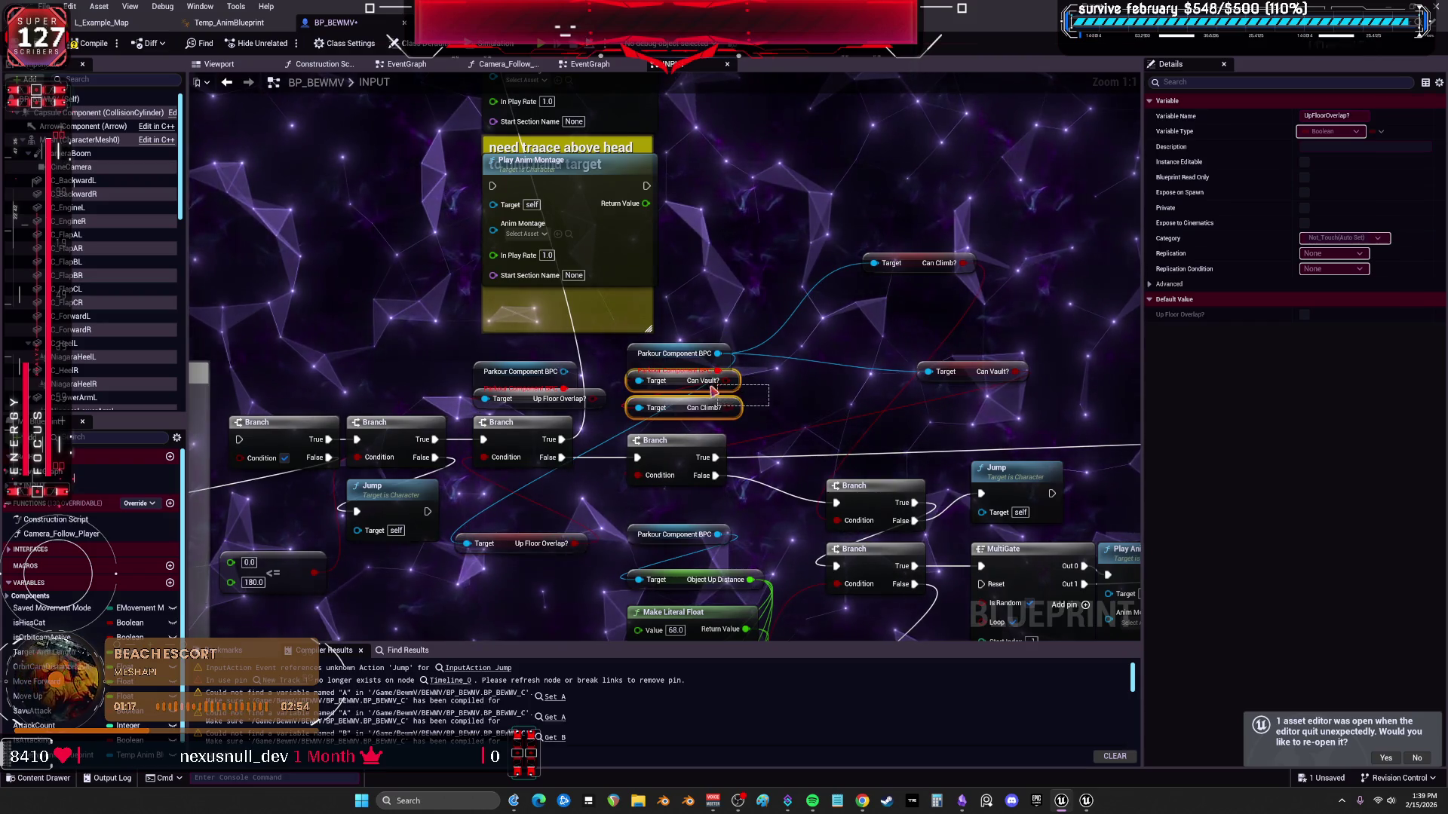
pyautogui.press('Delete')
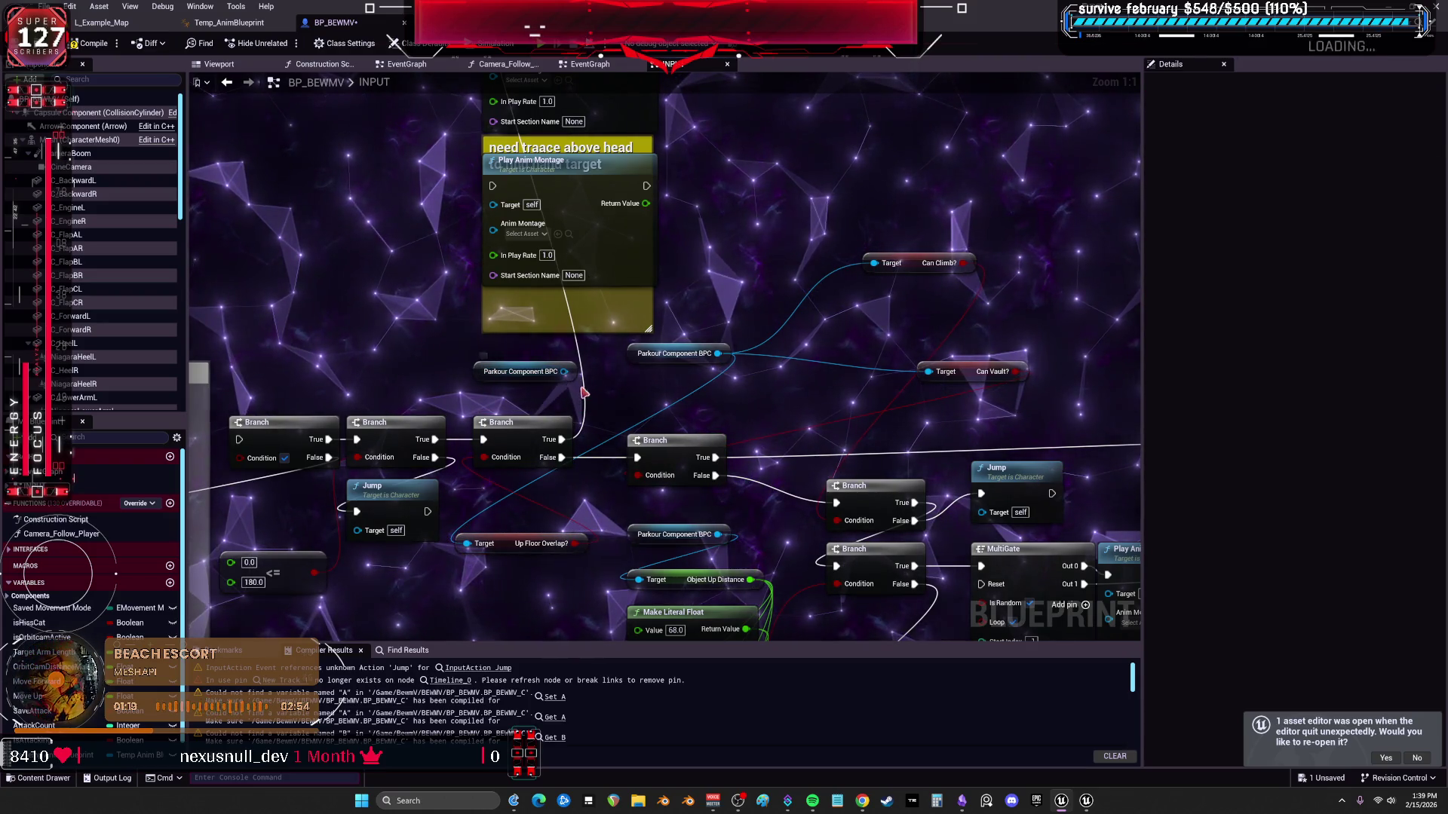
pyautogui.moveTo(647, 353); pyautogui.dragTo(467, 372)
pyautogui.moveTo(914, 258); pyautogui.dragTo(671, 368)
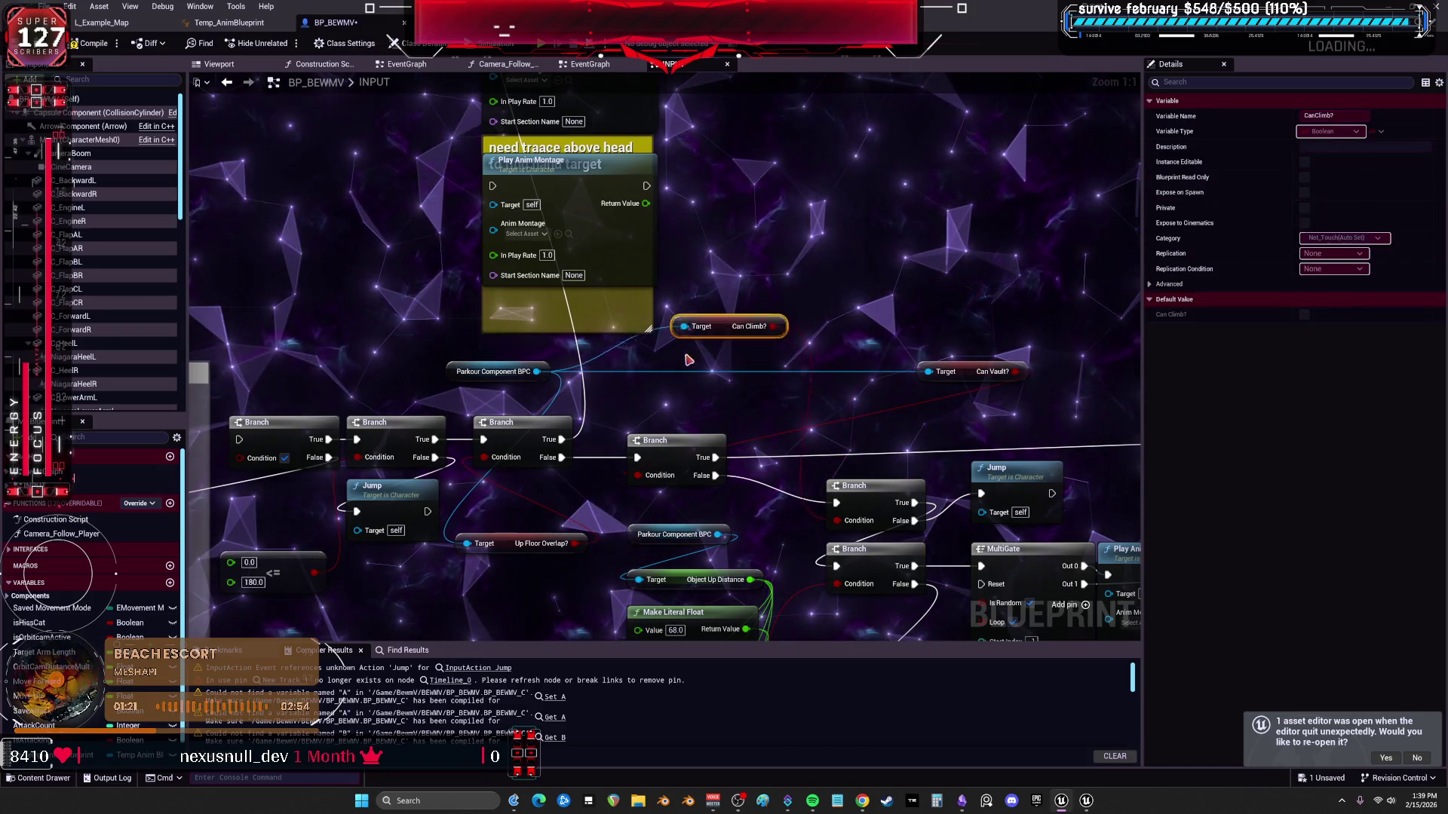
pyautogui.moveTo(984, 380); pyautogui.dragTo(676, 408)
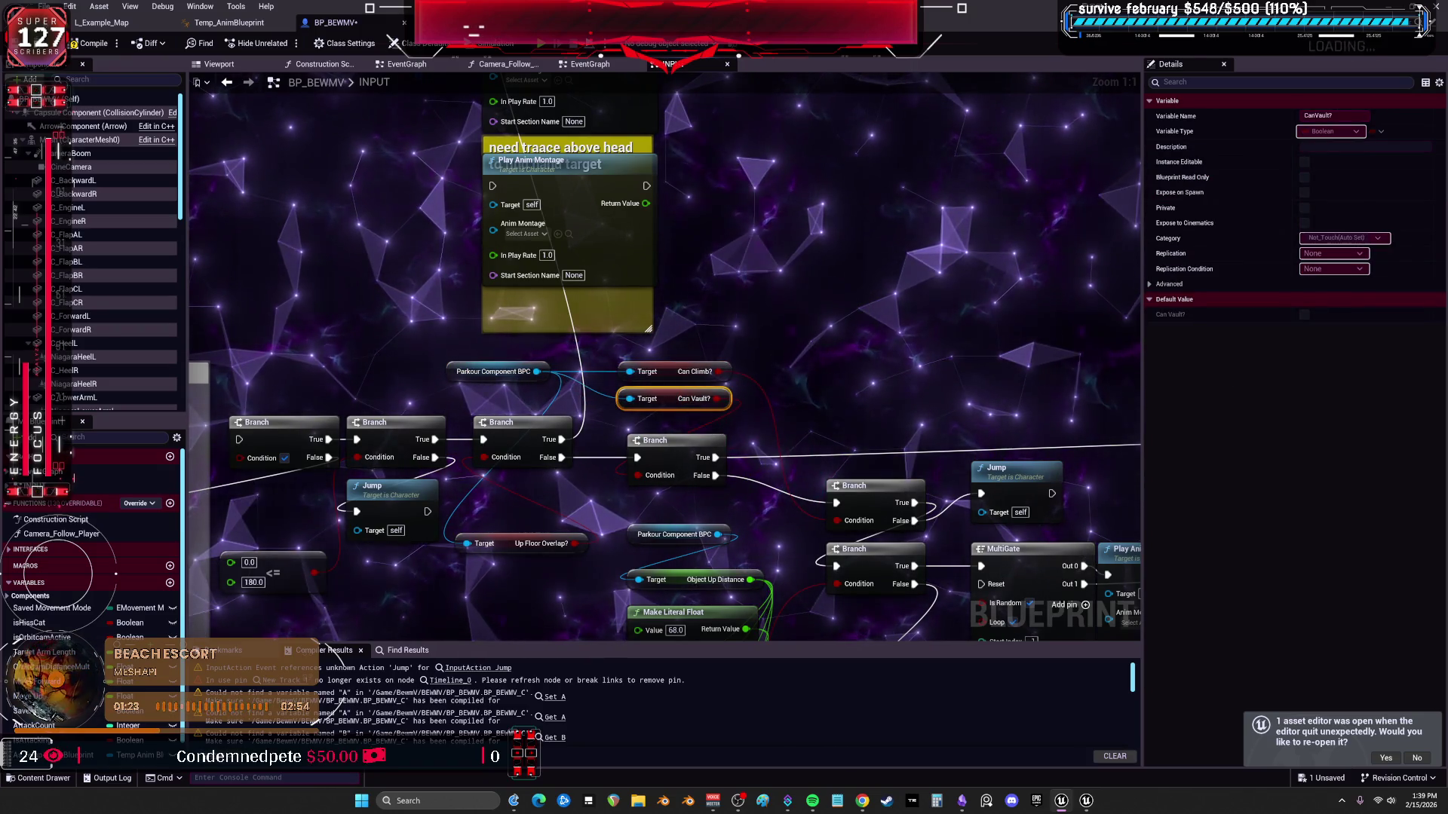
pyautogui.scroll(-4, 571, 370)
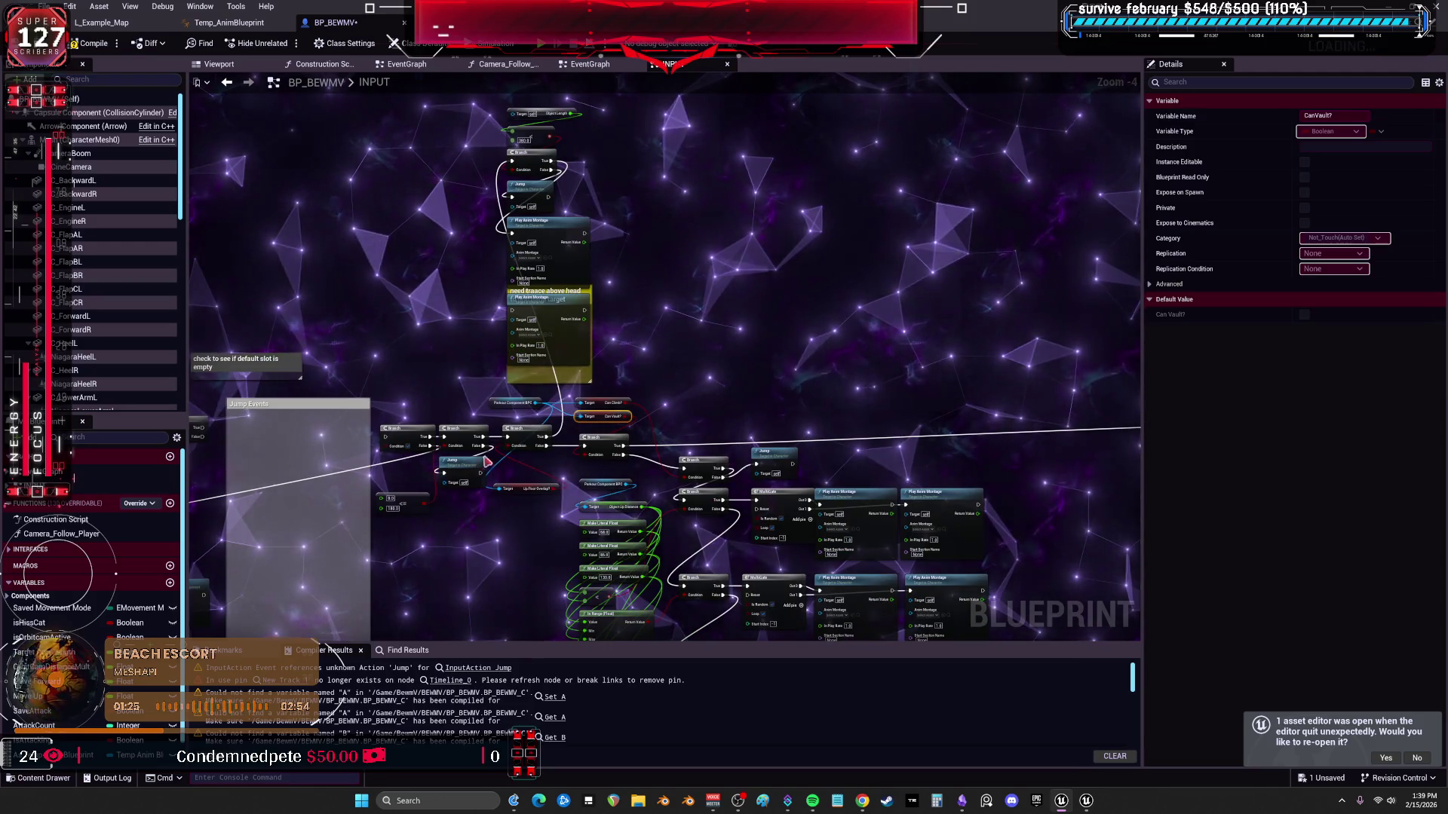
pyautogui.scroll(3, 571, 371)
pyautogui.scroll(1, 589, 266)
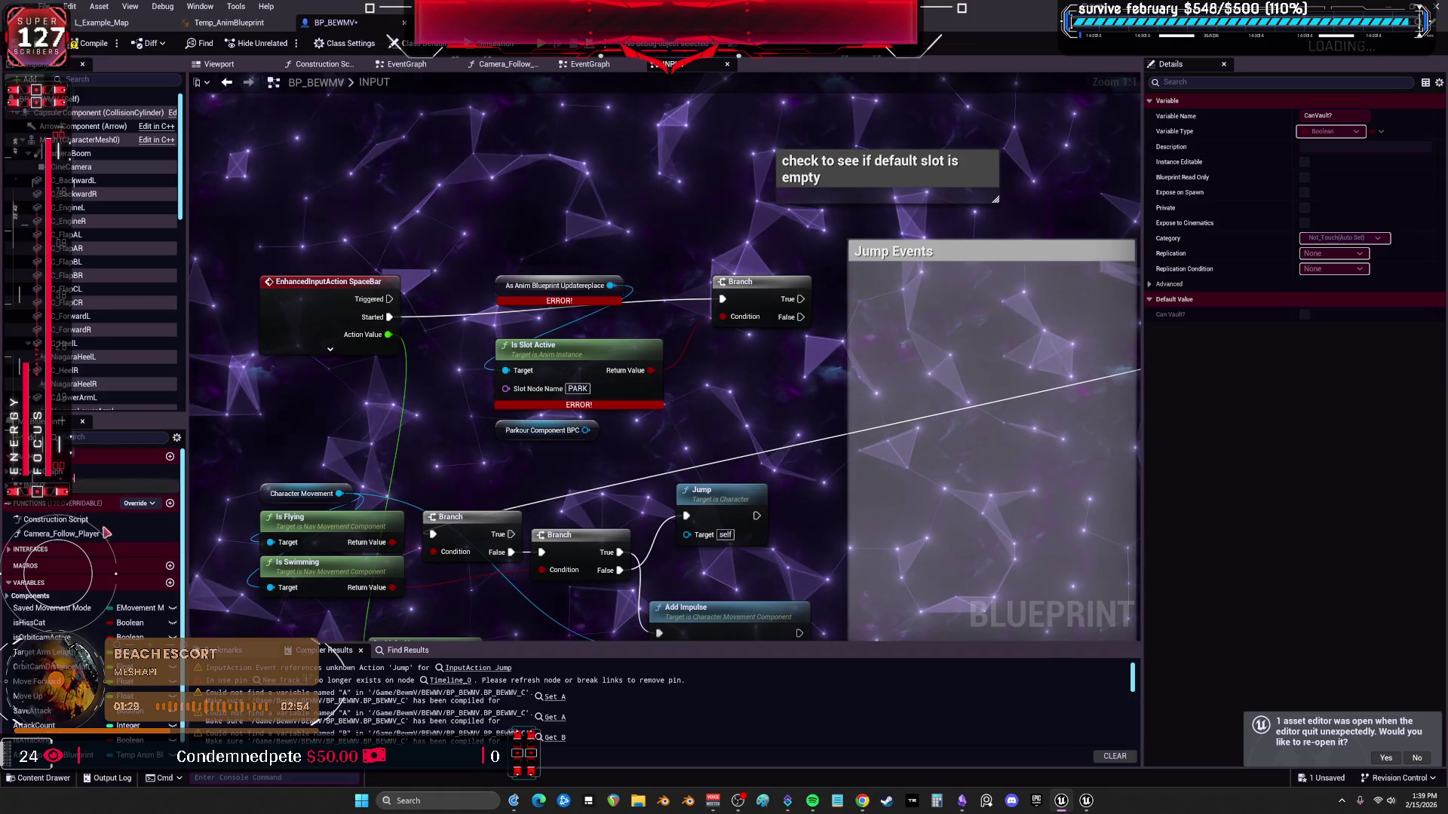
pyautogui.scroll(-1, 108, 529)
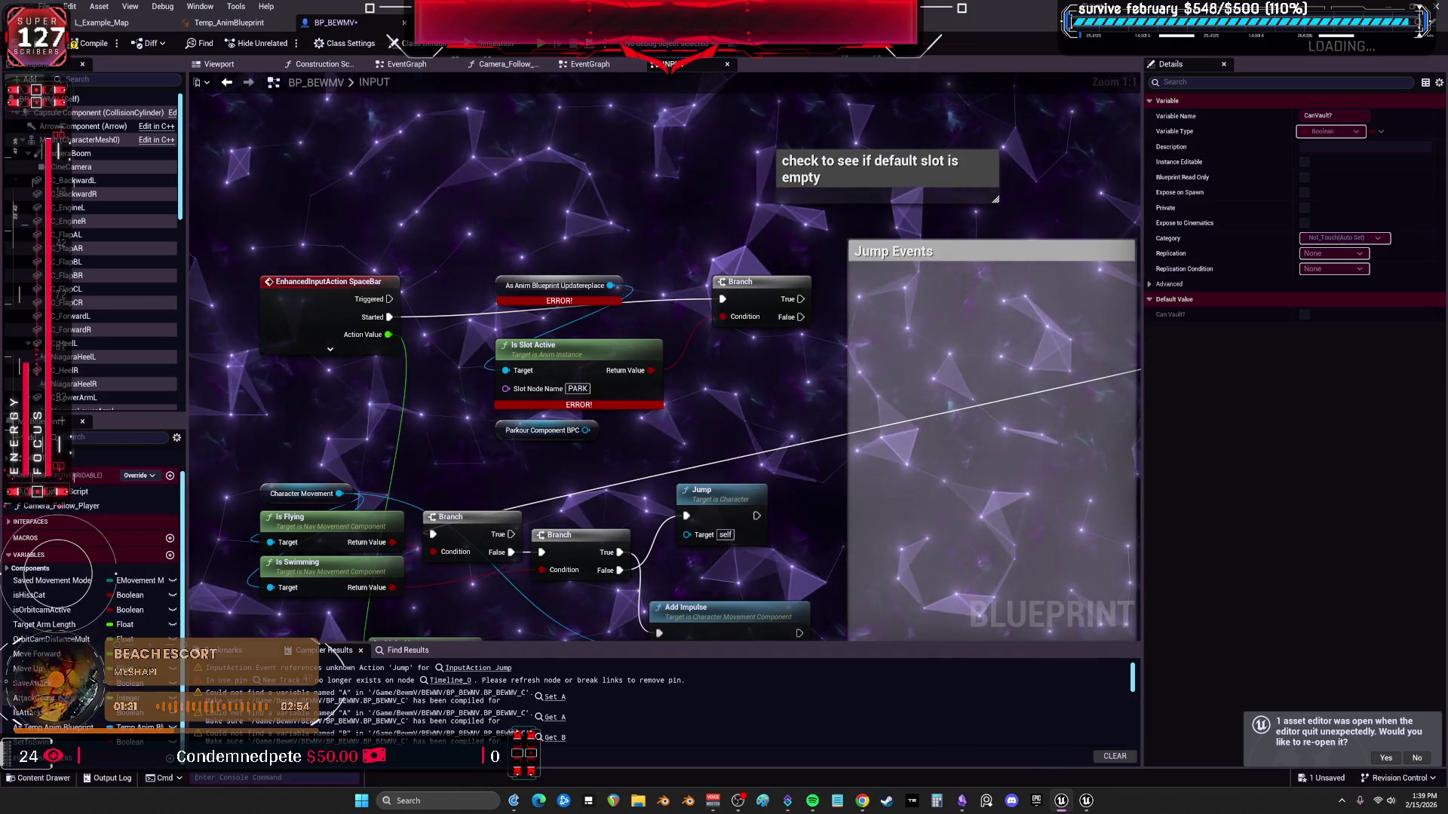
# Add an As Temp Anim Blueprint getter feeding Is Slot Active and delete the errored cast node.
pyautogui.moveTo(61, 727)
pyautogui.mouseDown()
pyautogui.moveTo(522, 181)
pyautogui.moveTo(505, 370)
pyautogui.mouseUp()
pyautogui.click(599, 192)
pyautogui.click(523, 296)
pyautogui.press('Delete')
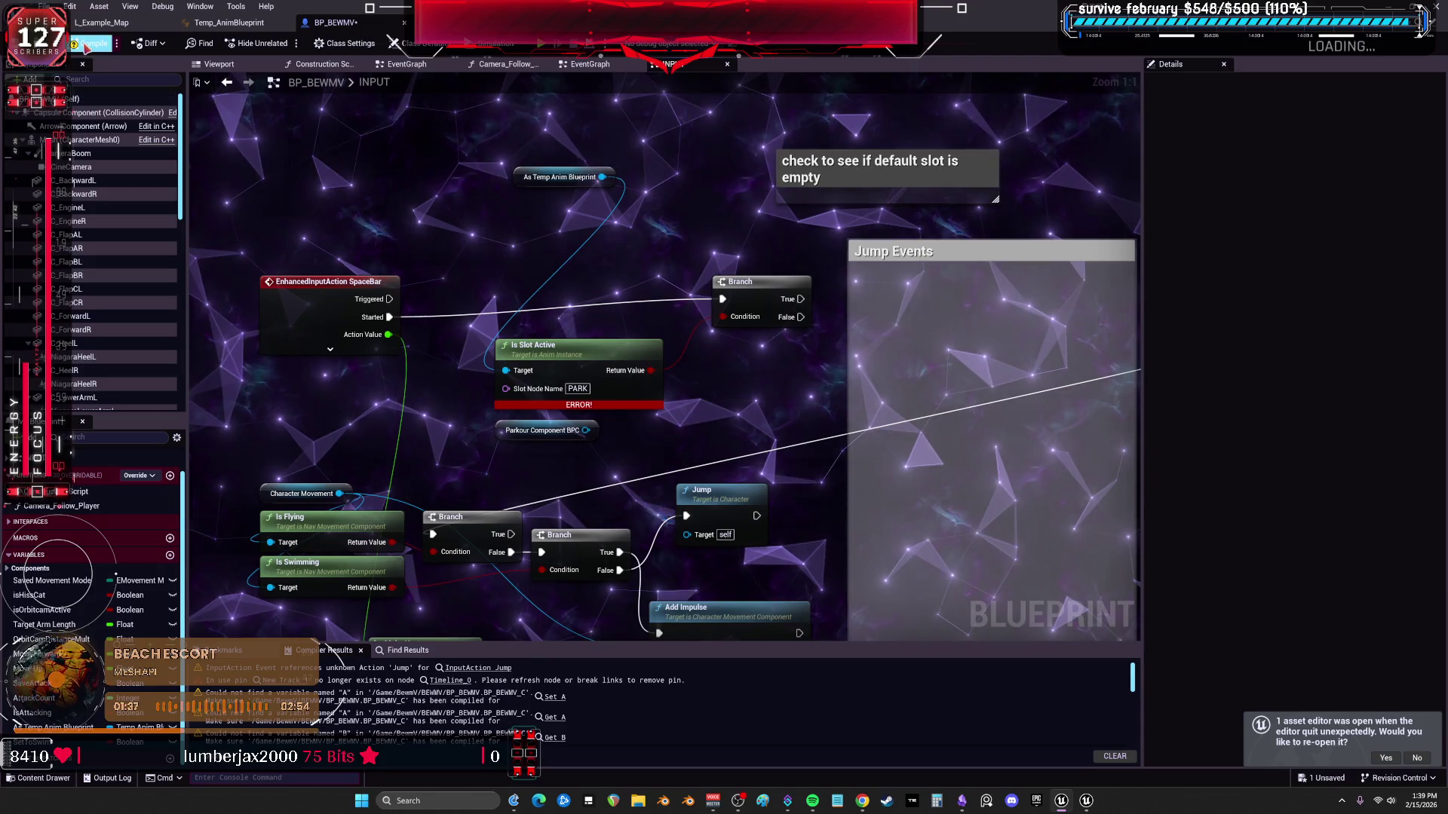
pyautogui.scroll(-2, 735, 341)
pyautogui.scroll(-3, 747, 344)
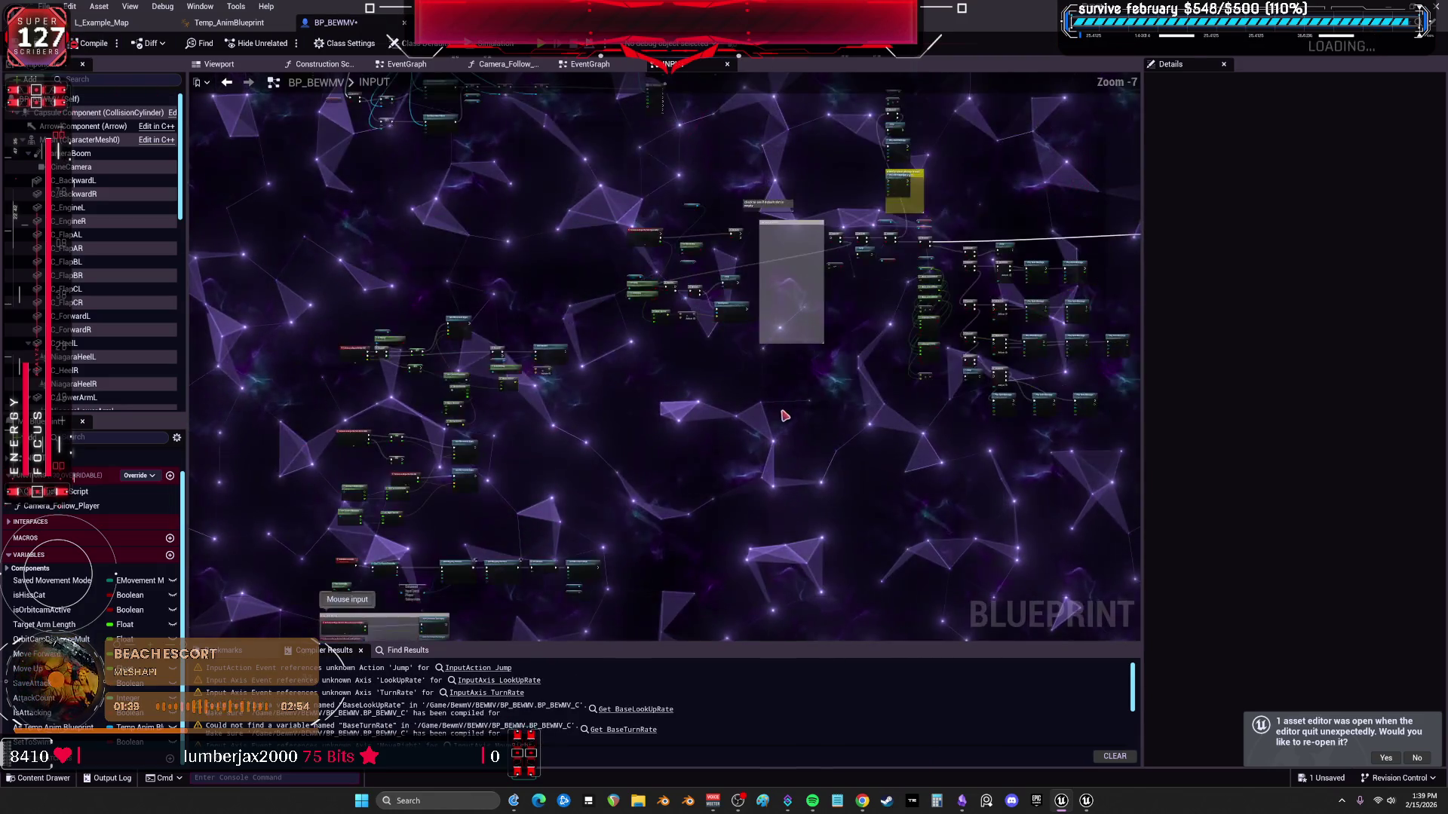
pyautogui.scroll(-2, 780, 347)
# Jump to the InputAction Jump error, cut the spacebar parkour group and return to the INPUT graph.
pyautogui.click(487, 671)
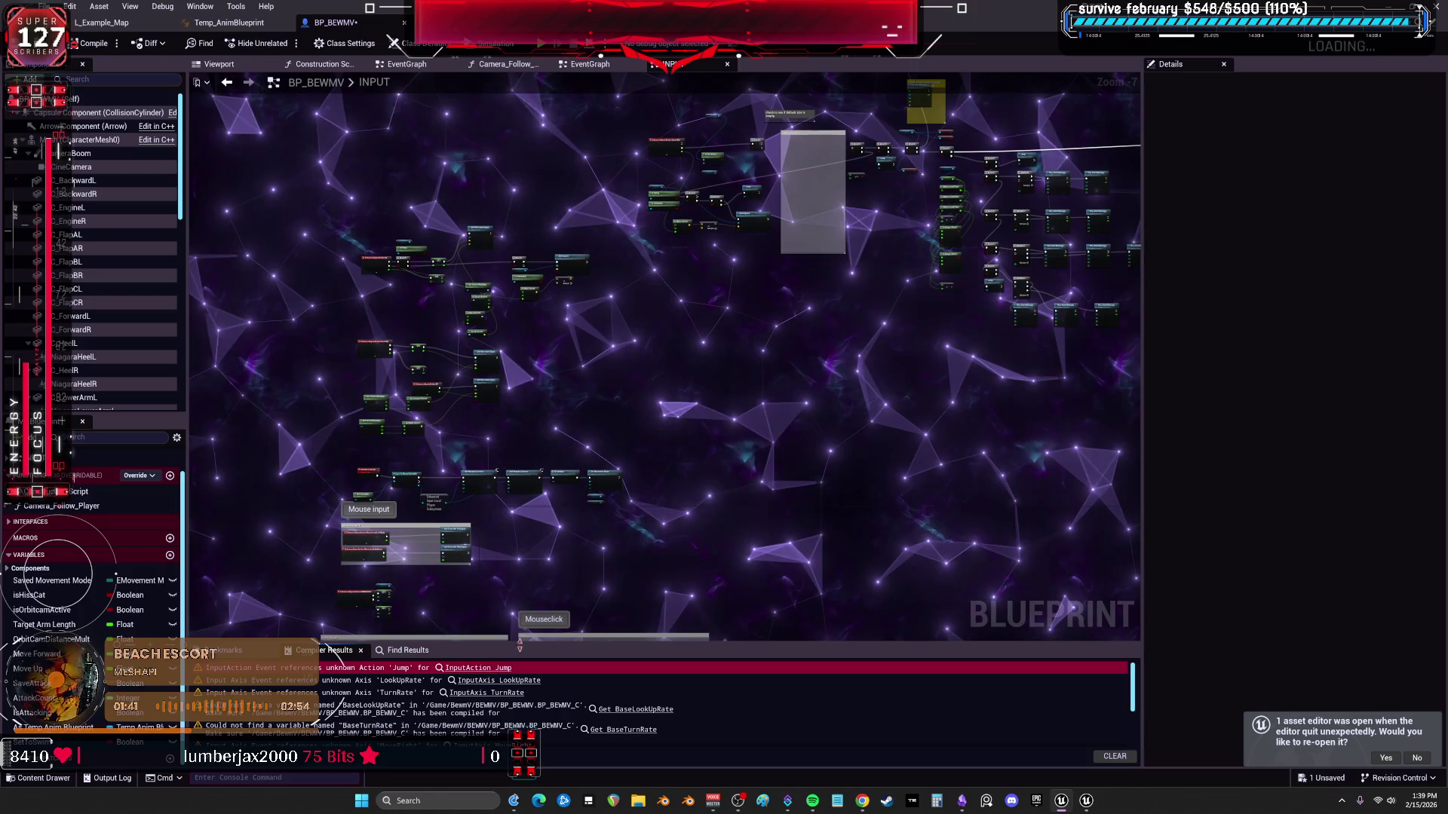
pyautogui.doubleClick(475, 667)
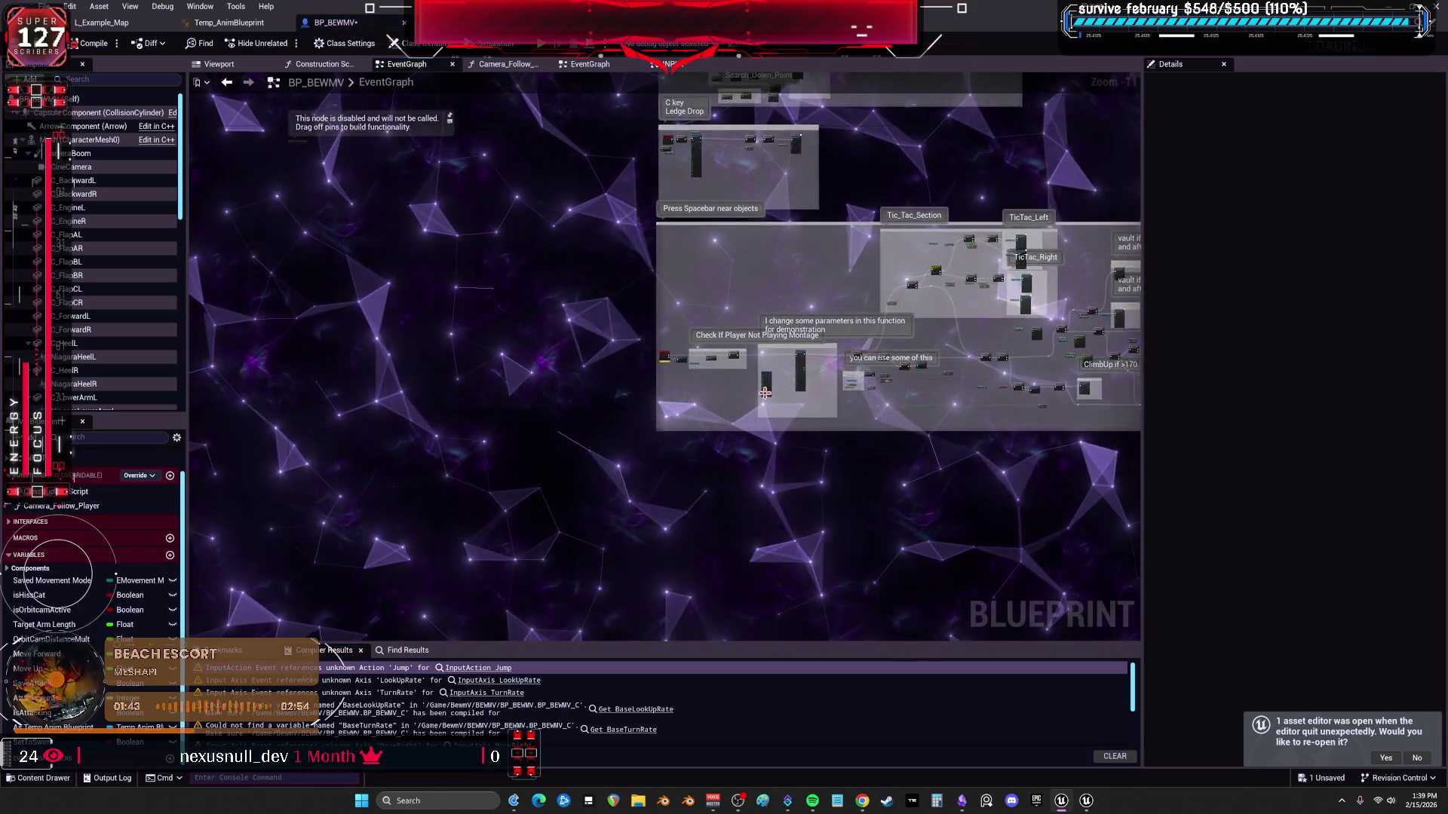
pyautogui.scroll(-5, 860, 384)
pyautogui.scroll(-1, 1063, 528)
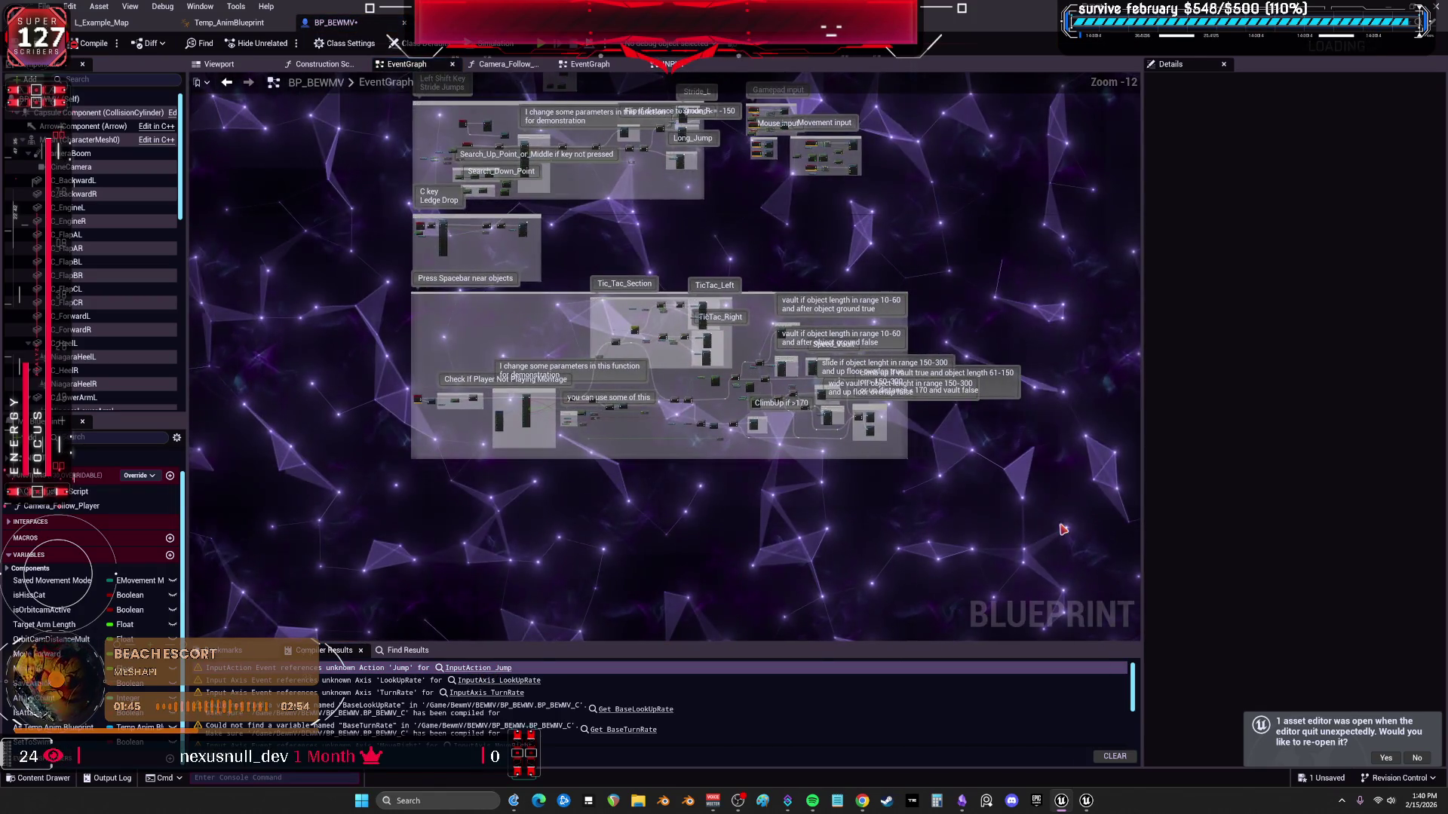
pyautogui.moveTo(382, 296); pyautogui.dragTo(382, 296)
pyautogui.press('Delete')
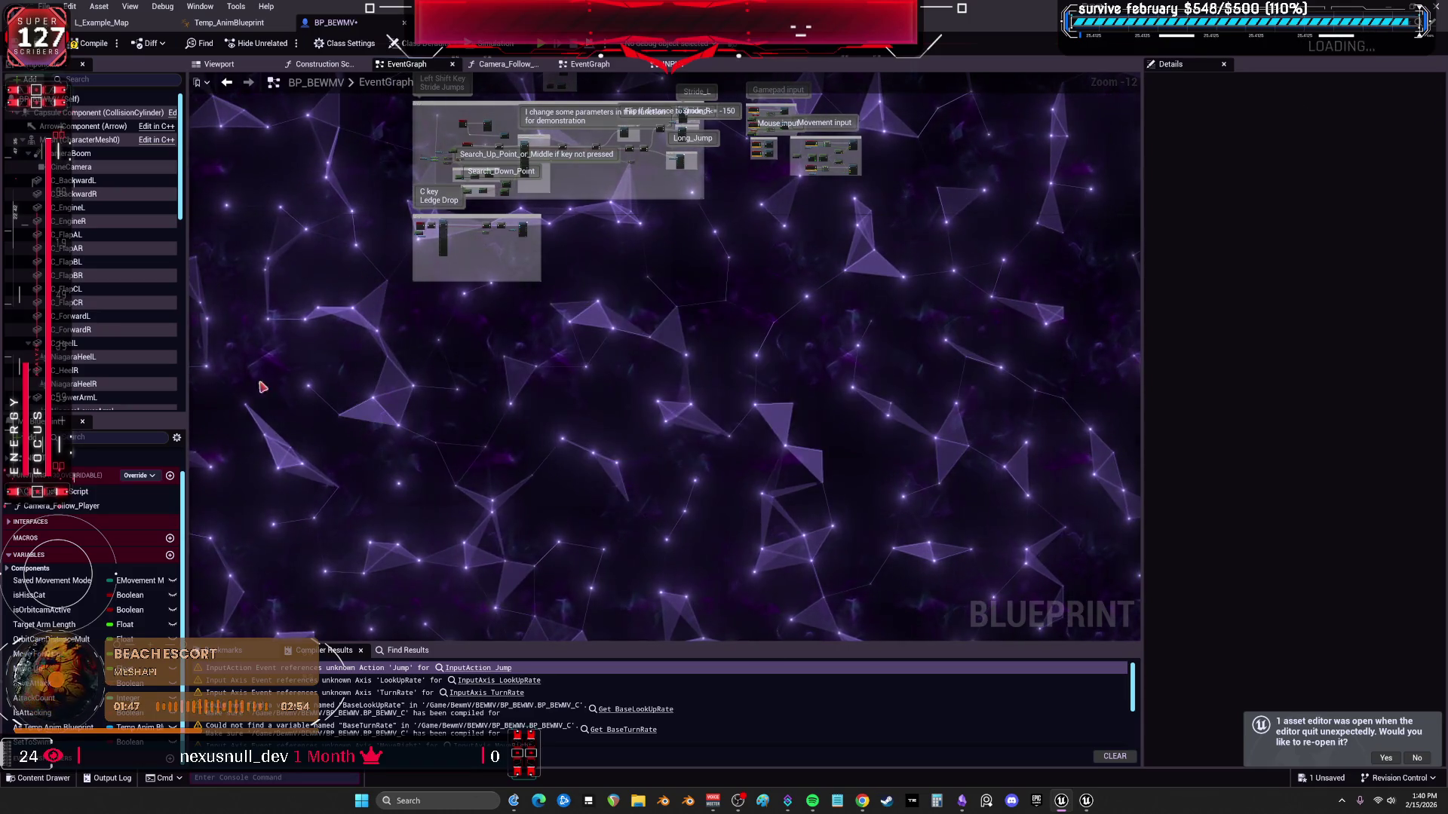
pyautogui.hotkey('alt', 'Left')
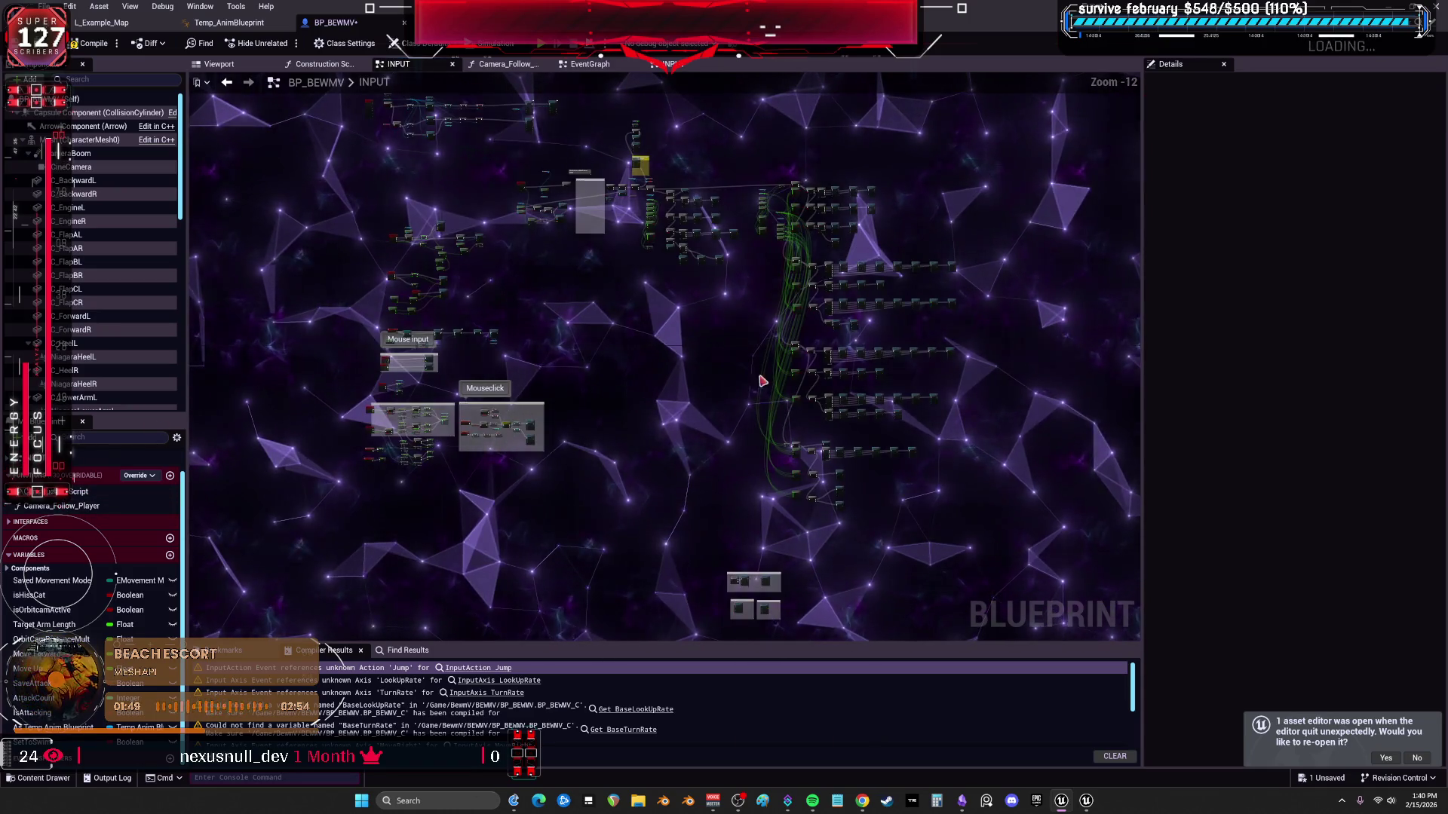
# Clear space in the INPUT graph and paste the parkour node group there.
pyautogui.moveTo(765, 387); pyautogui.dragTo(881, 556)
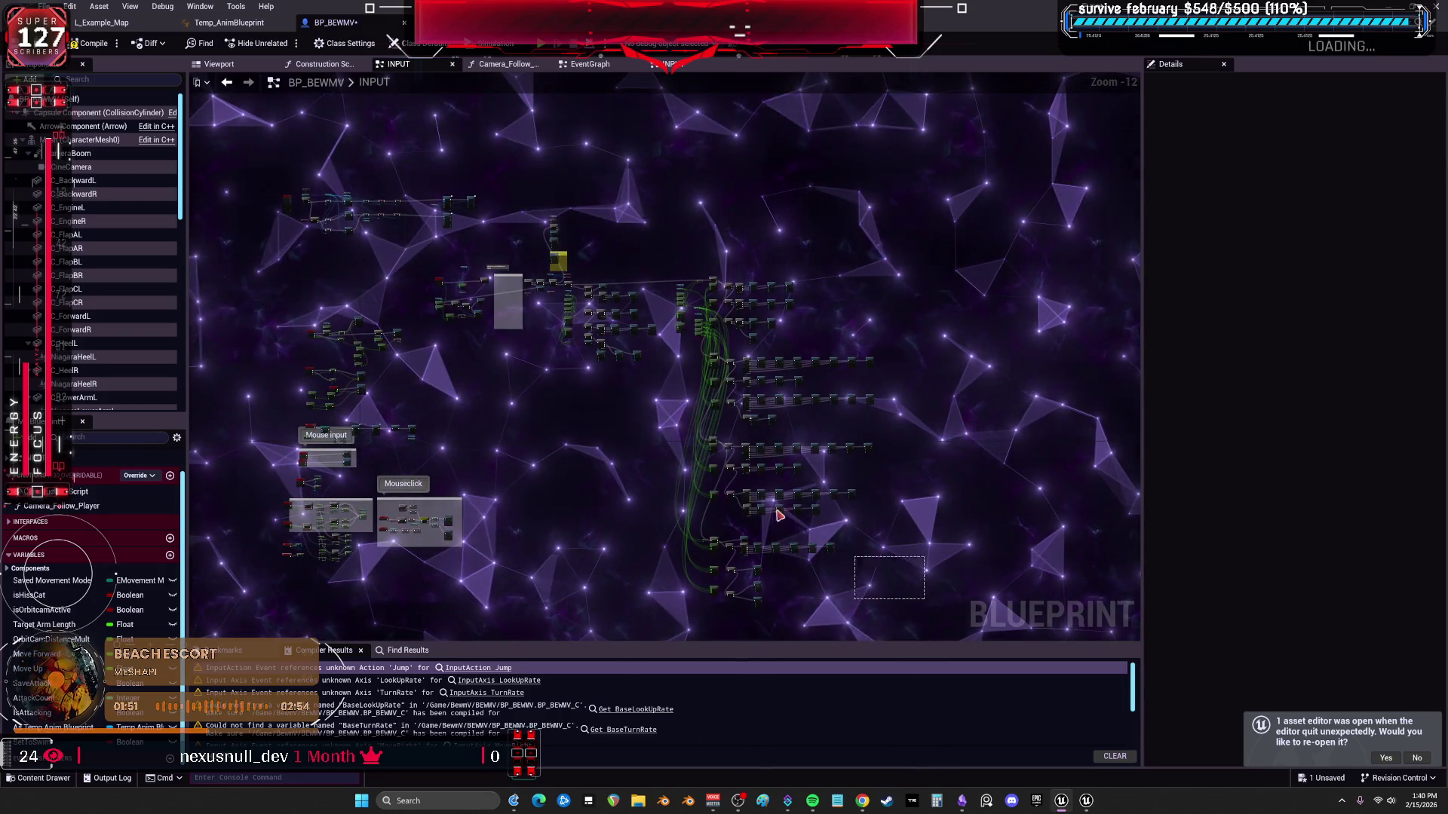
pyautogui.moveTo(950, 621); pyautogui.dragTo(581, 321)
pyautogui.moveTo(521, 262); pyautogui.dragTo(523, 264)
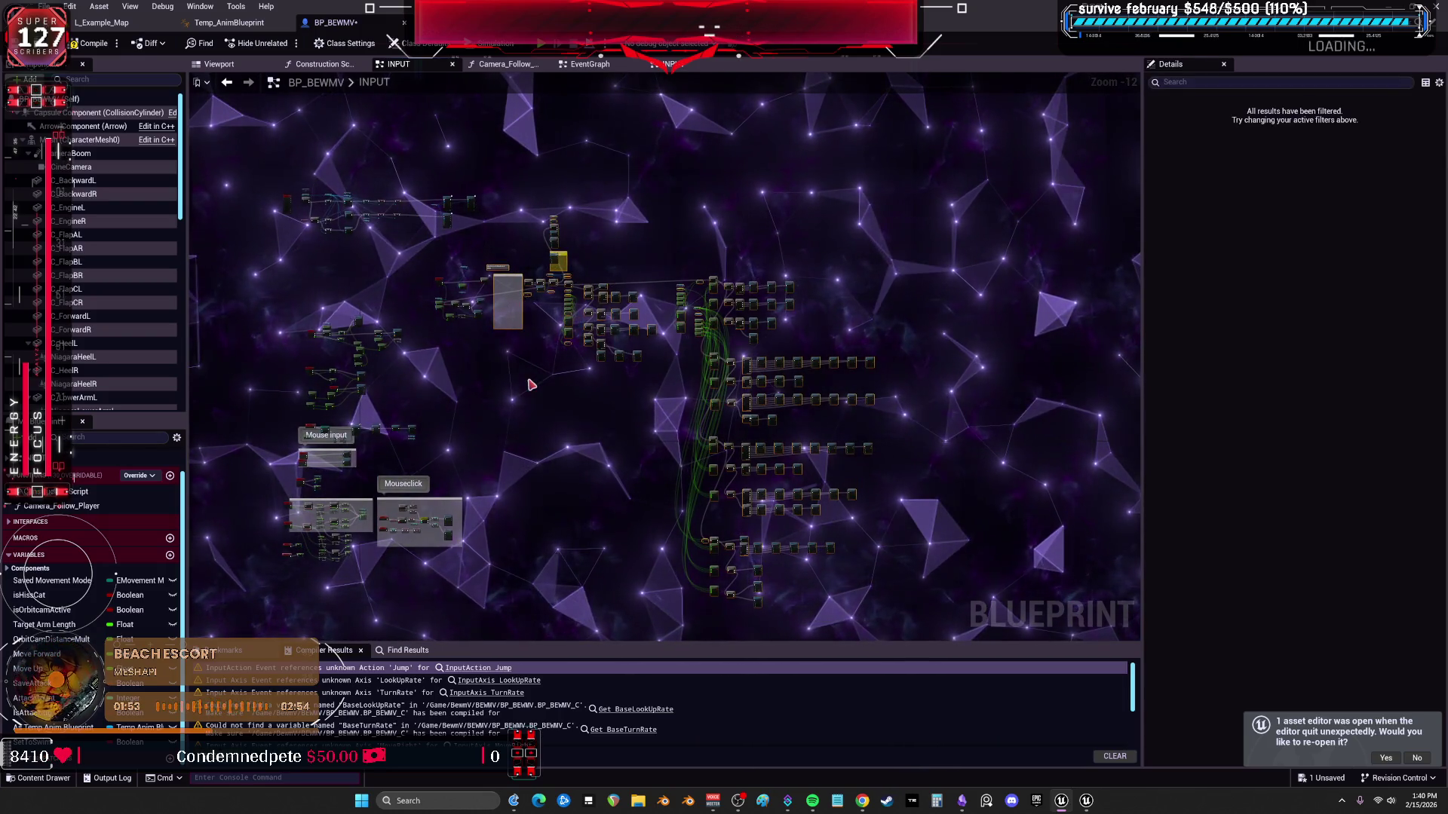
pyautogui.moveTo(436, 285); pyautogui.dragTo(616, 248)
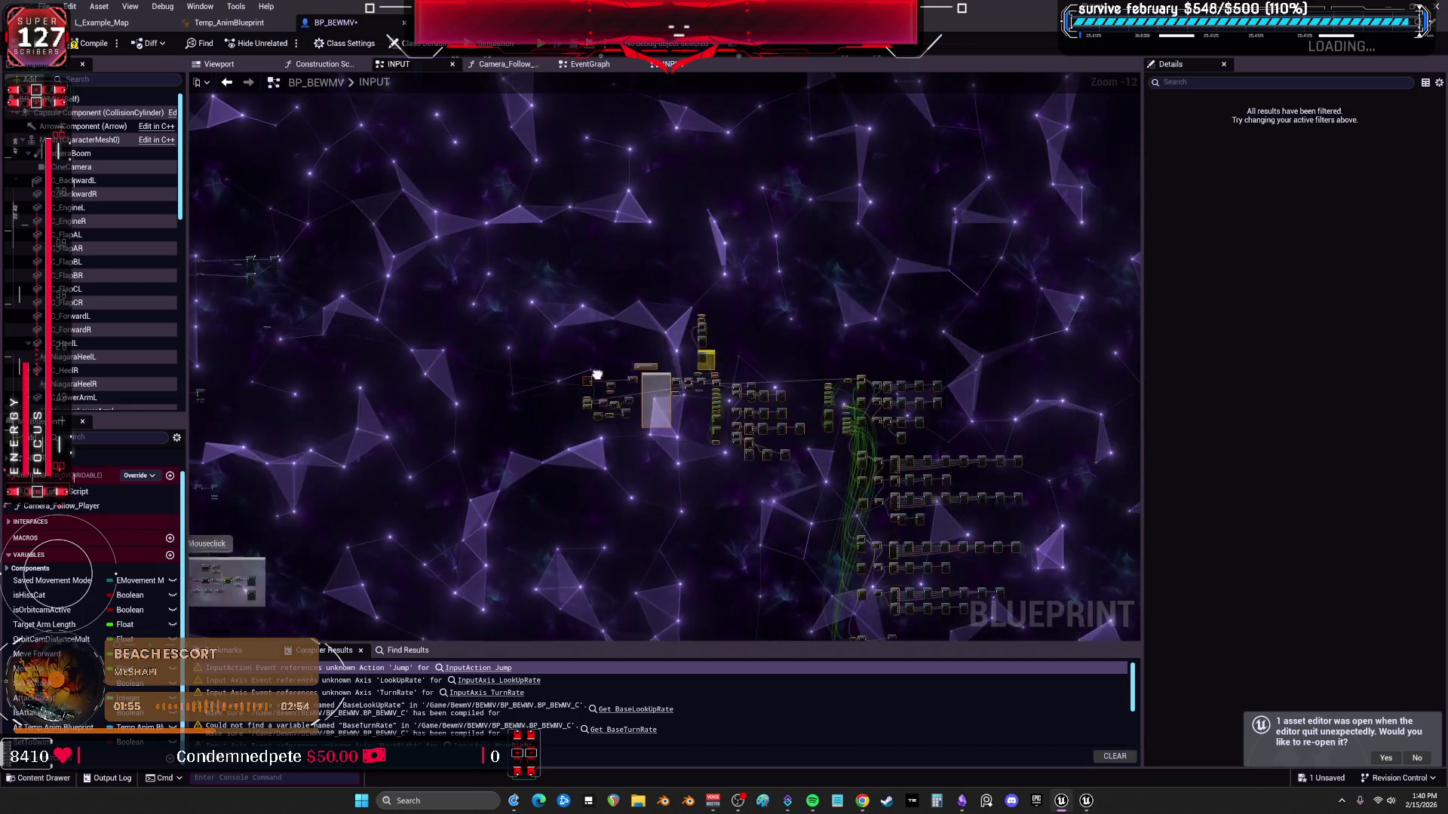
pyautogui.hotkey('ctrl', 'z')
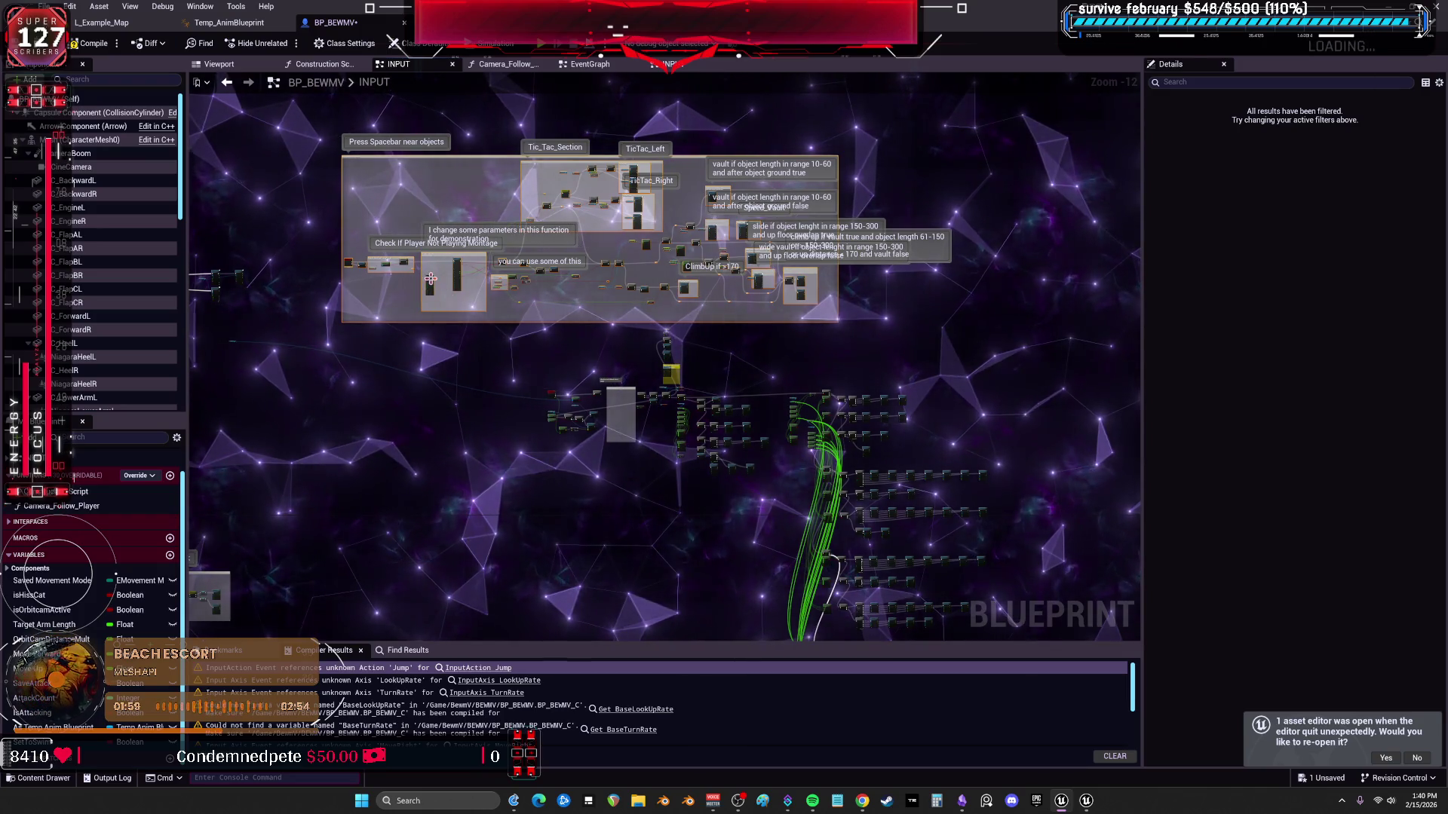
pyautogui.scroll(2, 430, 277)
pyautogui.scroll(2, 594, 361)
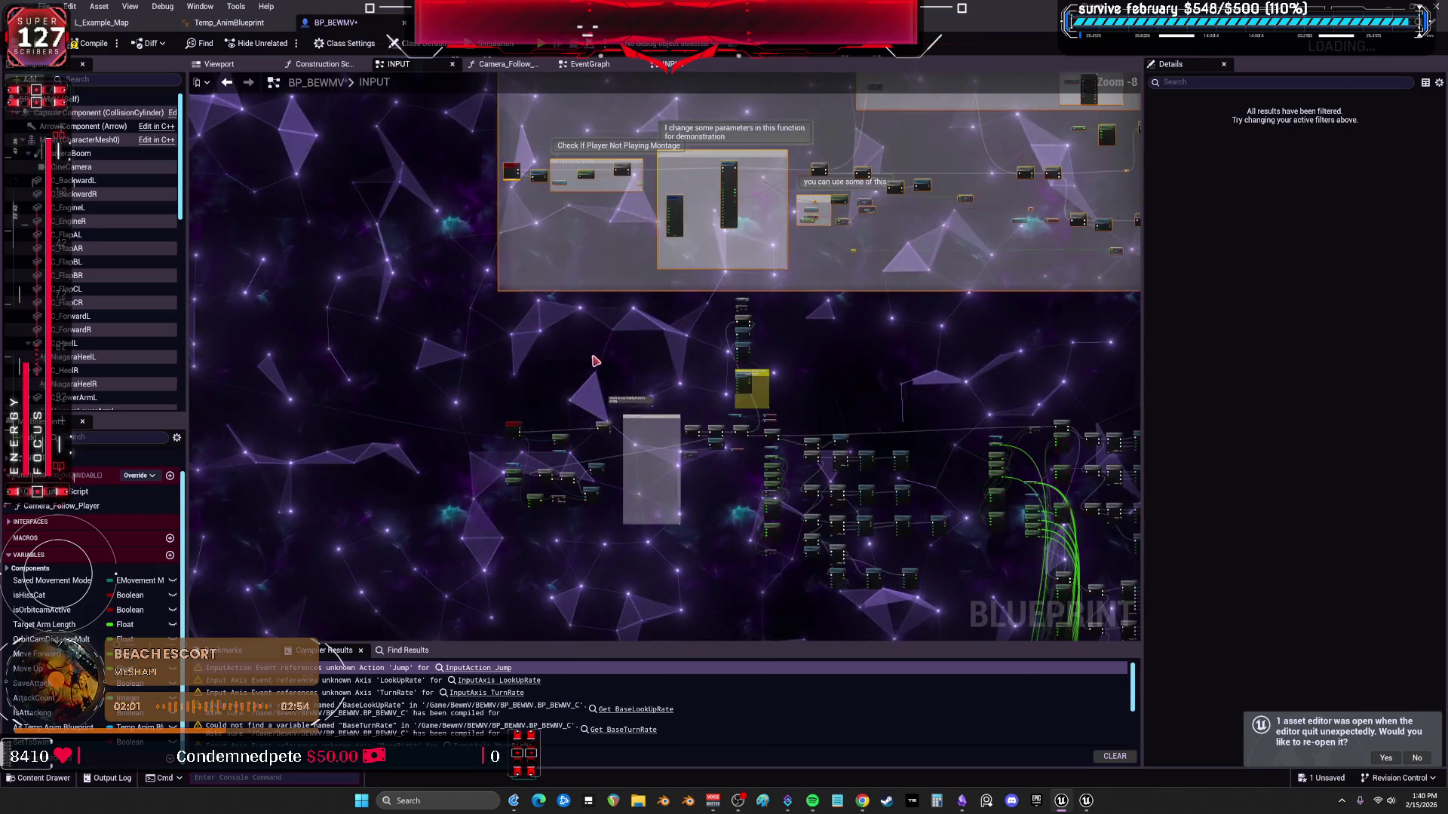
pyautogui.scroll(1, 594, 361)
pyautogui.scroll(3, 594, 361)
pyautogui.scroll(2, 594, 361)
pyautogui.scroll(2, 594, 361)
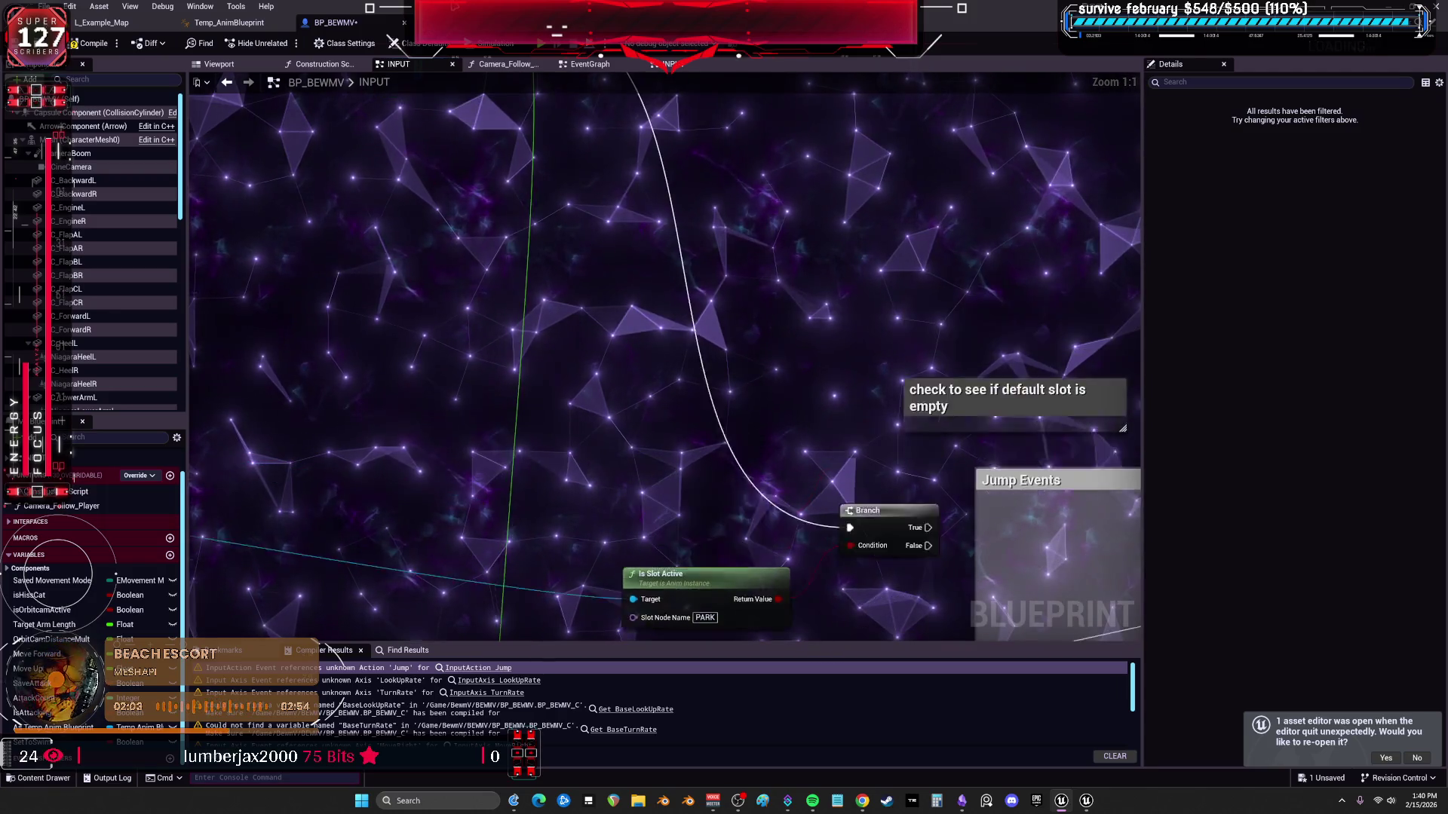
# Place the EnhancedInputAction SpaceBar event below InputAction Jump with unused pins hidden.
pyautogui.click(479, 667)
pyautogui.moveTo(472, 82); pyautogui.dragTo(506, 391)
pyautogui.click(547, 378)
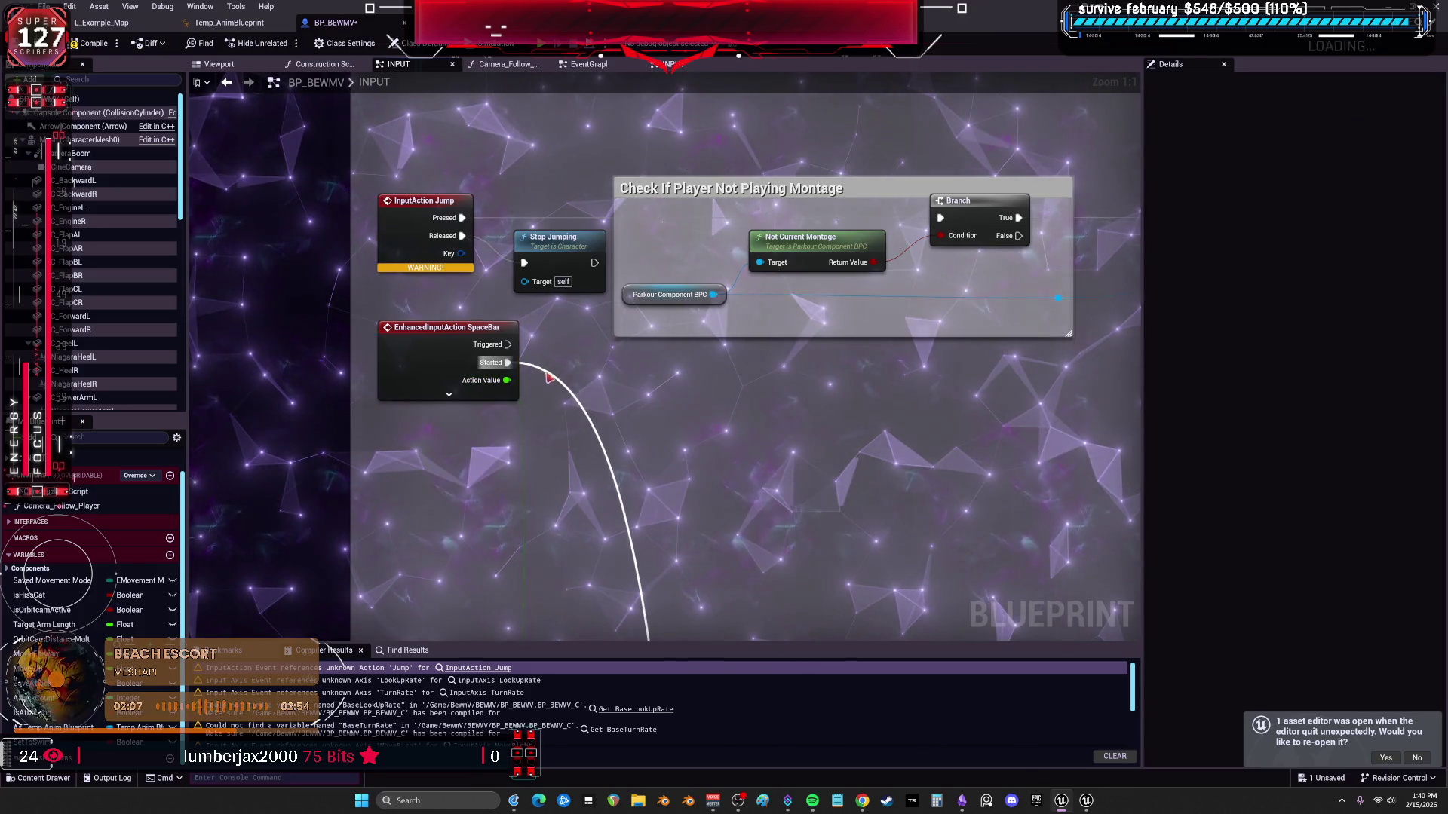
pyautogui.click(511, 371)
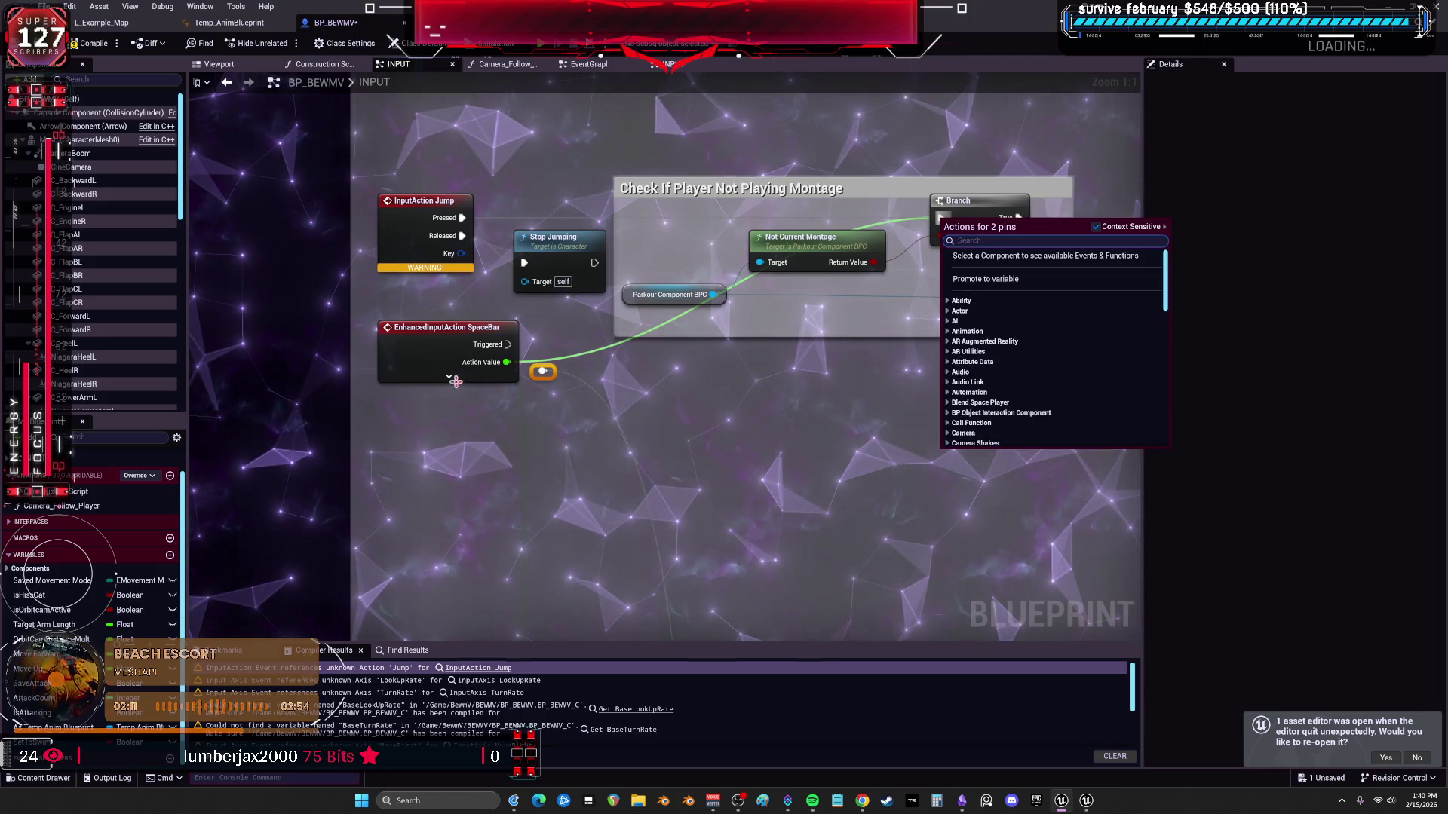
# Connect SpaceBar Triggered to the montage-check Branch and expand the event's output pins.
pyautogui.moveTo(507, 345); pyautogui.dragTo(936, 222)
pyautogui.moveTo(507, 363); pyautogui.dragTo(672, 639)
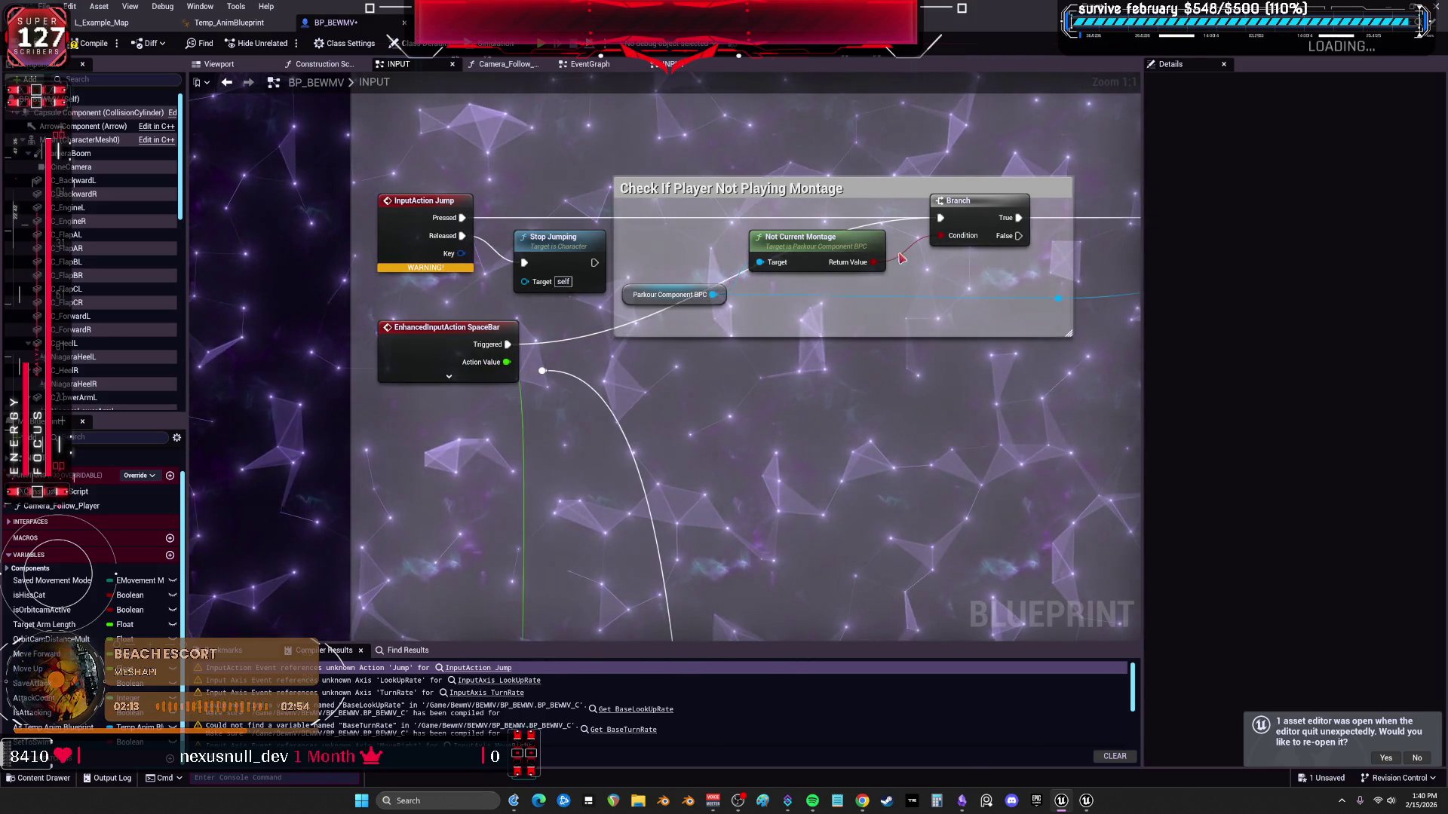
pyautogui.click(449, 377)
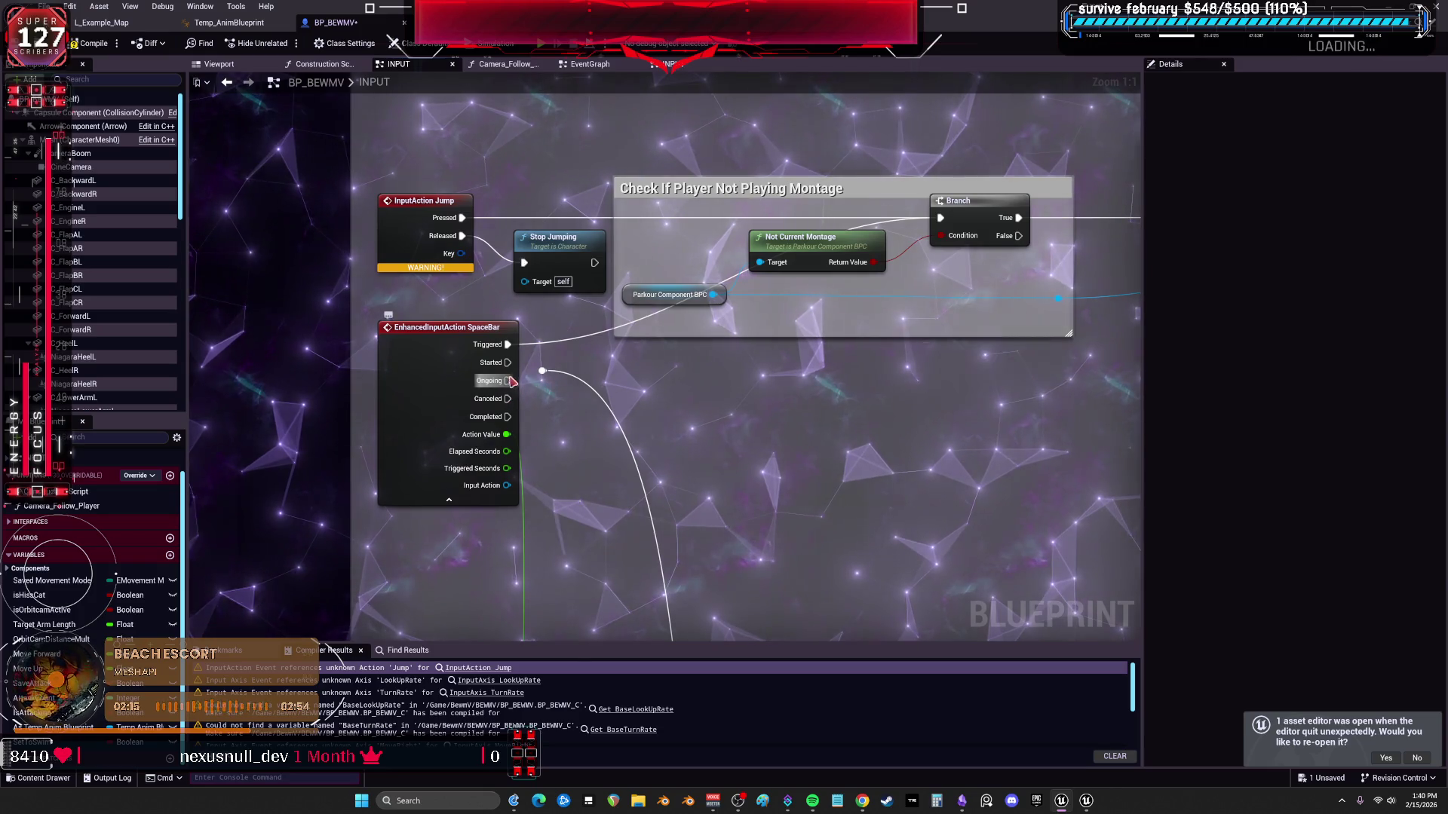
pyautogui.click(452, 373)
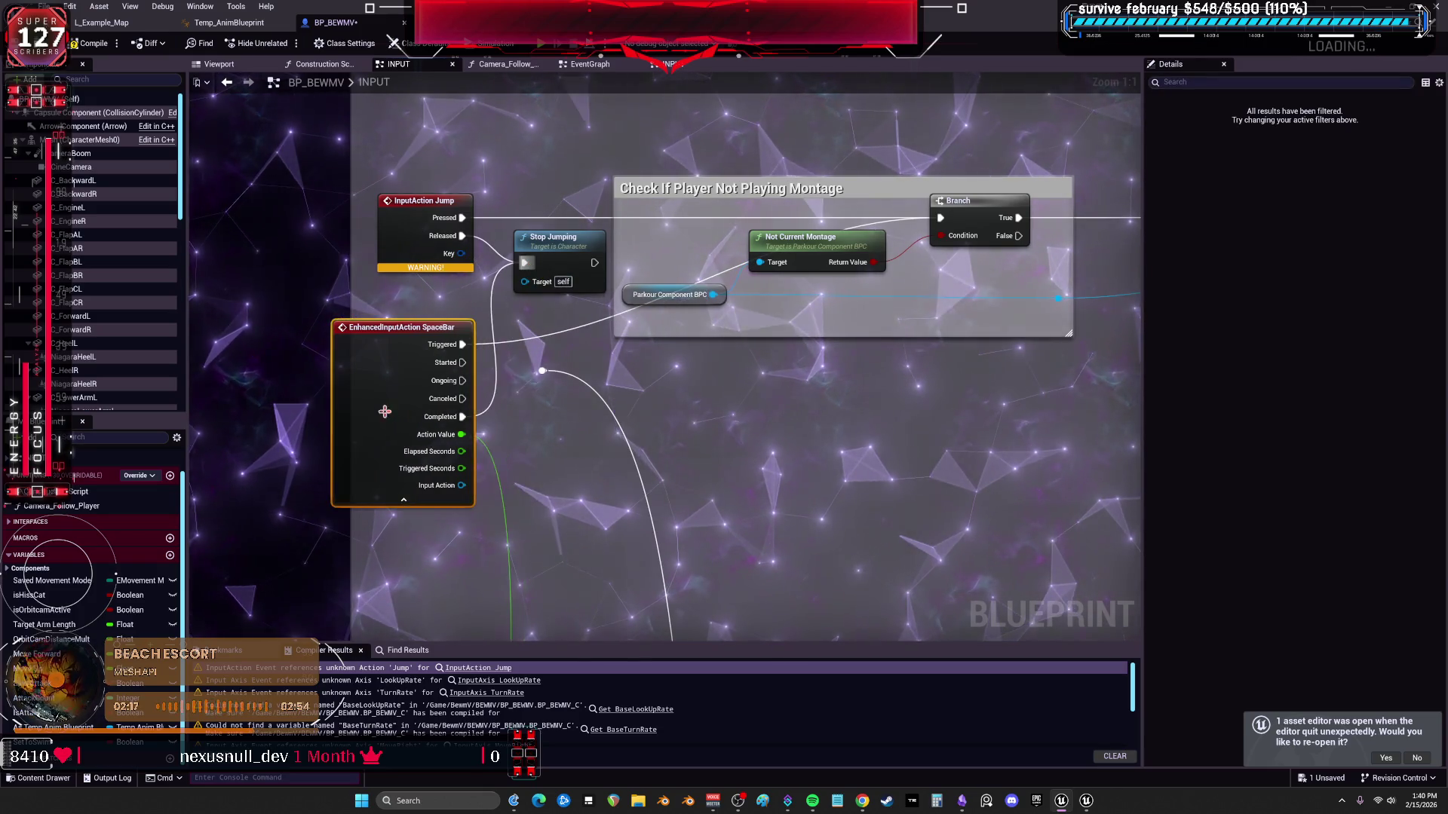
pyautogui.scroll(-1, 604, 411)
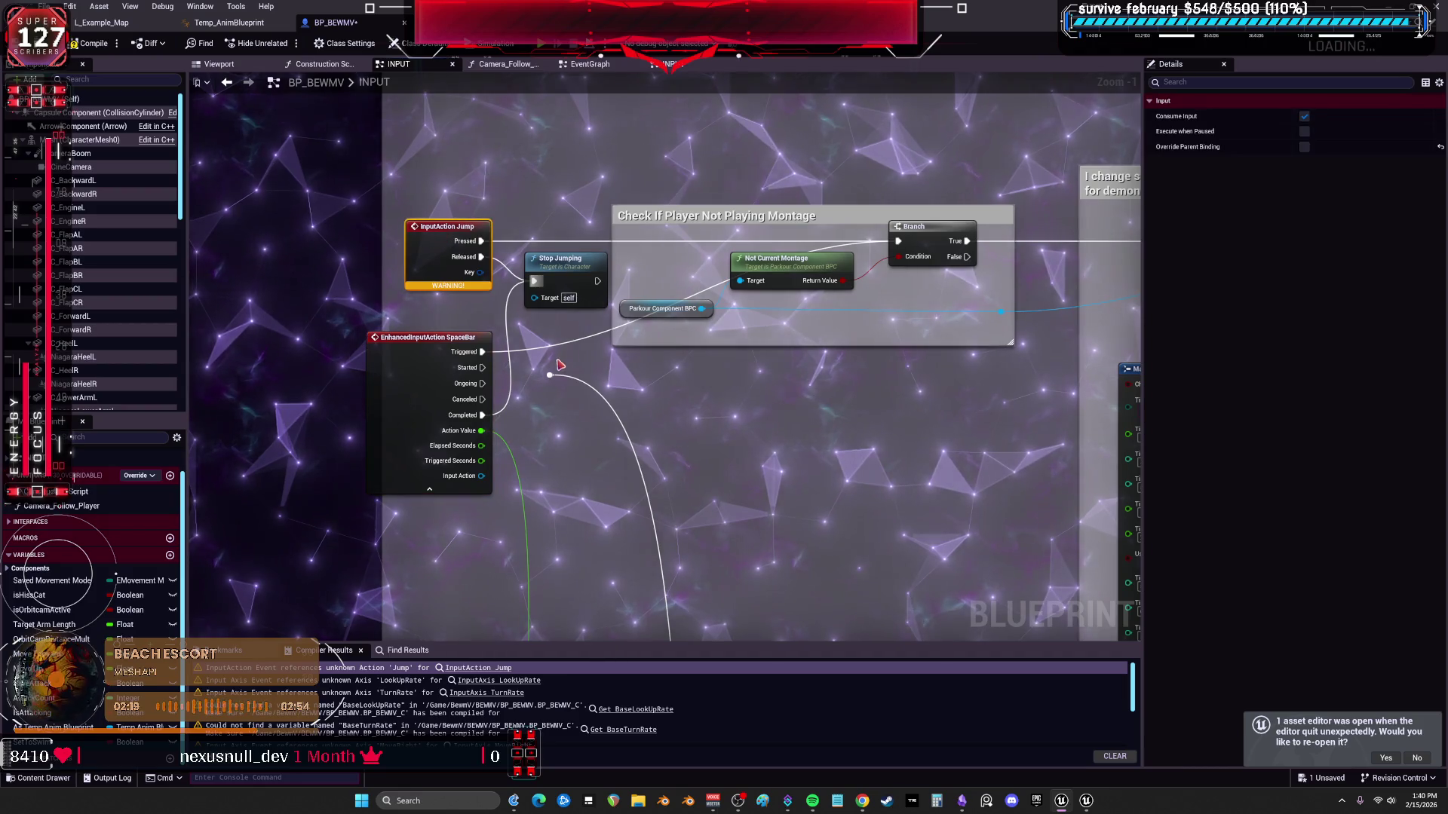
pyautogui.scroll(-4, 775, 509)
pyautogui.moveTo(775, 510); pyautogui.dragTo(595, 327)
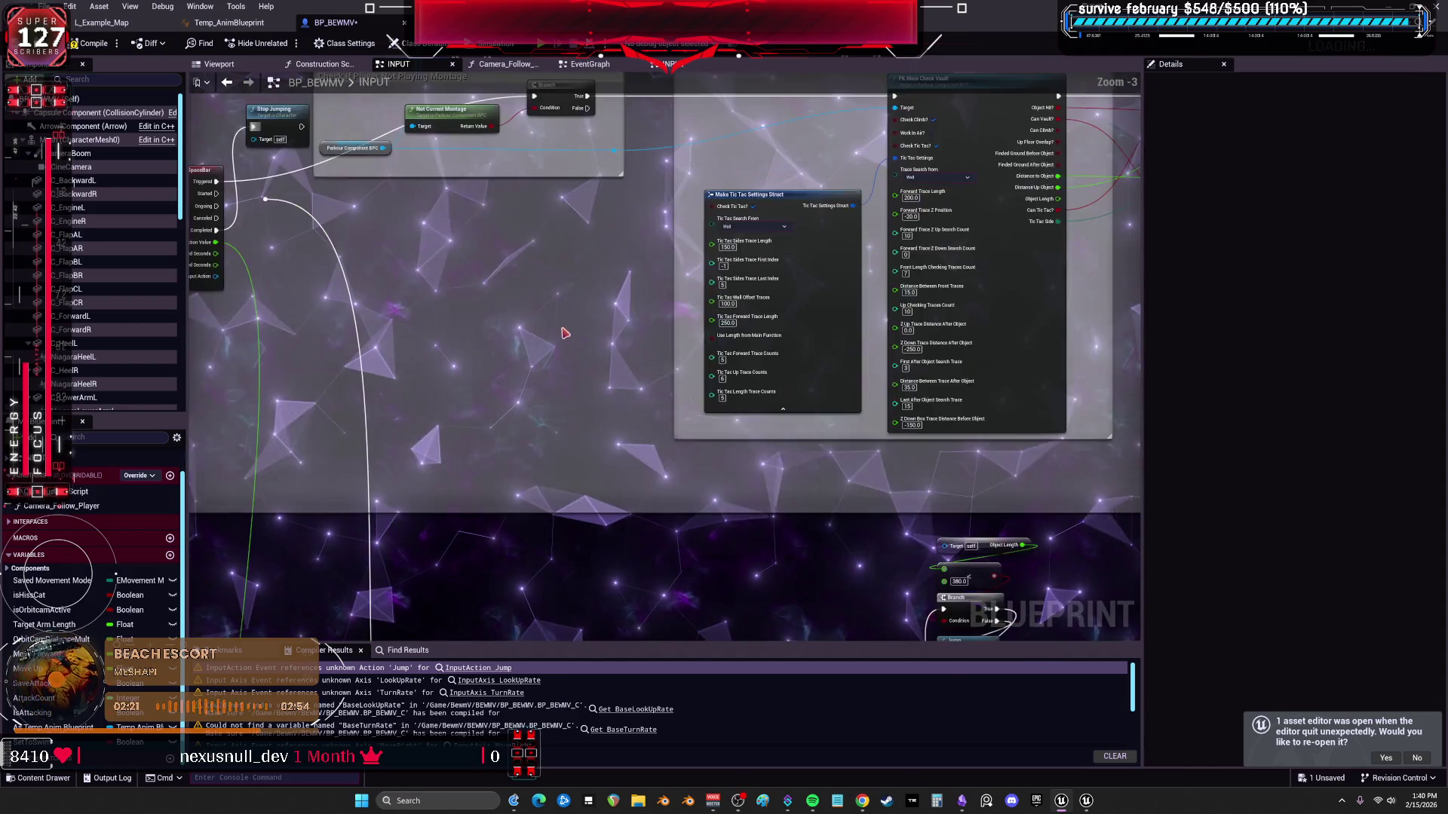
pyautogui.scroll(-2, 563, 269)
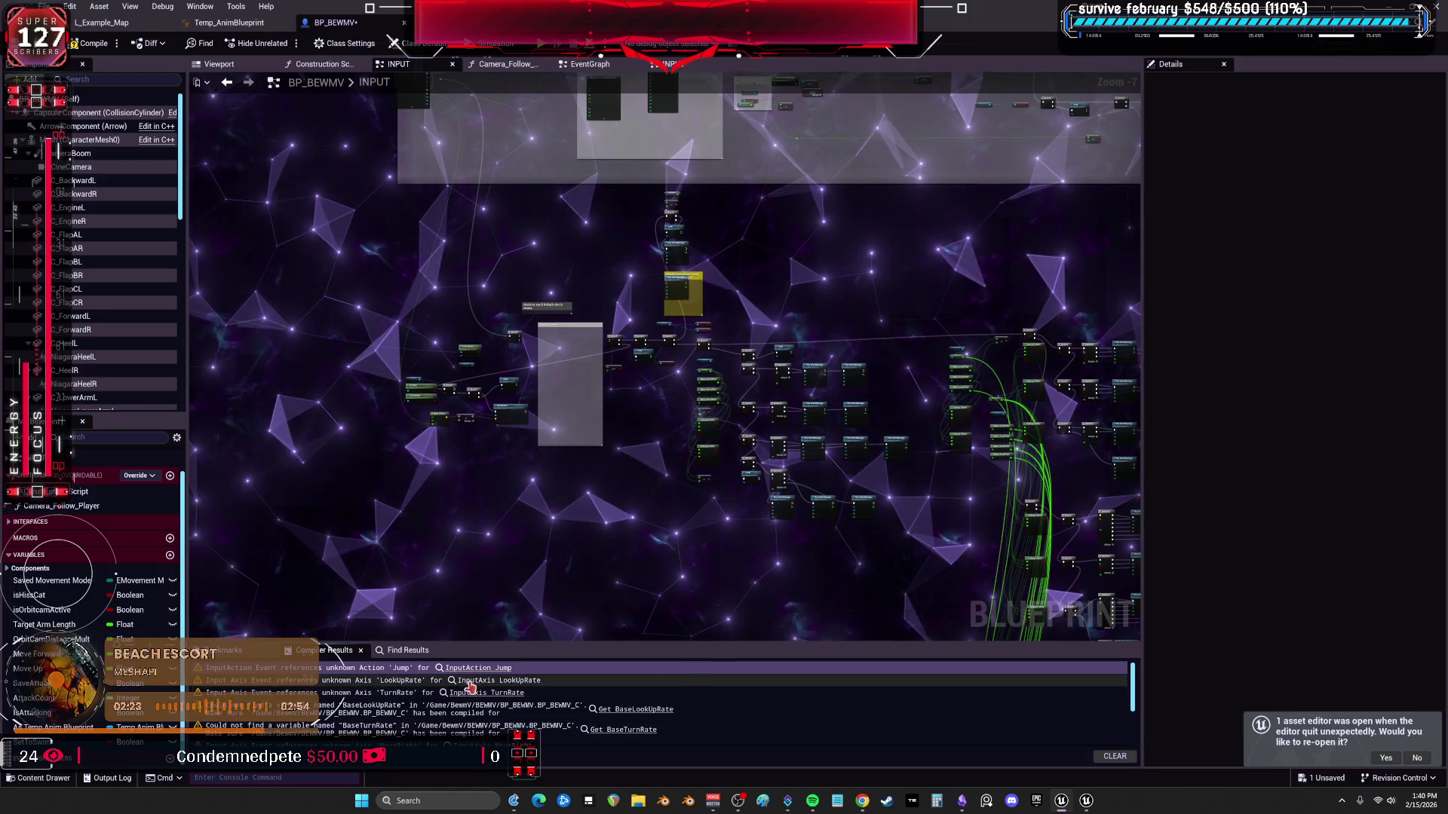
# Jump to the InputAxis LookUpRate warning in the EventGraph.
pyautogui.click(494, 679)
pyautogui.scroll(-1, 1009, 313)
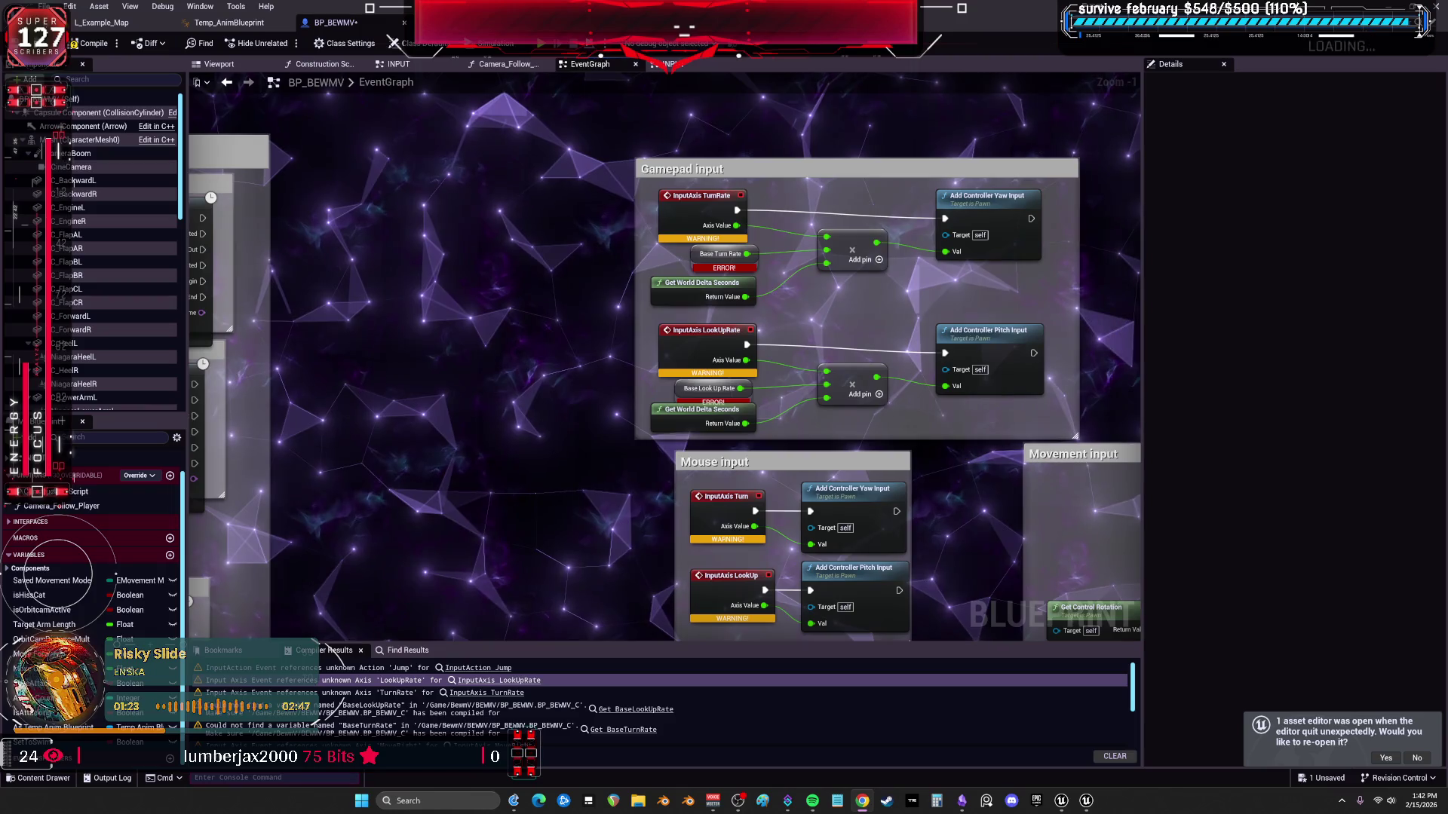
pyautogui.scroll(-3, 745, 212)
pyautogui.scroll(-2, 744, 211)
pyautogui.scroll(2, 744, 212)
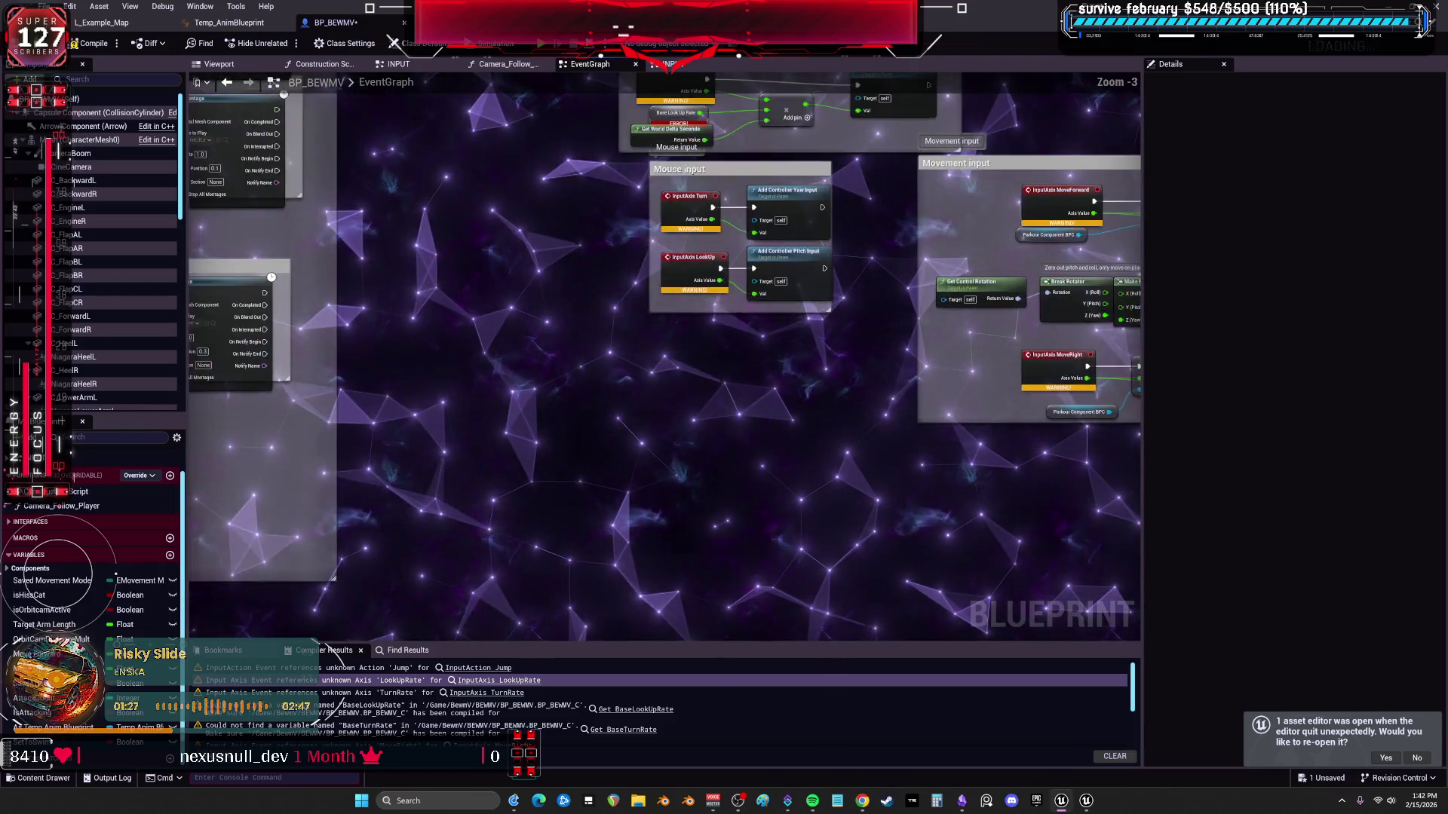
pyautogui.scroll(-1, 865, 329)
pyautogui.scroll(-1, 865, 329)
# Select the Movement input comment group and enter the INPUT graph.
pyautogui.moveTo(1096, 525)
pyautogui.mouseDown()
pyautogui.moveTo(776, 327)
pyautogui.moveTo(193, 451)
pyautogui.mouseUp()
pyautogui.scroll(-2, 530, 83)
pyautogui.scroll(-2, 530, 82)
pyautogui.scroll(-2, 531, 83)
pyautogui.scroll(-1, 530, 83)
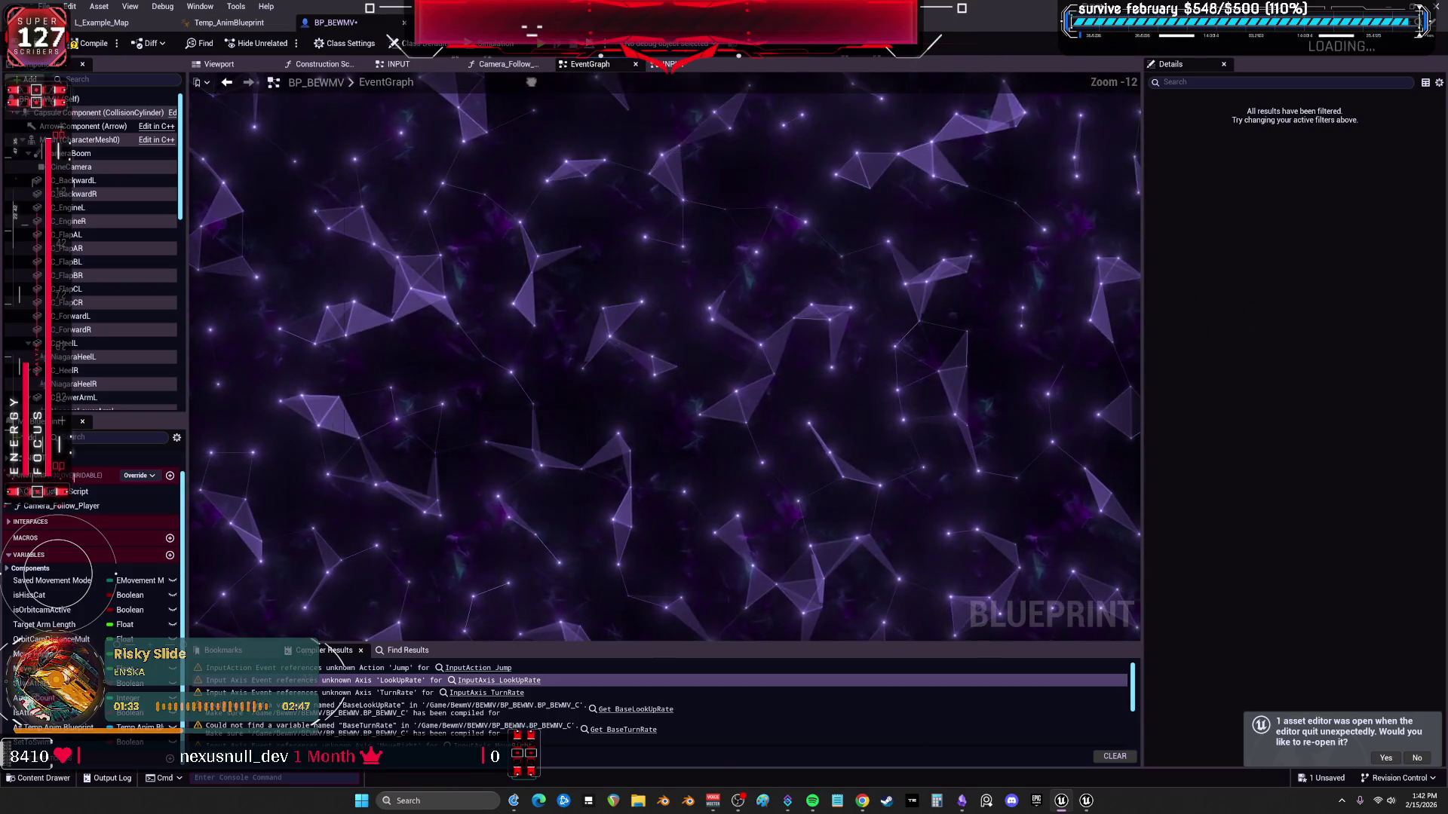
pyautogui.moveTo(509, 626); pyautogui.dragTo(651, 379)
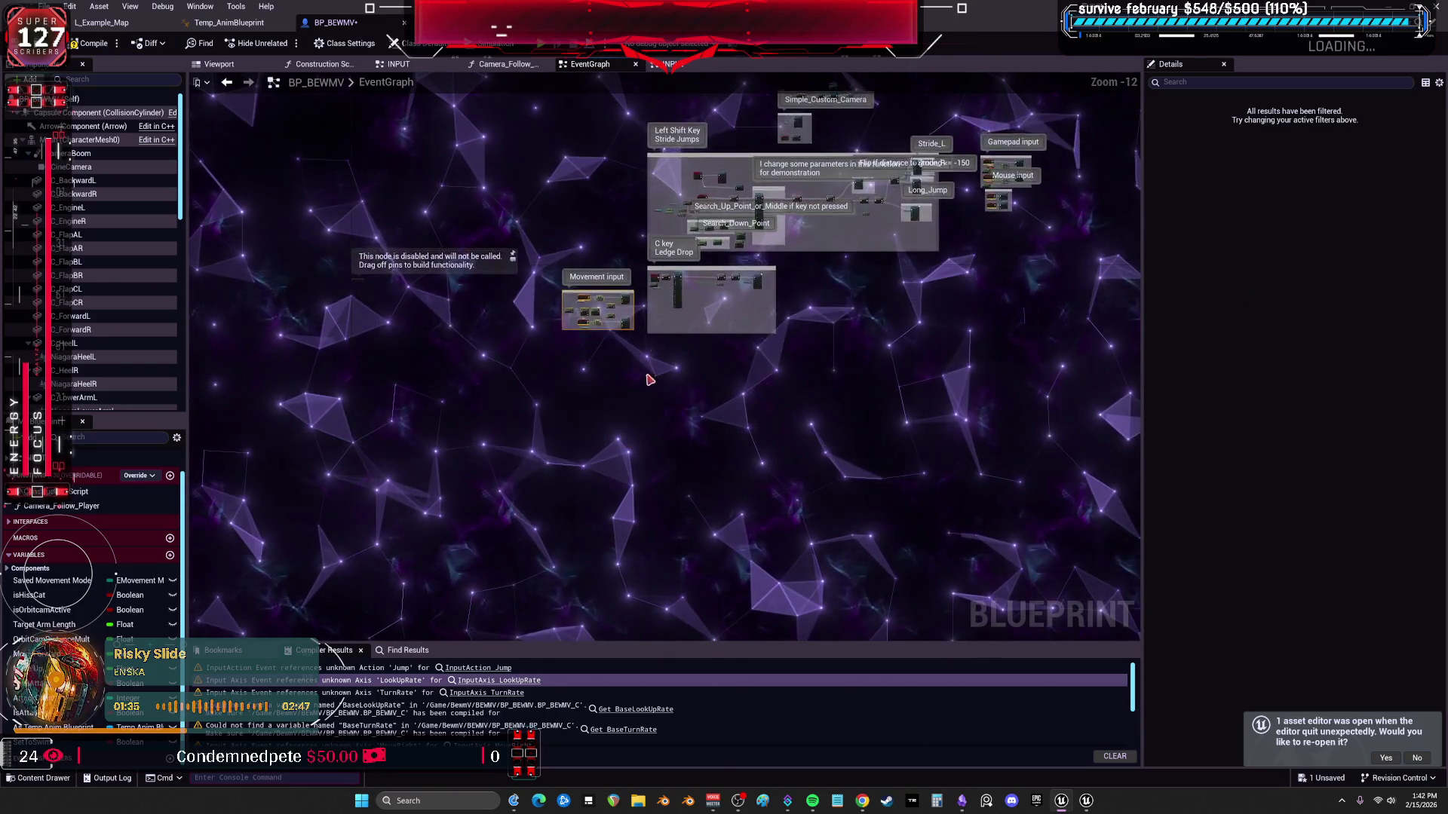
pyautogui.scroll(2, 562, 347)
pyautogui.scroll(4, 611, 317)
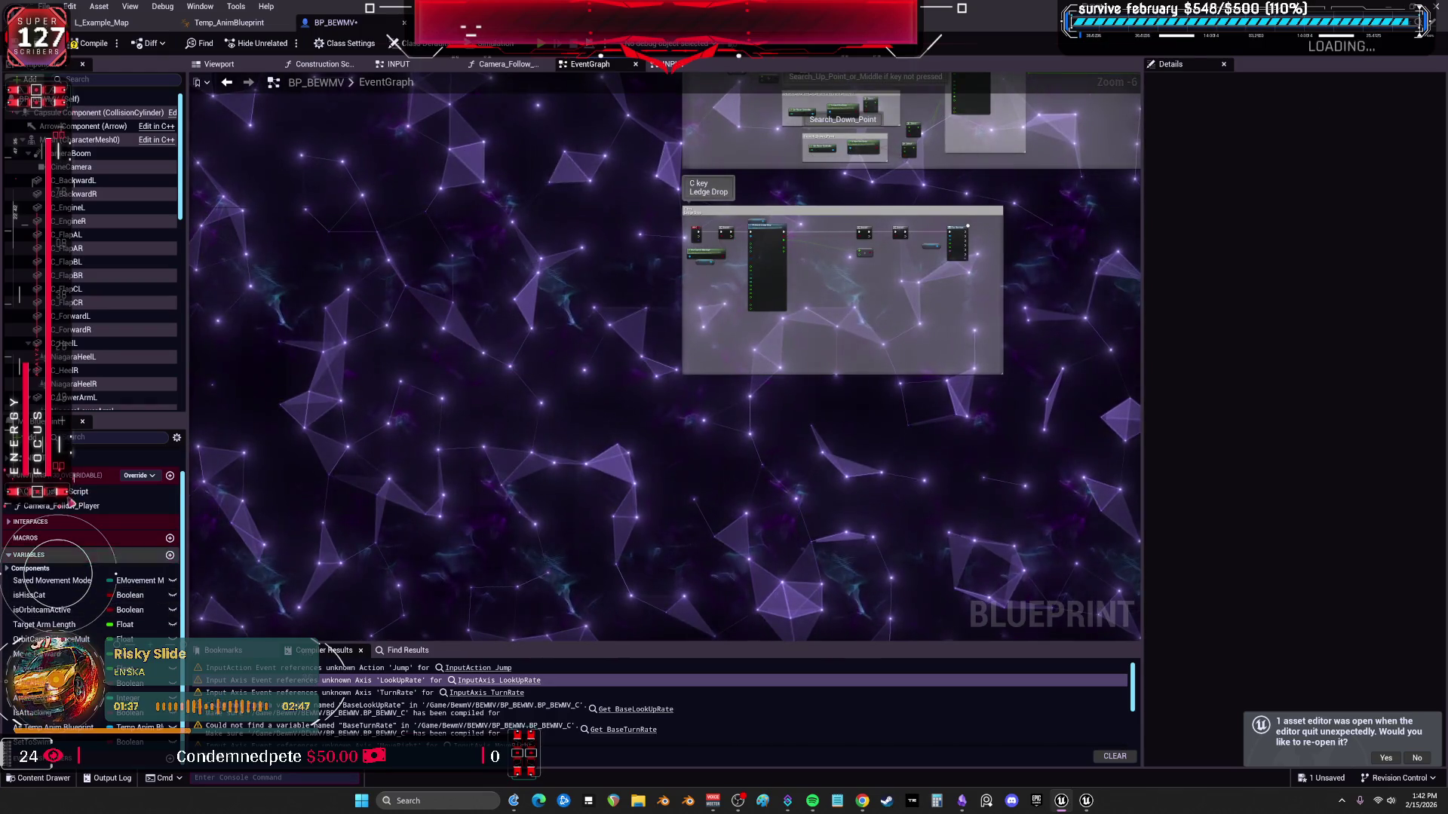
pyautogui.doubleClick(124, 458)
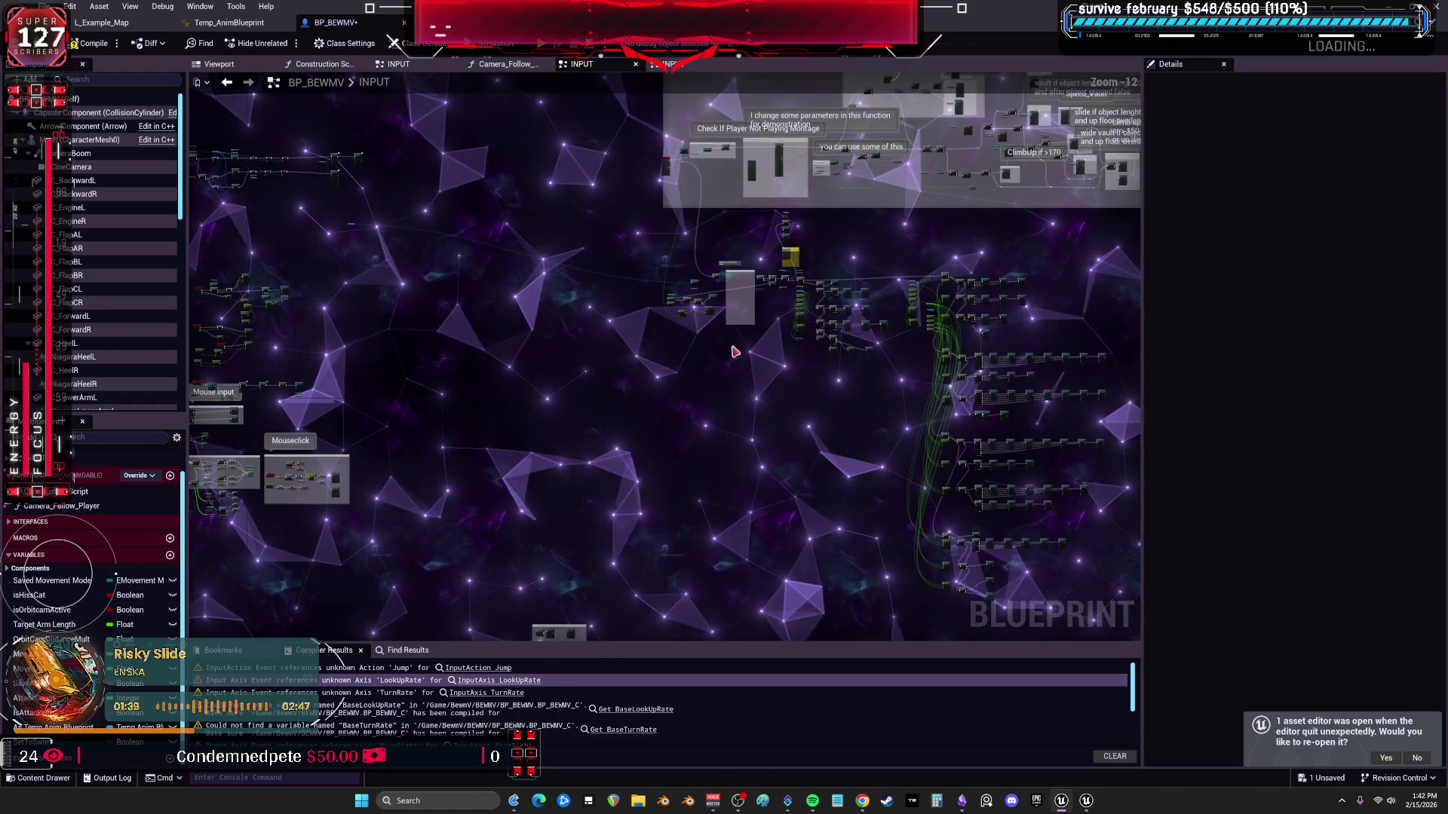
pyautogui.scroll(2, 735, 351)
pyautogui.scroll(2, 741, 373)
pyautogui.scroll(3, 749, 397)
pyautogui.scroll(2, 761, 426)
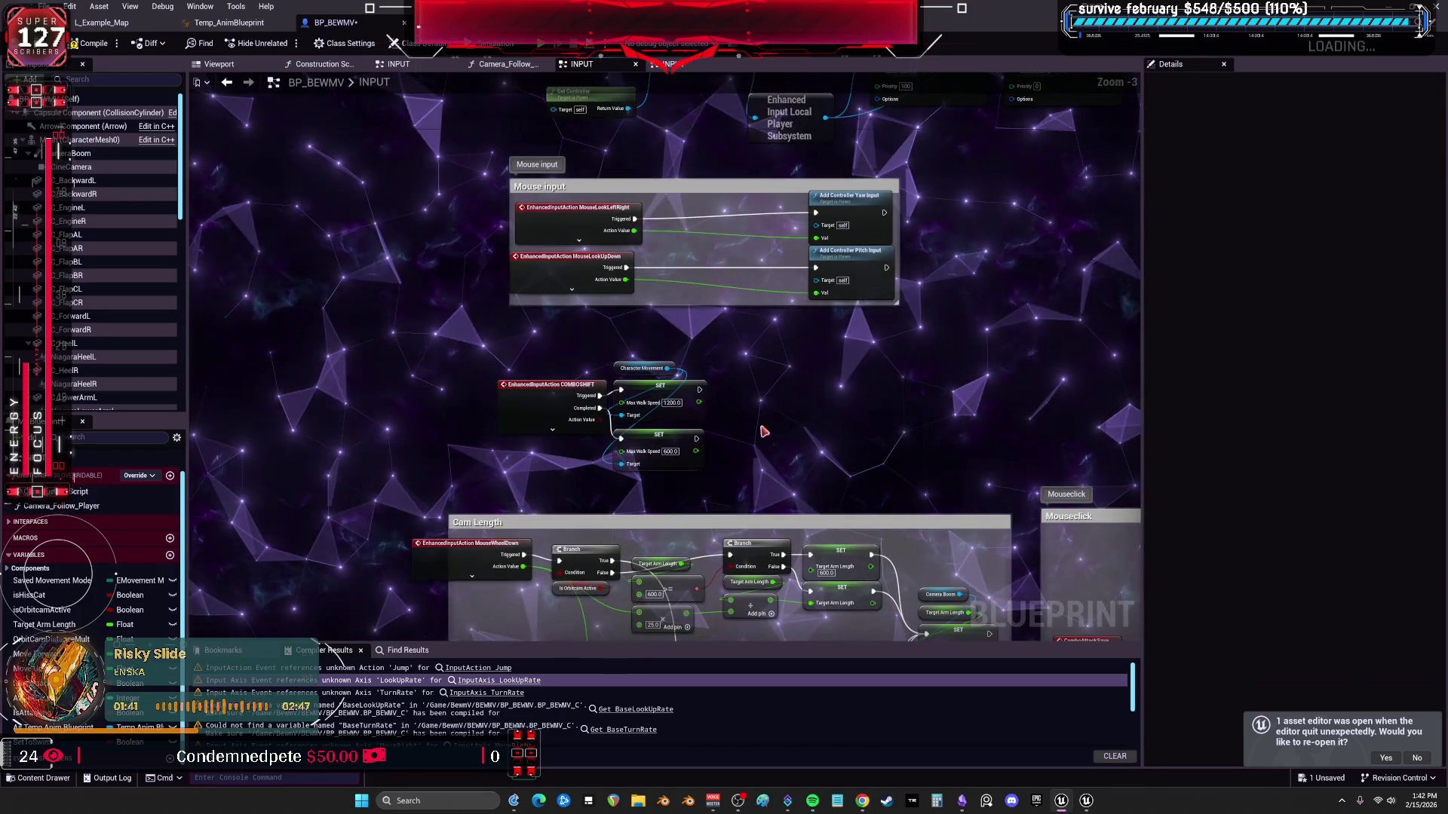
# Pan past the Cam Length network to the PressWS and AD movement nodes.
pyautogui.moveTo(761, 425); pyautogui.dragTo(659, 481)
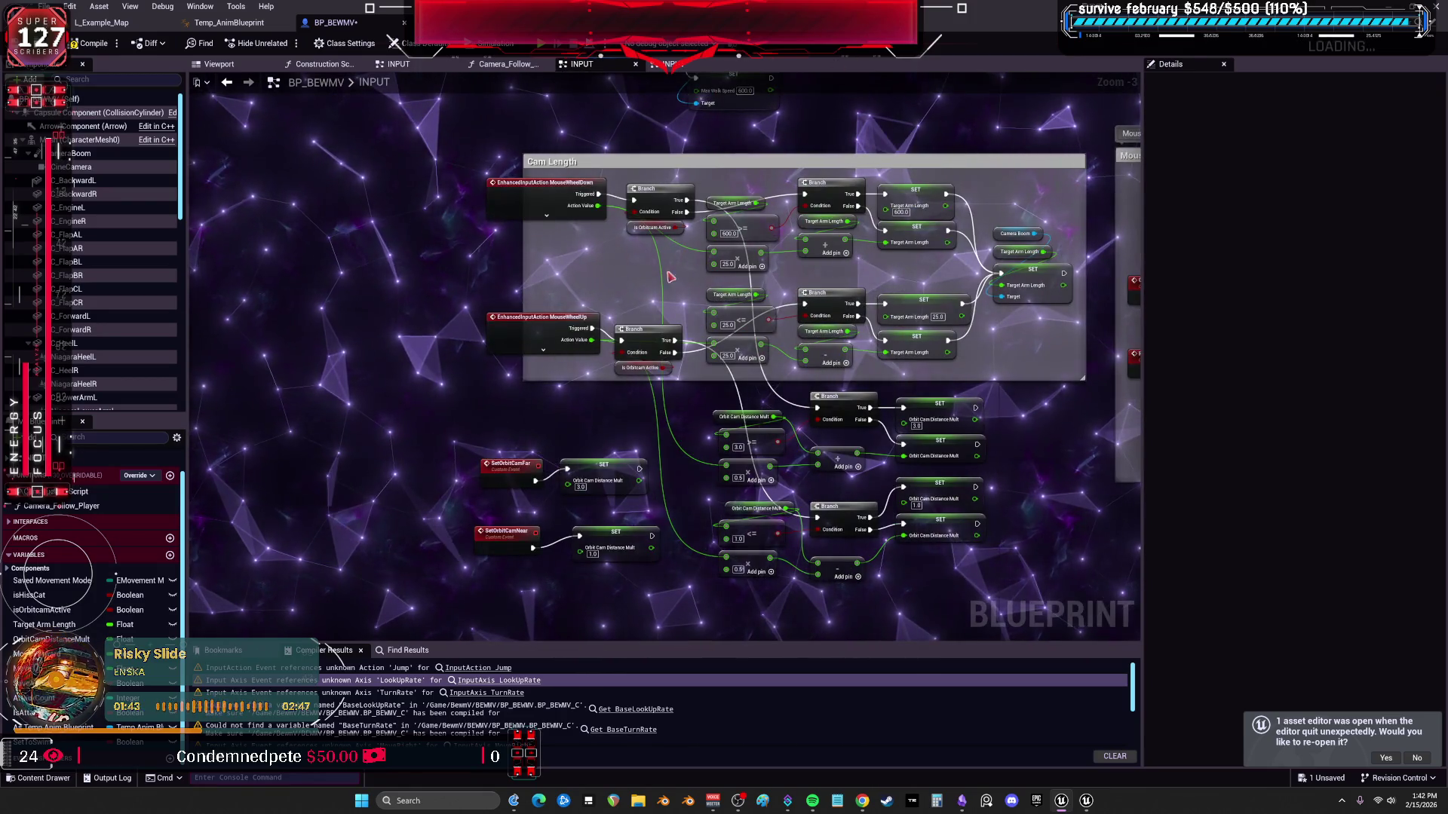
pyautogui.moveTo(656, 295)
pyautogui.mouseDown()
pyautogui.moveTo(524, 332)
pyautogui.moveTo(367, 334)
pyautogui.mouseUp()
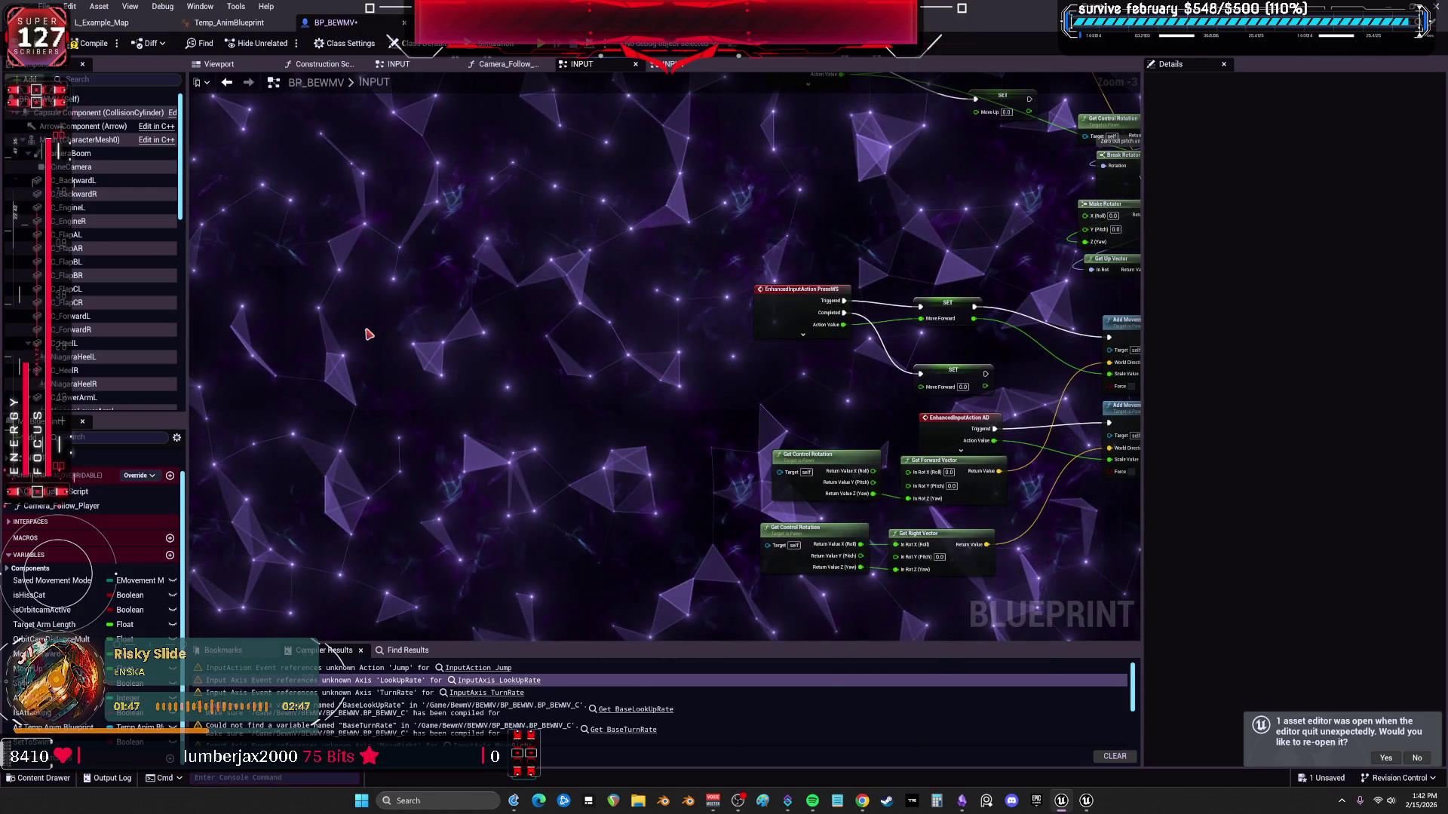
# Paste the Movement input node group beside the PressWS nodes.
pyautogui.hotkey('ctrl', 'v')
pyautogui.moveTo(510, 224); pyautogui.dragTo(543, 224)
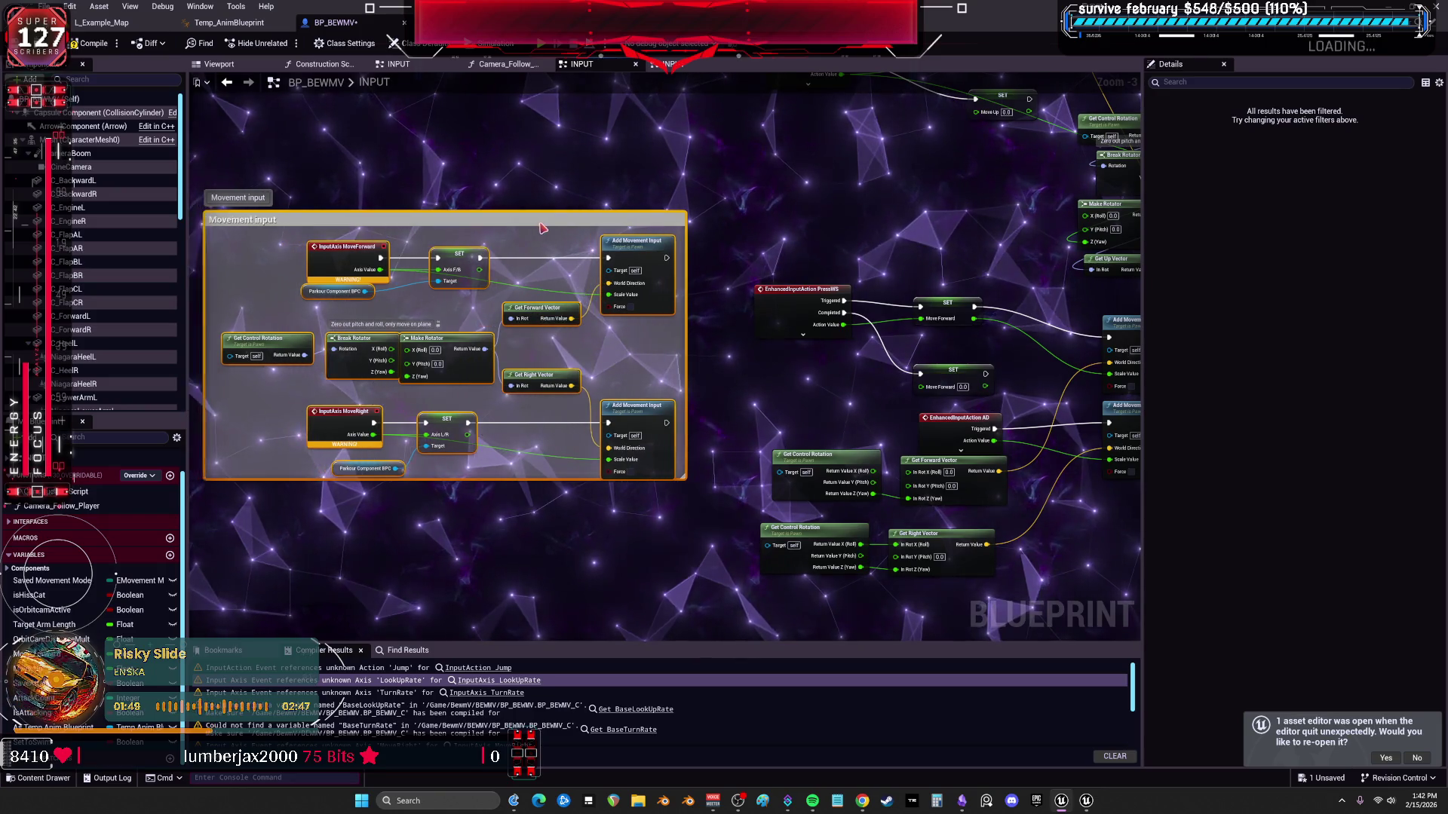
pyautogui.moveTo(954, 257); pyautogui.dragTo(862, 233)
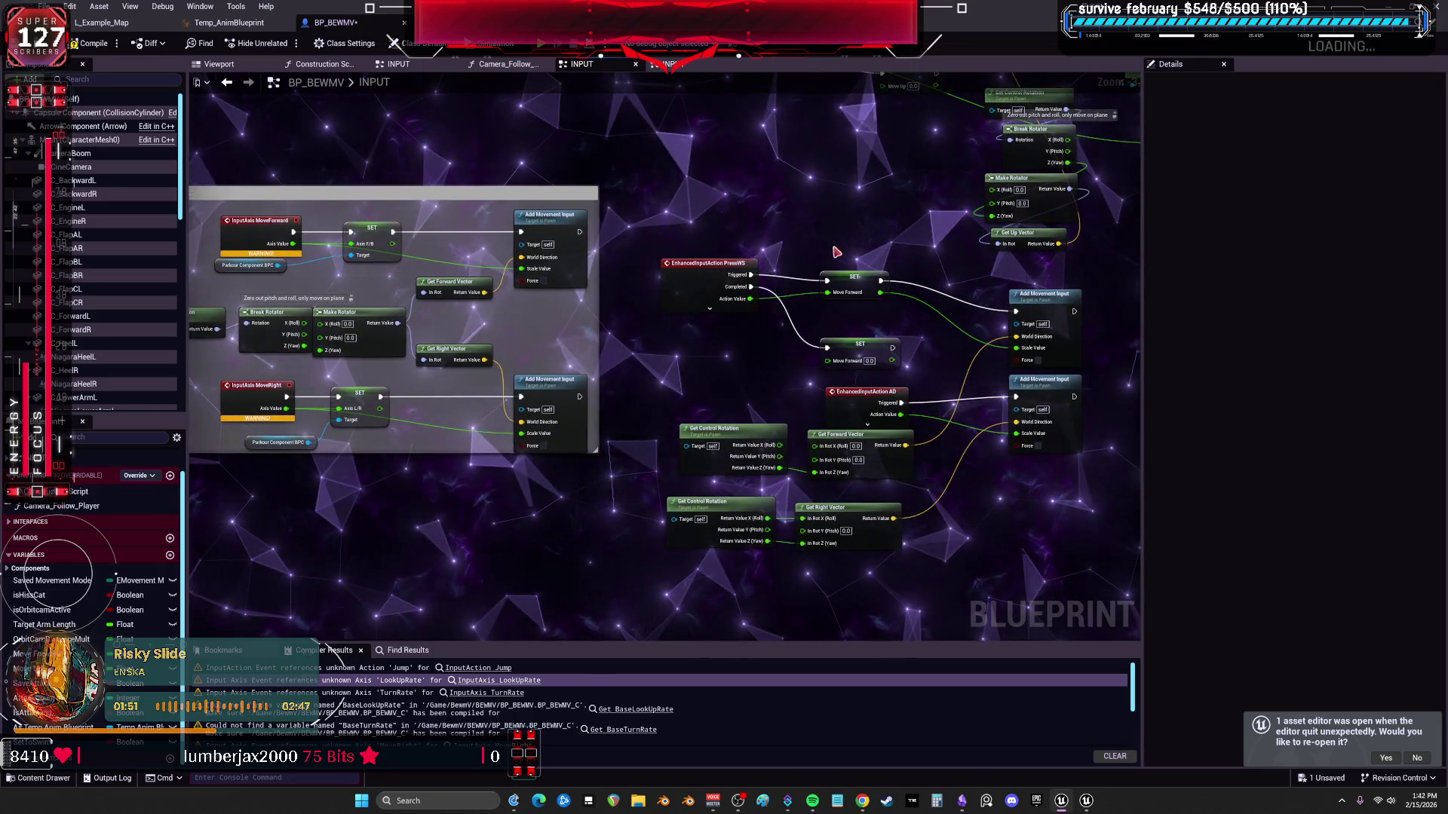
# List all references to Move Forward by name and jump to the lower SET node.
pyautogui.rightClick(849, 280)
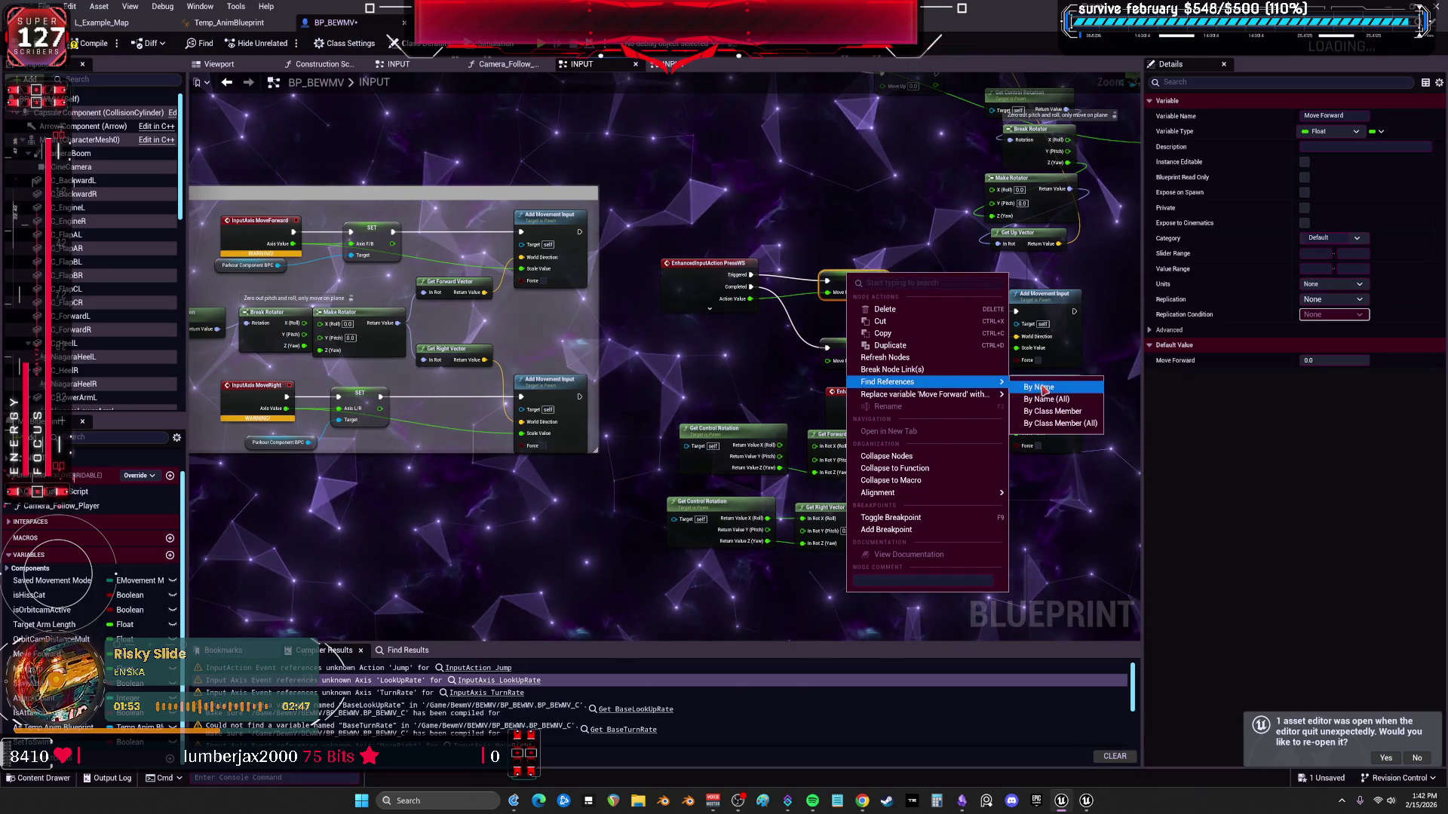
pyautogui.click(1045, 399)
pyautogui.doubleClick(238, 720)
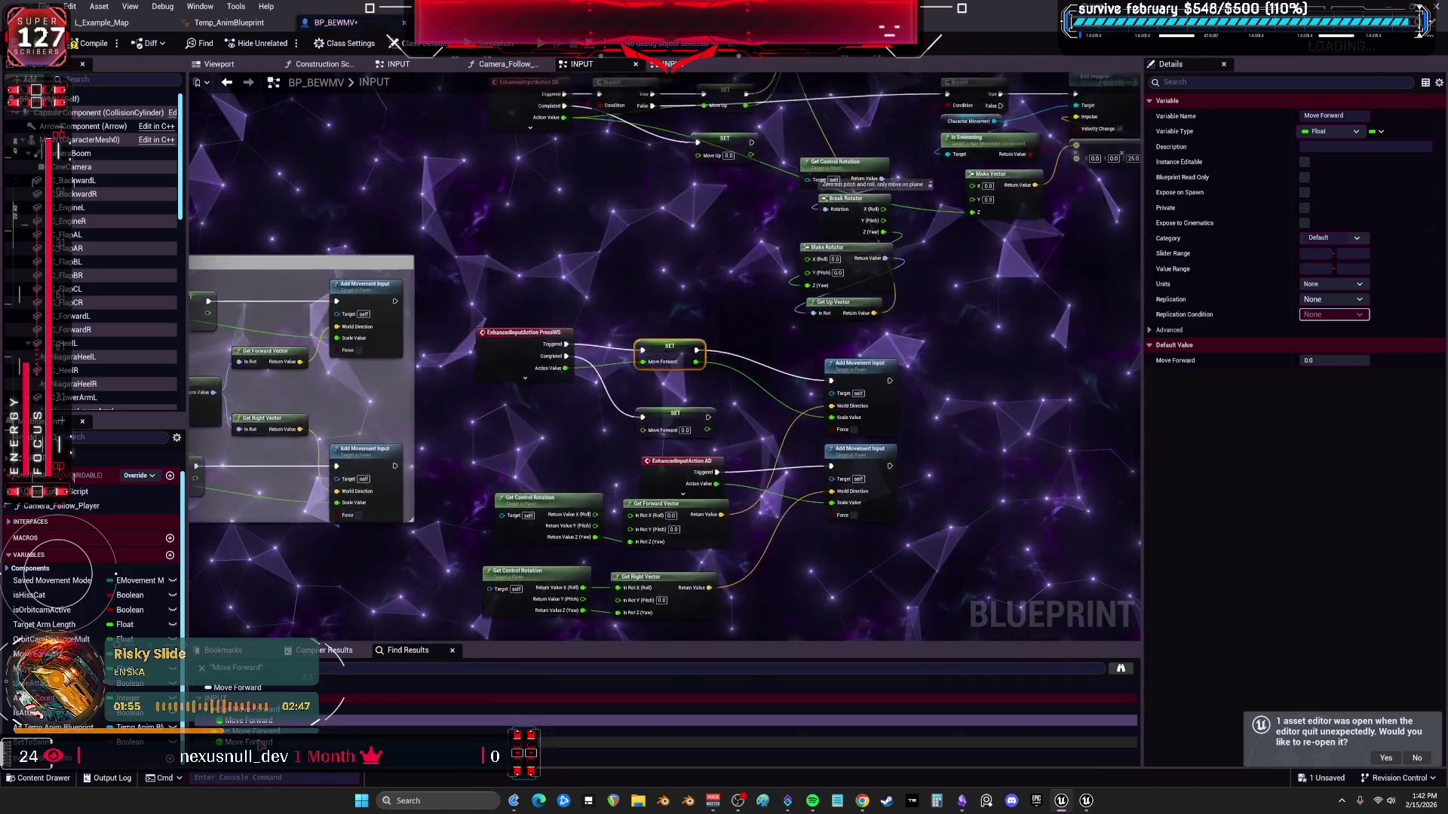
pyautogui.scroll(-1, 736, 386)
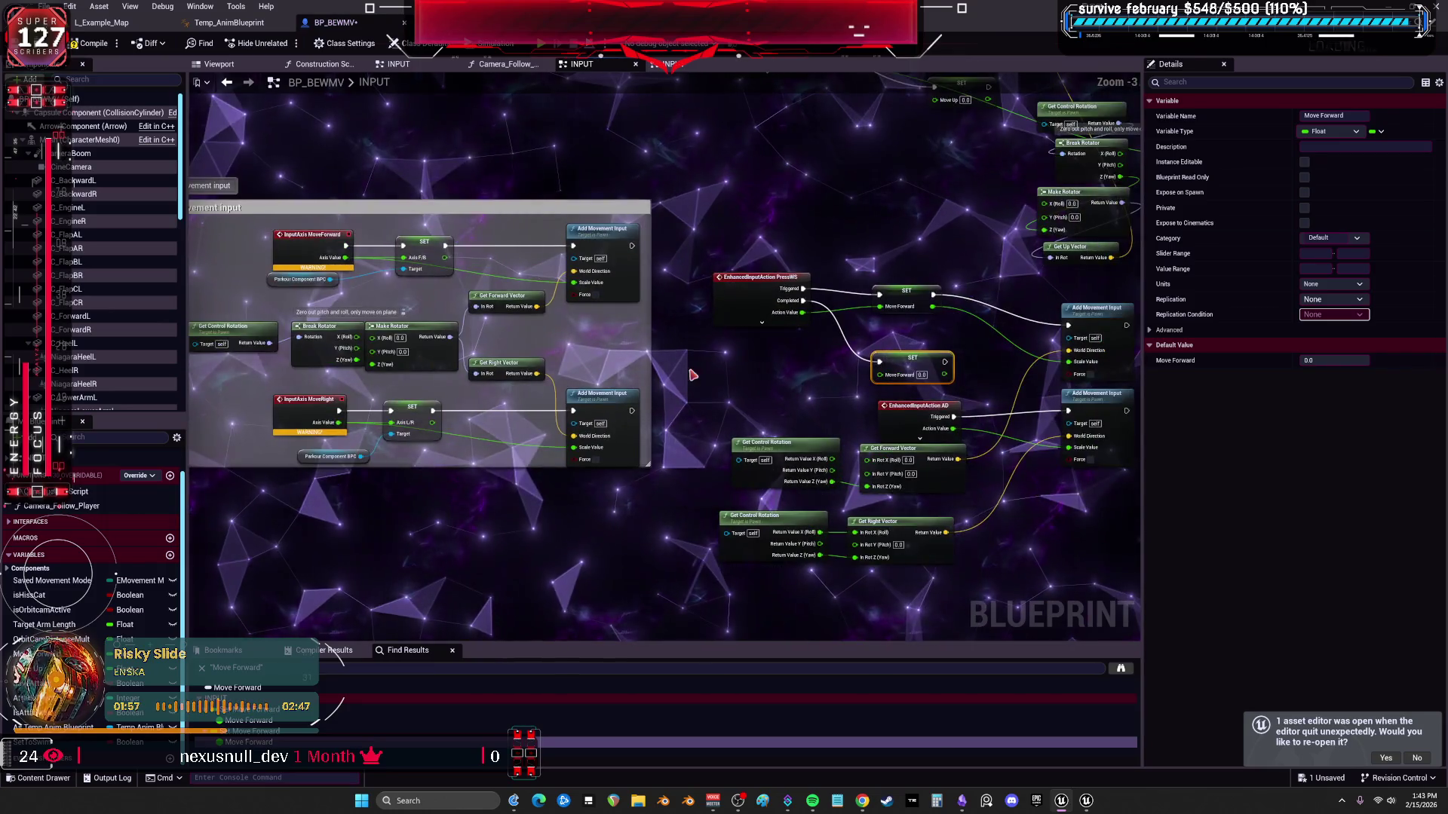
# Nudge the Axis F/B SET node and inspect its options without changes.
pyautogui.moveTo(421, 245); pyautogui.dragTo(444, 230)
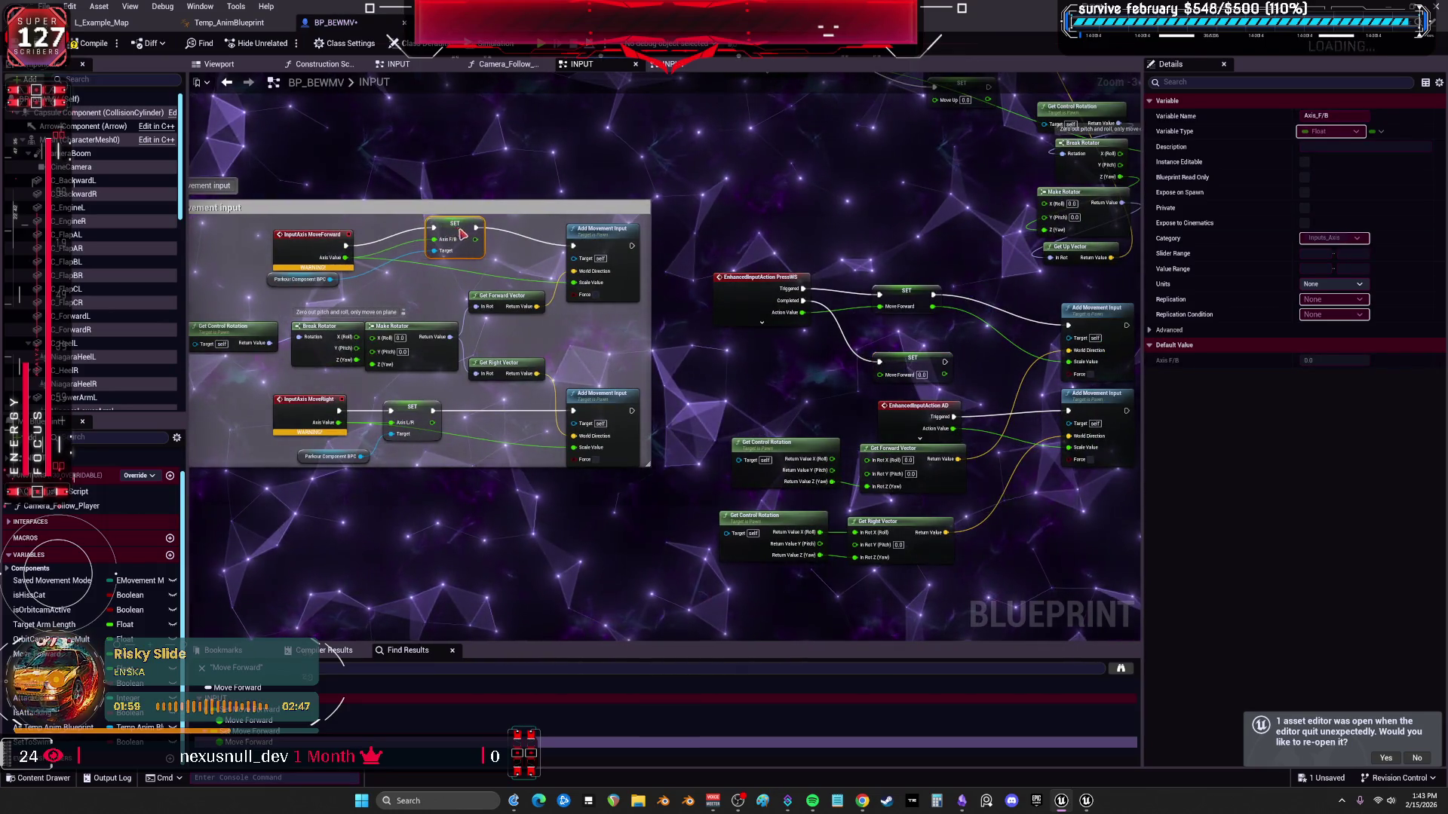
pyautogui.rightClick(457, 236)
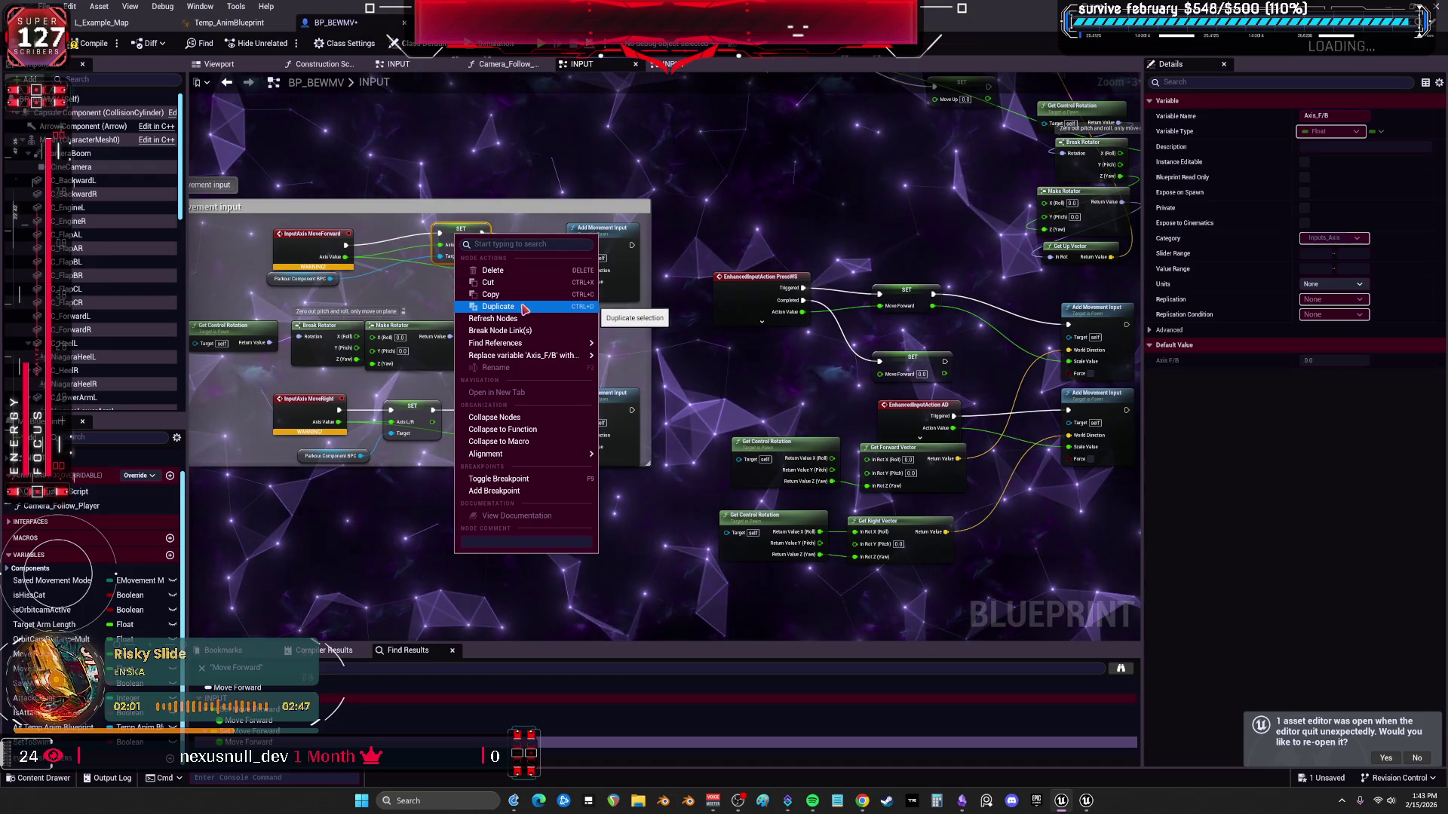
pyautogui.click(599, 173)
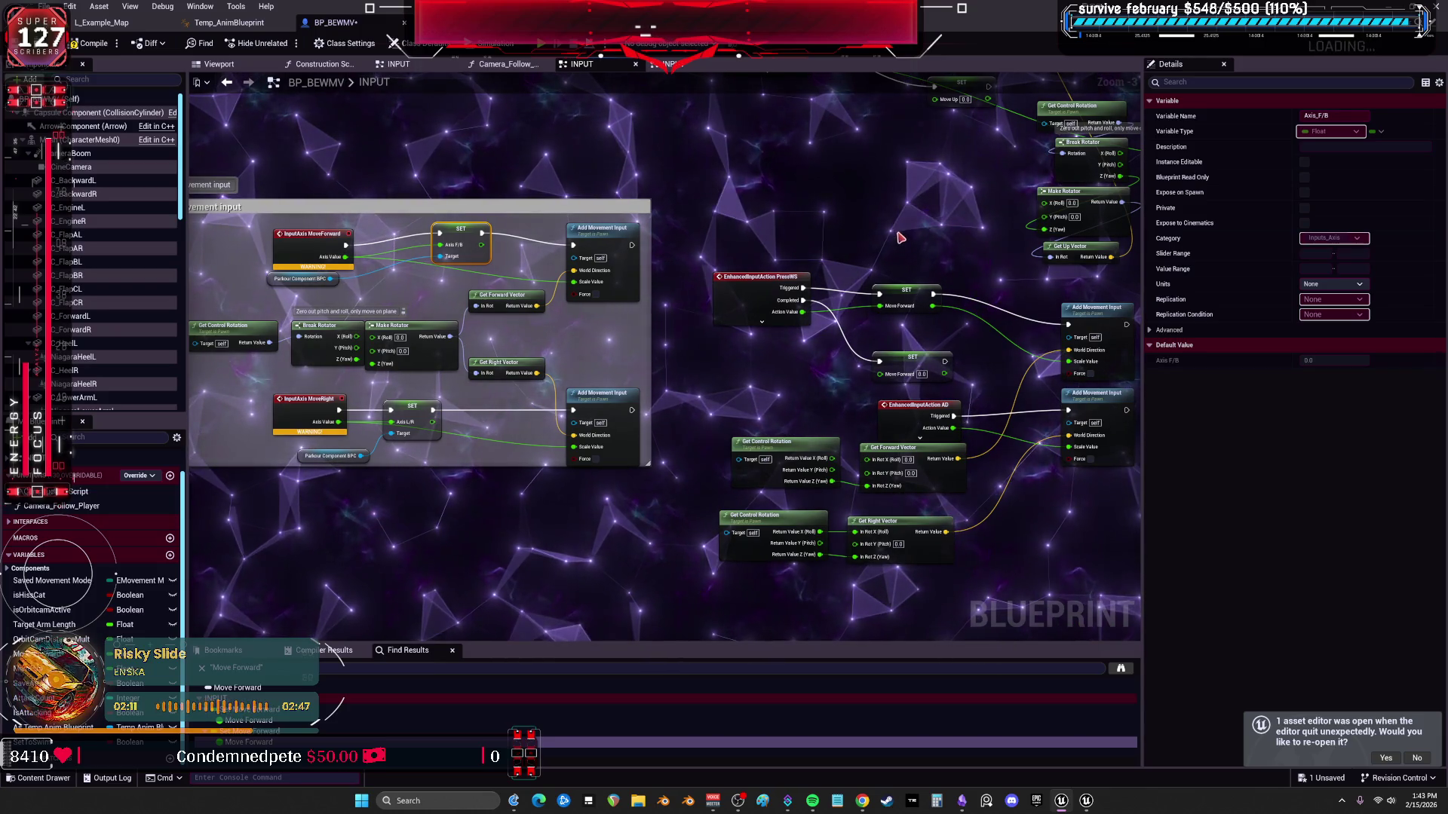
pyautogui.moveTo(912, 381); pyautogui.dragTo(914, 374)
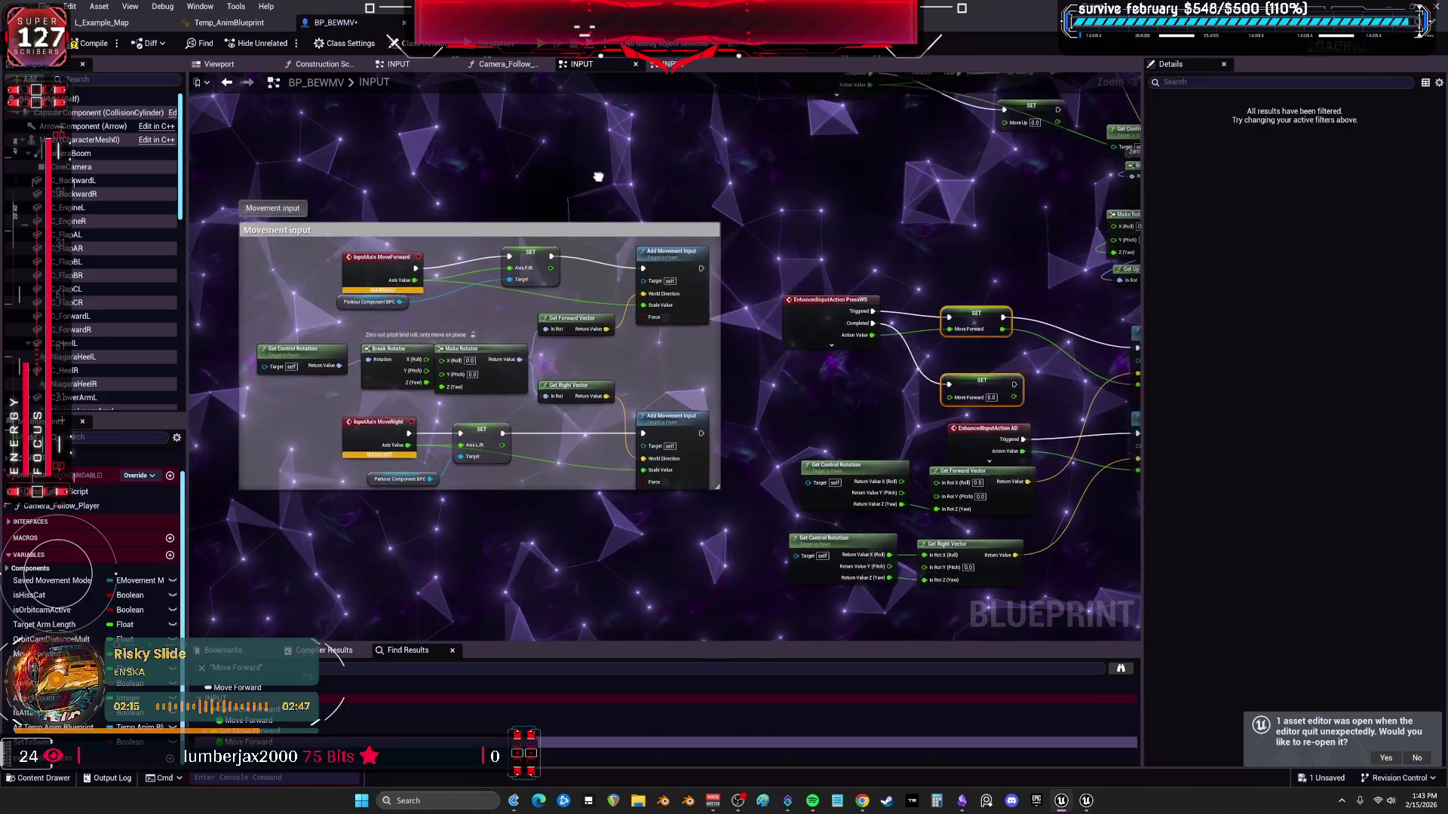
# Reposition the EnhancedInputAction AD node up-left of the movement chain.
pyautogui.moveTo(914, 375); pyautogui.dragTo(742, 176)
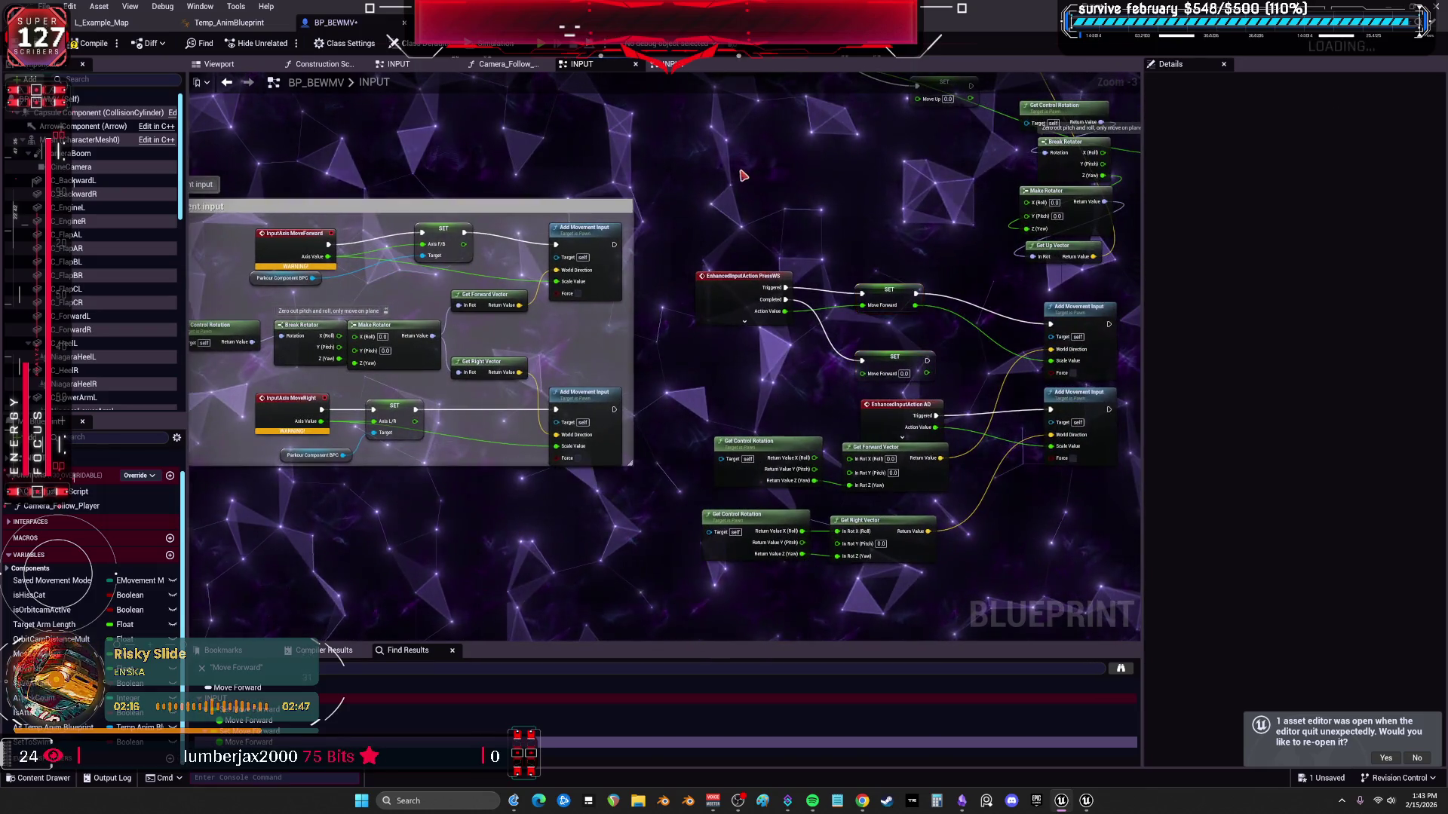
pyautogui.click(441, 236)
pyautogui.moveTo(296, 291); pyautogui.dragTo(292, 290)
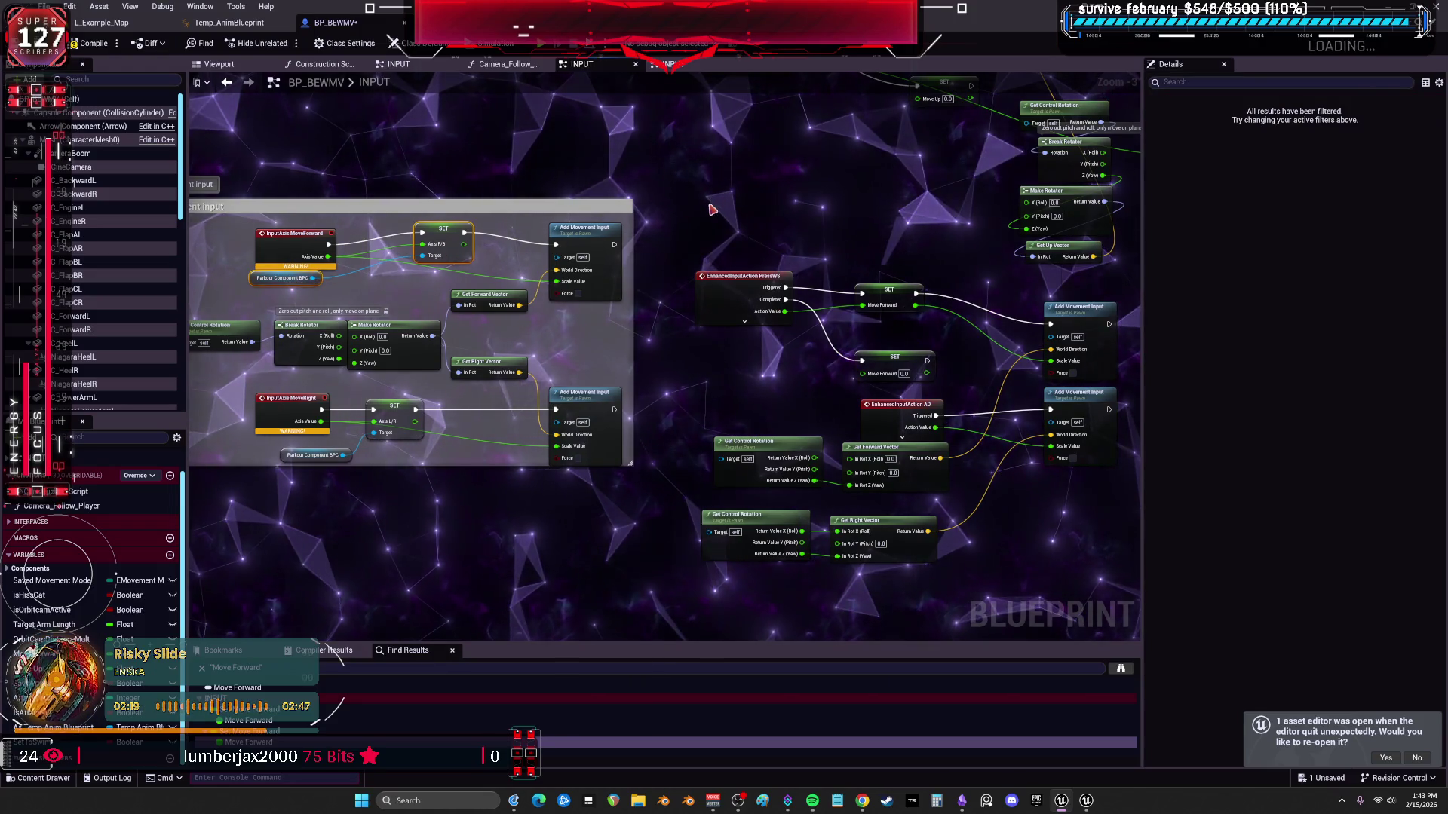
pyautogui.moveTo(701, 216); pyautogui.dragTo(707, 214)
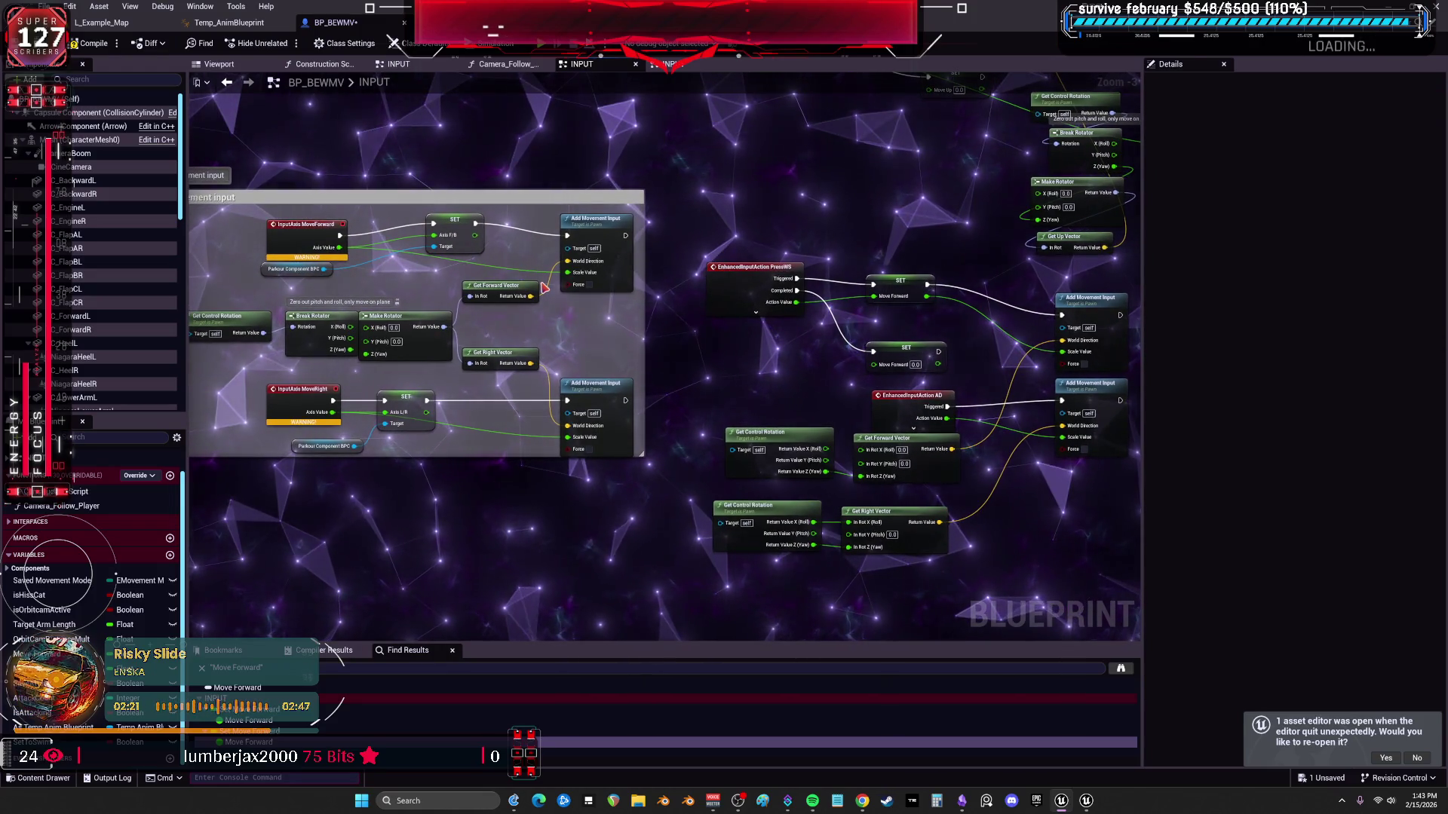
pyautogui.moveTo(899, 405); pyautogui.dragTo(749, 378)
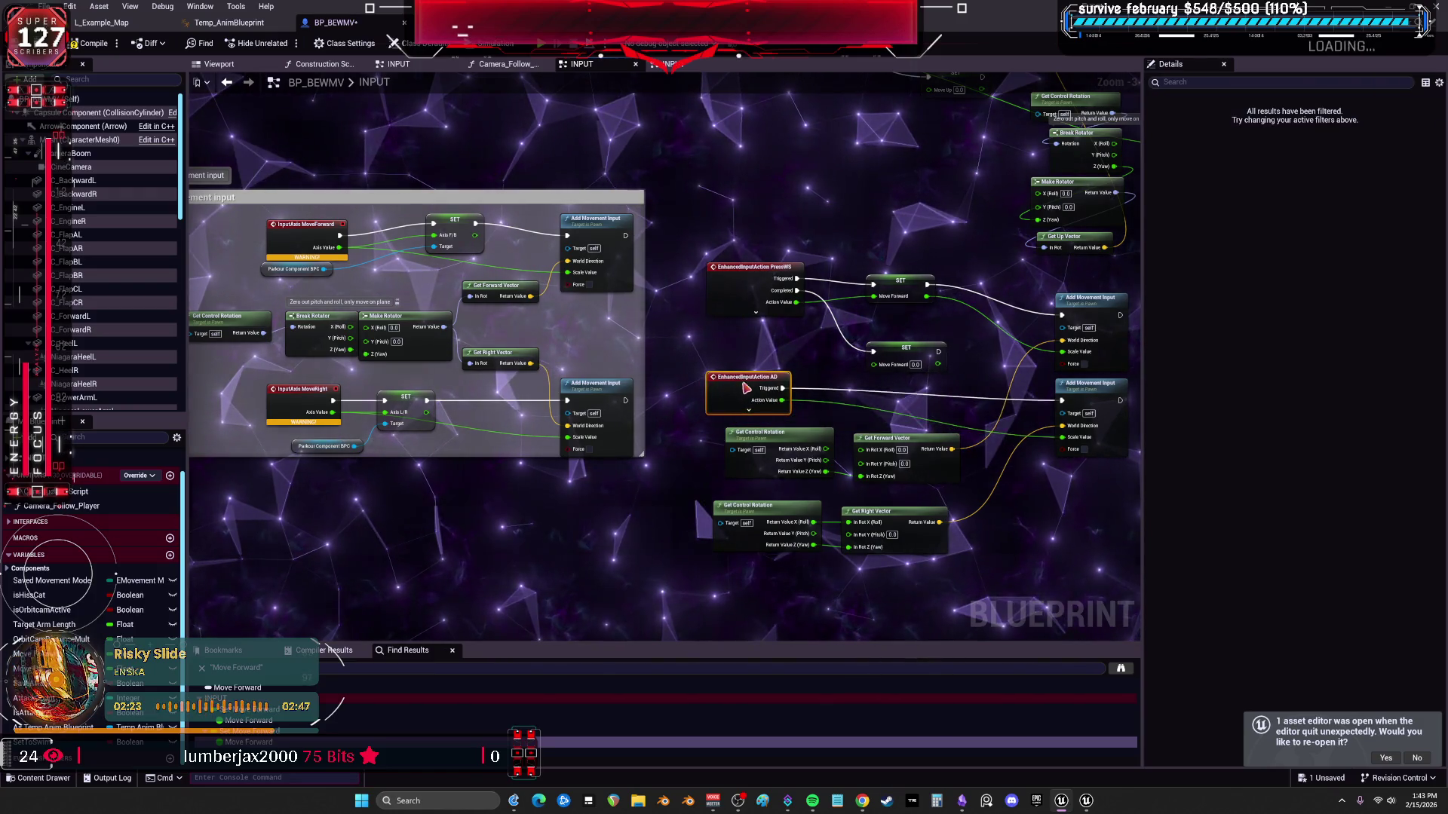
# Place Axis L/R SET with Parkour Component beside AD and wire Triggered through it to Add Movement Input.
pyautogui.moveTo(526, 362); pyautogui.dragTo(532, 321)
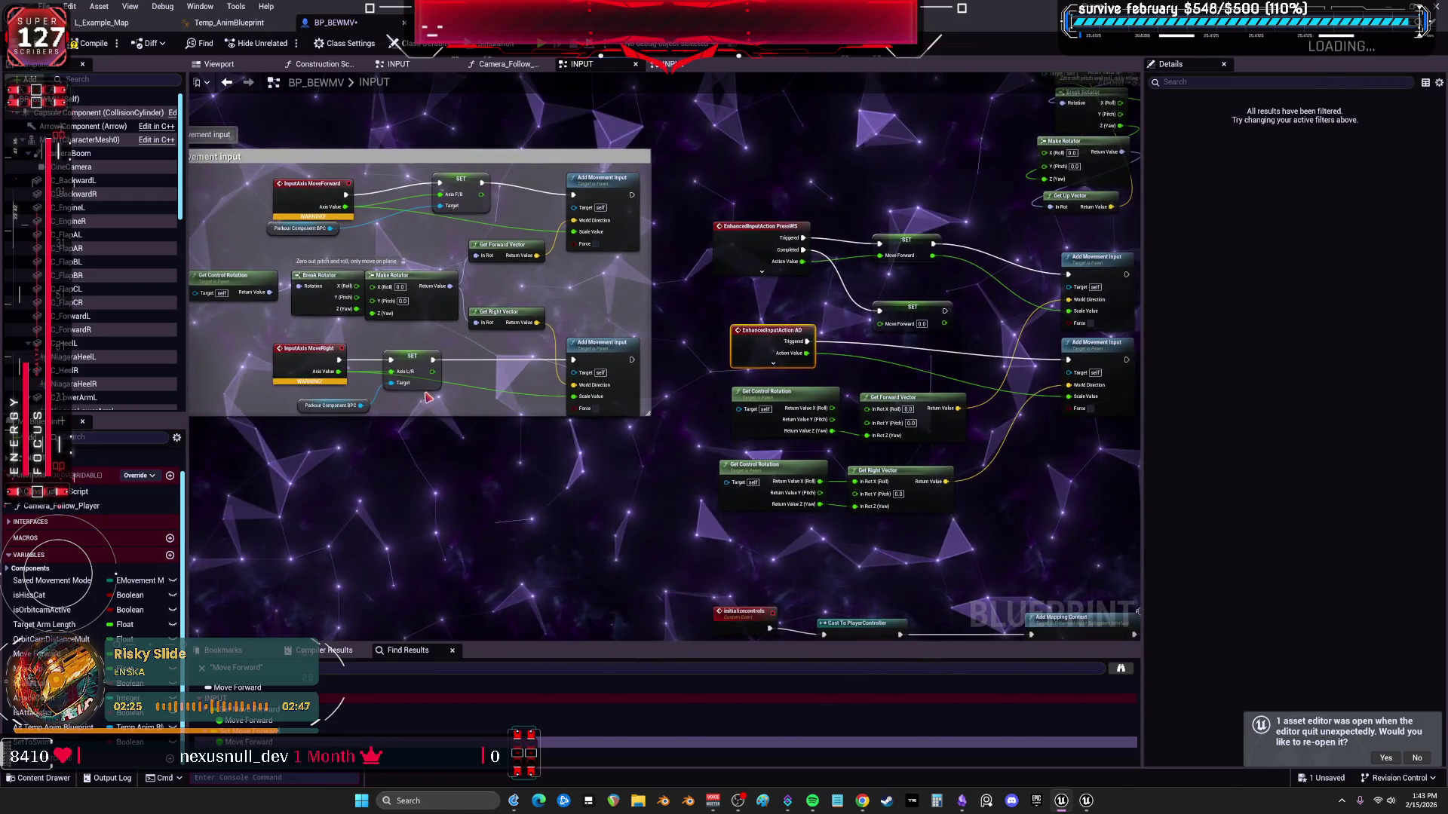
pyautogui.moveTo(434, 405)
pyautogui.mouseDown()
pyautogui.moveTo(364, 382)
pyautogui.moveTo(1044, 499)
pyautogui.mouseUp()
pyautogui.moveTo(819, 360)
pyautogui.mouseDown()
pyautogui.moveTo(706, 278)
pyautogui.moveTo(953, 404)
pyautogui.mouseUp()
pyautogui.moveTo(700, 265)
pyautogui.mouseDown()
pyautogui.moveTo(952, 394)
pyautogui.moveTo(958, 280)
pyautogui.mouseUp()
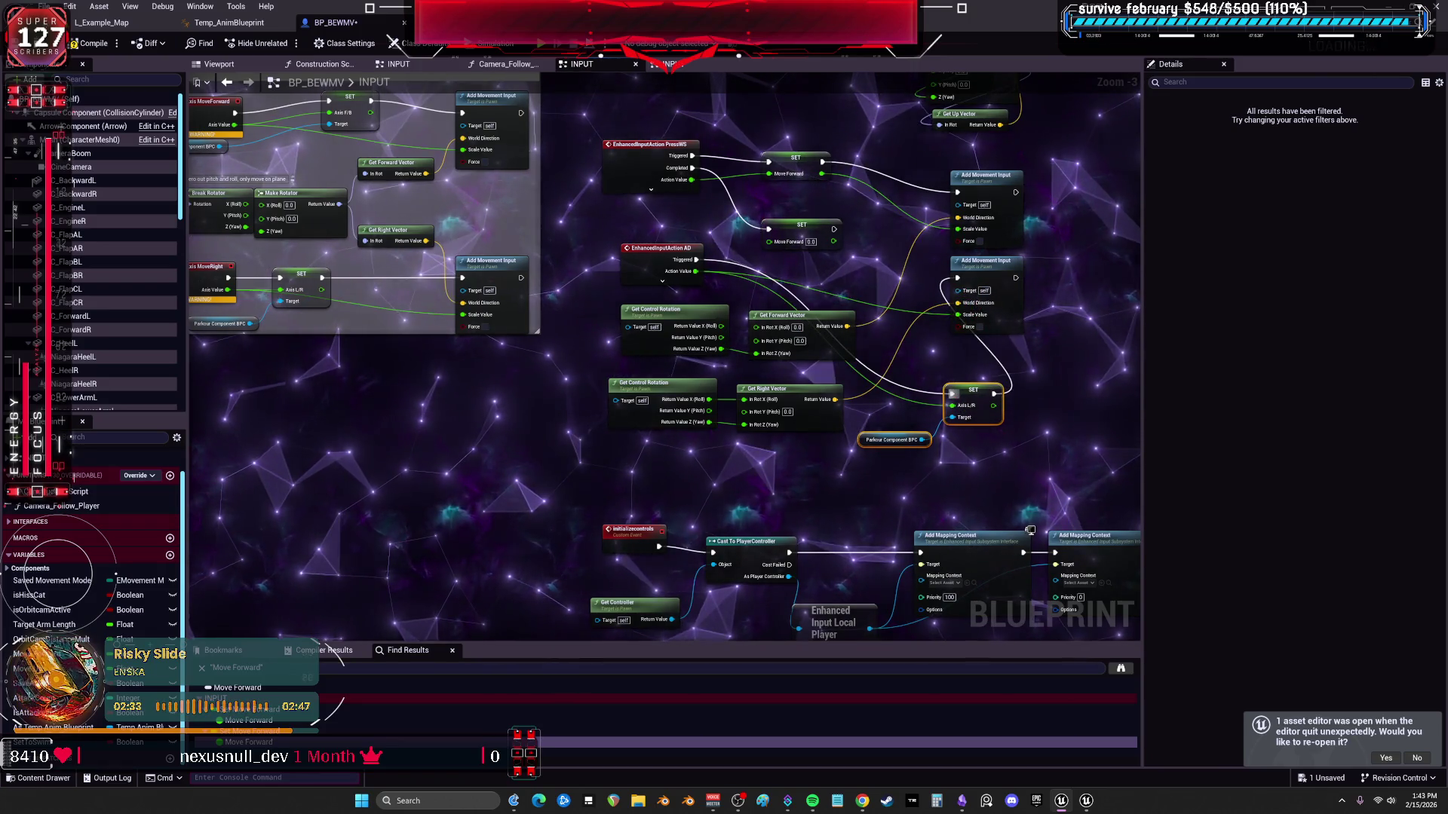
pyautogui.moveTo(216, 153); pyautogui.dragTo(271, 275)
pyautogui.click(272, 276)
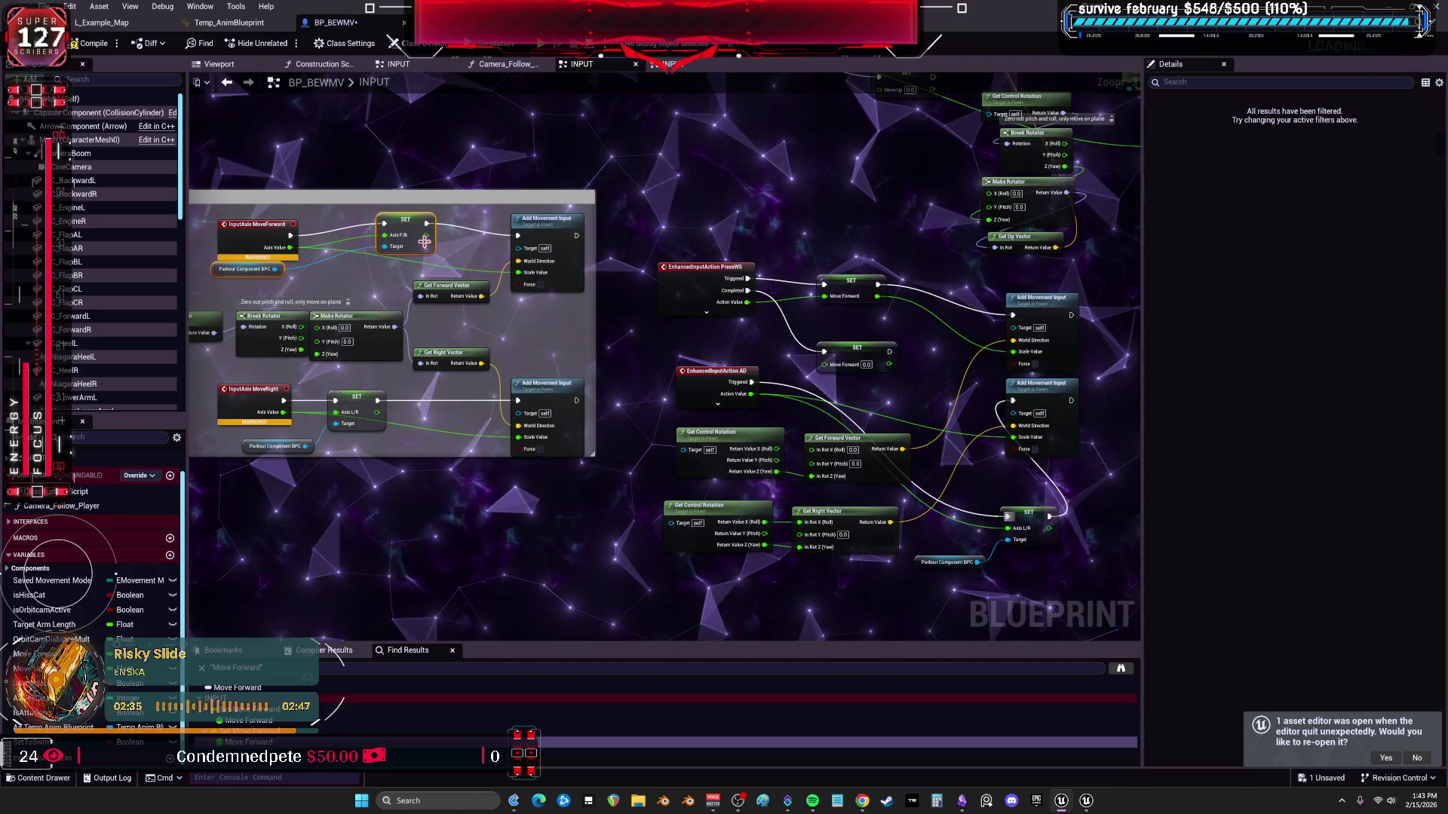
# Paste Parkour Component and SET copies and chain them into PressWS's Move Forward SET.
pyautogui.click(745, 218)
pyautogui.hotkey('ctrl', 'v')
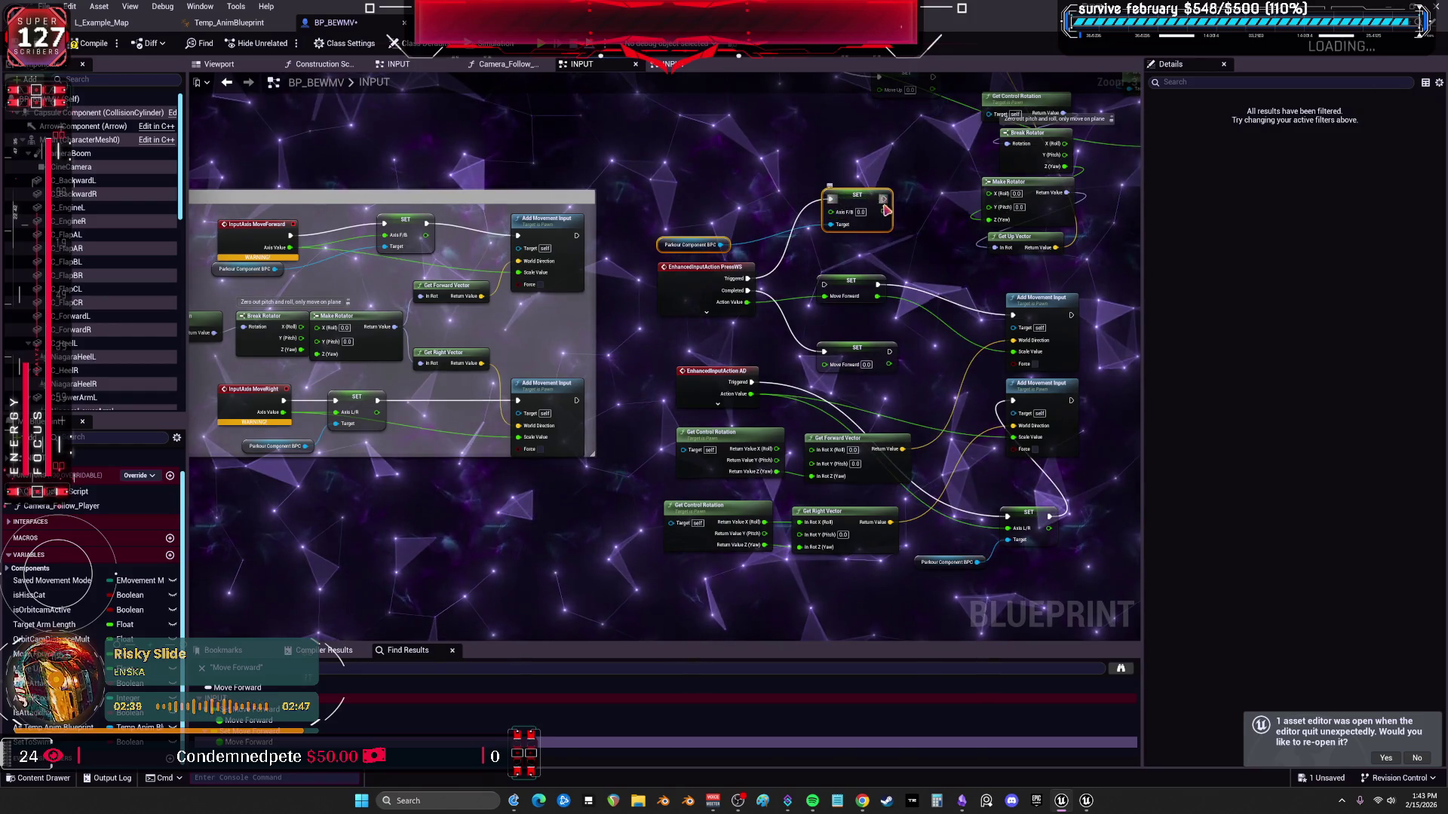
pyautogui.moveTo(883, 201); pyautogui.dragTo(825, 283)
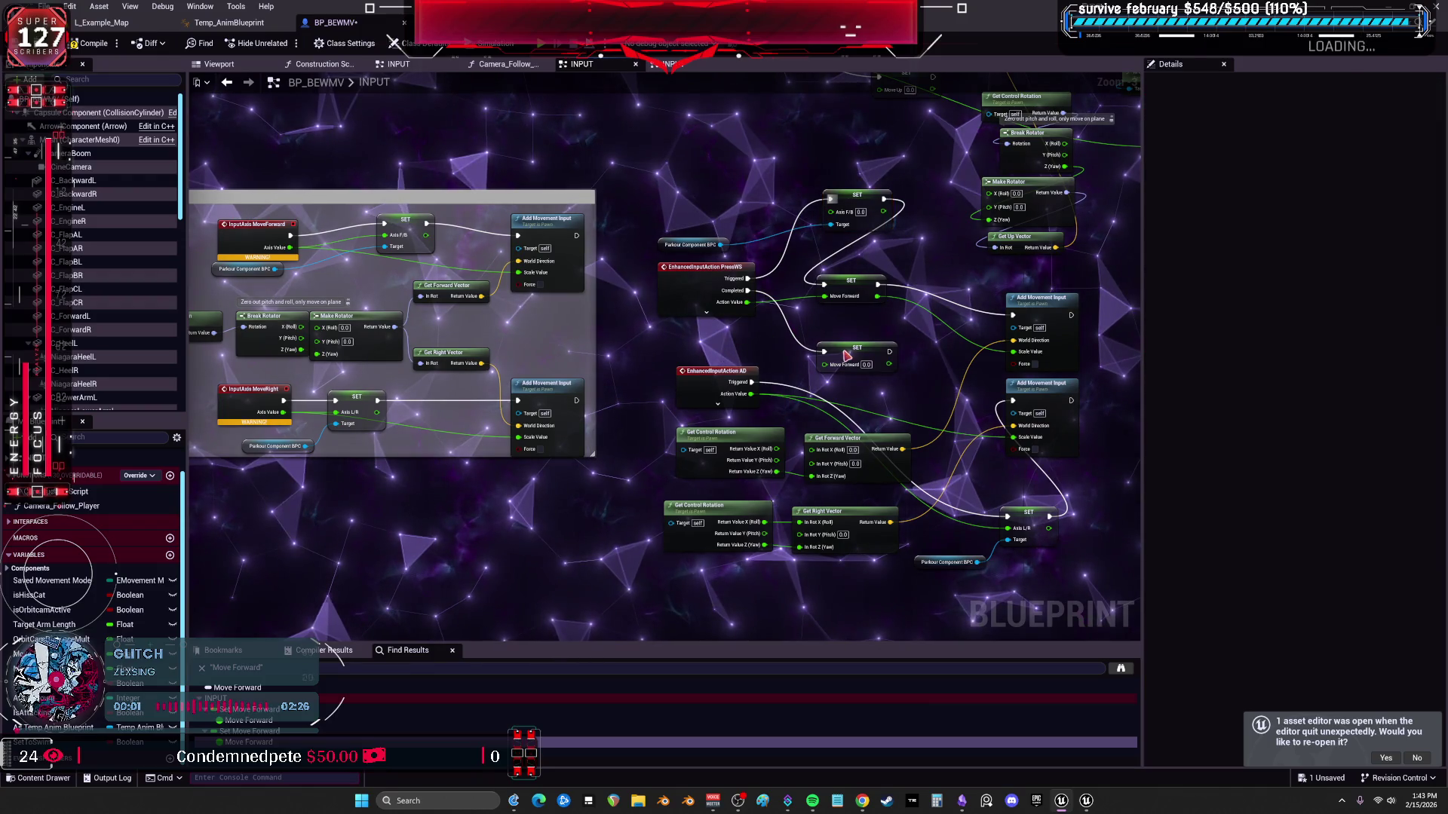
# Paste the SET node near PressWS and wire Parkour Component to its Target.
pyautogui.hotkey('ctrl', 'v')
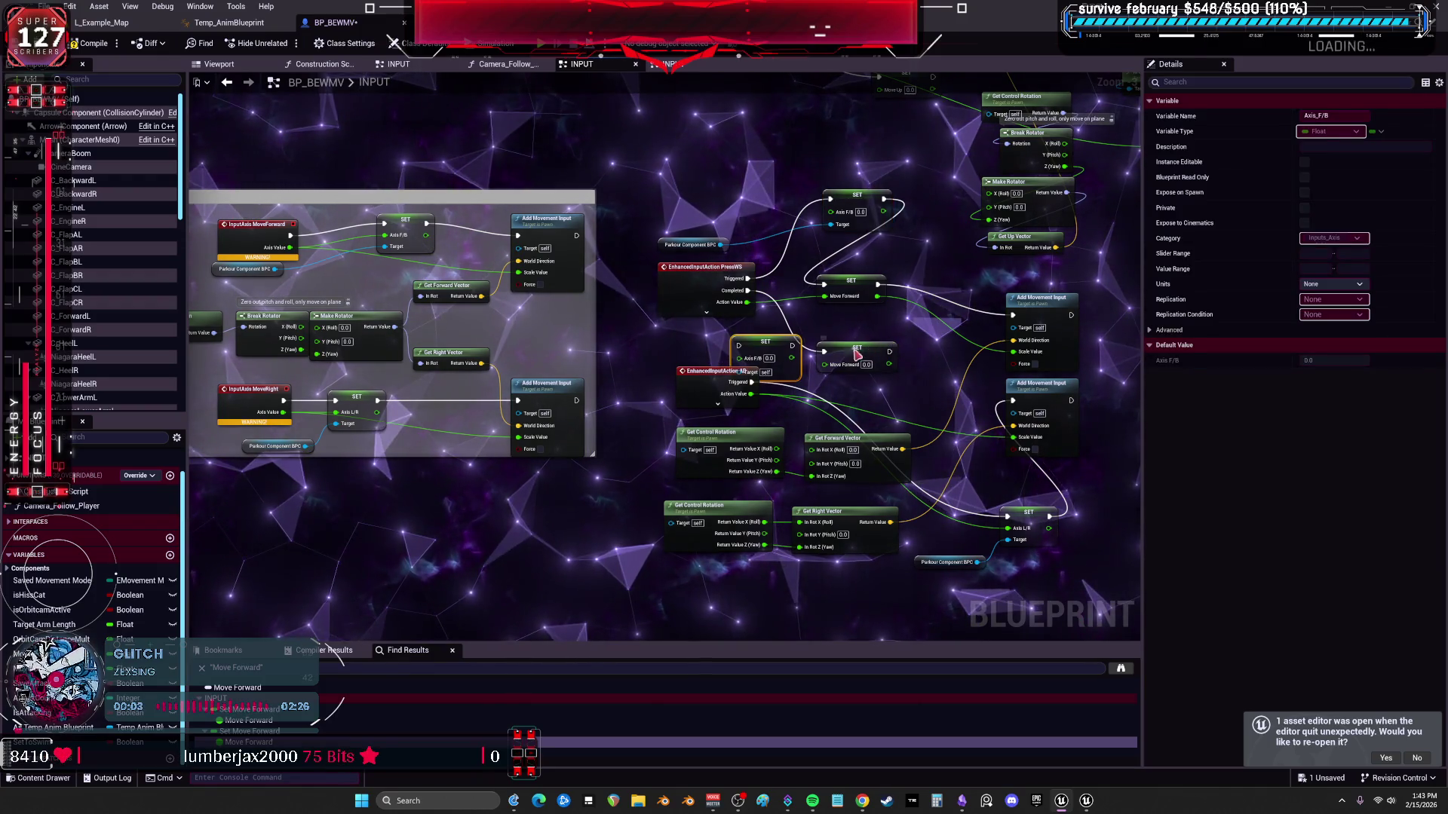
pyautogui.moveTo(765, 354); pyautogui.dragTo(804, 335)
pyautogui.moveTo(723, 245); pyautogui.dragTo(782, 354)
pyautogui.moveTo(702, 268)
pyautogui.mouseDown()
pyautogui.moveTo(694, 279)
pyautogui.moveTo(858, 342)
pyautogui.moveTo(863, 330)
pyautogui.mouseUp()
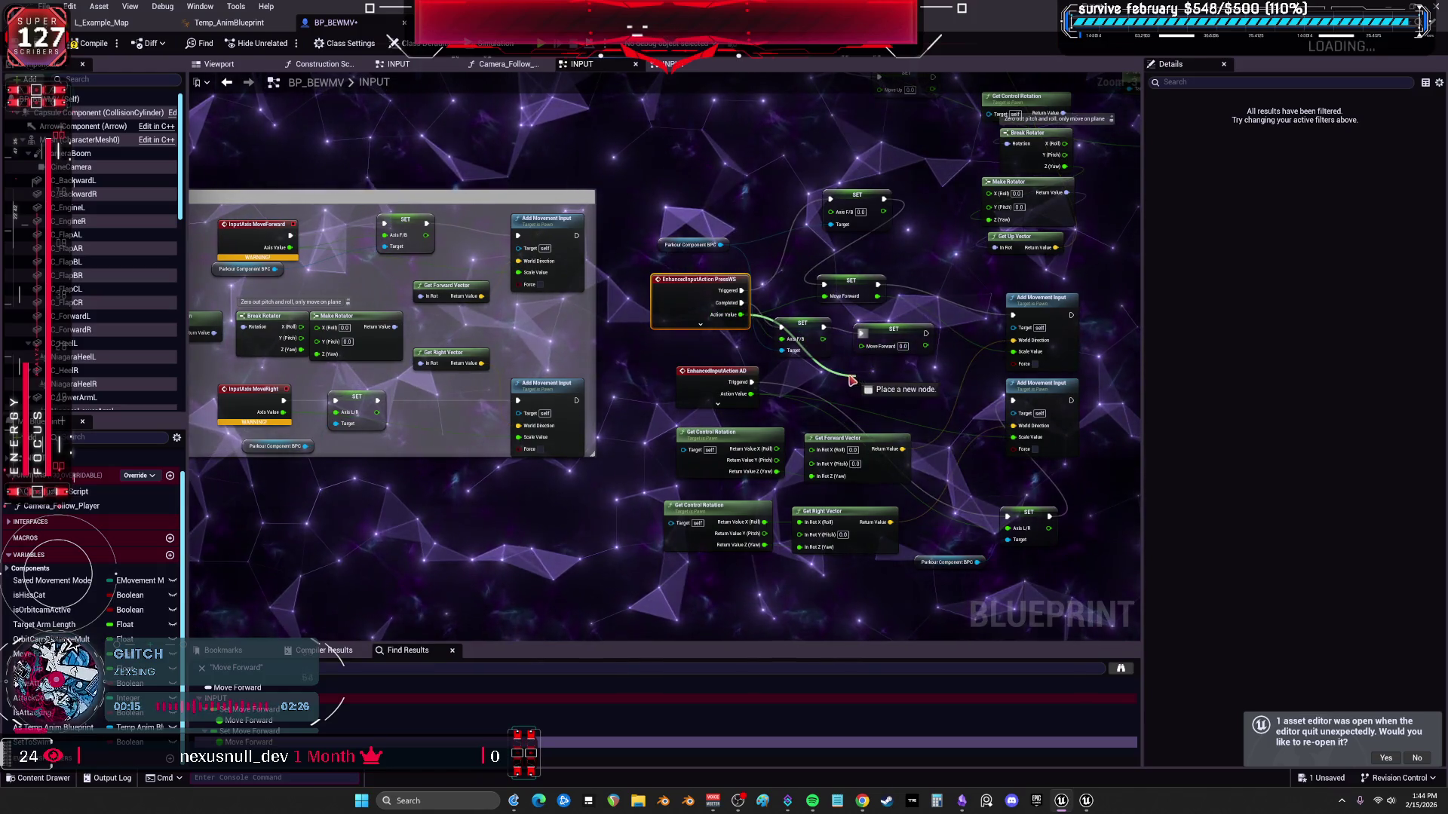
# Feed PressWS Action Value into the Axis F/B input of the SET node.
pyautogui.moveTo(748, 316); pyautogui.dragTo(784, 340)
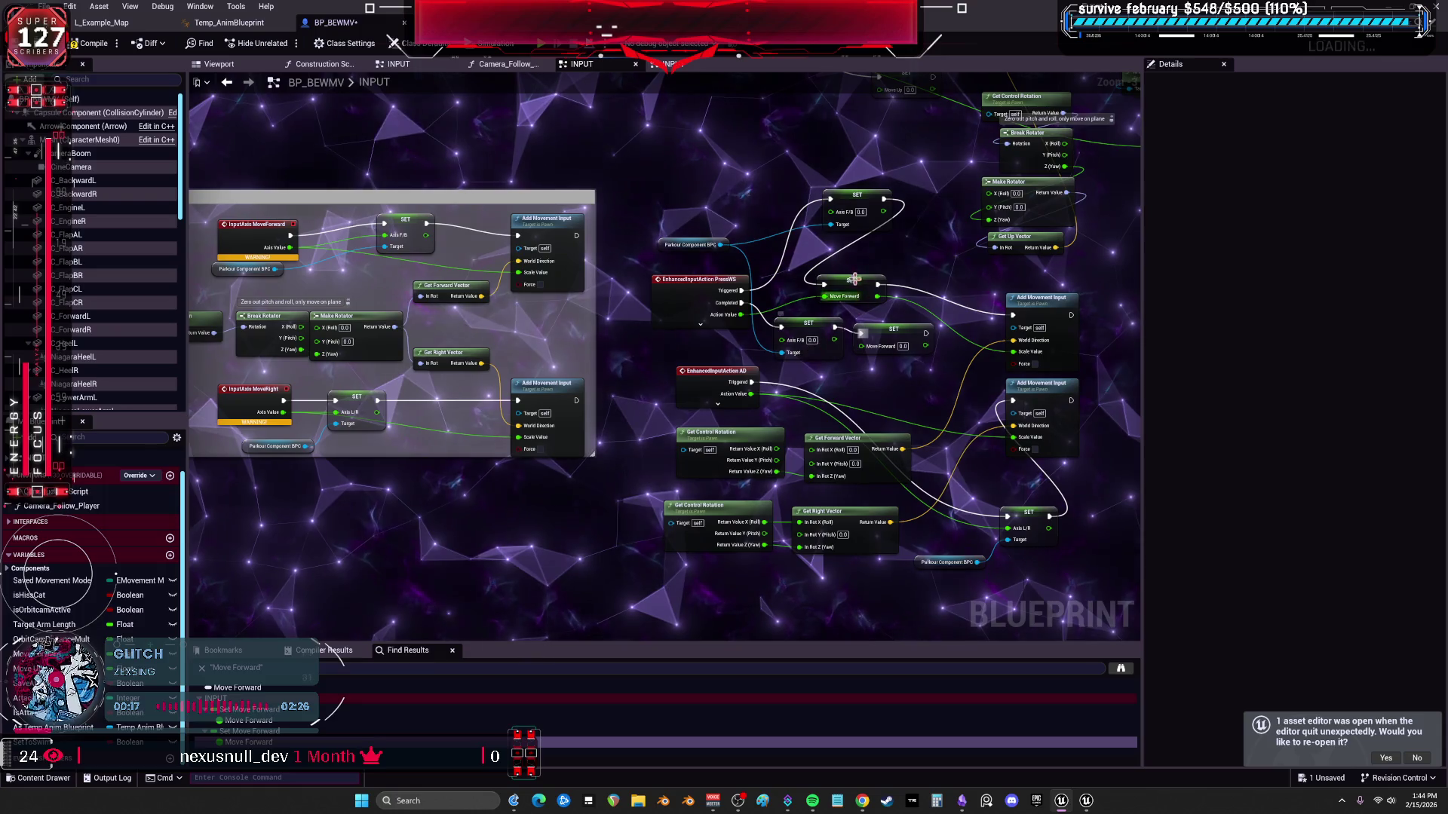
pyautogui.moveTo(744, 314); pyautogui.dragTo(831, 222)
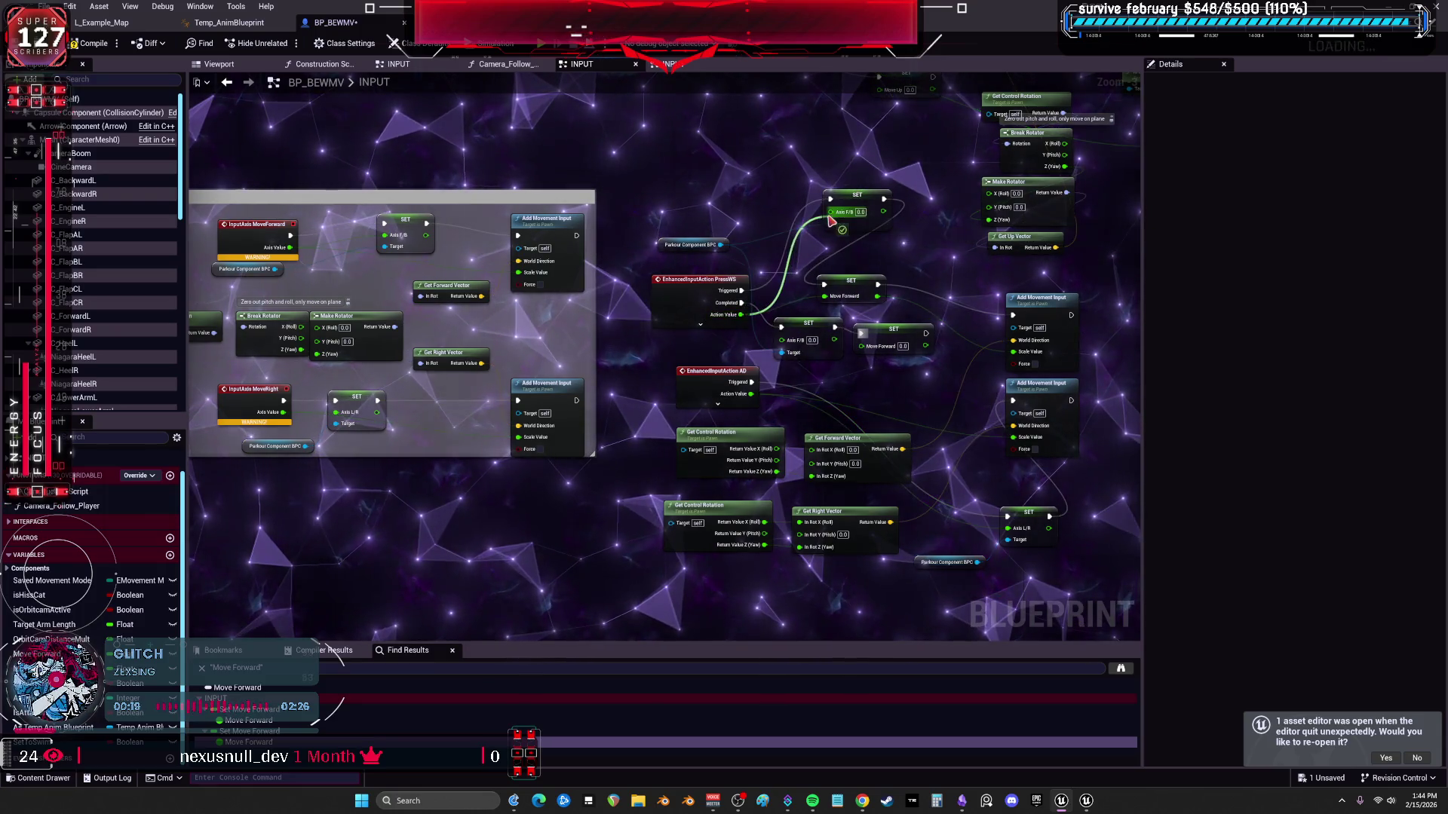
pyautogui.scroll(-2, 706, 459)
pyautogui.write('Movement input')
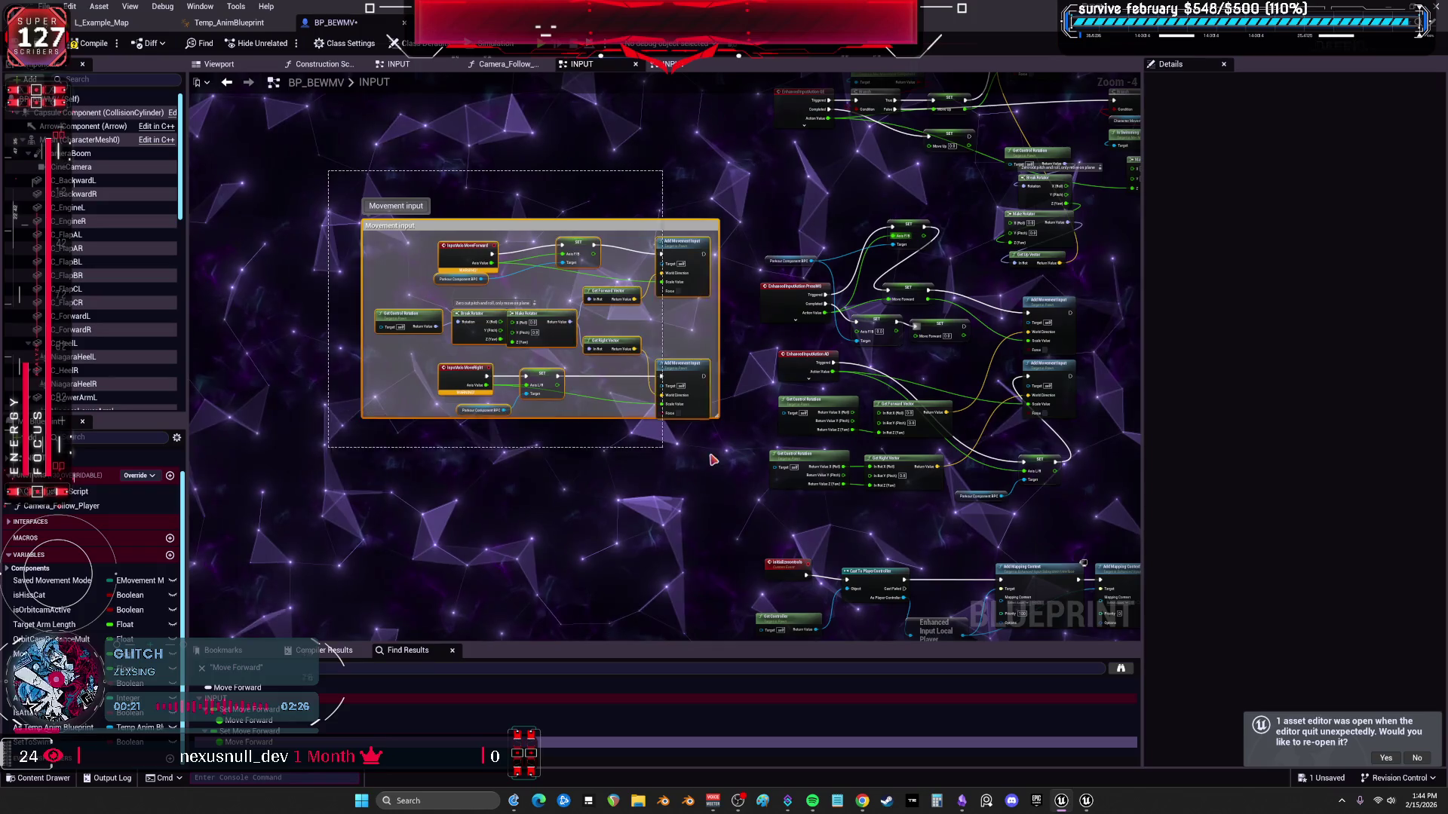
# Delete the old Movement input group and compile BP_BEWMV, which fails with 2 fatal errors.
pyautogui.moveTo(965, 319); pyautogui.dragTo(847, 327)
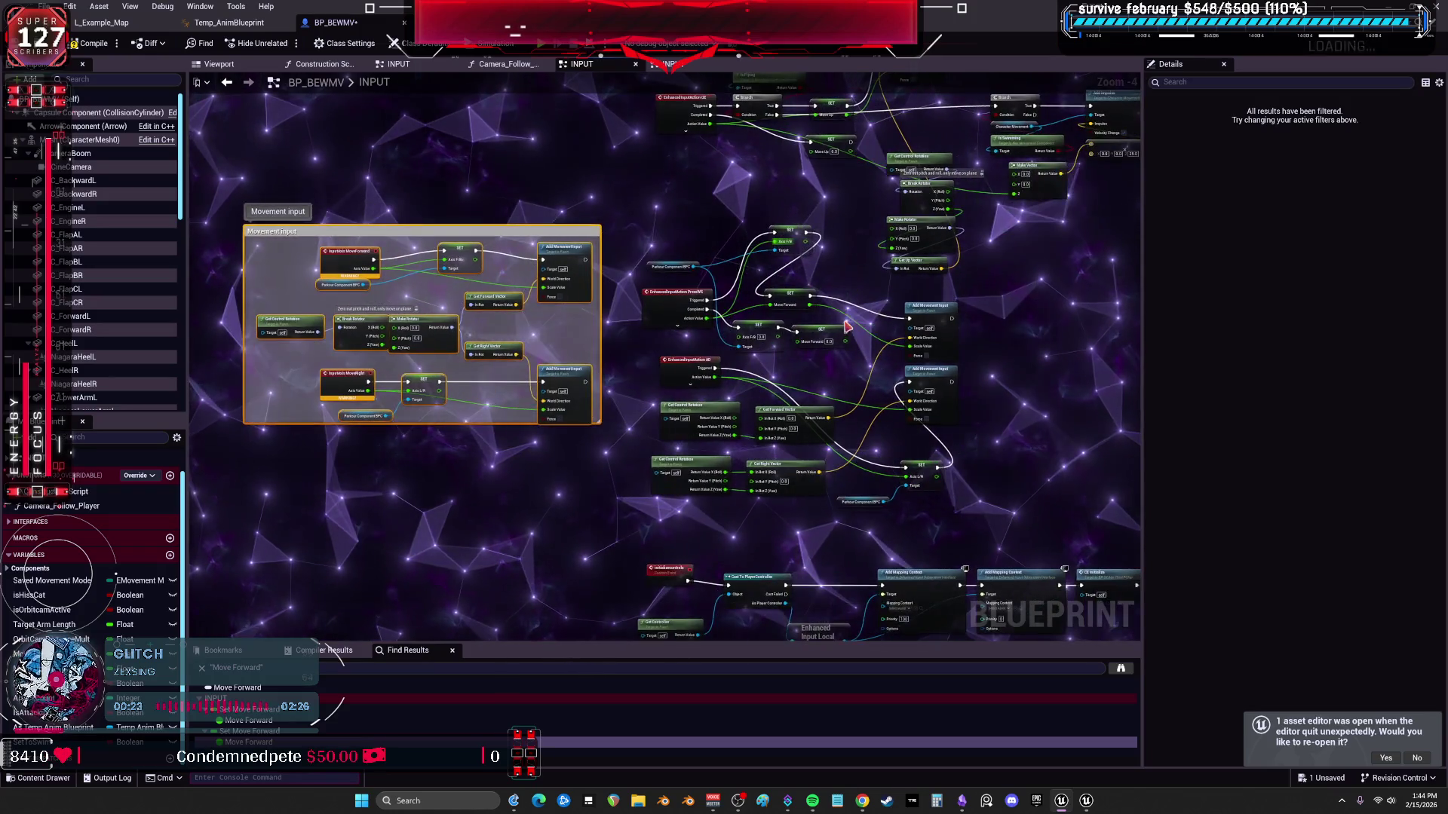
pyautogui.press('Delete')
pyautogui.scroll(-4, 735, 509)
pyautogui.scroll(3, 563, 630)
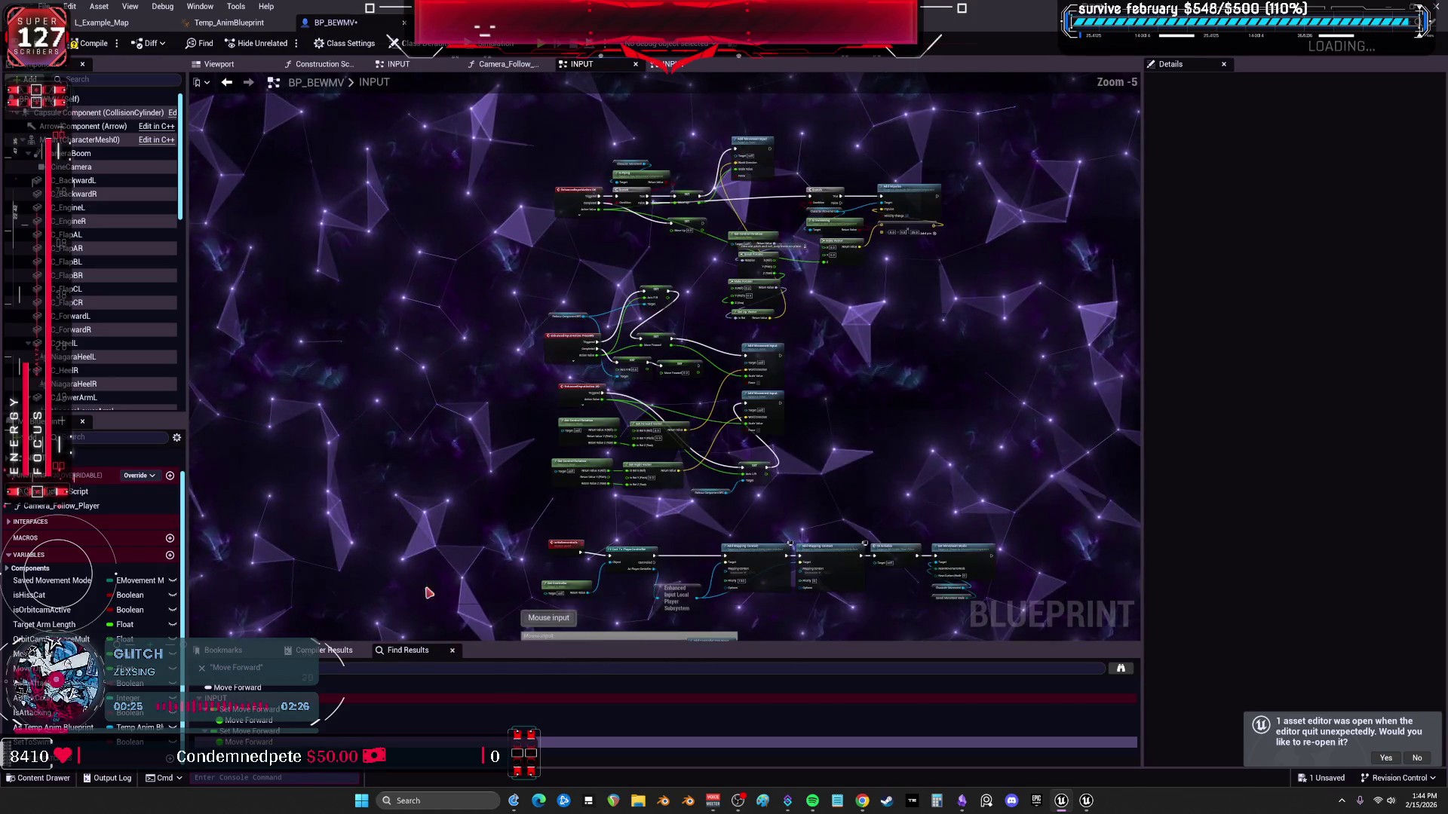
pyautogui.moveTo(562, 638); pyautogui.dragTo(566, 460)
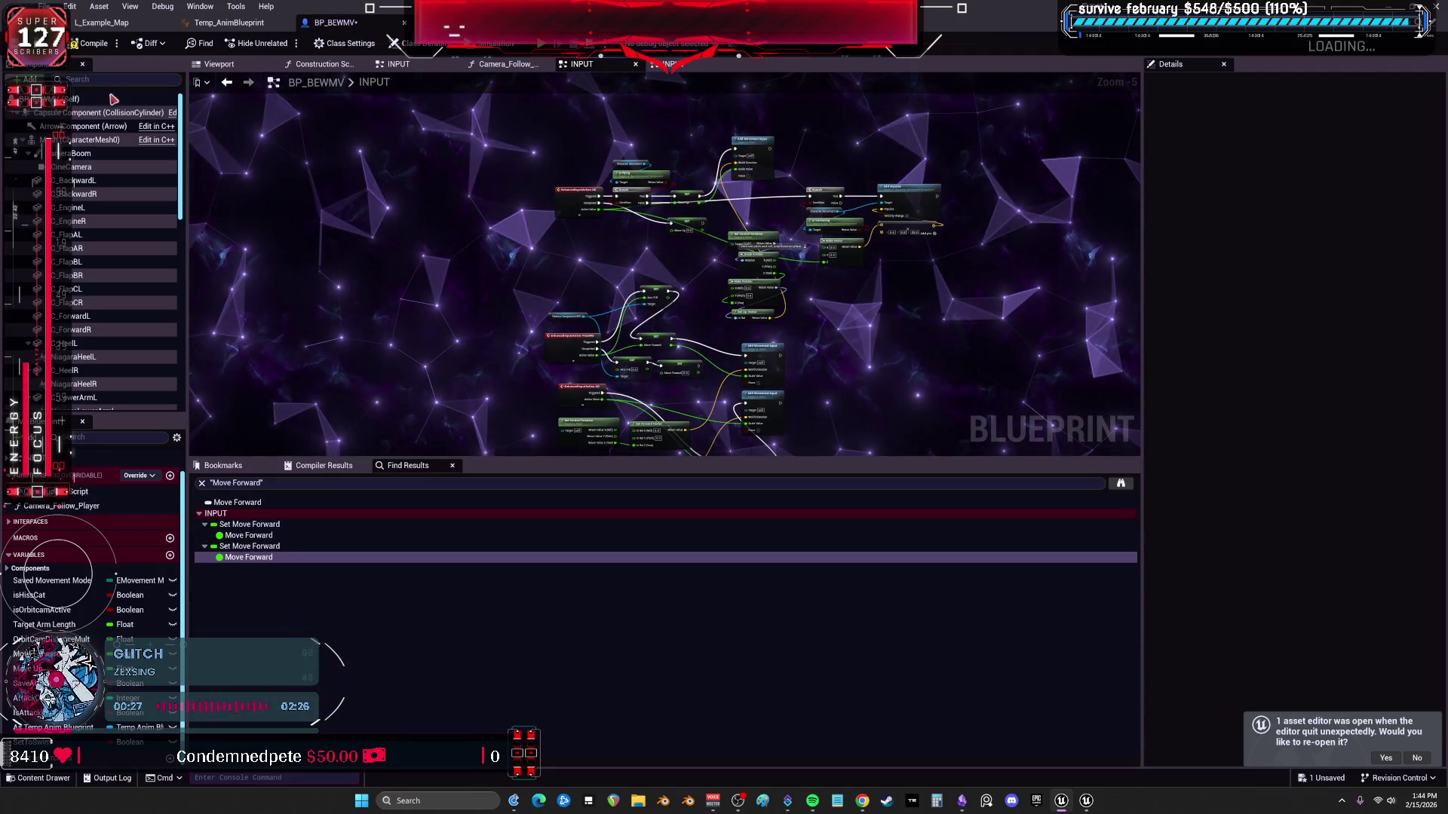
pyautogui.click(94, 46)
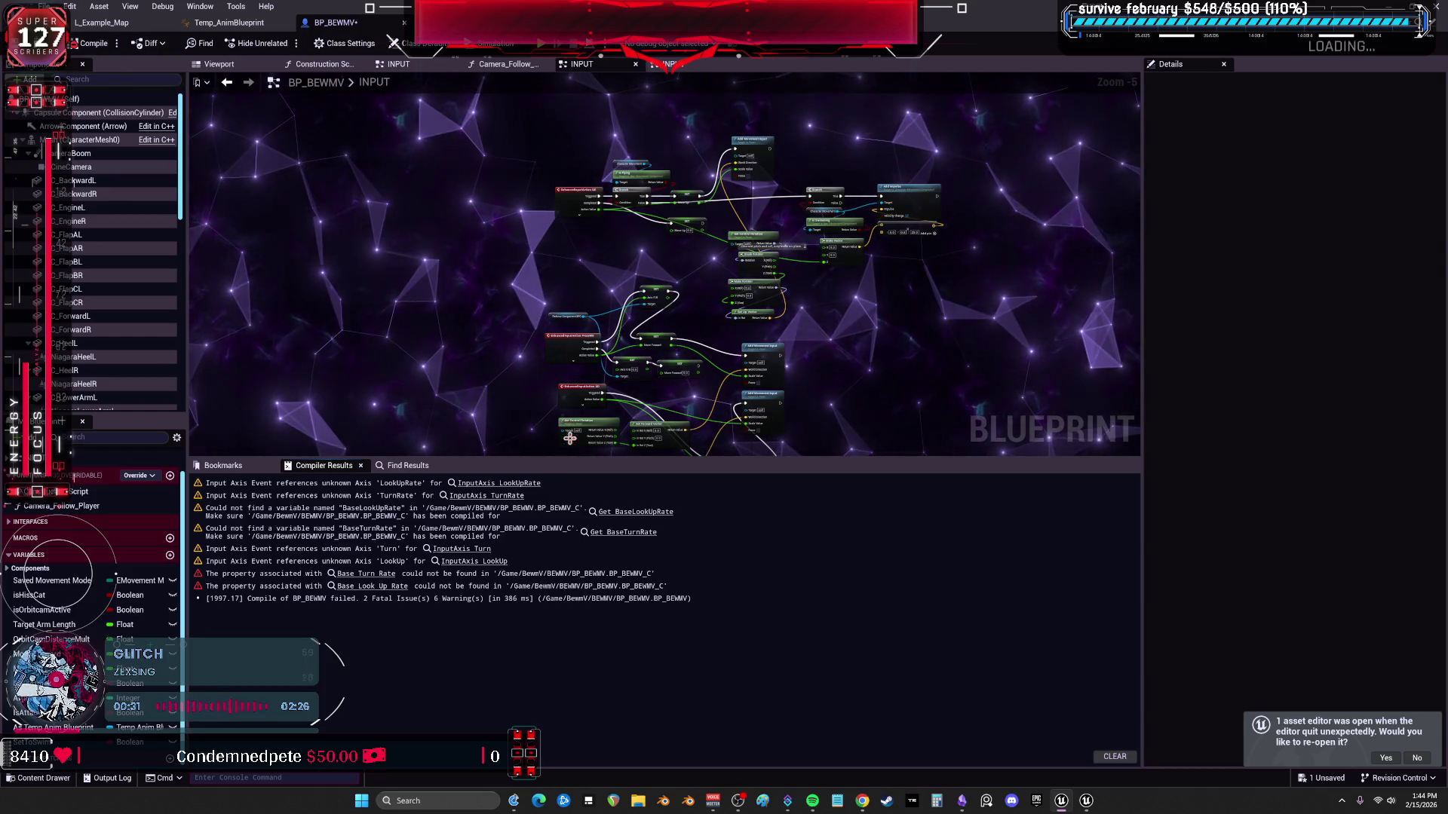
# Refresh the broken Base Look Up Rate and Base Turn Rate nodes from the error.
pyautogui.click(499, 483)
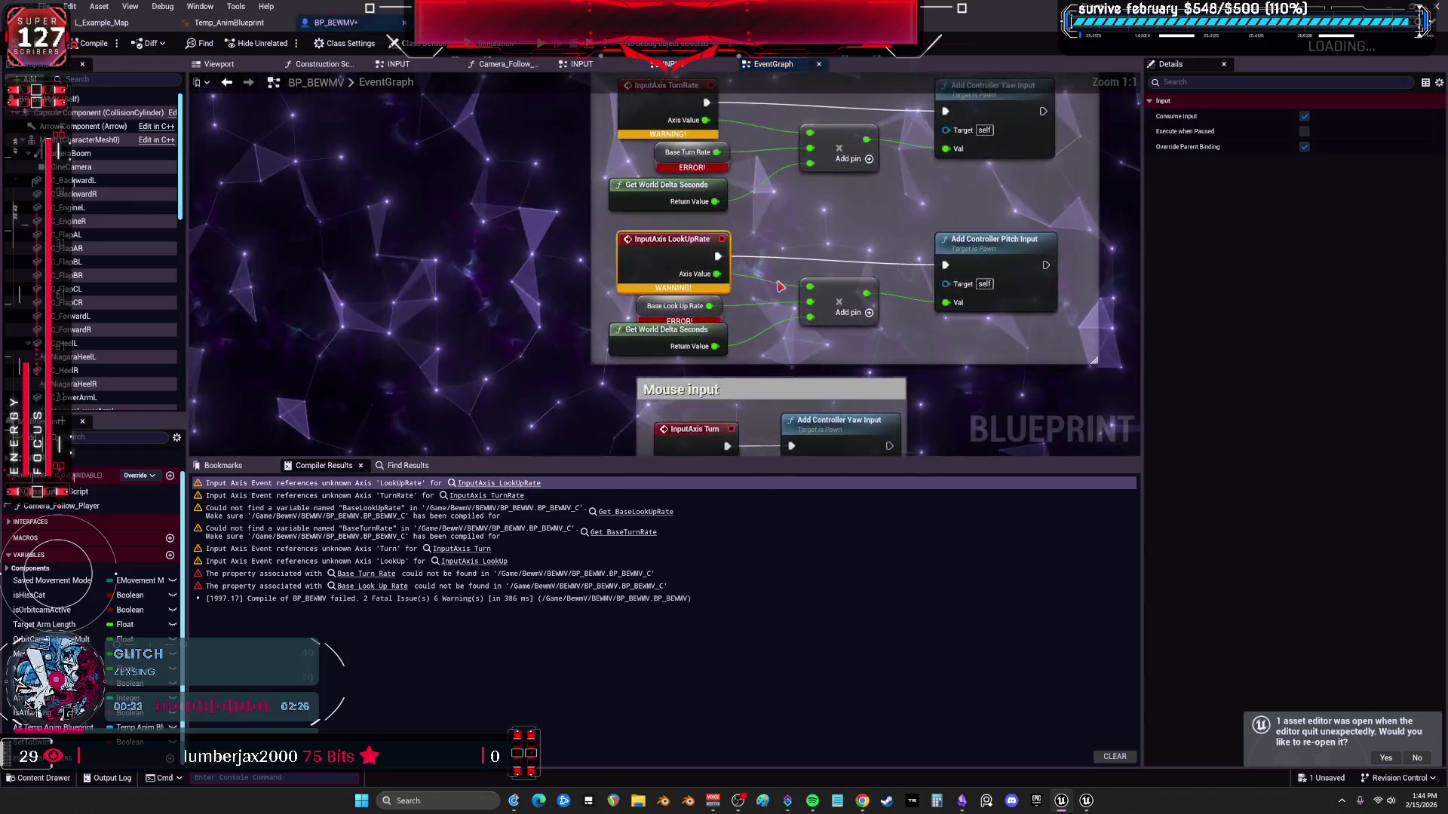
pyautogui.scroll(-2, 778, 288)
pyautogui.scroll(-2, 791, 281)
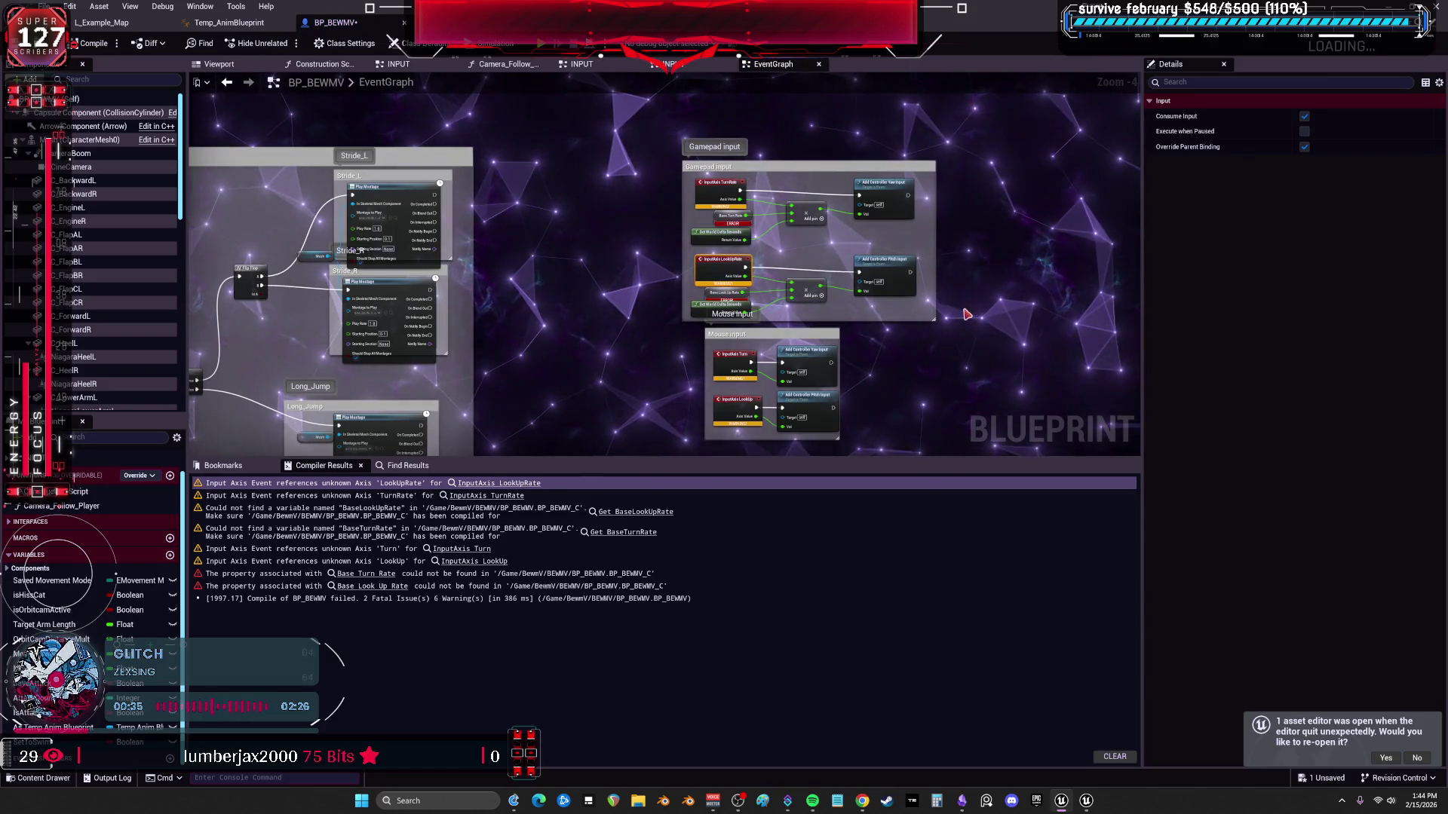
pyautogui.scroll(1, 966, 316)
pyautogui.moveTo(656, 261); pyautogui.dragTo(653, 322)
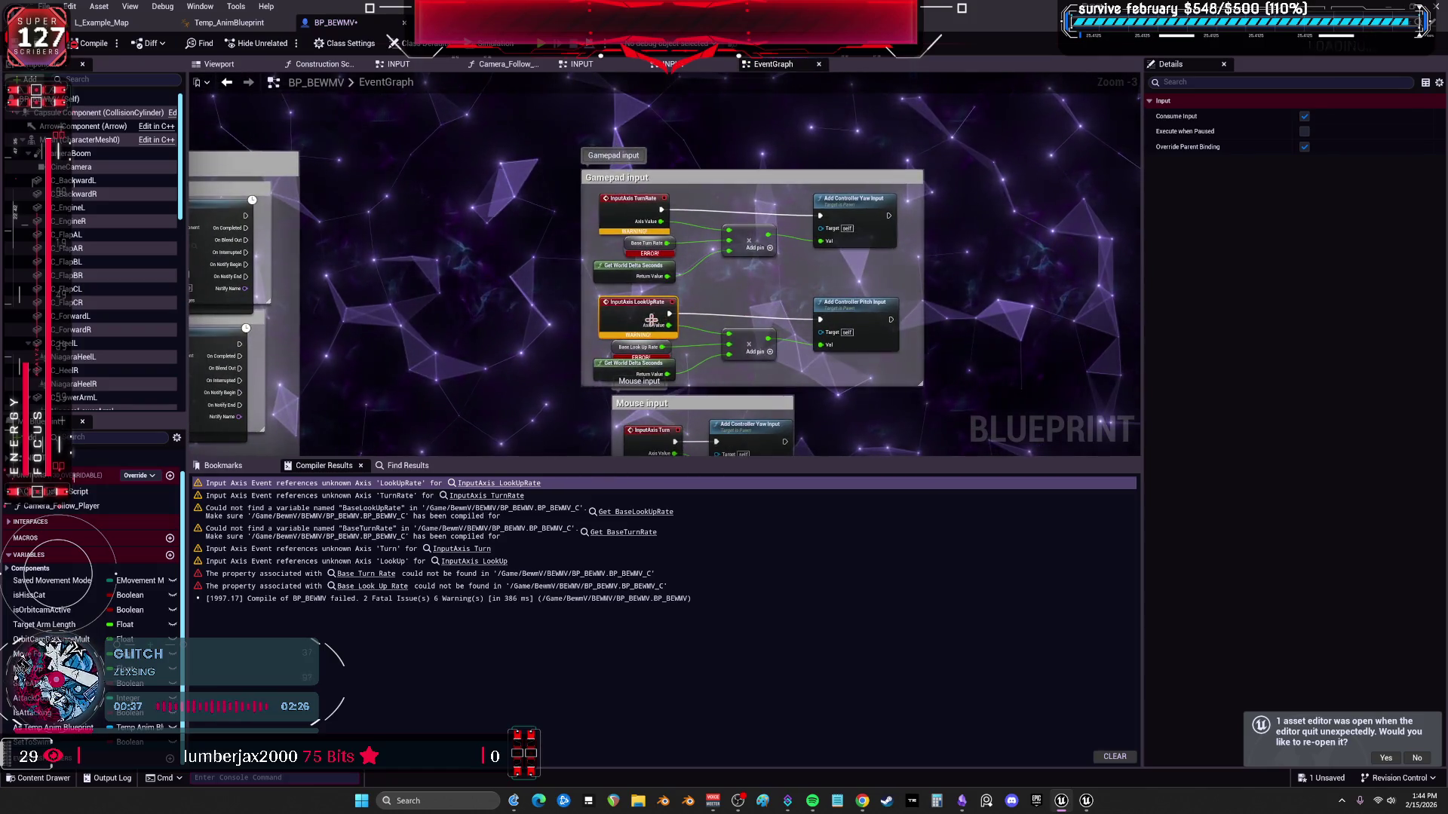
pyautogui.rightClick(620, 355)
pyautogui.click(650, 368)
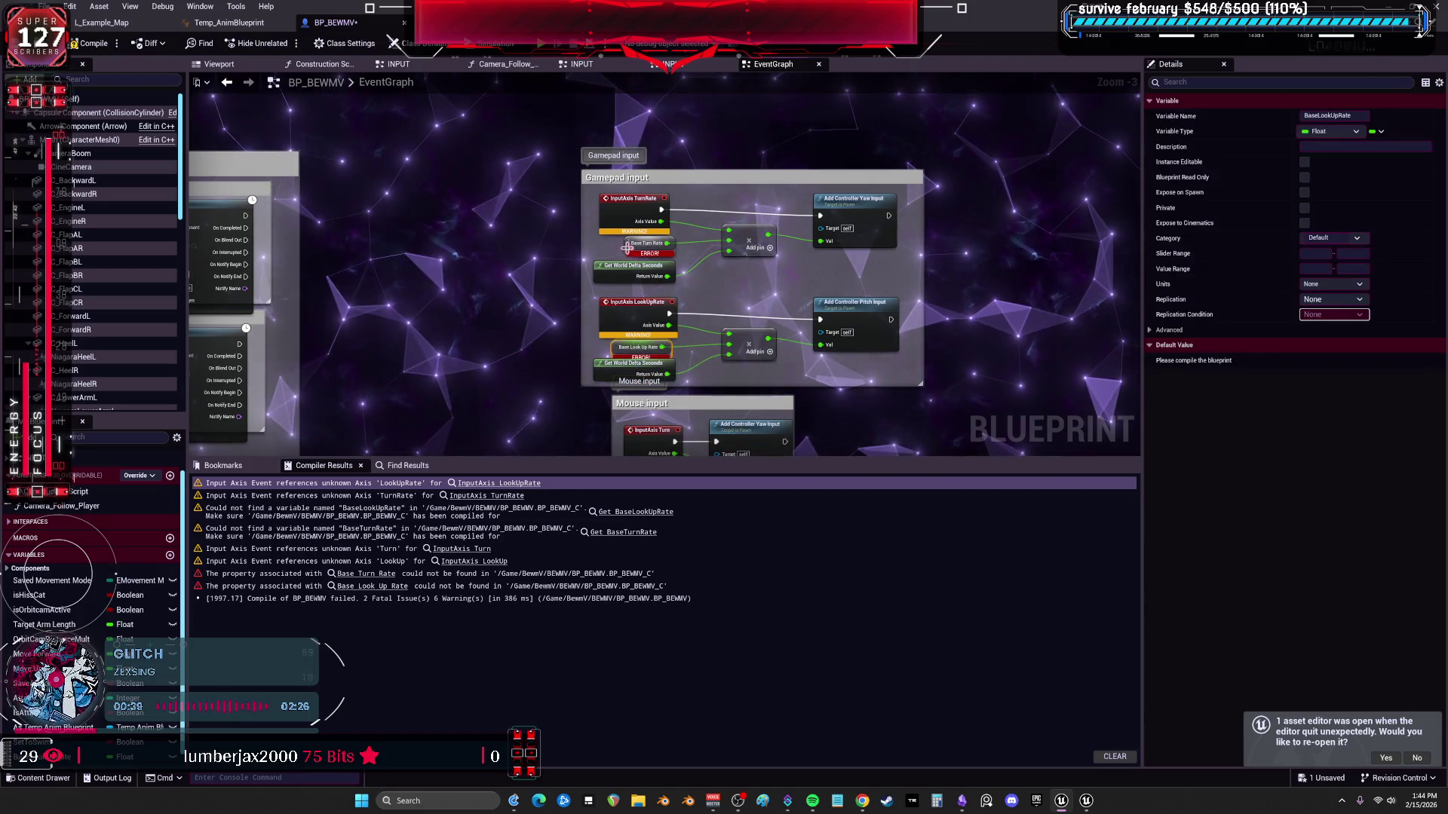
pyautogui.click(637, 242)
pyautogui.rightClick(638, 243)
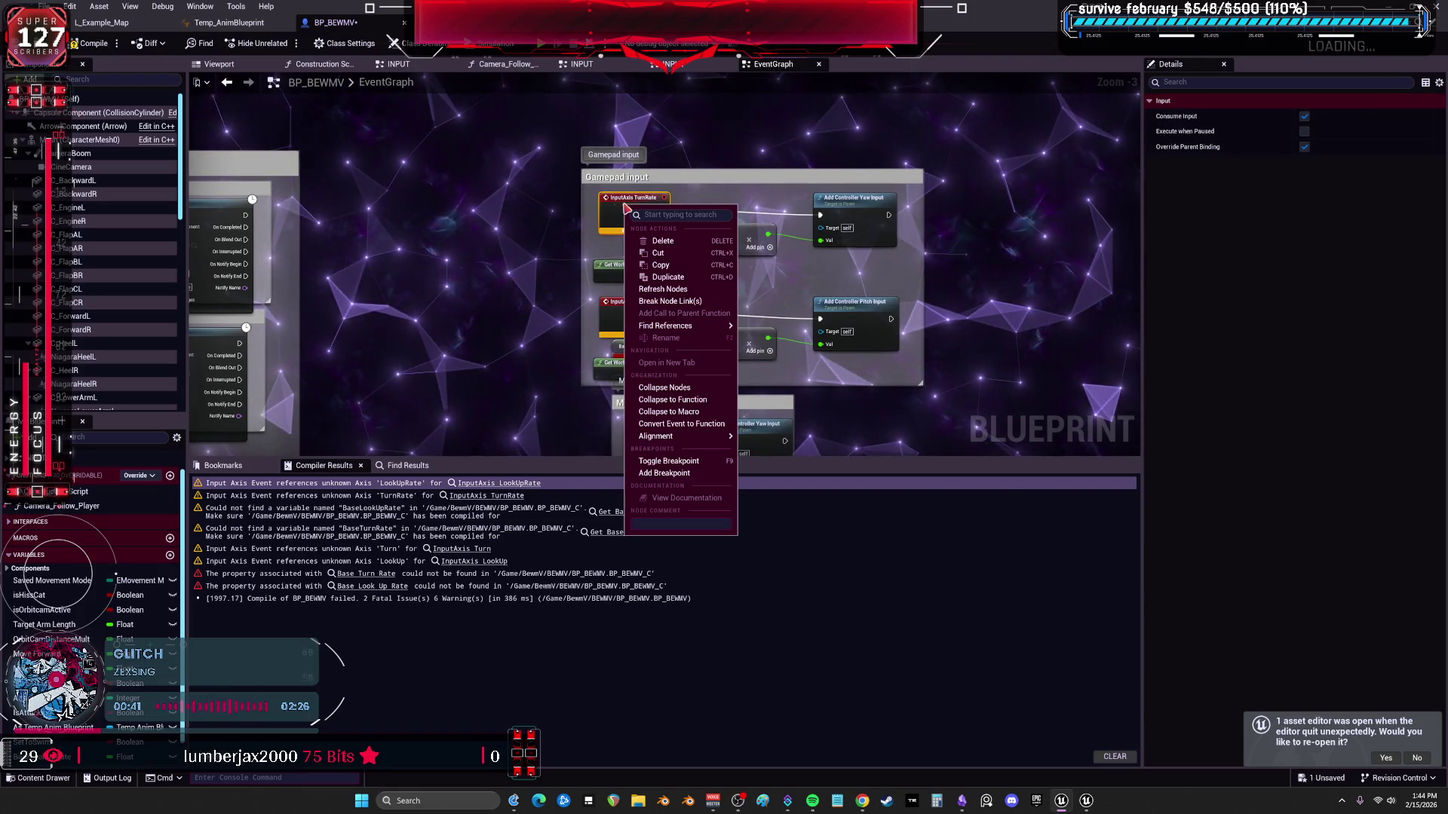
pyautogui.click(543, 261)
# Recompile successfully, delete the Gamepad input group and select the Mouse input group.
pyautogui.click(105, 43)
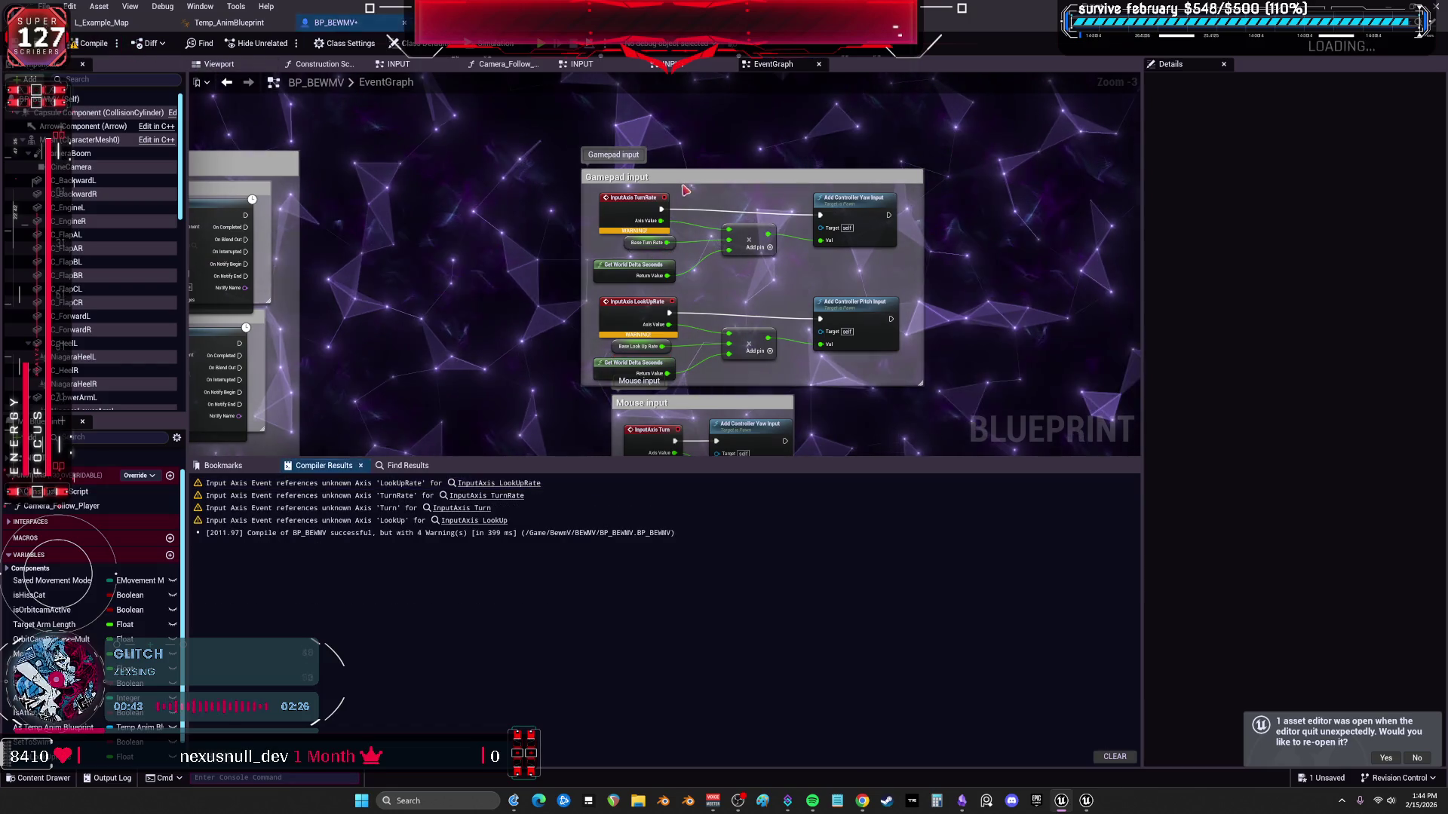
pyautogui.click(488, 482)
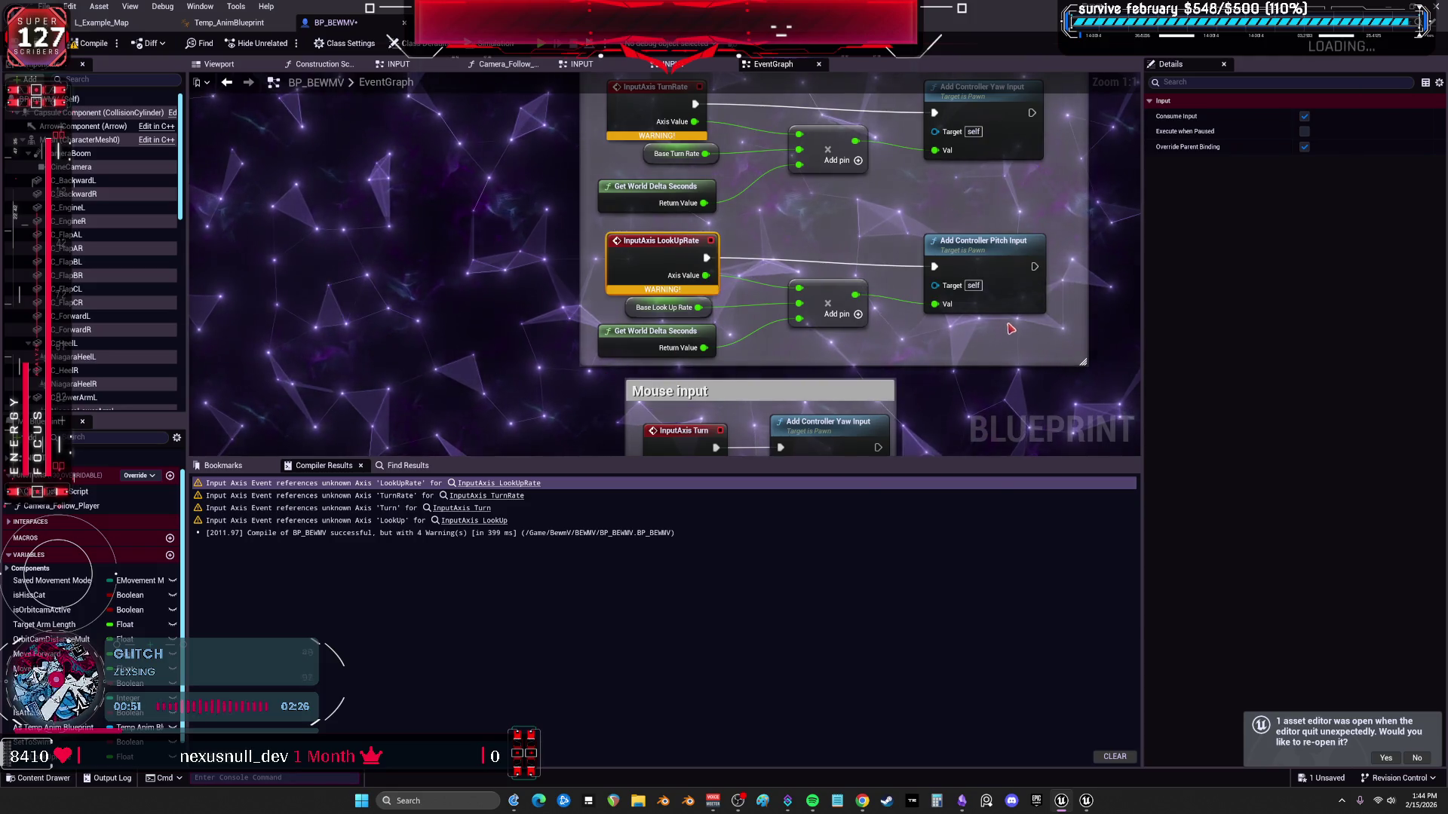
pyautogui.scroll(-3, 1011, 329)
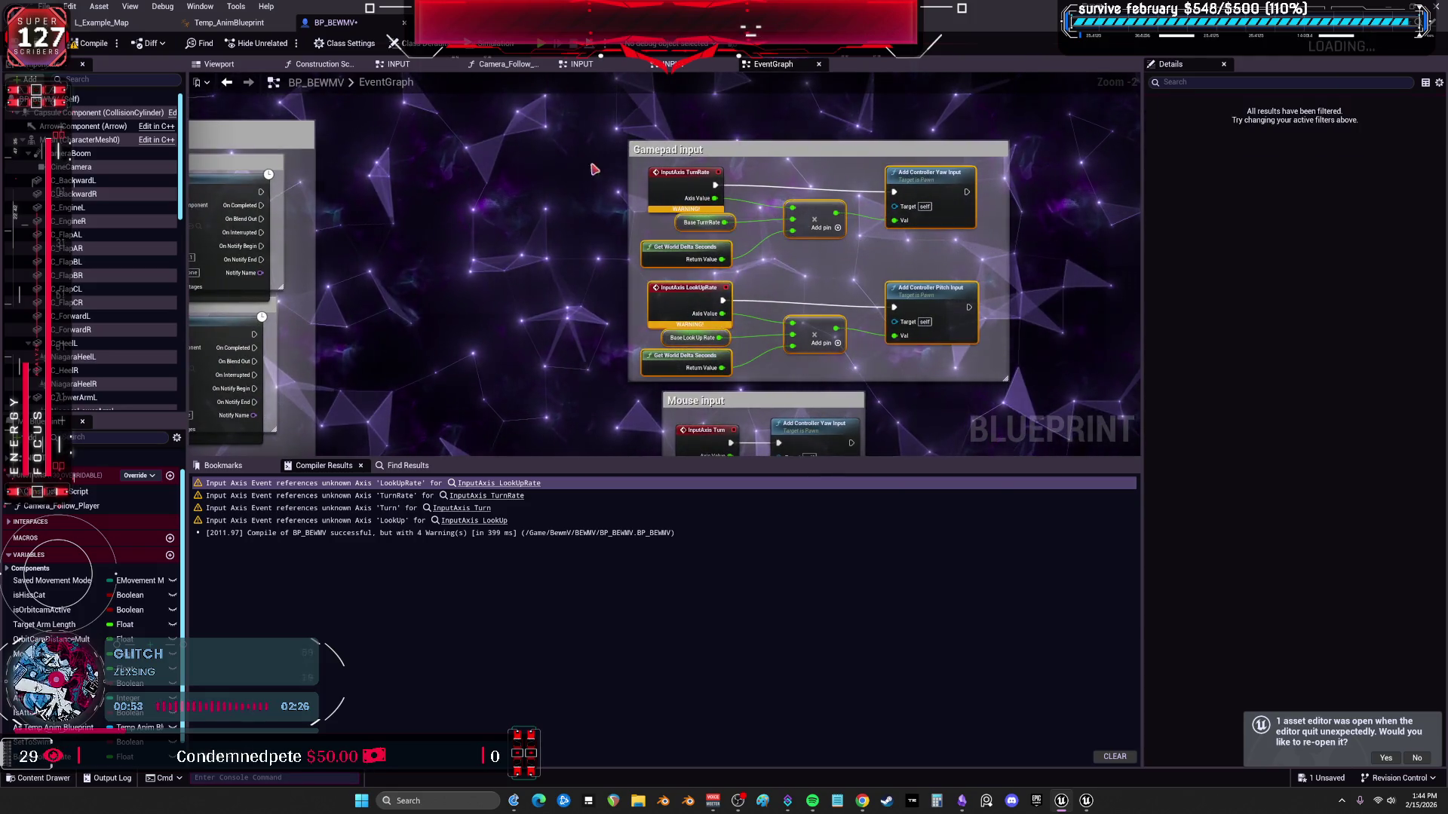
pyautogui.moveTo(543, 123); pyautogui.dragTo(1031, 367)
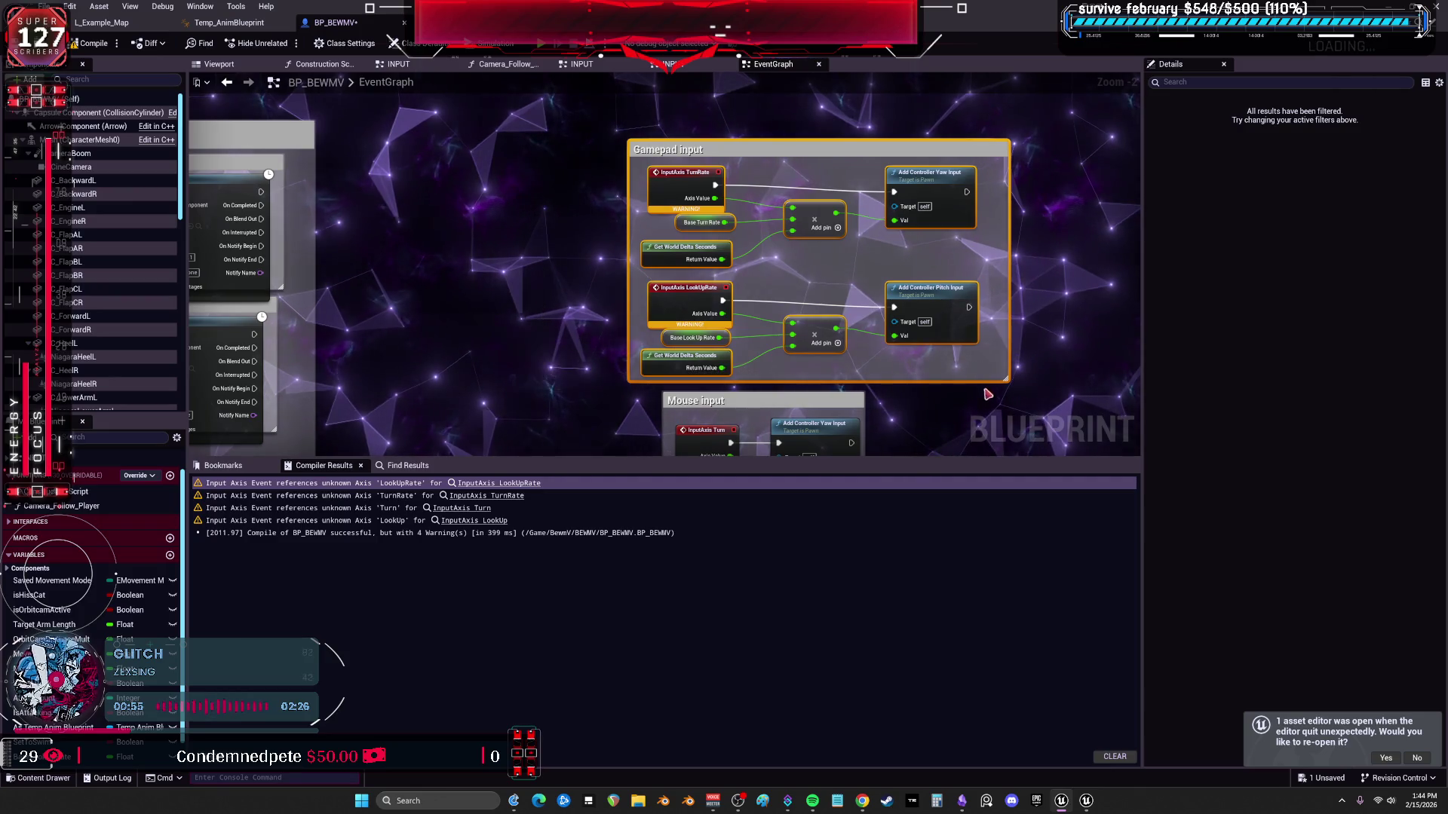
pyautogui.press('Delete')
pyautogui.moveTo(928, 361); pyautogui.dragTo(921, 135)
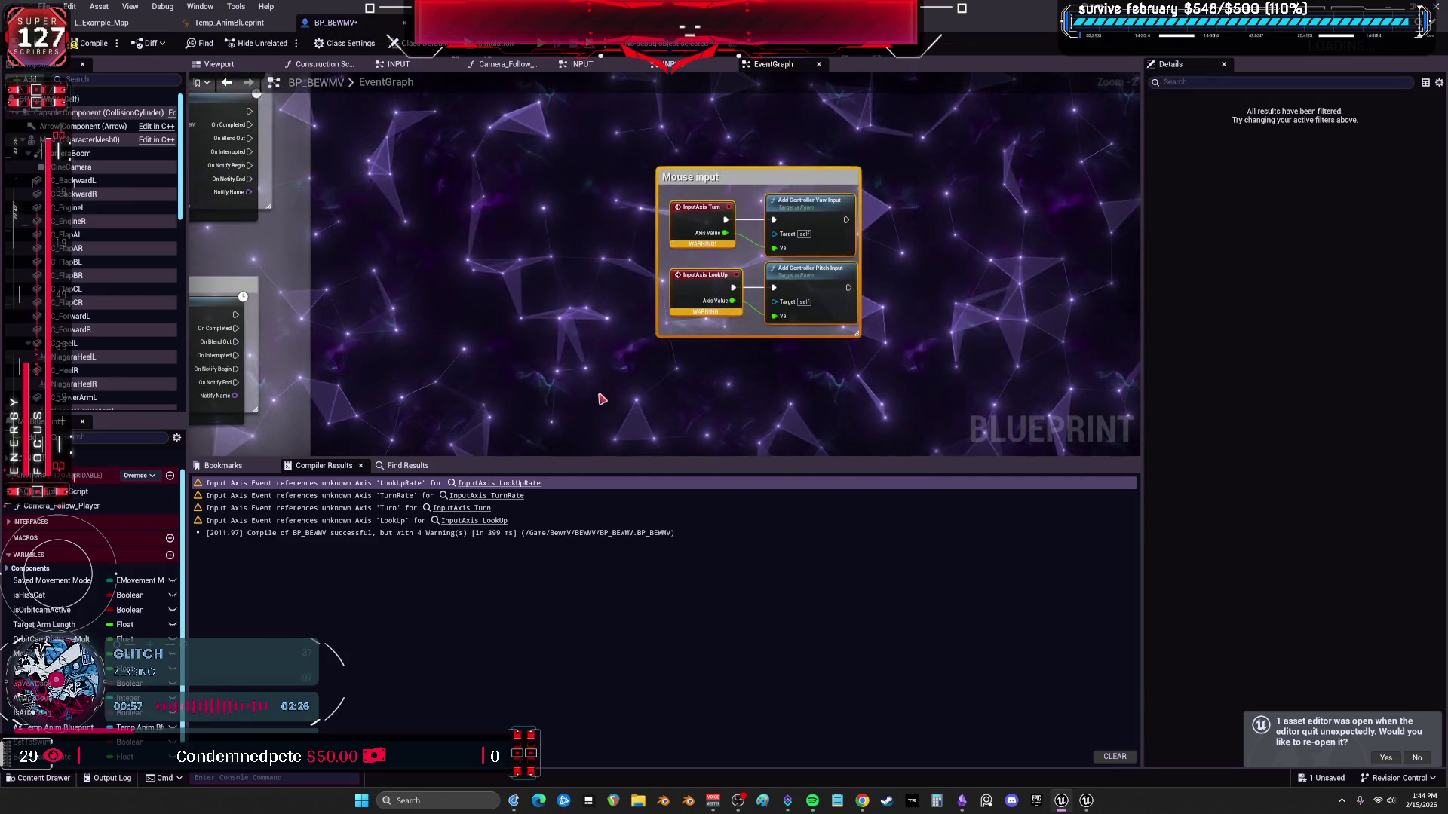
pyautogui.scroll(-2, 628, 351)
# Move the Mouse input group into the INPUT graph beside the enhanced look nodes, then delete it.
pyautogui.press('Delete')
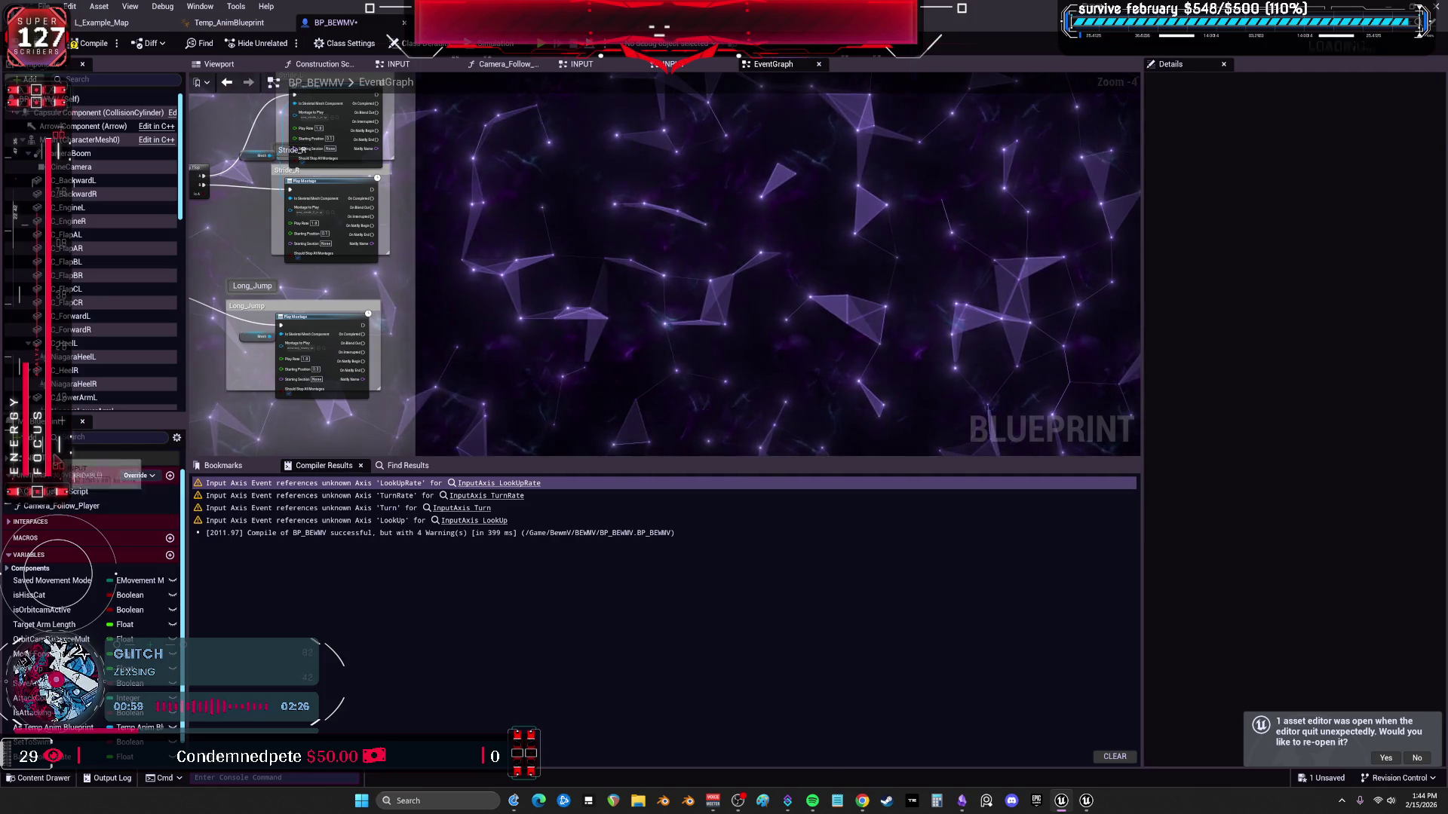
pyautogui.hotkey('alt', 'Left')
pyautogui.scroll(8, 639, 294)
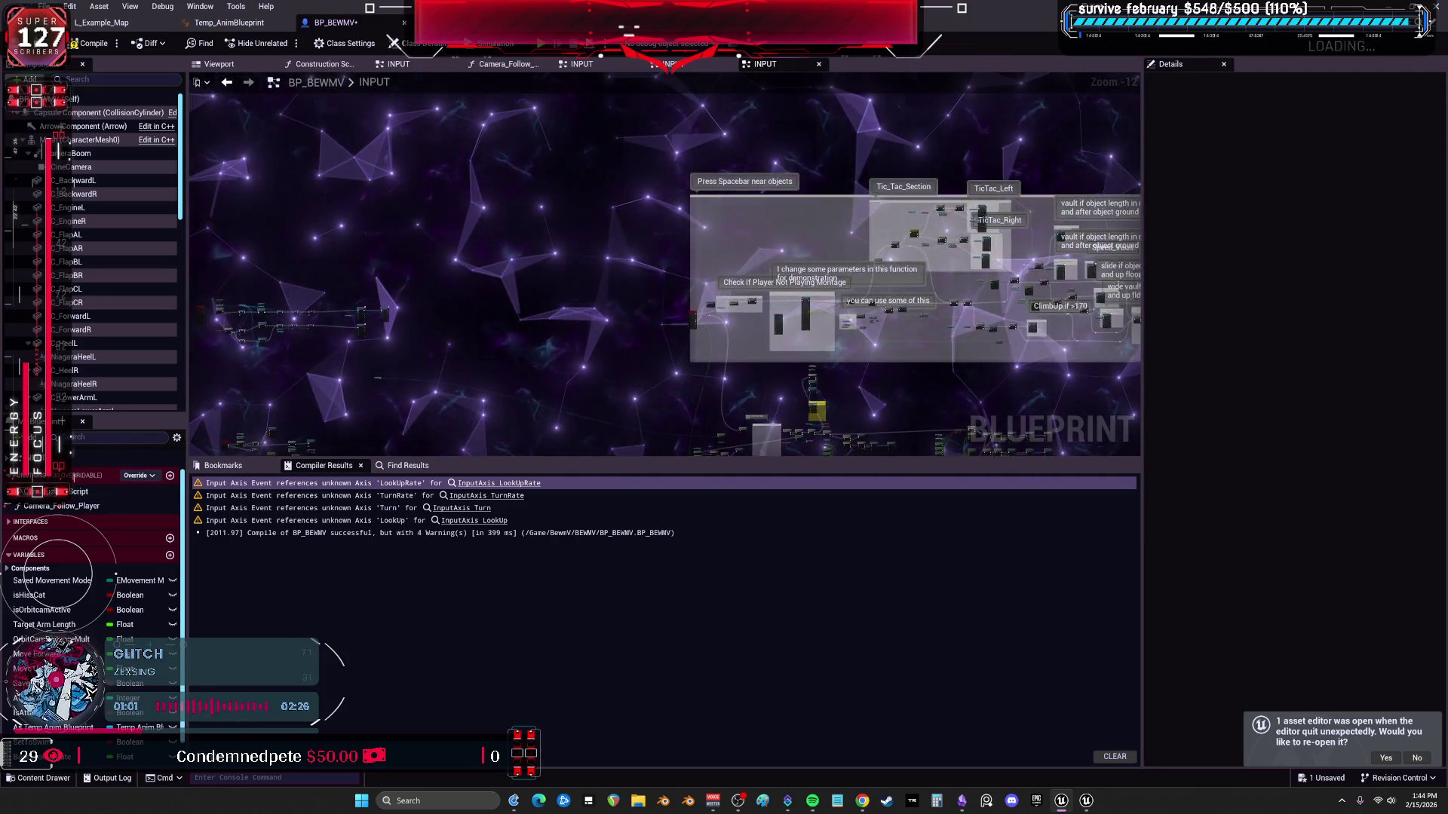
pyautogui.scroll(2, 736, 269)
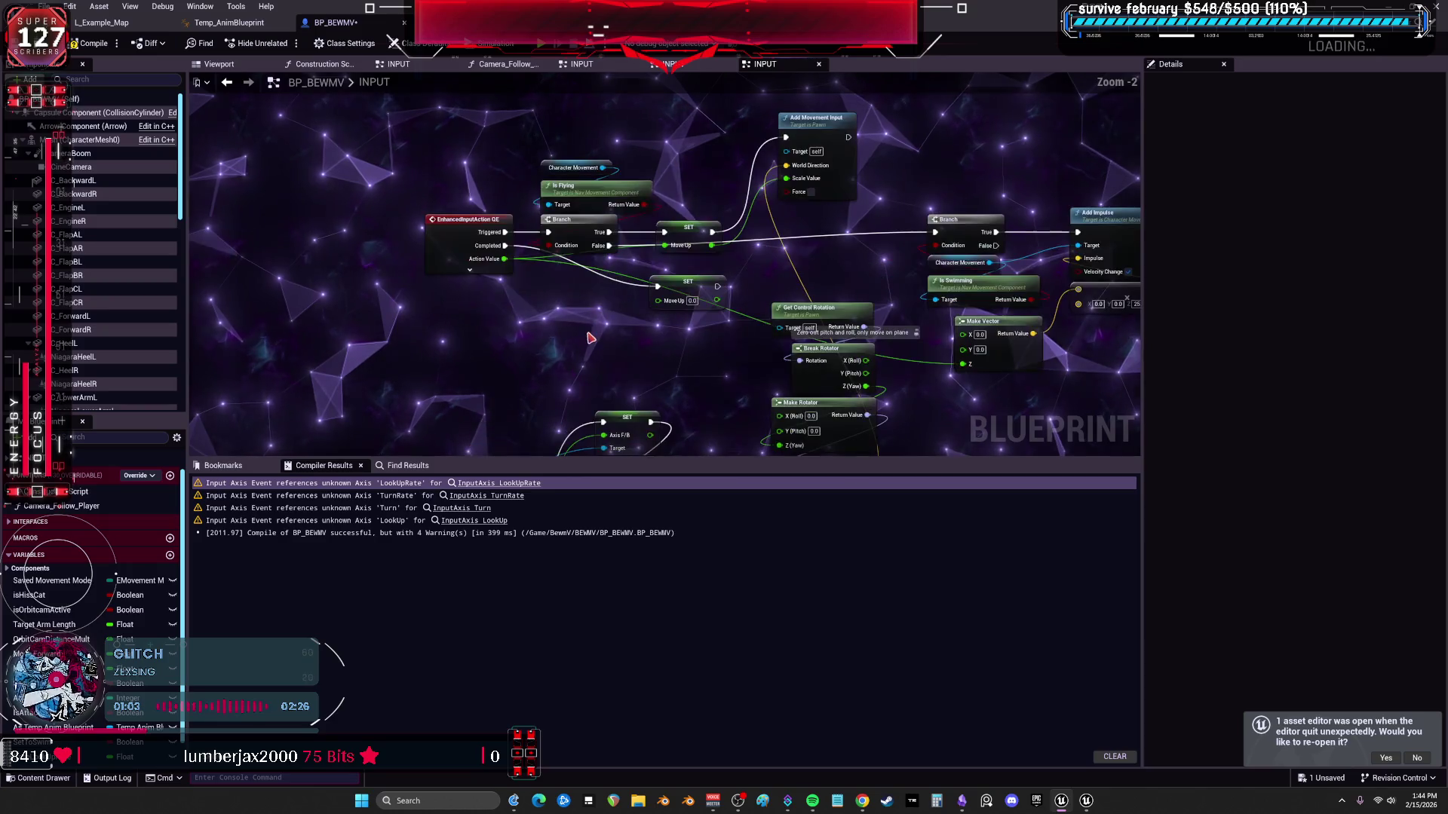
pyautogui.moveTo(735, 268)
pyautogui.mouseDown()
pyautogui.moveTo(729, 200)
pyautogui.moveTo(443, 260)
pyautogui.mouseUp()
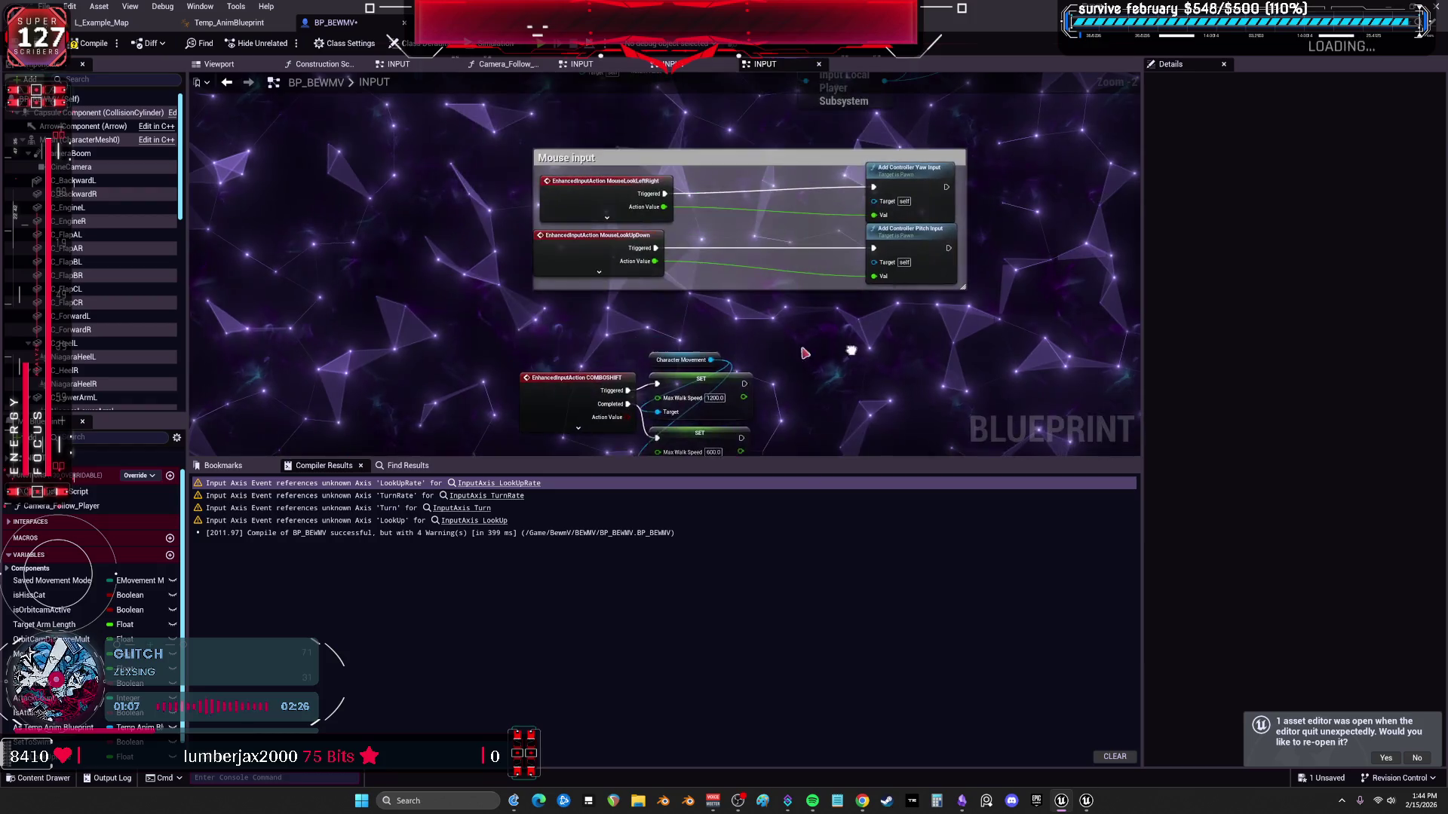
pyautogui.hotkey('ctrl', 'v')
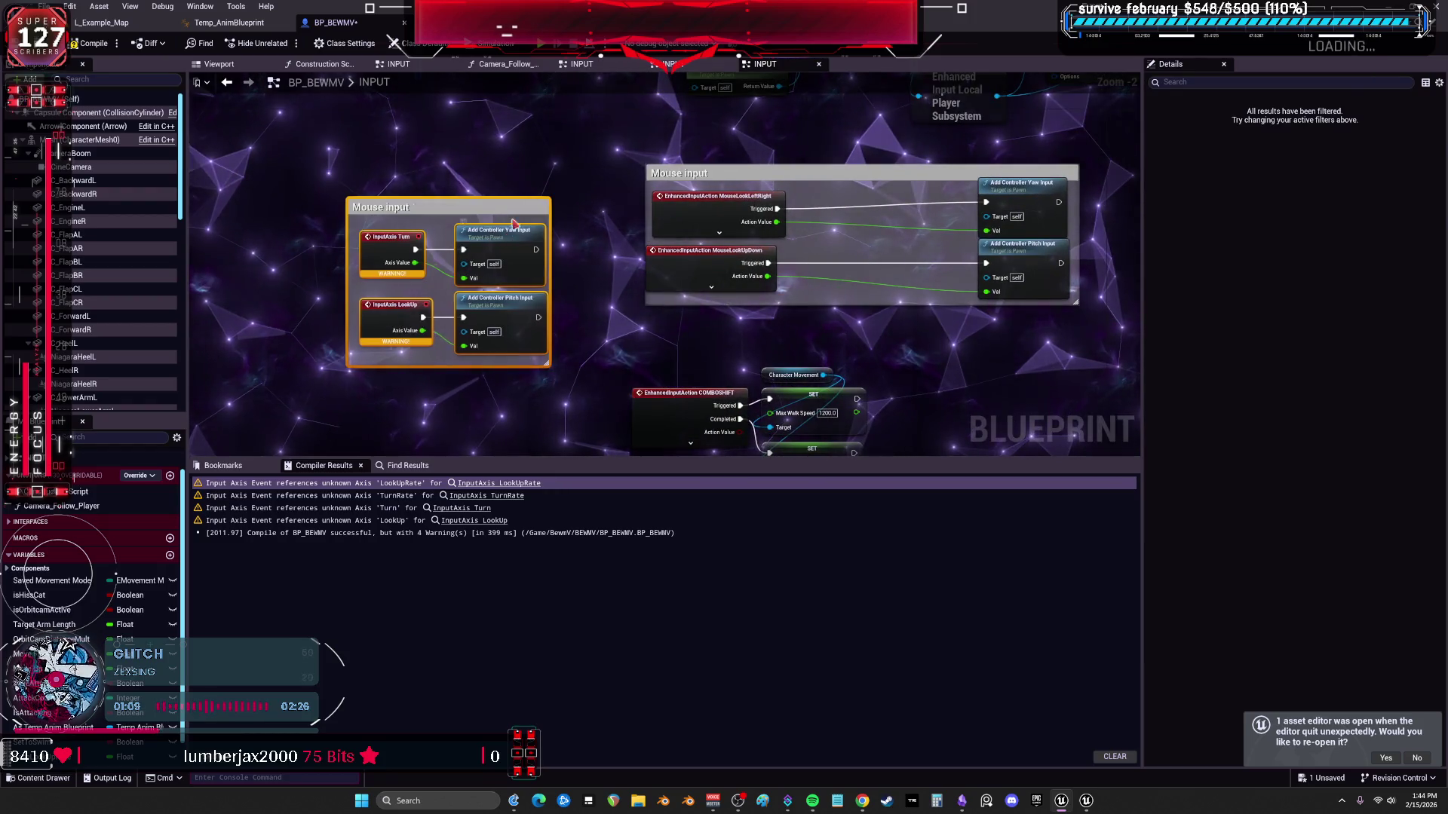
pyautogui.moveTo(532, 281); pyautogui.dragTo(580, 237)
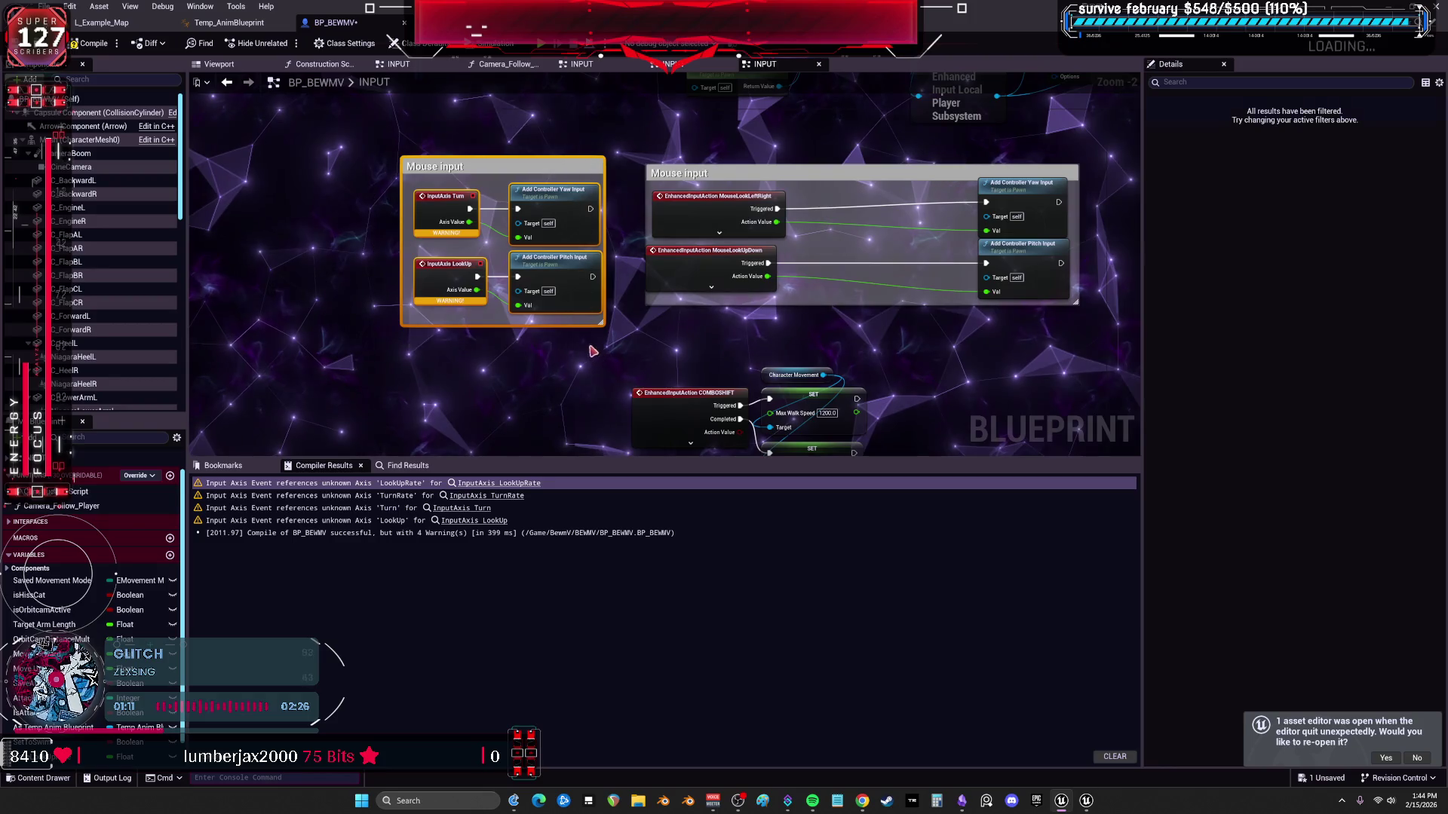
pyautogui.press('Delete')
# Compile BP_BEWMV with no warnings and switch to the example map level editor.
pyautogui.click(100, 23)
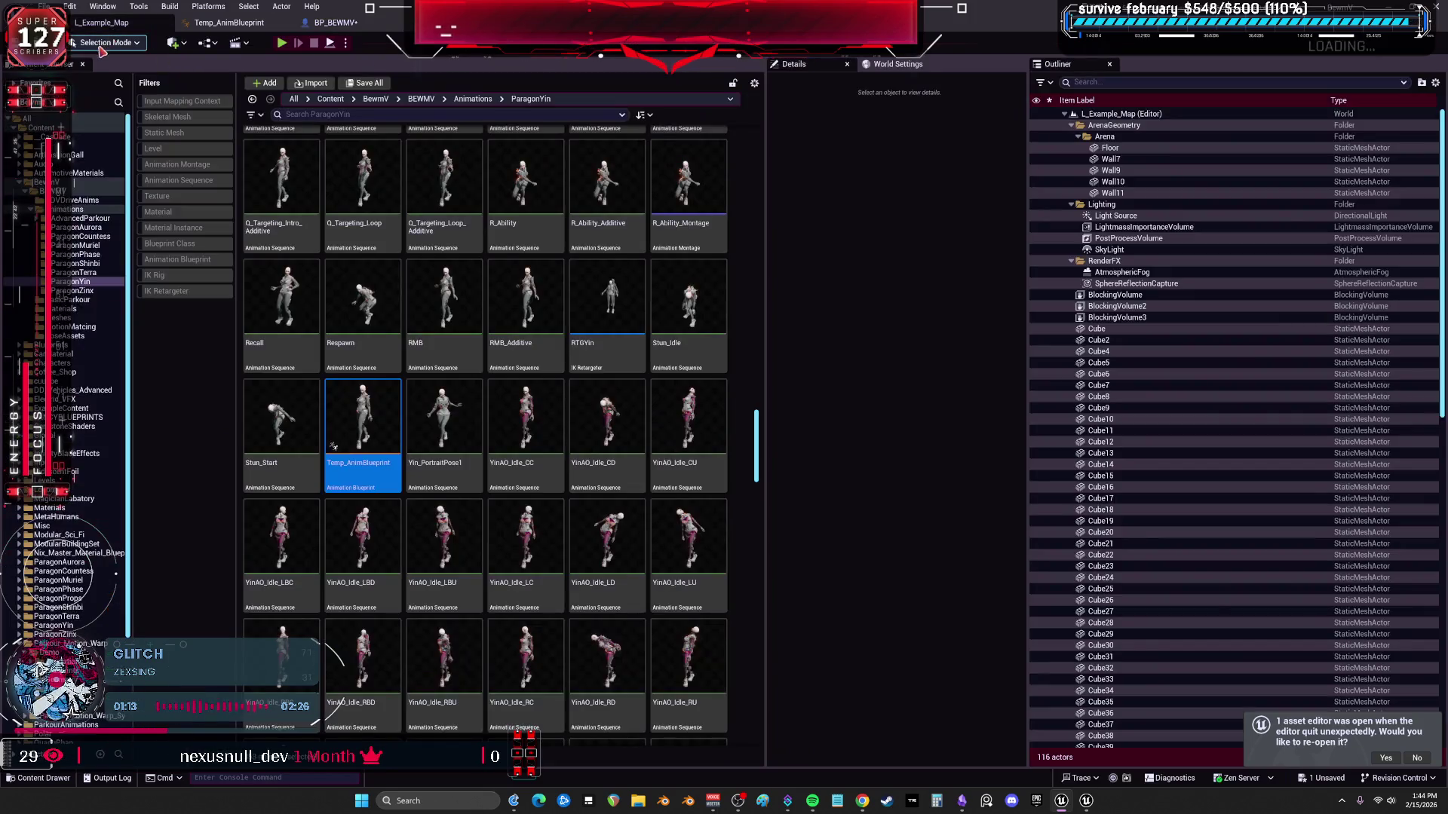
pyautogui.click(331, 22)
pyautogui.click(95, 43)
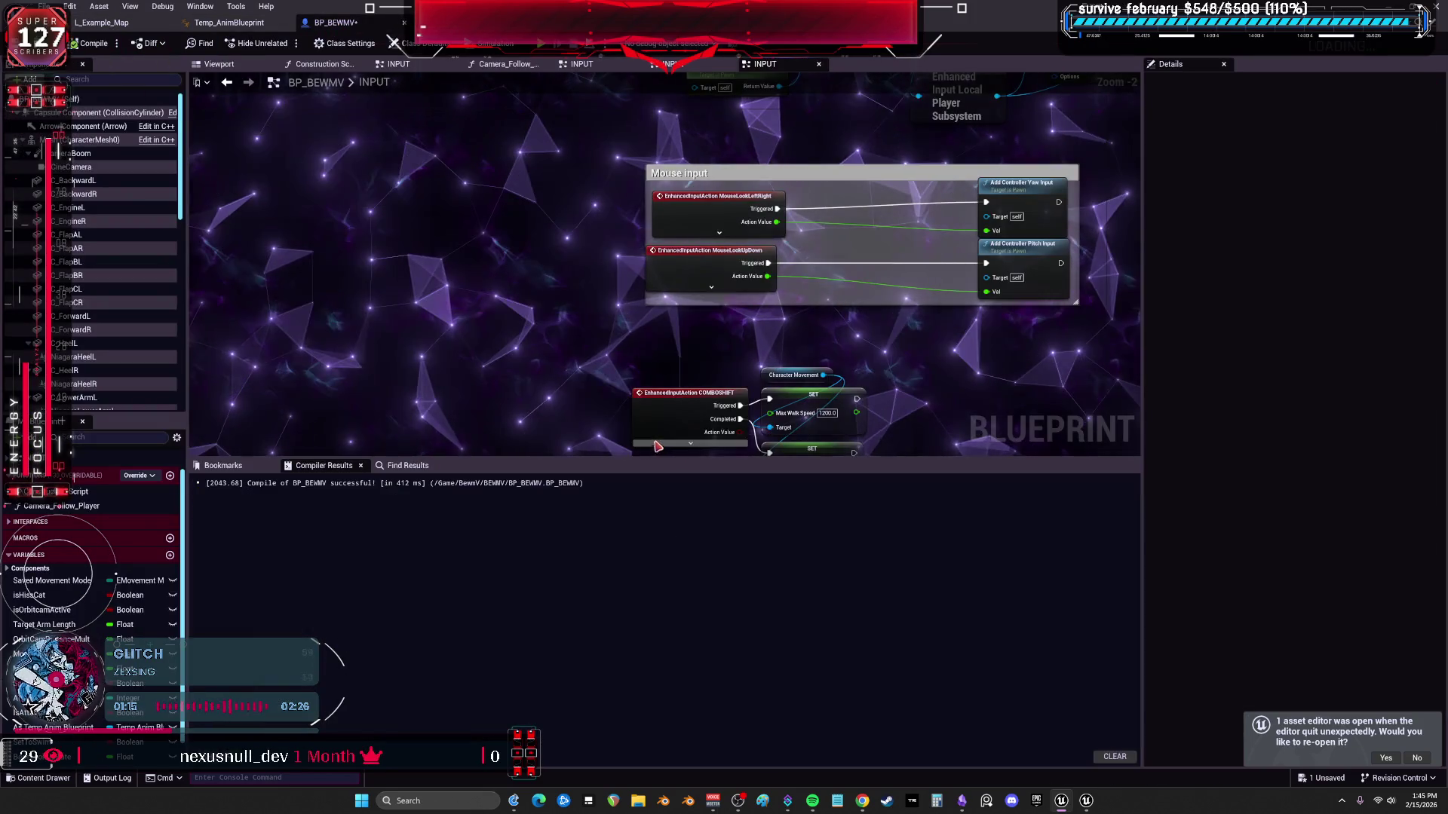
pyautogui.click(148, 22)
pyautogui.doubleClick(689, 348)
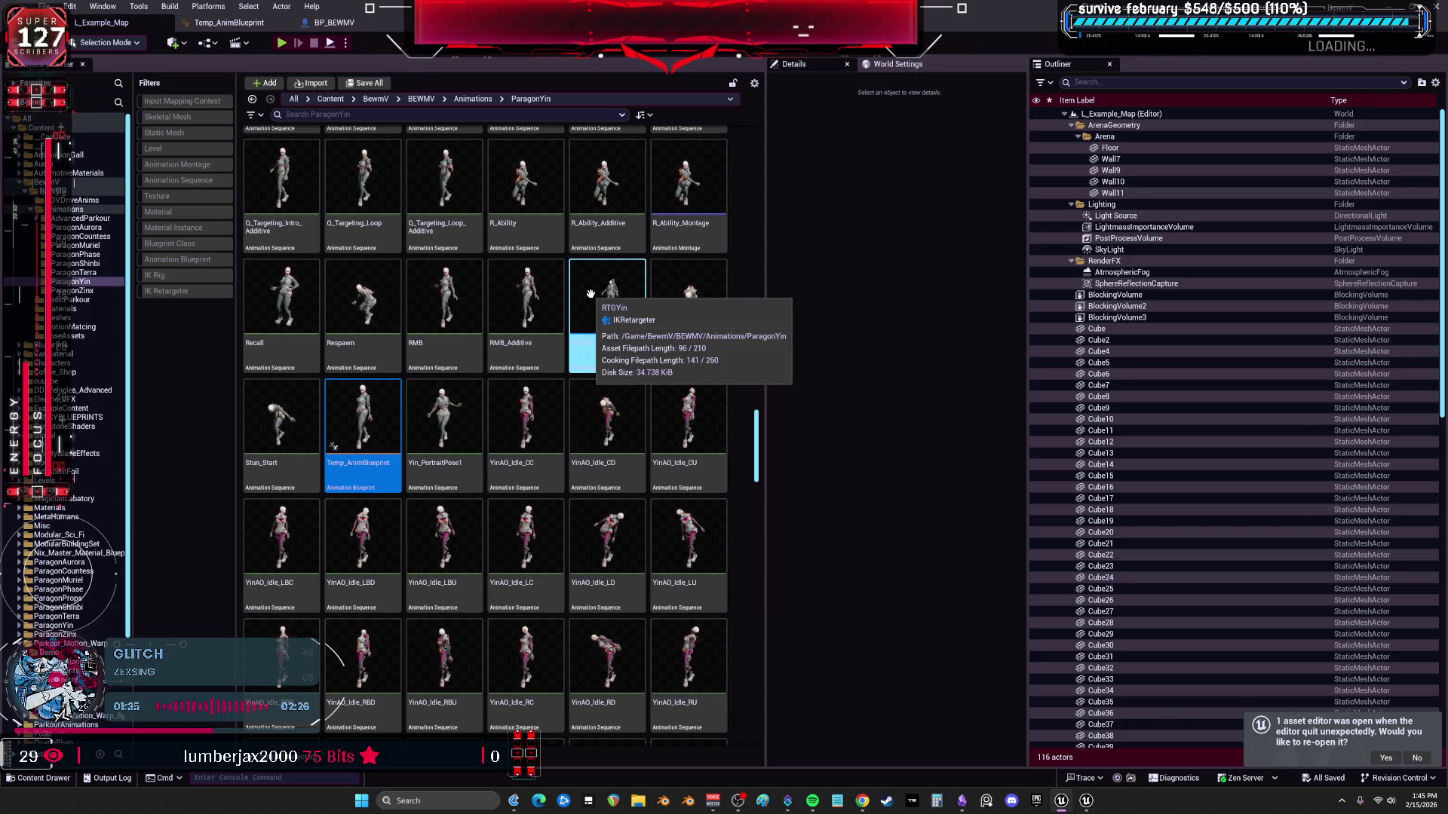
pyautogui.scroll(-2, 608, 384)
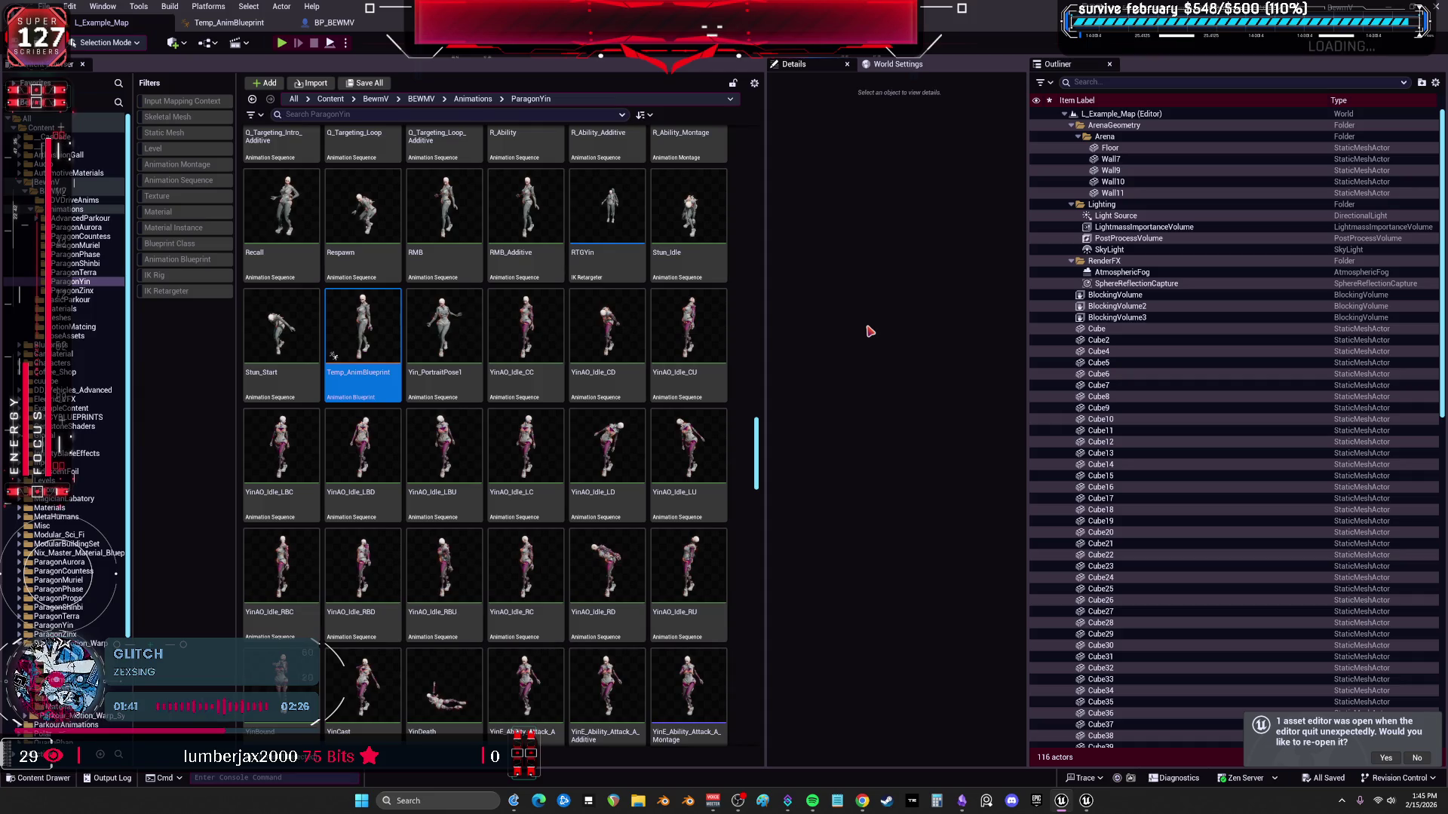
# Return from L_Example_Map to the BP_BEWMV editor tab.
pyautogui.click(329, 23)
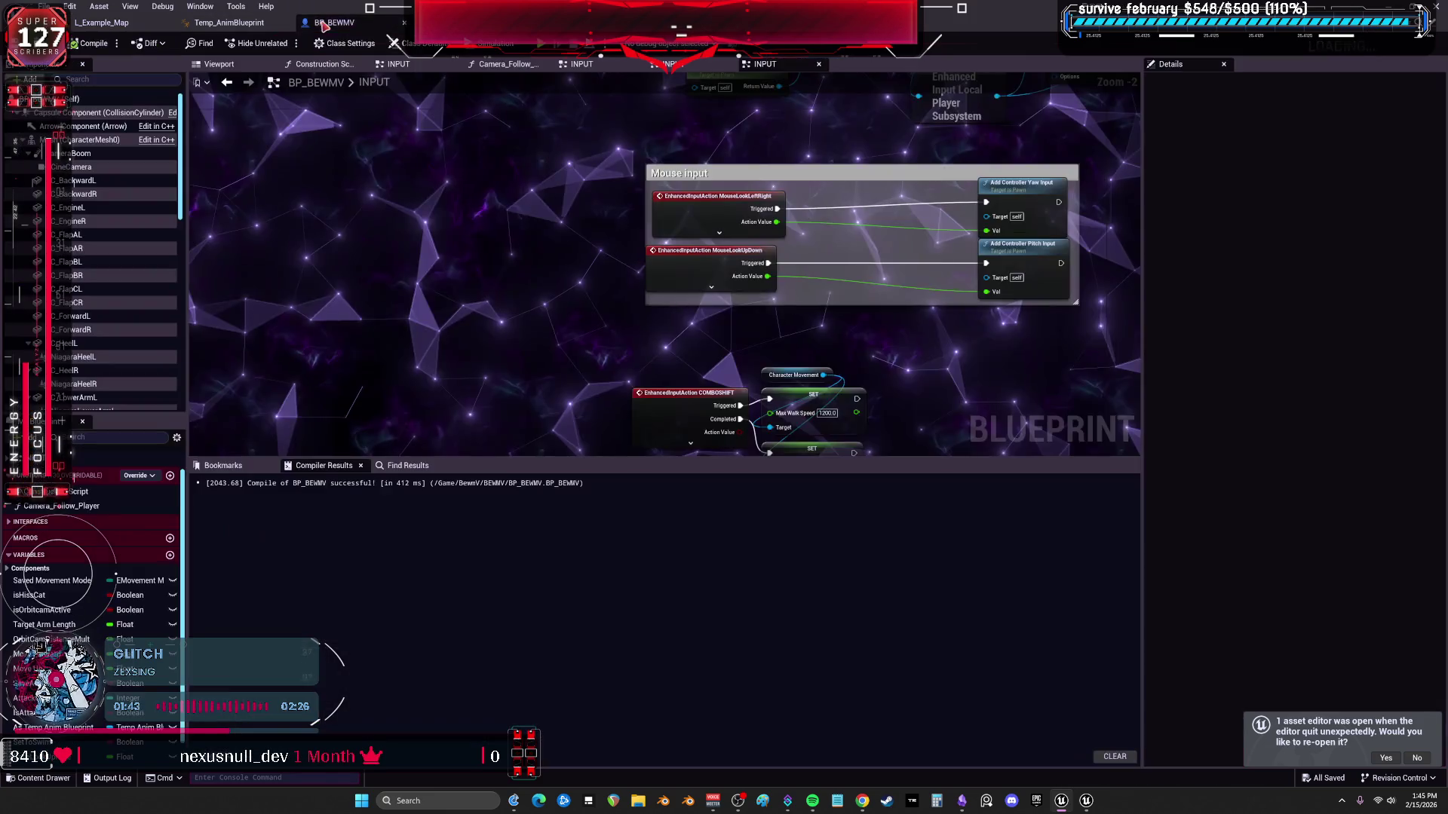
pyautogui.scroll(-3, 510, 272)
pyautogui.scroll(-1, 387, 300)
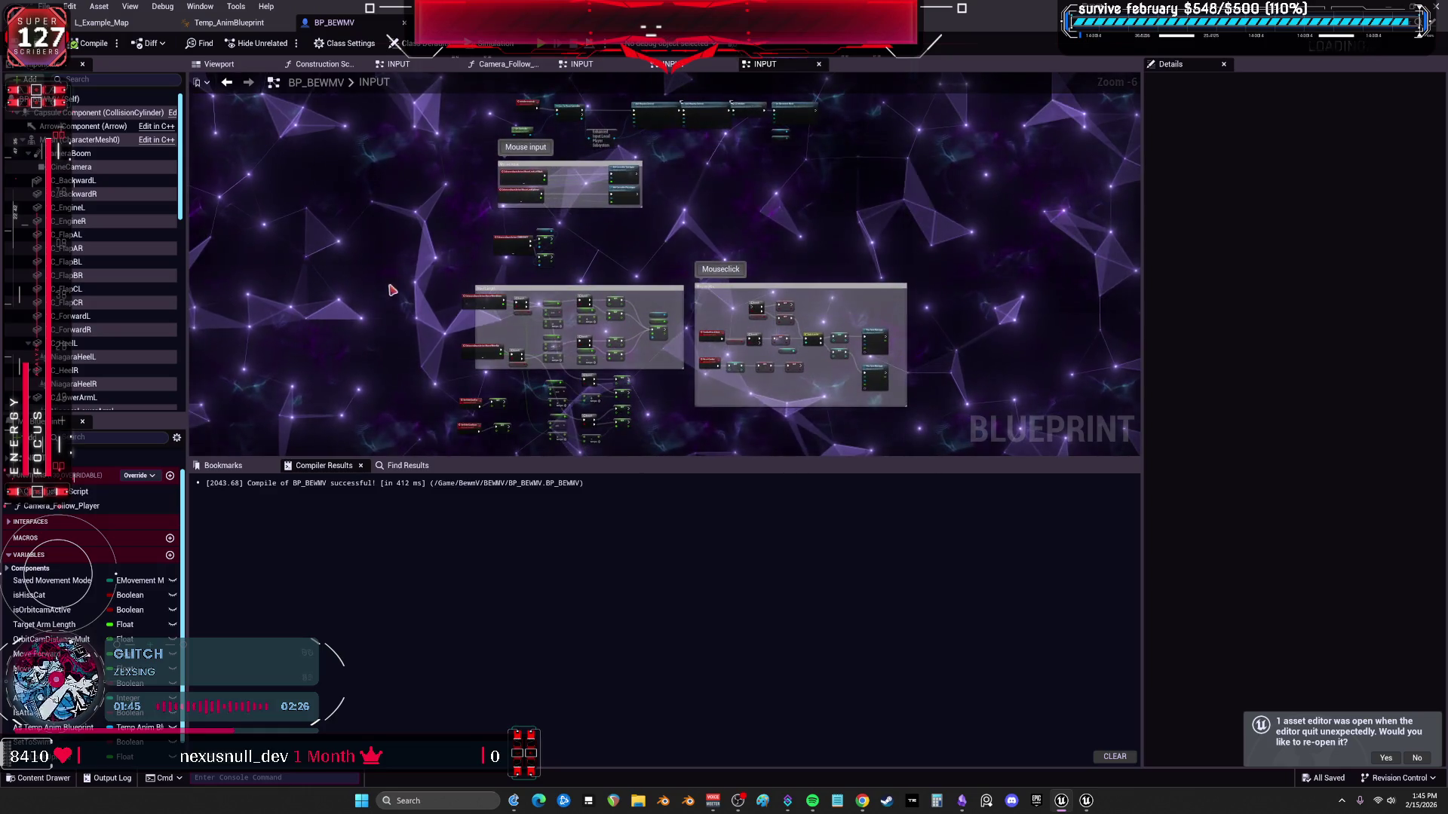
# Close the duplicate INPUT and Camera_Follow_Player graphs and open the EventGraph at BeginPlay.
pyautogui.moveTo(386, 299); pyautogui.dragTo(453, 414)
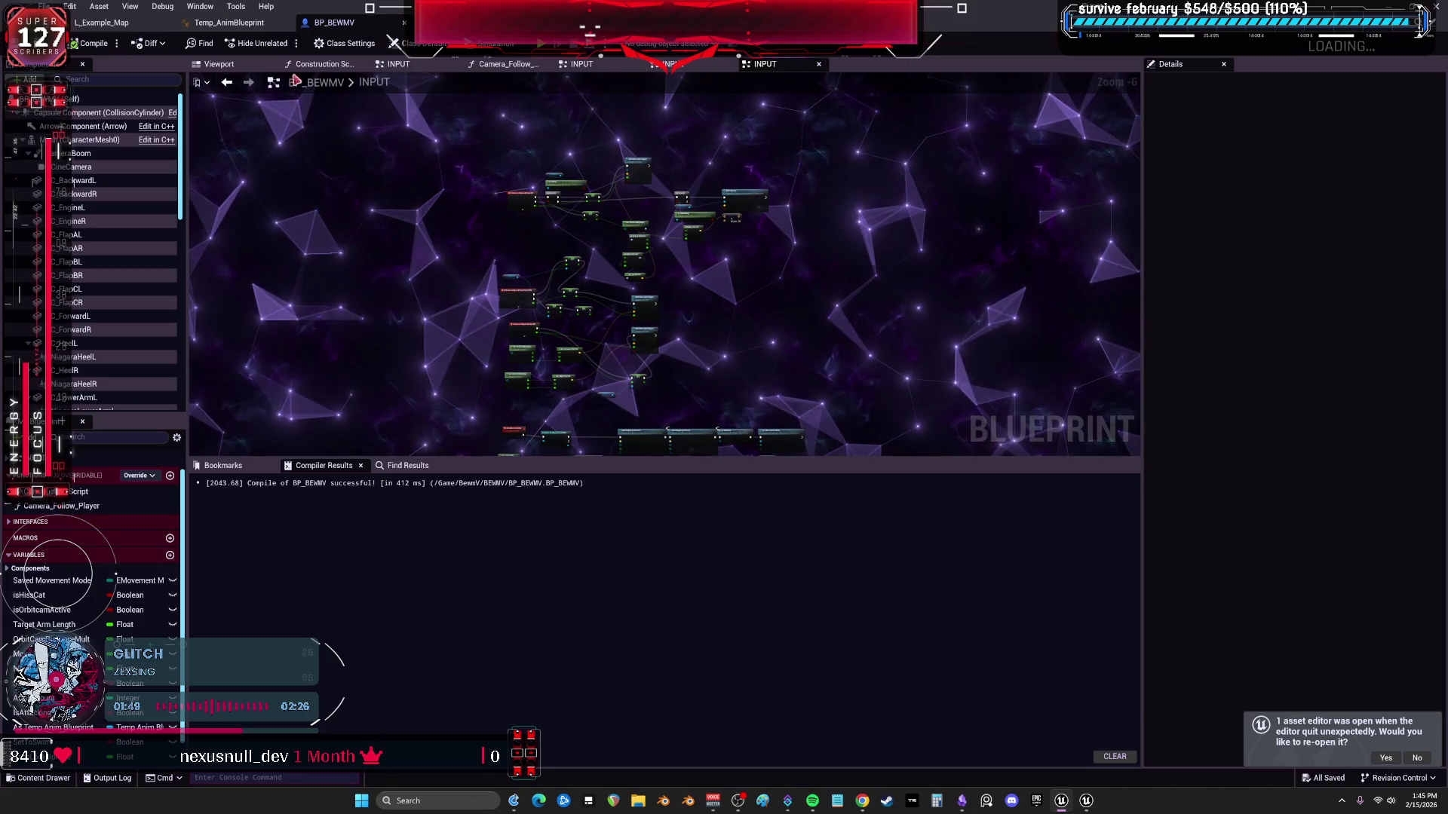
pyautogui.click(218, 64)
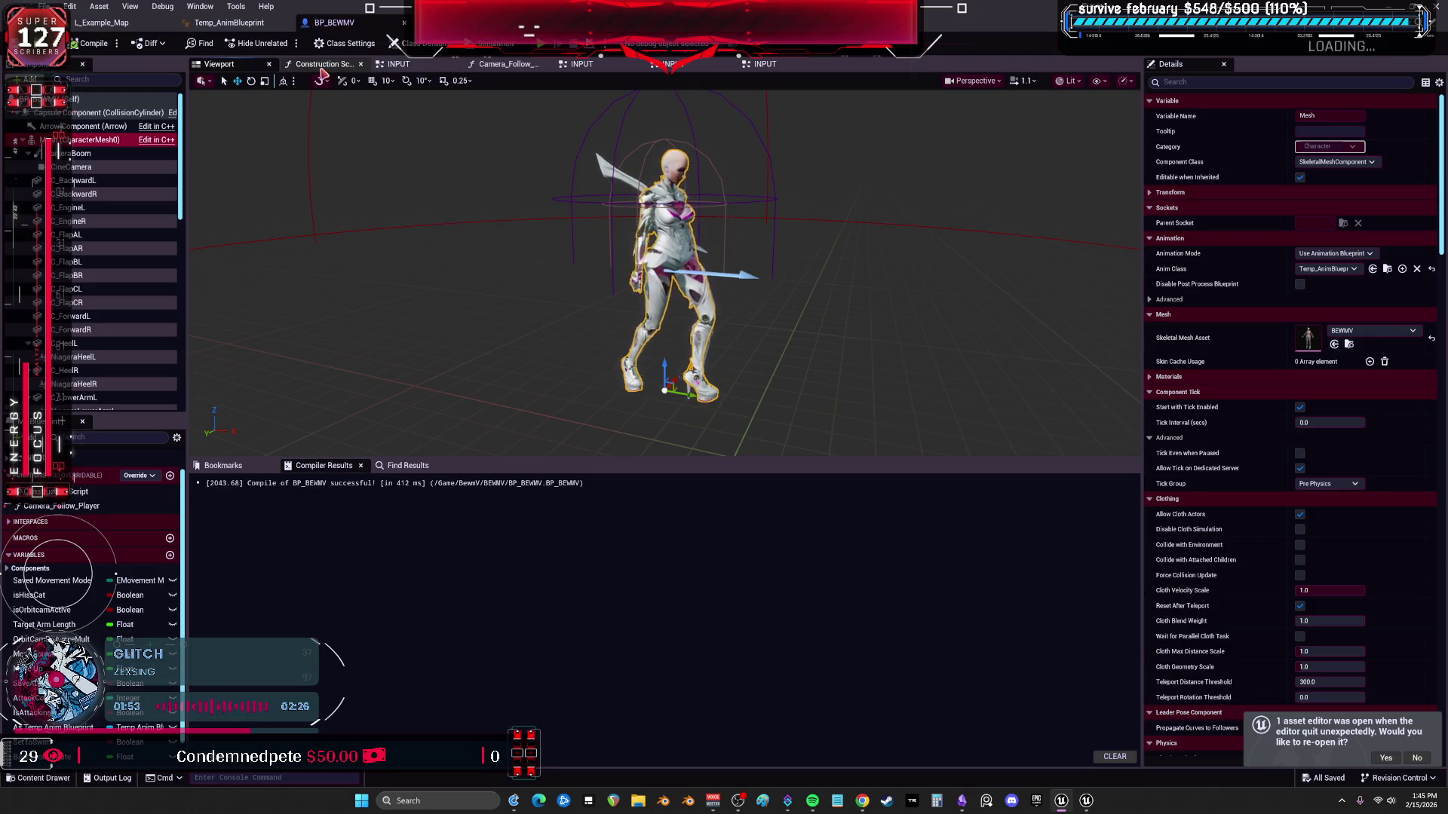
pyautogui.click(581, 64)
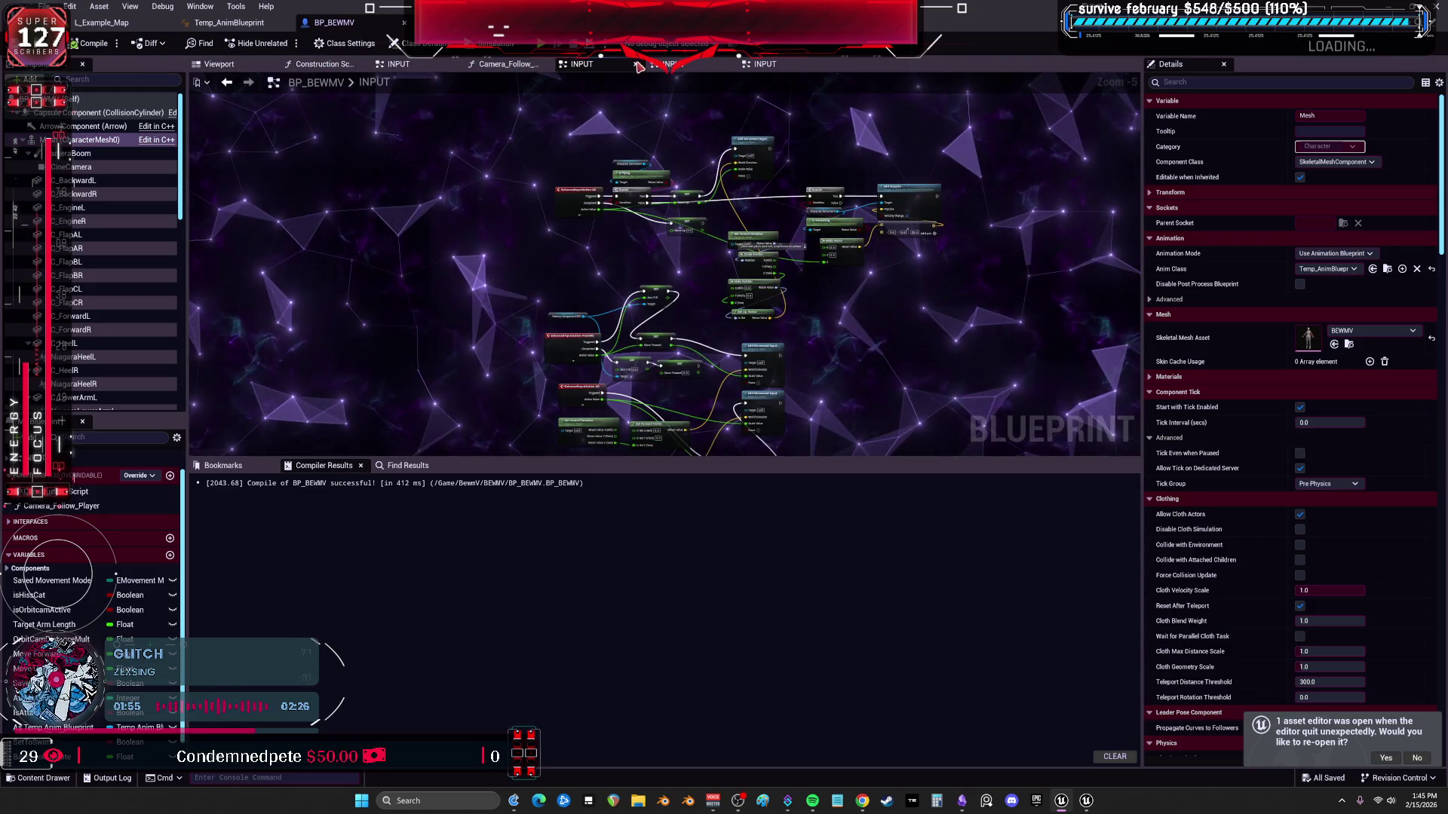
pyautogui.click(637, 64)
pyautogui.click(638, 64)
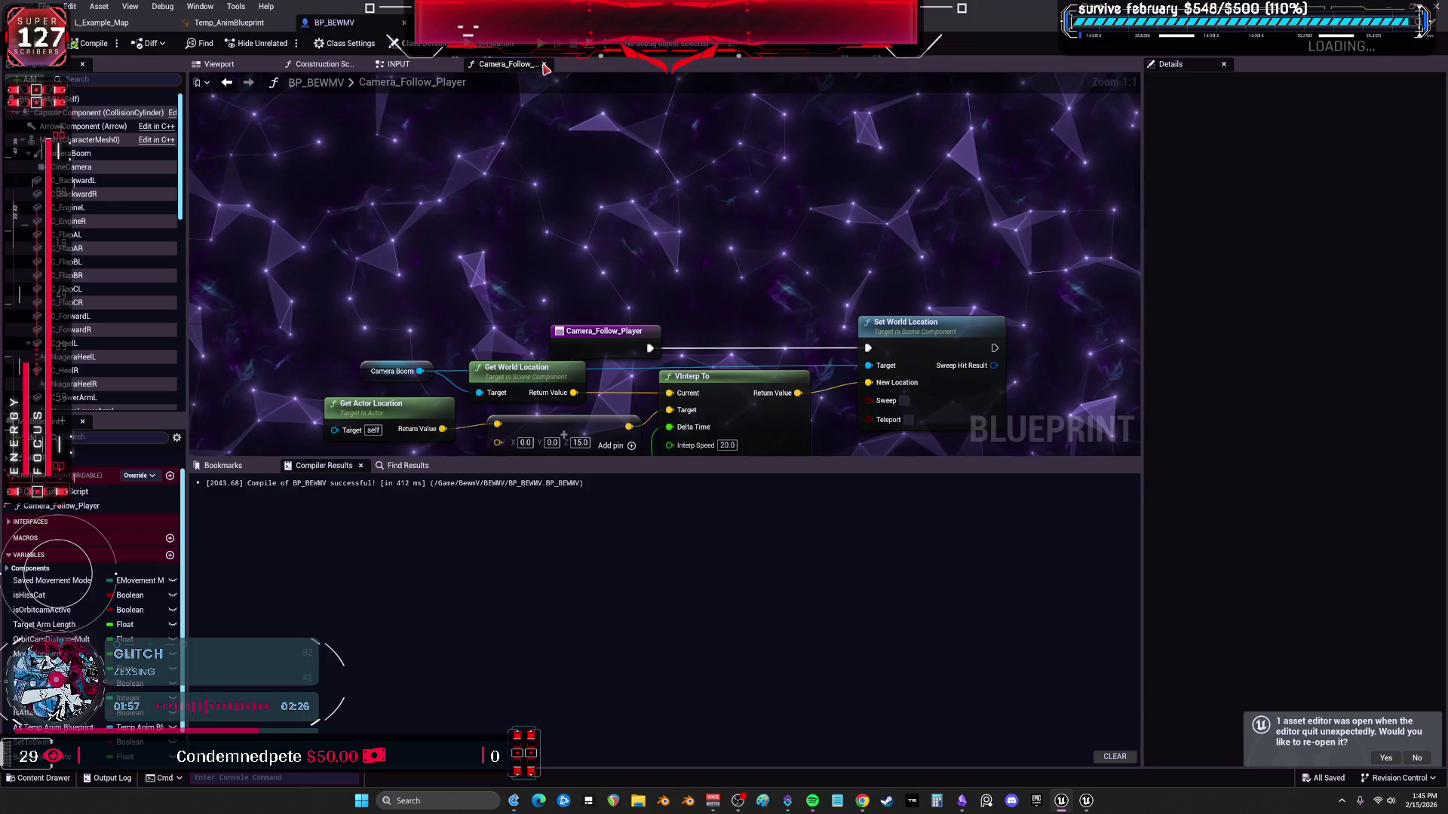
pyautogui.click(546, 64)
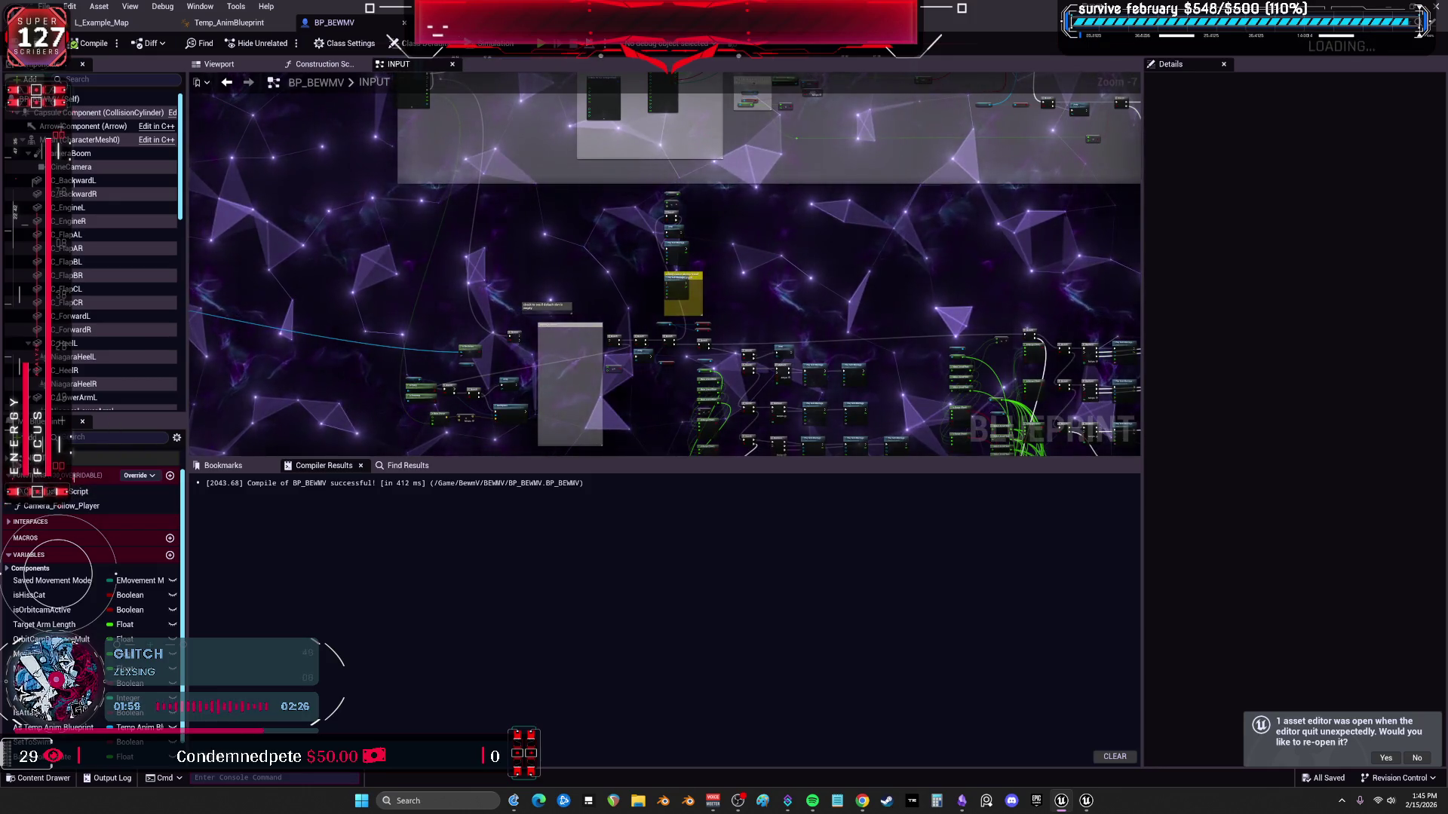
pyautogui.doubleClick(80, 460)
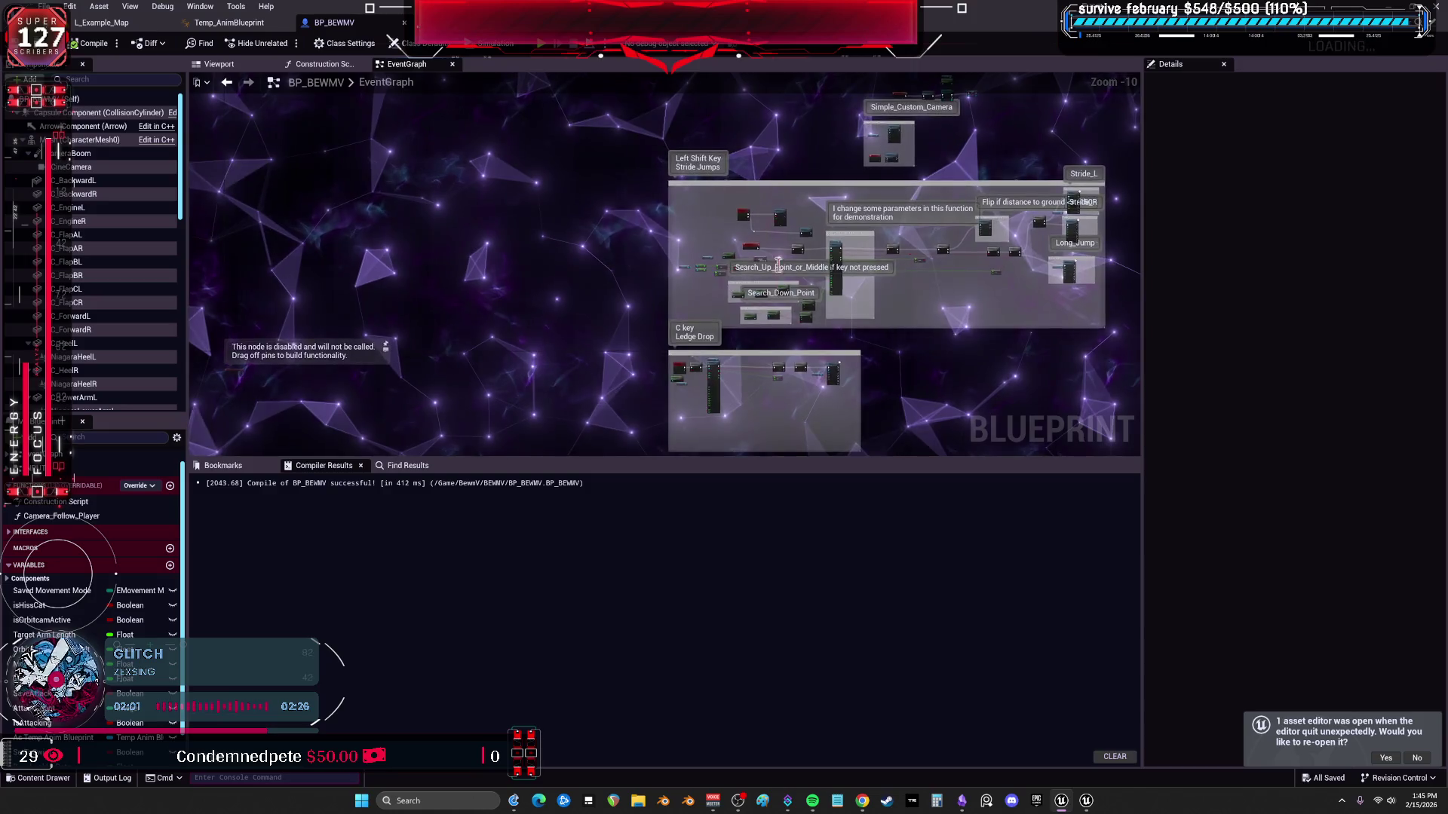
pyautogui.scroll(4, 779, 277)
pyautogui.scroll(4, 777, 257)
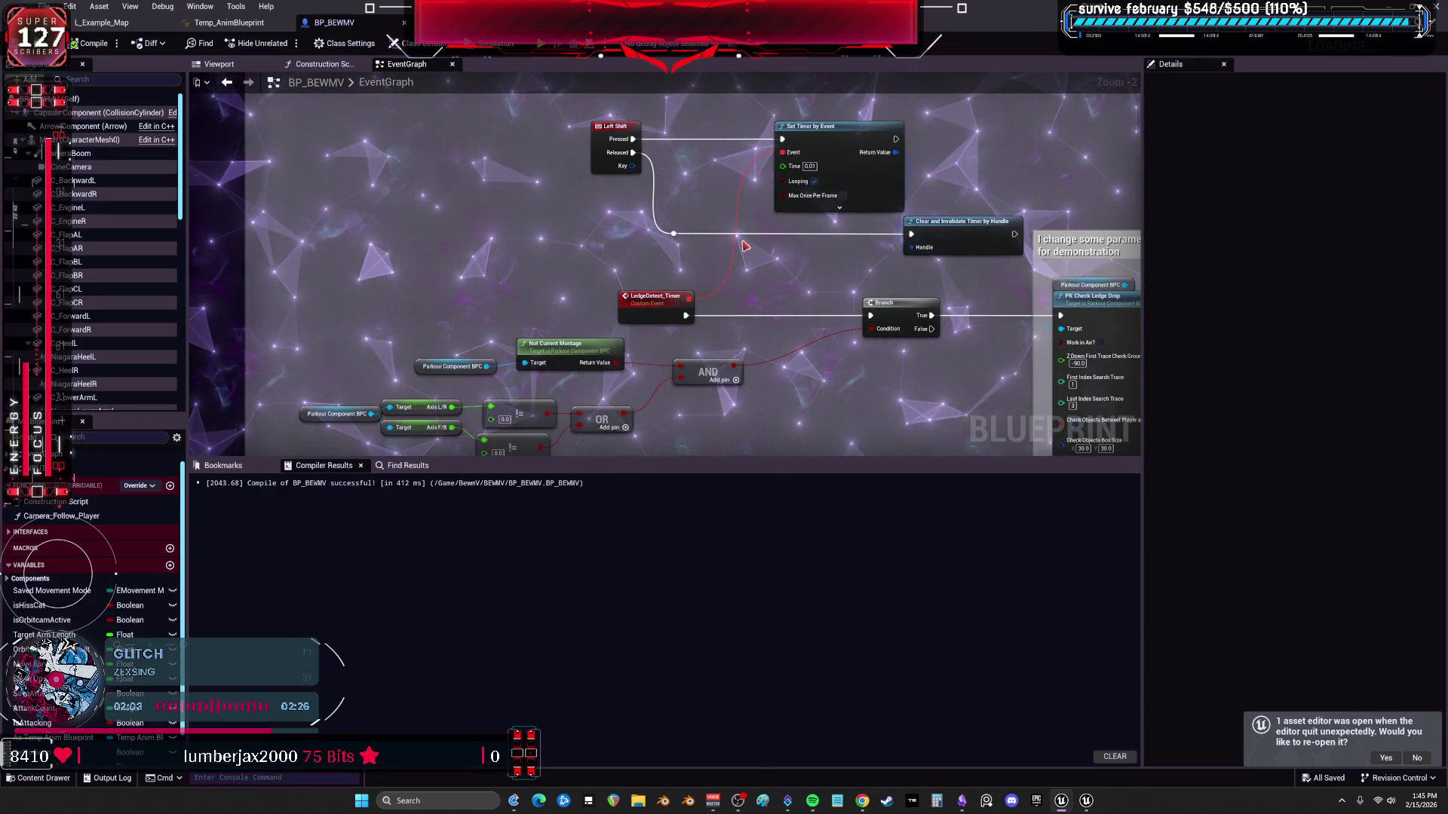
pyautogui.scroll(-3, 745, 246)
pyautogui.scroll(4, 802, 151)
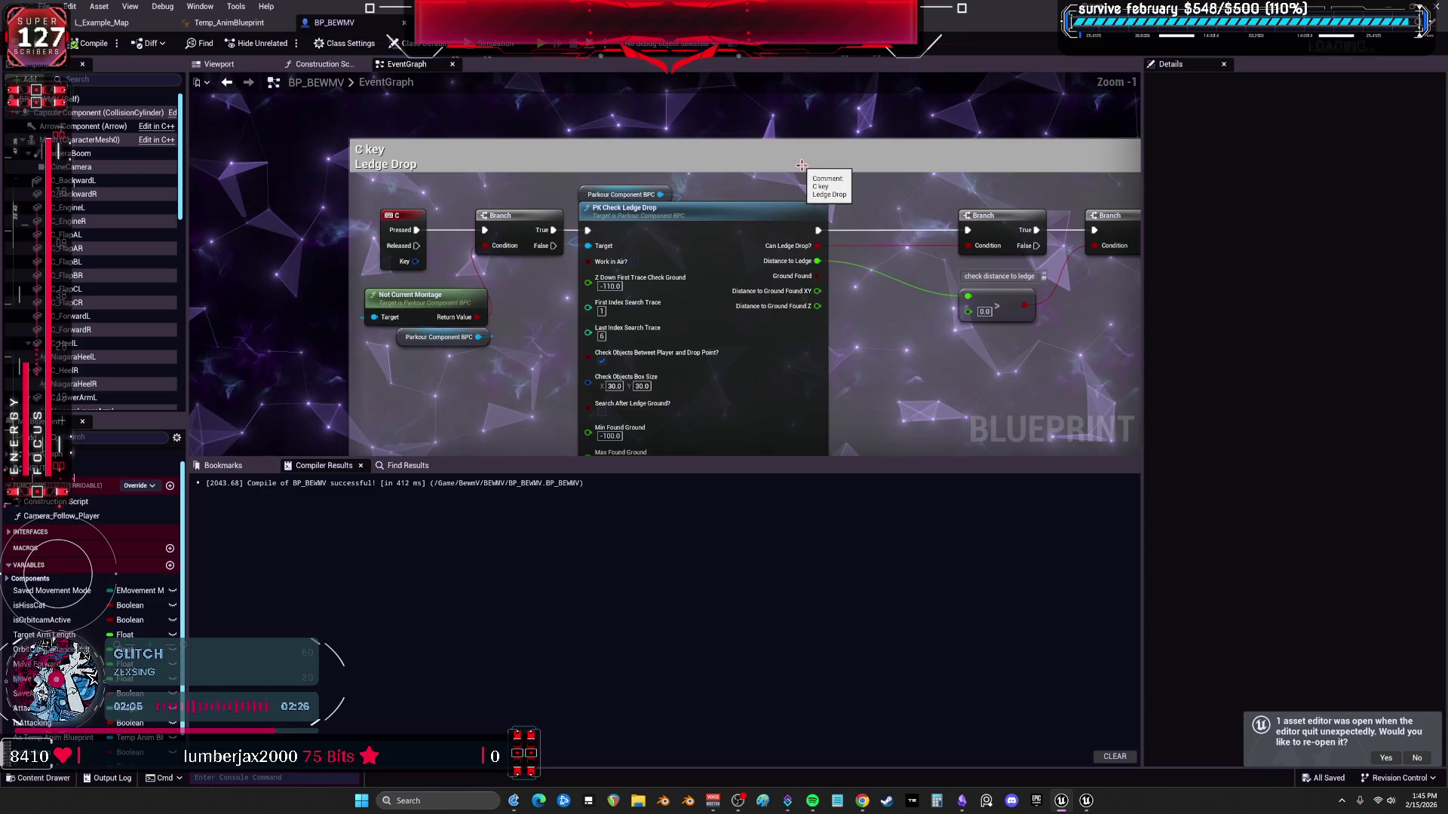
pyautogui.scroll(-3, 803, 167)
pyautogui.scroll(-3, 708, 230)
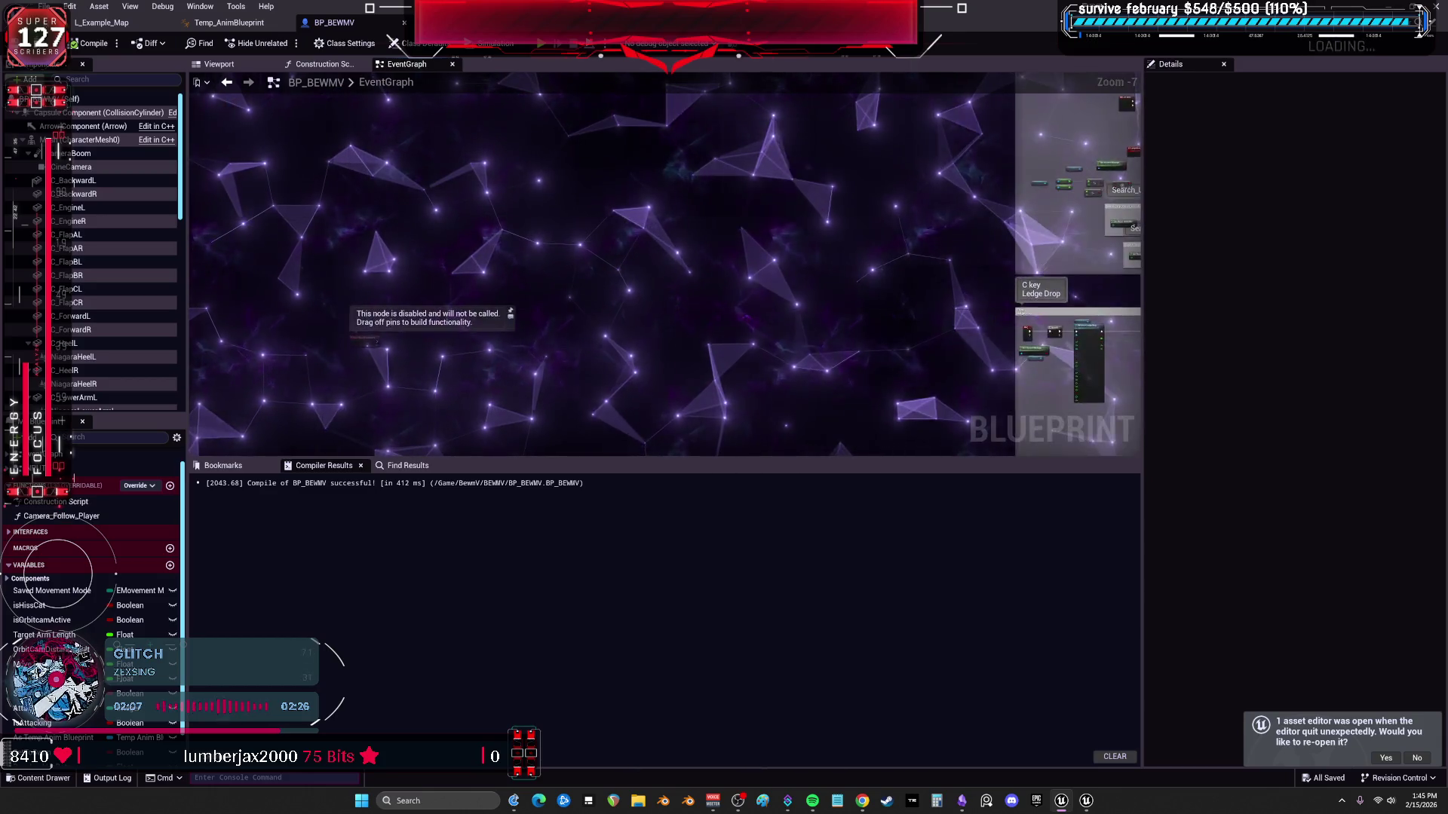
pyautogui.scroll(3, 663, 301)
pyautogui.scroll(4, 779, 193)
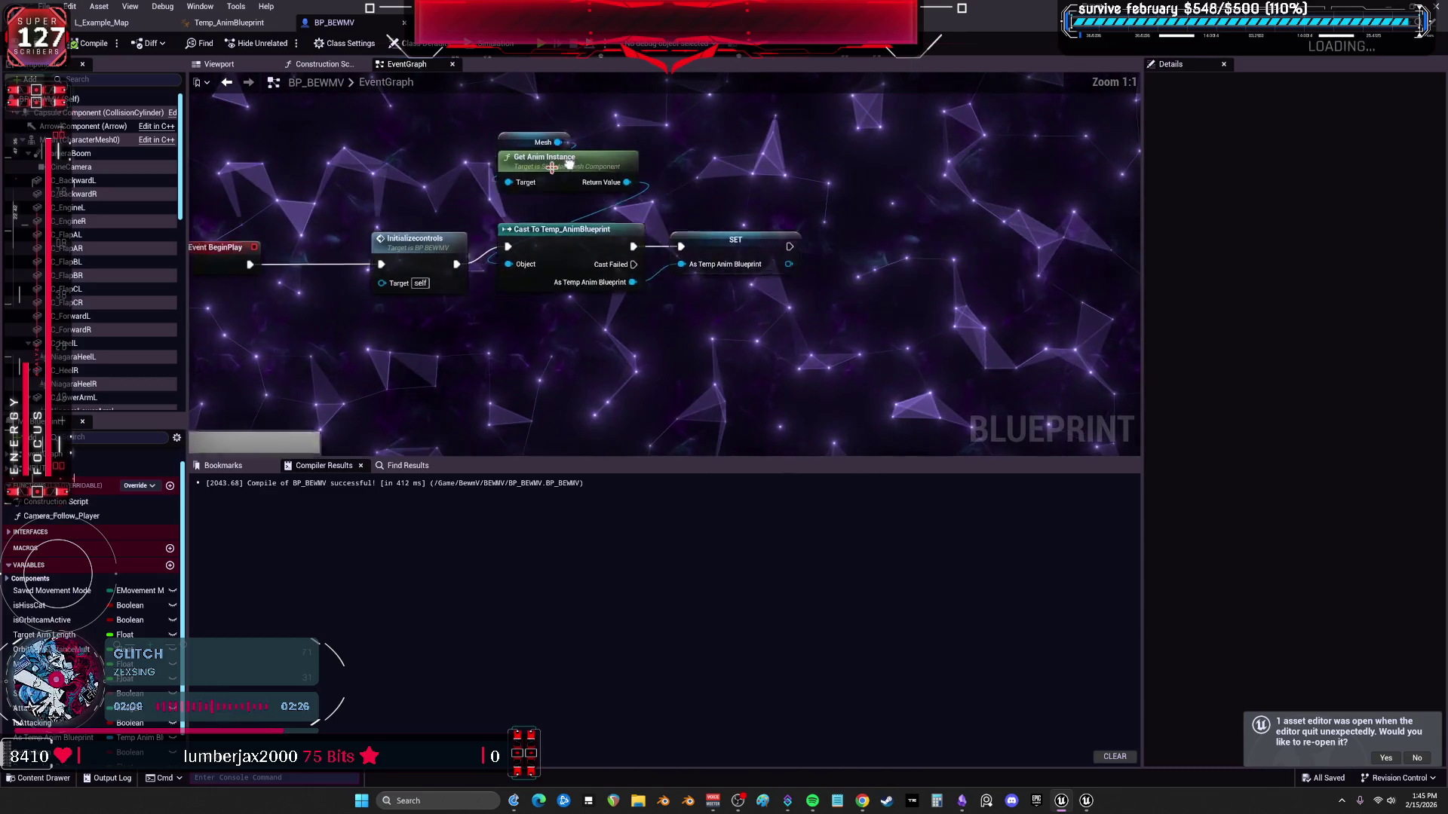
# Check Initializecontrols, then add a Parent: BeginPlay call after Event BeginPlay.
pyautogui.moveTo(542, 165); pyautogui.dragTo(558, 248)
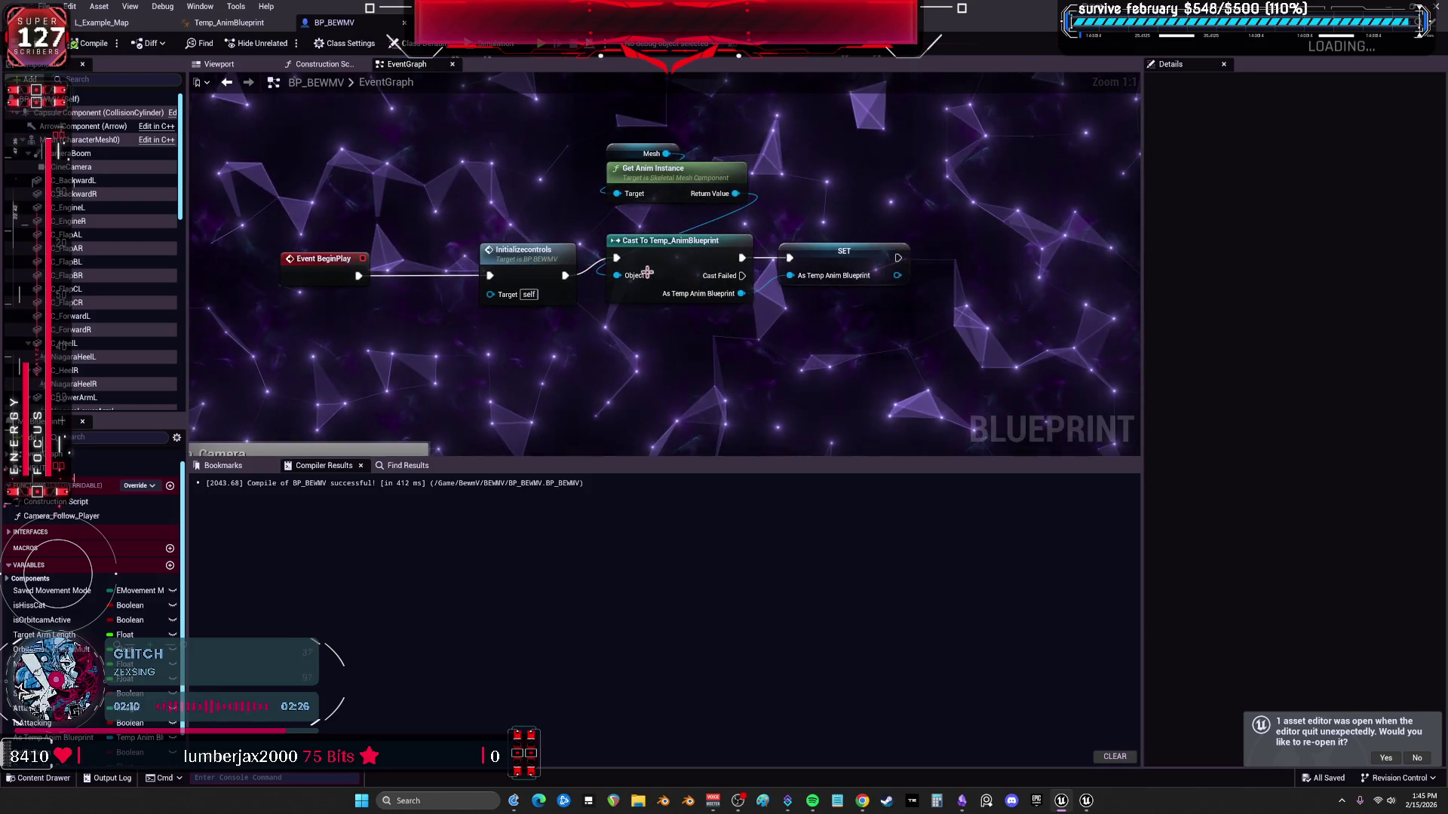
pyautogui.doubleClick(557, 248)
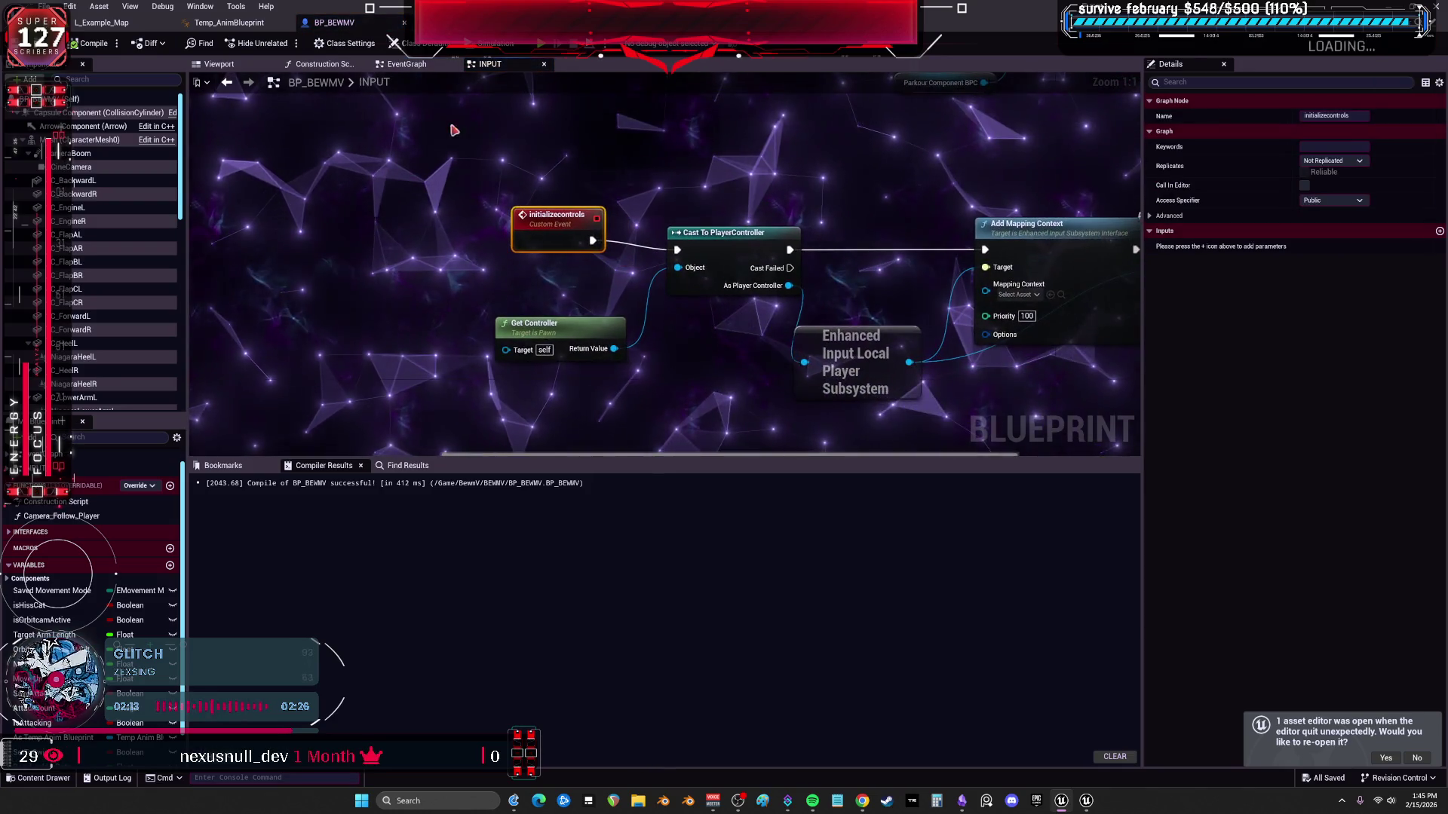
pyautogui.click(228, 82)
pyautogui.rightClick(362, 241)
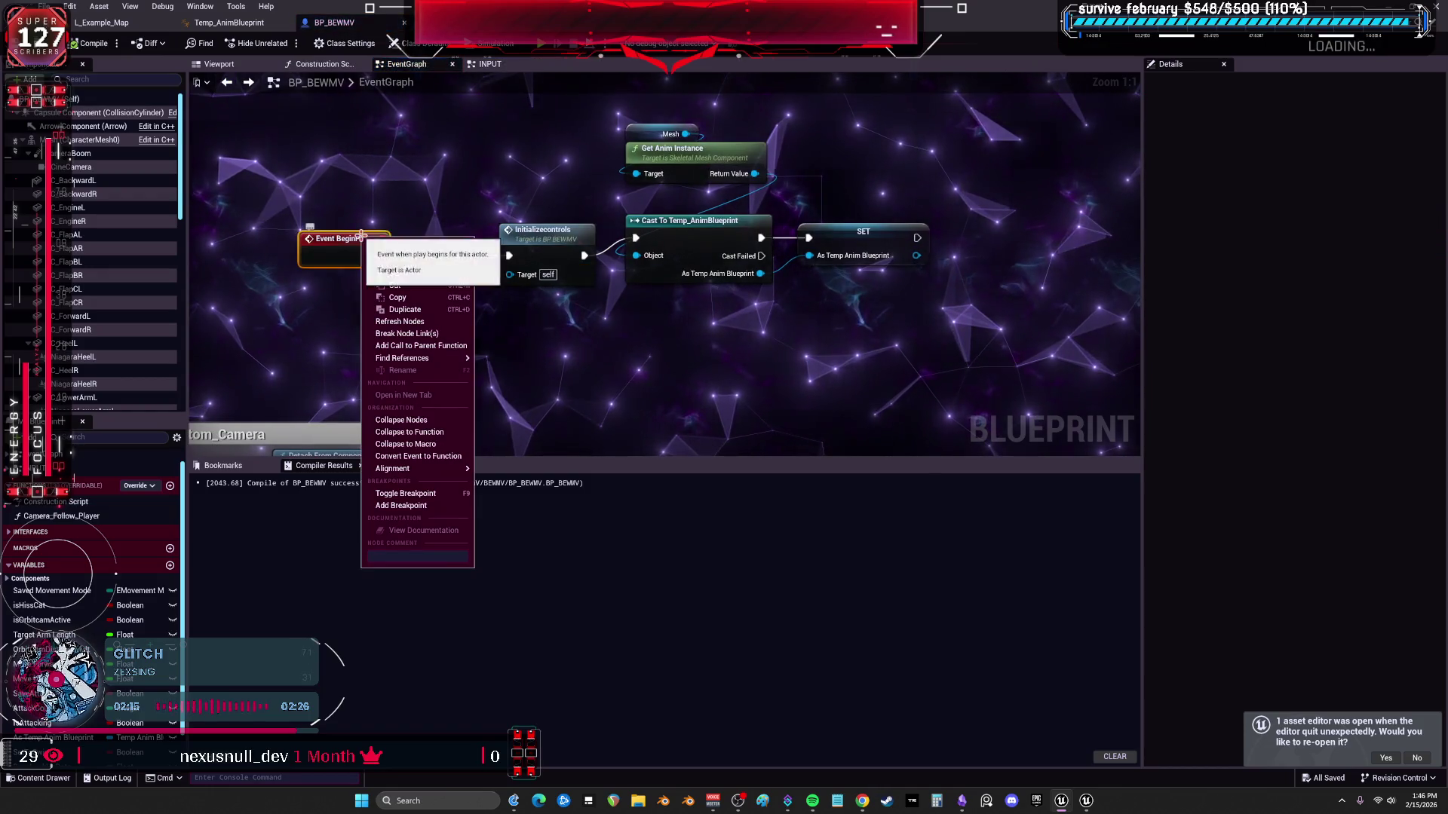
pyautogui.click(449, 352)
# Rewire Initializecontrols and the cast after Parent: BeginPlay and start a play-test.
pyautogui.moveTo(367, 260); pyautogui.dragTo(522, 290)
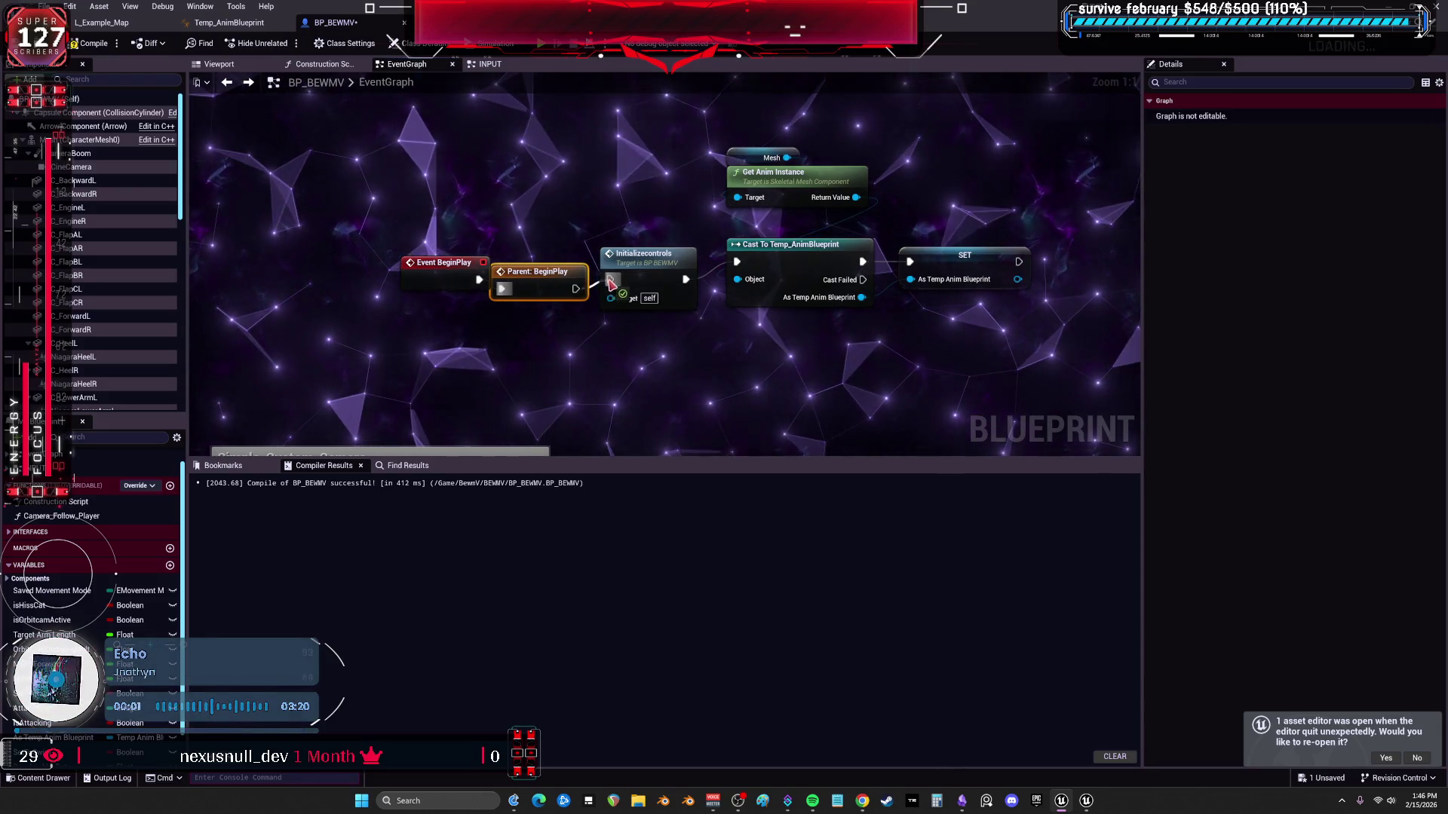
pyautogui.moveTo(645, 255); pyautogui.dragTo(670, 346)
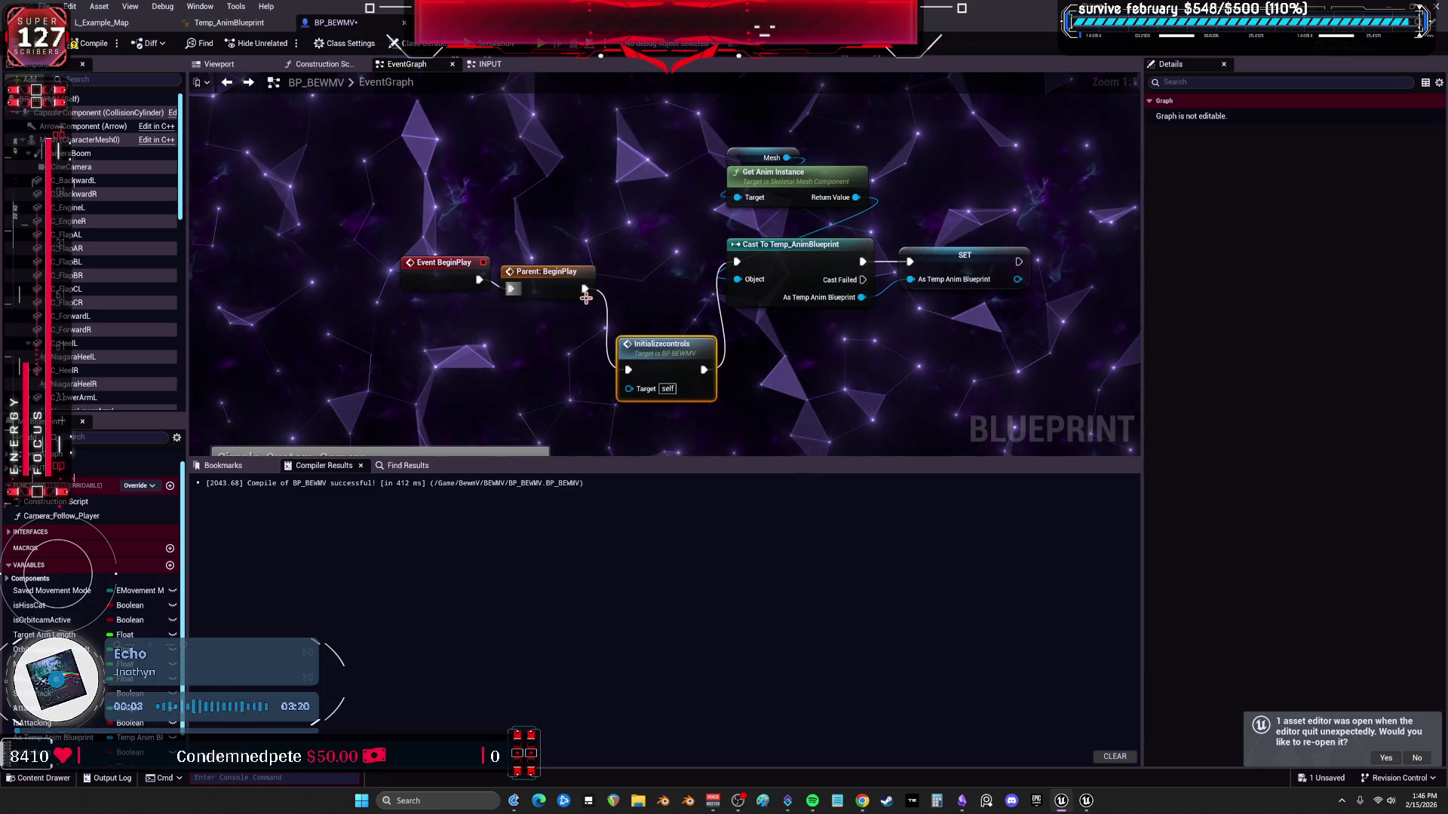
pyautogui.moveTo(585, 288); pyautogui.dragTo(735, 261)
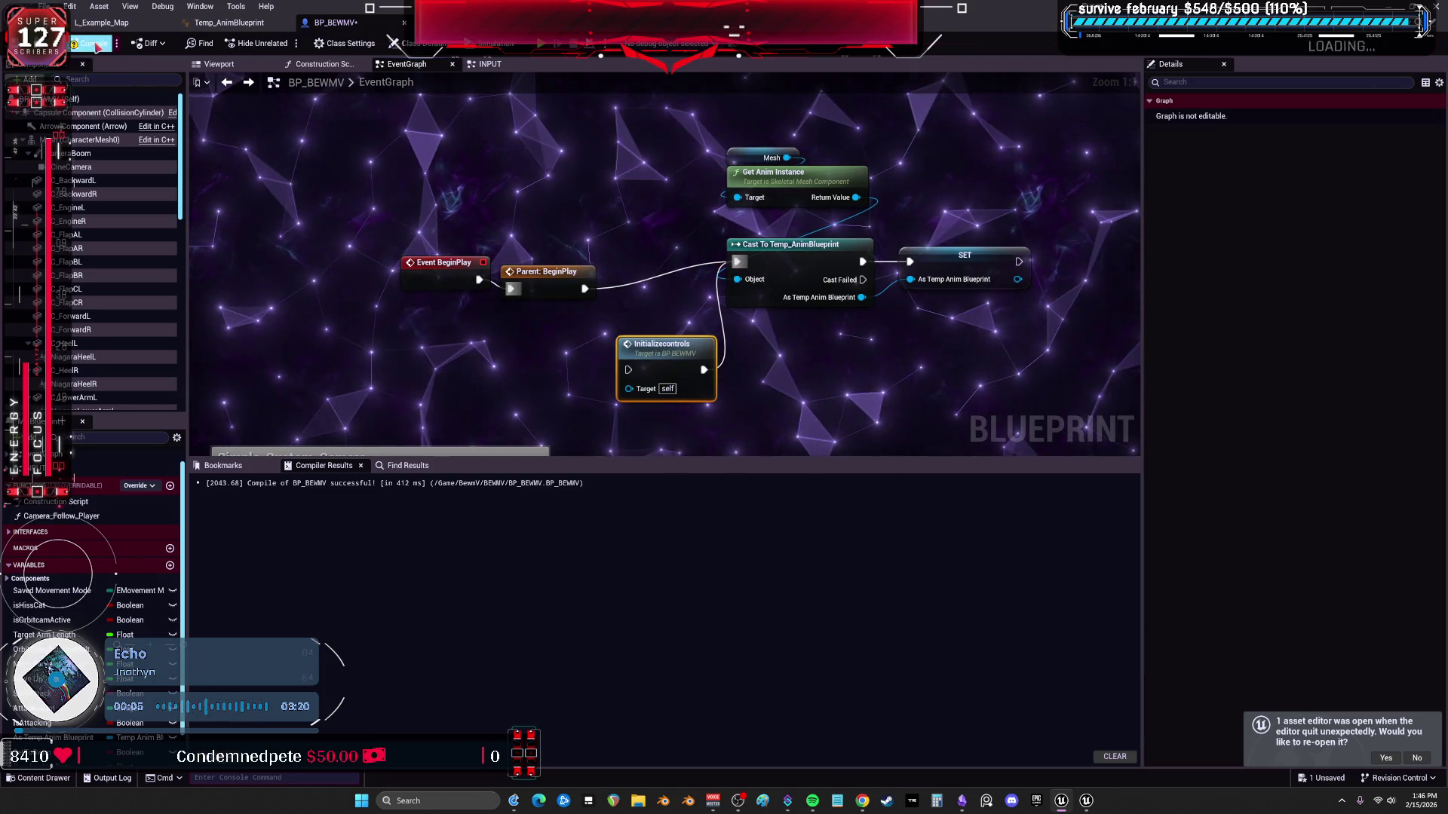
pyautogui.click(542, 44)
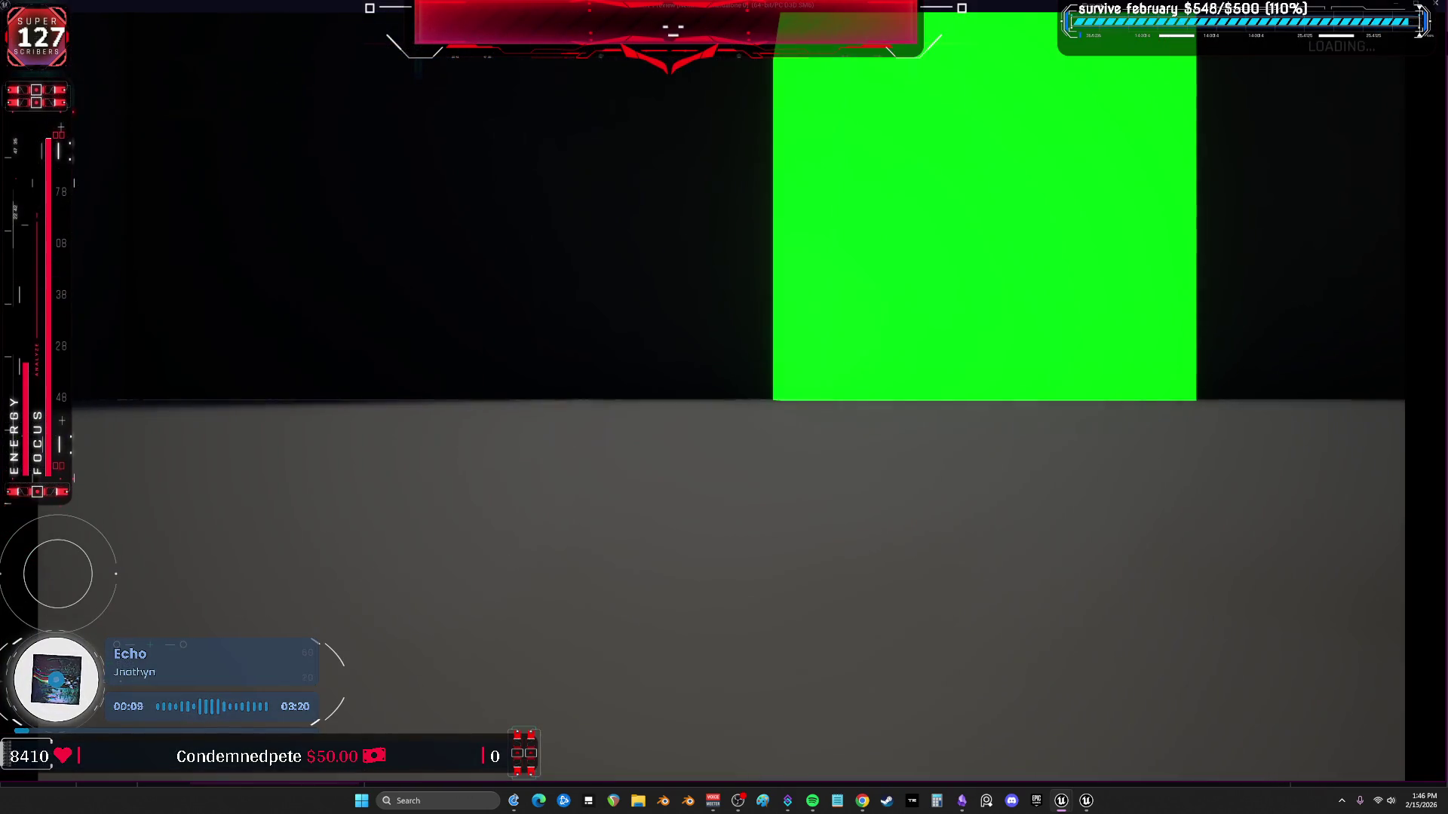
# Review the Mesh and self component settings and reposition the Parent: BeginPlay node.
pyautogui.press('Escape')
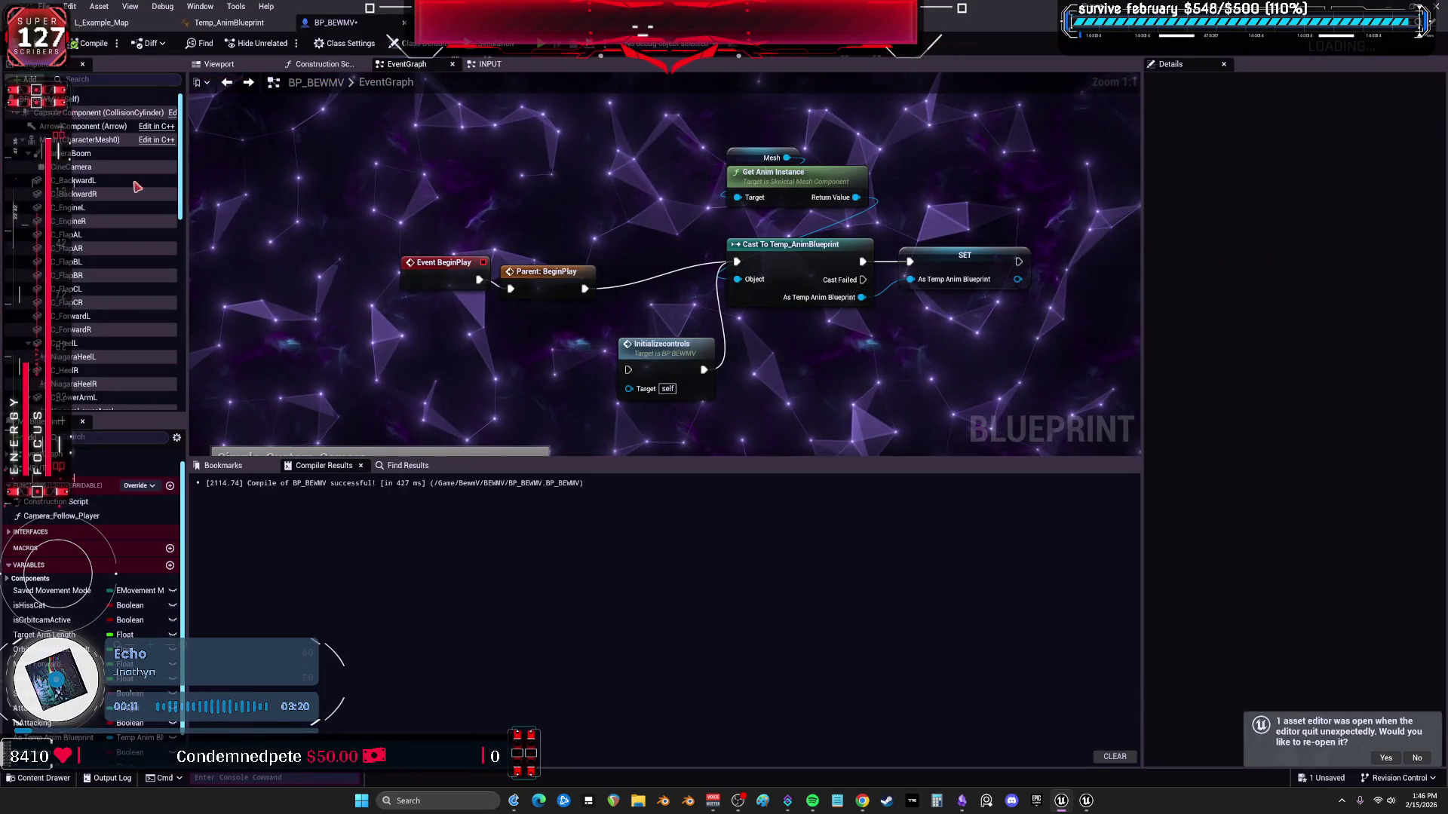
pyautogui.click(96, 140)
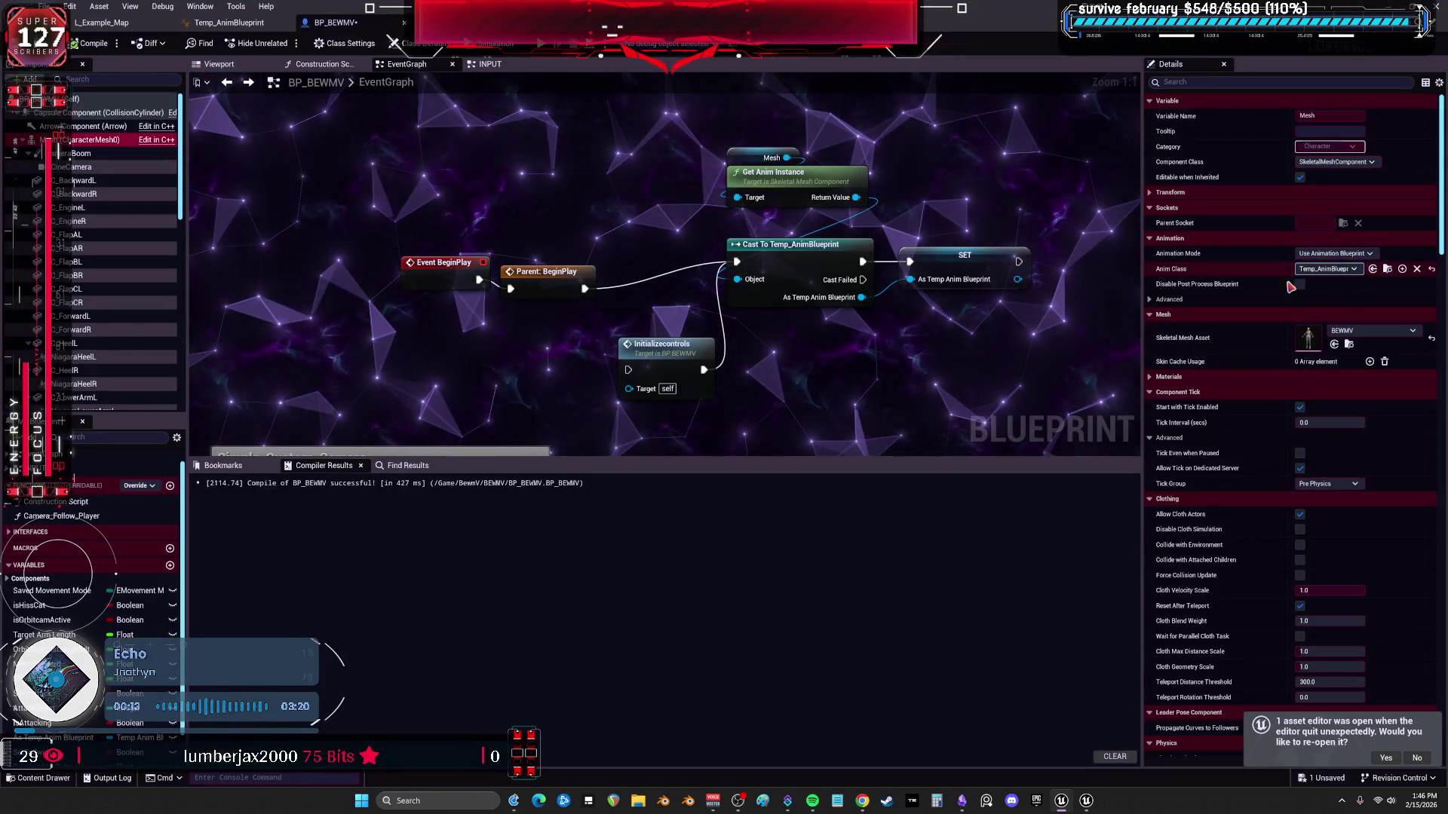
pyautogui.click(1187, 82)
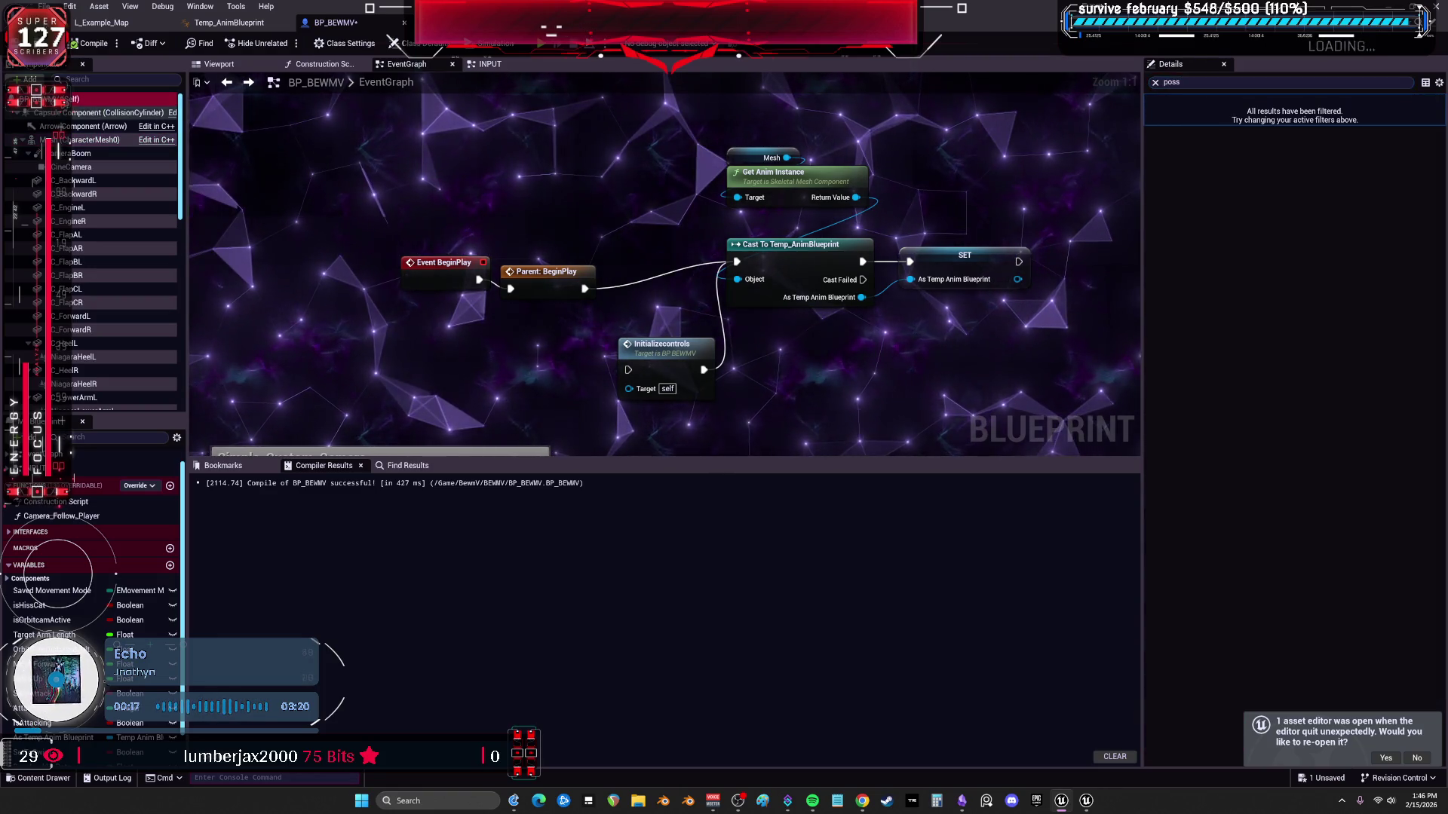
pyautogui.click(79, 100)
pyautogui.moveTo(587, 271)
pyautogui.mouseDown()
pyautogui.moveTo(616, 258)
pyautogui.moveTo(619, 362)
pyautogui.mouseUp()
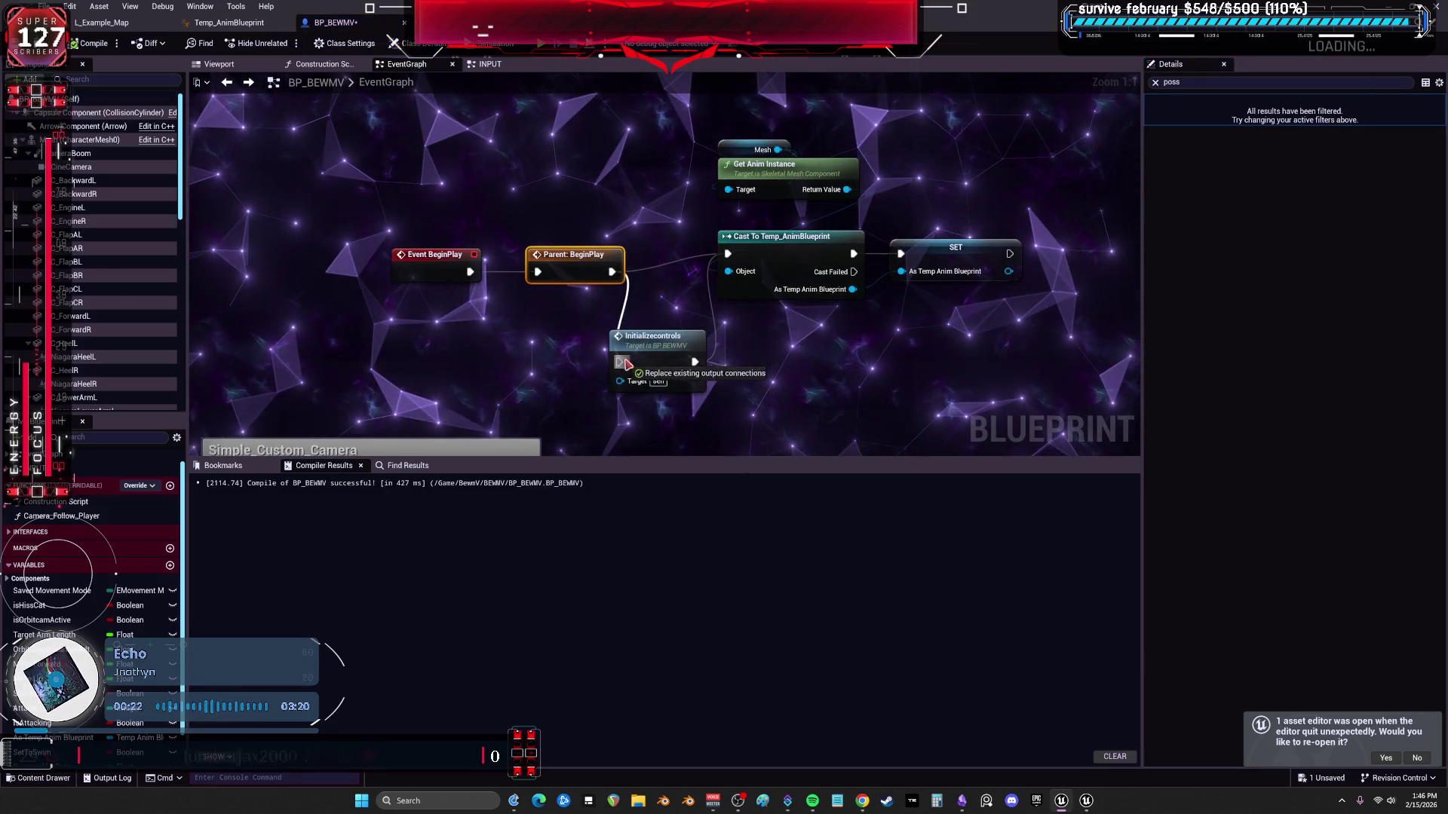
# Run a quick play-test, then go to the initializecontrols event definition in the INPUT graph.
pyautogui.click(541, 43)
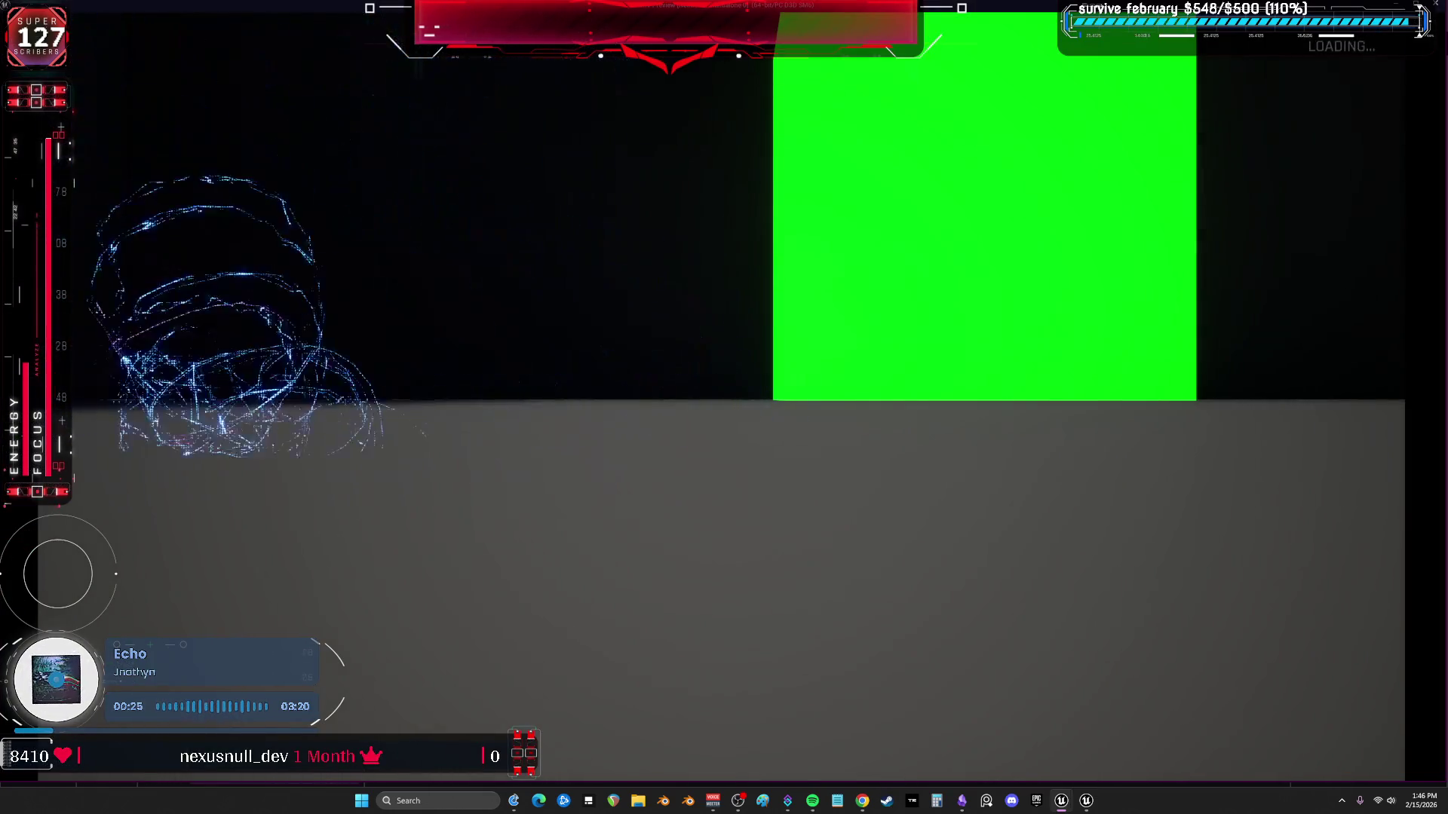
pyautogui.press('Escape')
pyautogui.doubleClick(667, 345)
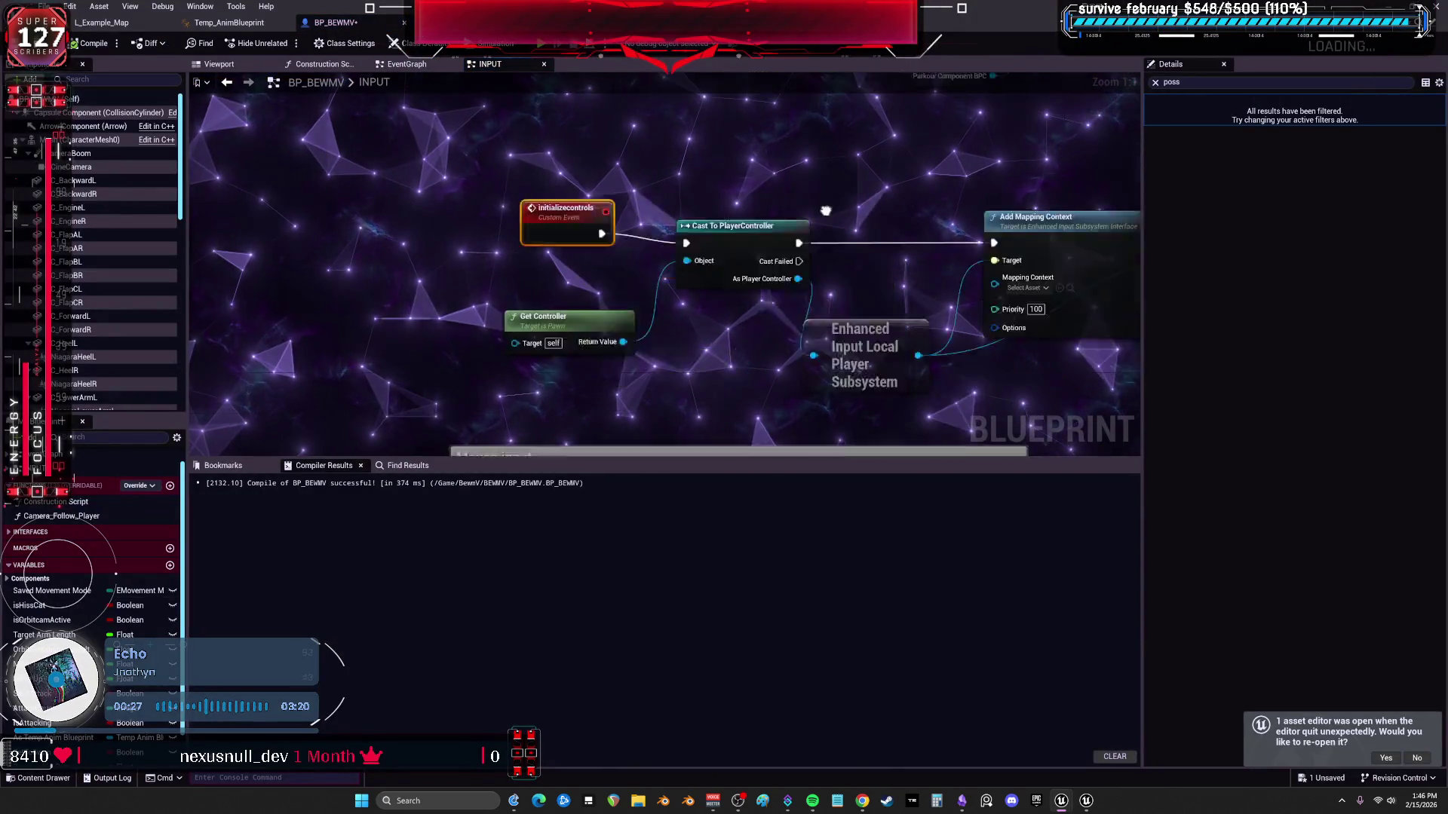
# Assign ModifierMapping to the first Add Mapping Context node.
pyautogui.click(775, 262)
pyautogui.scroll(1, 884, 373)
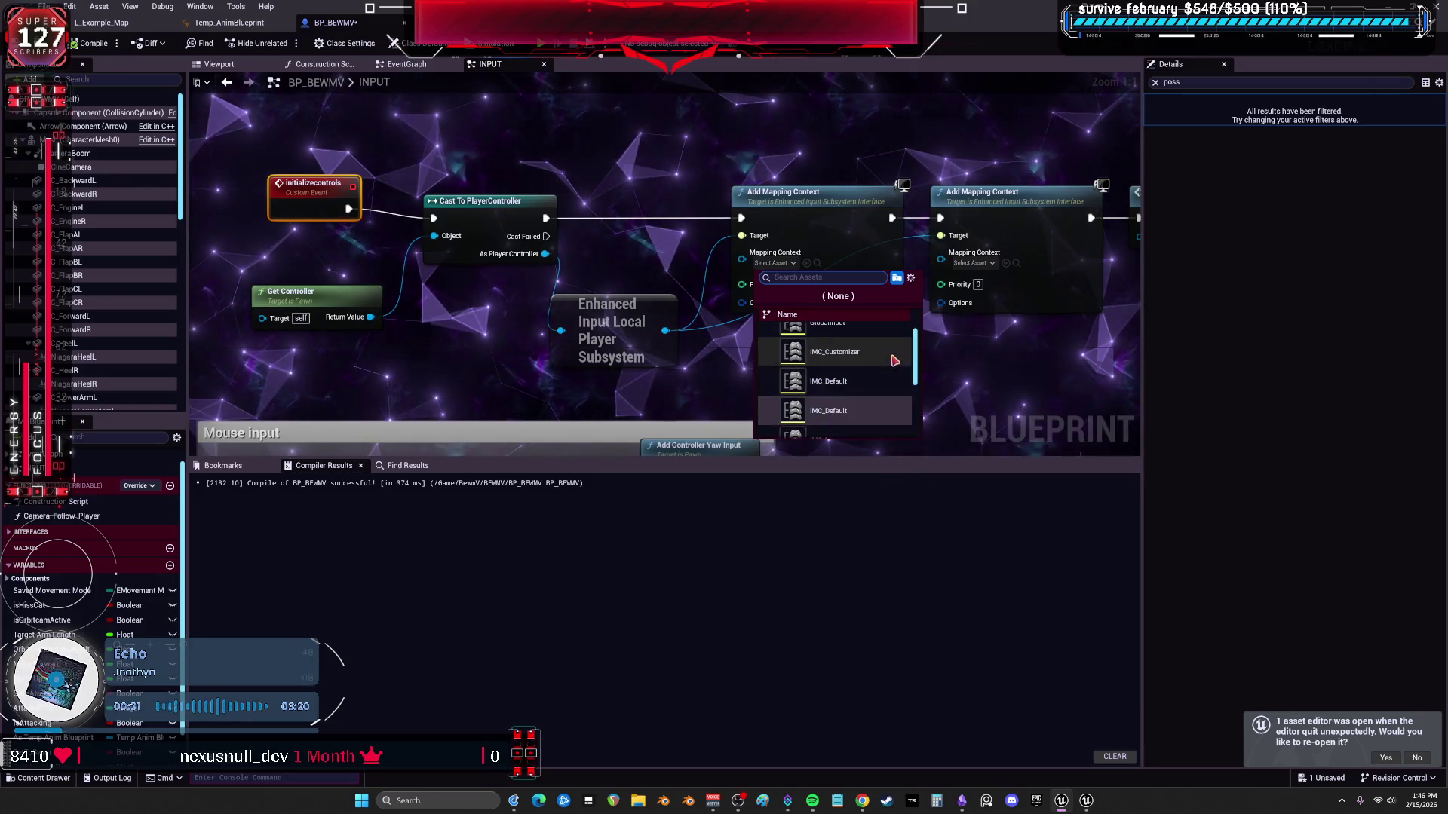
pyautogui.moveTo(1006, 329); pyautogui.dragTo(813, 327)
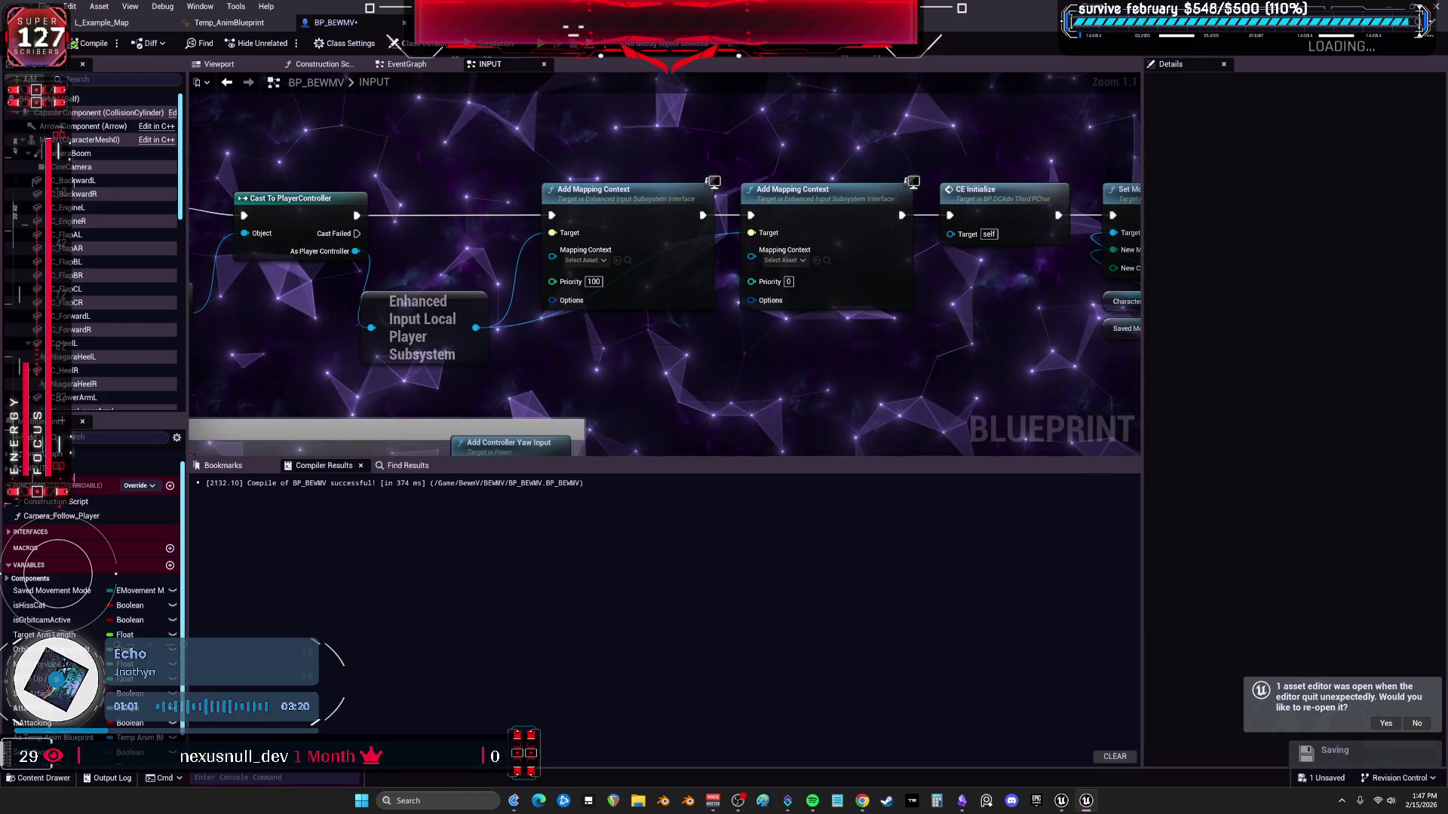
pyautogui.click(600, 259)
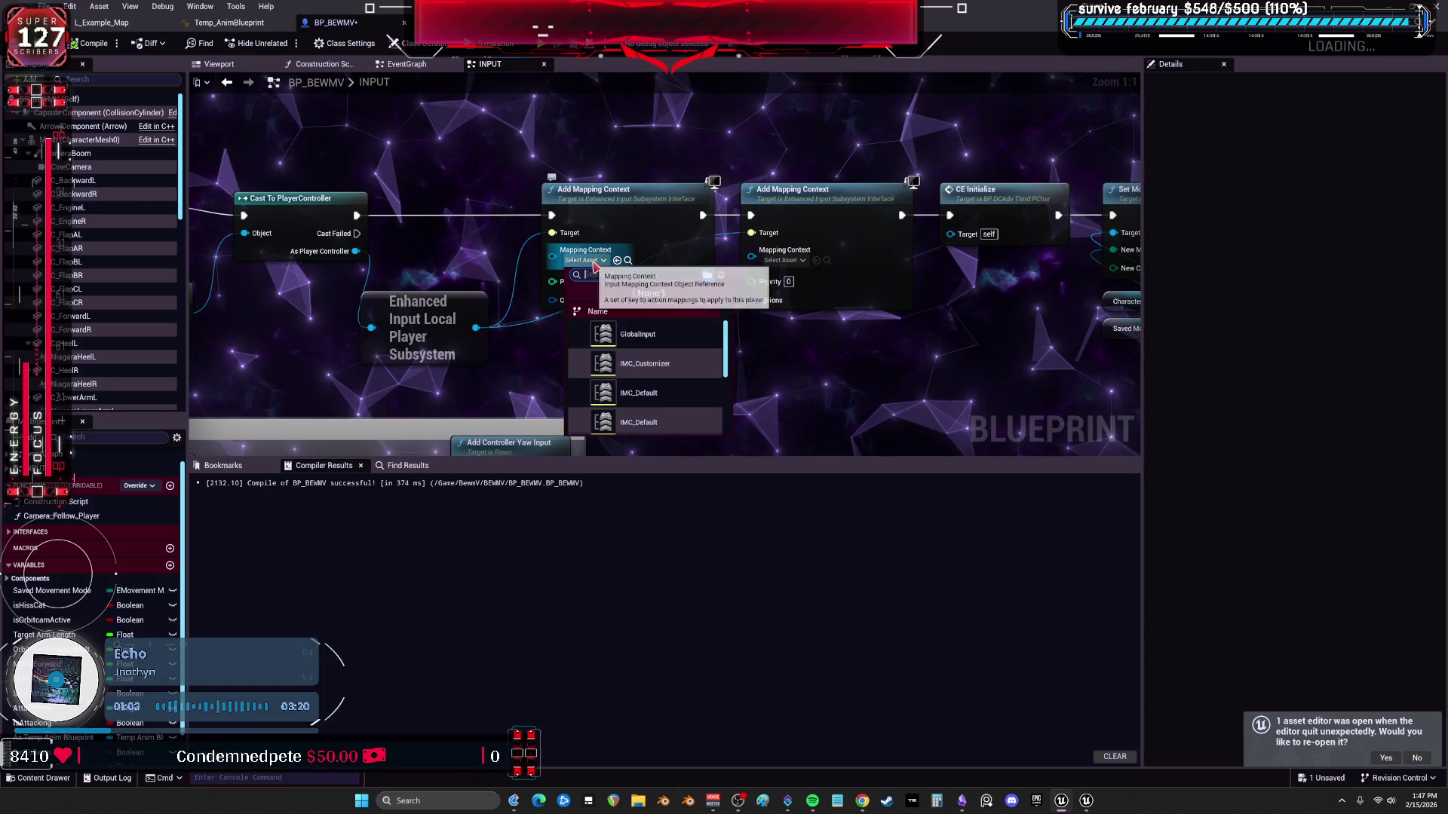
pyautogui.write('mod')
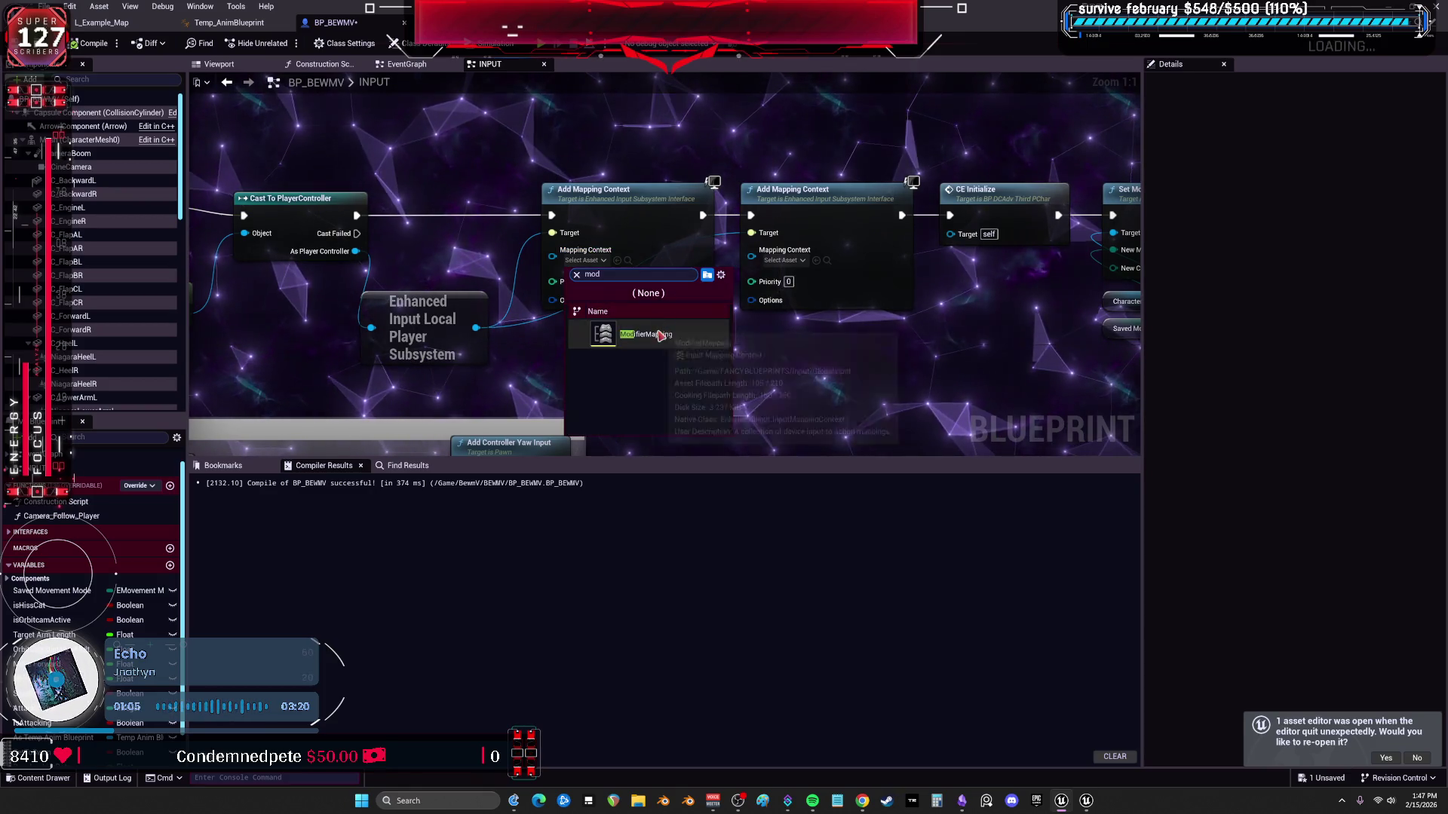
pyautogui.click(638, 334)
# Assign GlobalInput to the second Add Mapping Context node, recompile and start a play-test.
pyautogui.click(797, 261)
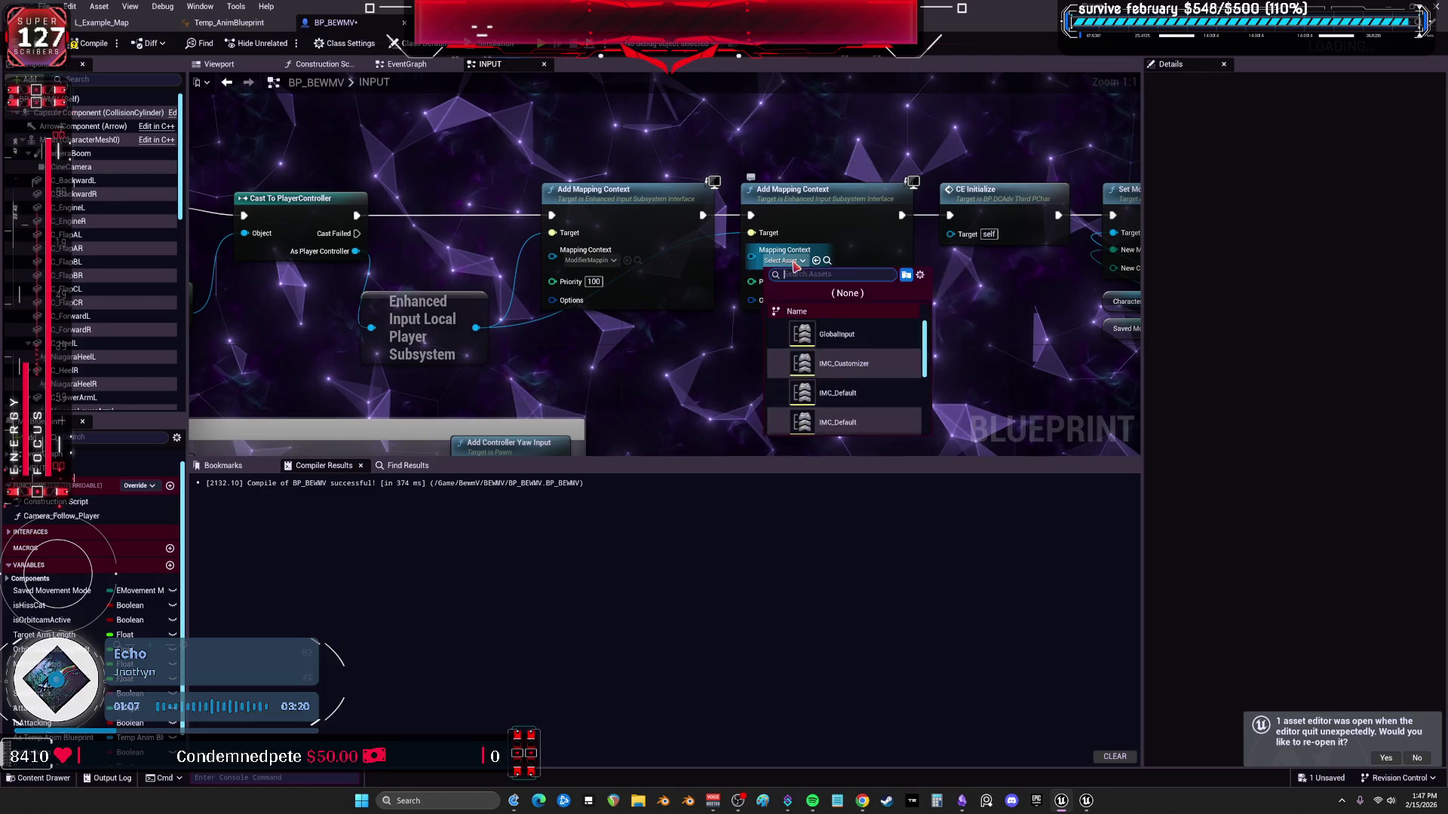
pyautogui.click(831, 329)
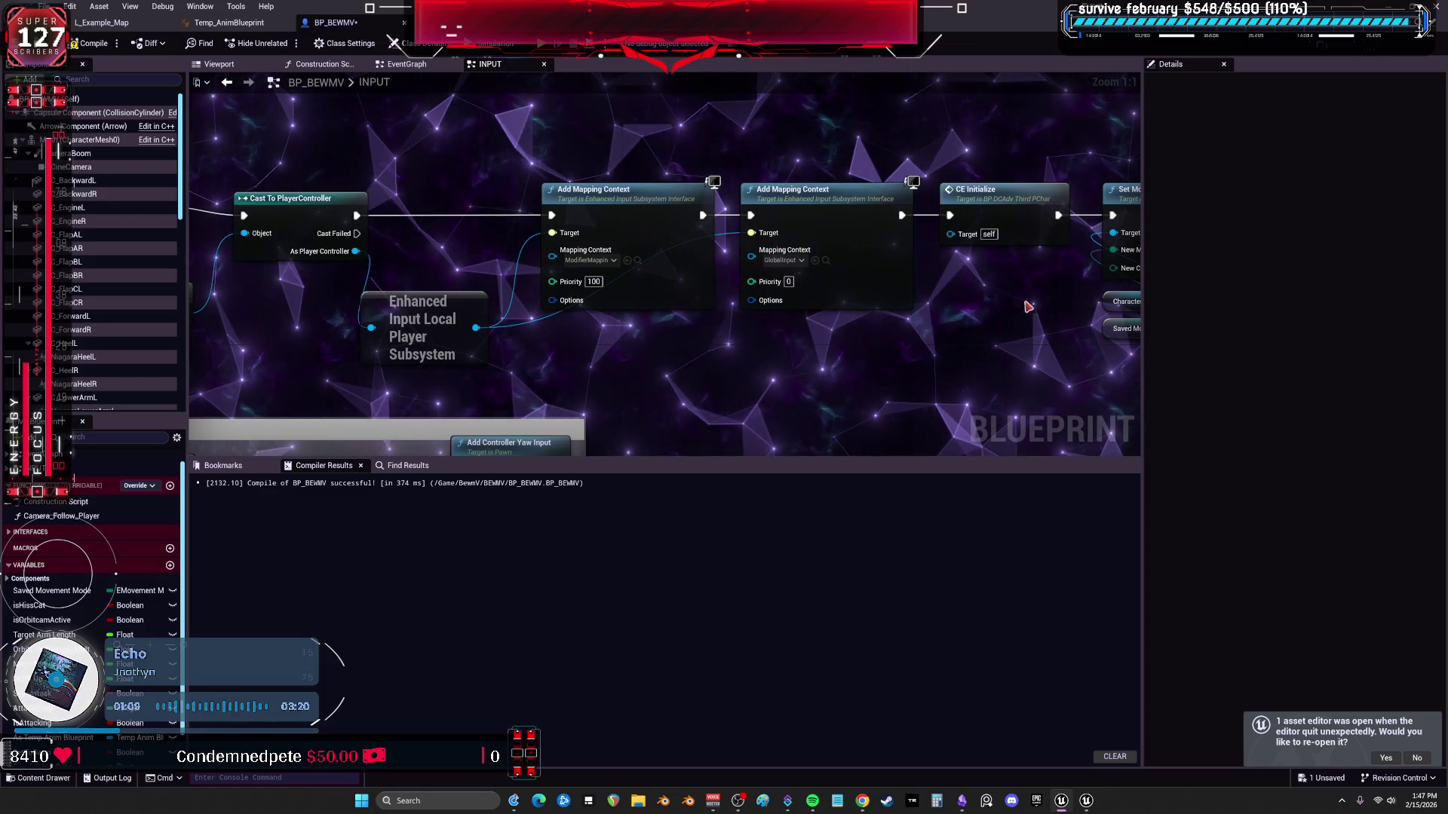
pyautogui.click(91, 43)
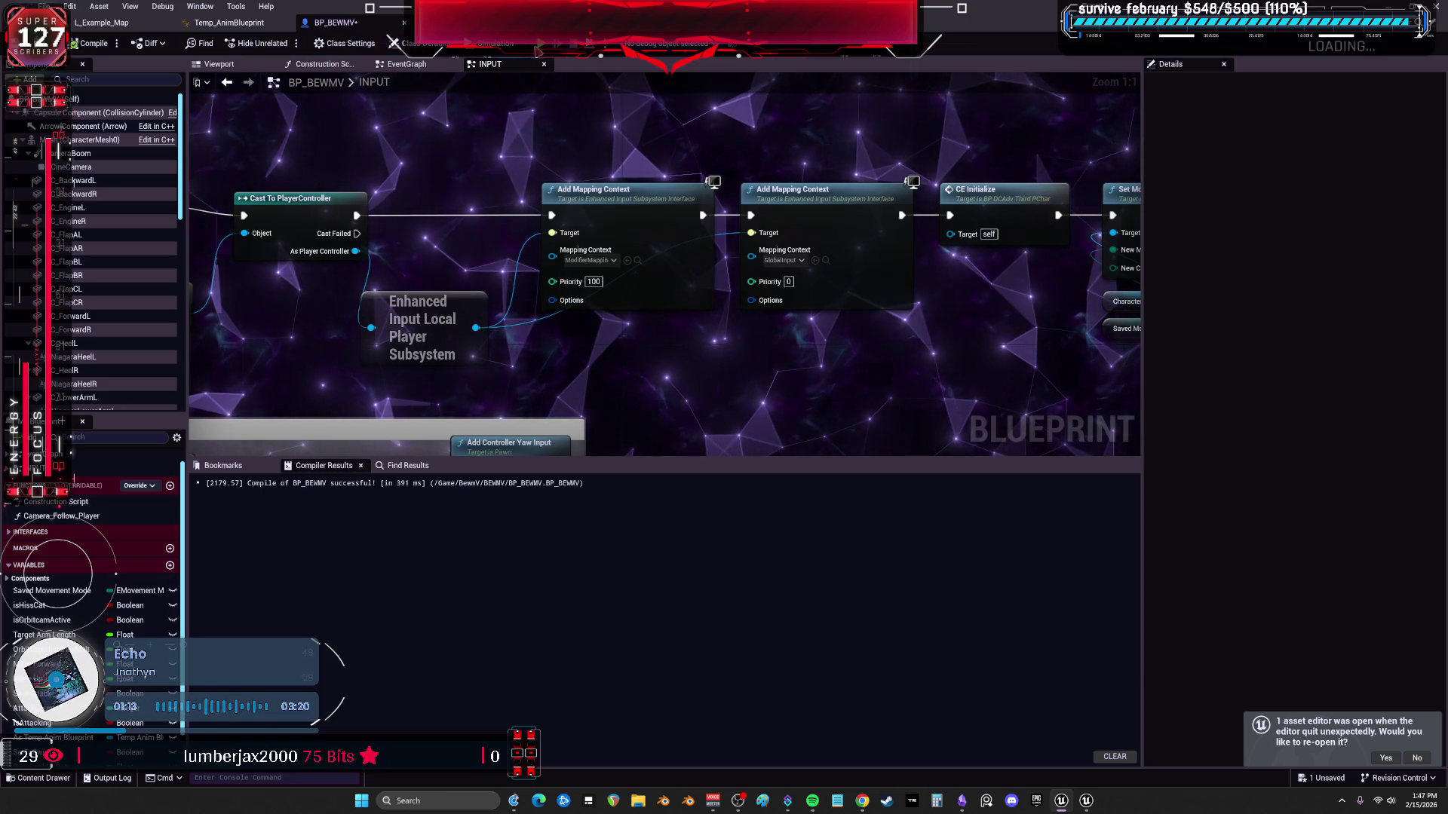
pyautogui.hotkey('alt', 'p')
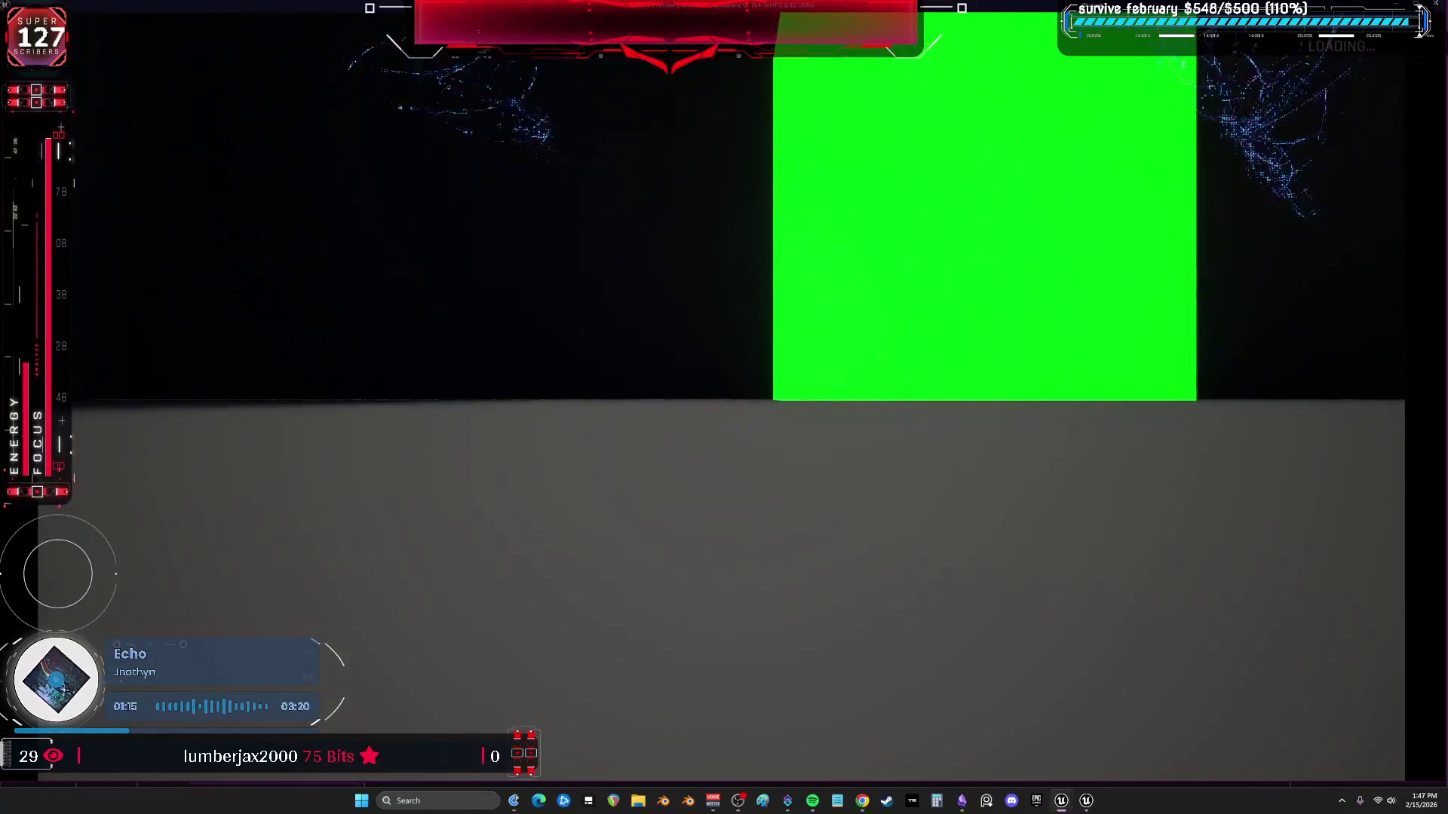
# Set the Saved Movement Mode variable's default value to Walking.
pyautogui.press('Escape')
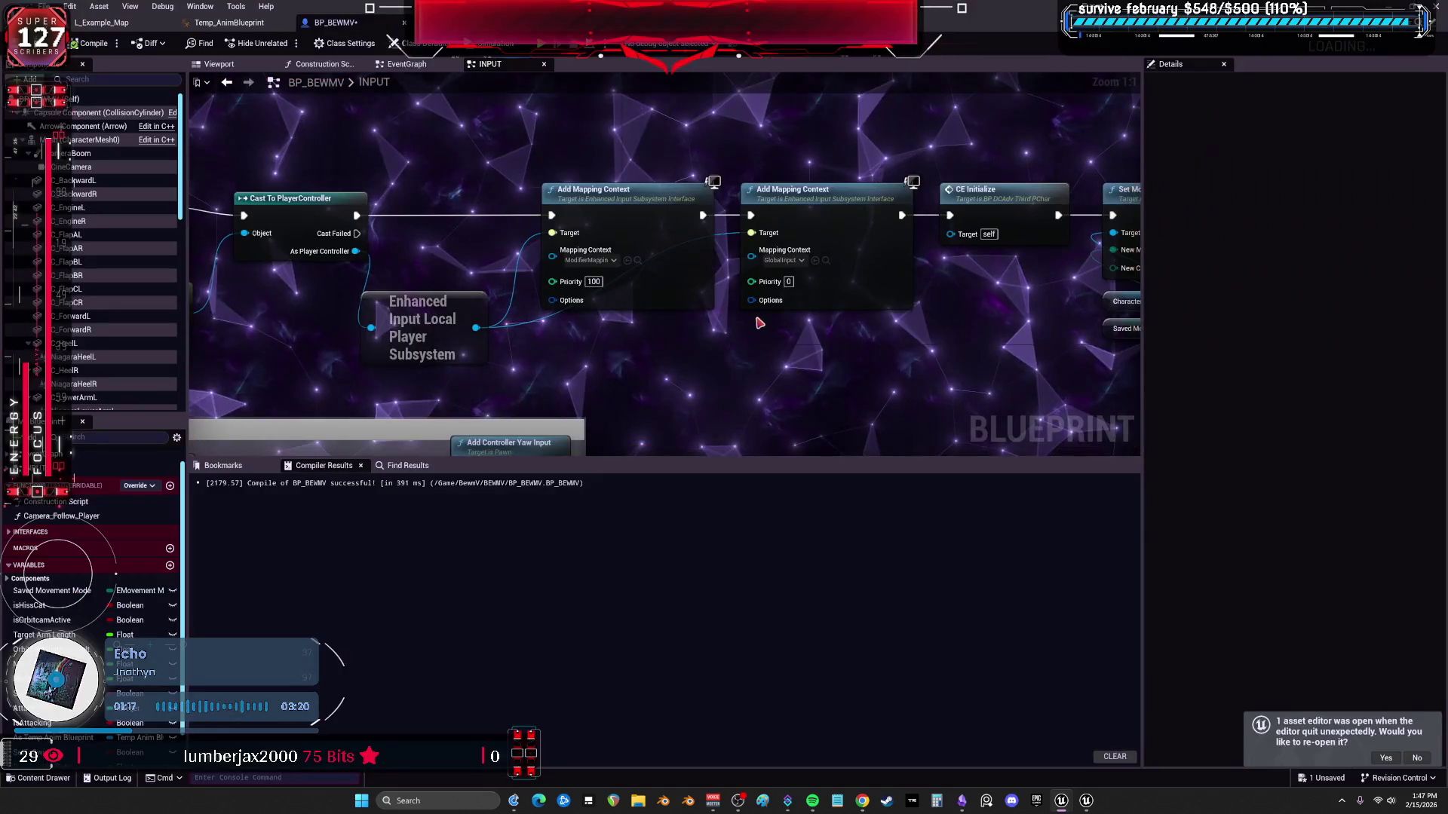
pyautogui.scroll(-1, 712, 346)
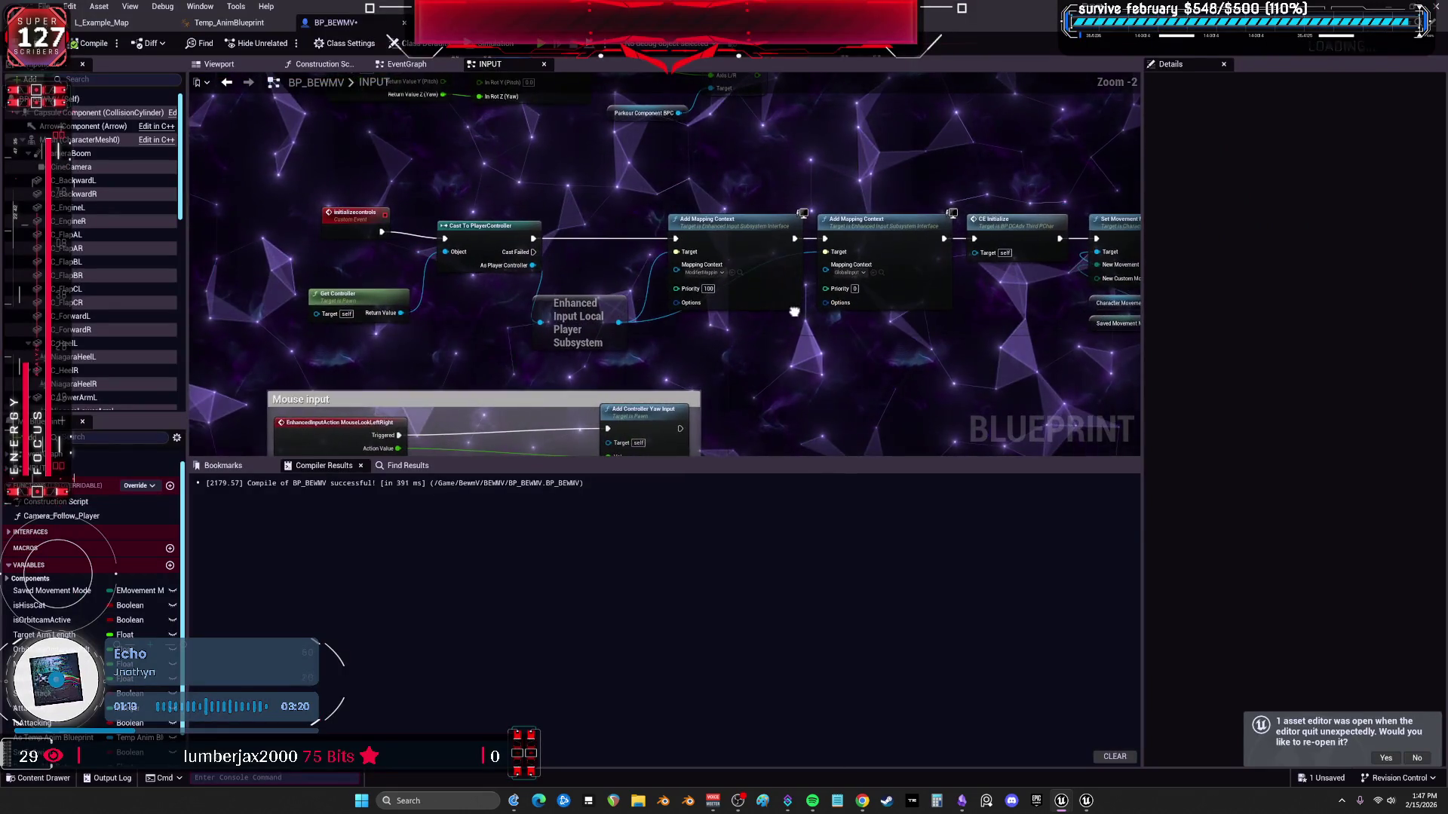
pyautogui.click(321, 224)
pyautogui.moveTo(1131, 336); pyautogui.dragTo(738, 356)
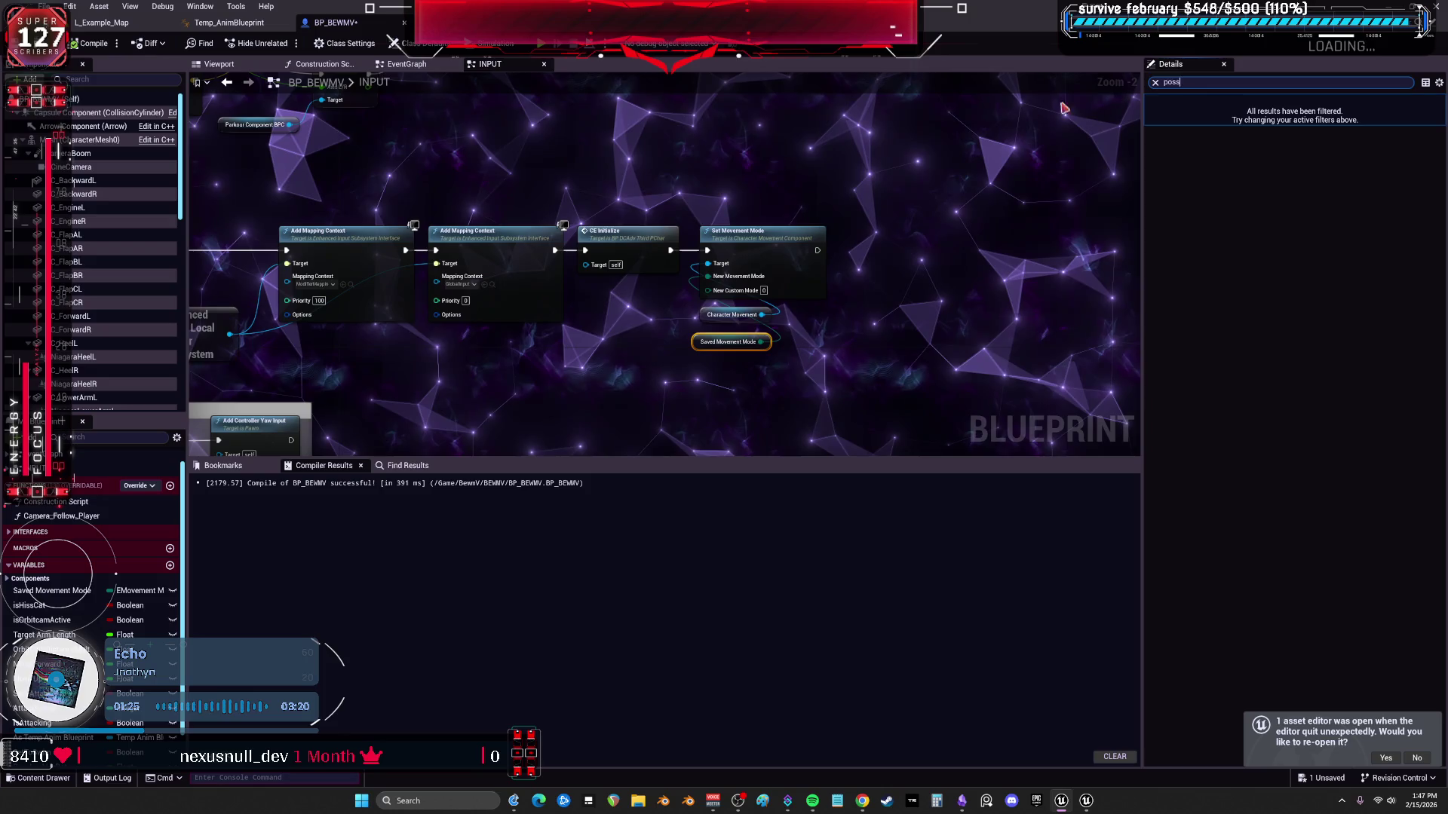
pyautogui.click(1154, 81)
pyautogui.click(1332, 131)
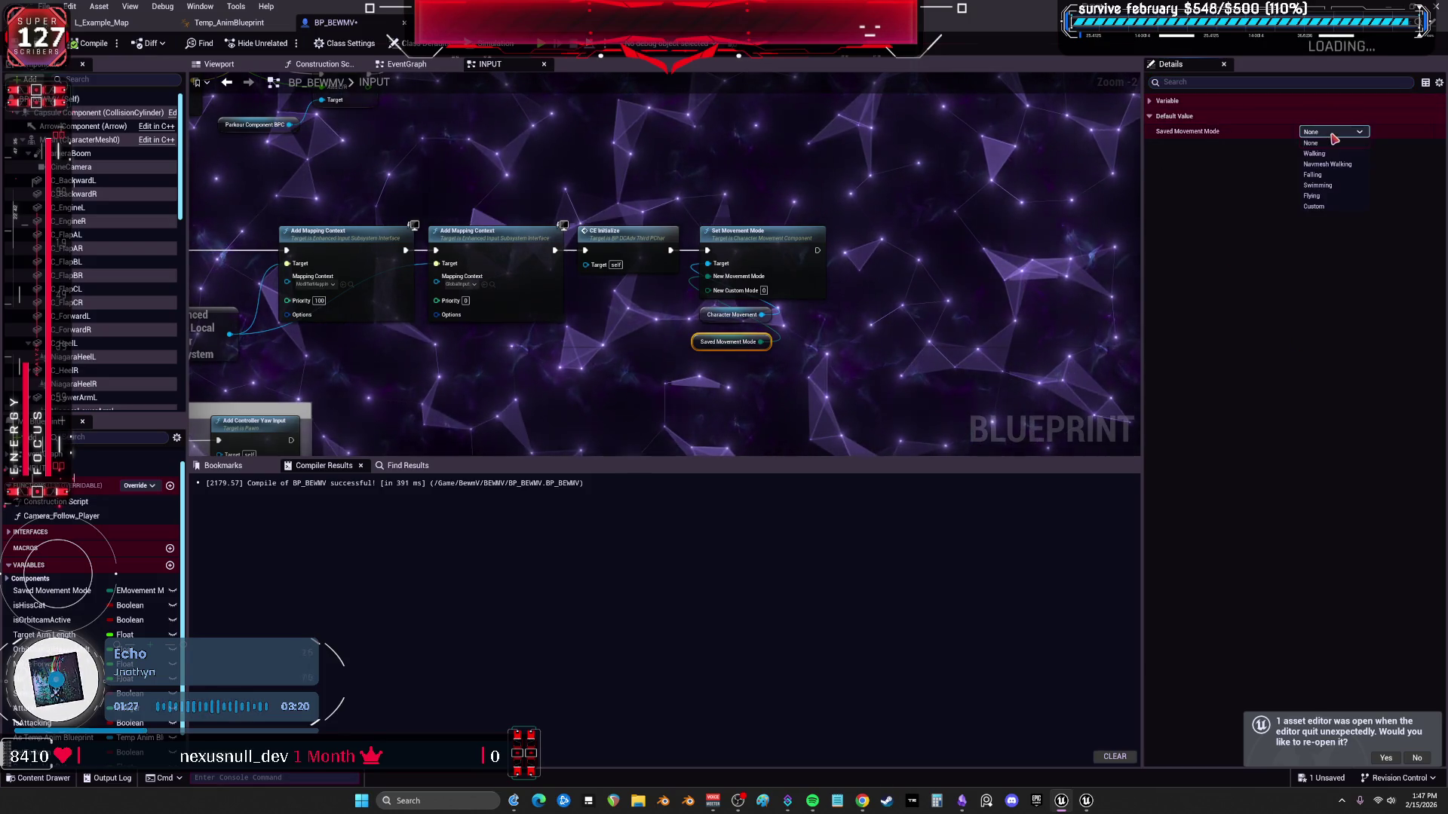
pyautogui.click(1318, 148)
# Check the Character Movement component, recompile and launch another play-test.
pyautogui.click(733, 316)
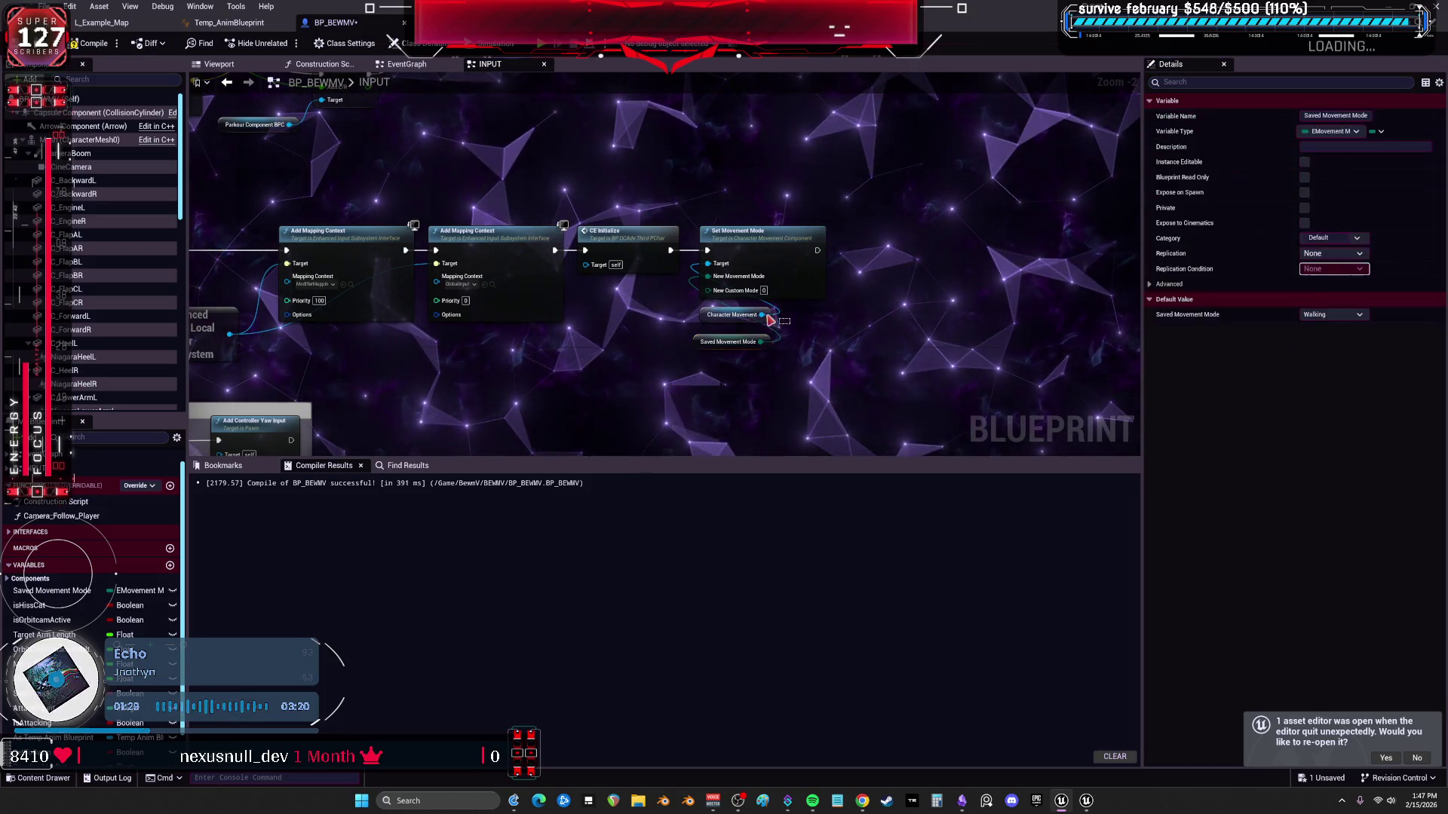
pyautogui.click(87, 43)
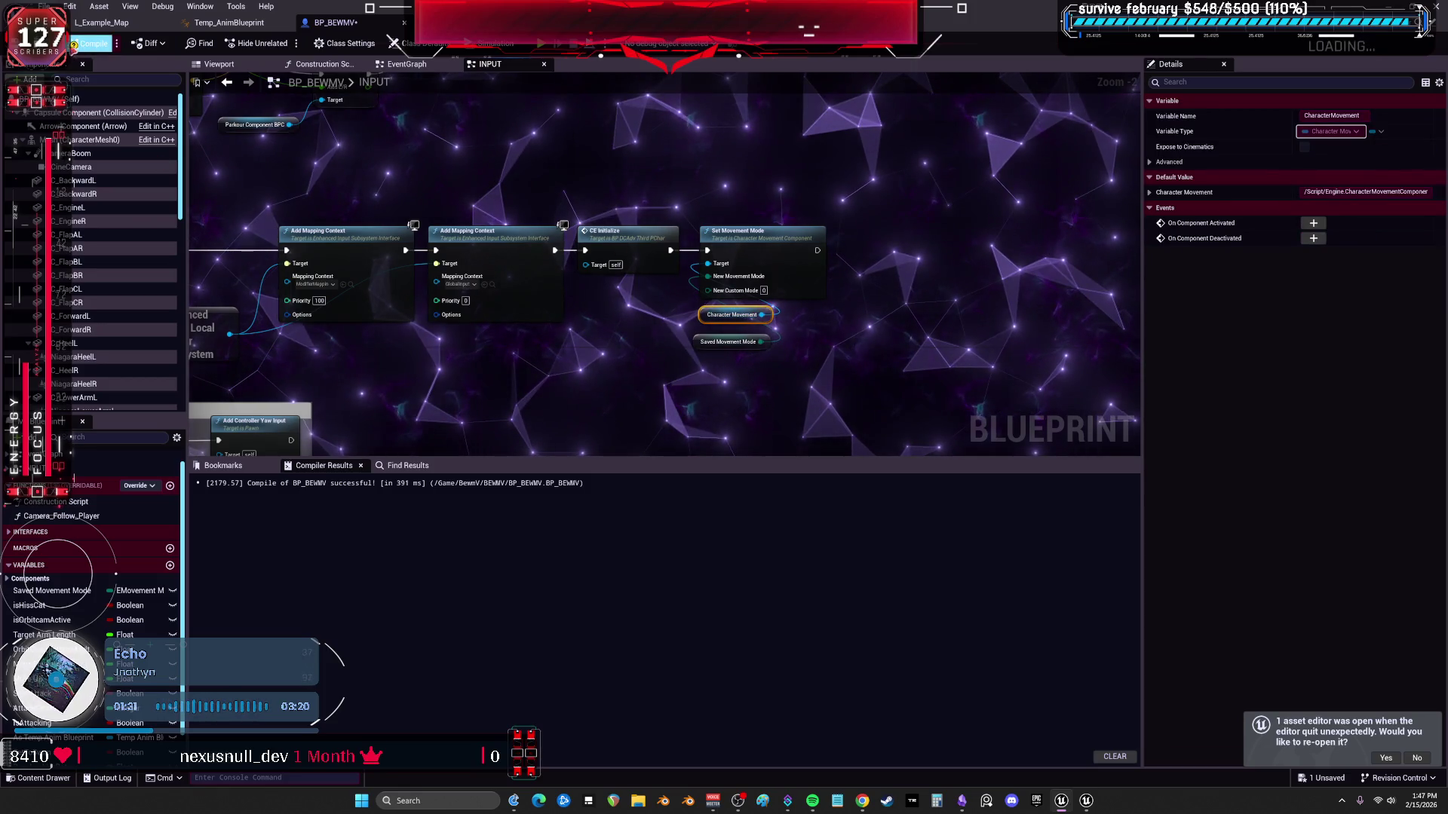
pyautogui.click(541, 53)
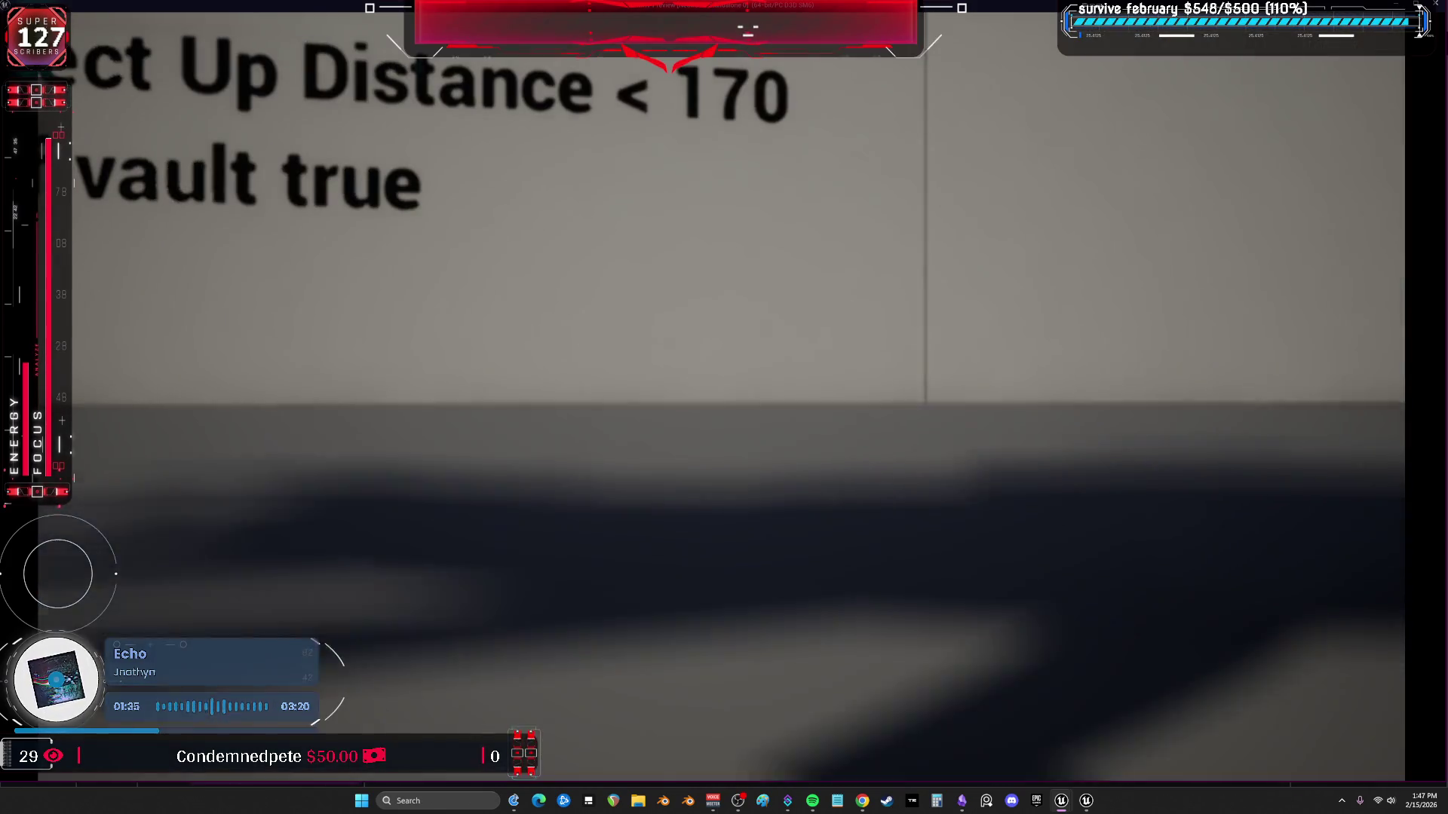
# Return to the blueprint viewport and select the CameraBoom component.
pyautogui.press('Escape')
pyautogui.click(219, 64)
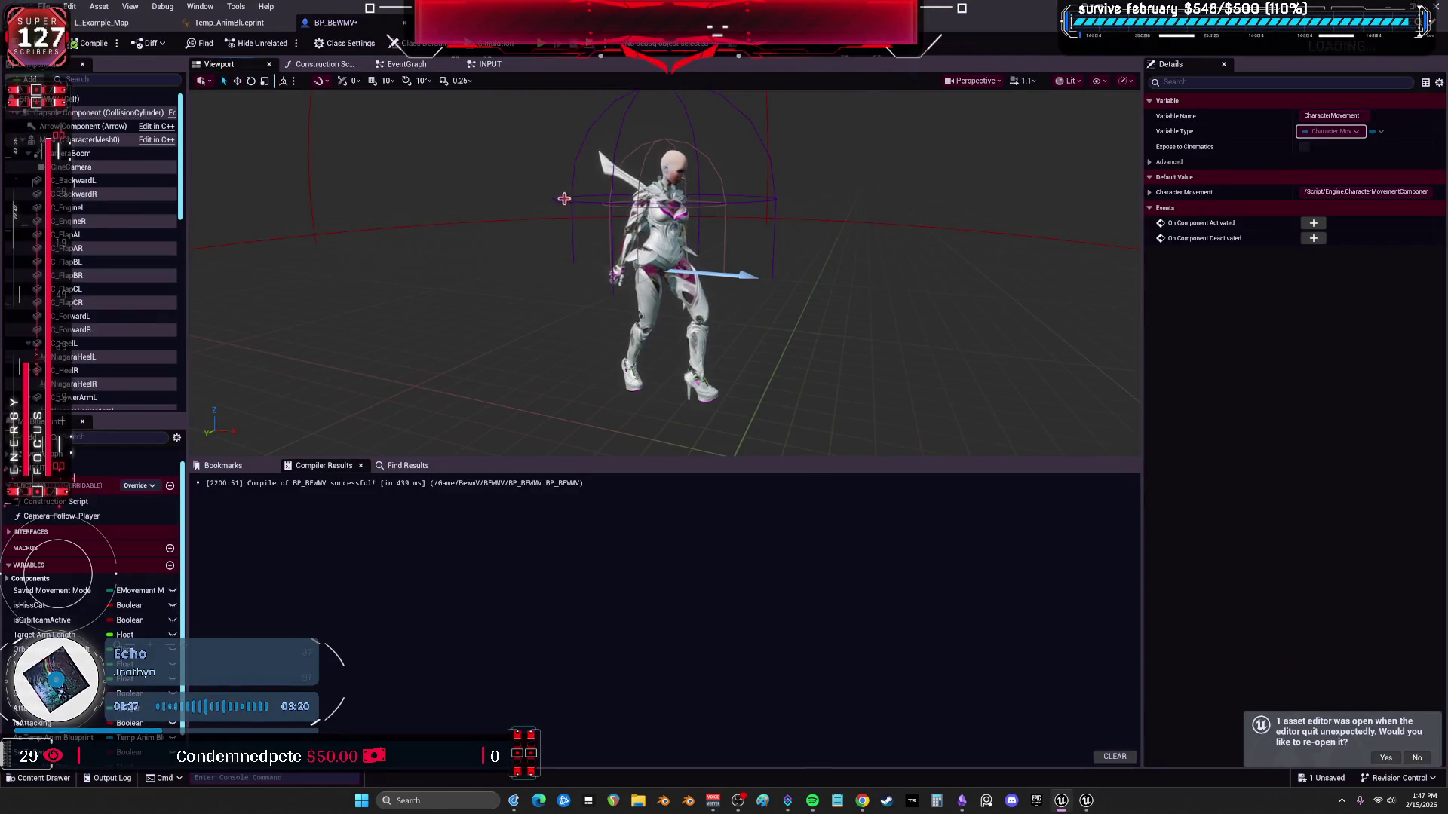
pyautogui.moveTo(563, 193); pyautogui.dragTo(548, 217)
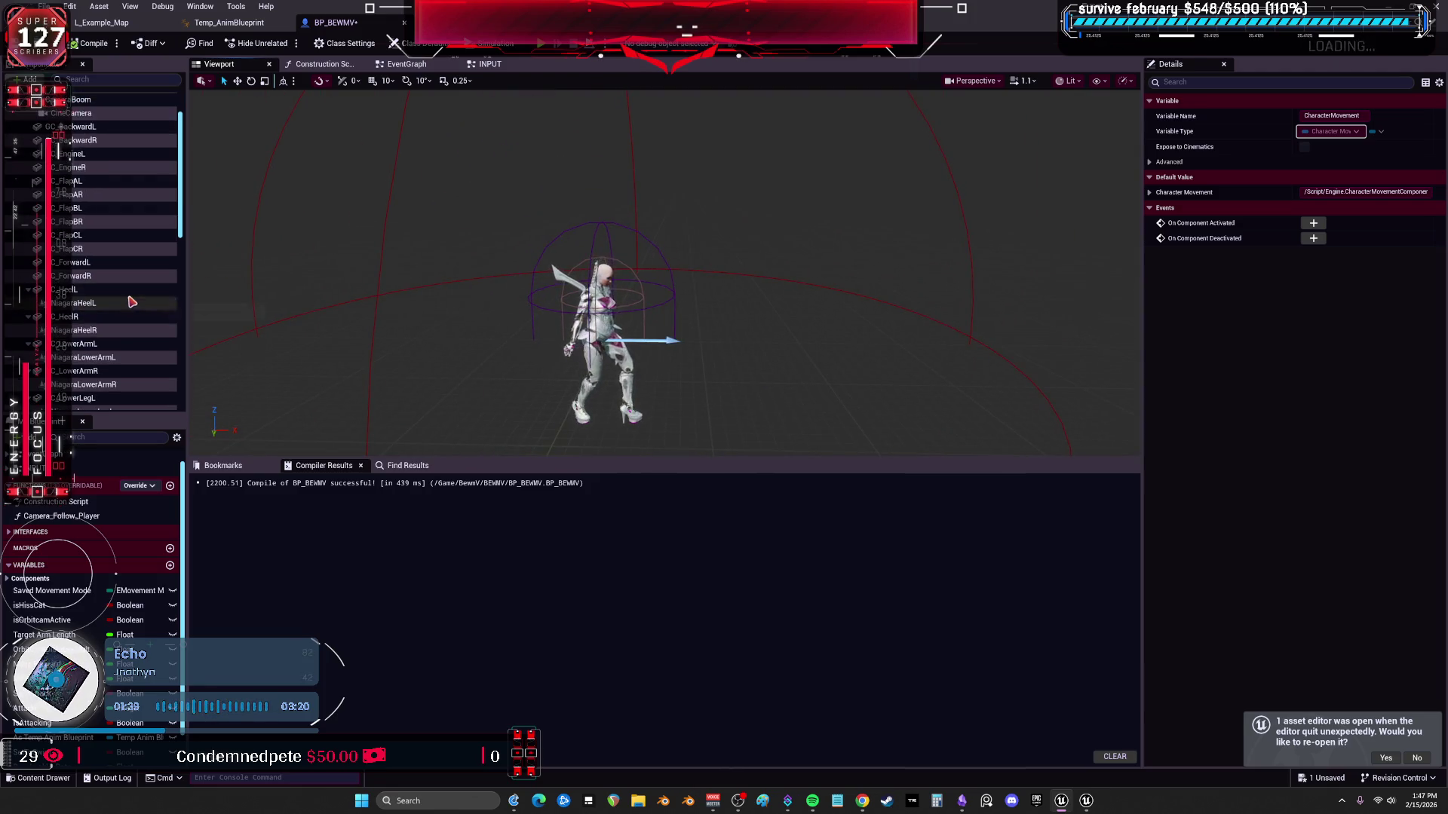
pyautogui.scroll(-4, 144, 311)
pyautogui.scroll(-4, 143, 312)
pyautogui.scroll(-4, 143, 311)
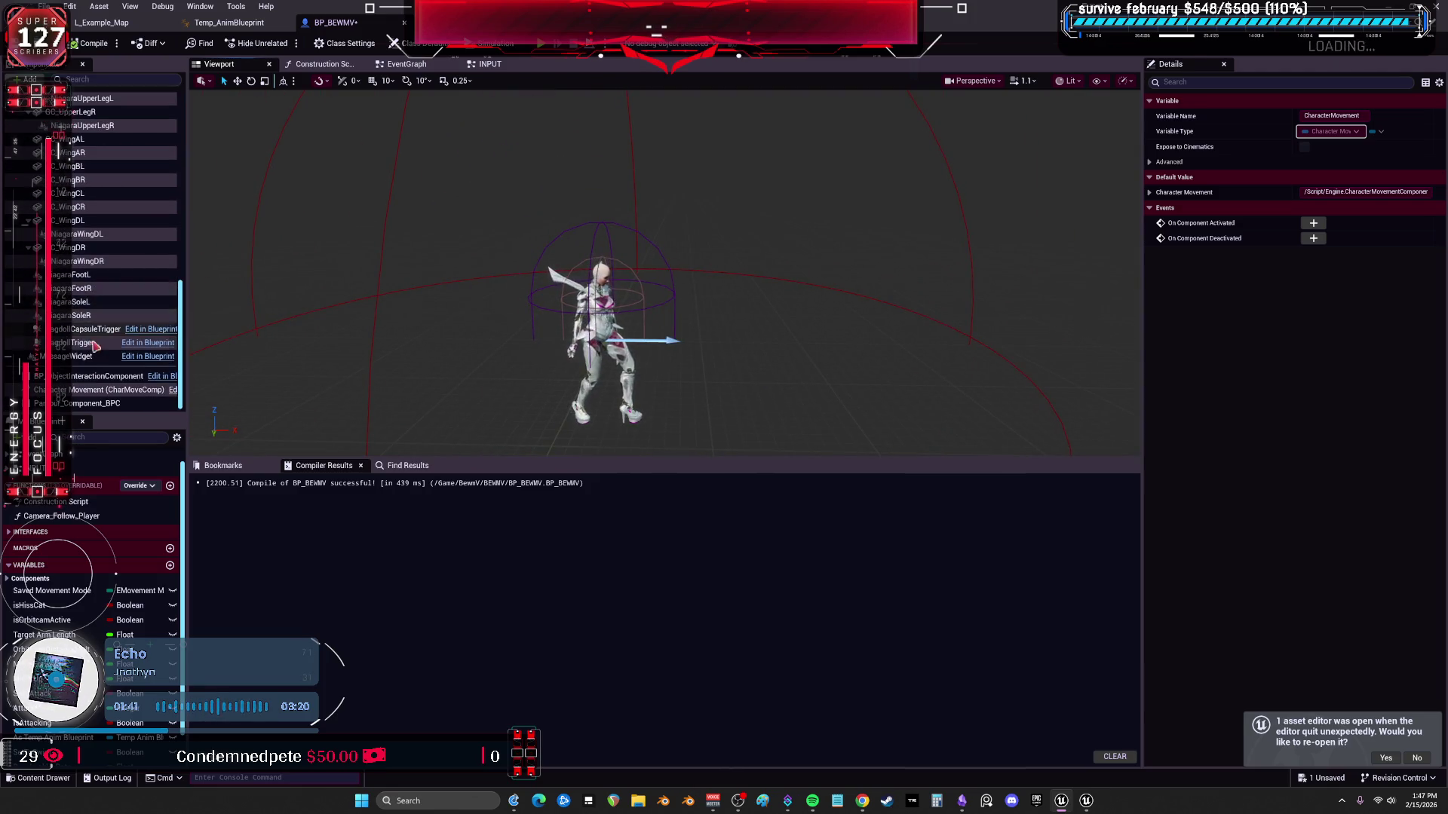
pyautogui.scroll(4, 144, 198)
pyautogui.scroll(4, 144, 194)
pyautogui.scroll(5, 143, 194)
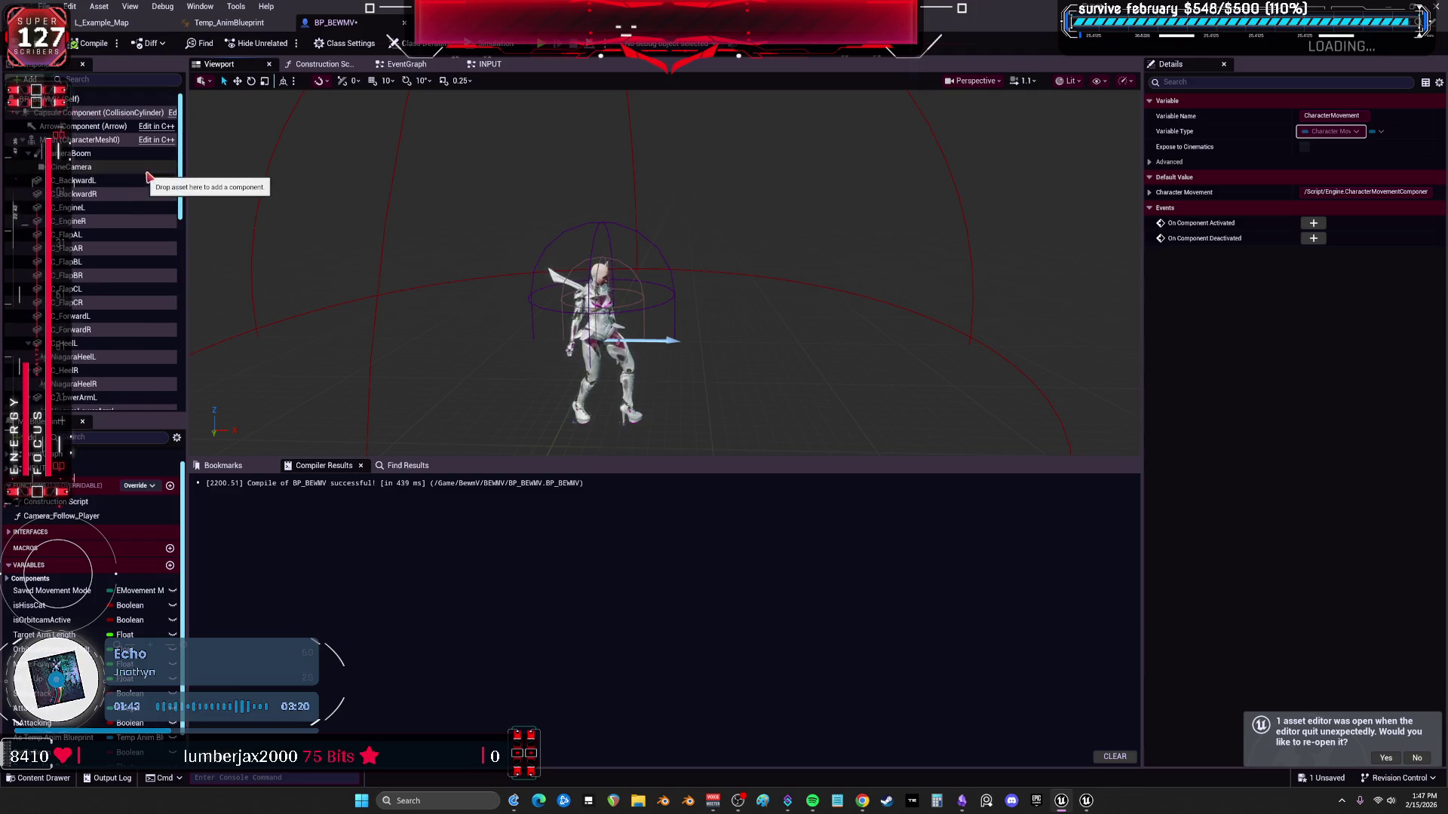
pyautogui.click(85, 152)
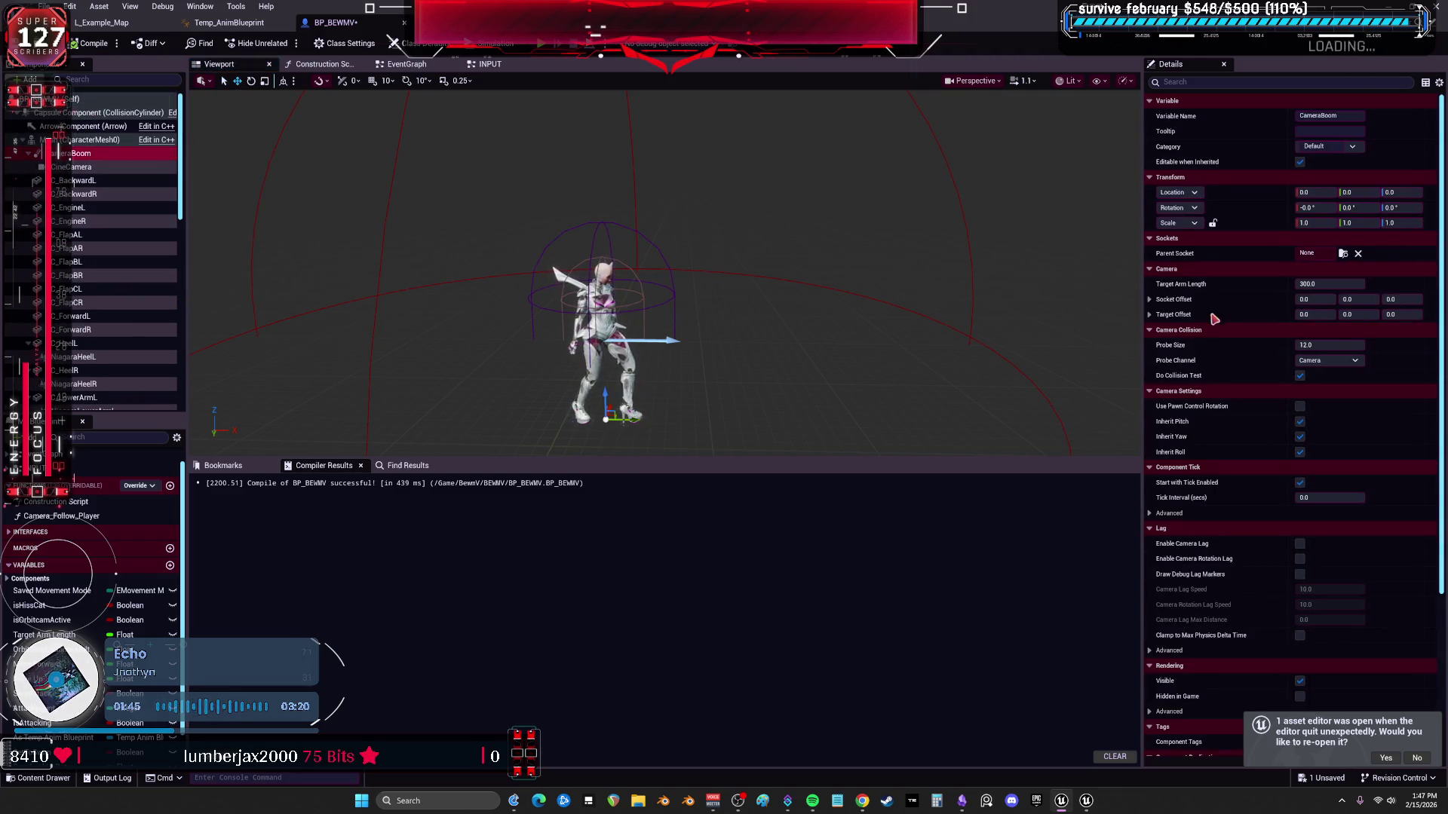
pyautogui.click(1317, 253)
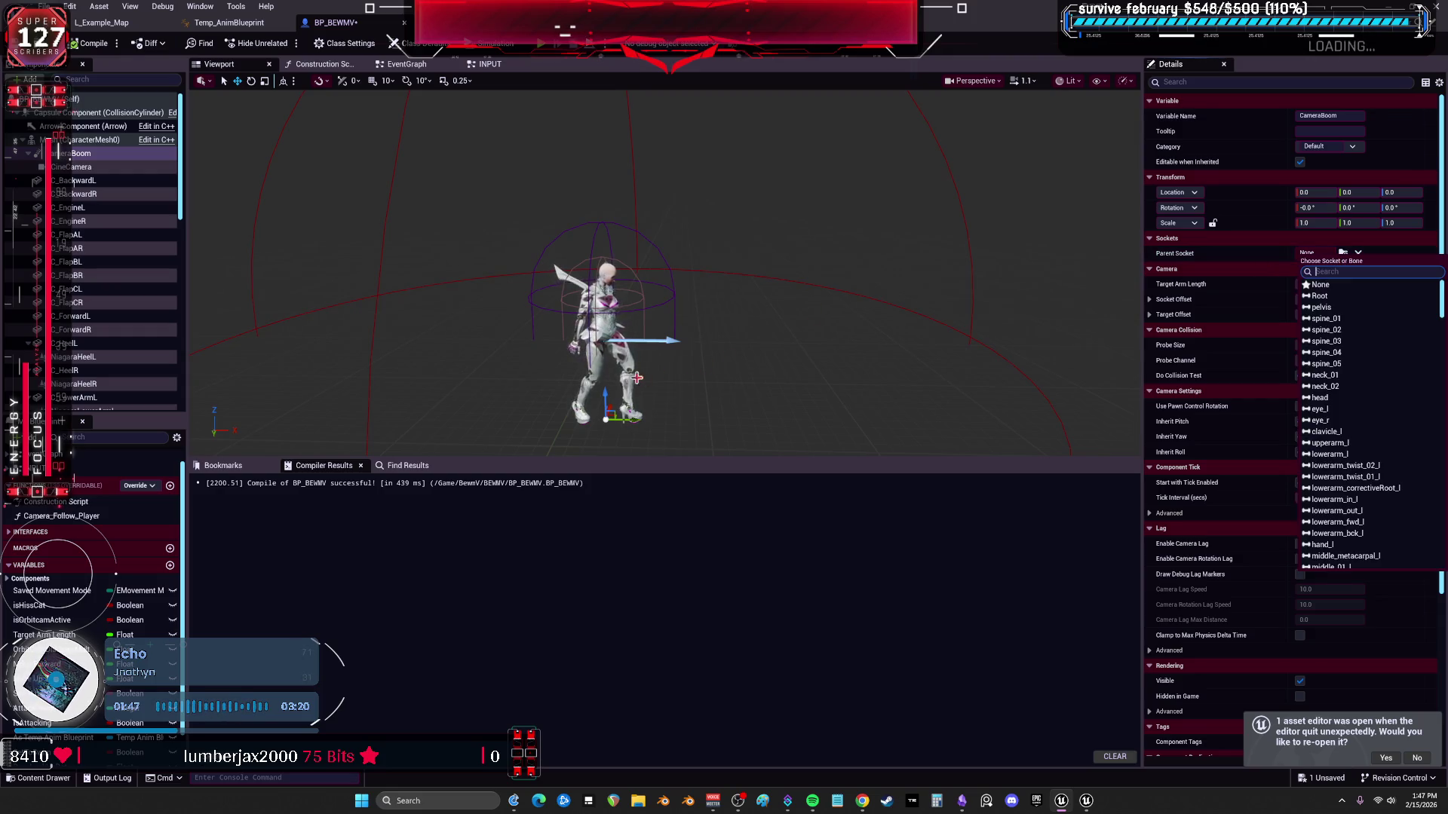
# Raise the camera boom to about 113 units high and rotate its yaw to 90 degrees.
pyautogui.moveTo(580, 401); pyautogui.dragTo(588, 369)
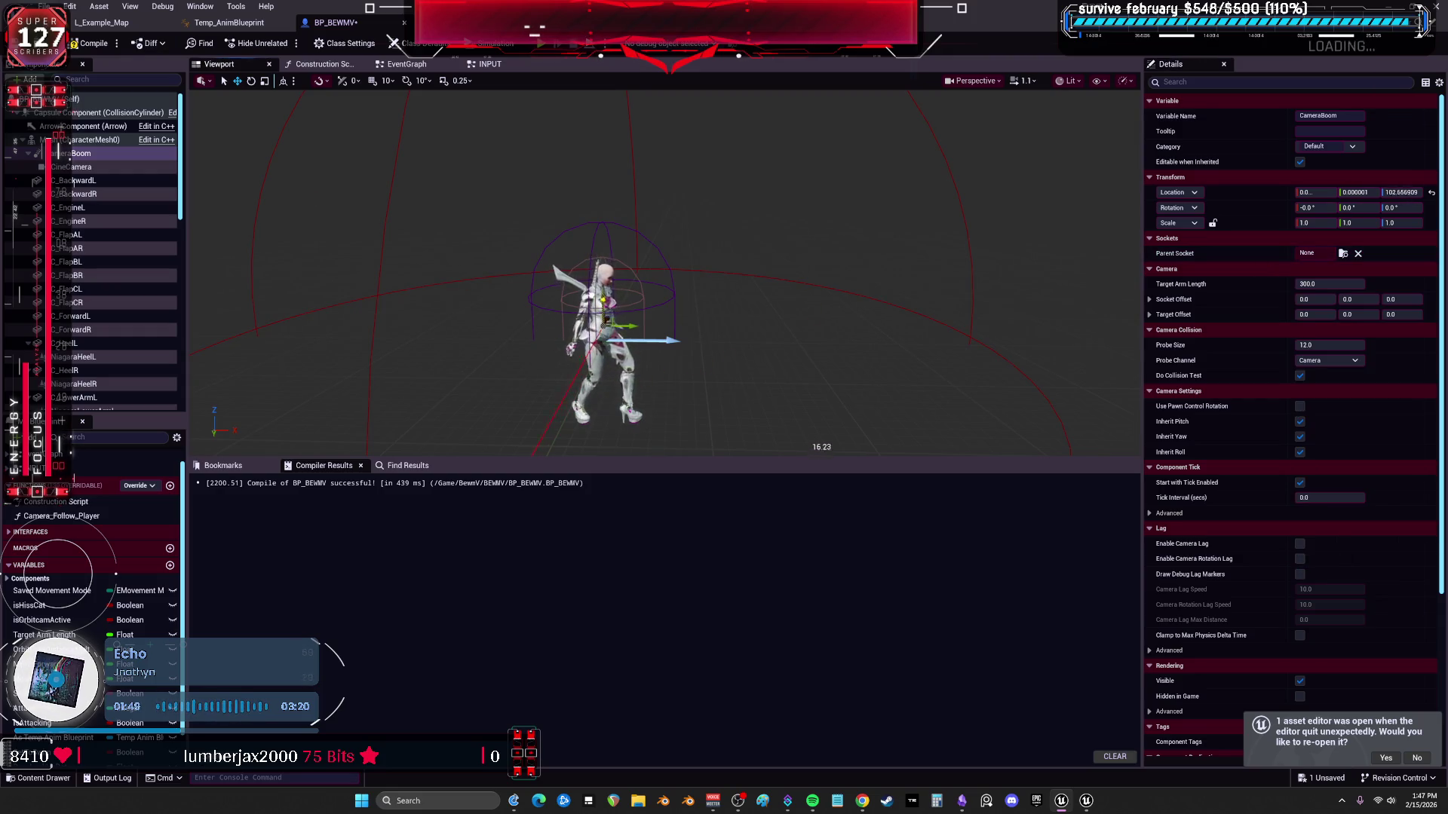
pyautogui.scroll(-2, 735, 298)
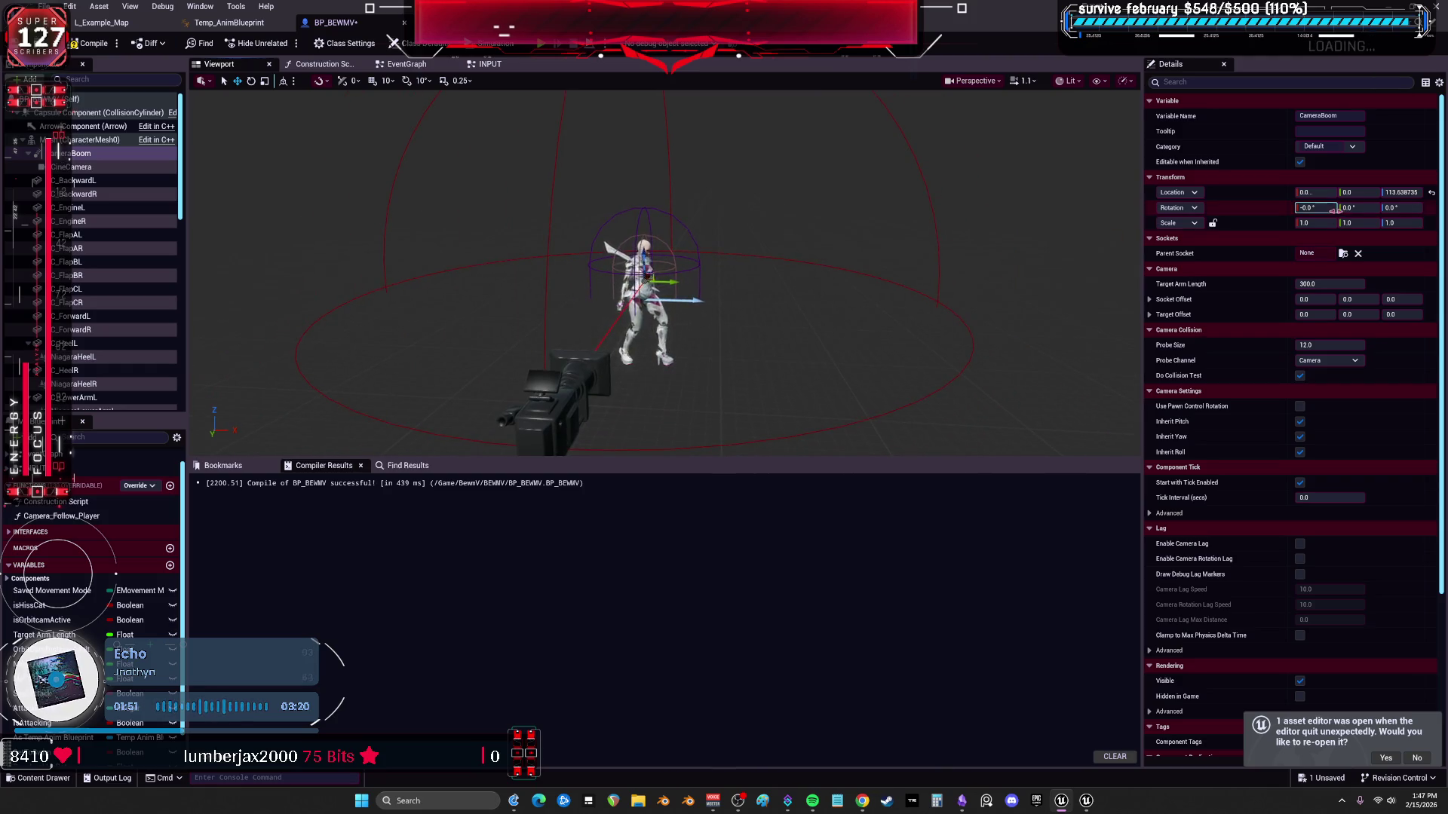
pyautogui.click(1389, 207)
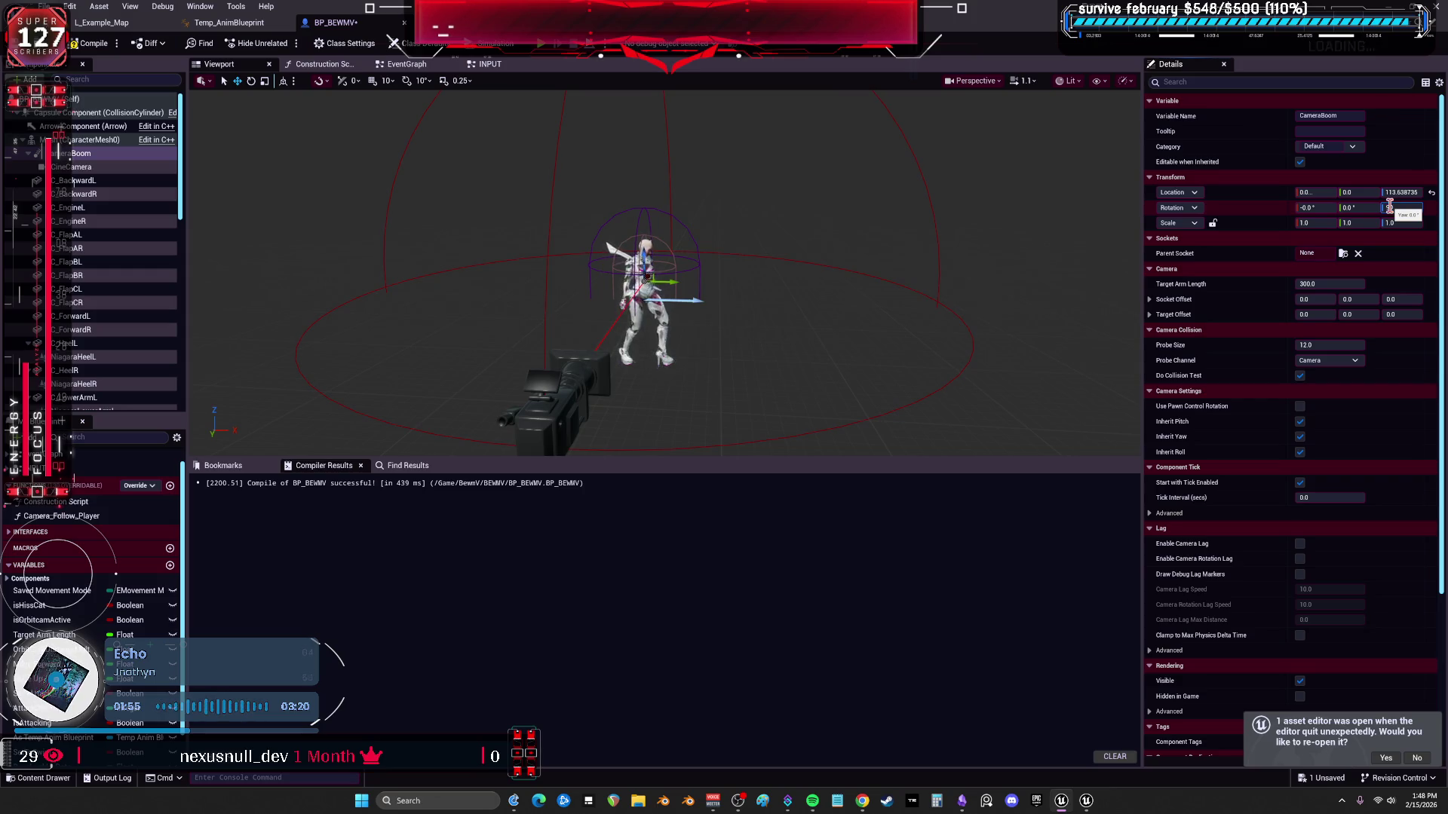
pyautogui.write('90')
pyautogui.press('Return')
pyautogui.click(75, 165)
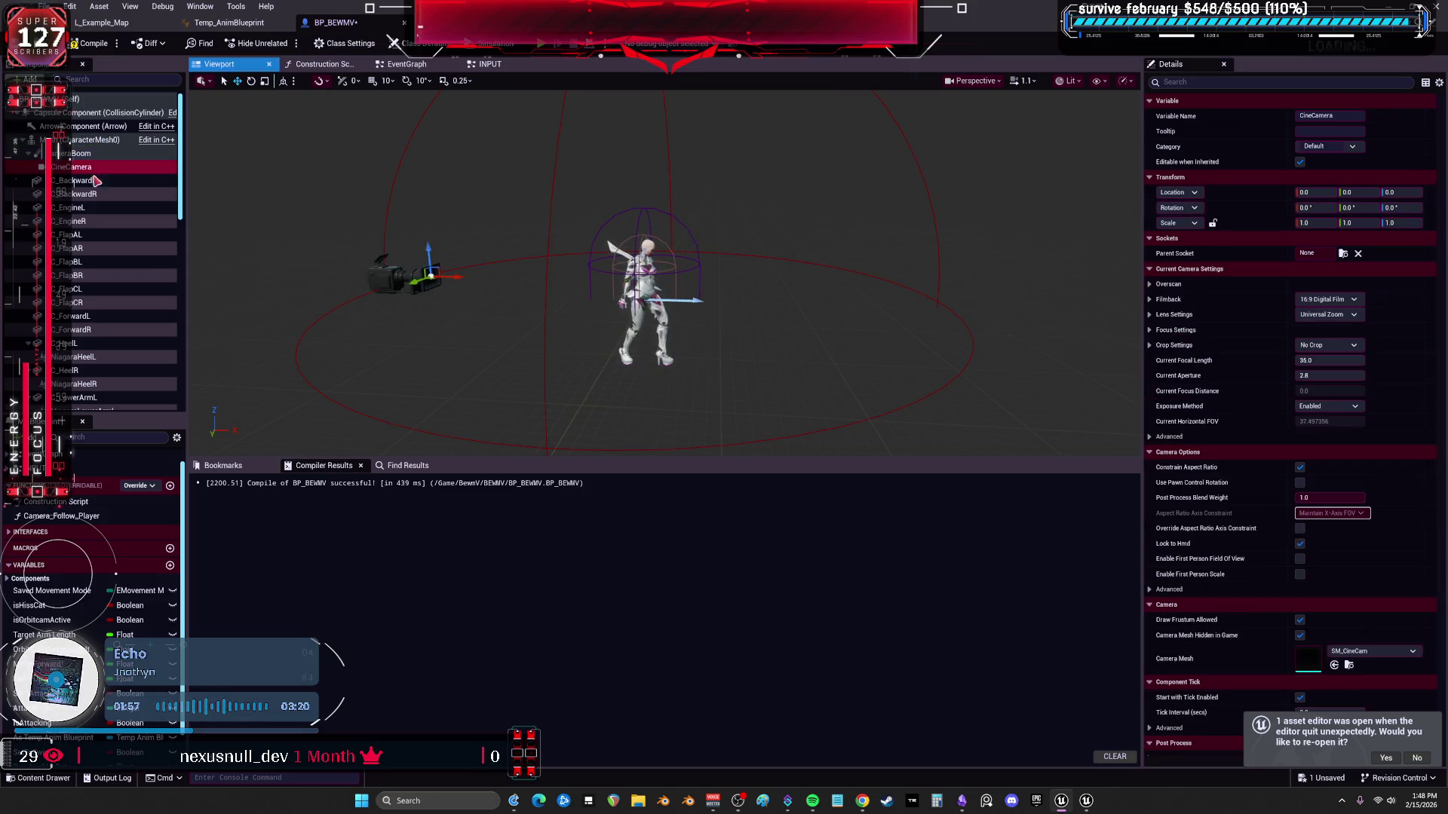
# Slide the CineCamera forward along X and set its Current Focal Length to 90.
pyautogui.moveTo(450, 230); pyautogui.dragTo(499, 231)
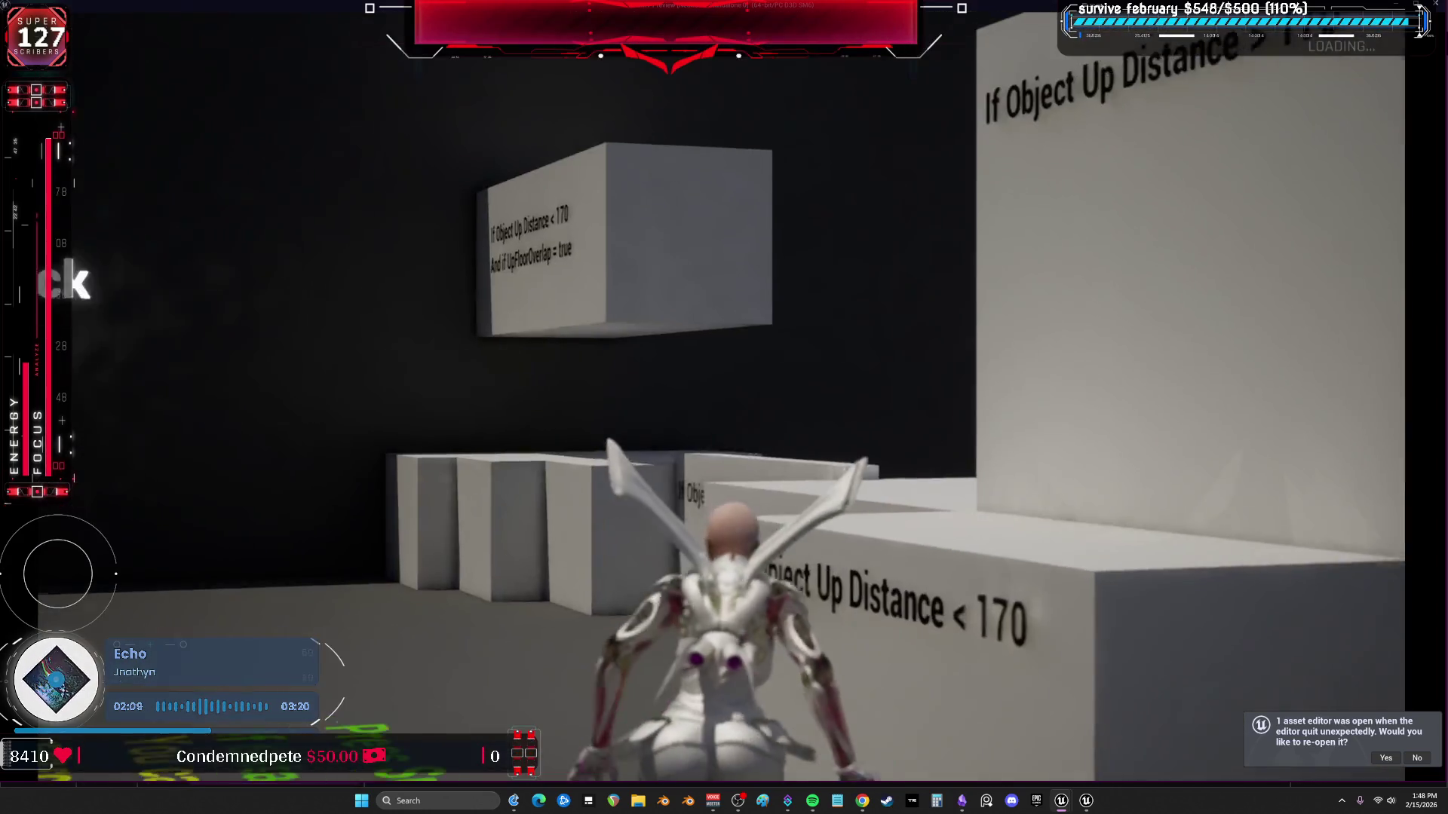
pyautogui.press('Escape')
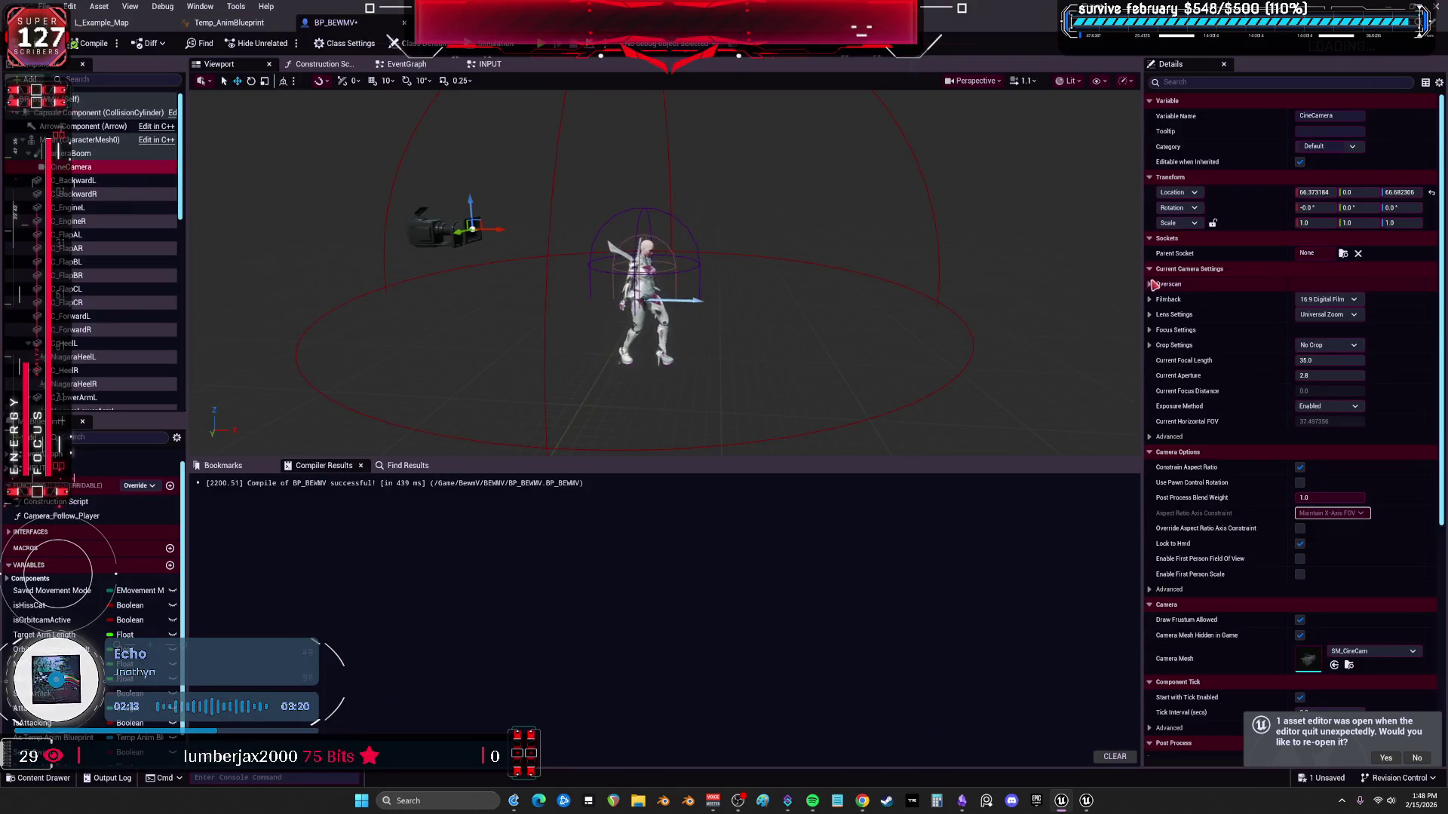
pyautogui.moveTo(1140, 270); pyautogui.dragTo(796, 271)
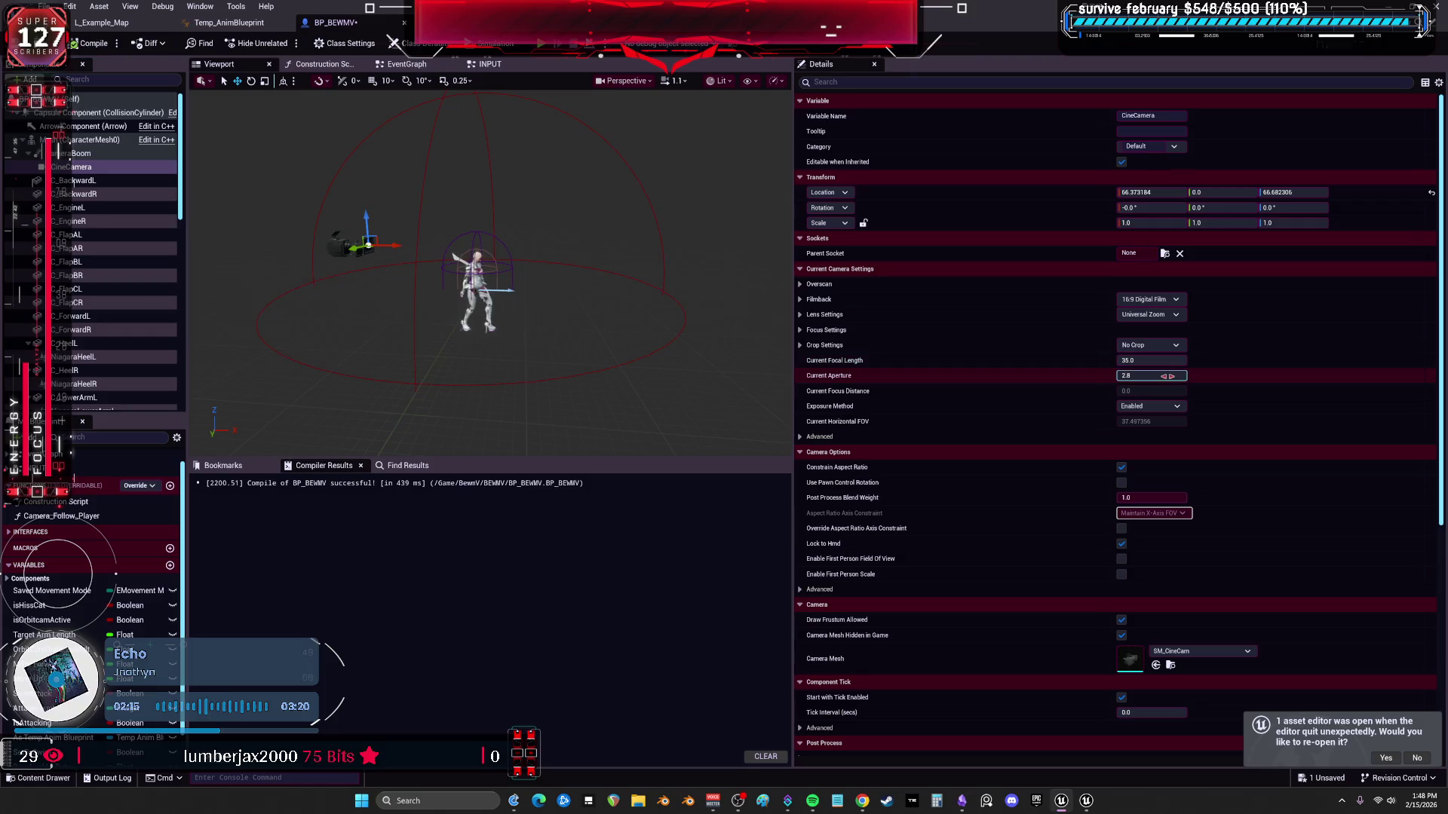
pyautogui.click(1169, 362)
pyautogui.write('90')
pyautogui.press('Return')
# Compile BP_BEWMV so the 90 mm focal length is saved.
pyautogui.click(93, 43)
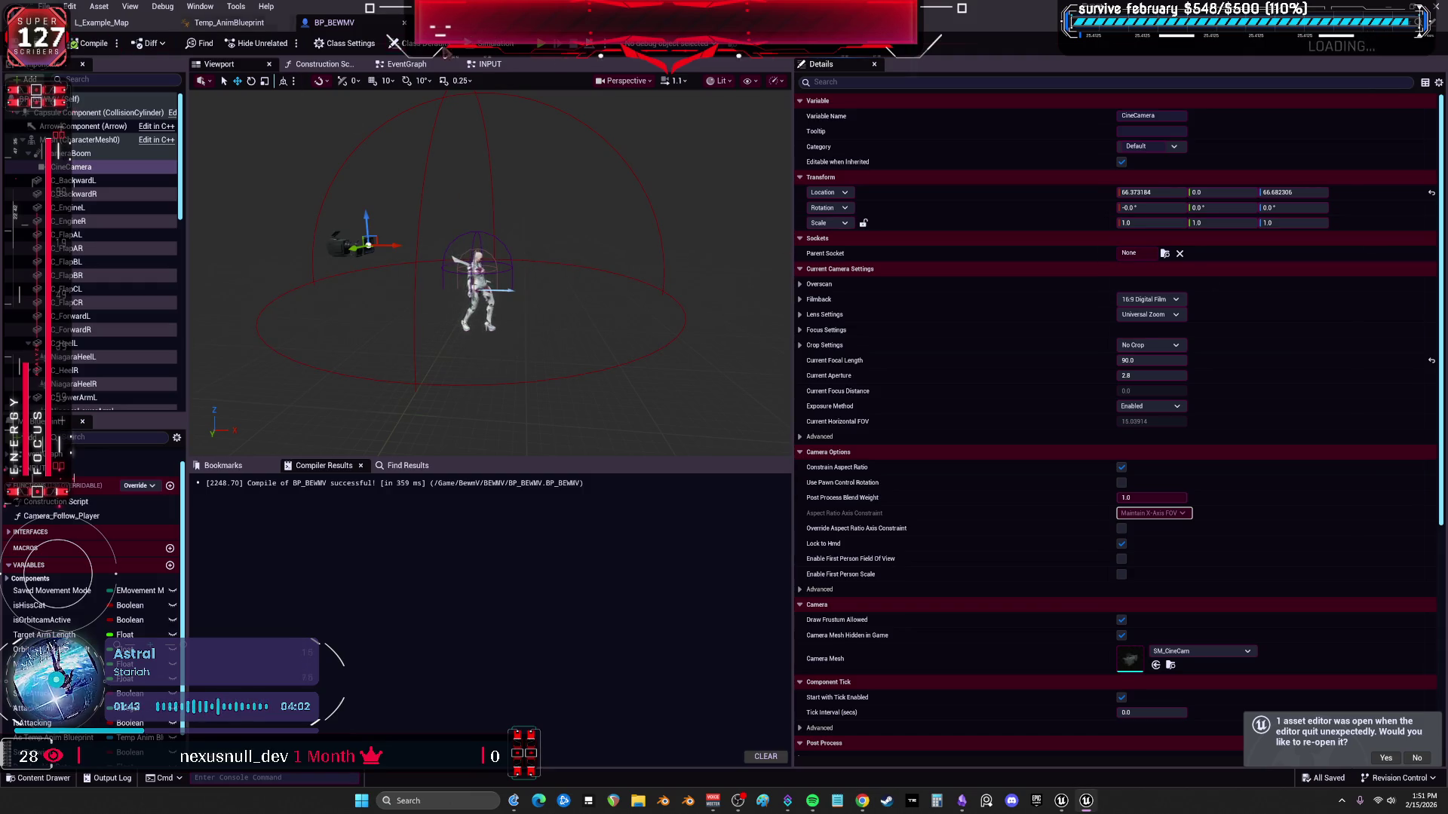
# Play-test briefly, then reselect the CineCamera and try adjusting its focal length field.
pyautogui.hotkey('alt', 'p')
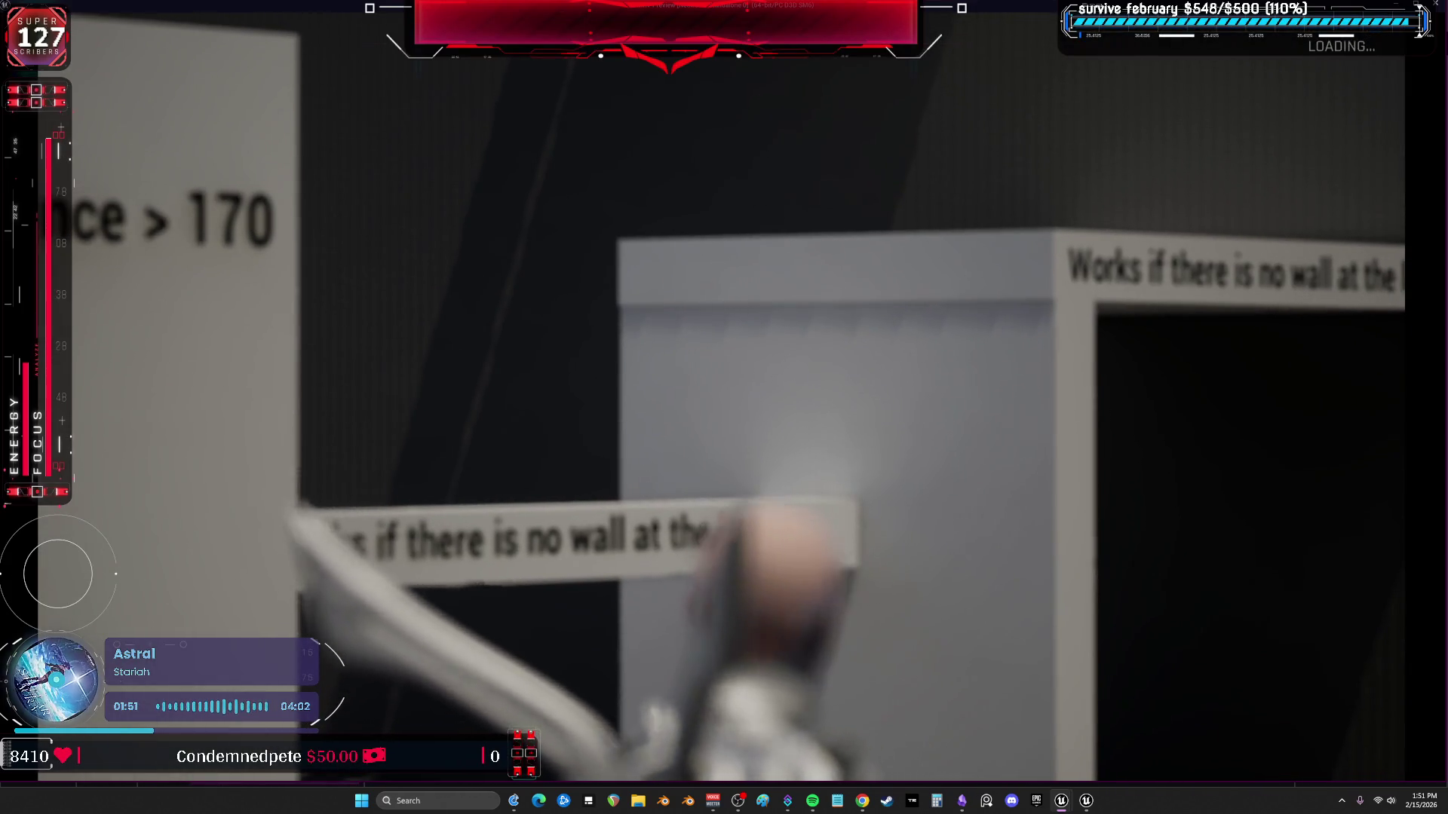
pyautogui.press('Escape')
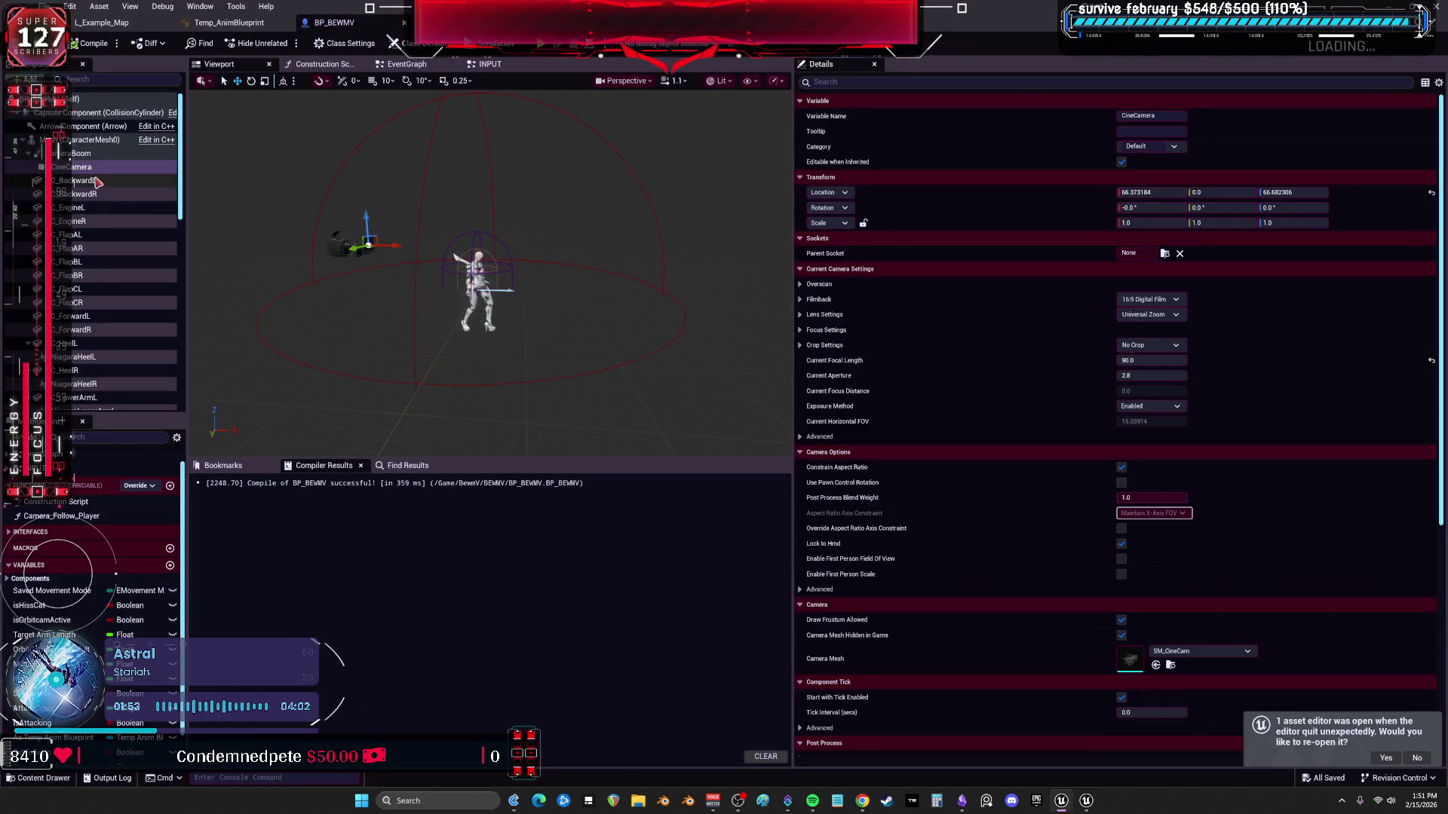
pyautogui.click(379, 234)
pyautogui.moveTo(1131, 360); pyautogui.dragTo(1166, 360)
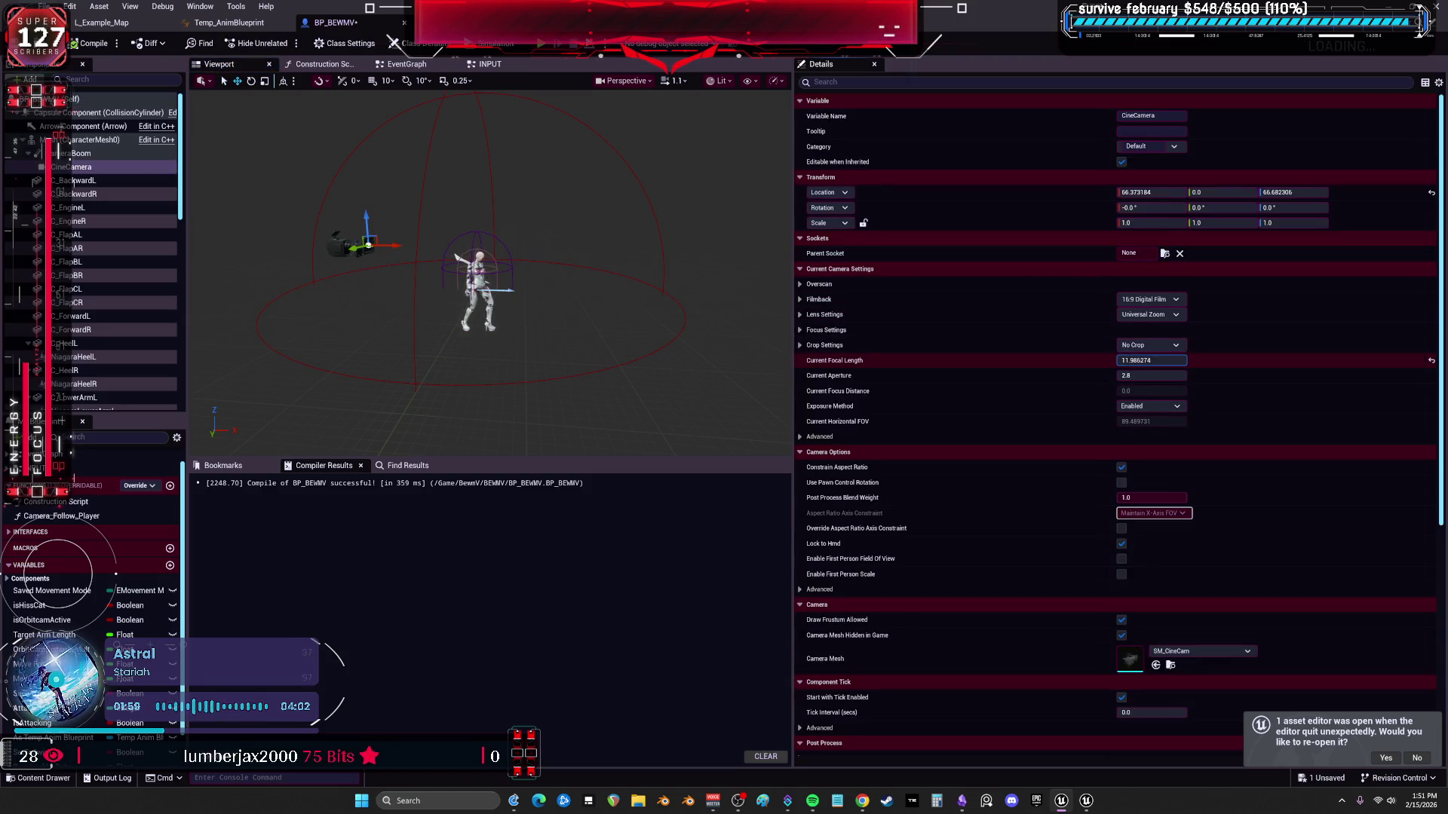
pyautogui.click(1164, 357)
pyautogui.rightClick(1164, 360)
pyautogui.press('Escape')
pyautogui.rightClick(1166, 362)
pyautogui.press('Escape')
# Set the camera's Focus Method to Disable and expand the lens settings.
pyautogui.click(801, 329)
pyautogui.click(1151, 345)
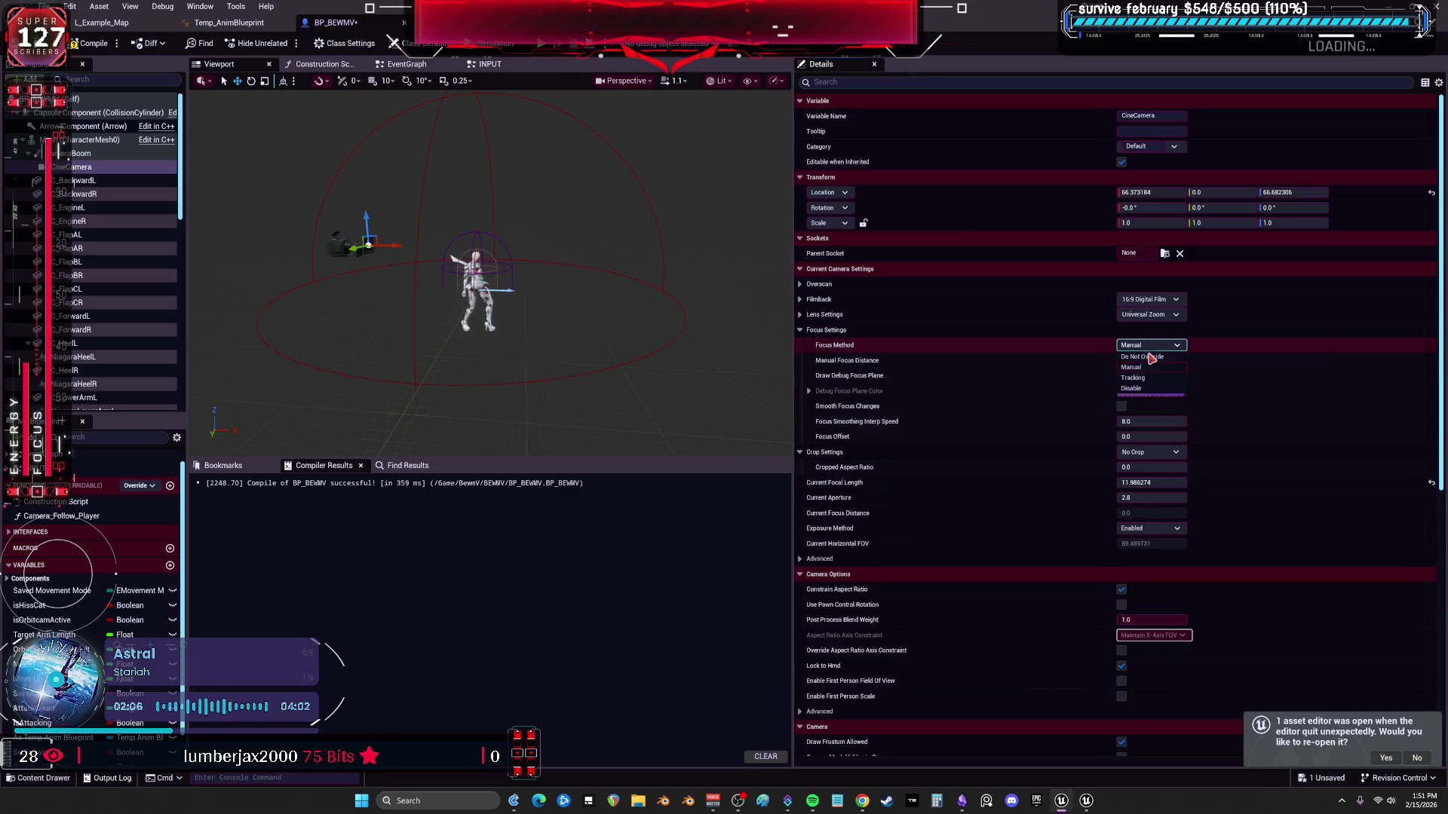
pyautogui.click(1150, 389)
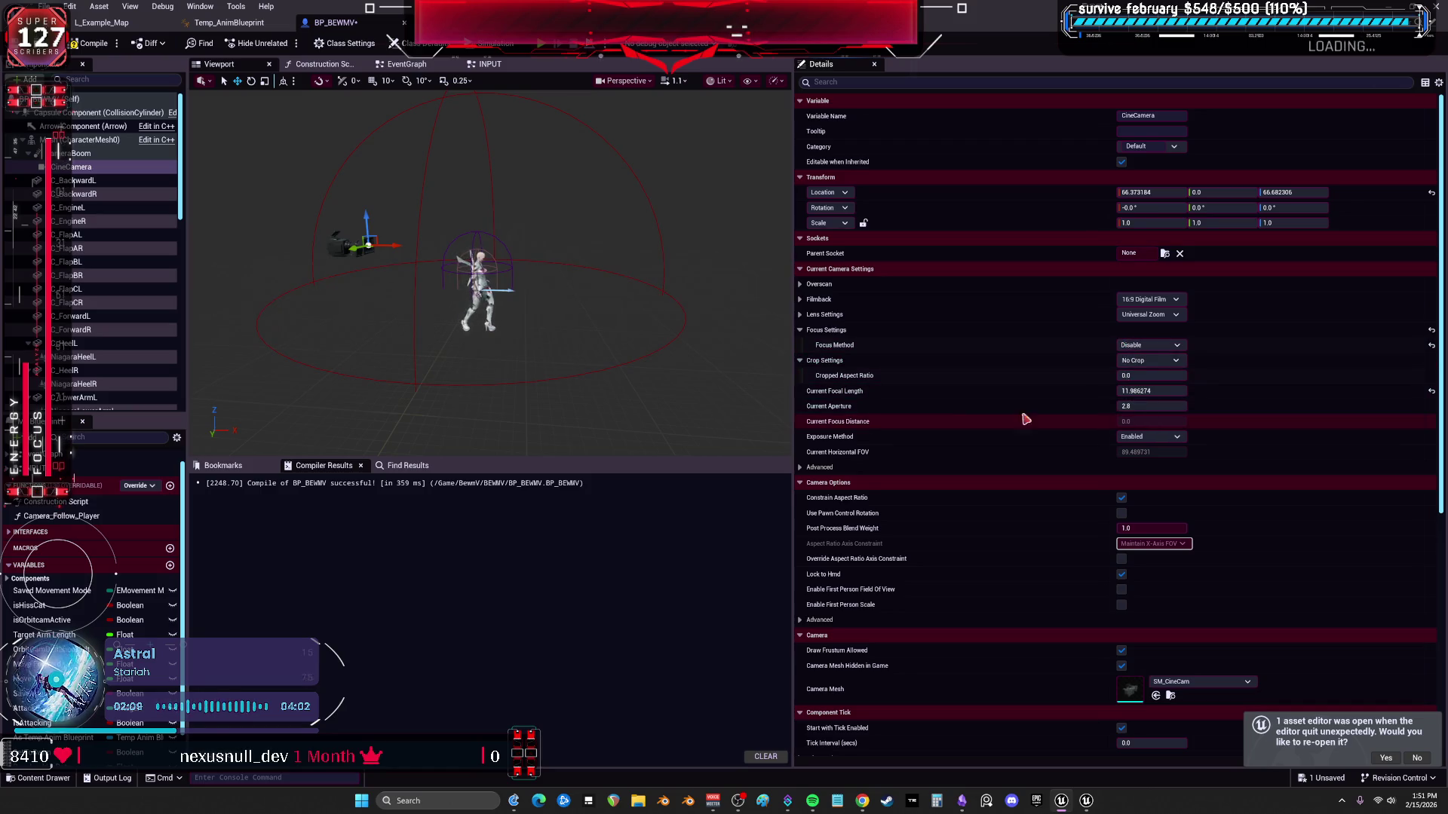
pyautogui.click(801, 467)
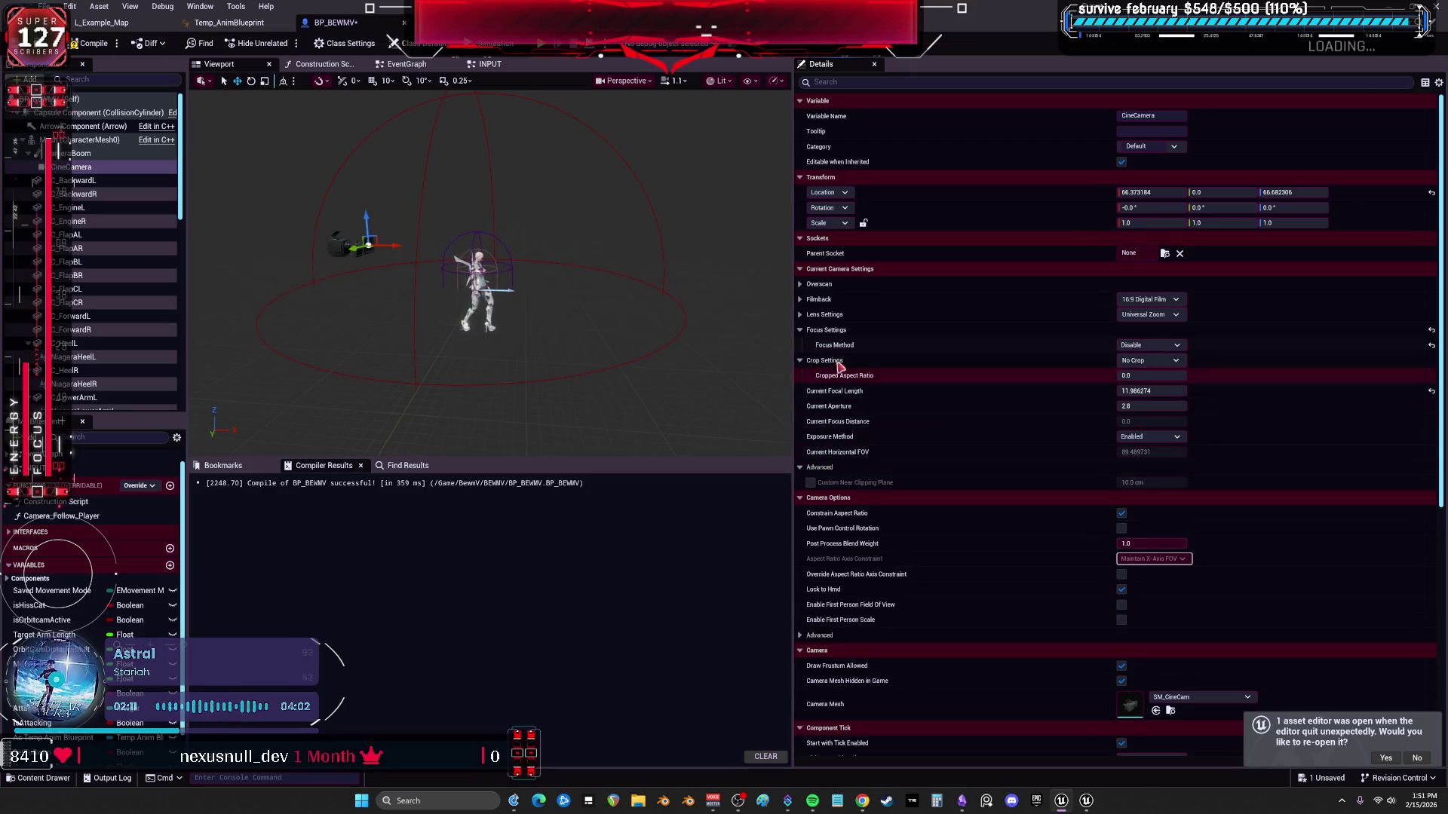
pyautogui.click(800, 314)
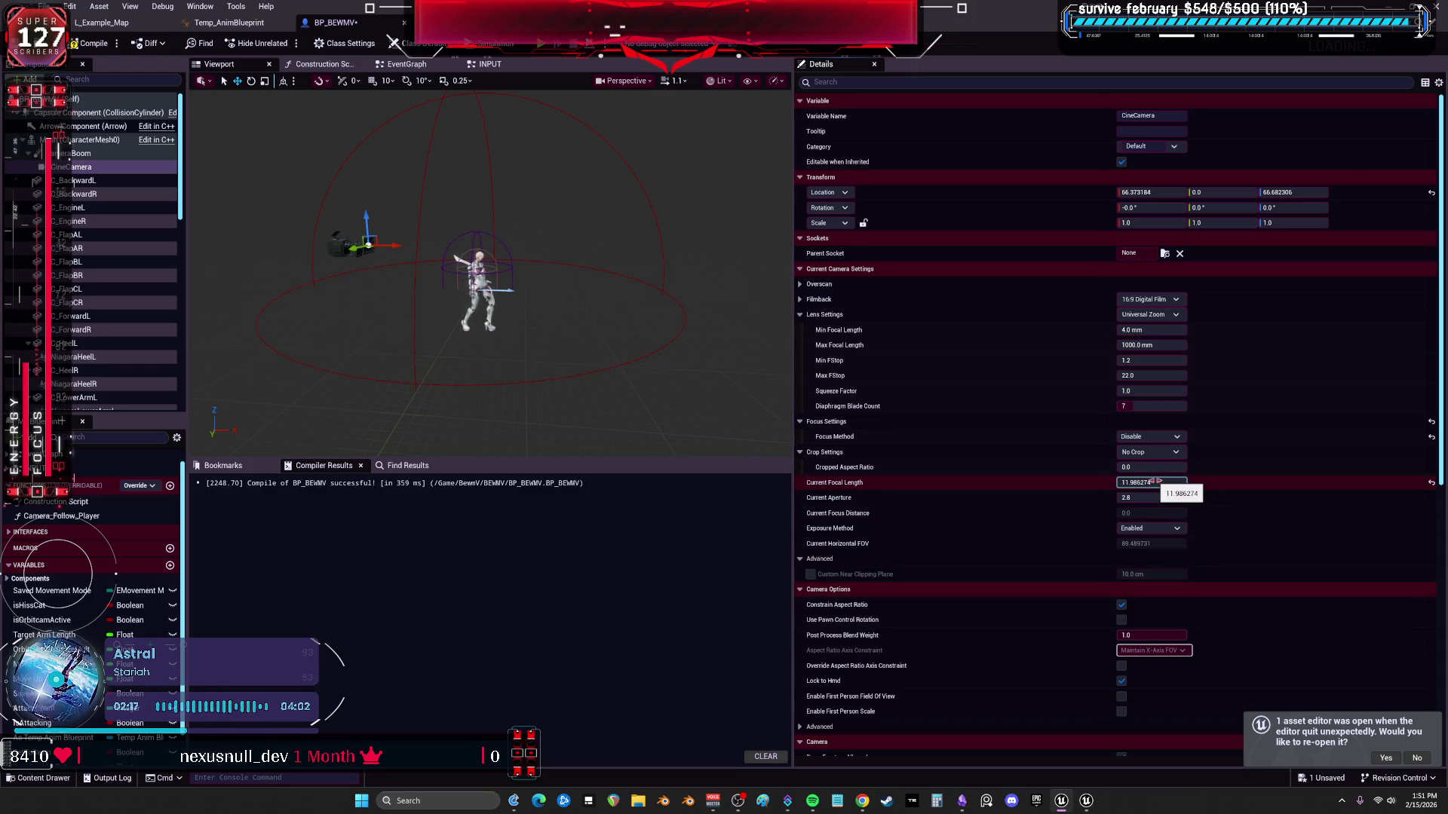
# Change Current Focal Length to 10 and start a play-test in the parkour level.
pyautogui.moveTo(1156, 482)
pyautogui.mouseDown()
pyautogui.moveTo(1225, 483)
pyautogui.moveTo(1142, 482)
pyautogui.mouseUp()
pyautogui.click(1177, 484)
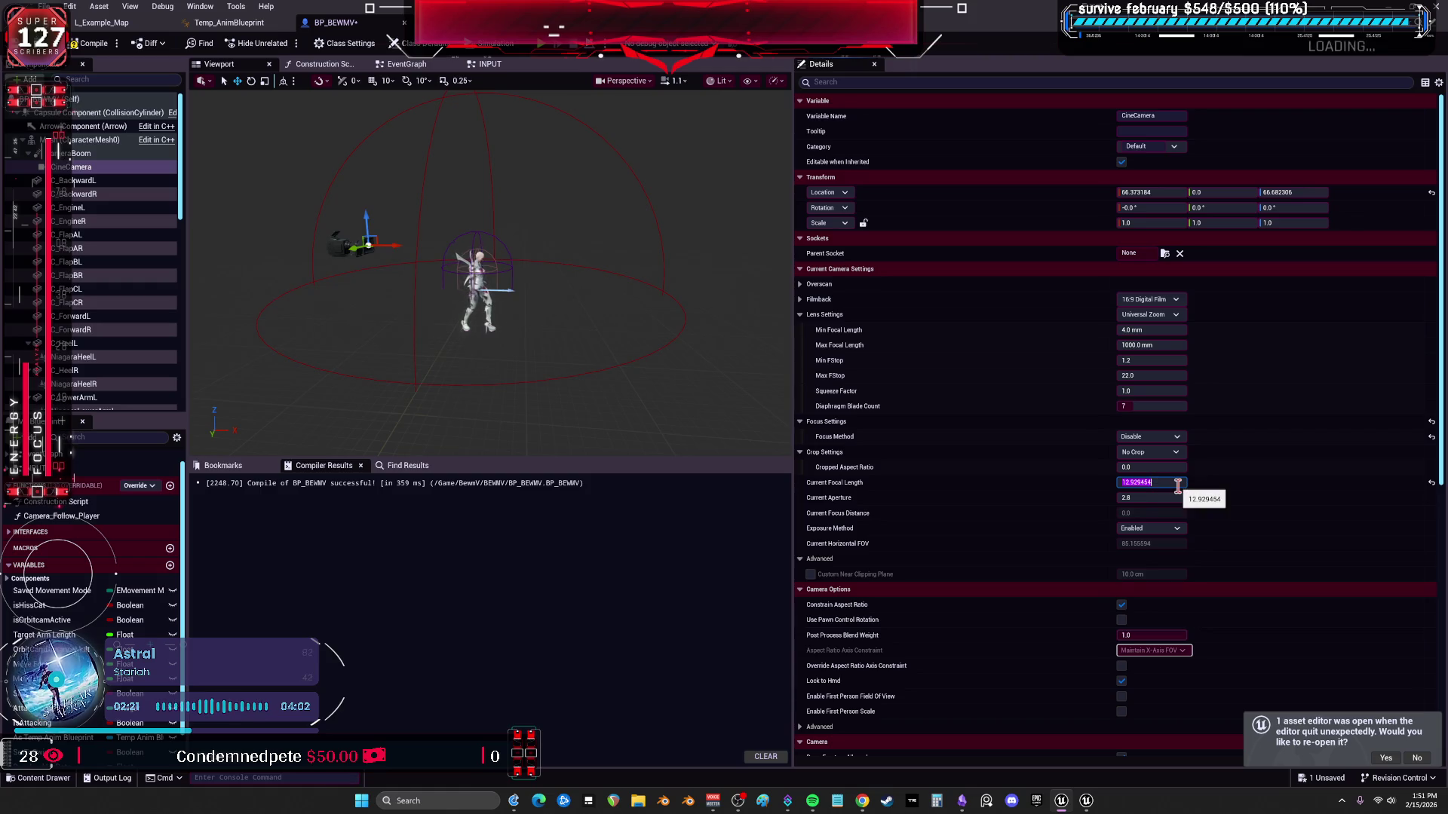
pyautogui.write('10')
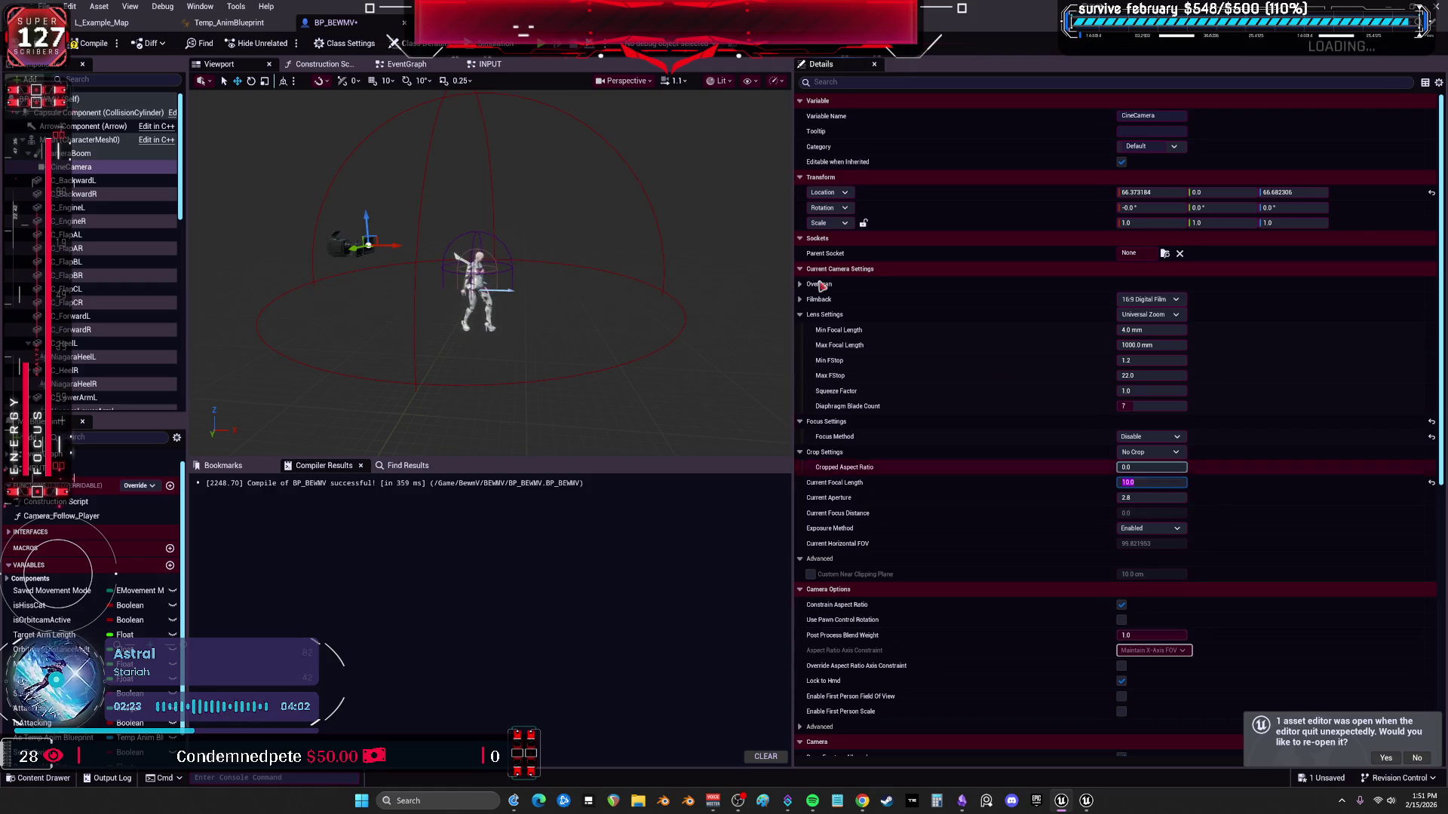
pyautogui.click(546, 47)
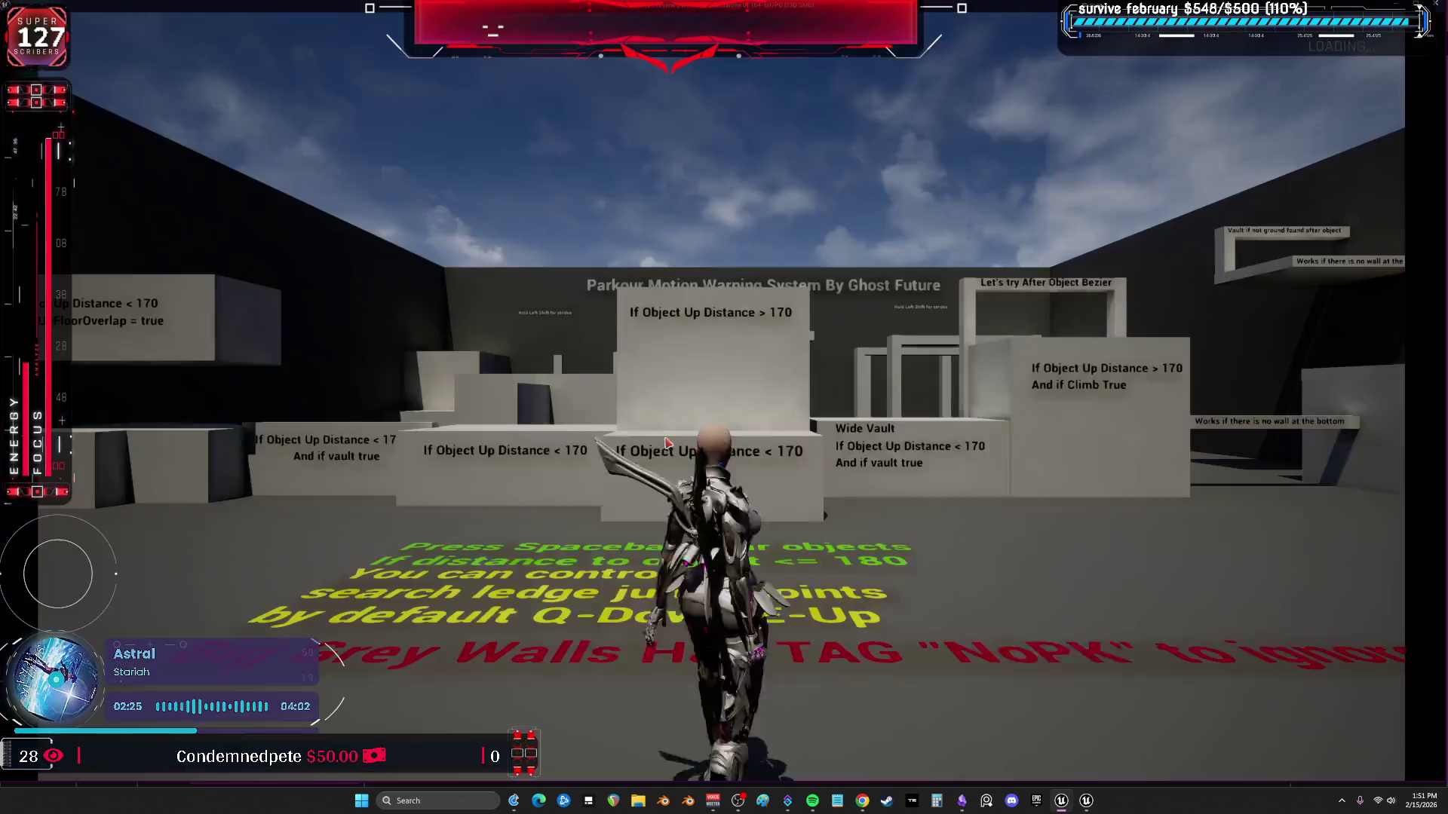
# Run the character toward the blocks, climb the Distance < 170 block and vault the > 170 wall.
pyautogui.click(682, 429)
pyautogui.press('w')
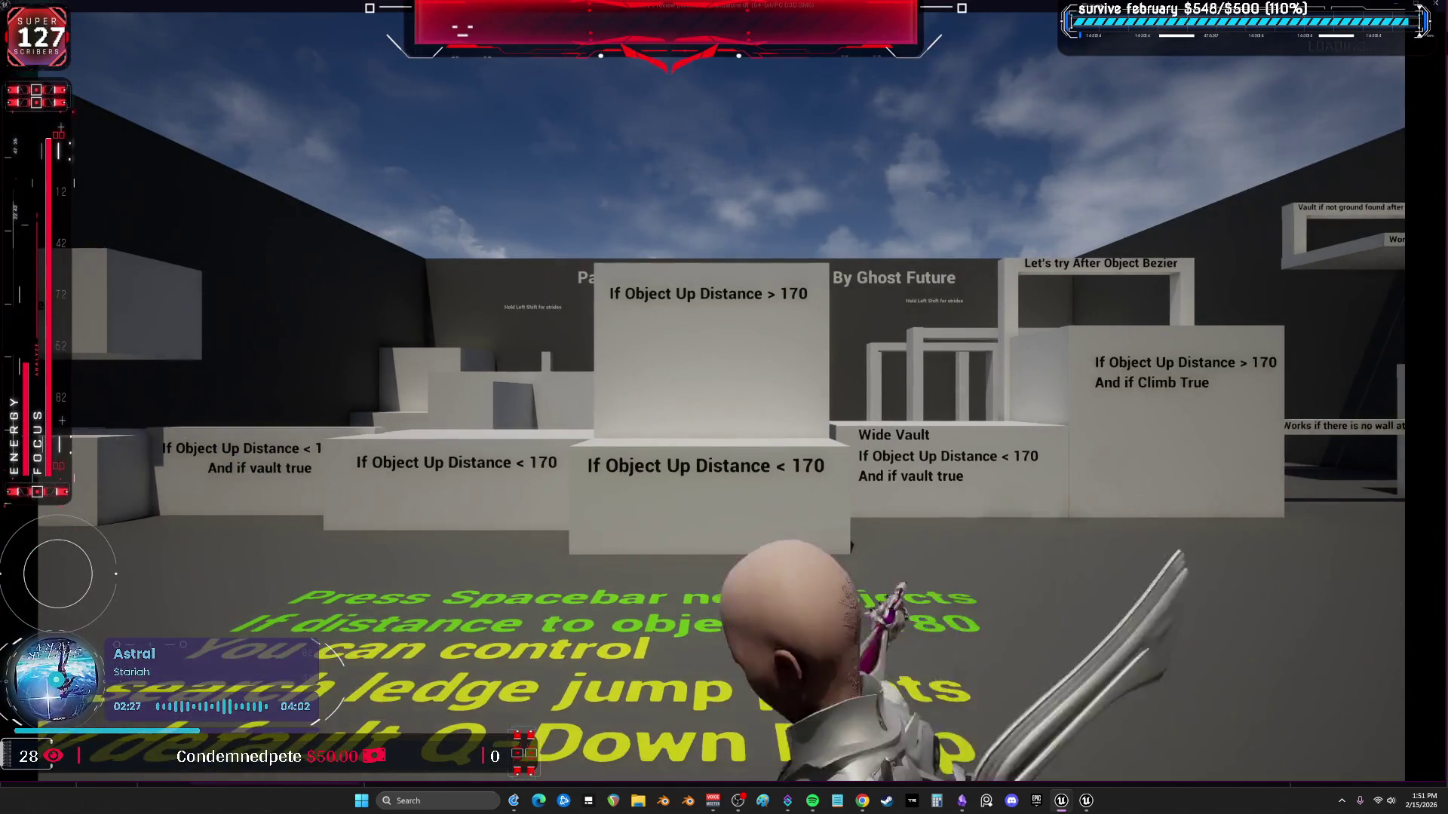
pyautogui.press('s')
pyautogui.press('d')
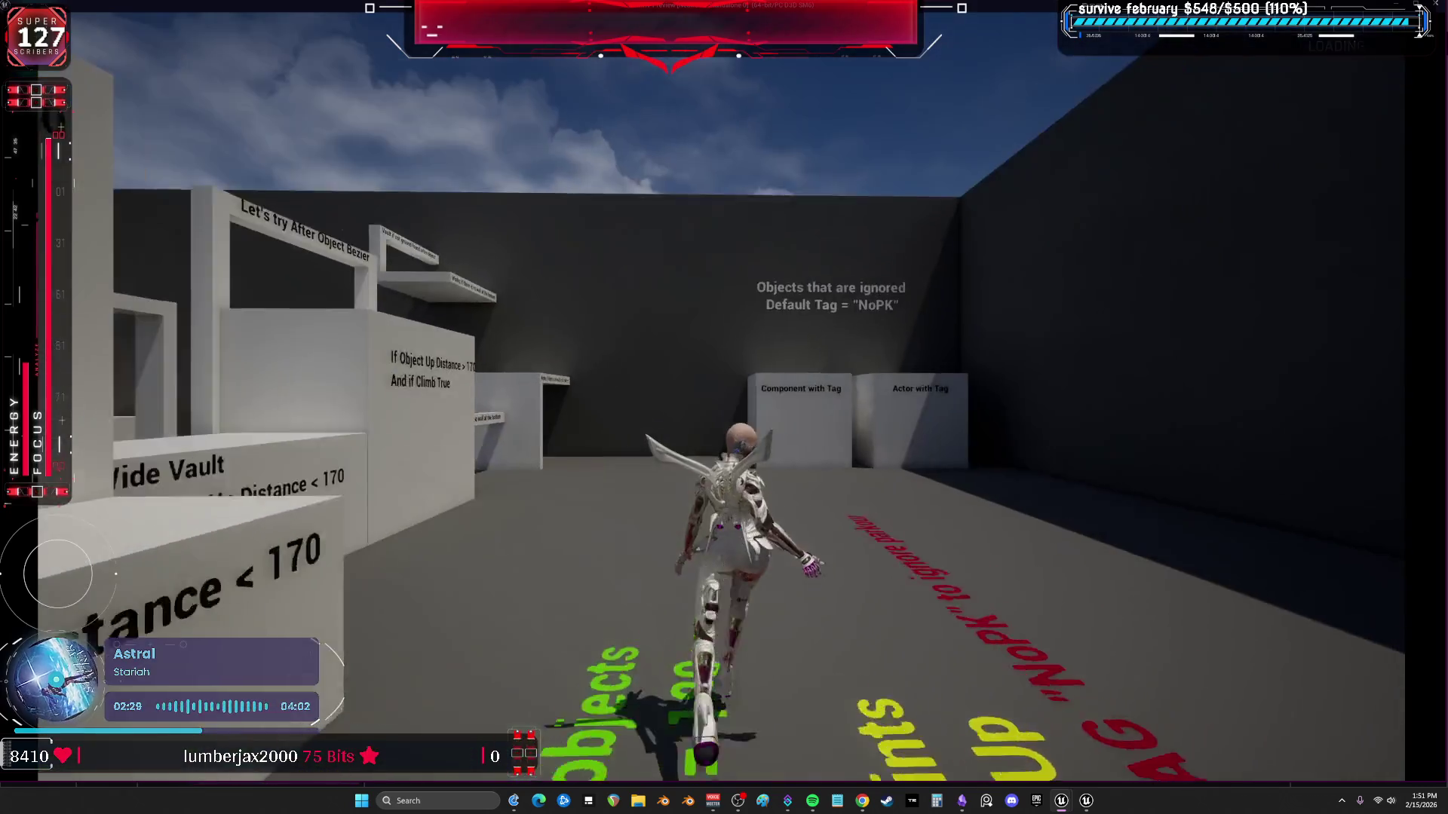
pyautogui.press('w')
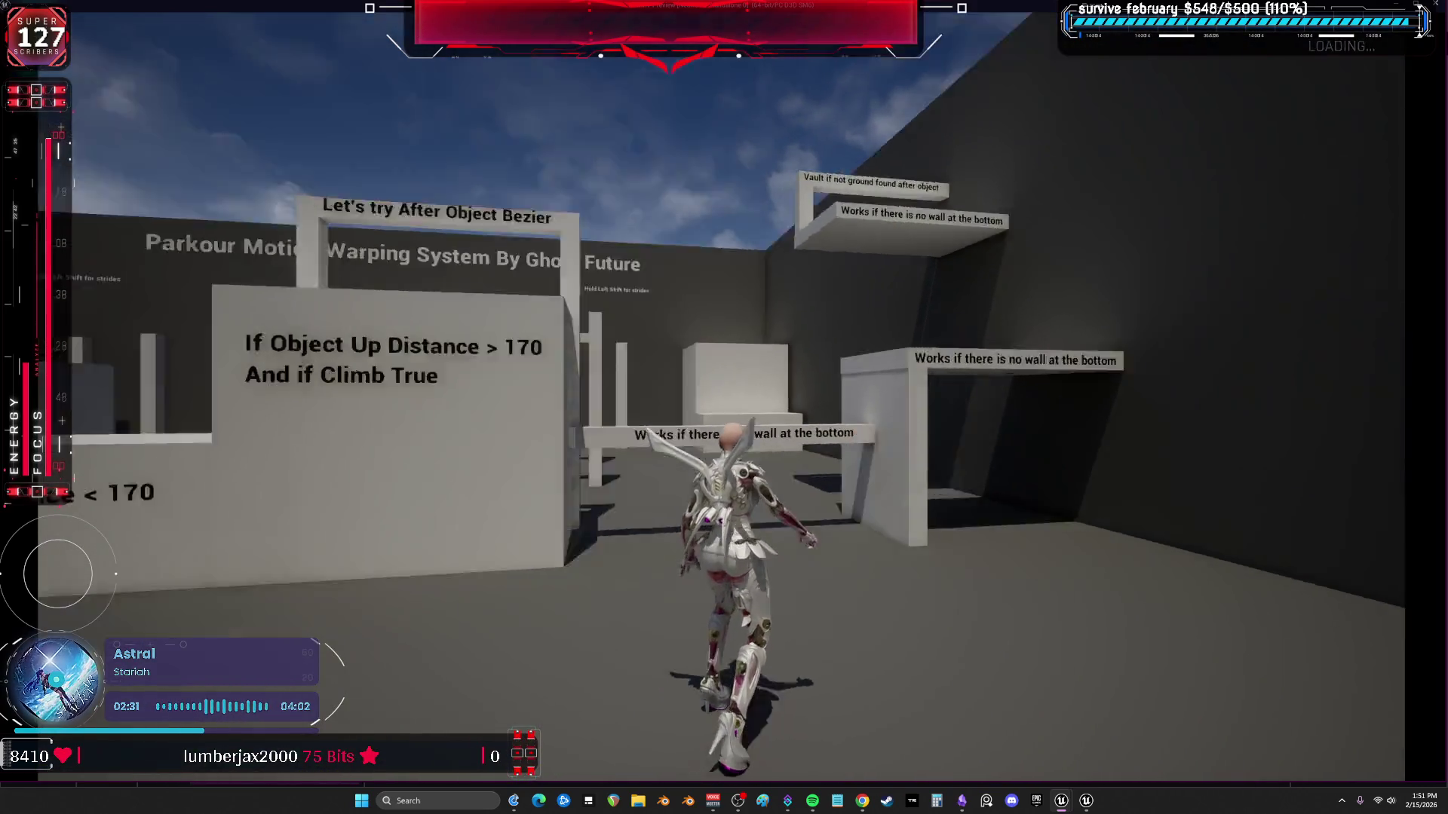
pyautogui.press('w')
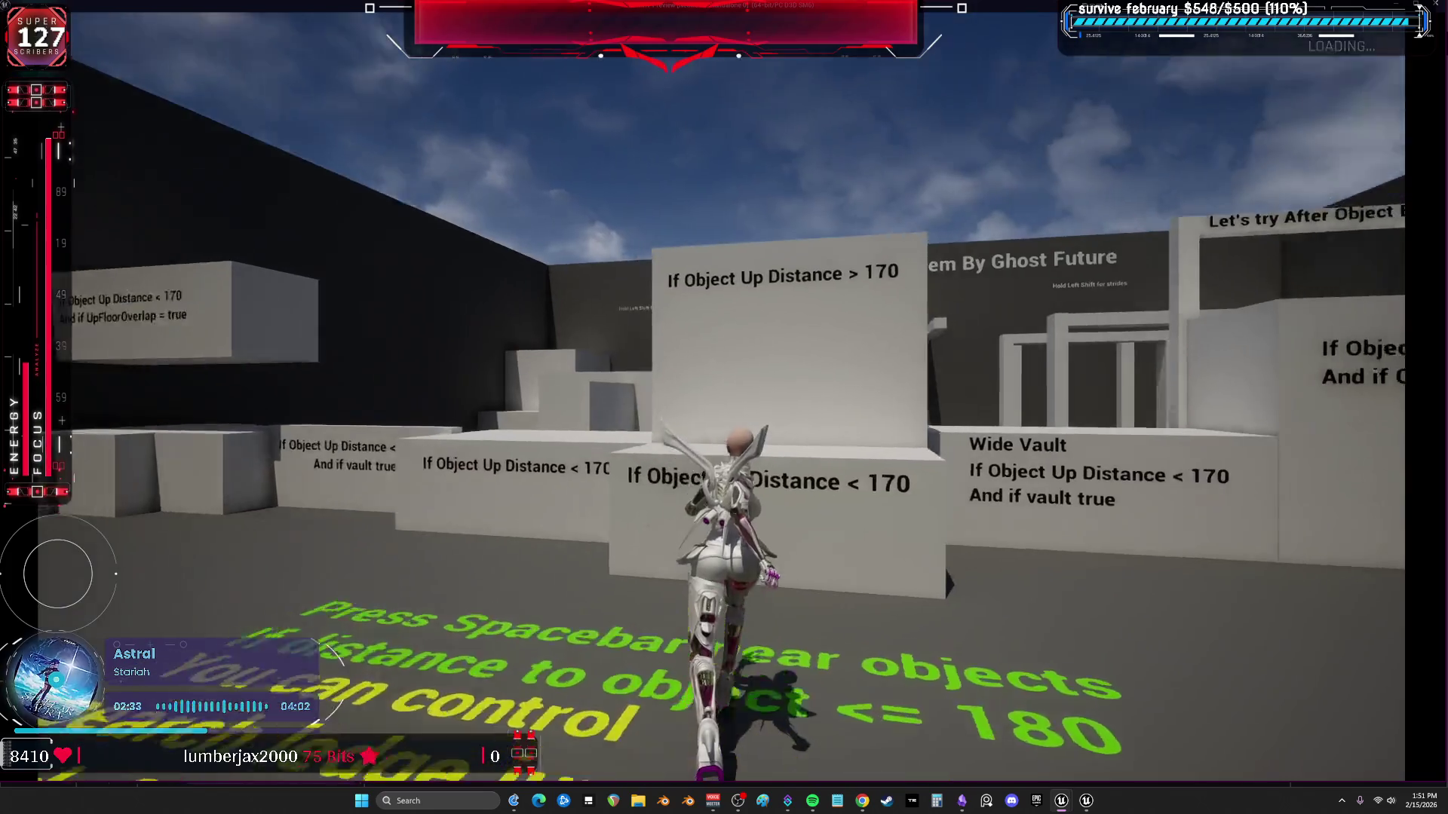
pyautogui.press('space')
pyautogui.press('w')
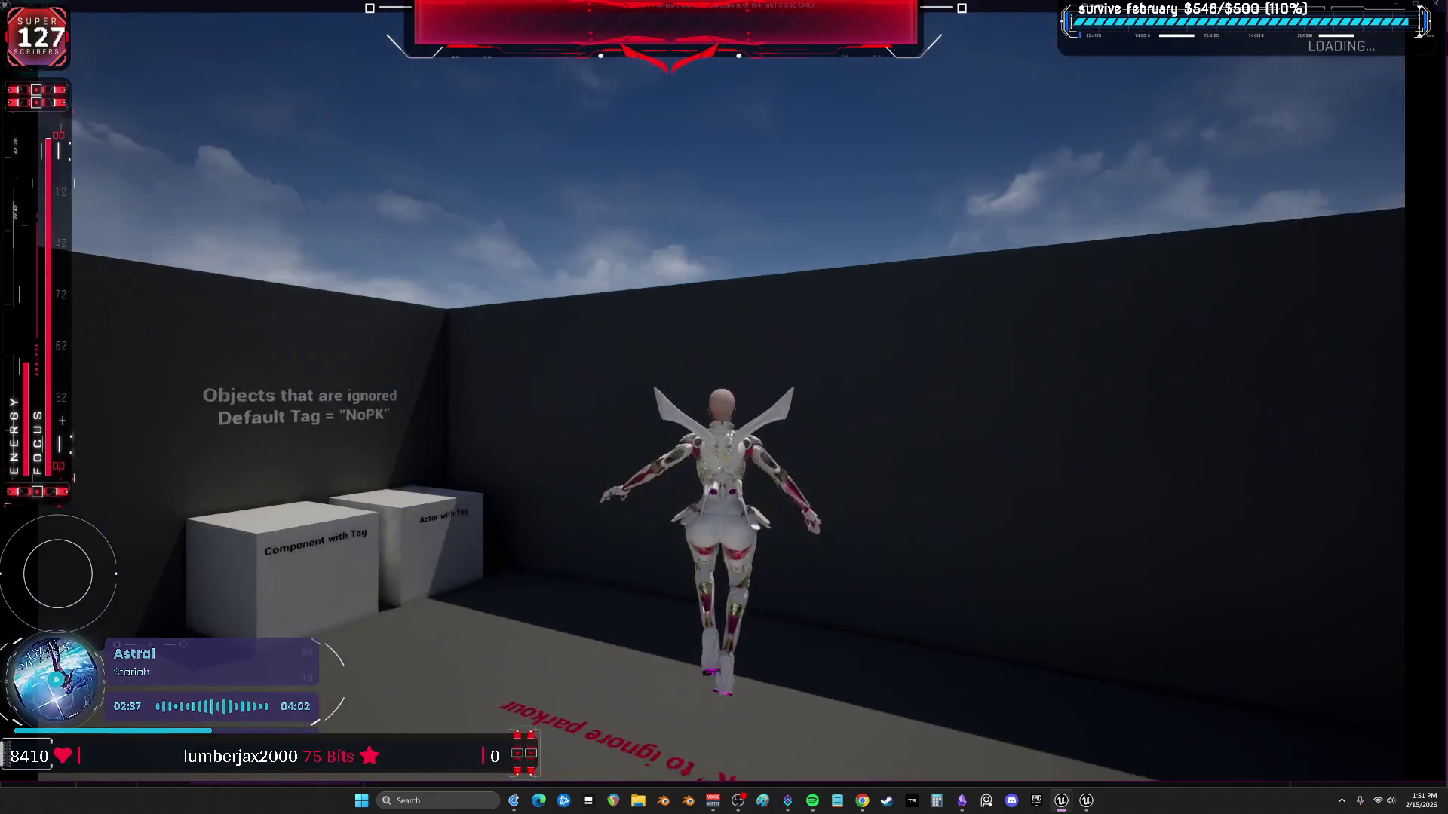
# Climb the vault true block, cross toward the arches and corner, then end the play session.
pyautogui.press('w')
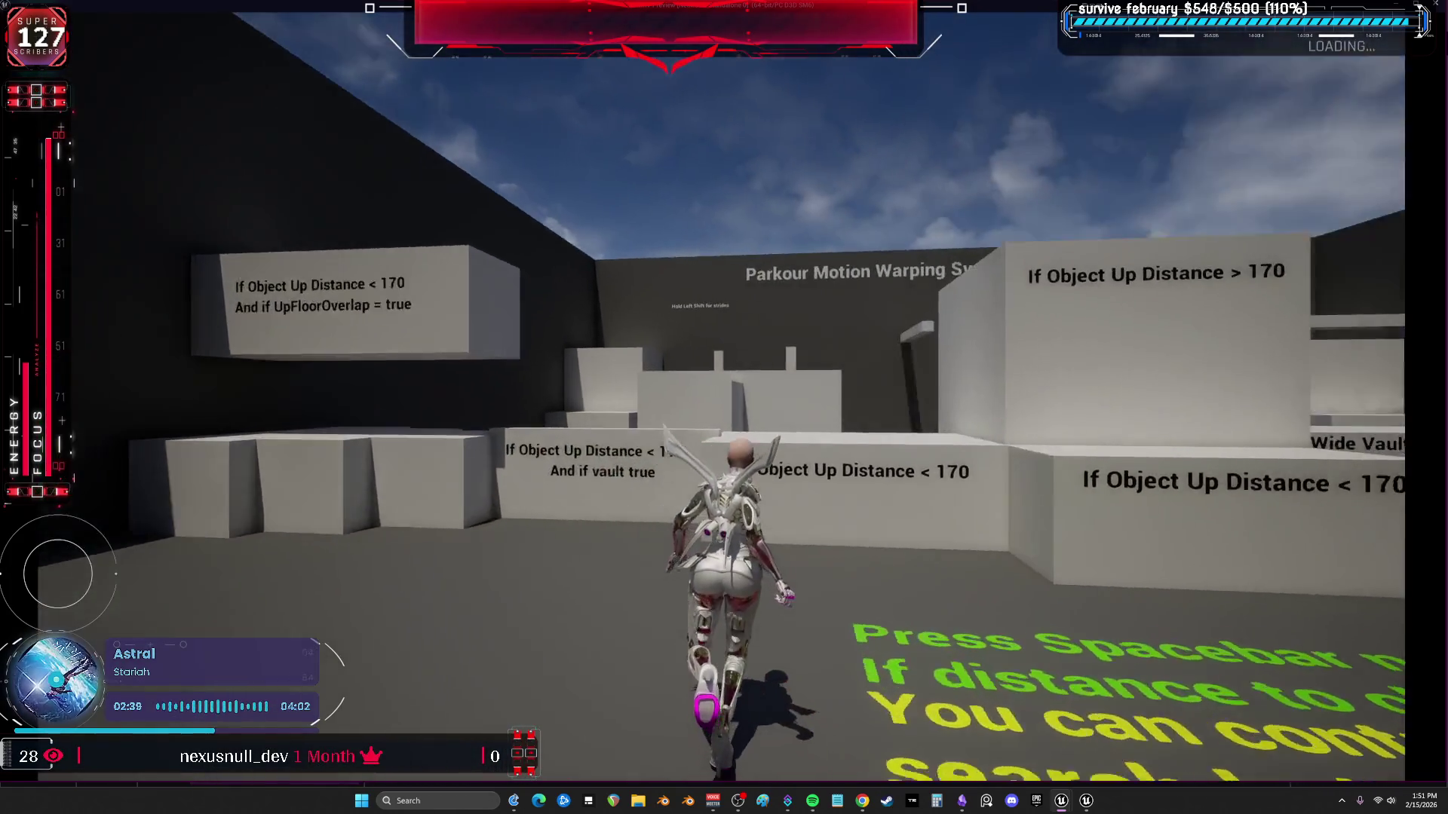
pyautogui.press('space')
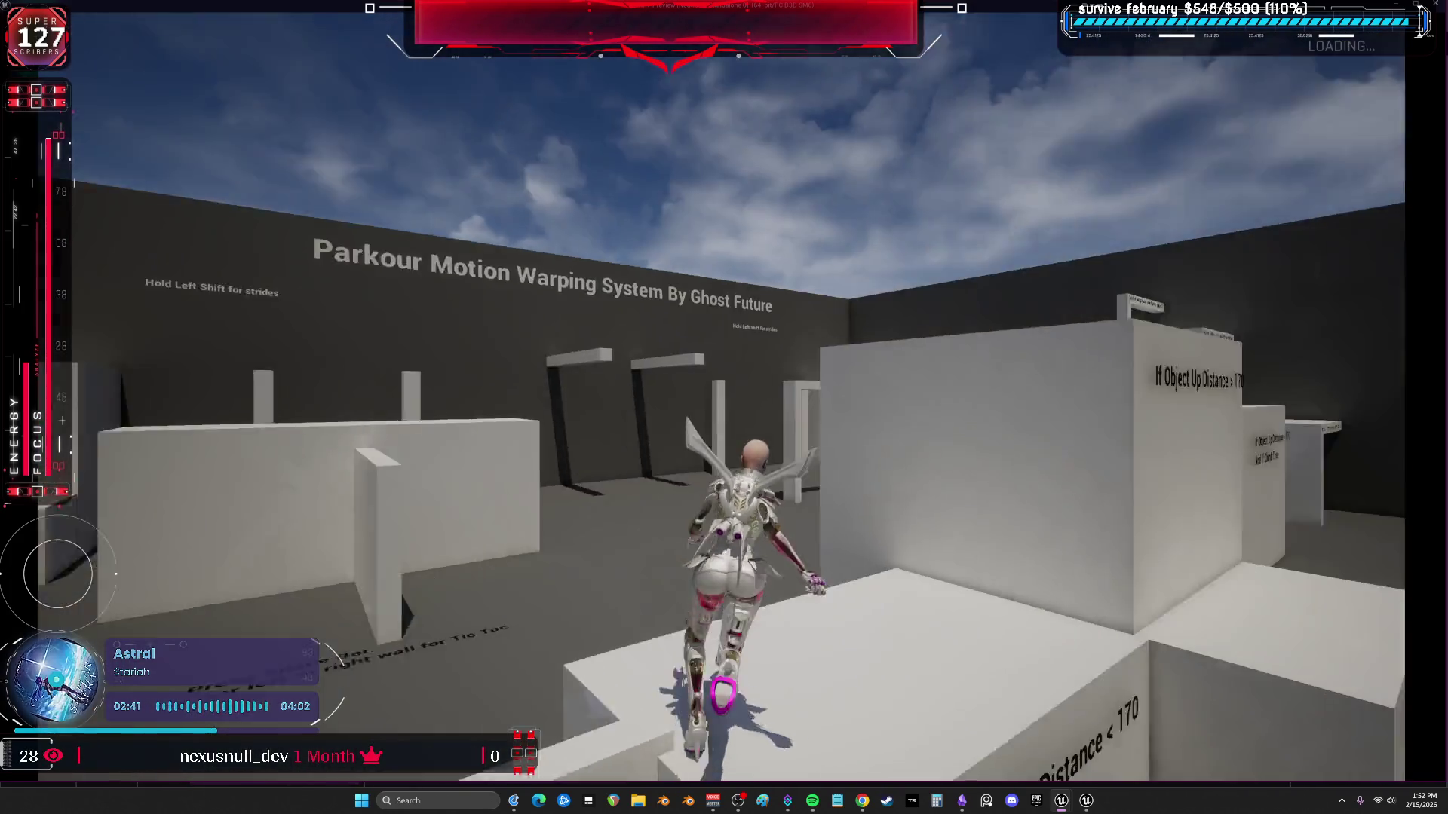
pyautogui.press('w')
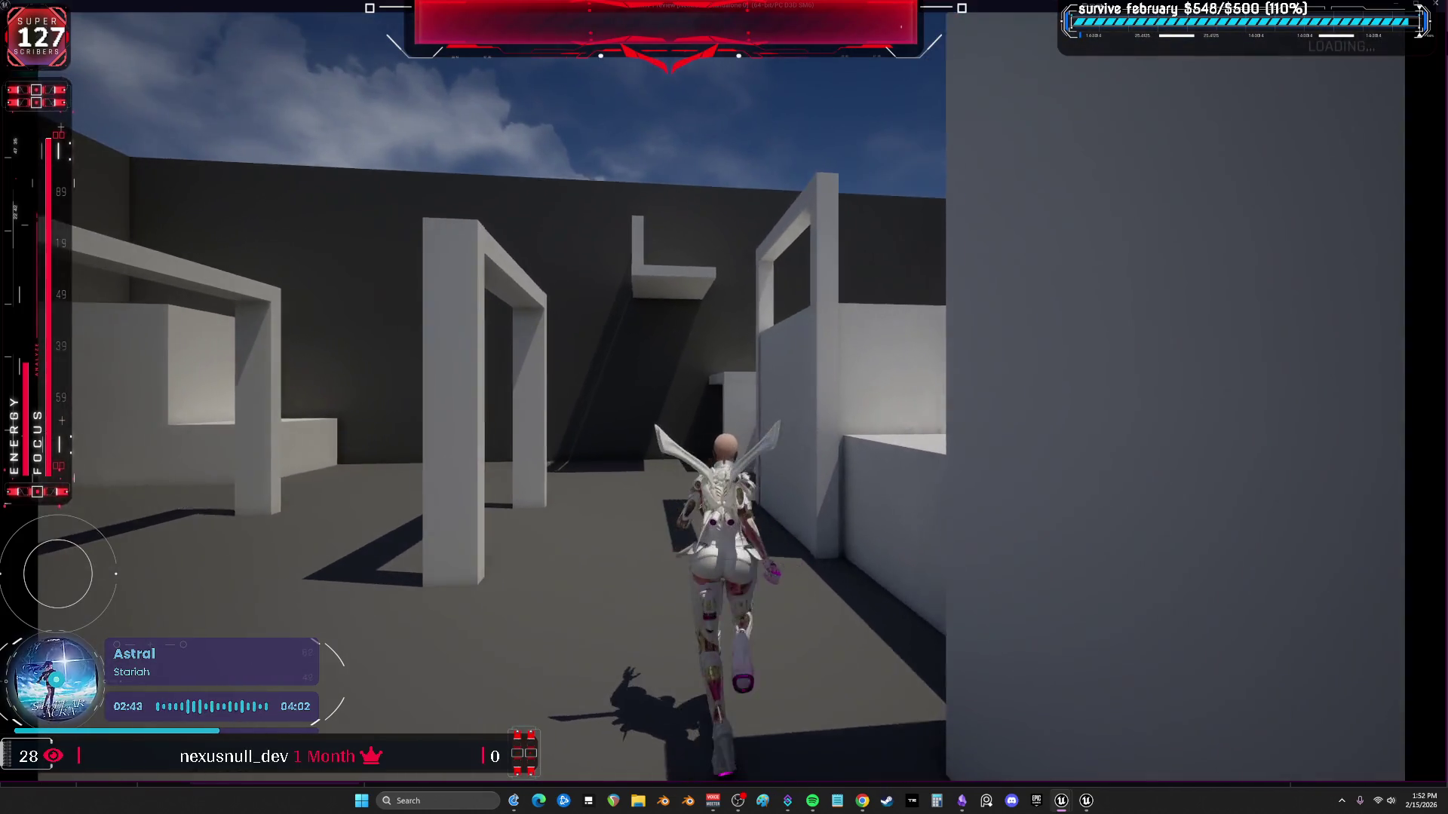
pyautogui.press('space')
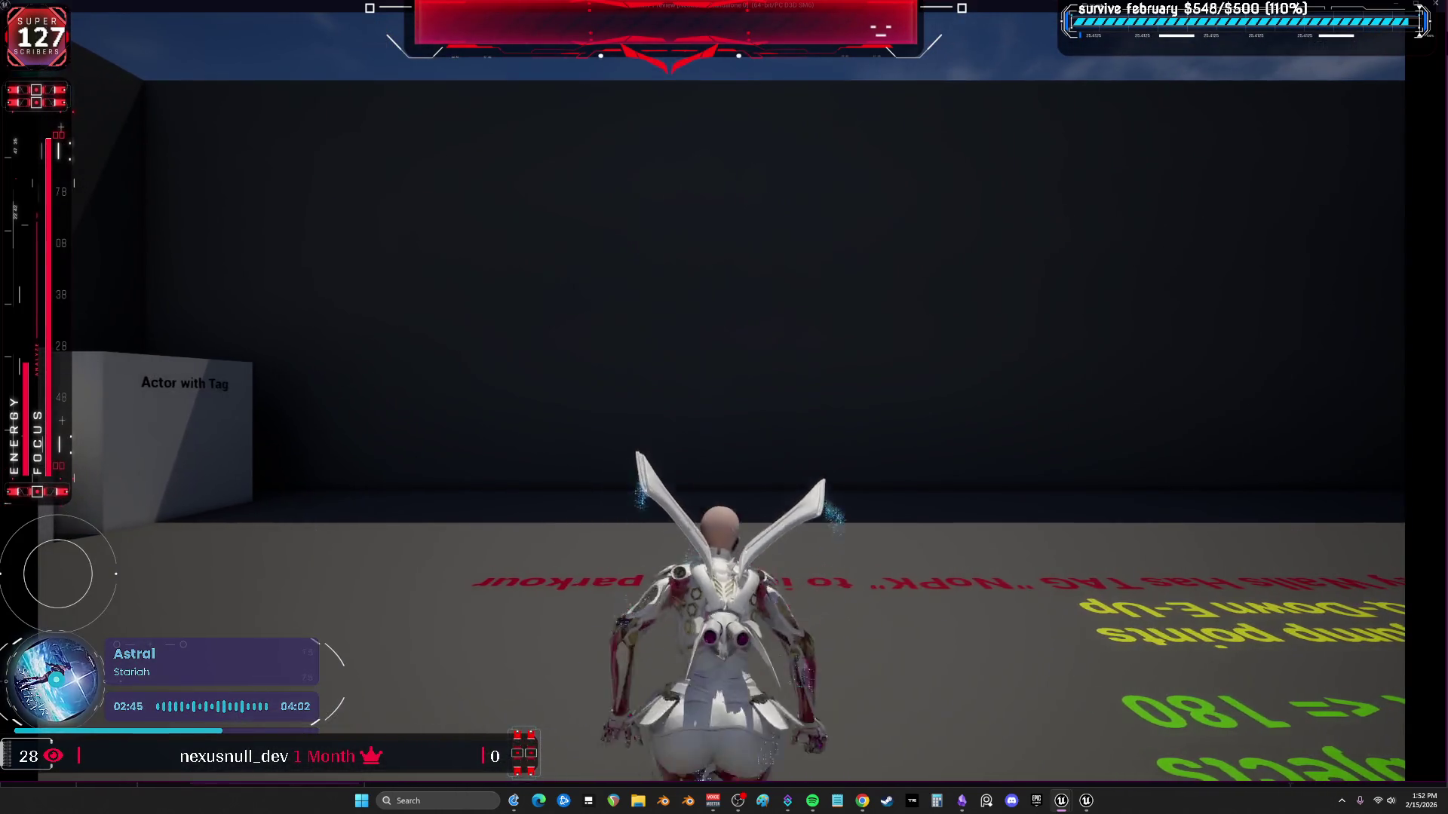
pyautogui.press('w')
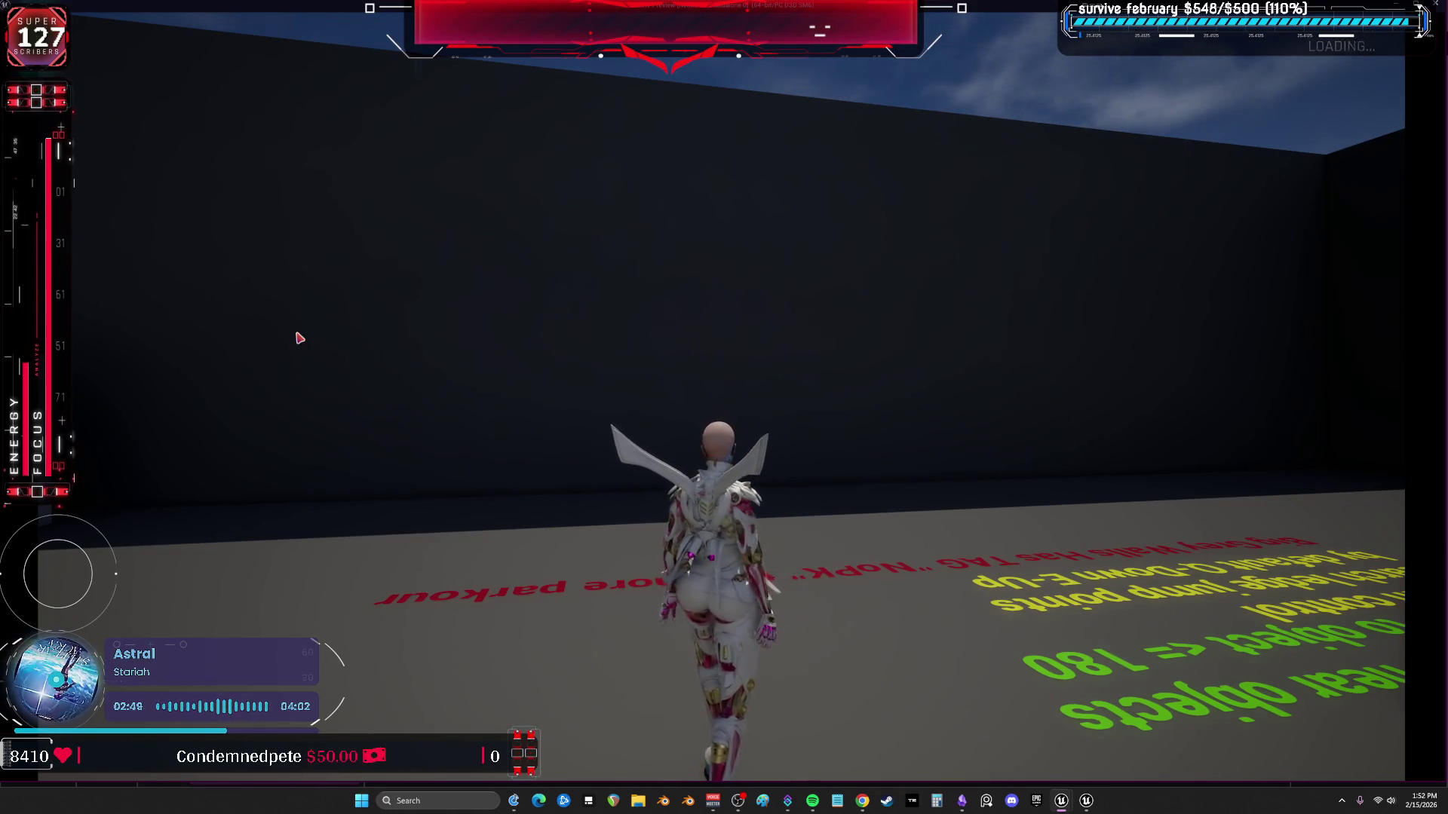
pyautogui.press('Escape')
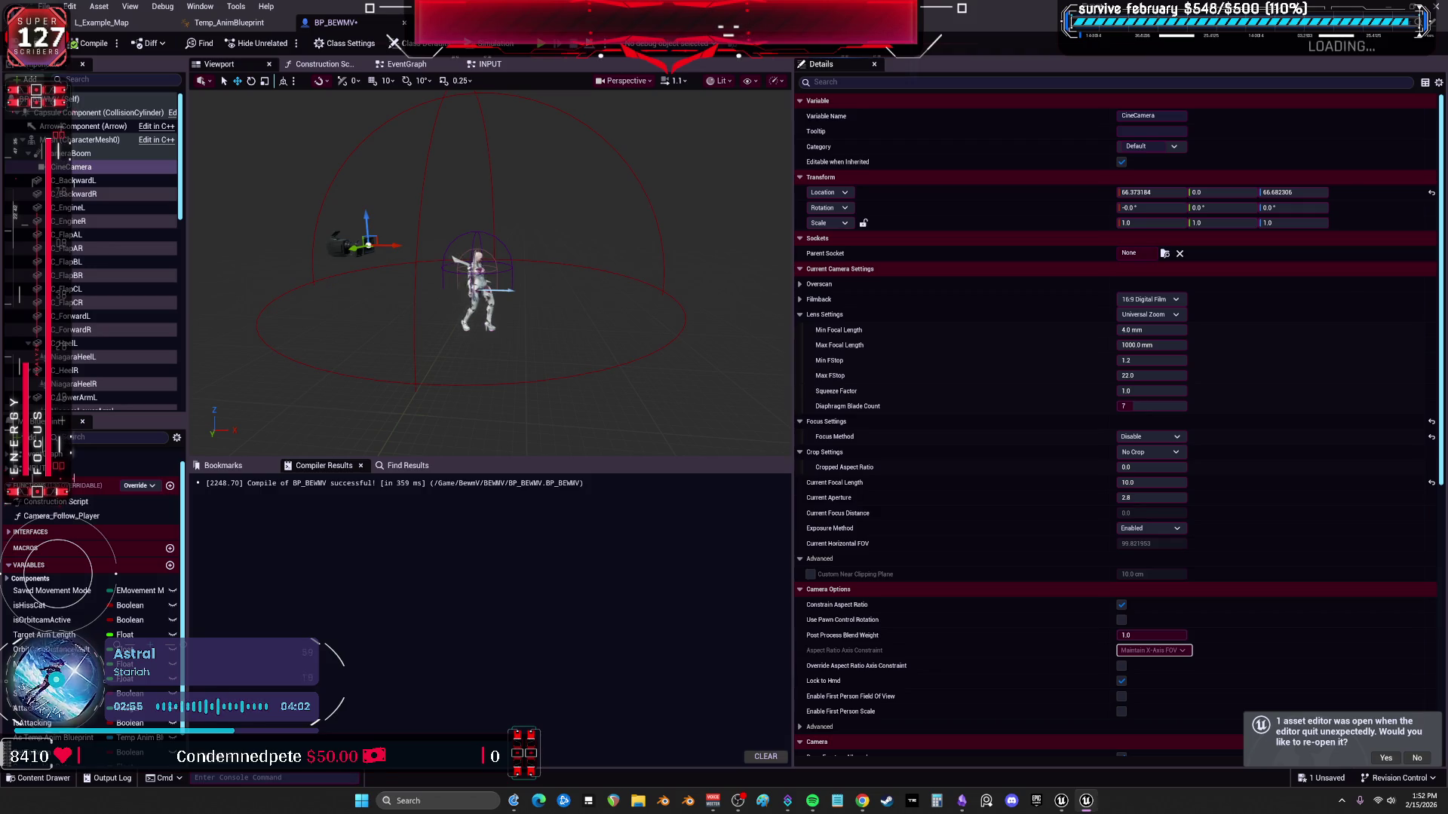
pyautogui.scroll(-5, 184, 291)
pyautogui.scroll(-5, 127, 312)
pyautogui.scroll(-5, 127, 312)
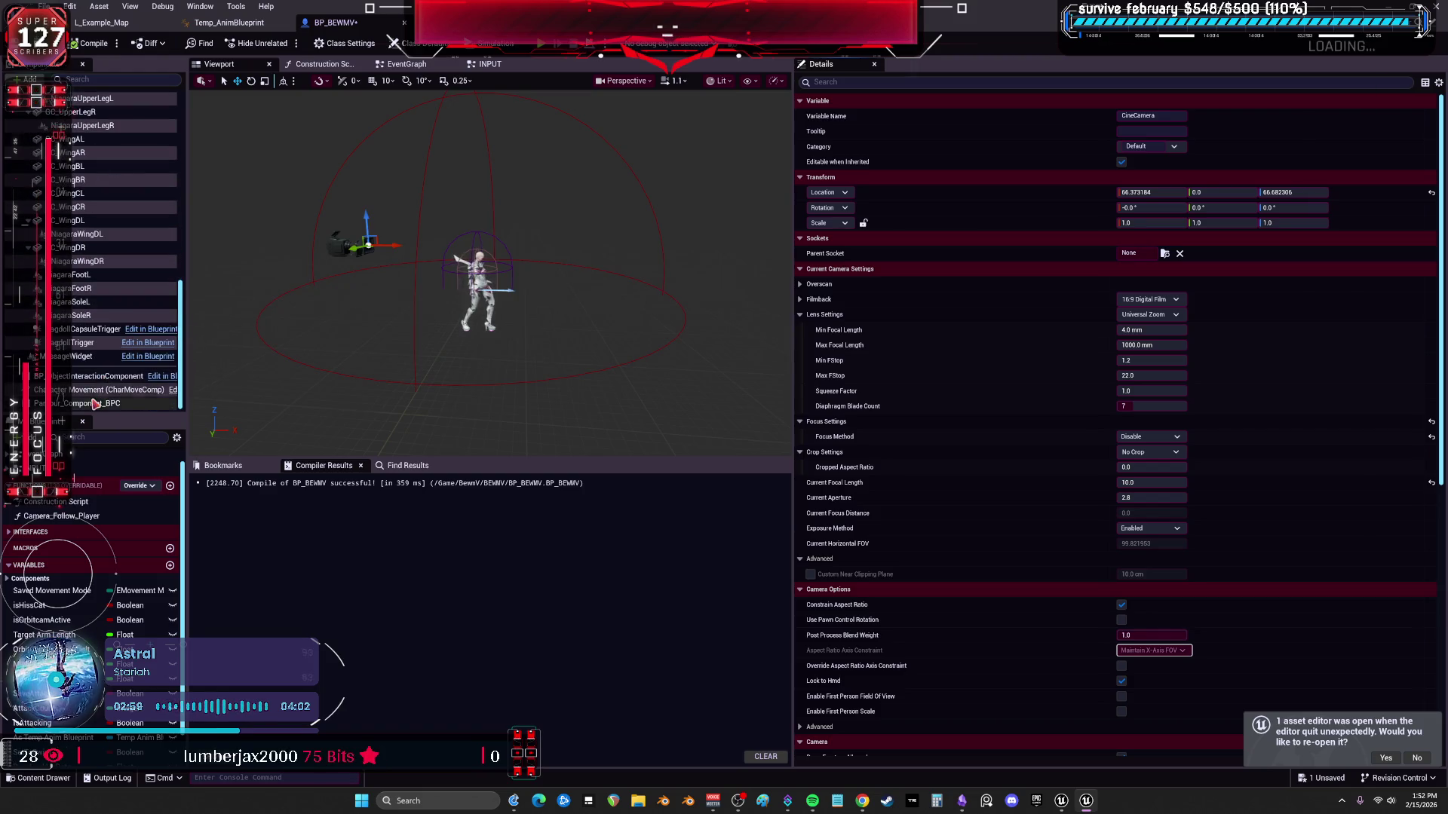
# Select CharacterMovement (CharMoveComp) to show its Details.
pyautogui.click(89, 400)
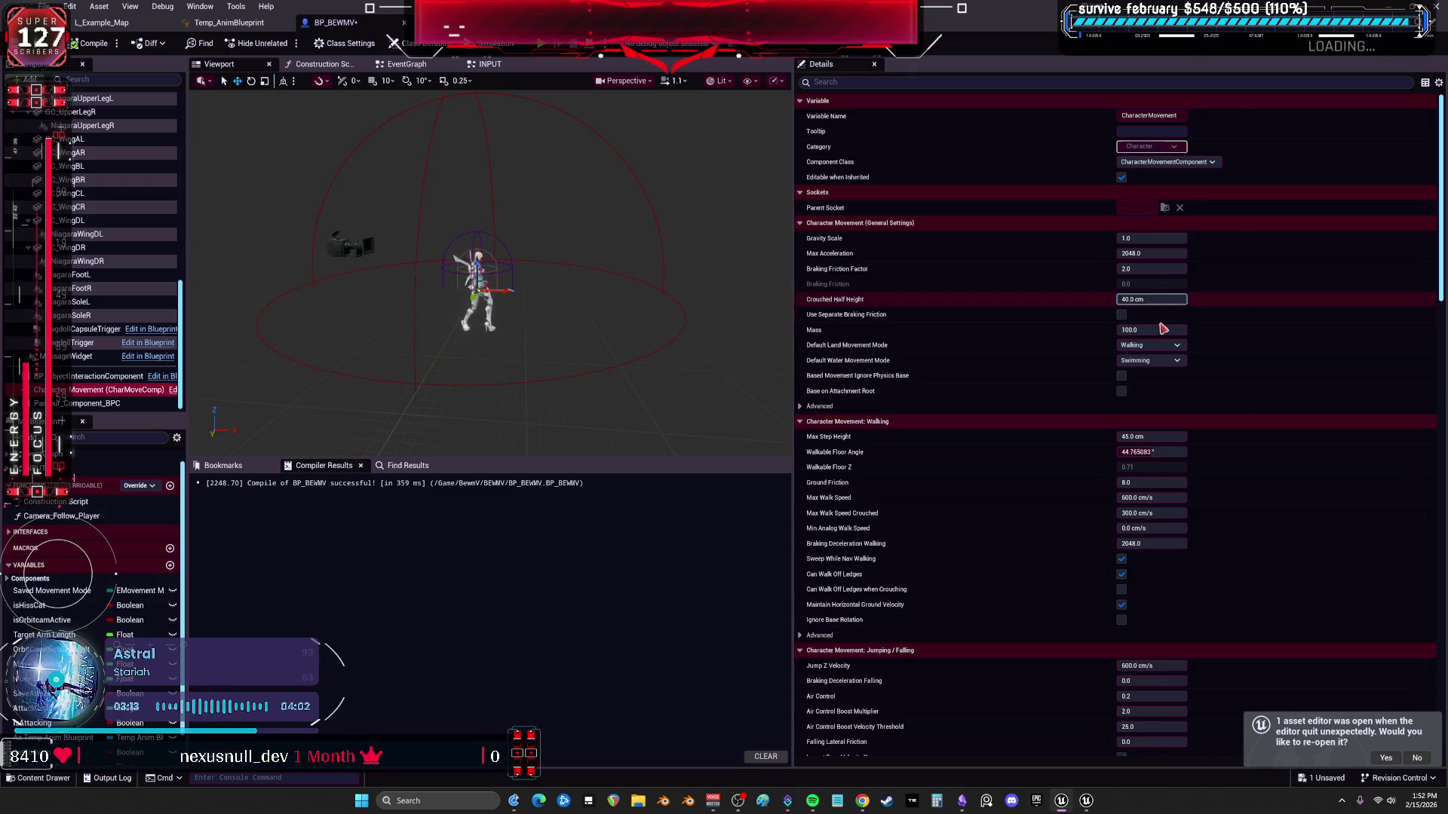
# Expand the advanced general movement settings and inspect Walkable Floor Angle and Ground Friction.
pyautogui.click(841, 402)
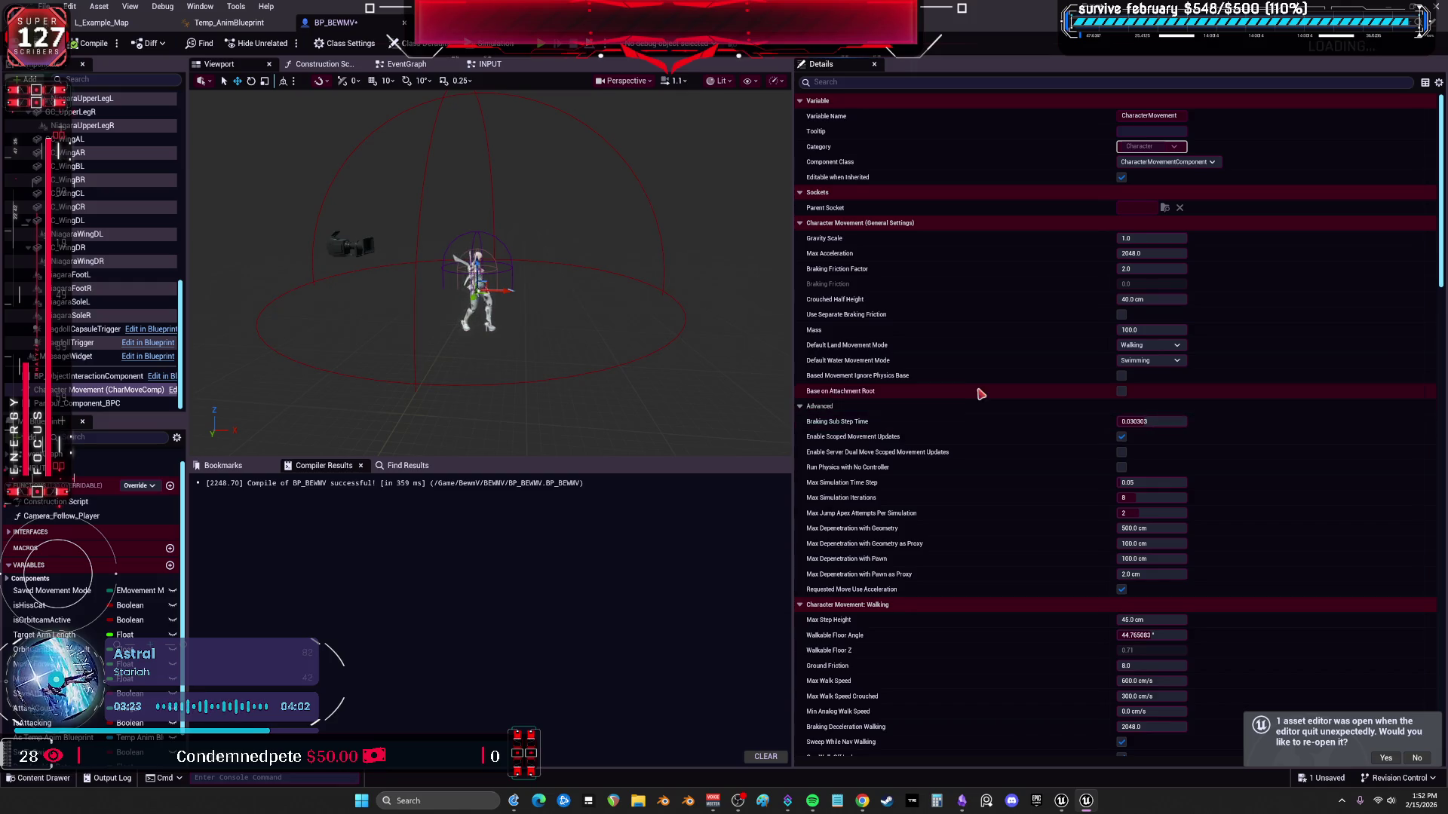
pyautogui.scroll(-1, 979, 391)
pyautogui.scroll(-1, 973, 392)
pyautogui.scroll(-1, 970, 385)
pyautogui.scroll(-1, 970, 386)
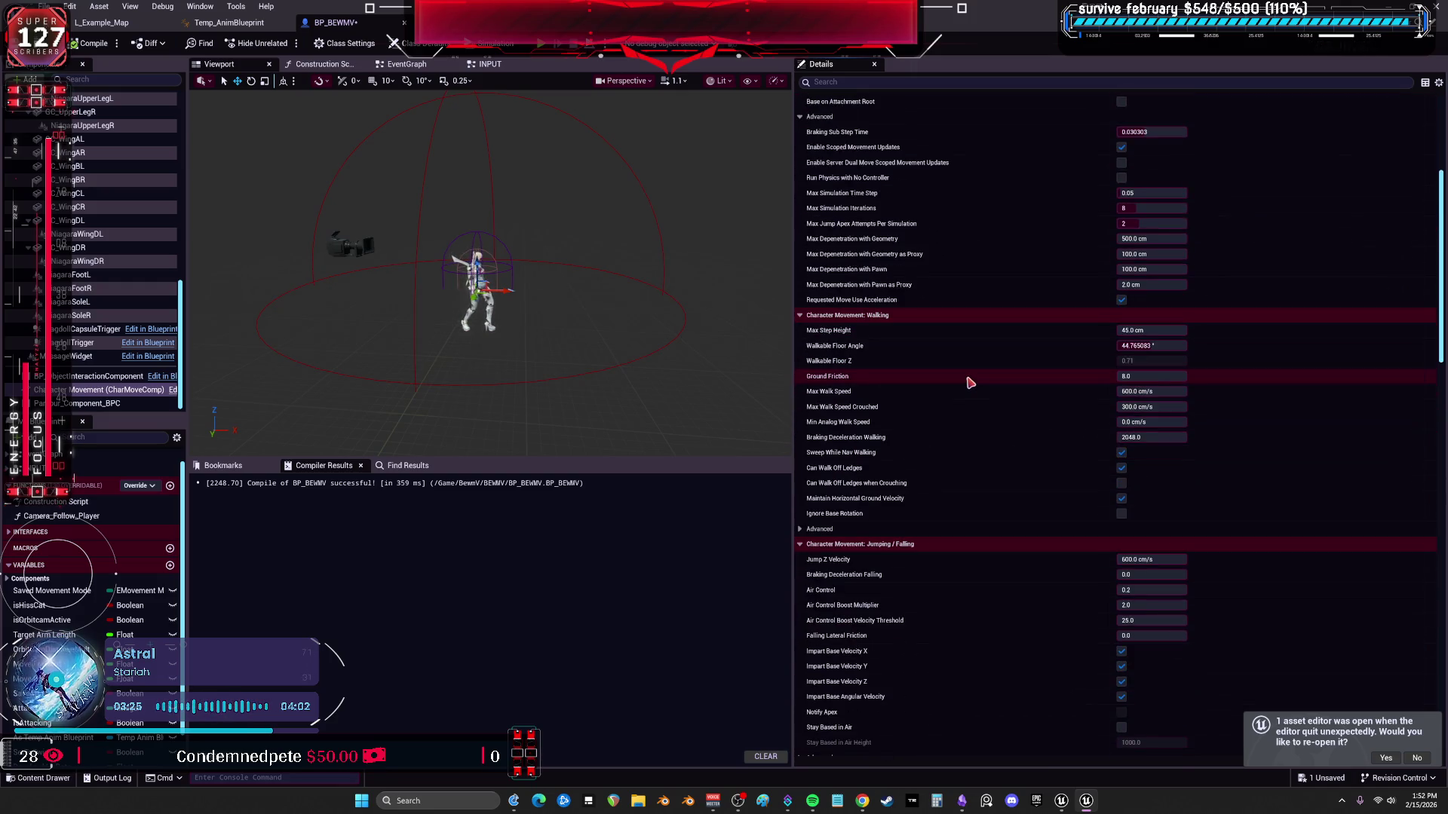
pyautogui.click(1171, 345)
pyautogui.click(1177, 376)
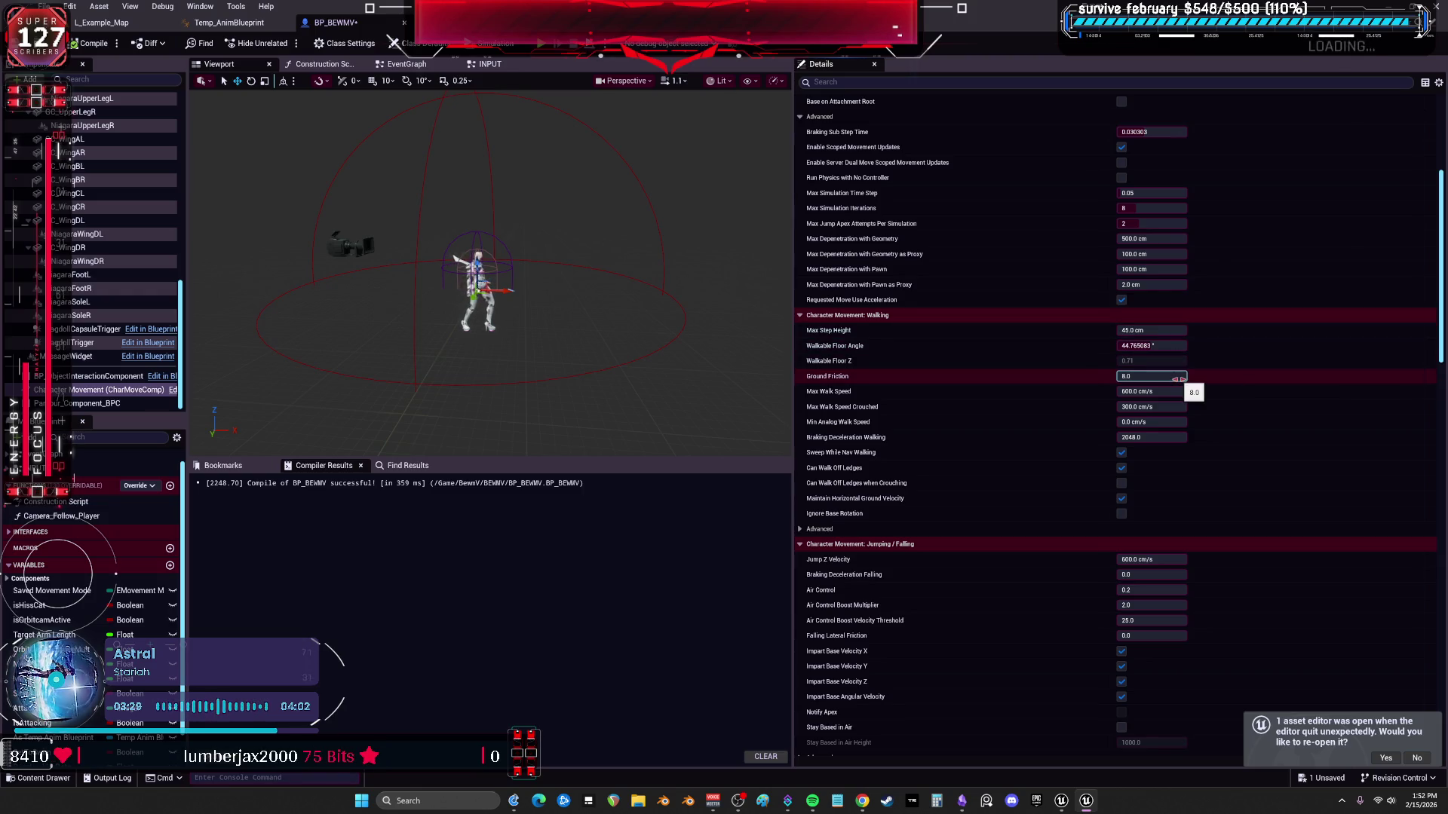
pyautogui.scroll(-1, 1206, 494)
pyautogui.scroll(-2, 1208, 493)
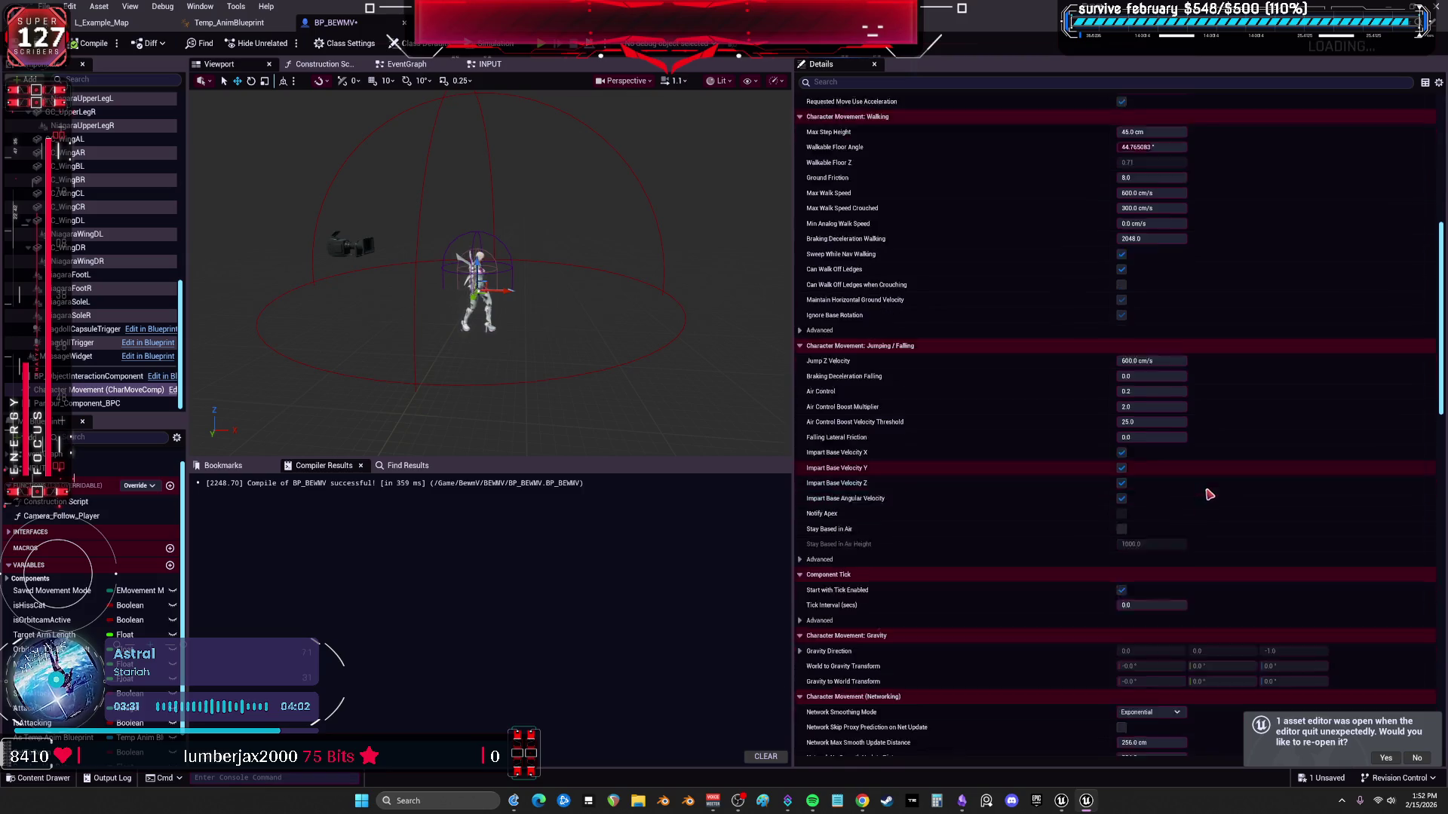
pyautogui.scroll(-2, 1207, 494)
pyautogui.scroll(-2, 1237, 488)
pyautogui.scroll(-2, 1248, 484)
pyautogui.scroll(-2, 1254, 479)
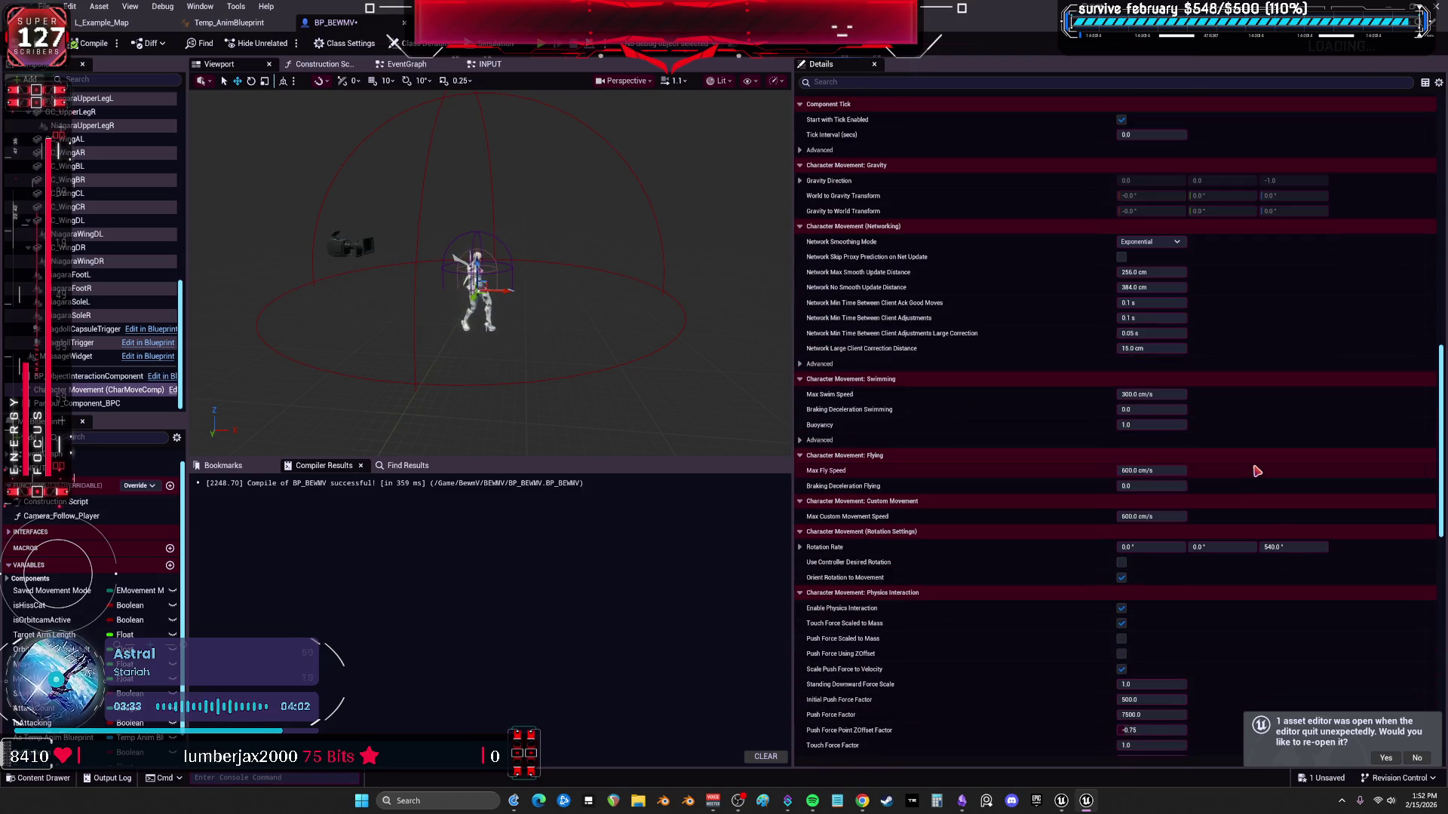
pyautogui.scroll(-2, 1255, 471)
pyautogui.scroll(-1, 1255, 471)
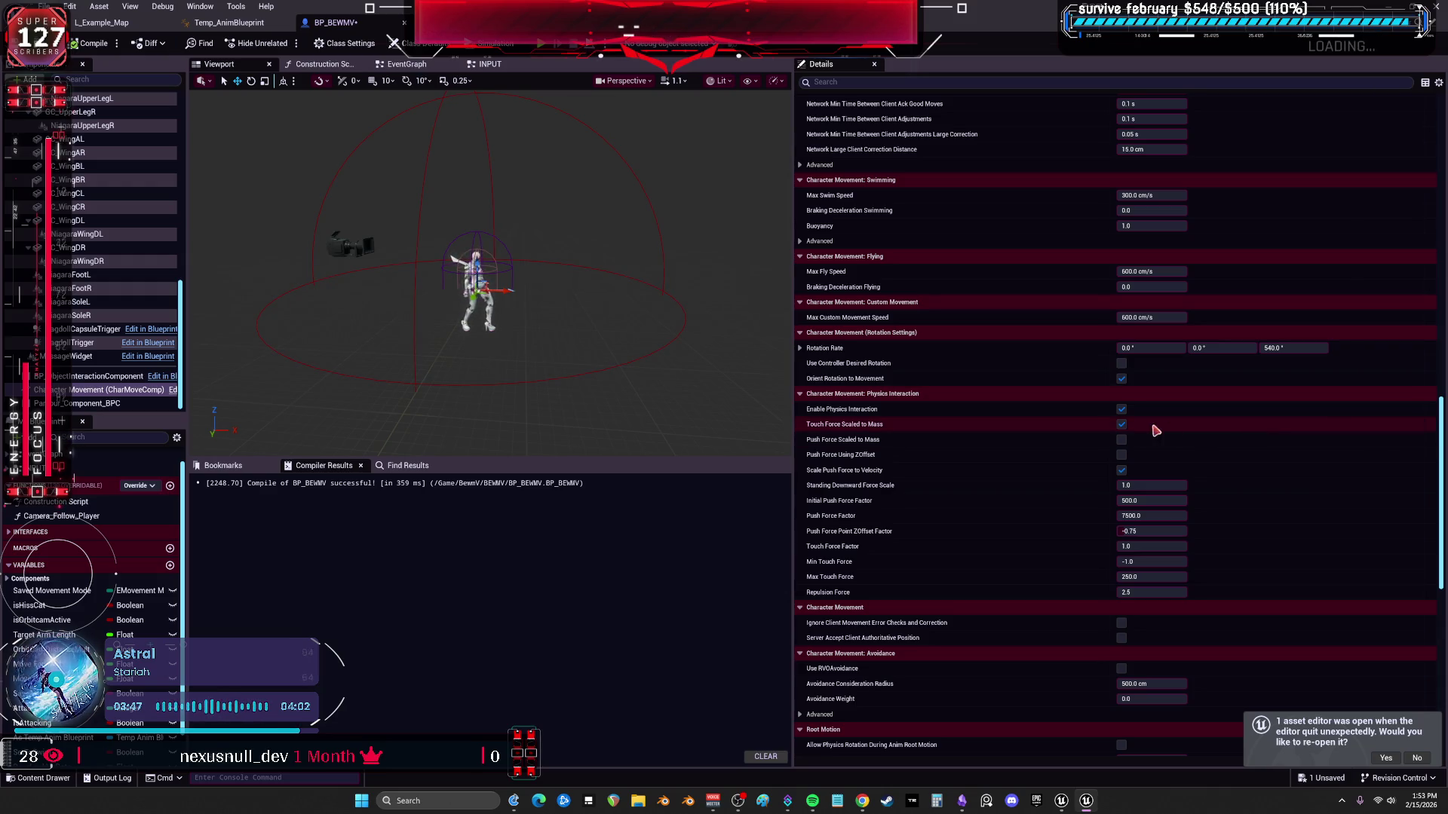
# Enable Use Controller Desired Rotation, set yaw Rotation Rate to 400 and Max Fly Speed to 900.
pyautogui.click(1120, 362)
pyautogui.click(1276, 349)
pyautogui.write('400')
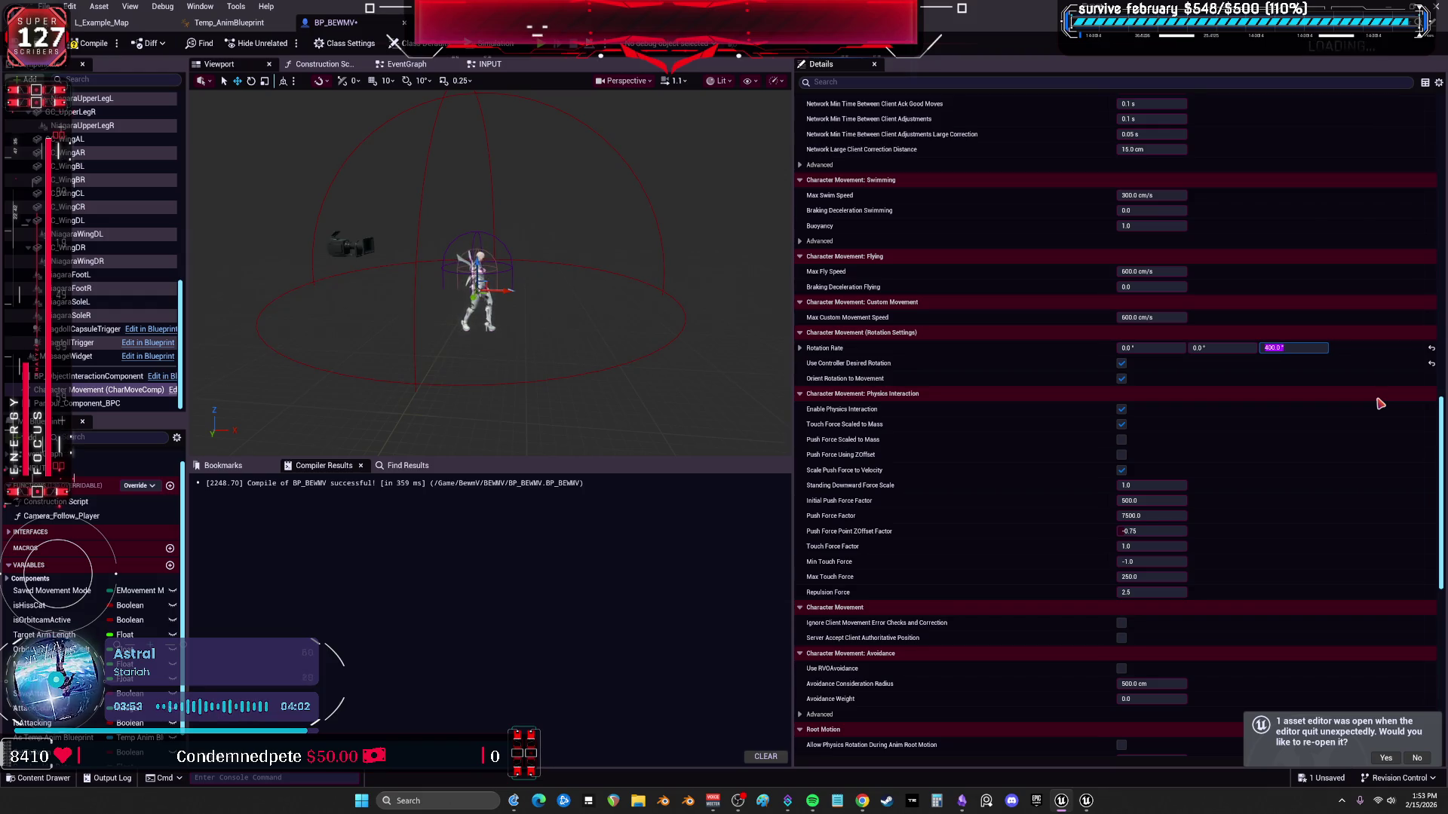
pyautogui.click(1155, 273)
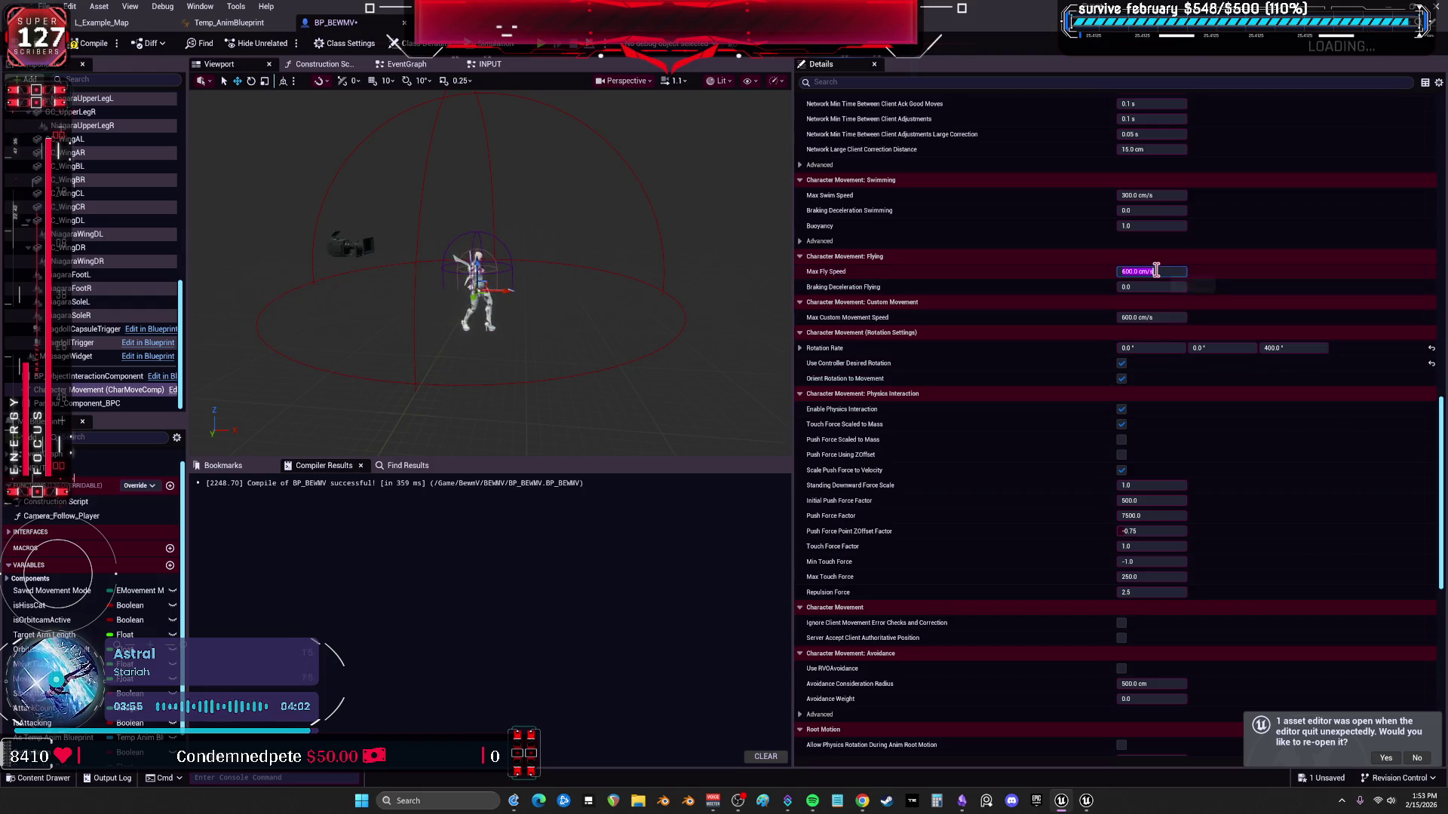
pyautogui.write('900')
pyautogui.press('Return')
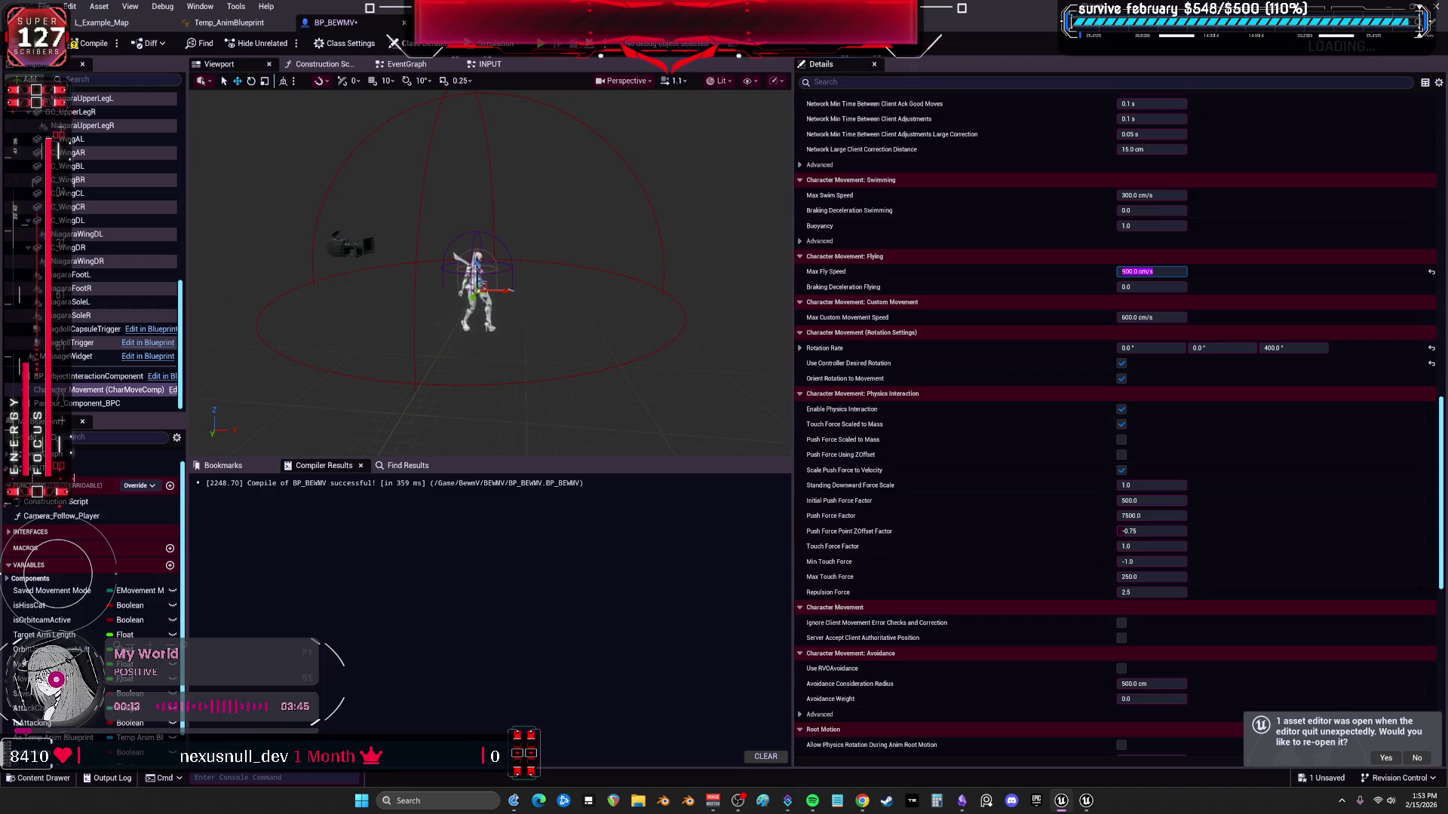
# Revisit the Max Fly Speed value and filter the Details panel to 'rot' rotation settings.
pyautogui.click(1152, 271)
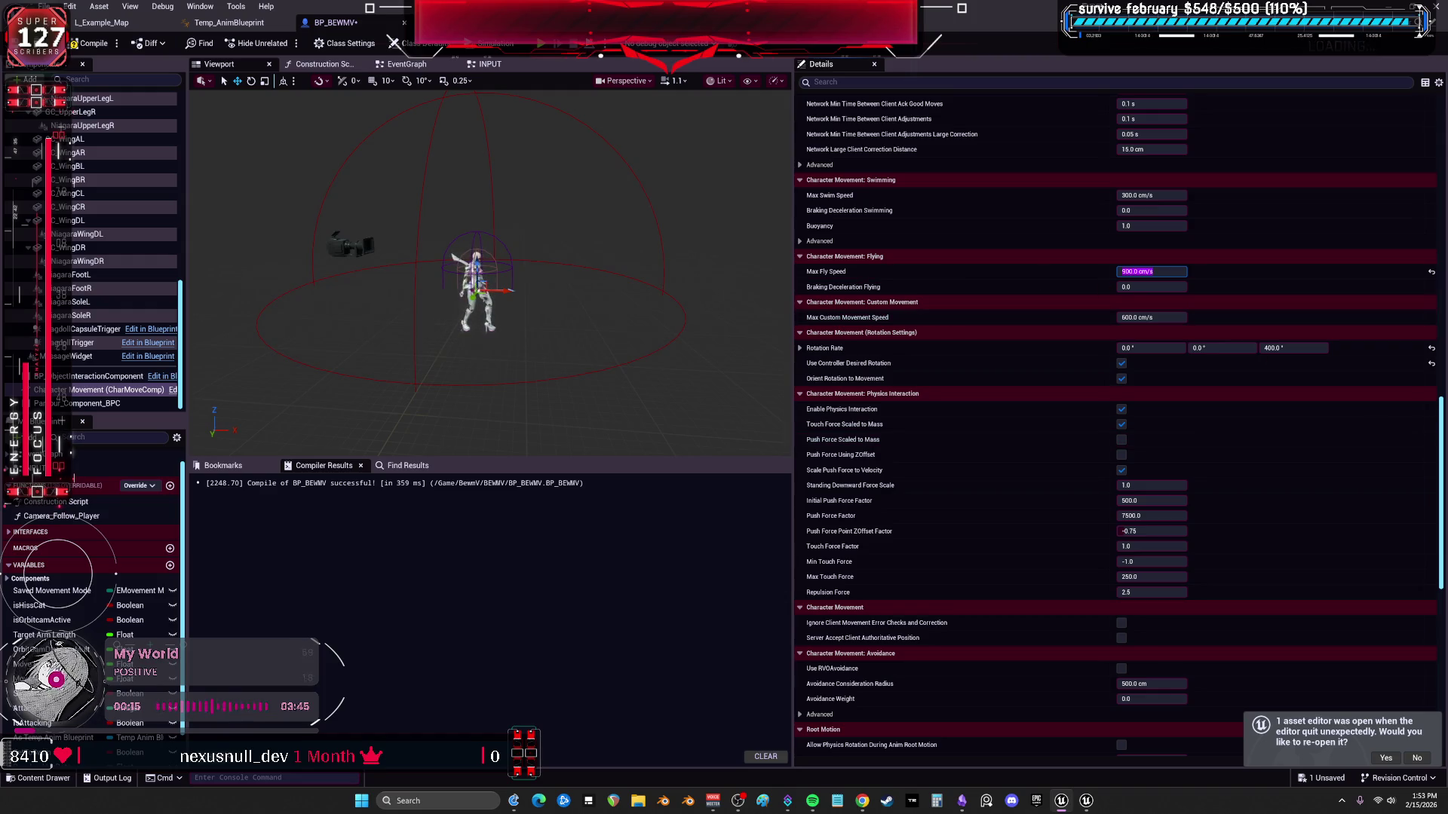
pyautogui.doubleClick(1151, 271)
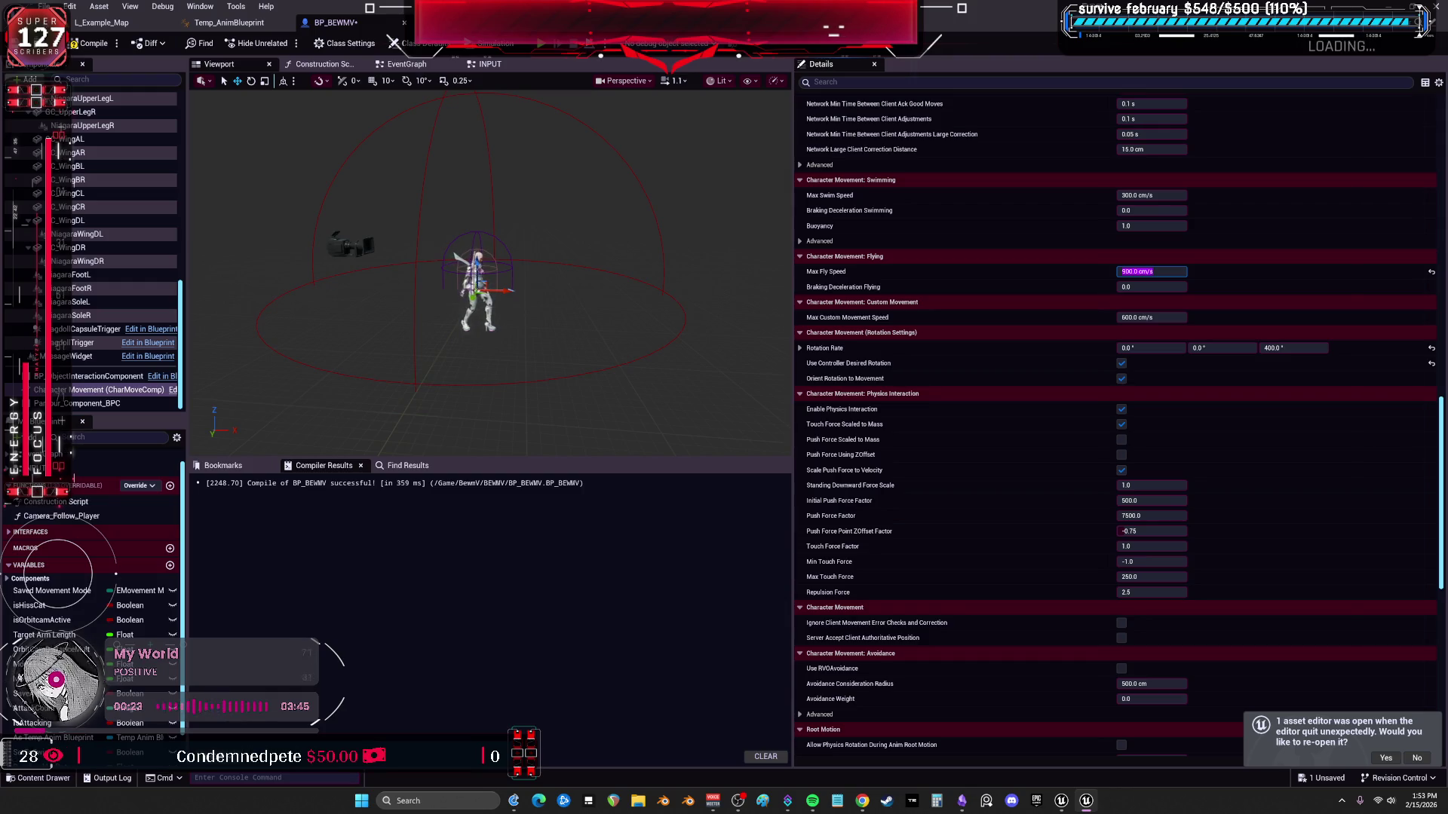
pyautogui.click(893, 86)
pyautogui.write('rot')
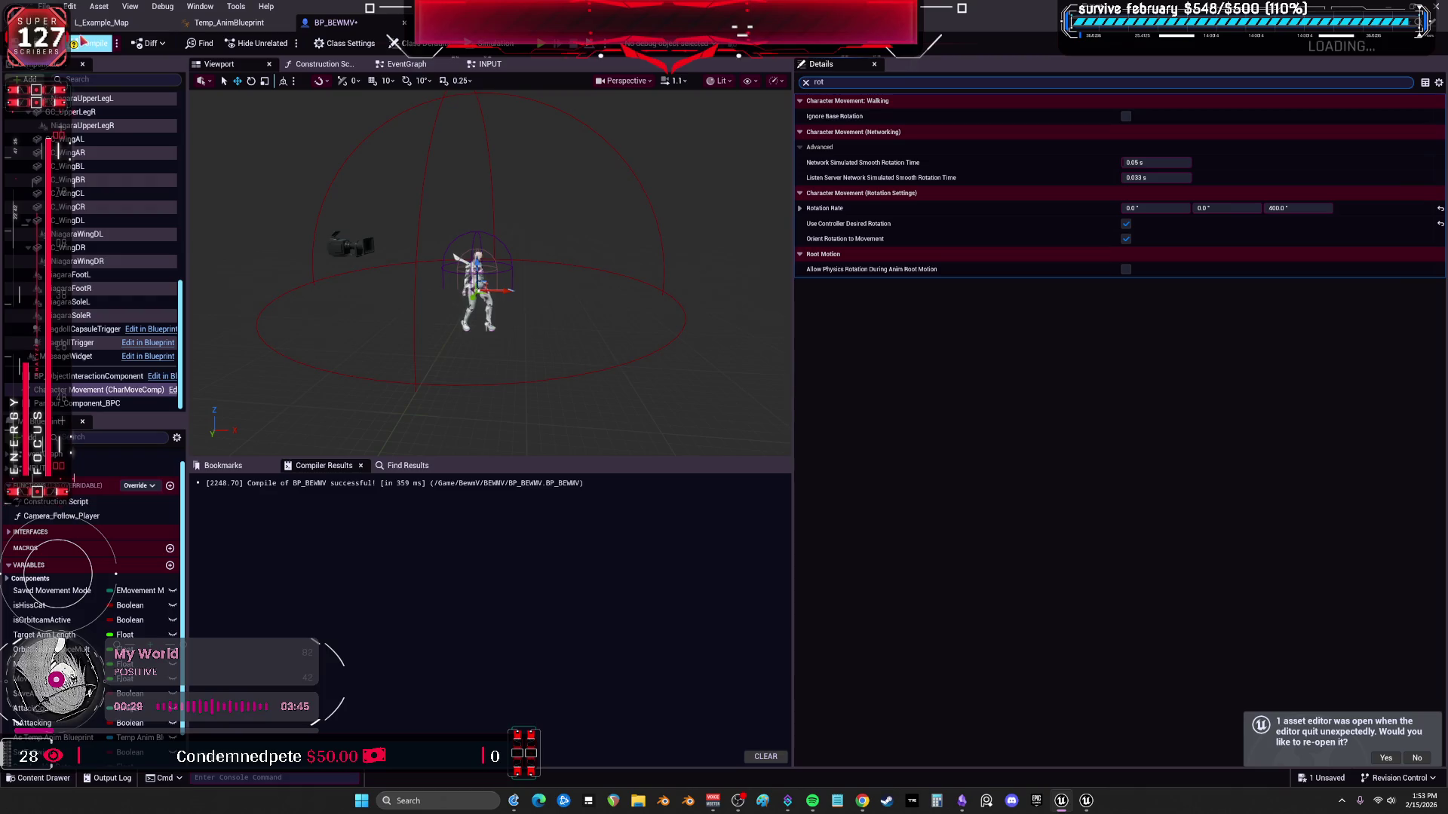
# Compile and save BP_BEWMV, then launch a Play In Editor session.
pyautogui.click(92, 44)
pyautogui.click(539, 52)
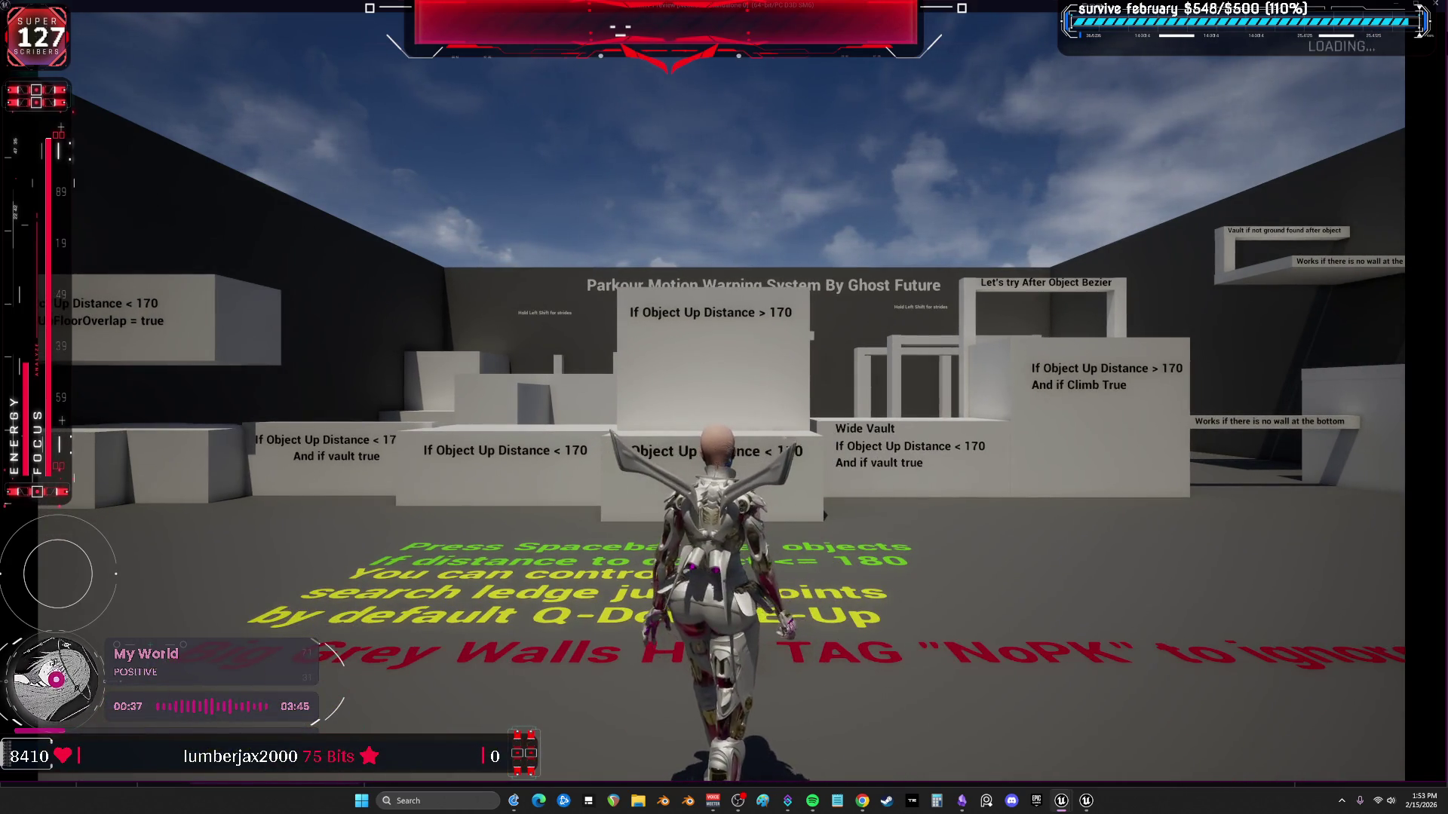
# Run and turn the character toward the portal, Wide Vault block and far wall, then stop playing.
pyautogui.press('w')
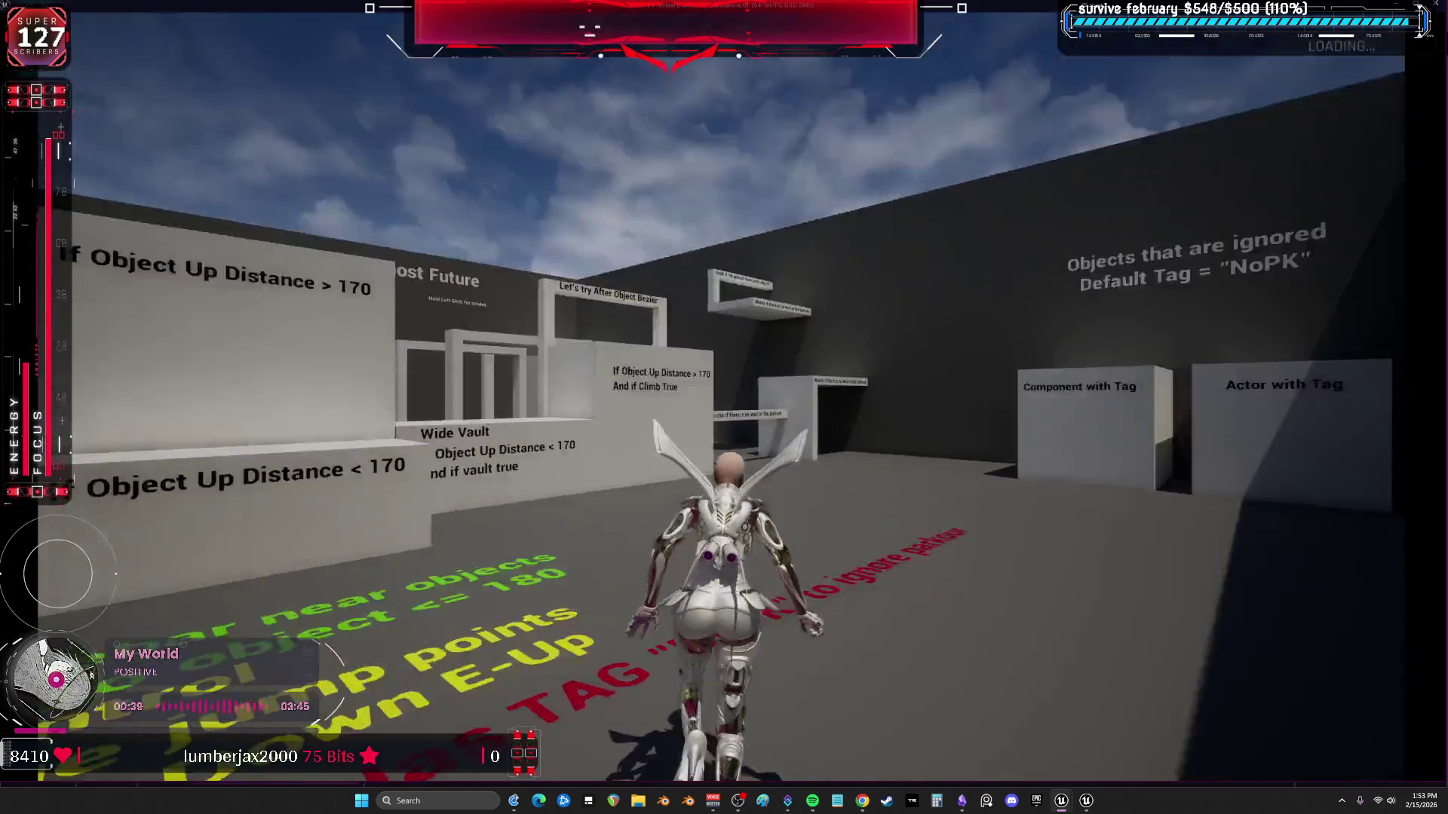
pyautogui.press('w')
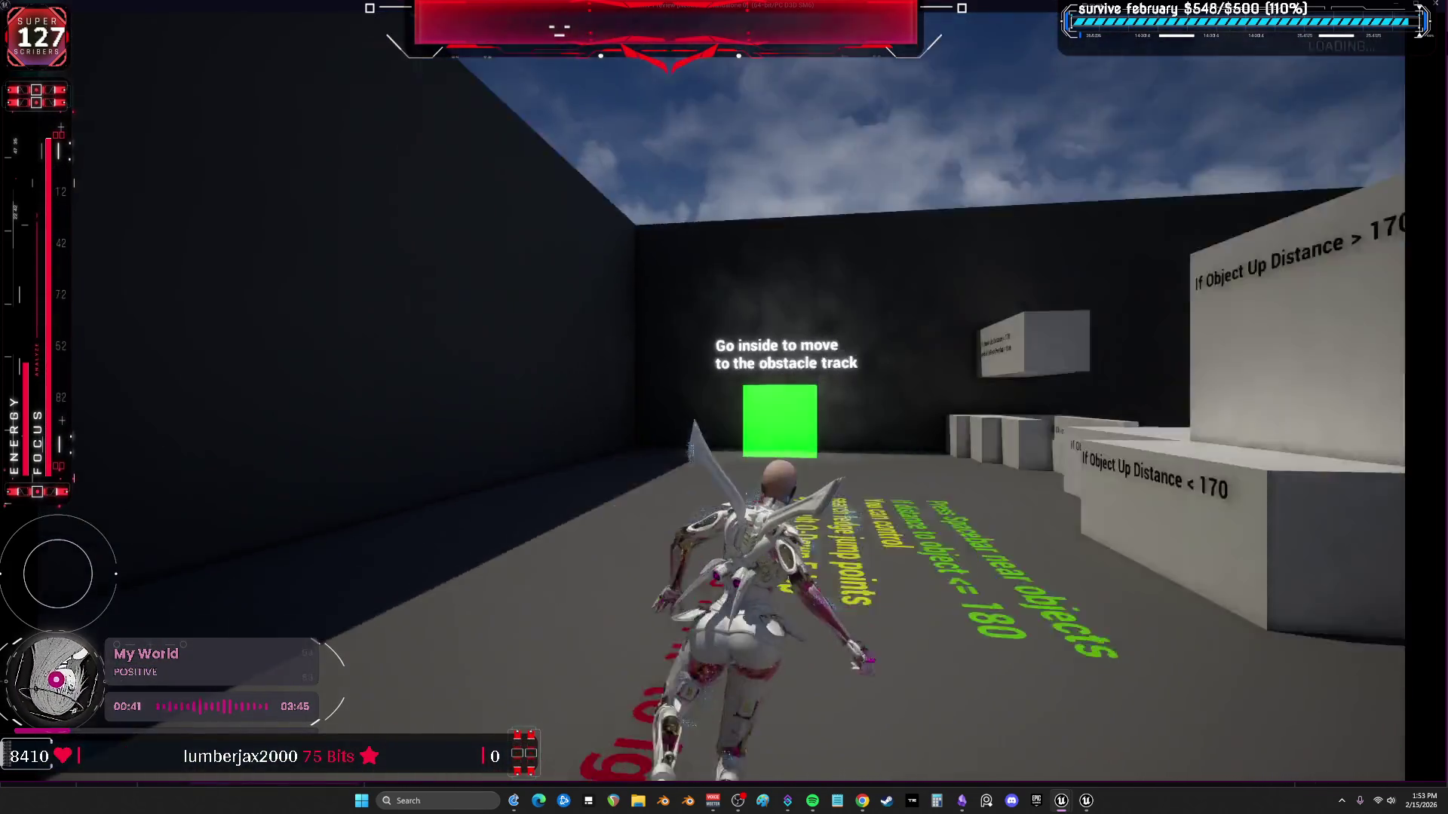
pyautogui.press('w')
pyautogui.press('w')
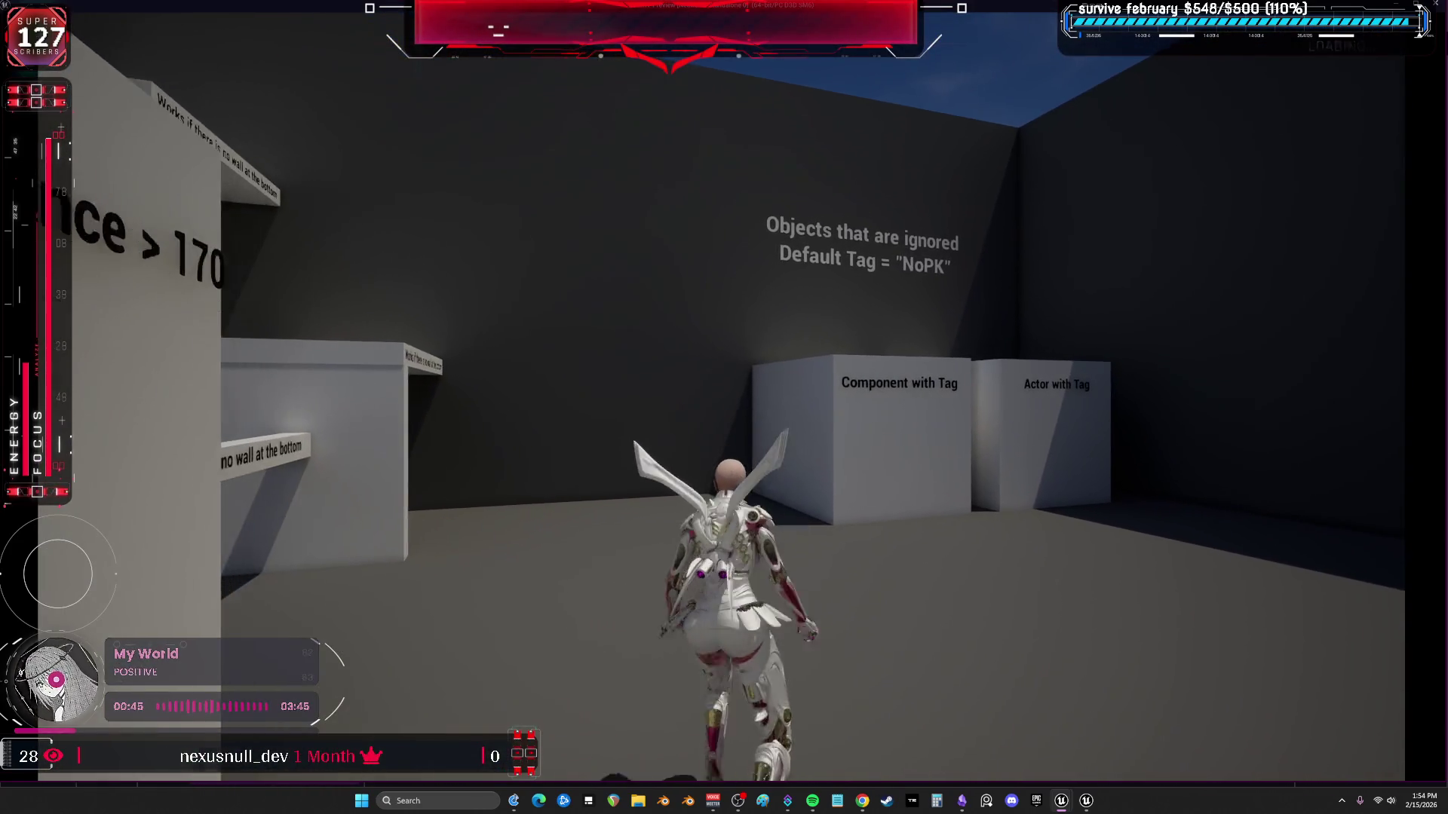
pyautogui.press('w')
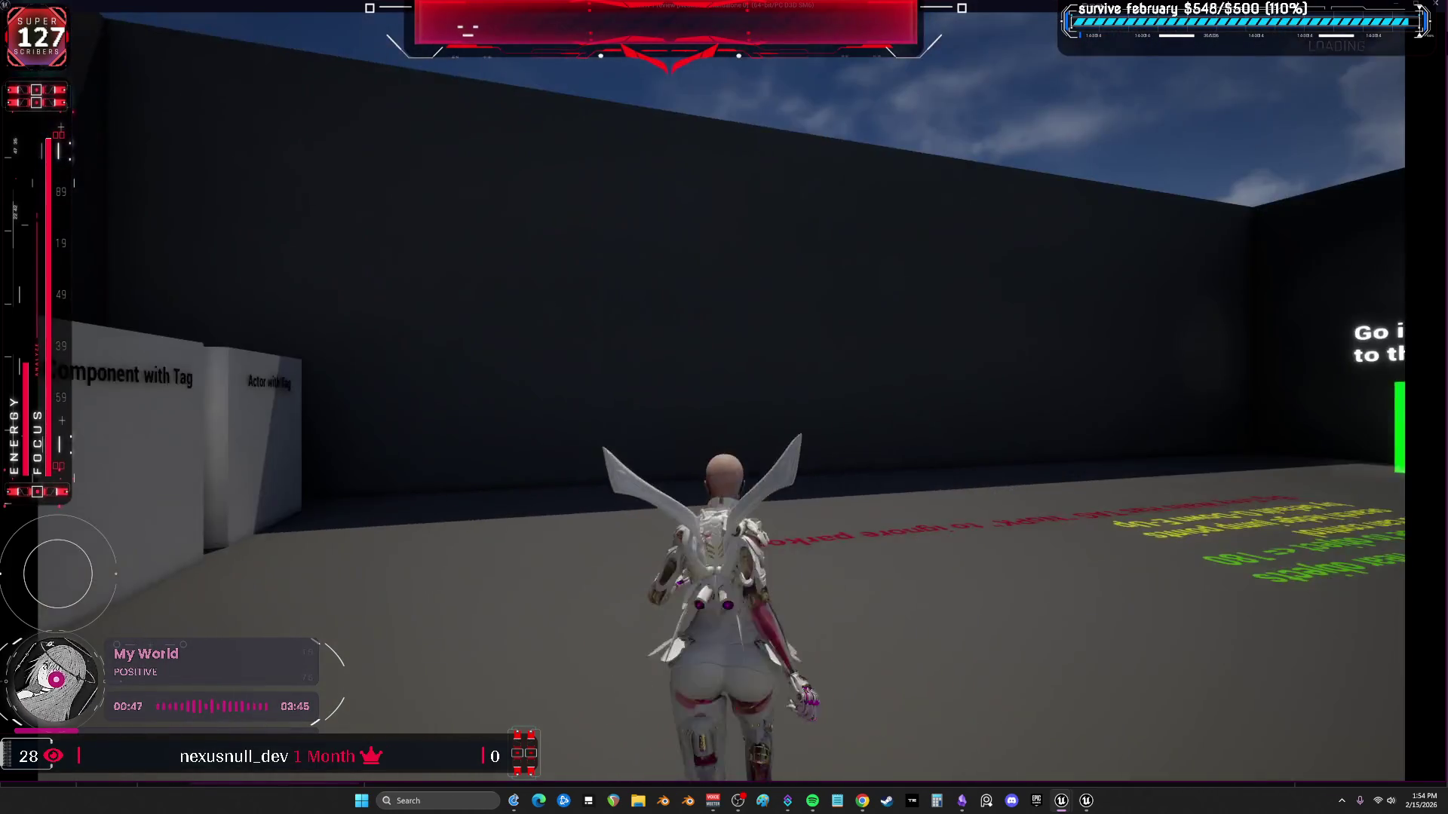
pyautogui.press('Escape')
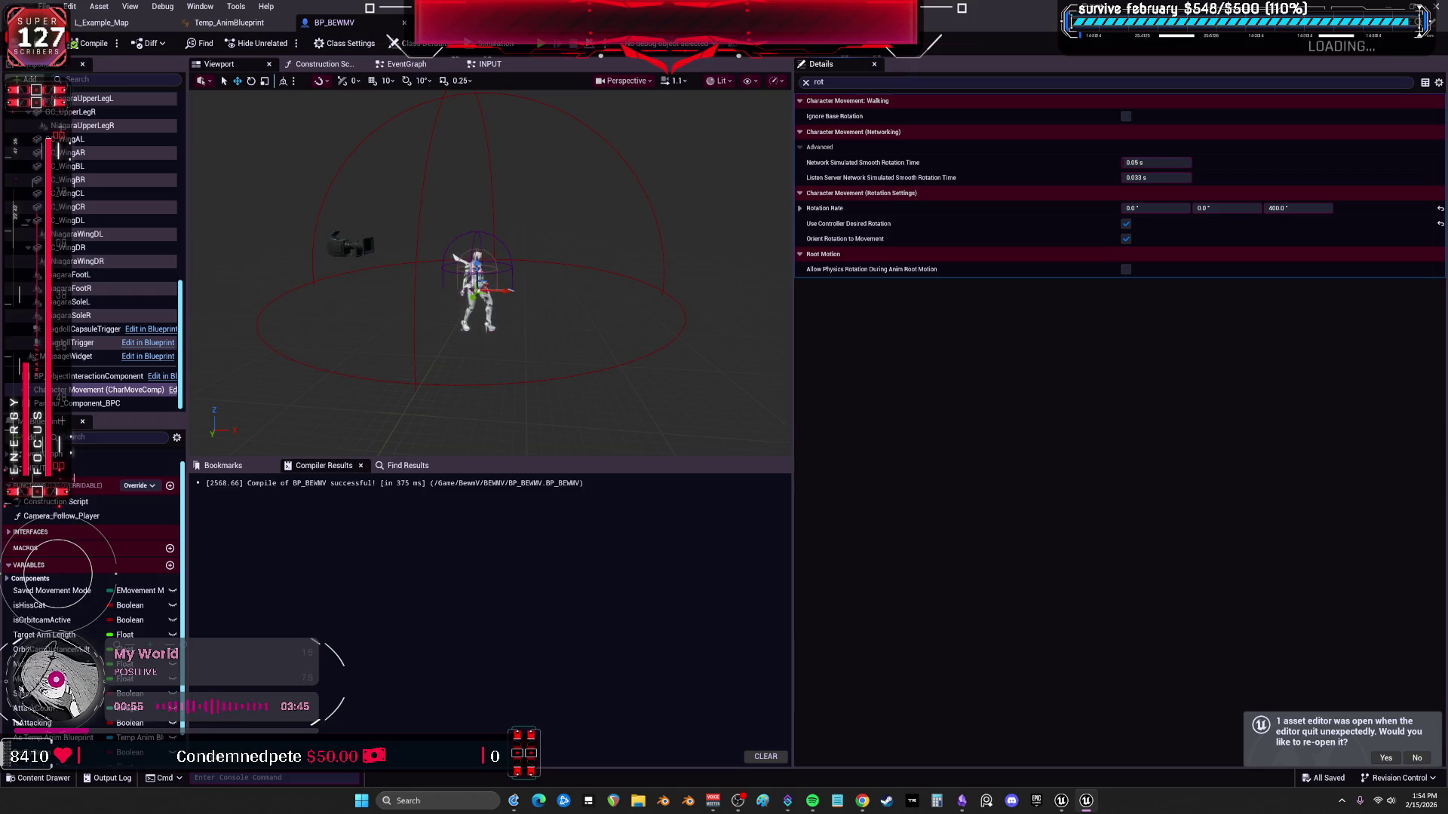
pyautogui.scroll(3, 110, 264)
pyautogui.scroll(3, 108, 264)
pyautogui.scroll(3, 104, 262)
pyautogui.scroll(3, 99, 262)
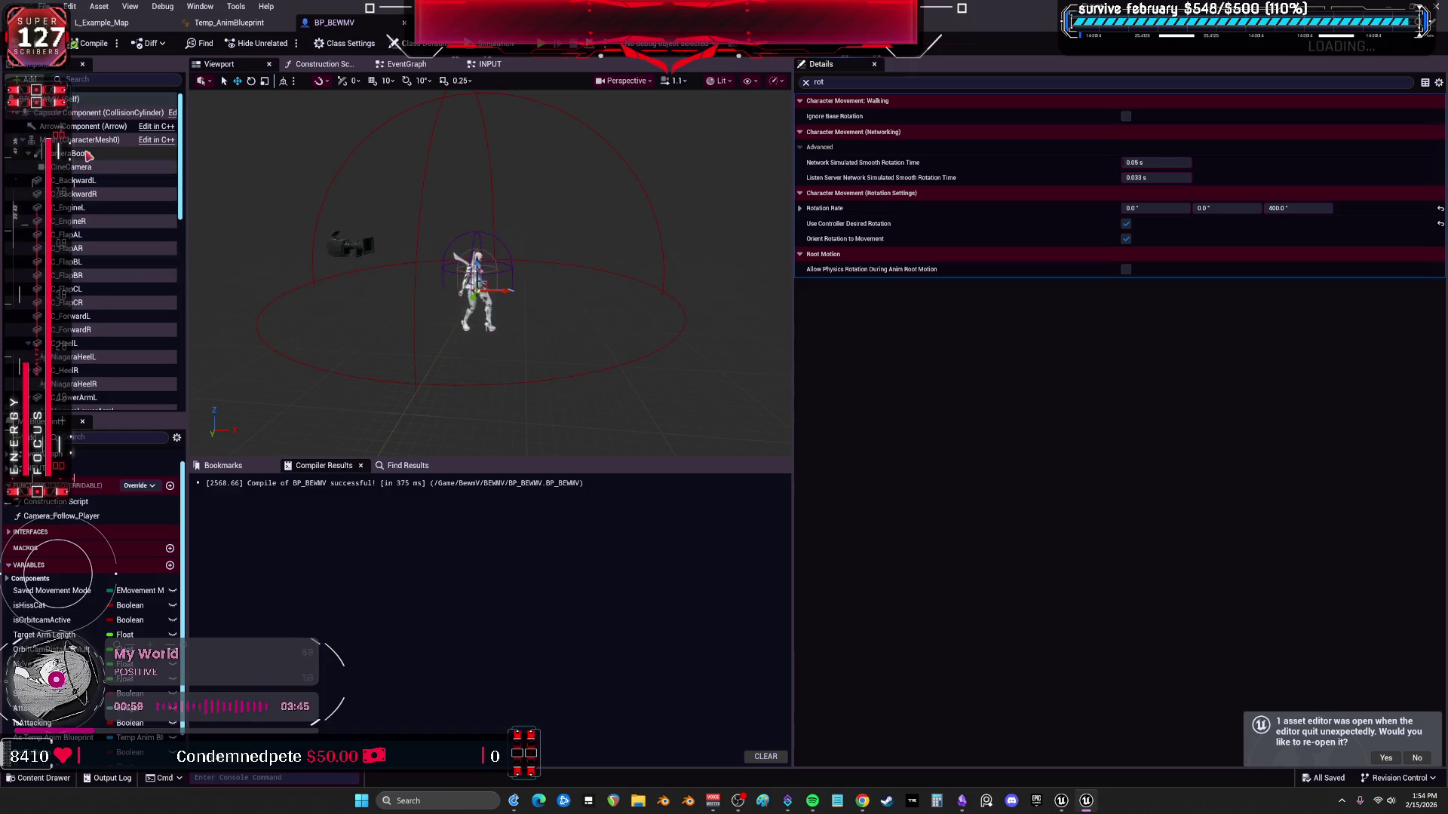
# On CameraBoom enable Use Pawn Control Rotation and Camera Rotation Lag, then start a play test.
pyautogui.click(89, 152)
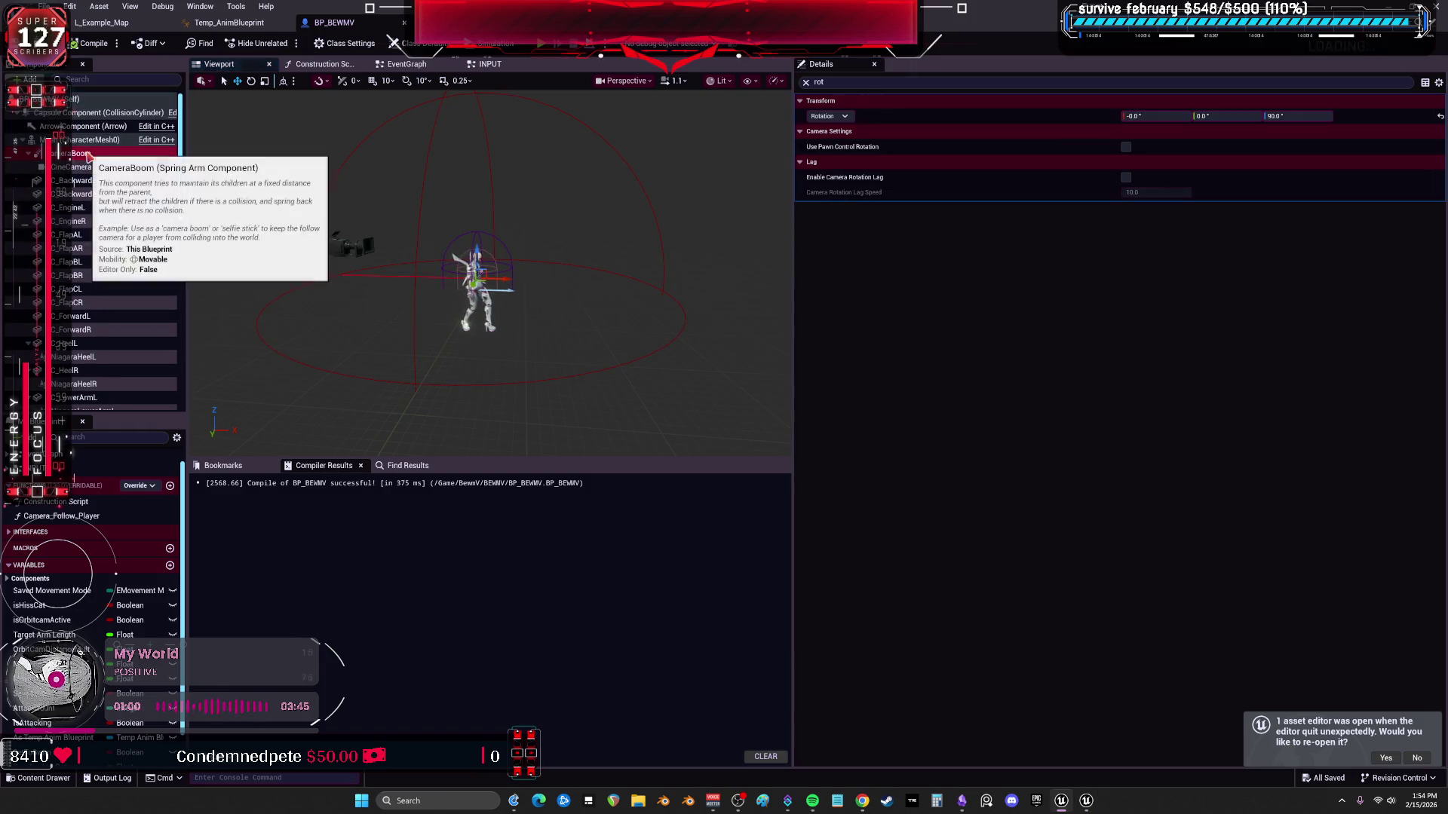
pyautogui.click(1127, 150)
pyautogui.click(1126, 176)
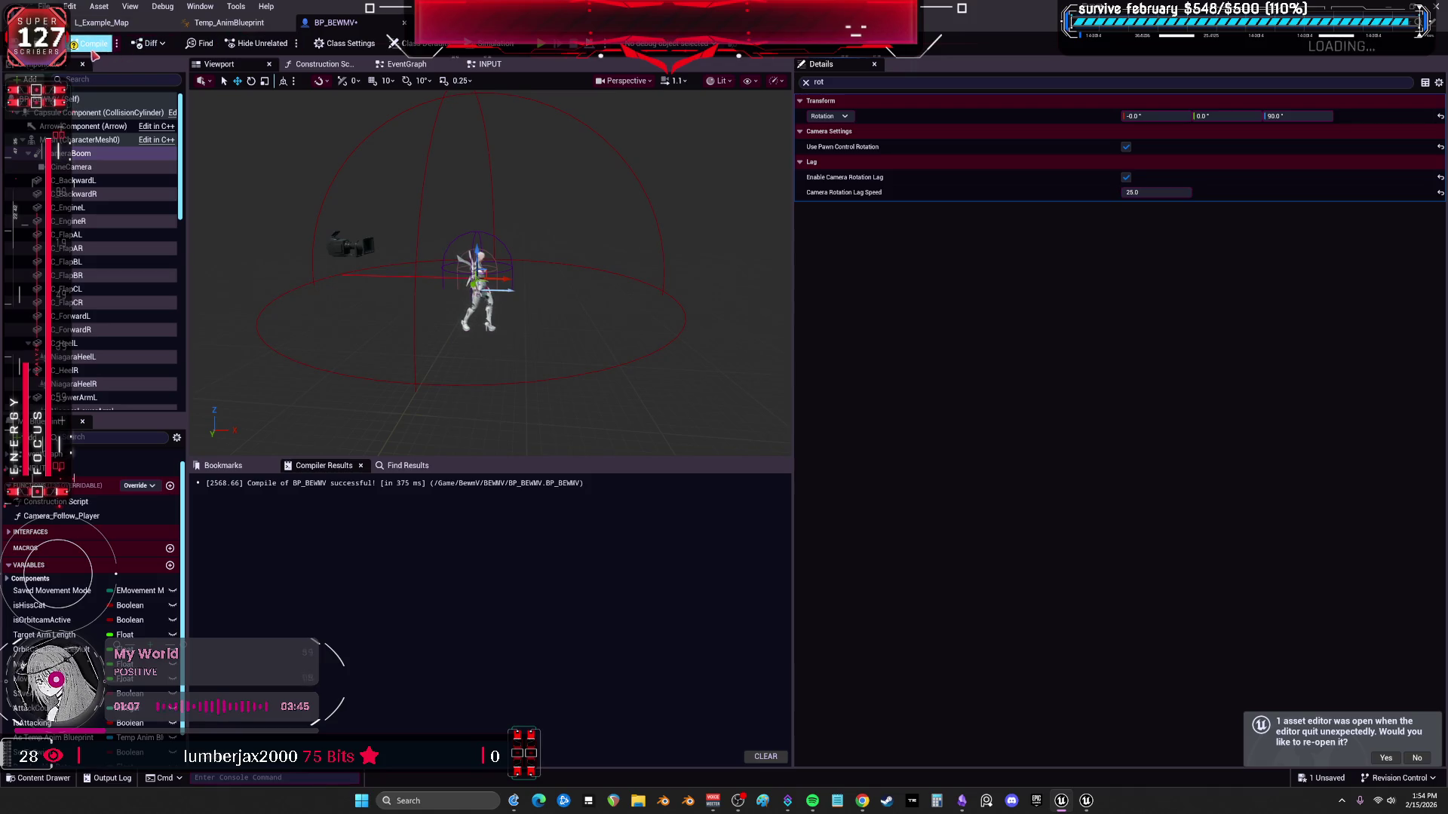
pyautogui.hotkey('alt', 'p')
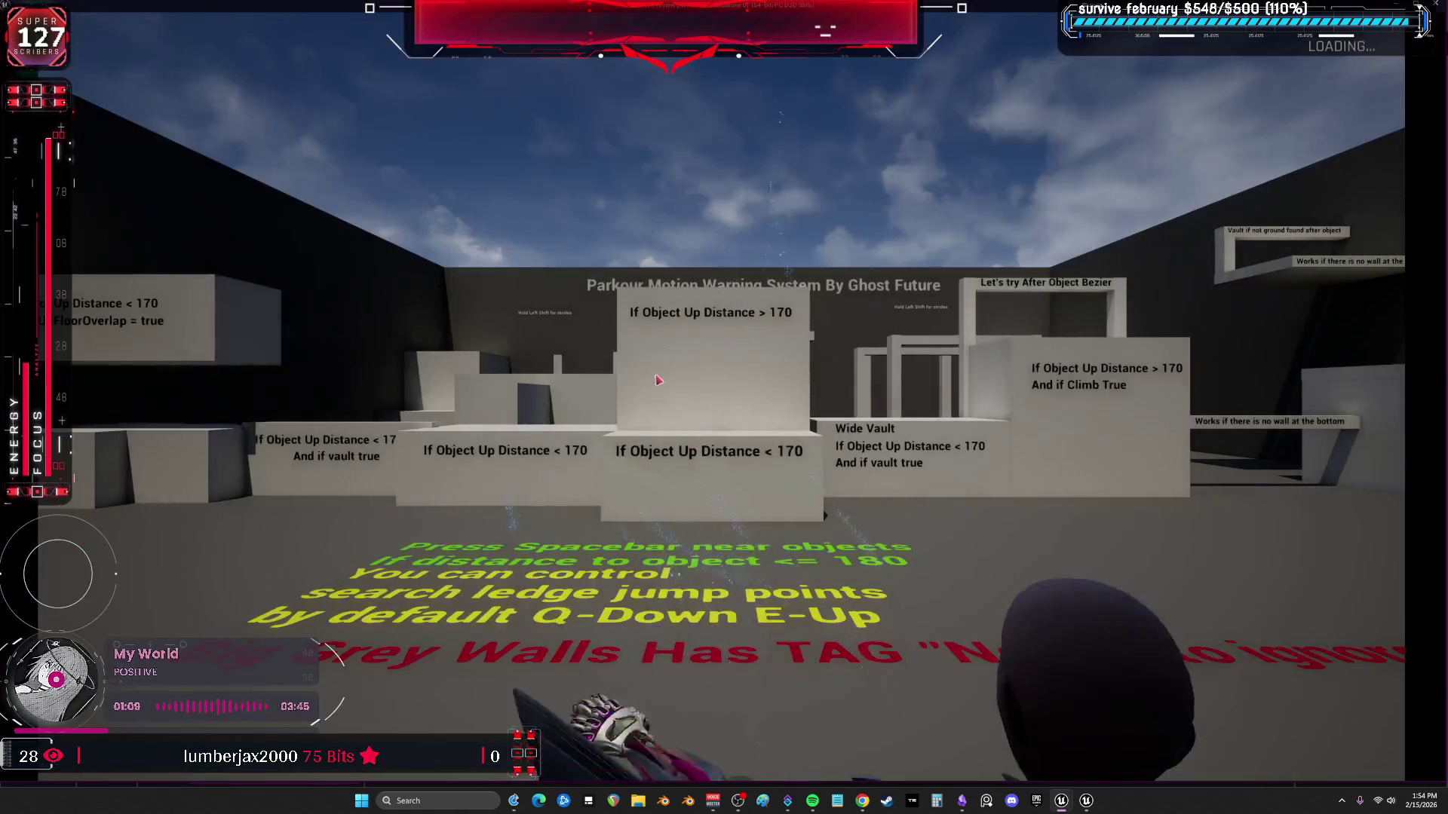
# Swing the camera, run through the Object Up Distance box and arches, steer left, then stop playing.
pyautogui.click(653, 381)
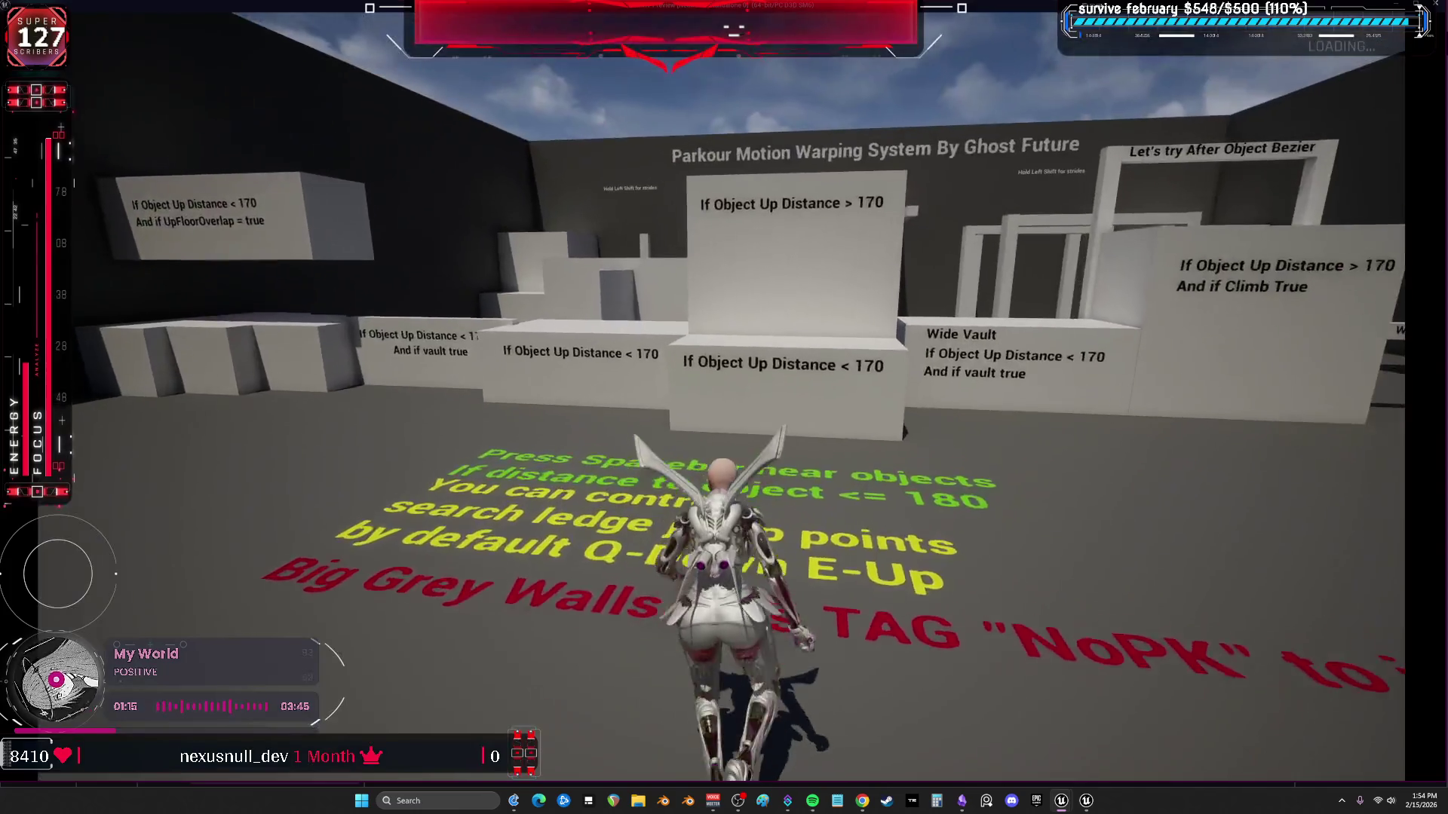
pyautogui.press('w')
pyautogui.press('w')
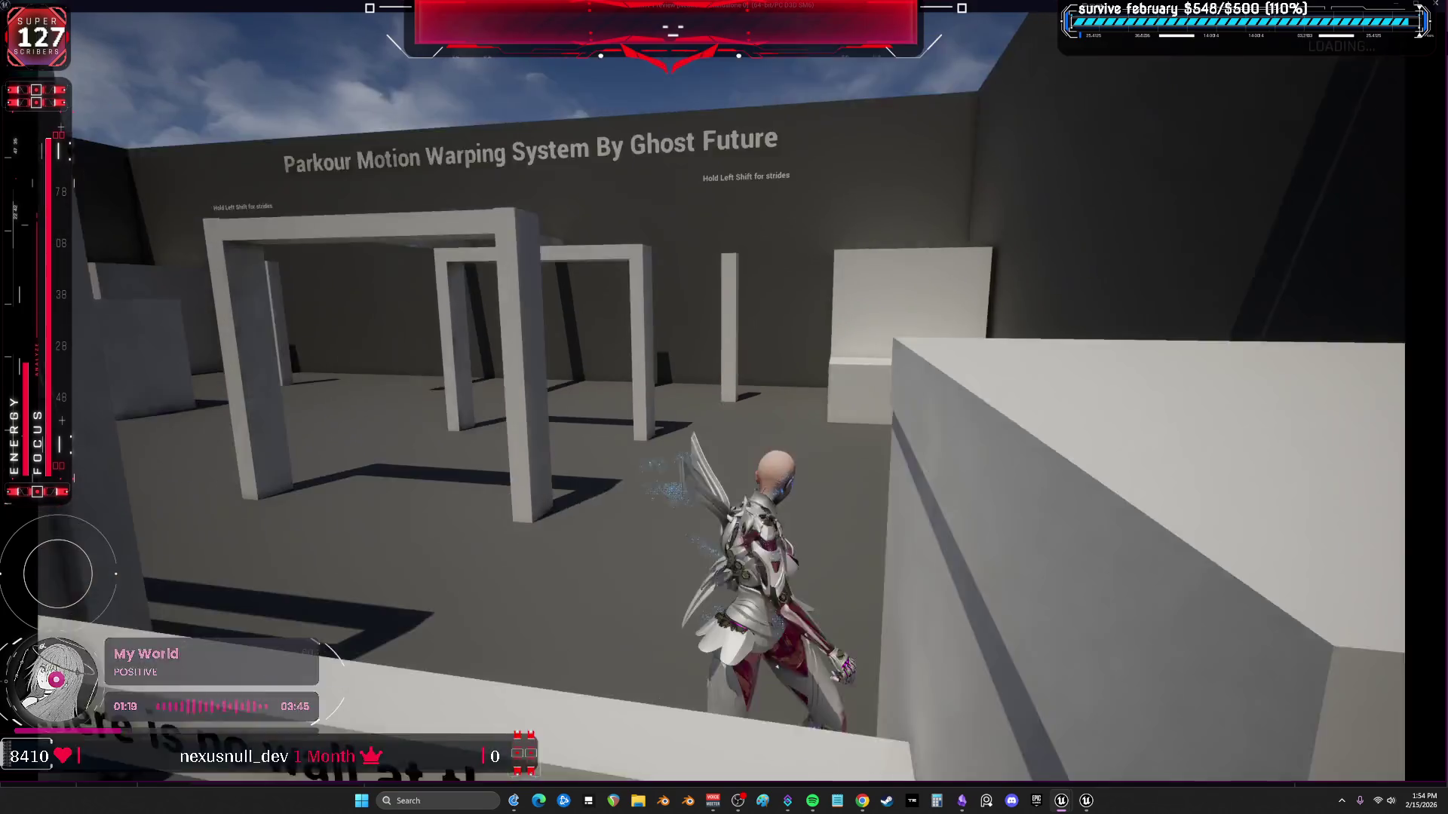
pyautogui.press('w')
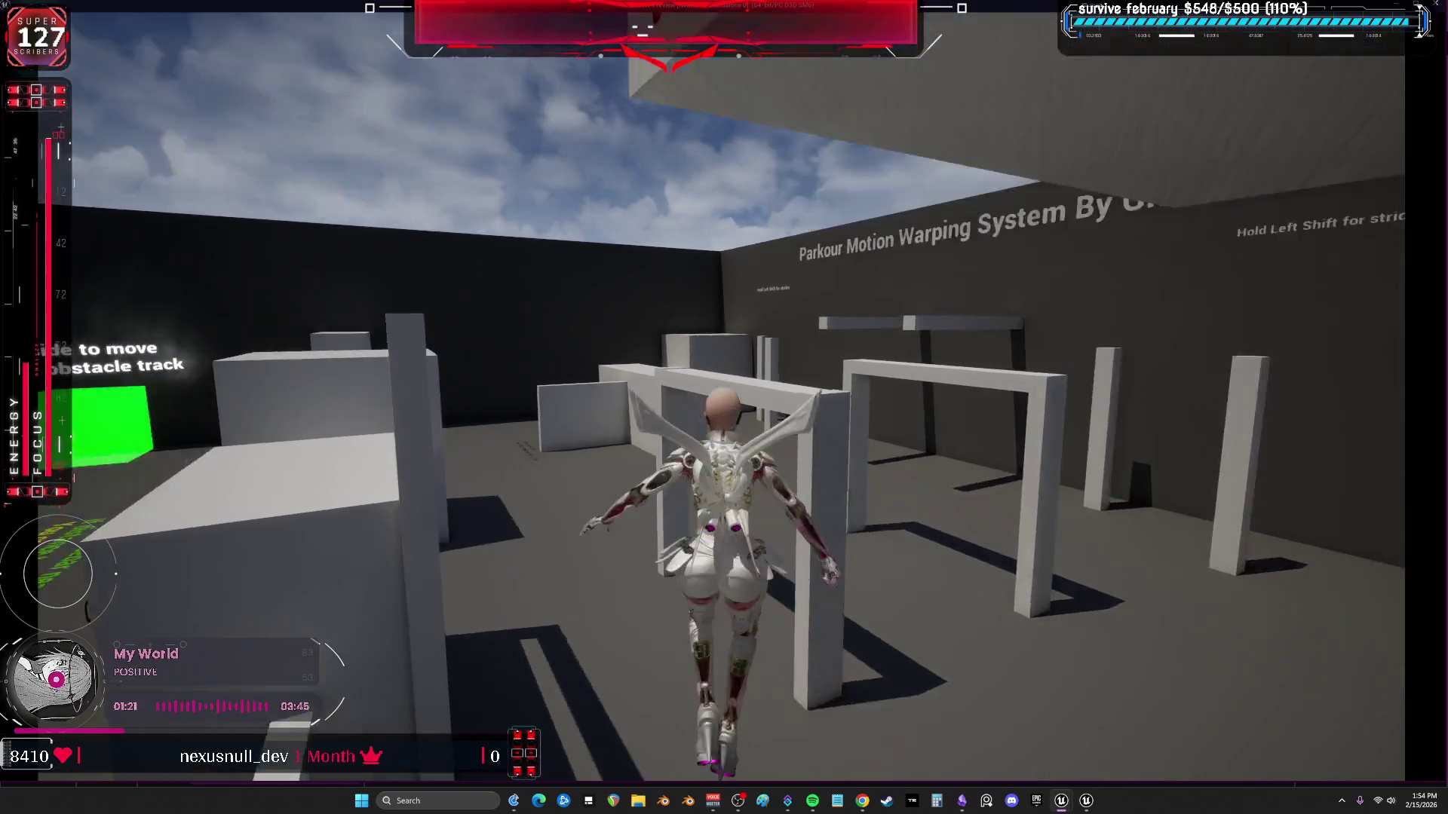
pyautogui.press('w')
pyautogui.press('a')
pyautogui.press('w')
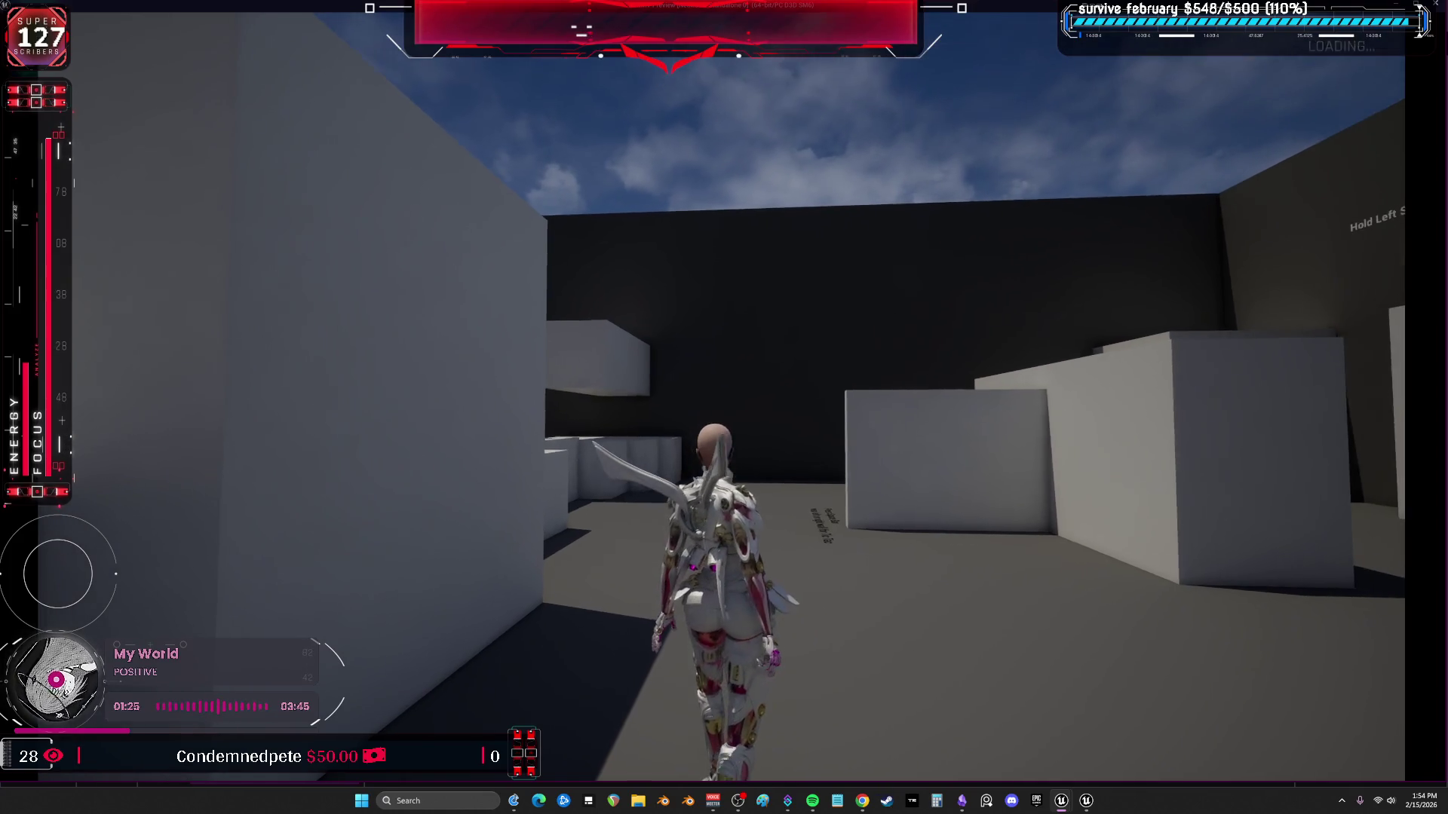
pyautogui.press('Escape')
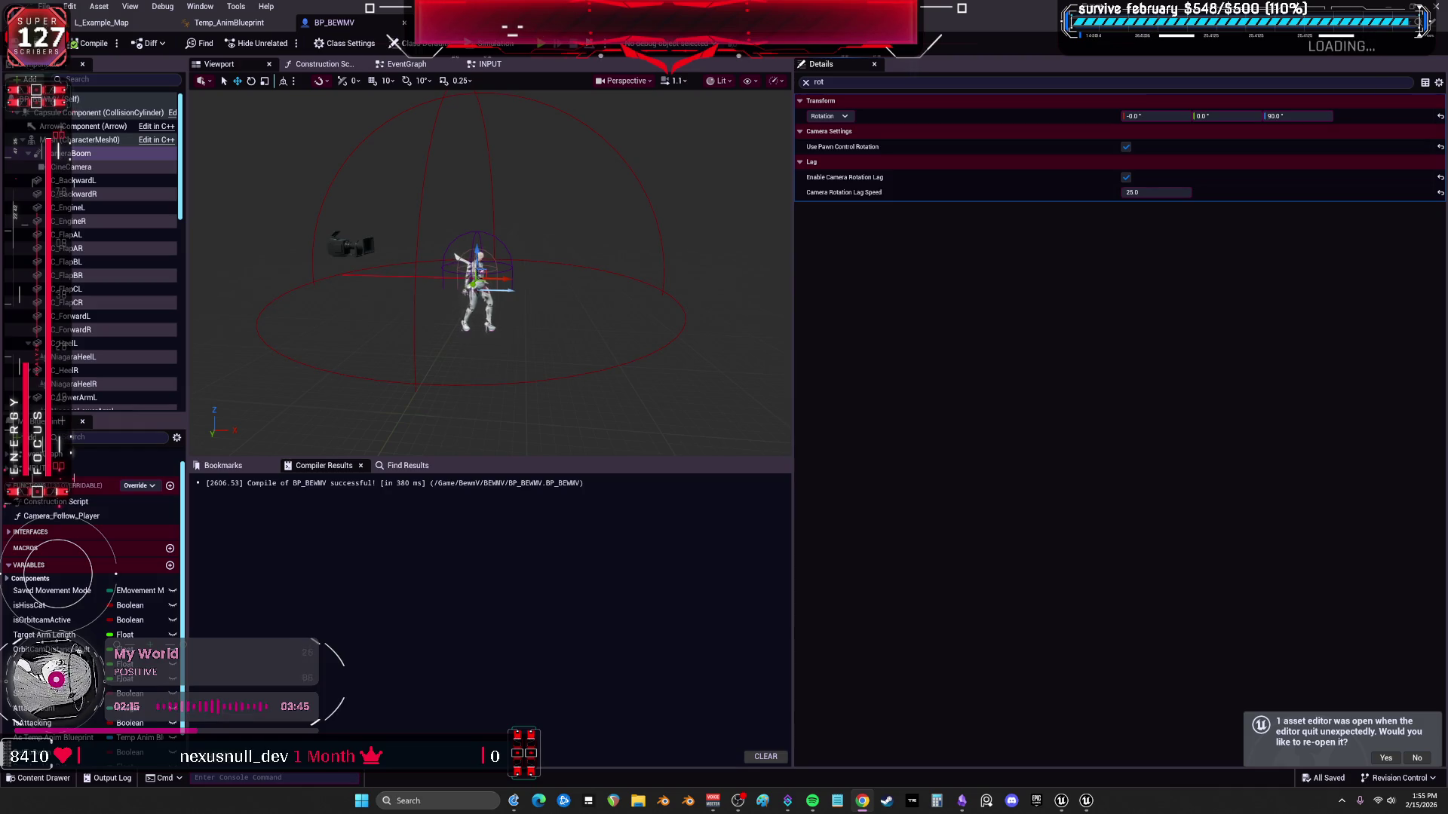
pyautogui.click(812, 801)
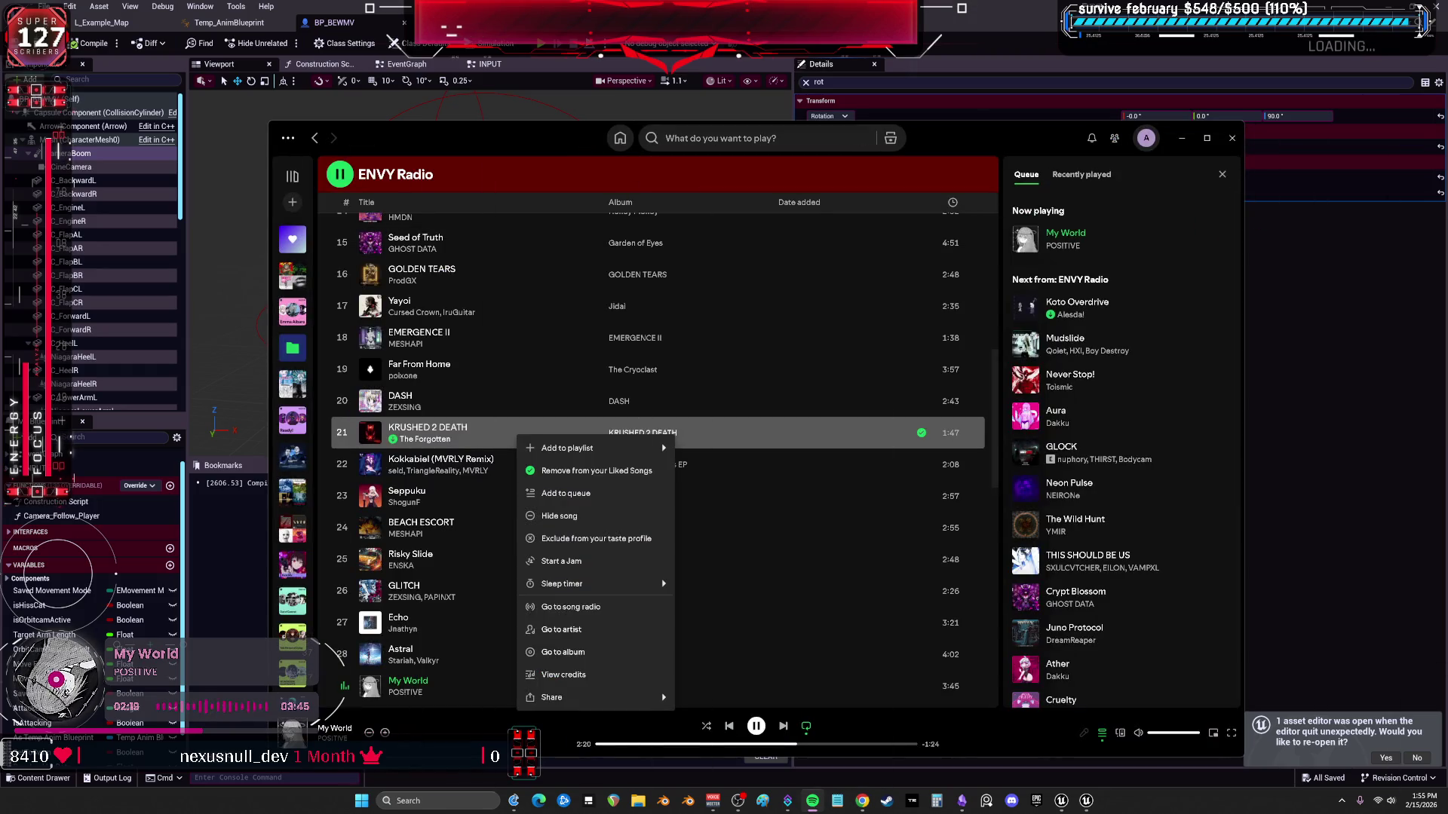
pyautogui.click(813, 801)
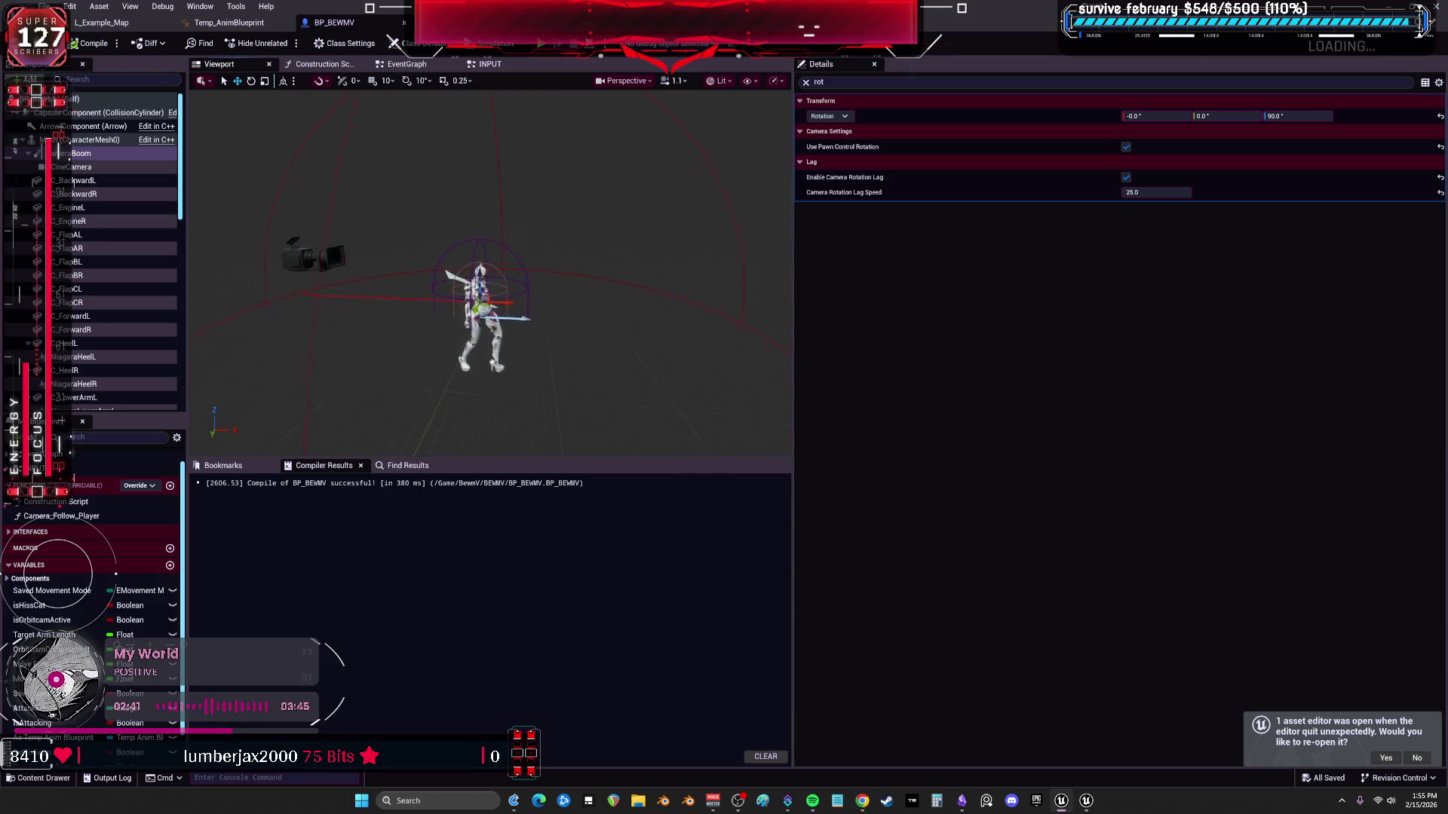
# Drag the follow camera right and down of the character, then start a play test.
pyautogui.click(75, 166)
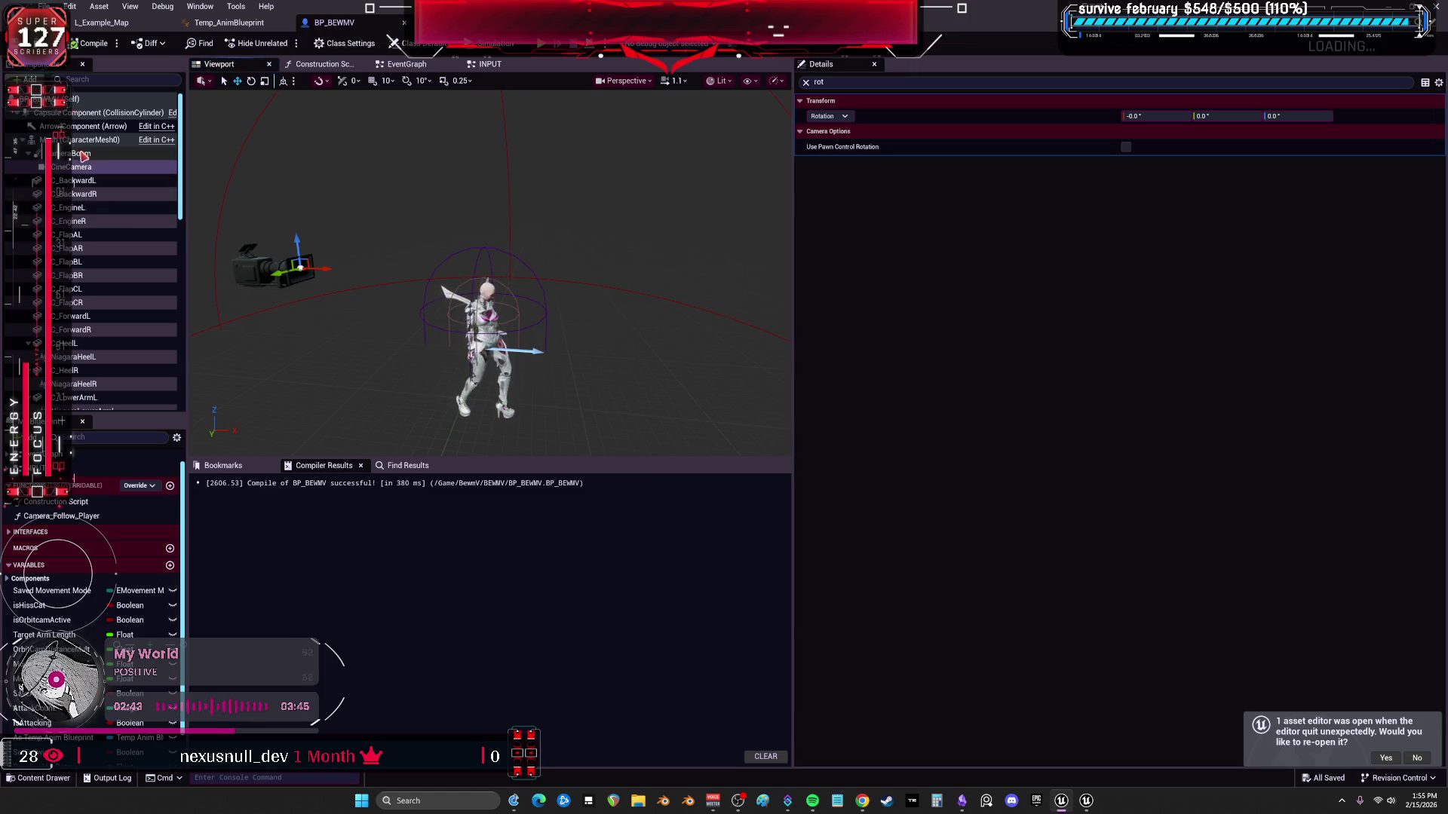
pyautogui.moveTo(325, 270); pyautogui.dragTo(358, 279)
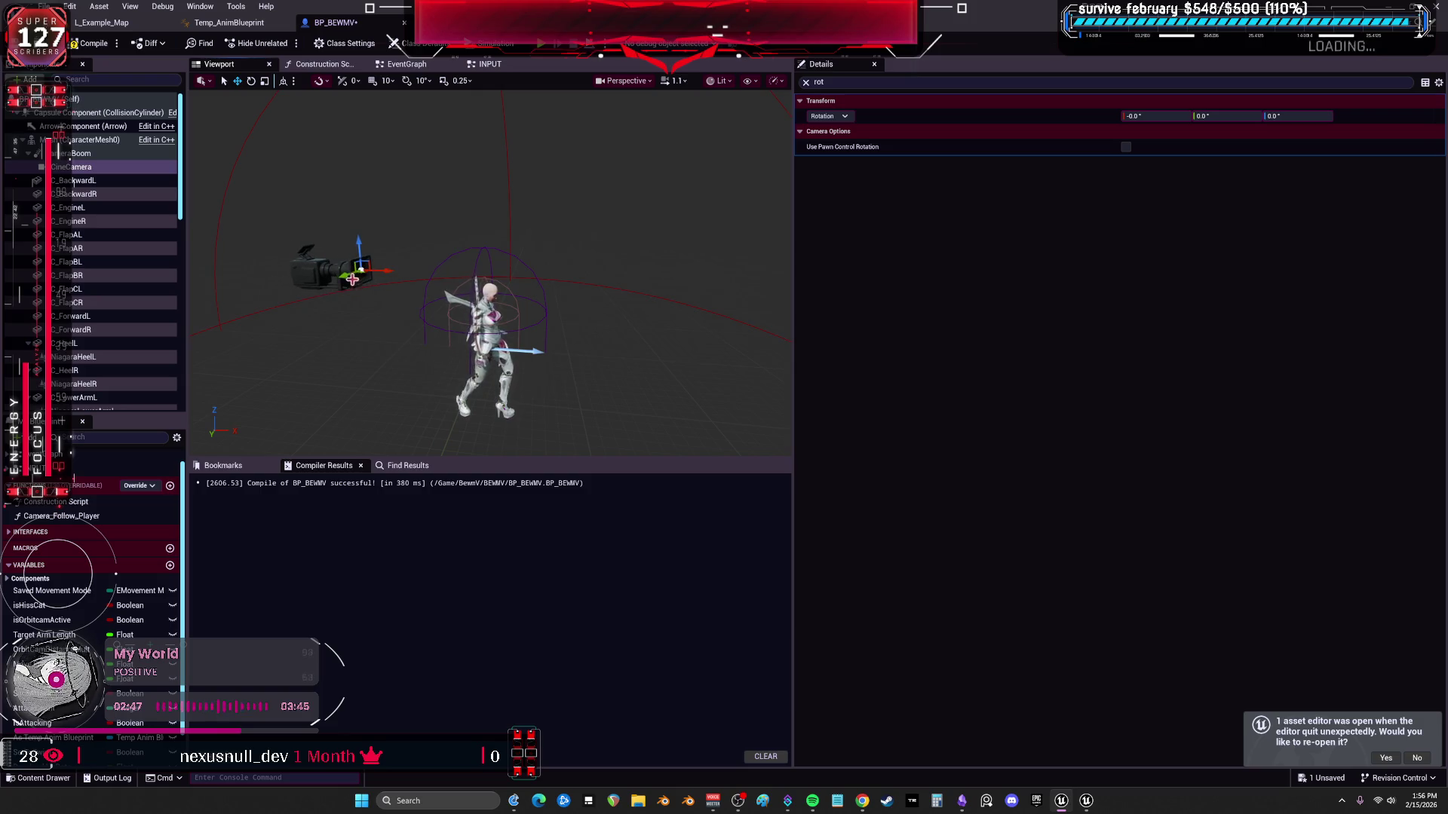
pyautogui.moveTo(362, 271); pyautogui.dragTo(405, 300)
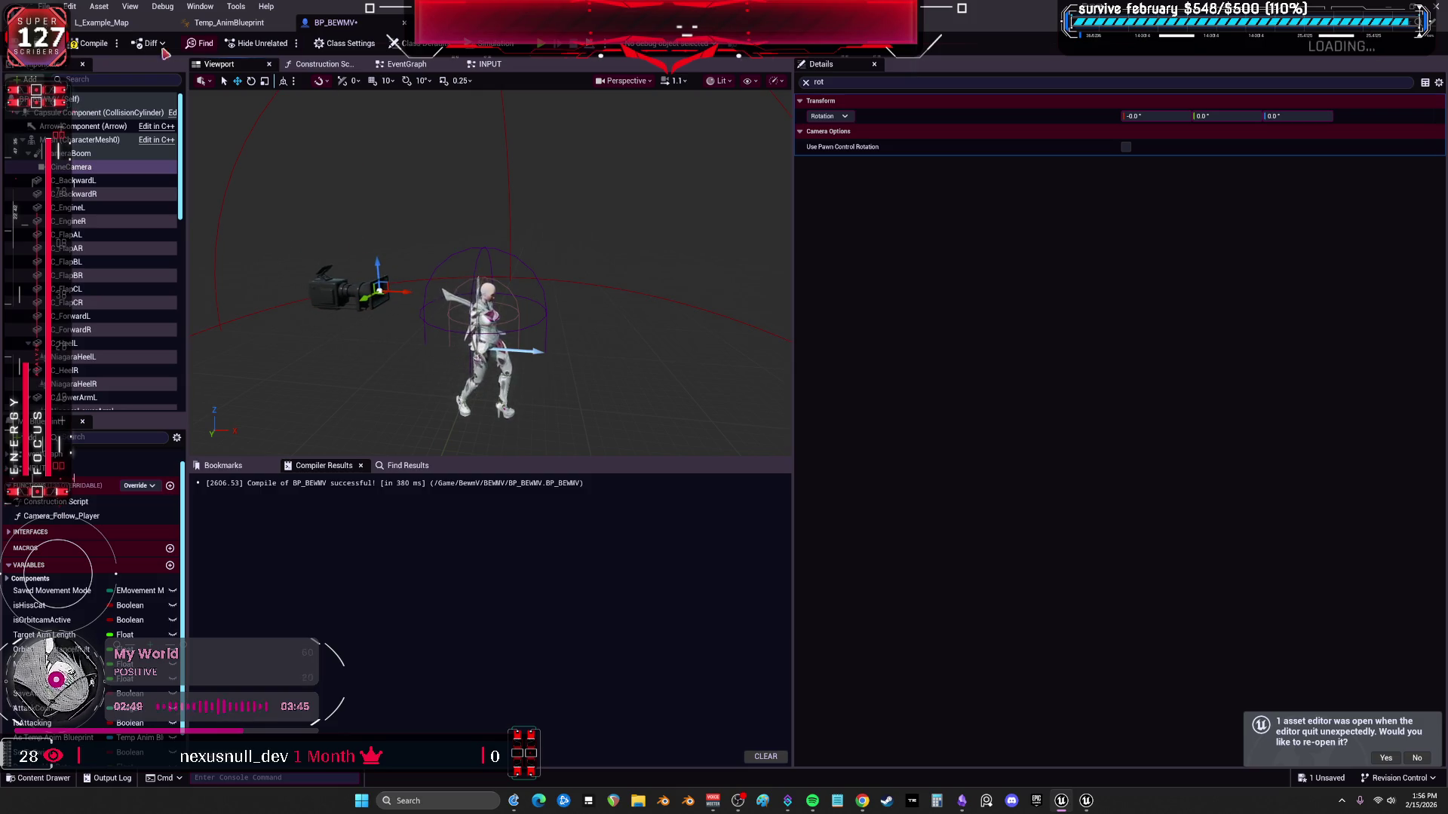
pyautogui.click(545, 43)
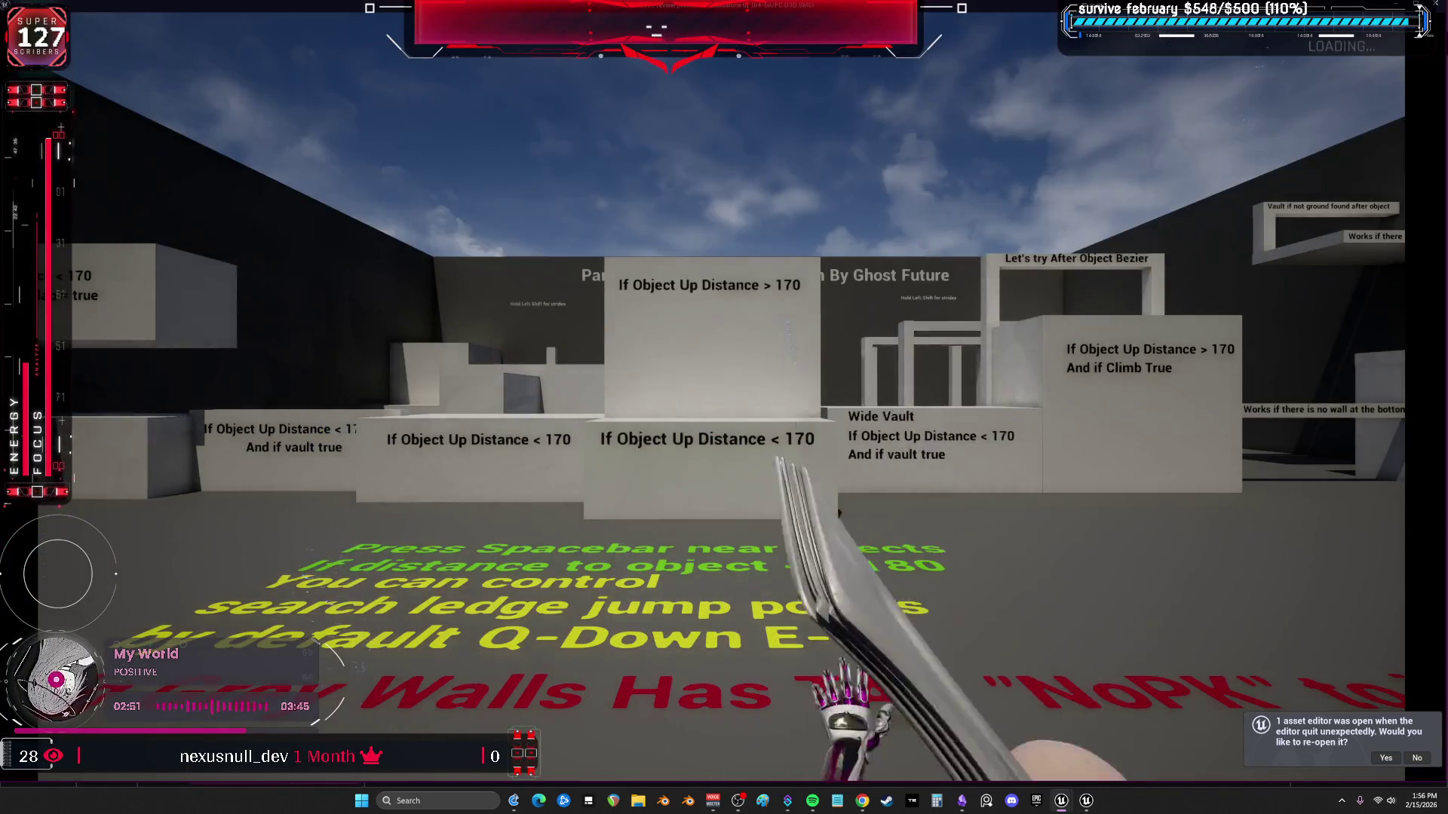
# Walk to the vault blocks, climb the white ledge, enter the green block, then stop playing.
pyautogui.press('w')
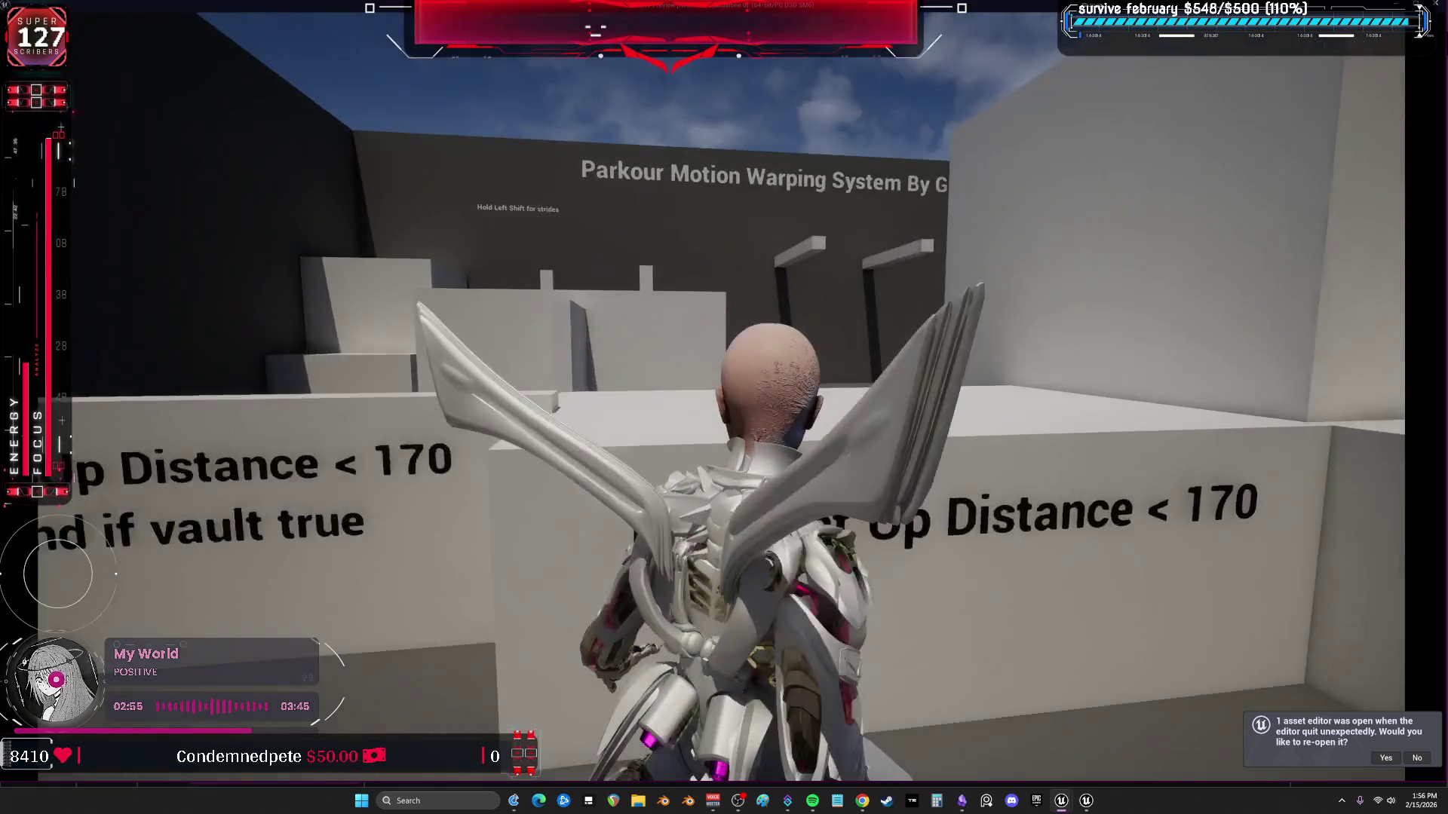
pyautogui.press('w')
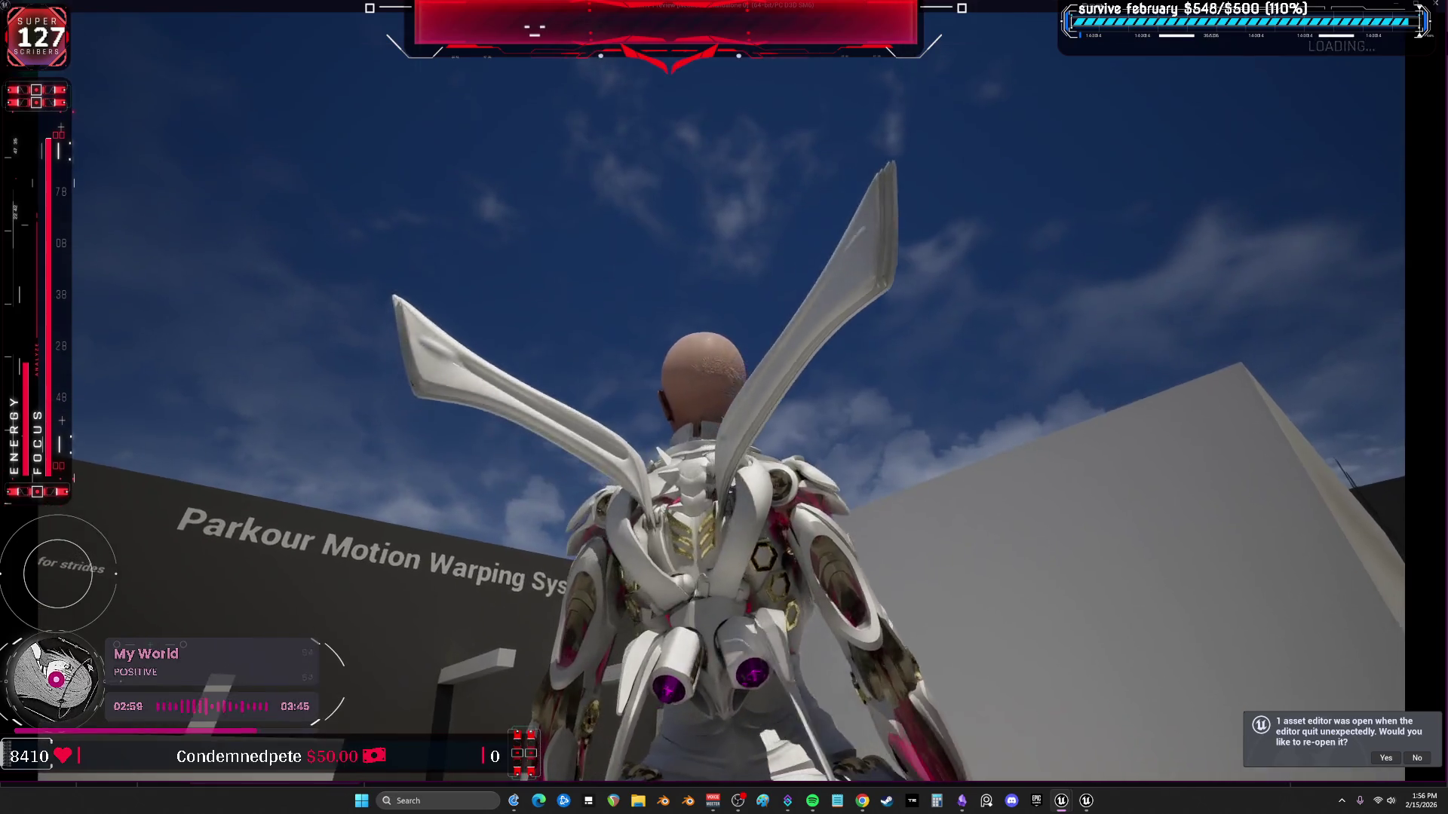
pyautogui.press('s')
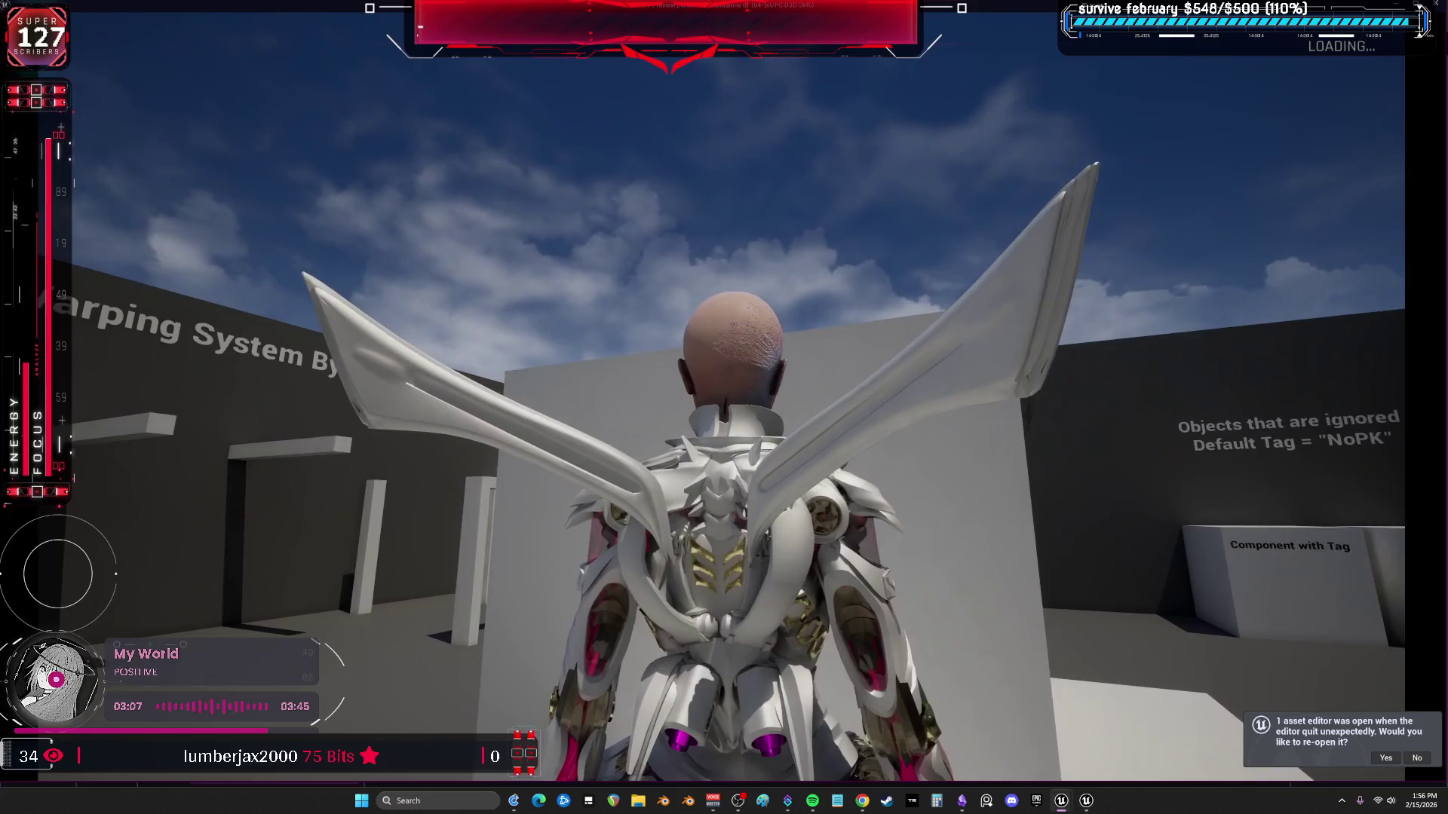
pyautogui.press('w')
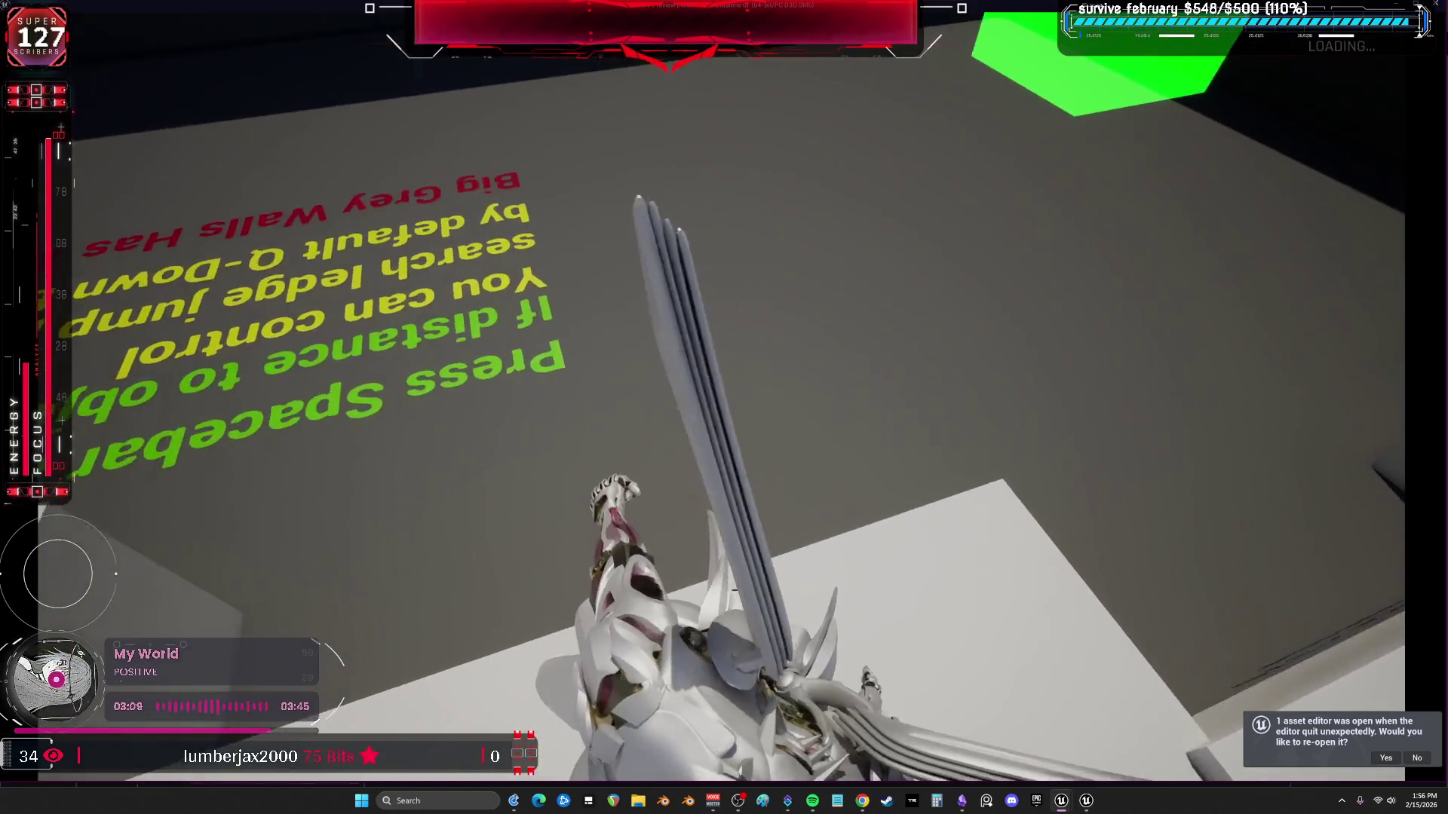
pyautogui.press('s')
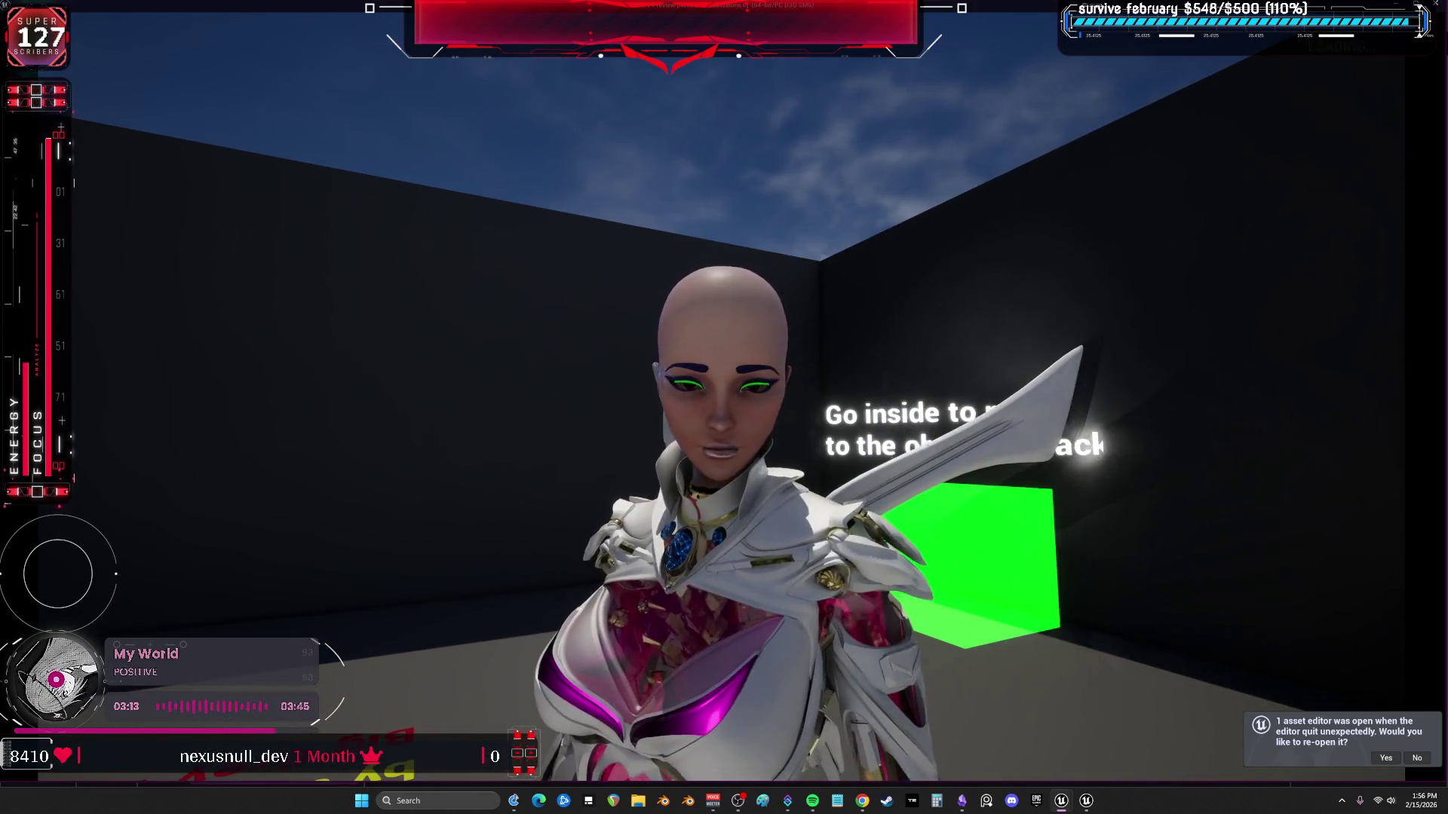
pyautogui.press('w')
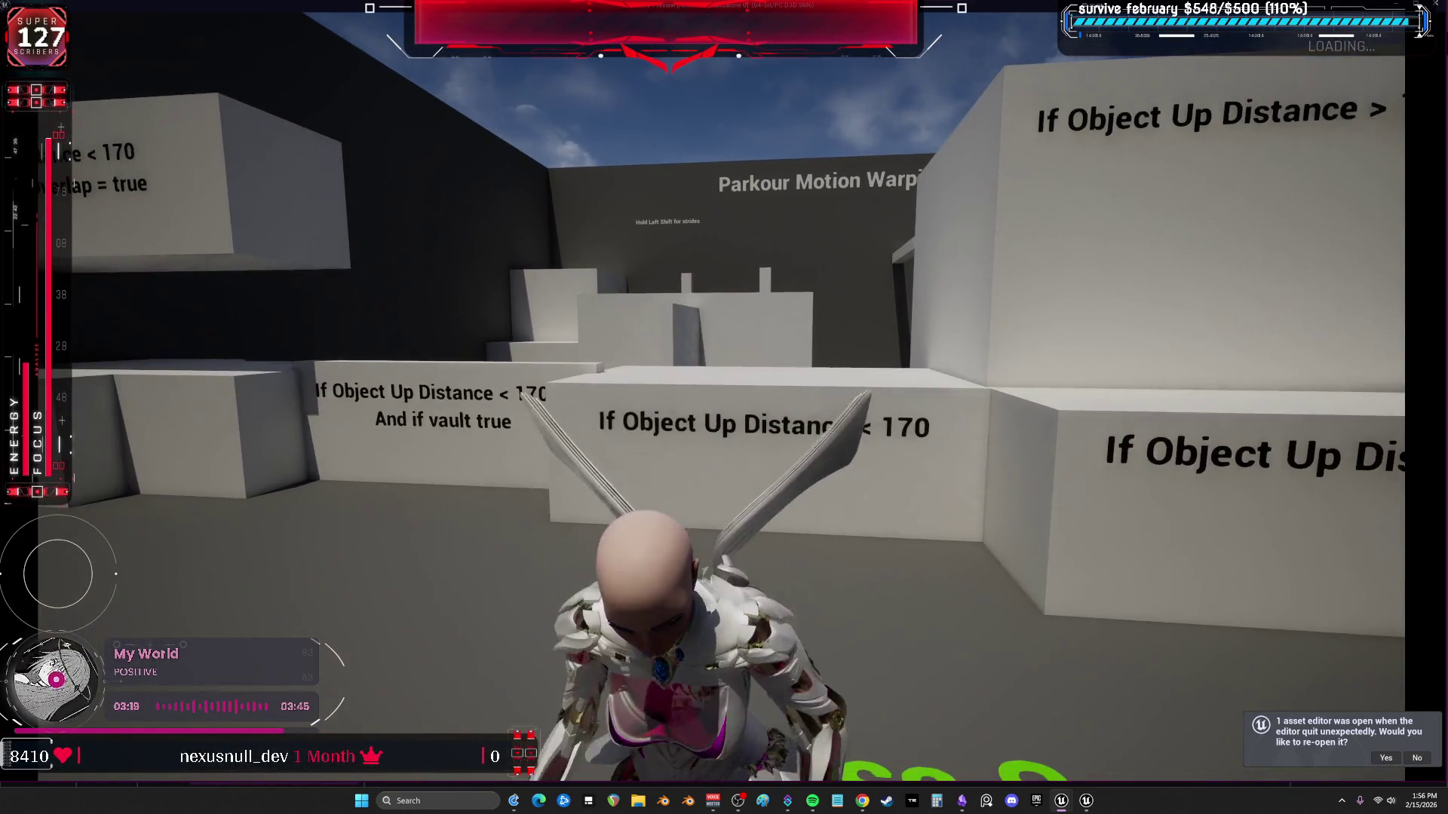
pyautogui.press('Escape')
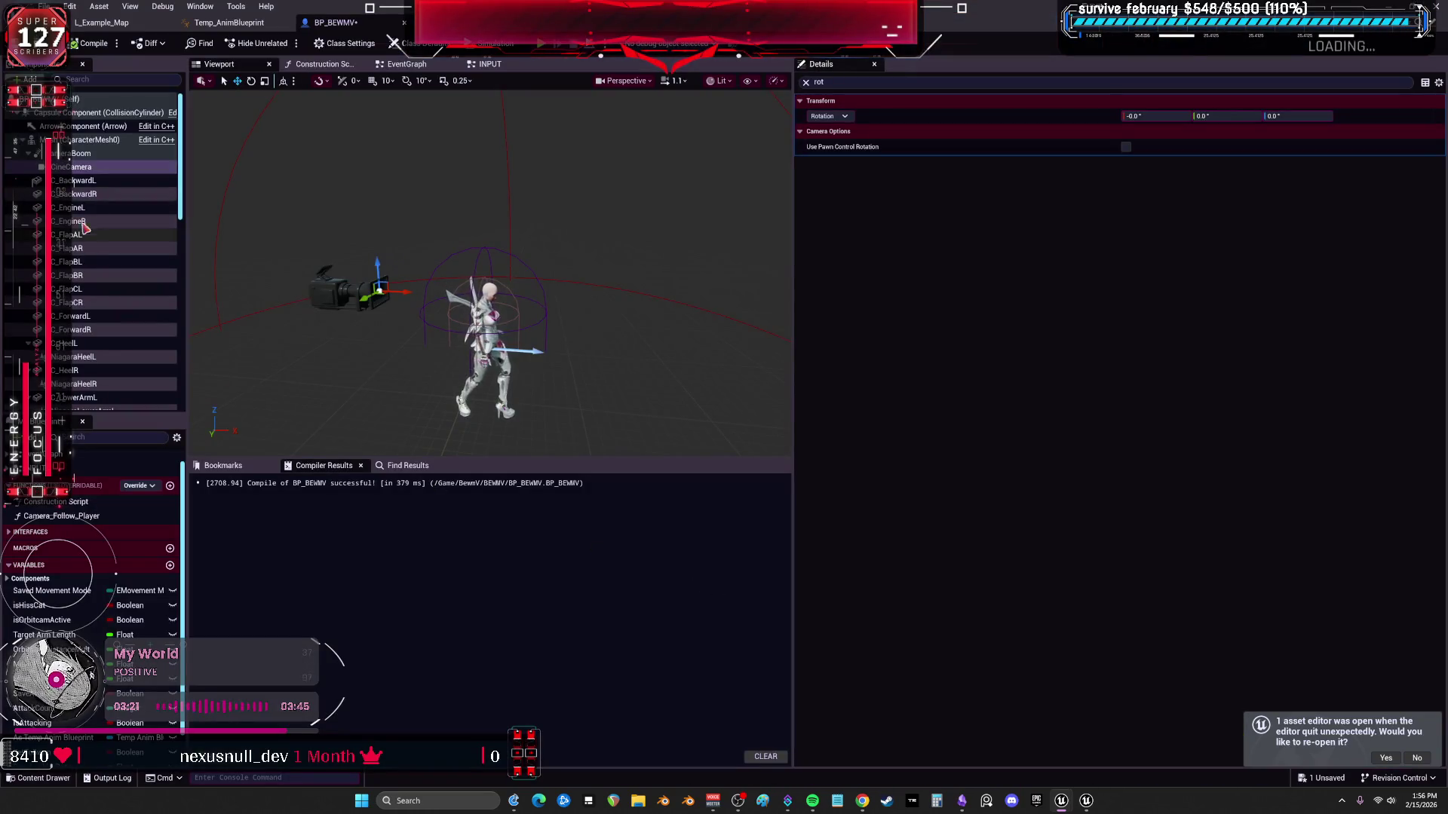
# Select the leg, wing and sole components, tick Use Attach Parent Bound, and compile-save.
pyautogui.click(172, 183)
pyautogui.scroll(-5, 113, 272)
pyautogui.scroll(-5, 114, 271)
pyautogui.keyDown('shift'); pyautogui.click(100, 317); pyautogui.keyUp('shift')
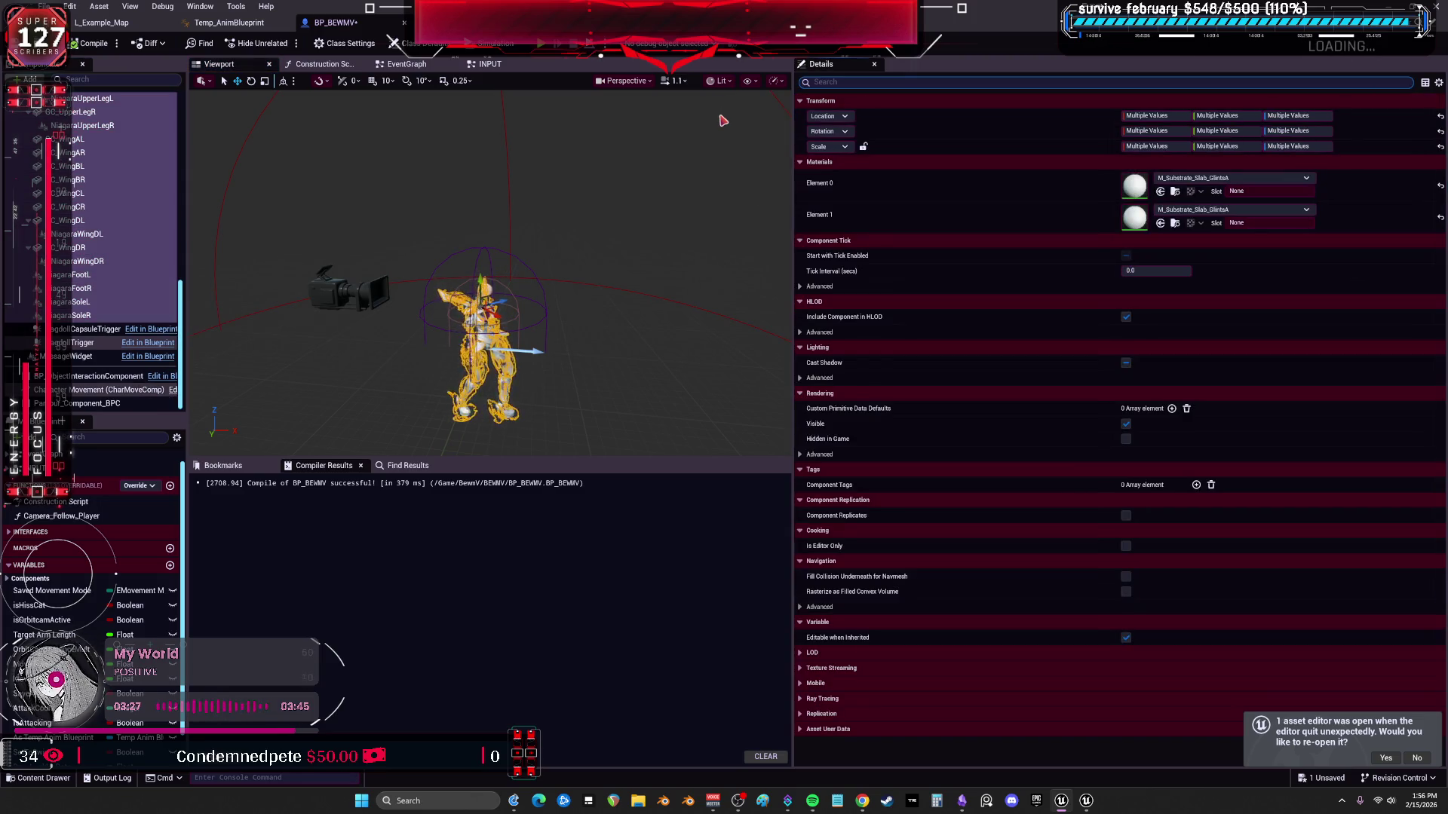
pyautogui.write('hboun')
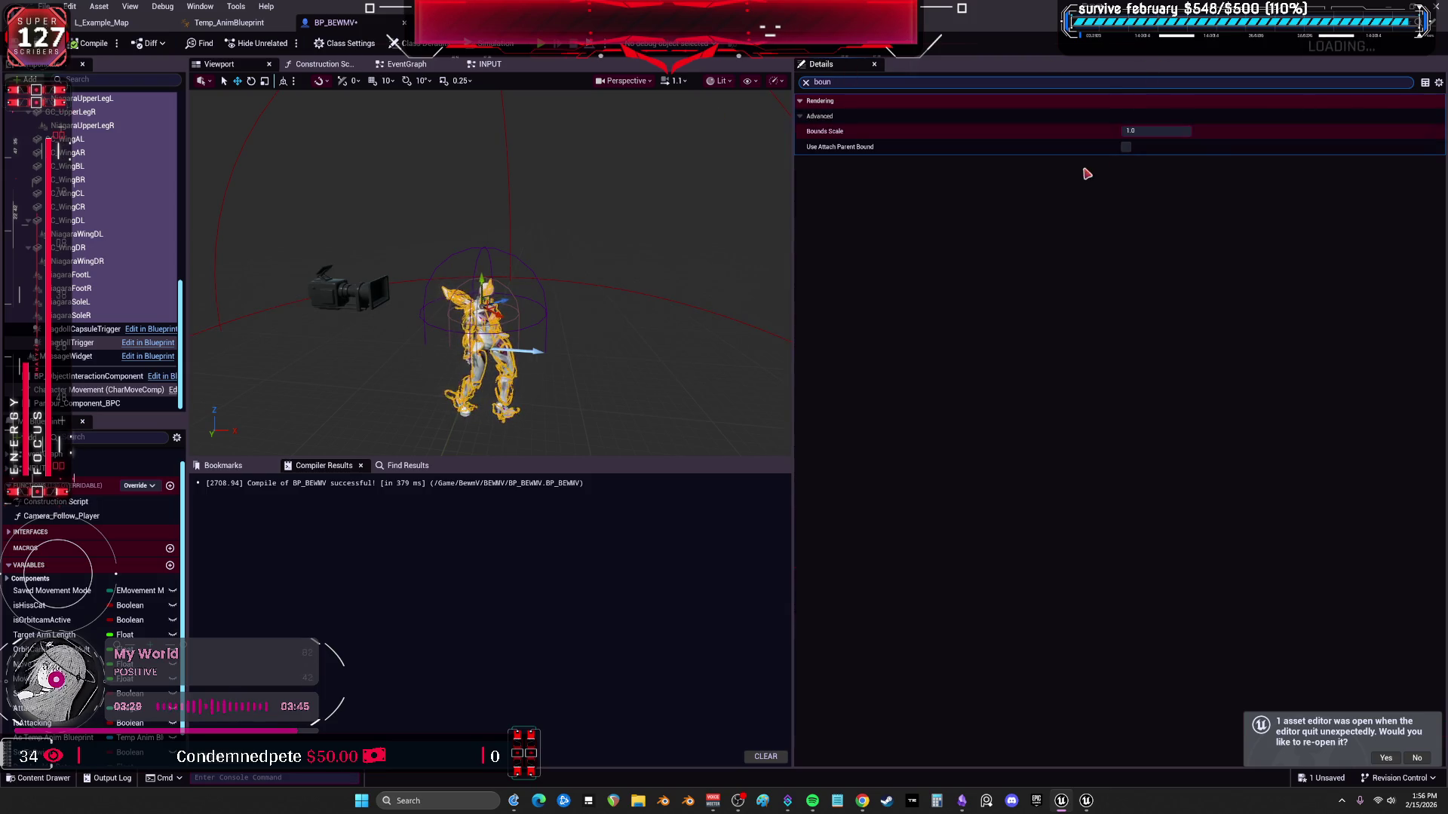
pyautogui.click(1126, 147)
pyautogui.click(92, 44)
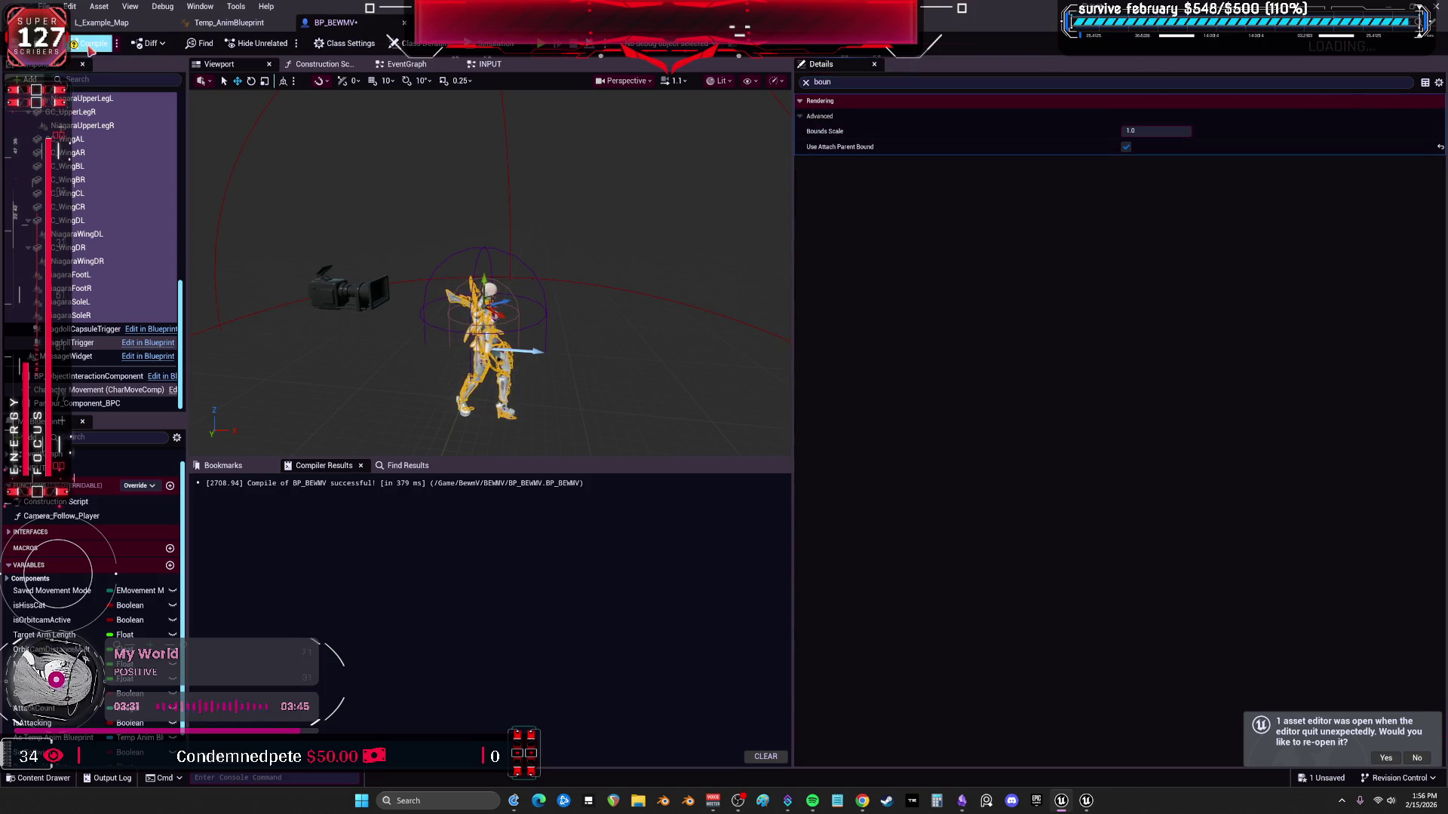
# Launch a Play In Editor session with Alt+P.
pyautogui.hotkey('alt', 'p')
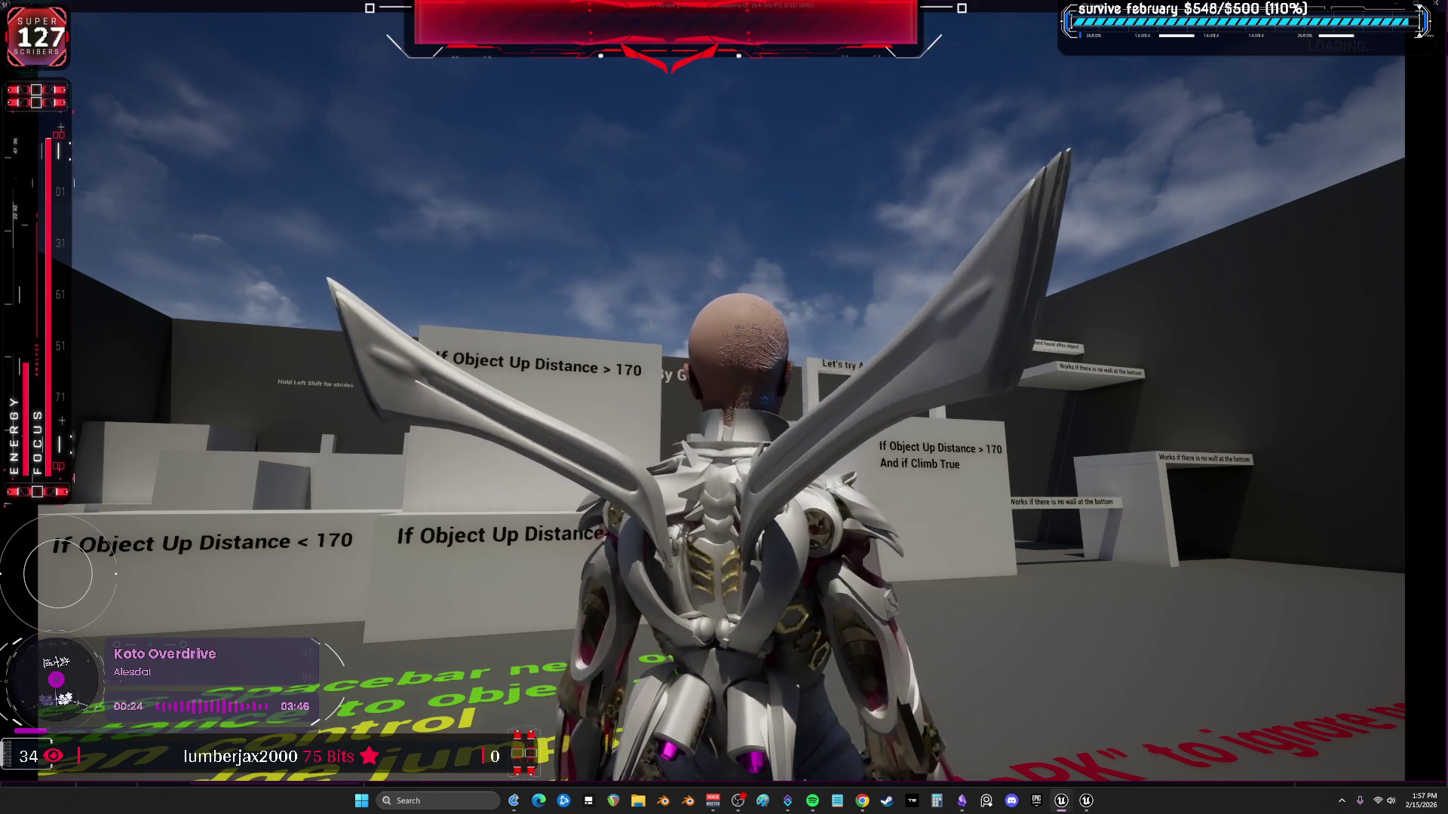
# Run past the signs, stop playing, select CharacterMesh0 and switch to the L_Example_Map level.
pyautogui.press('w')
pyautogui.press('w')
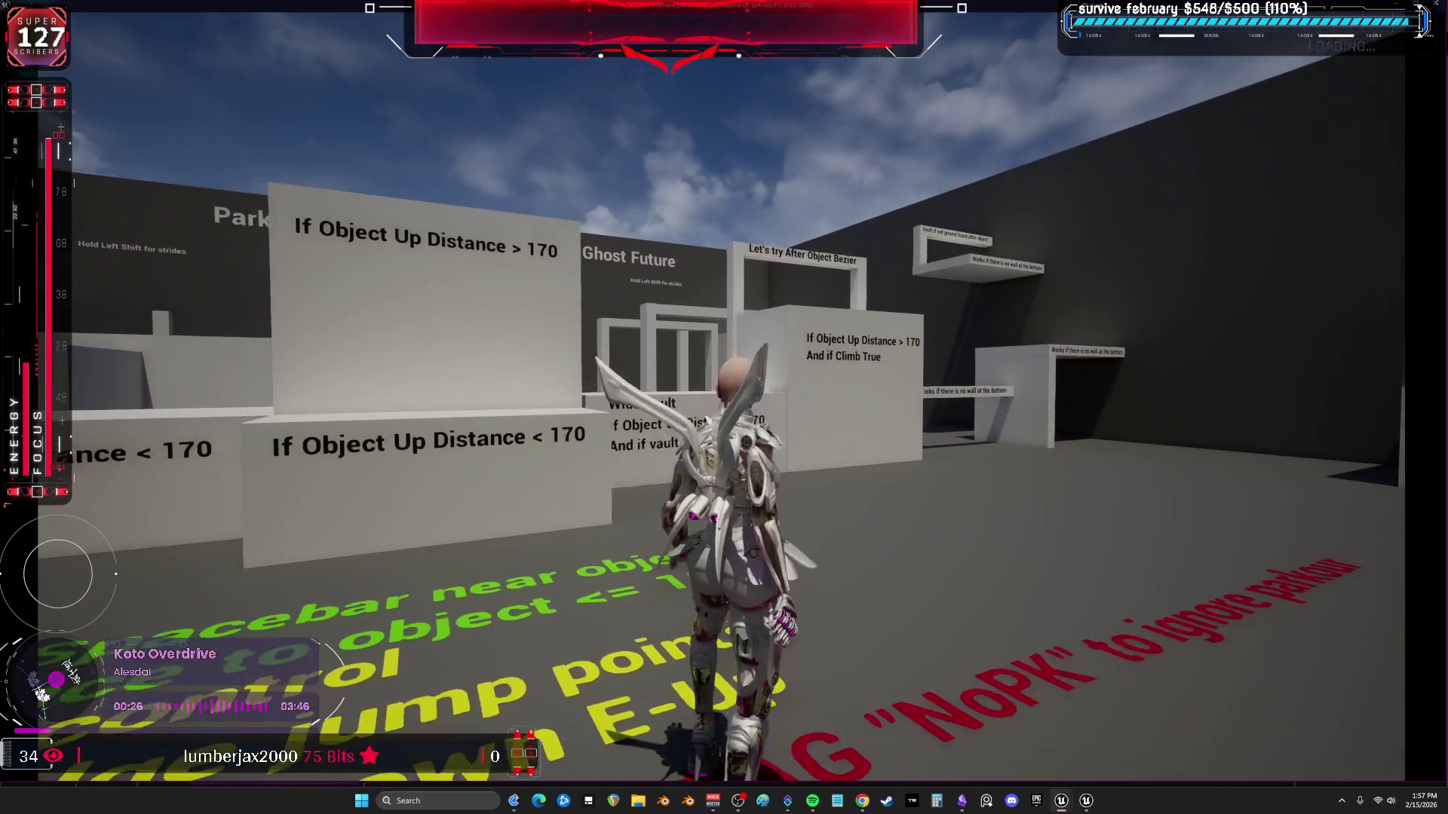
pyautogui.press('a')
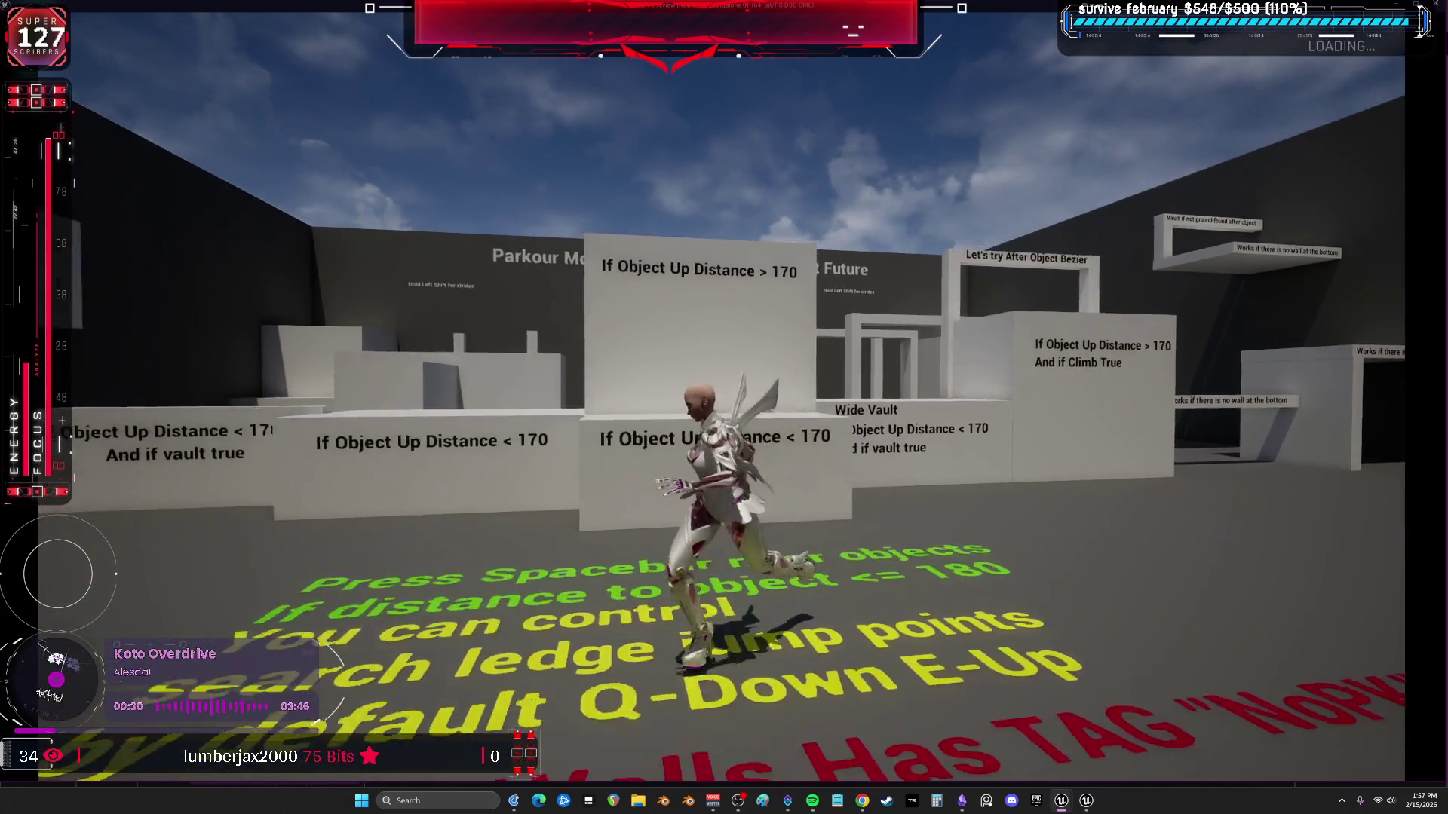
pyautogui.press('Escape')
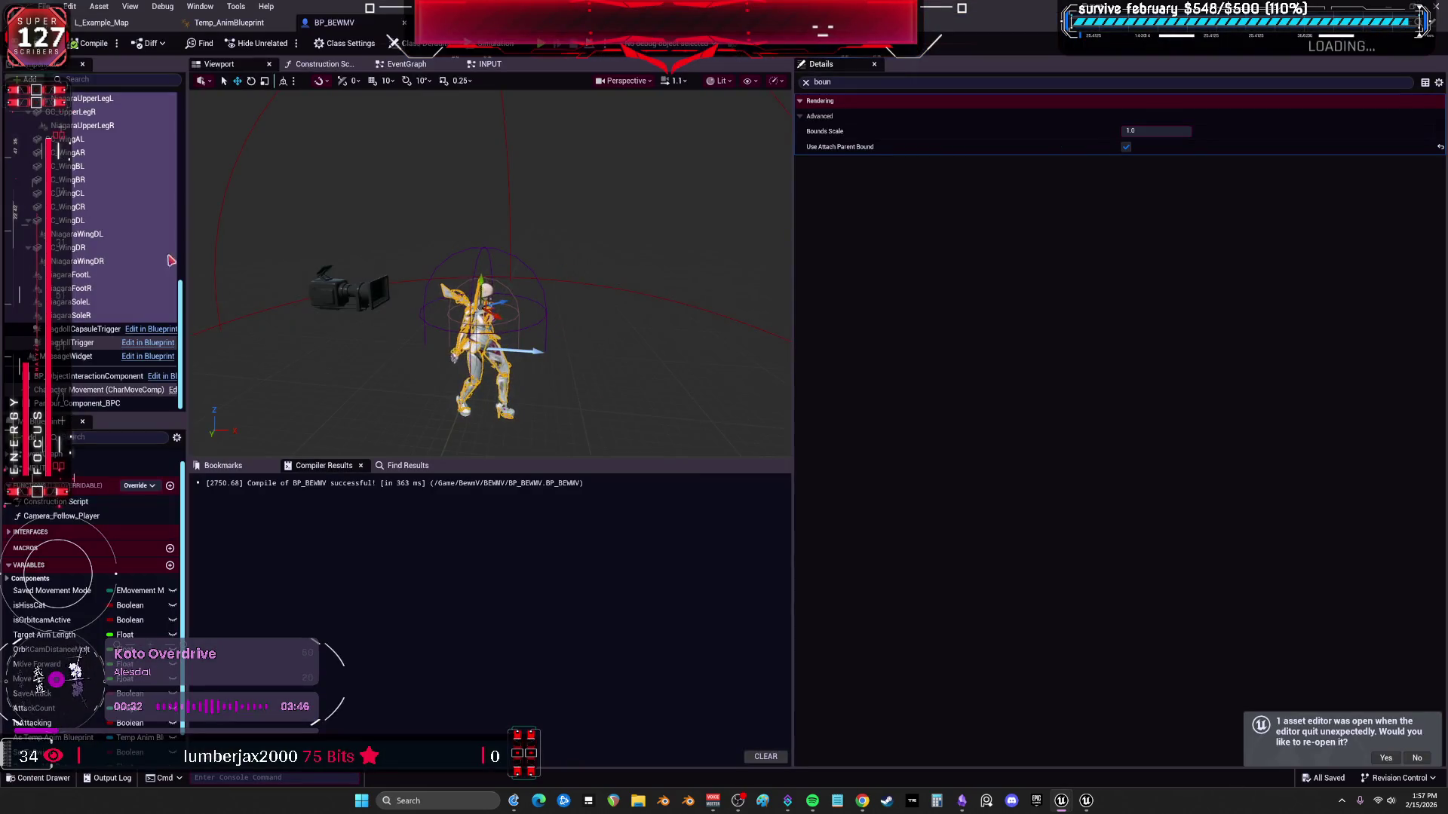
pyautogui.scroll(3, 176, 268)
pyautogui.scroll(3, 176, 267)
pyautogui.scroll(3, 175, 268)
pyautogui.scroll(3, 176, 268)
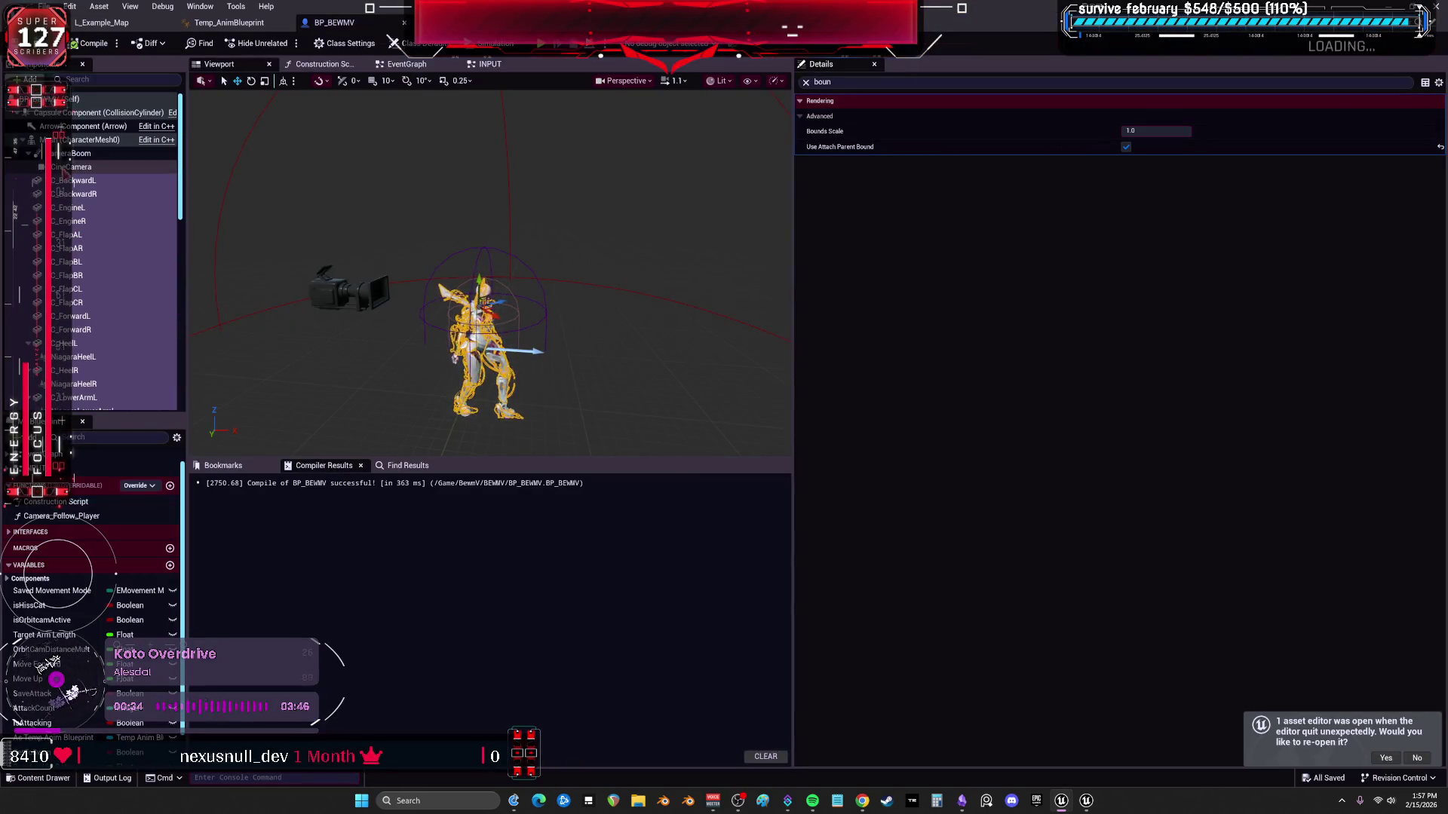
pyautogui.click(78, 140)
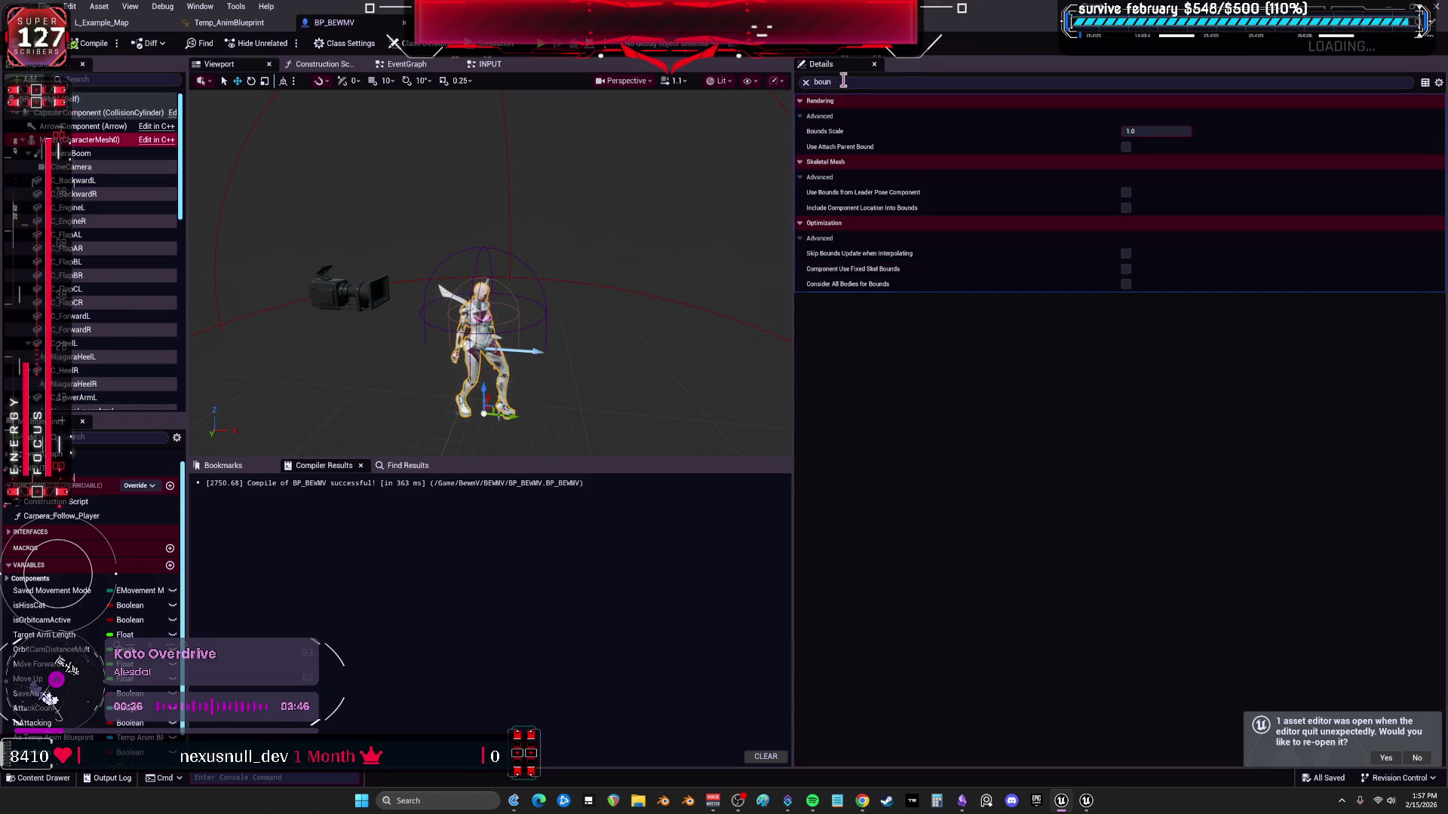
pyautogui.click(102, 23)
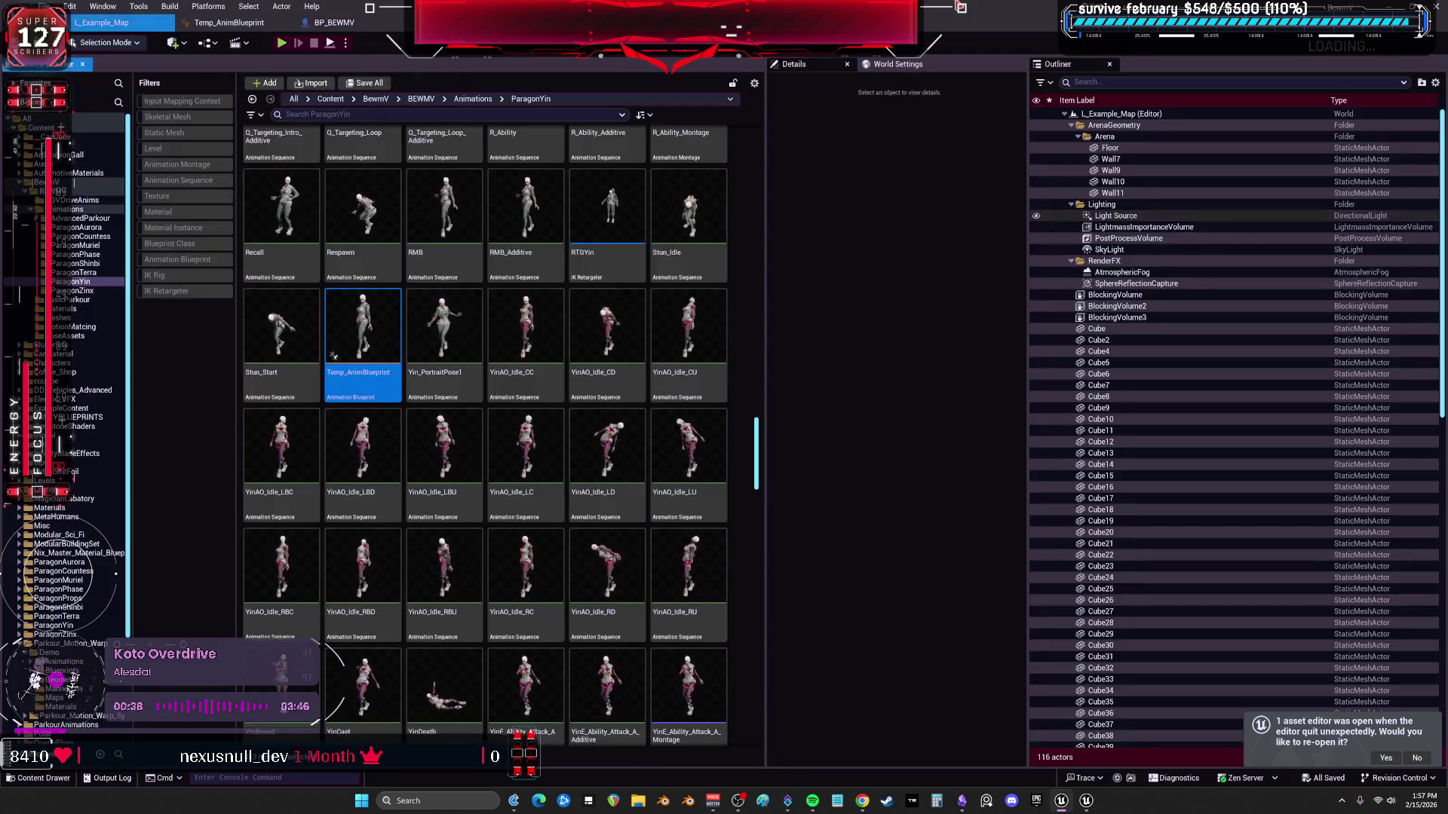
# Drill into Temp_AnimBlueprint > Ground Locomotion > Run and select the Yaw Delta node driving lean angle.
pyautogui.doubleClick(362, 340)
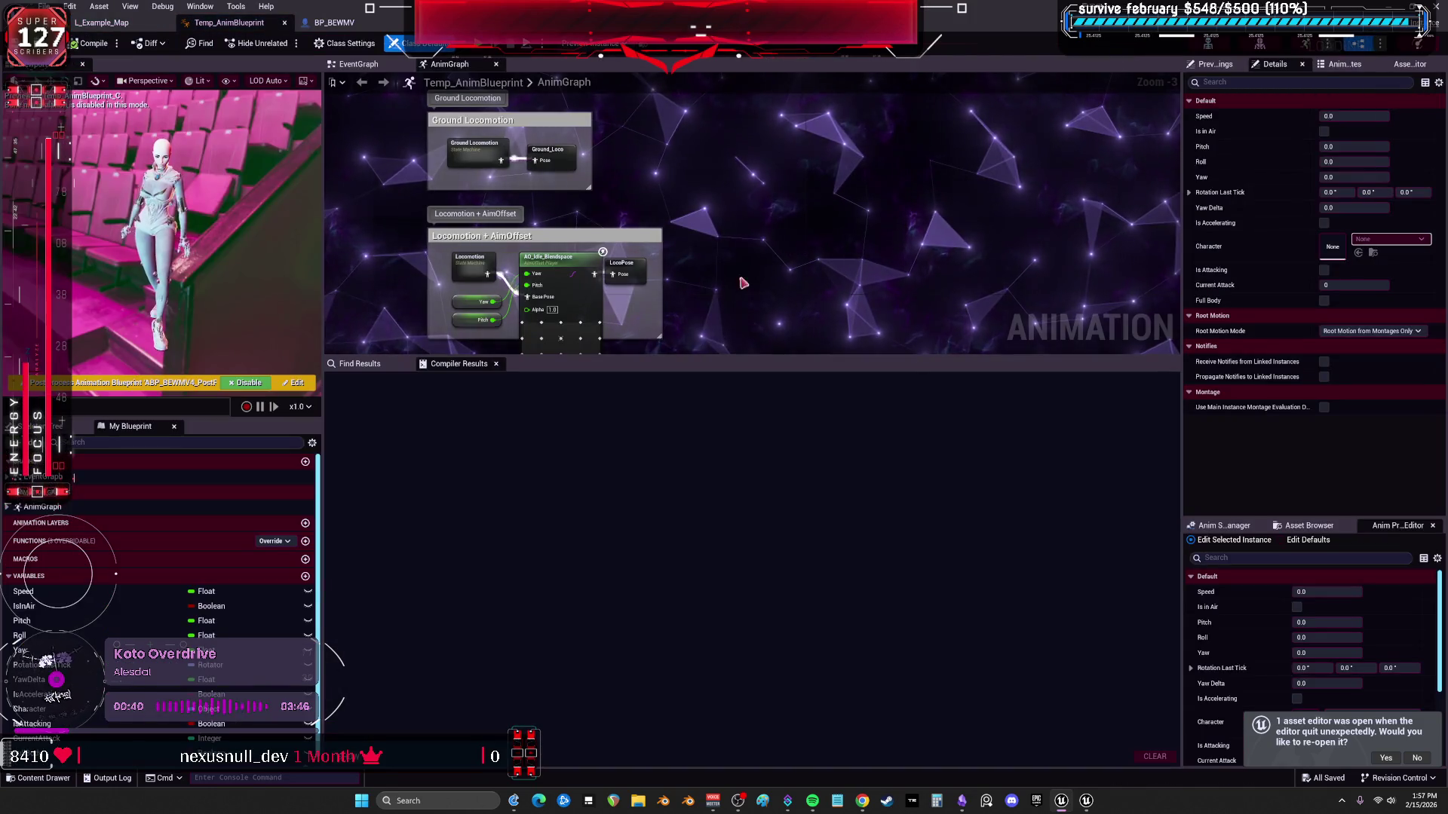
pyautogui.doubleClick(484, 153)
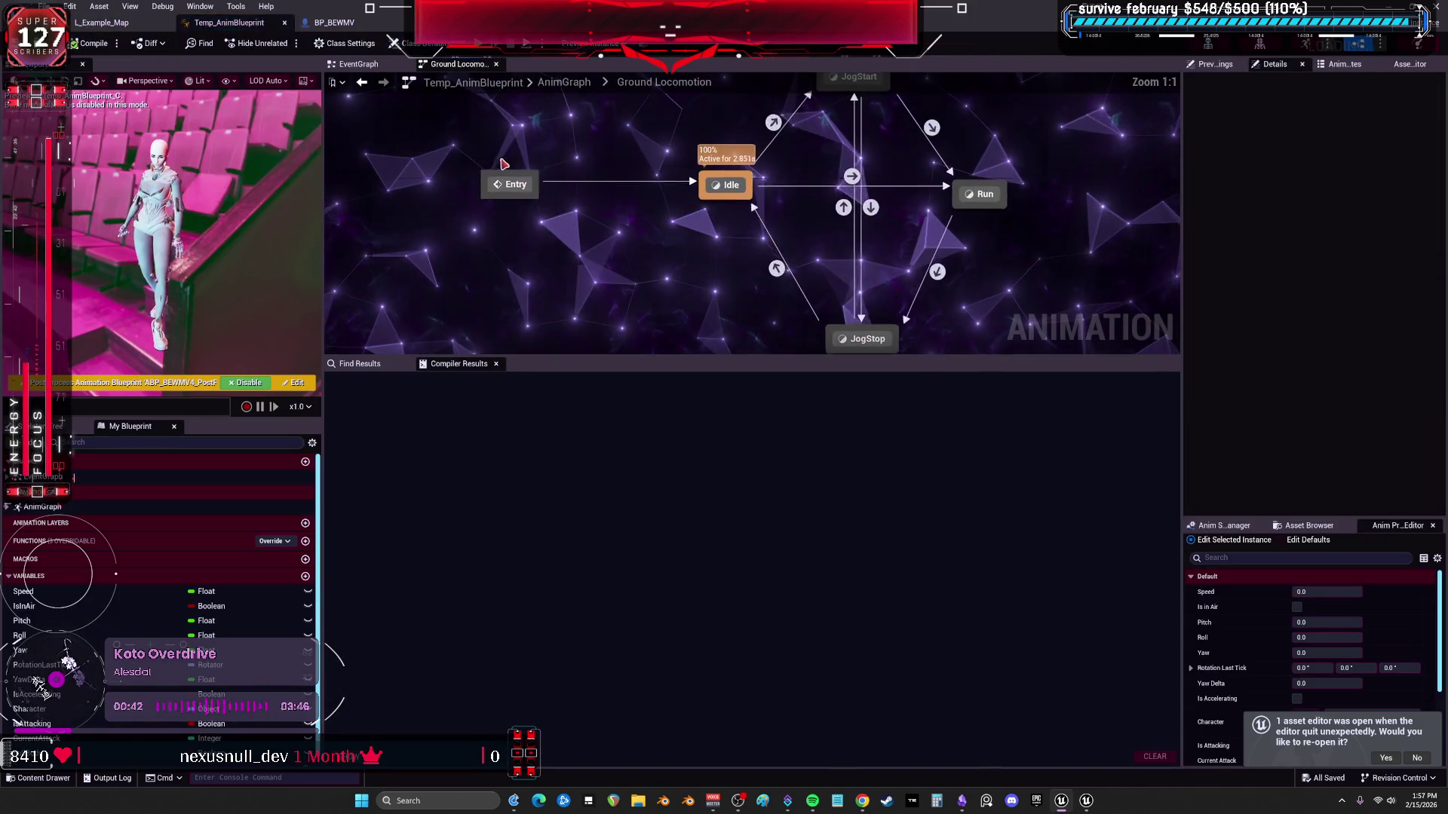
pyautogui.doubleClick(801, 259)
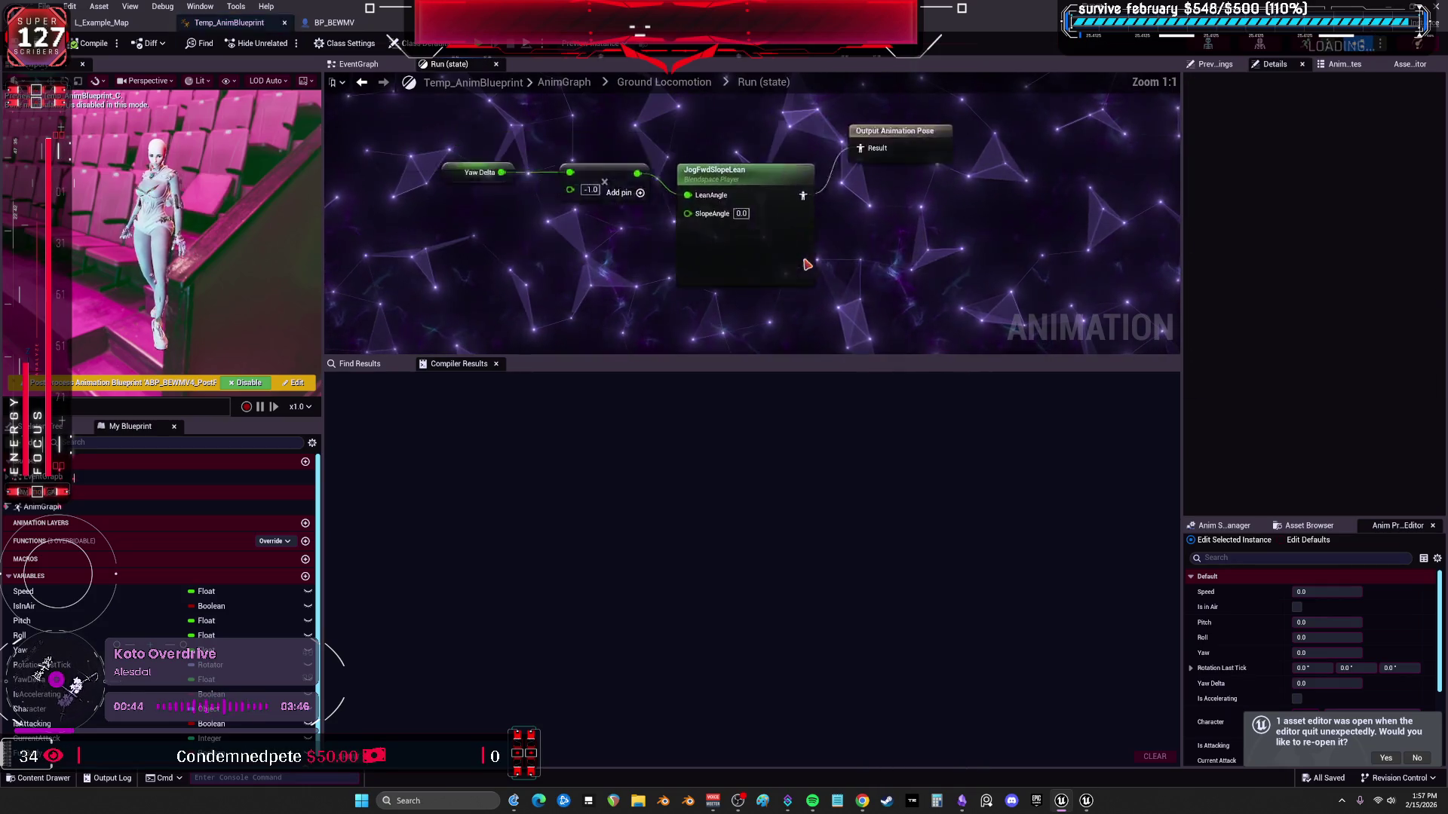
pyautogui.click(526, 185)
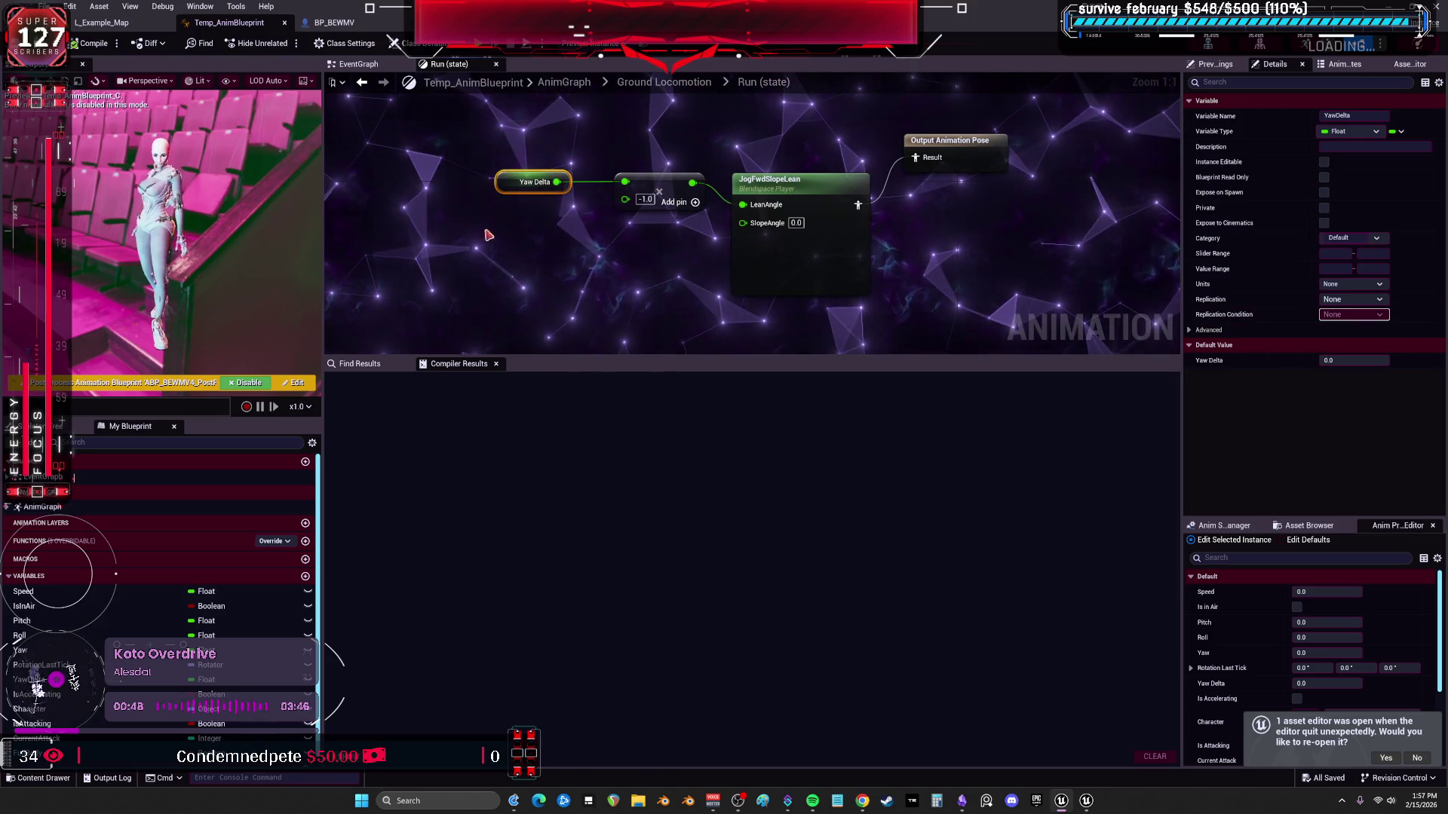
pyautogui.rightClick(505, 181)
# Find YawDelta's references and jump to its Set node in the 'Setting Yaw Delta for Leans' section.
pyautogui.click(668, 297)
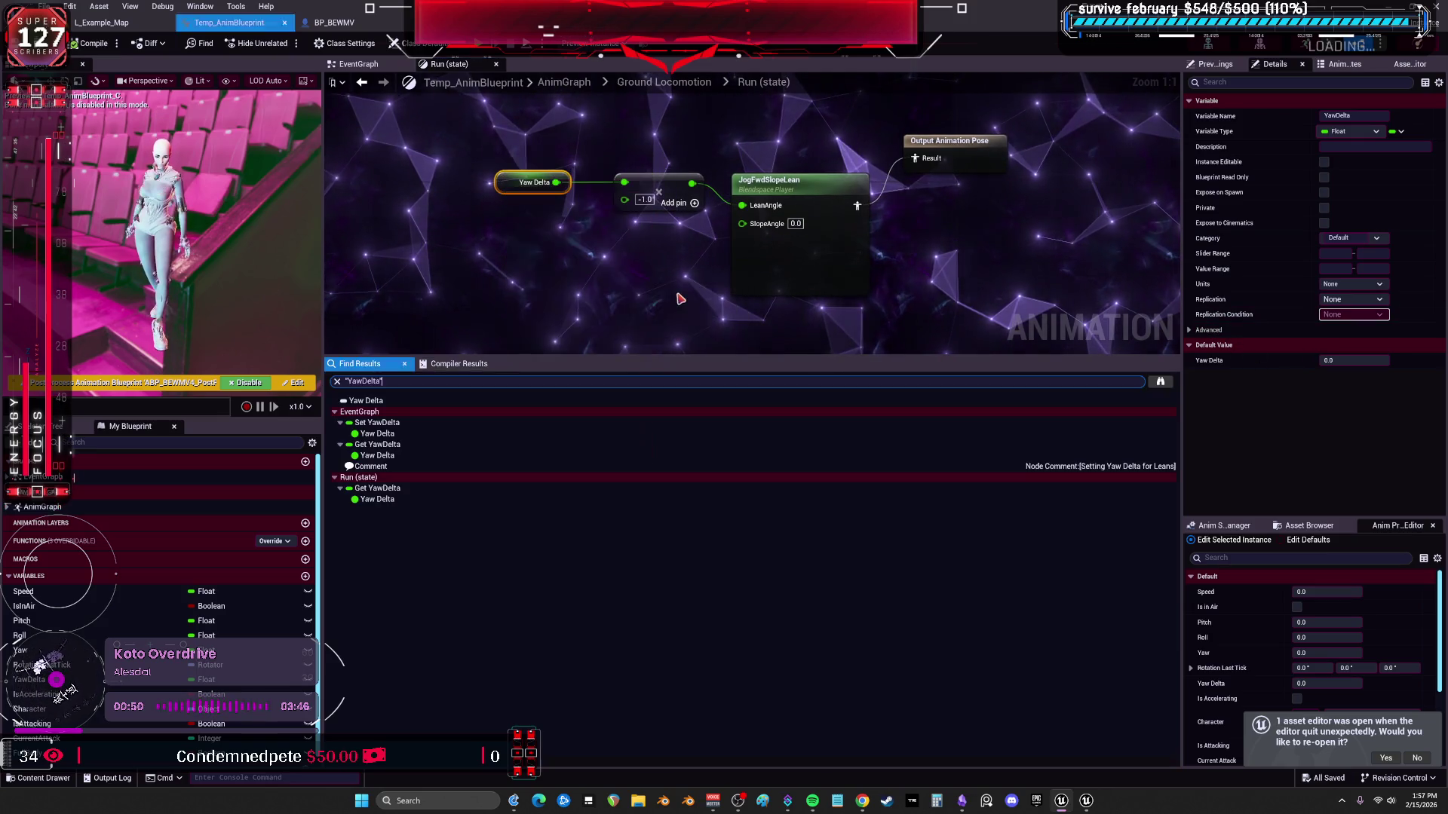
pyautogui.click(376, 434)
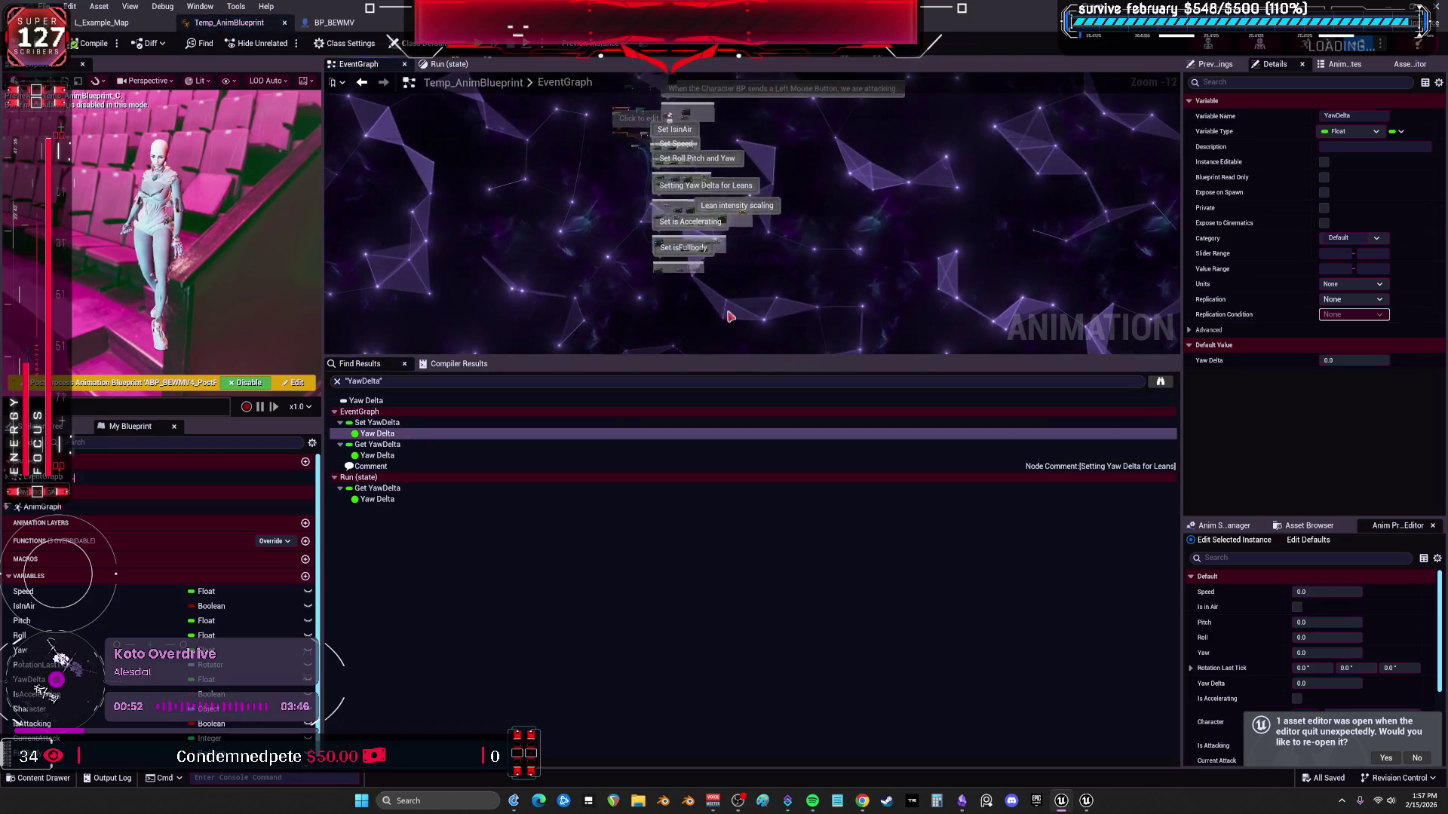
pyautogui.moveTo(729, 355); pyautogui.dragTo(729, 527)
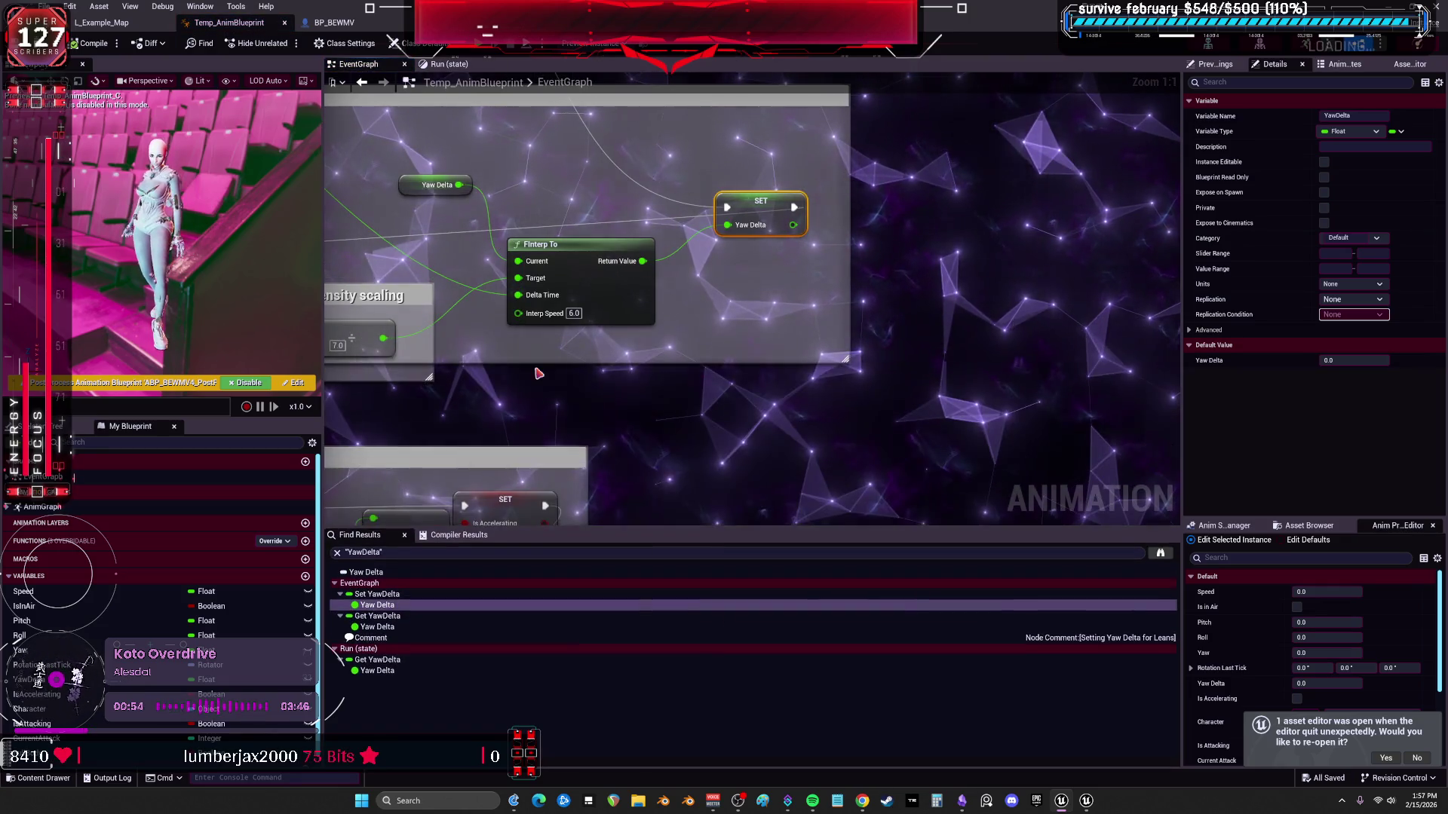
pyautogui.moveTo(335, 259); pyautogui.dragTo(939, 278)
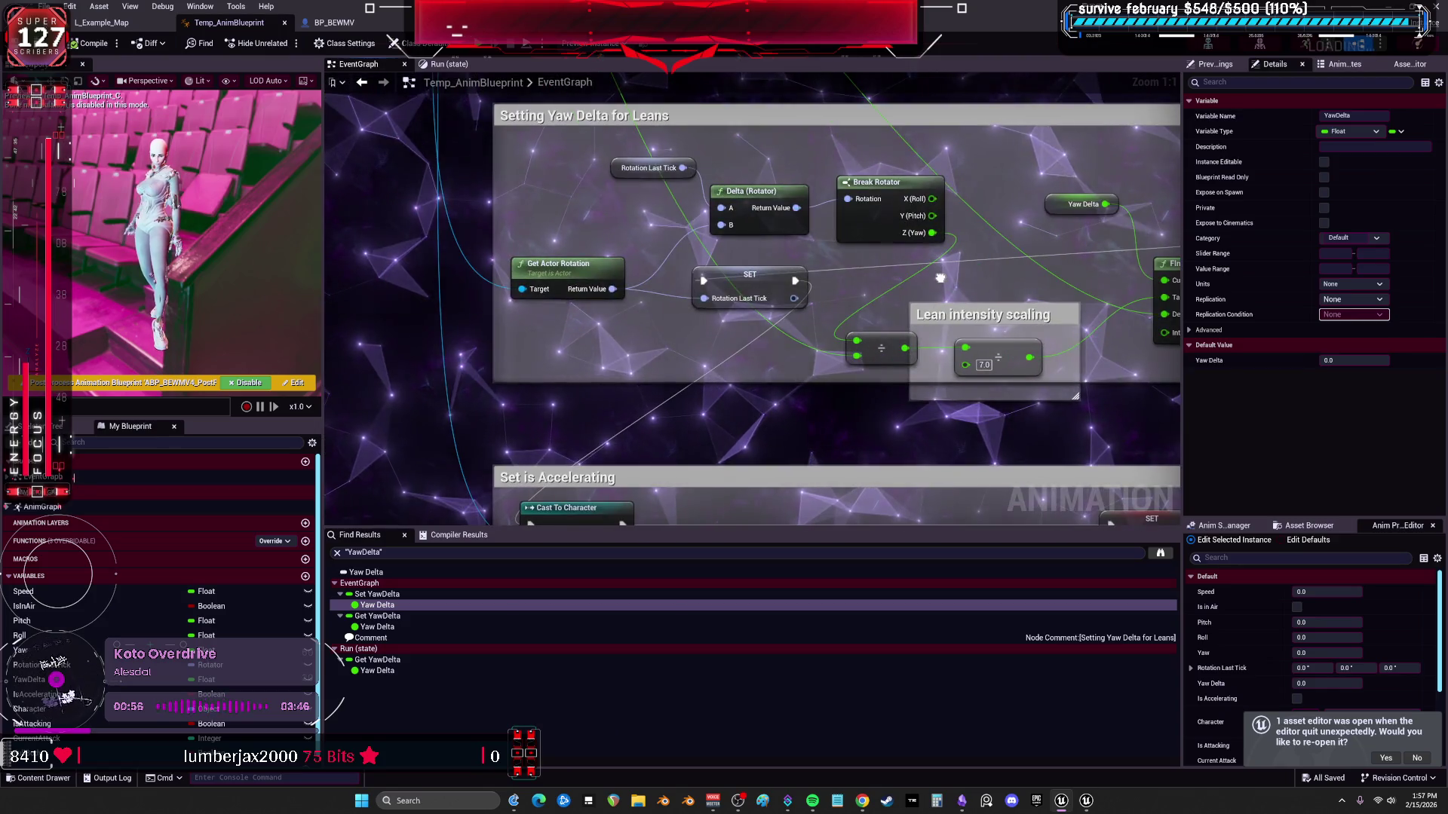
pyautogui.scroll(-2, 619, 393)
pyautogui.scroll(-2, 619, 392)
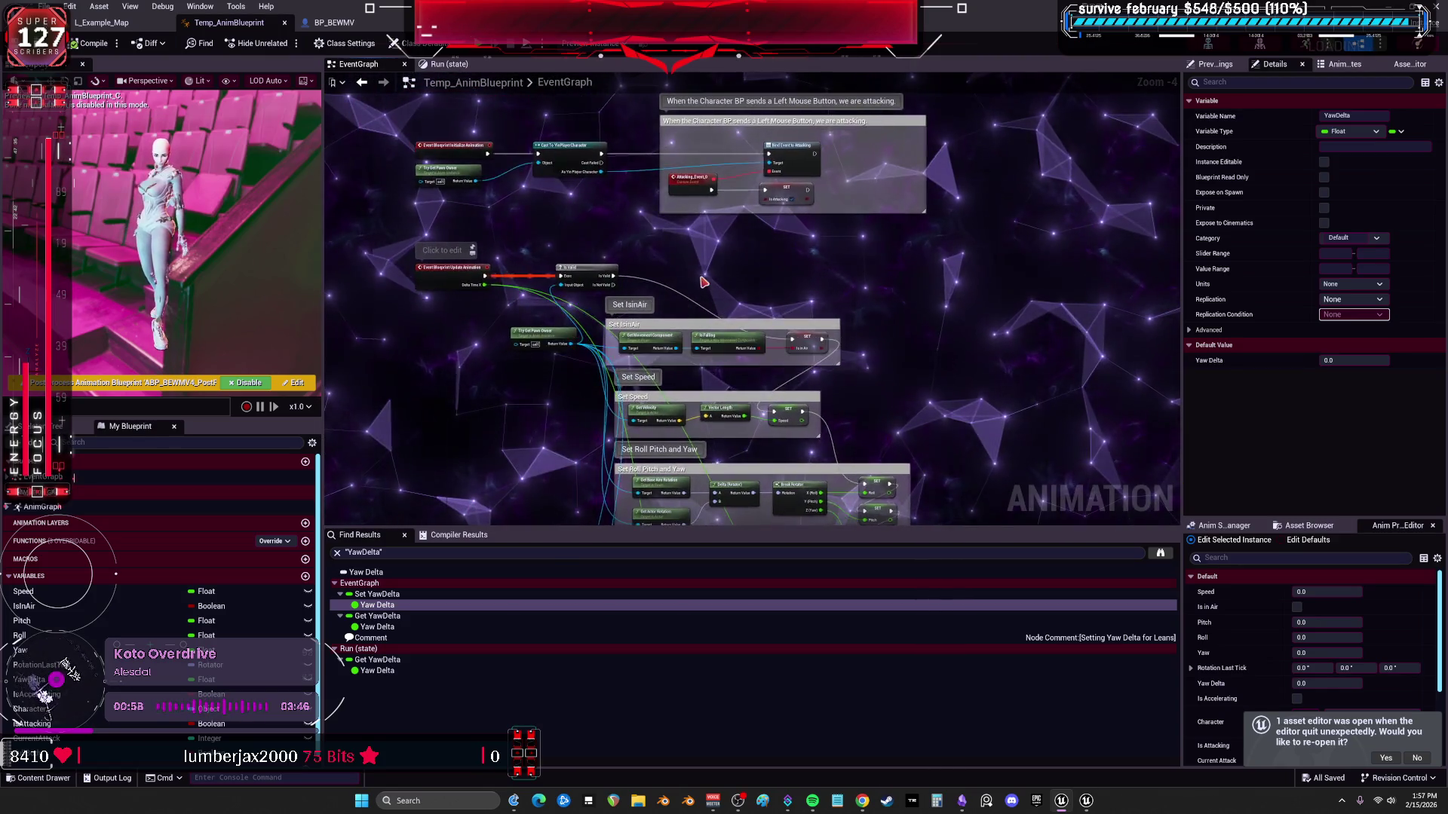
pyautogui.scroll(2, 588, 339)
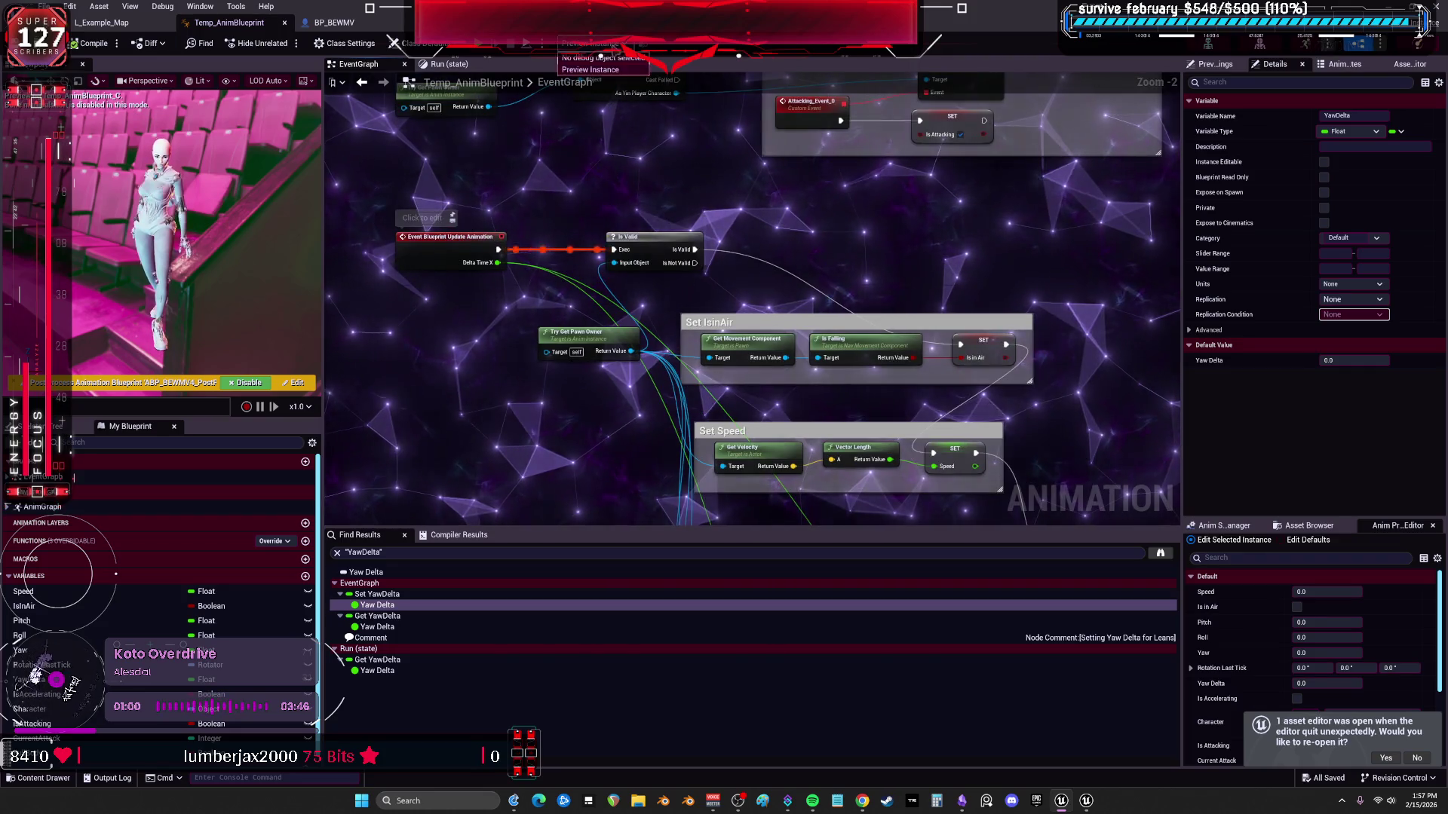
# Rearrange the editor windows to bring the character blueprint forward and launch Standalone play.
pyautogui.press('super+Down')
pyautogui.press('super+Up')
pyautogui.press('super+Down')
pyautogui.press('super+Down')
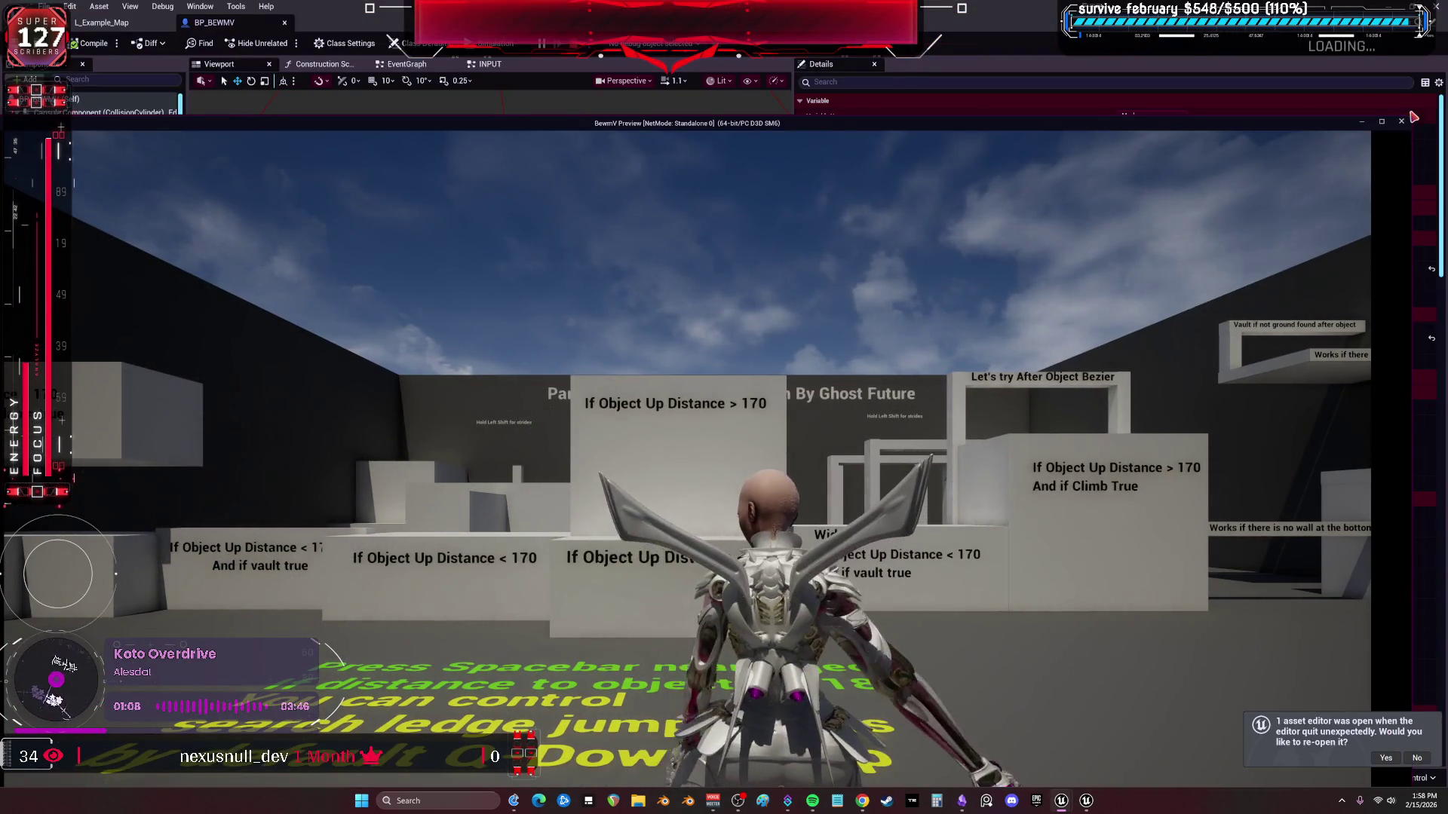
# Close the BewmV game preview window.
pyautogui.moveTo(1339, 151)
pyautogui.mouseDown()
pyautogui.moveTo(503, 449)
pyautogui.moveTo(1110, 136)
pyautogui.mouseUp()
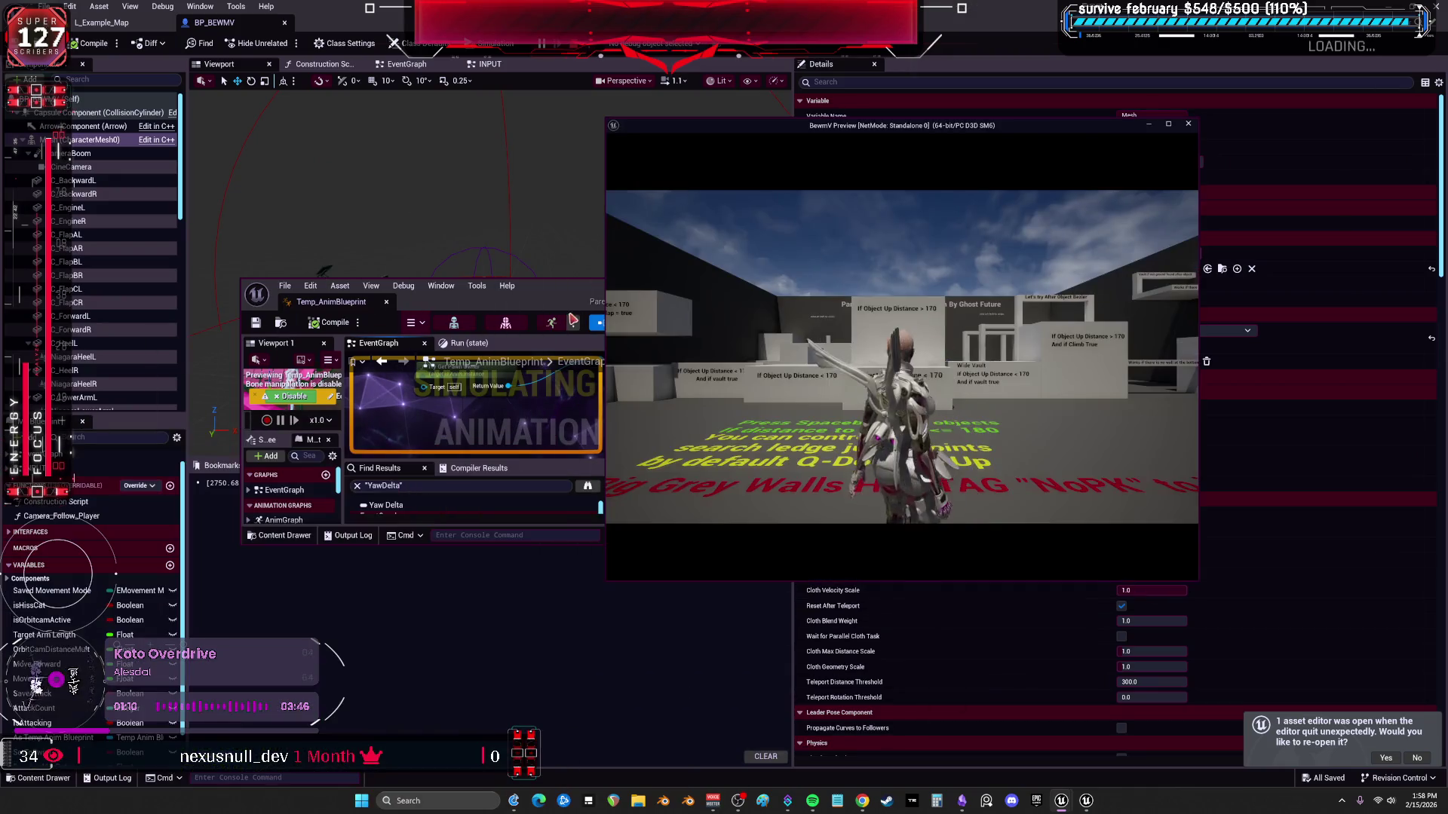
pyautogui.press('Escape')
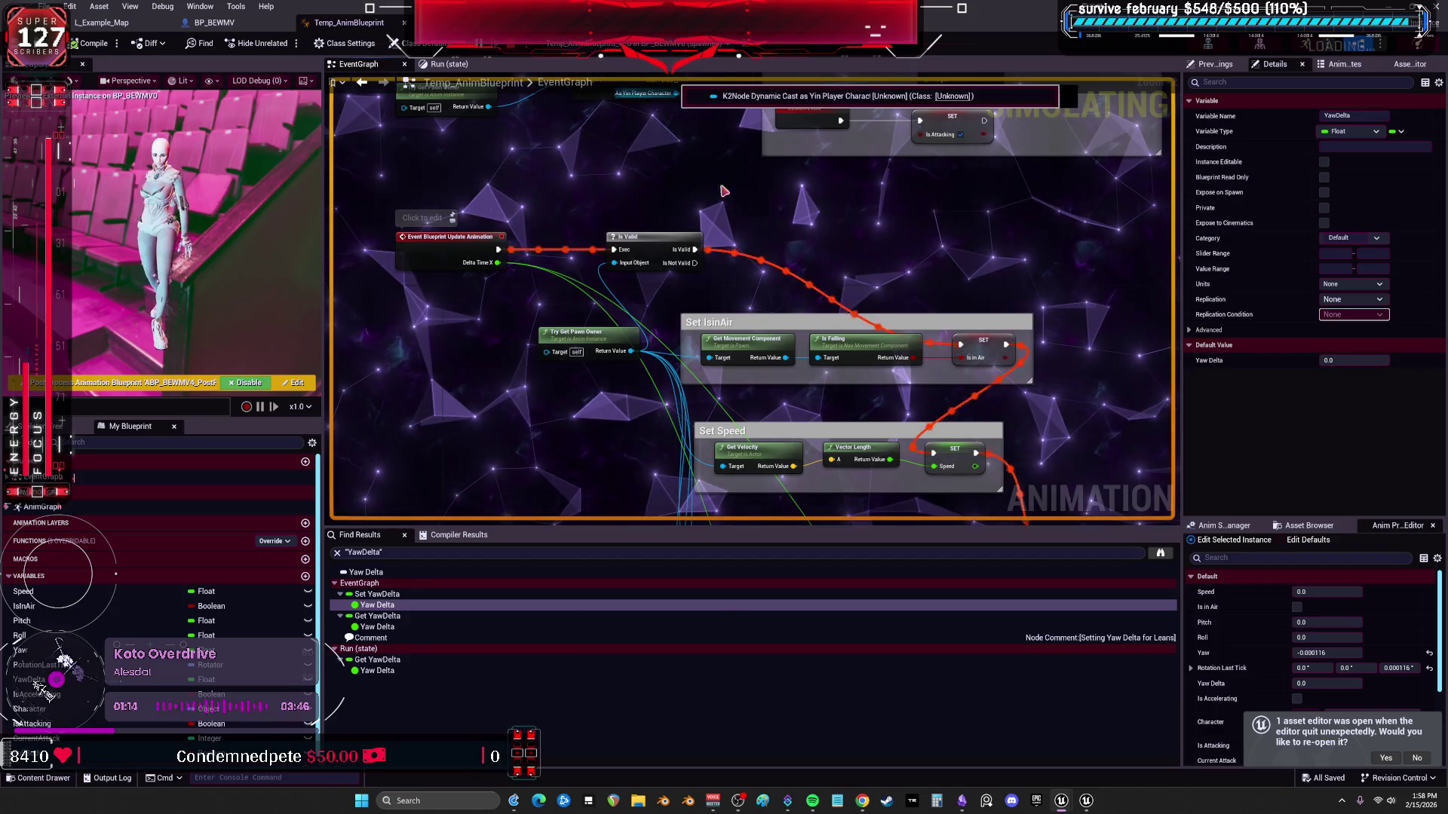
# Review the EventGraph's Roll/Pitch/Yaw, isFullbody, yaw lean, IsinAir and Speed sections, then return to the Content Browser.
pyautogui.moveTo(1033, 446)
pyautogui.mouseDown()
pyautogui.moveTo(776, 257)
pyautogui.moveTo(876, 148)
pyautogui.mouseUp()
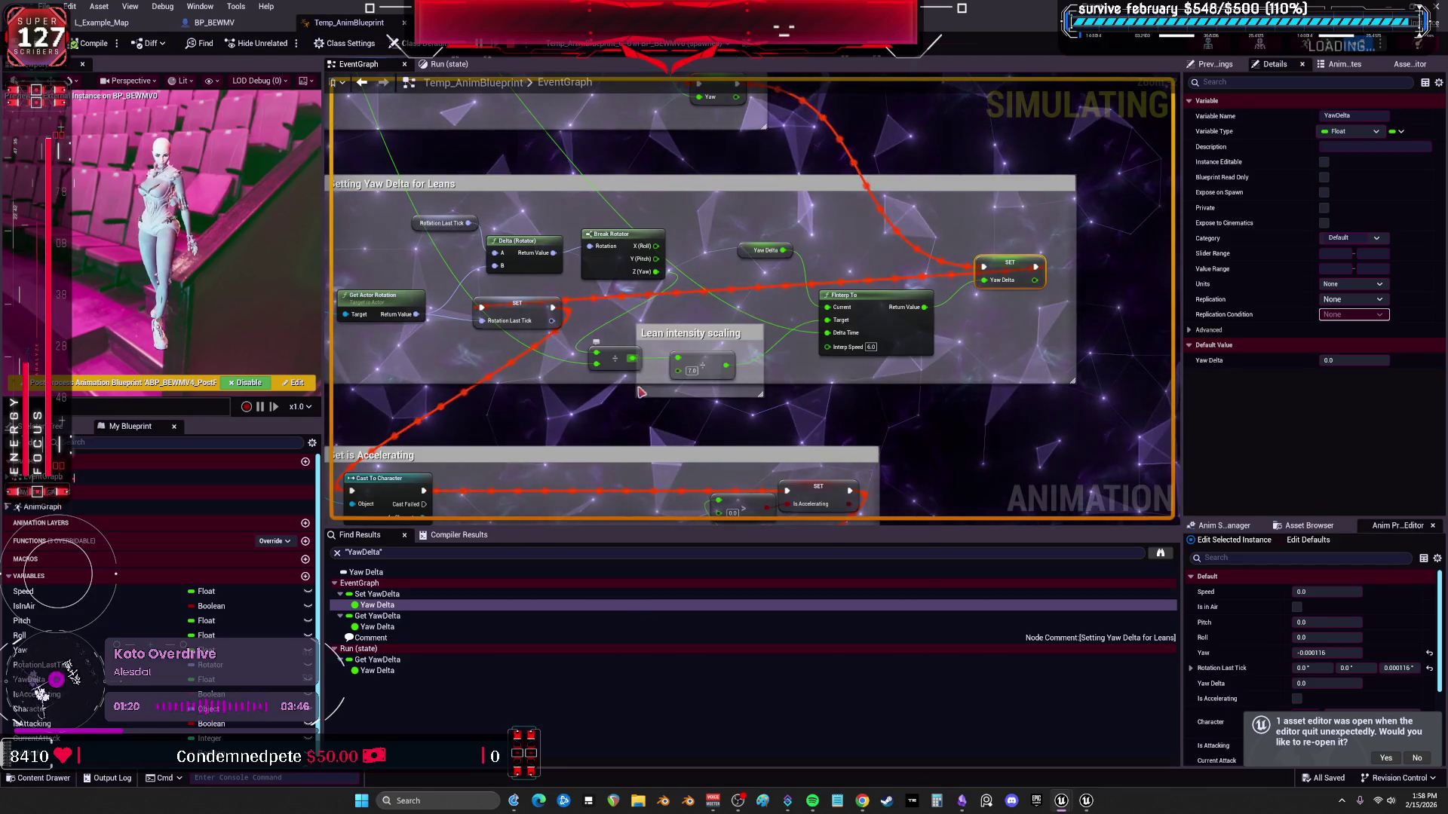
pyautogui.moveTo(634, 362); pyautogui.dragTo(730, 114)
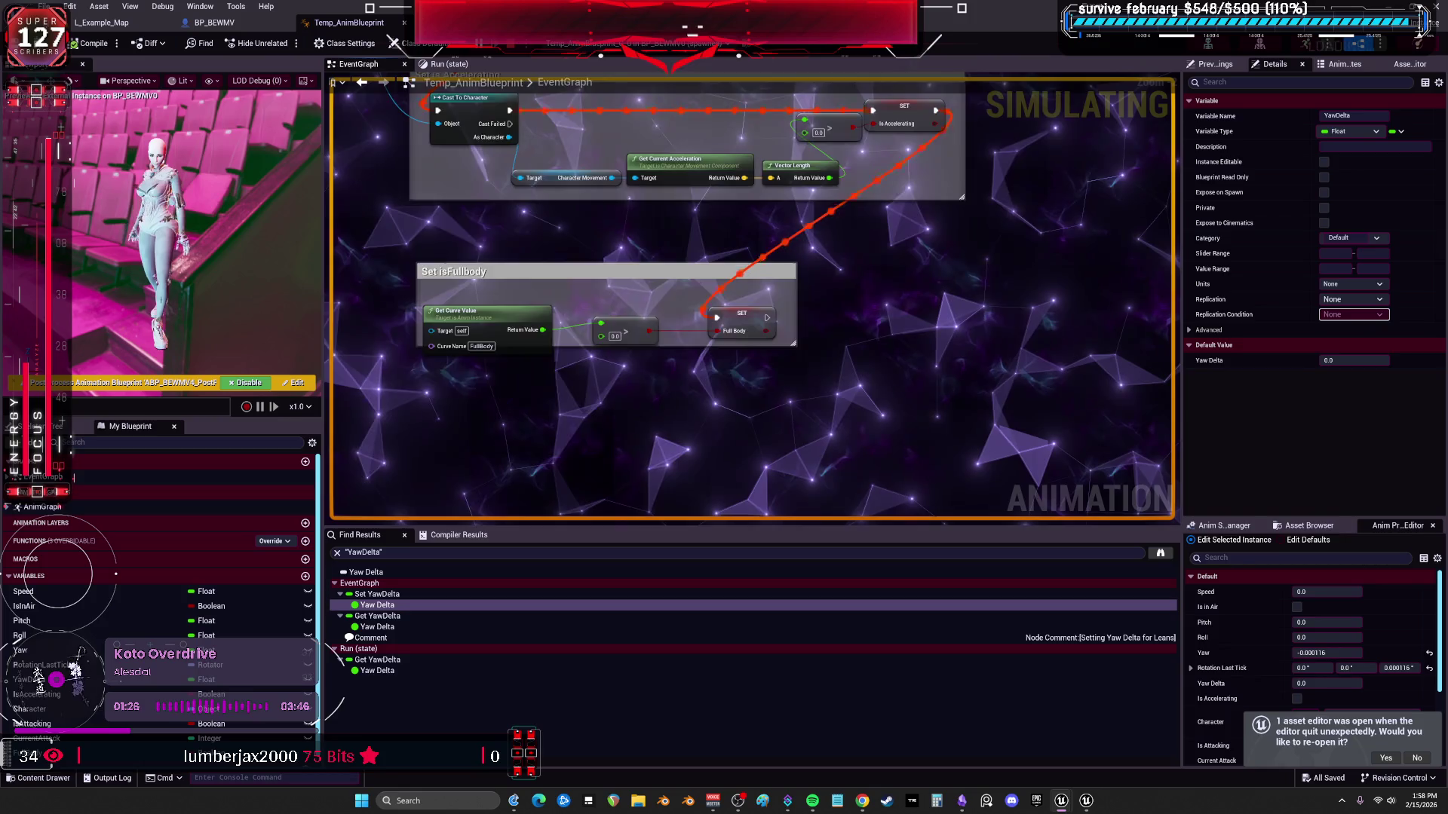
pyautogui.moveTo(1015, 240); pyautogui.dragTo(831, 322)
pyautogui.scroll(2, 831, 321)
pyautogui.scroll(-2, 803, 279)
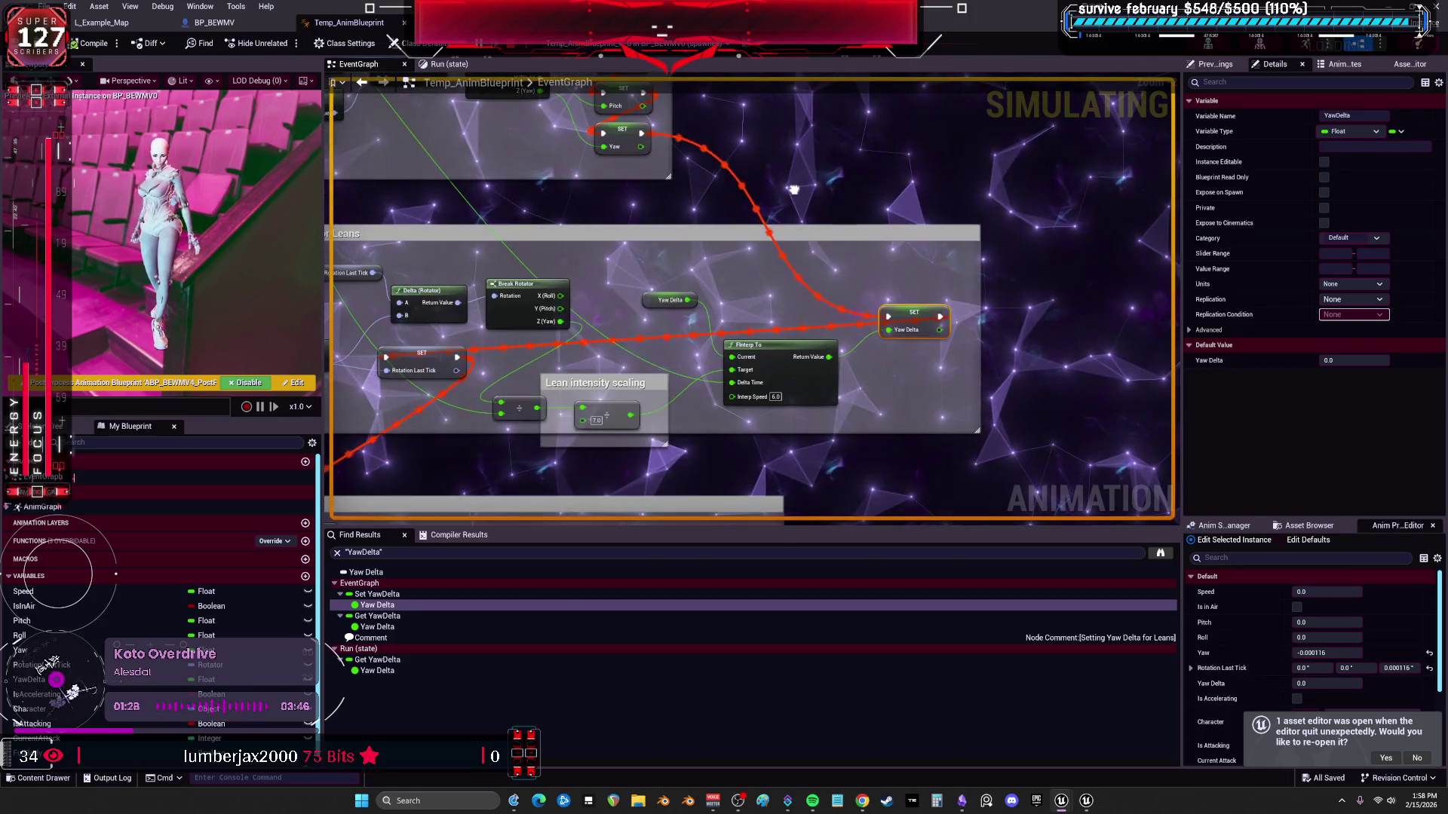
pyautogui.scroll(2, 806, 250)
pyautogui.scroll(-2, 807, 249)
pyautogui.moveTo(807, 251); pyautogui.dragTo(631, 289)
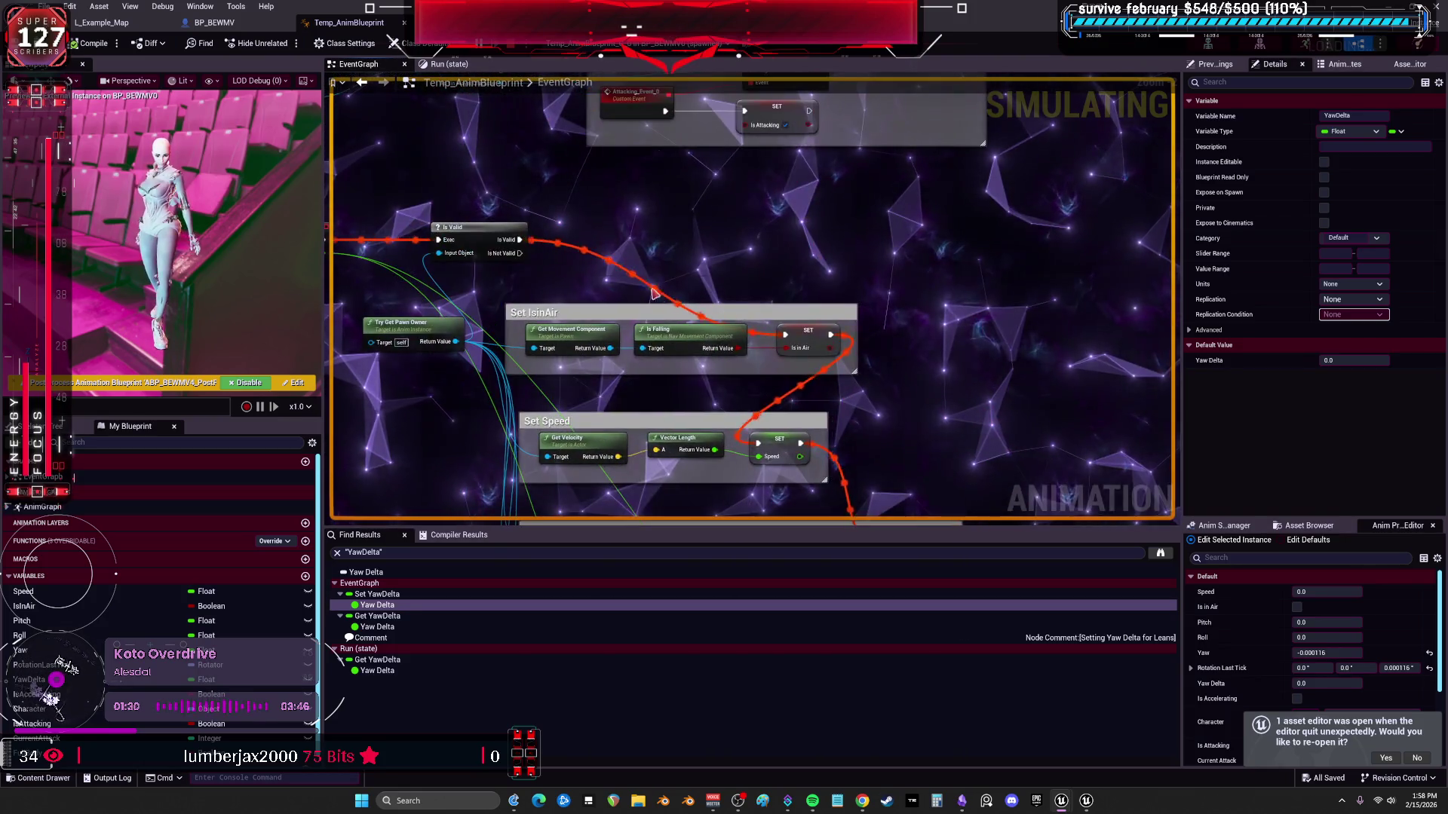
pyautogui.scroll(2, 632, 289)
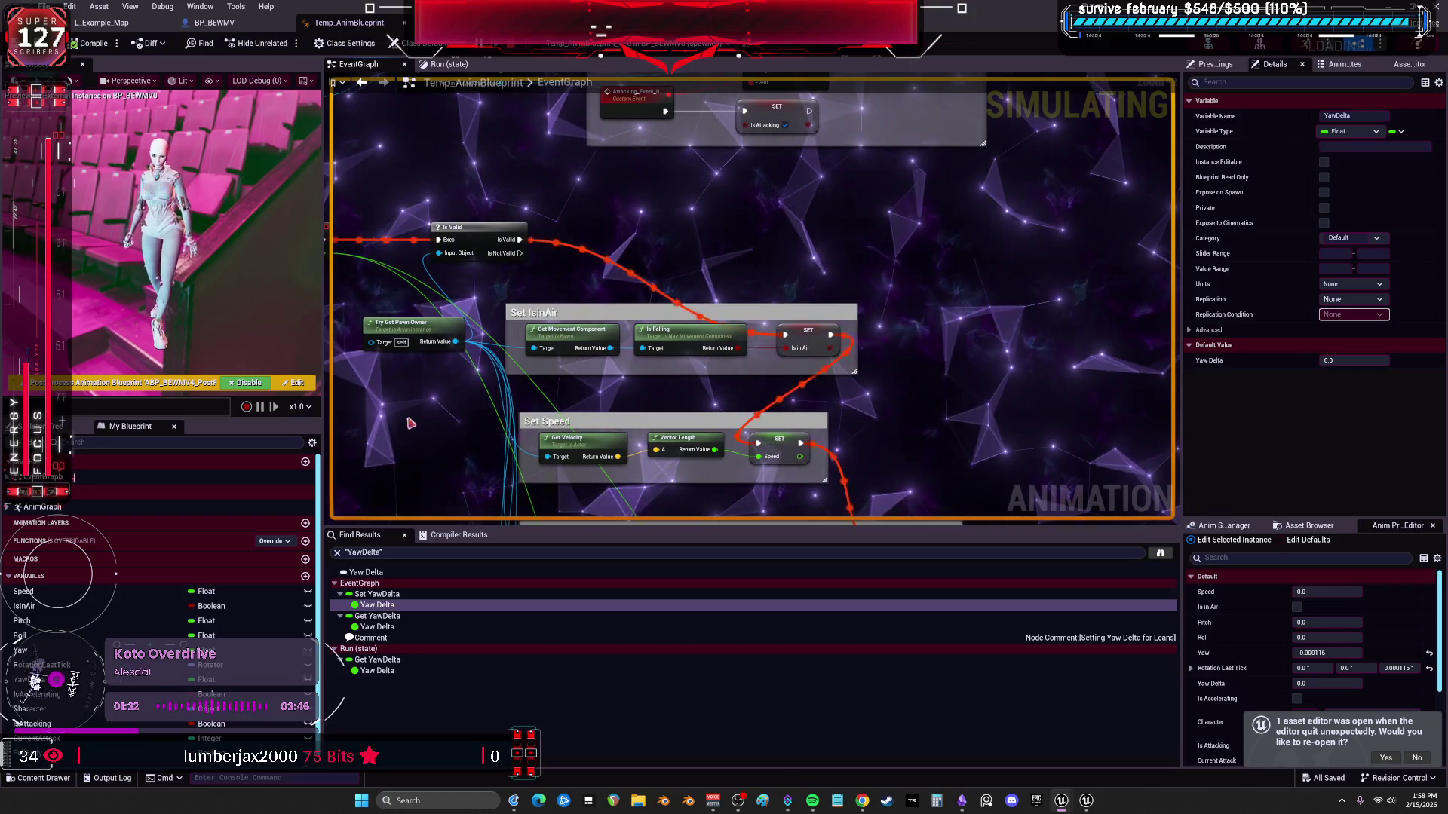
pyautogui.hotkey('ctrl', 'b')
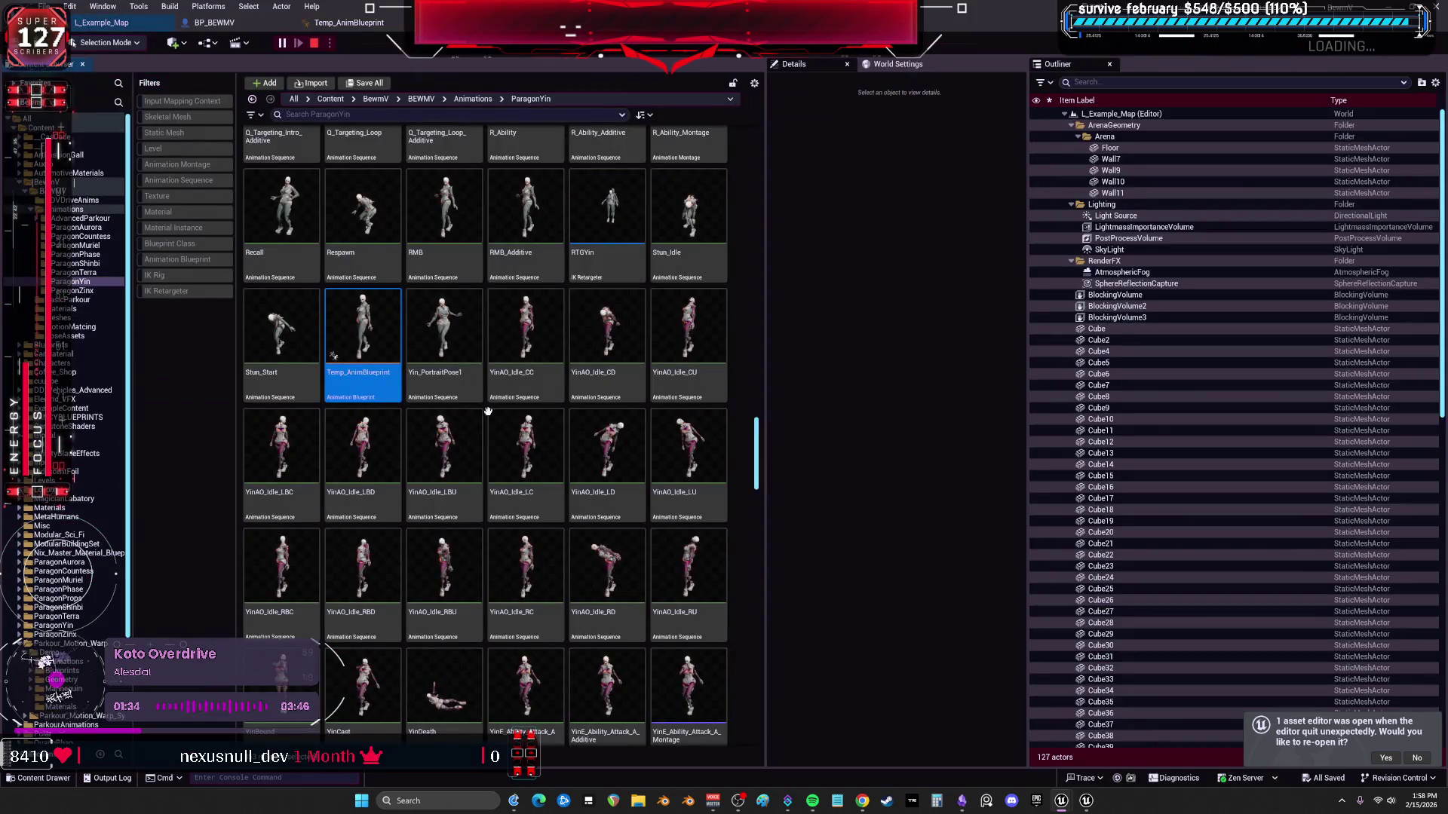
# Filter the ParagonYin animations by 'fwd' and open the Jog_Fwd sequence.
pyautogui.click(382, 114)
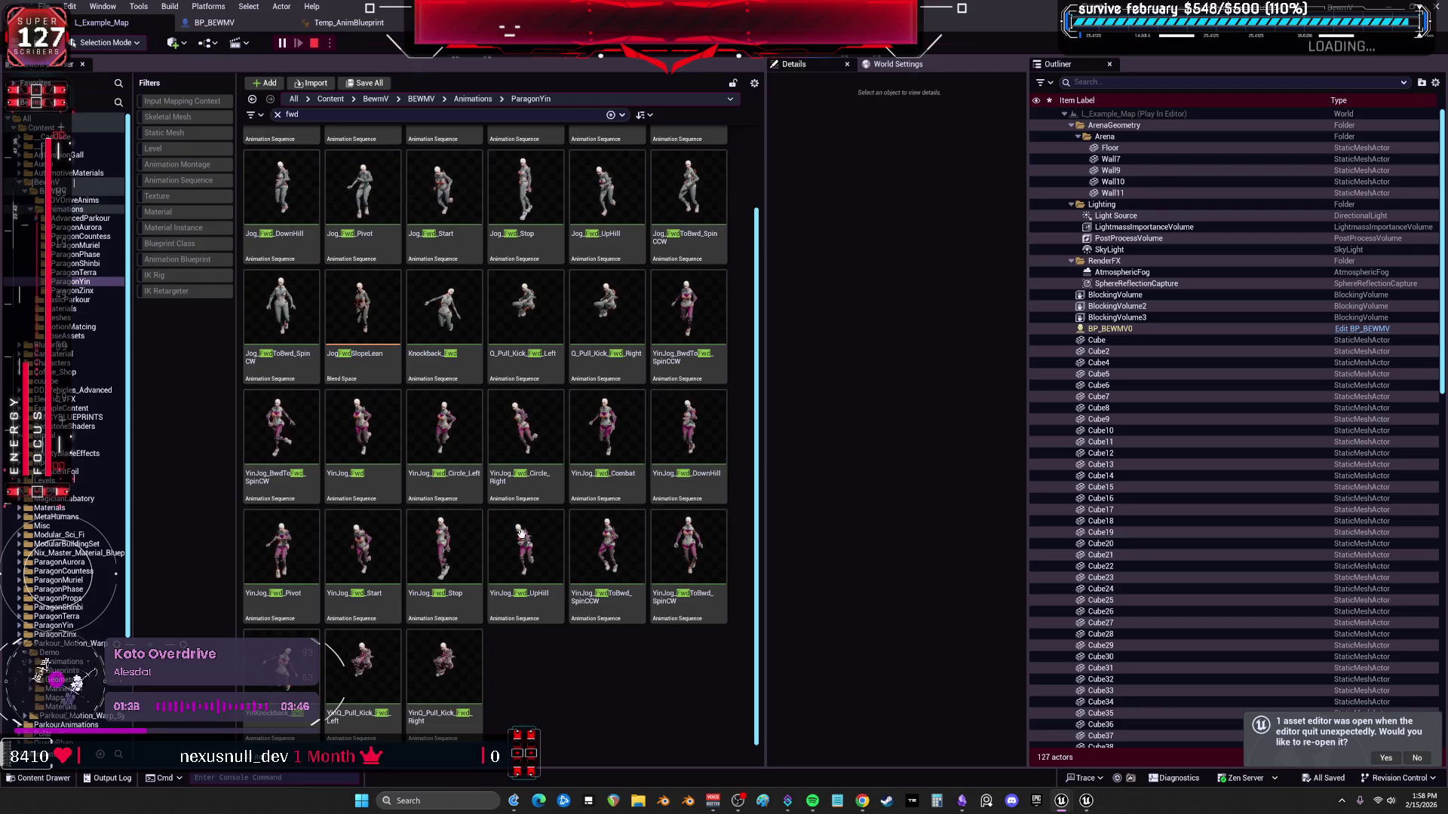
pyautogui.click(538, 502)
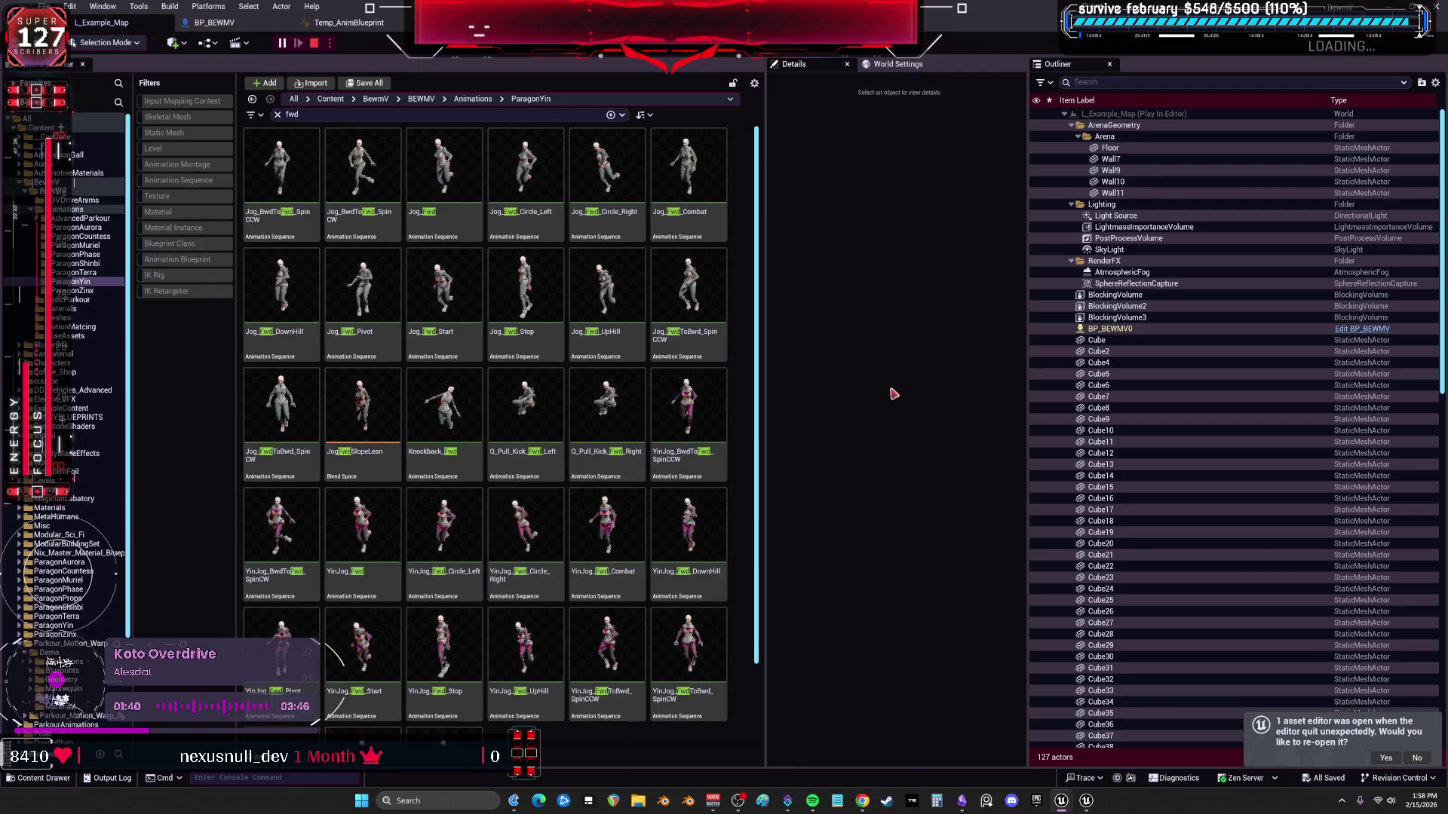
pyautogui.click(462, 154)
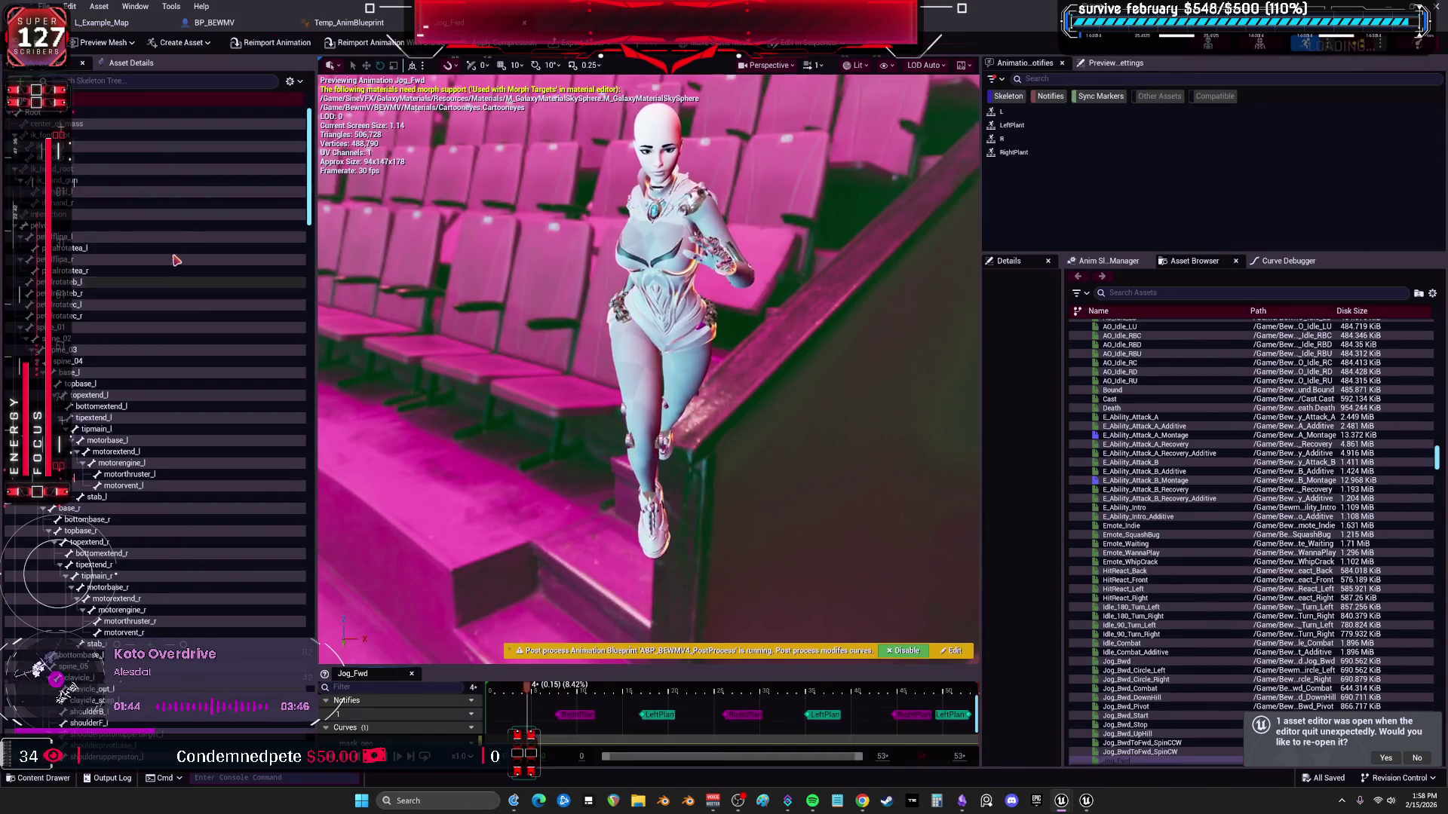
# Set Jog_Fwd's Rate Scale to 1.0 in Asset Details and bring the game preview back up.
pyautogui.click(133, 62)
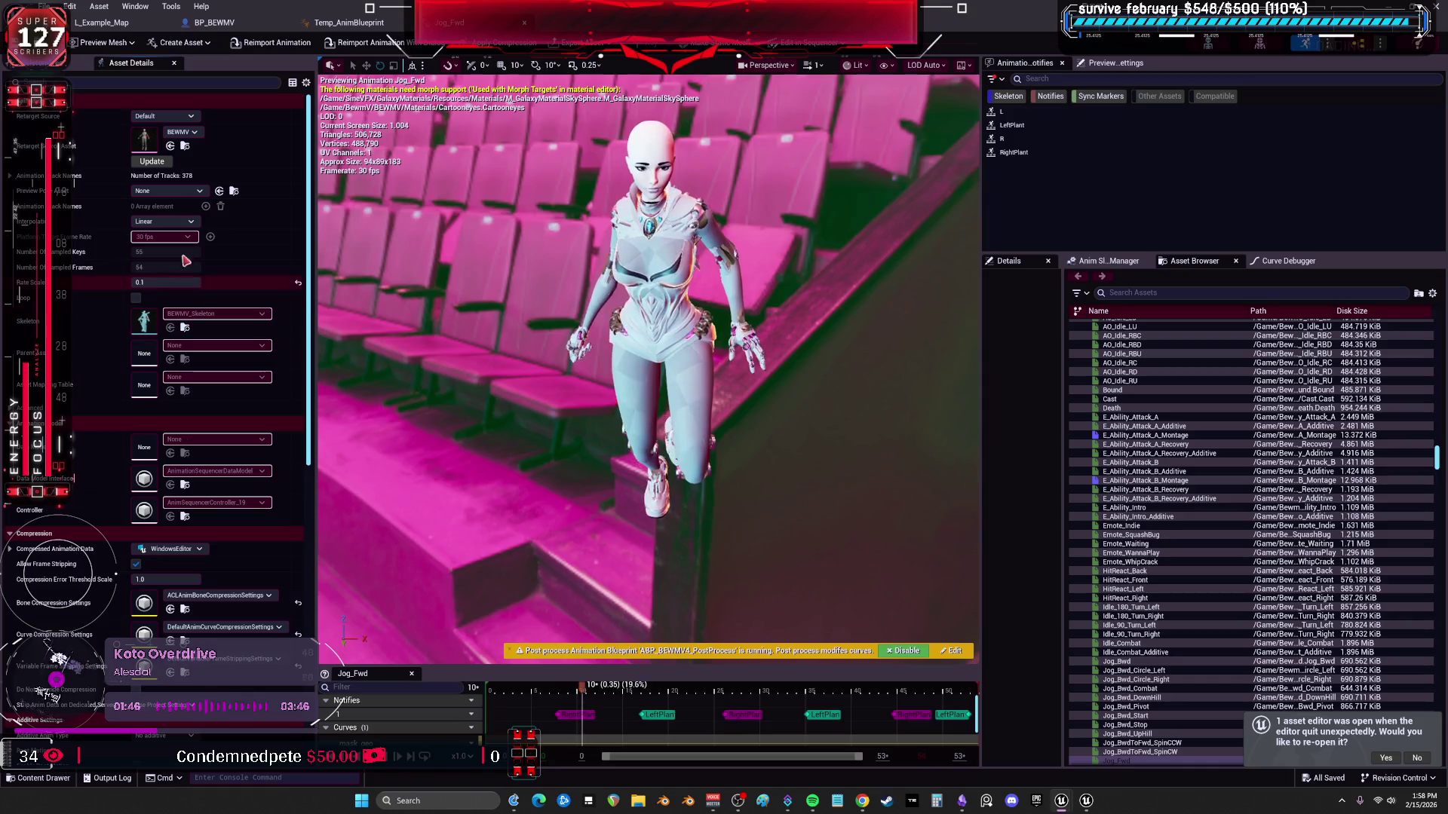
pyautogui.click(155, 282)
pyautogui.write('1.0')
pyautogui.press('Return')
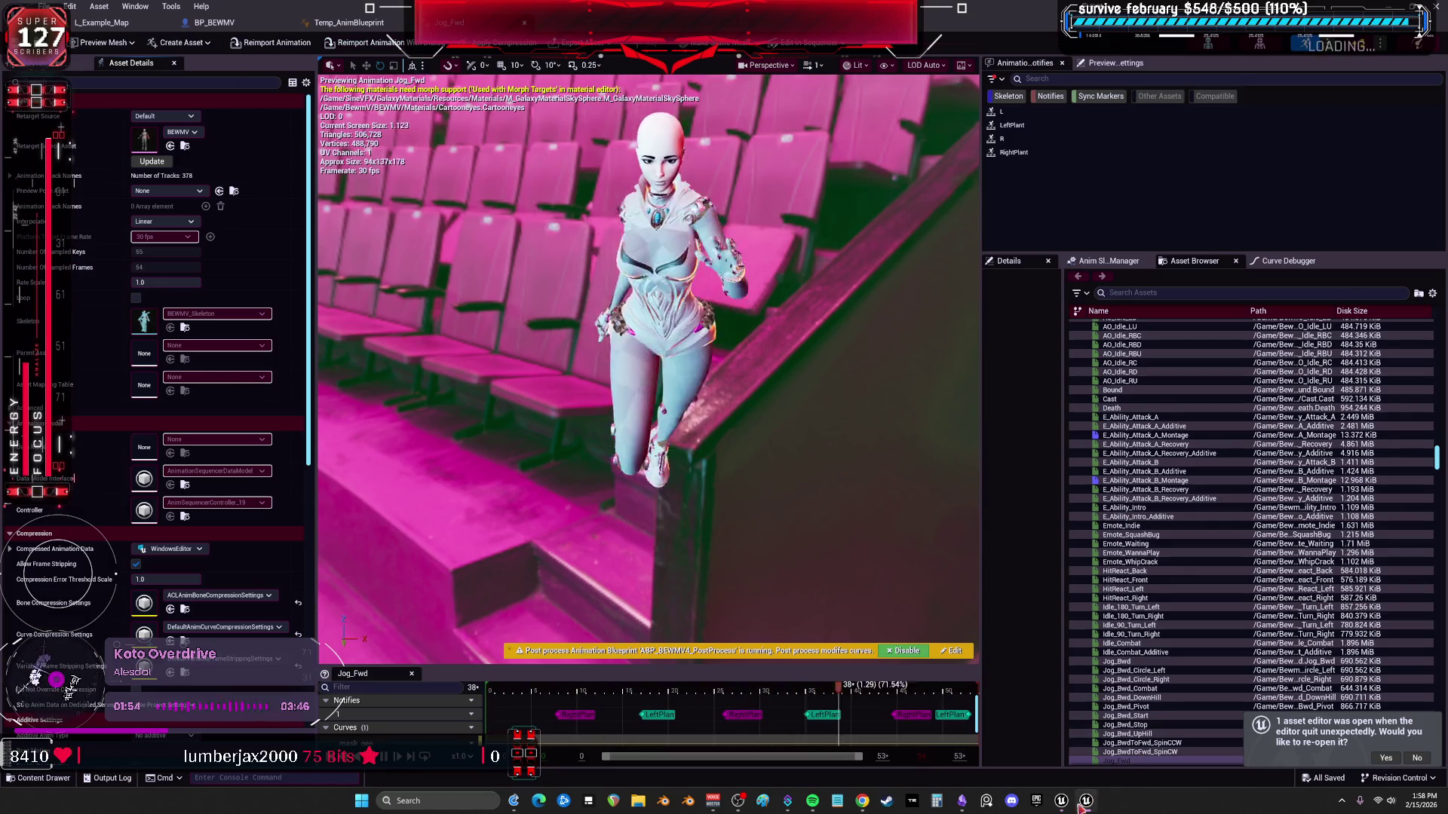
pyautogui.click(1062, 800)
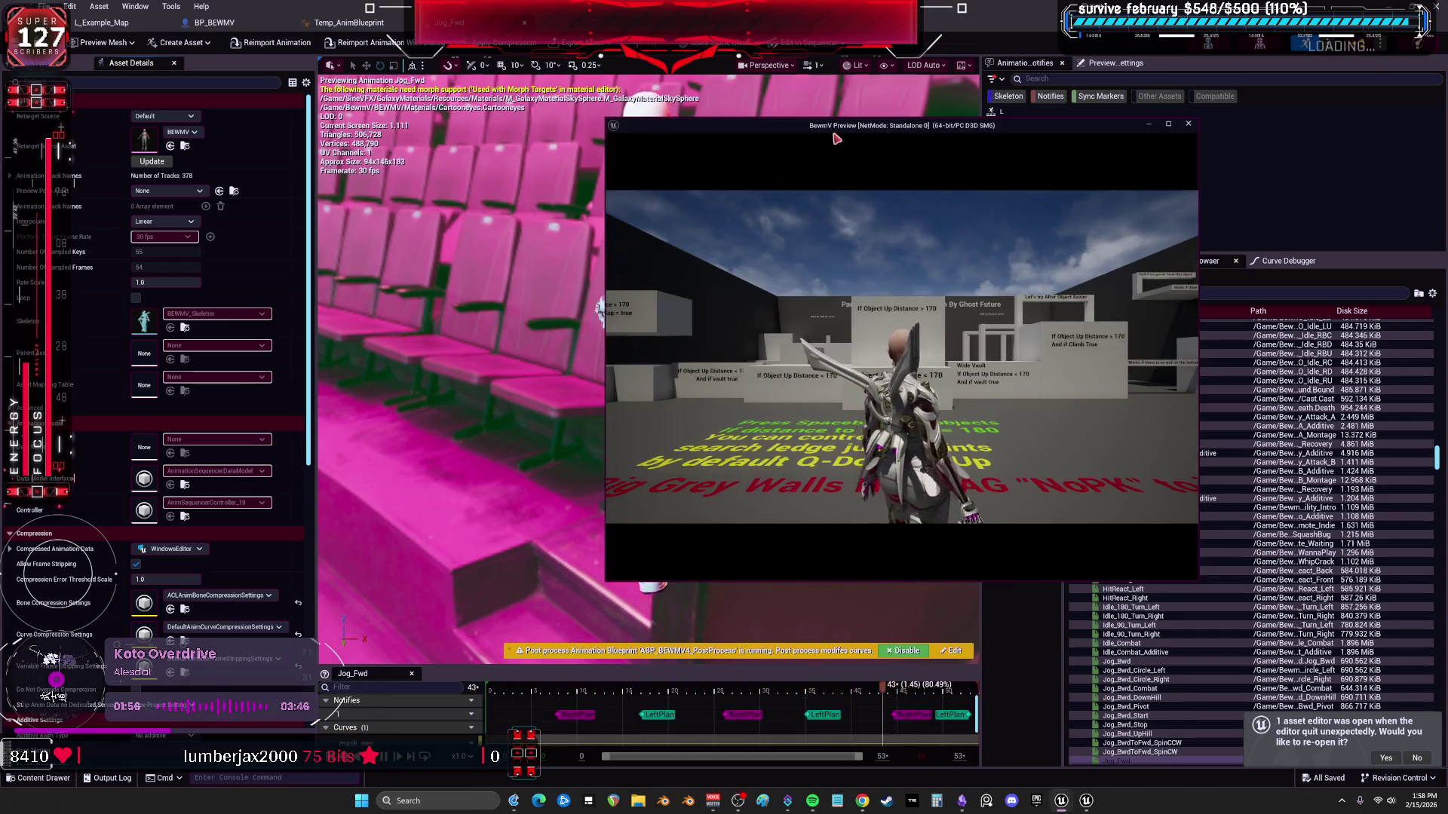
# Run the character around the parkour course fullscreen to test the jog, then return to the editor.
pyautogui.hotkey('alt', 'Return')
pyautogui.press('d')
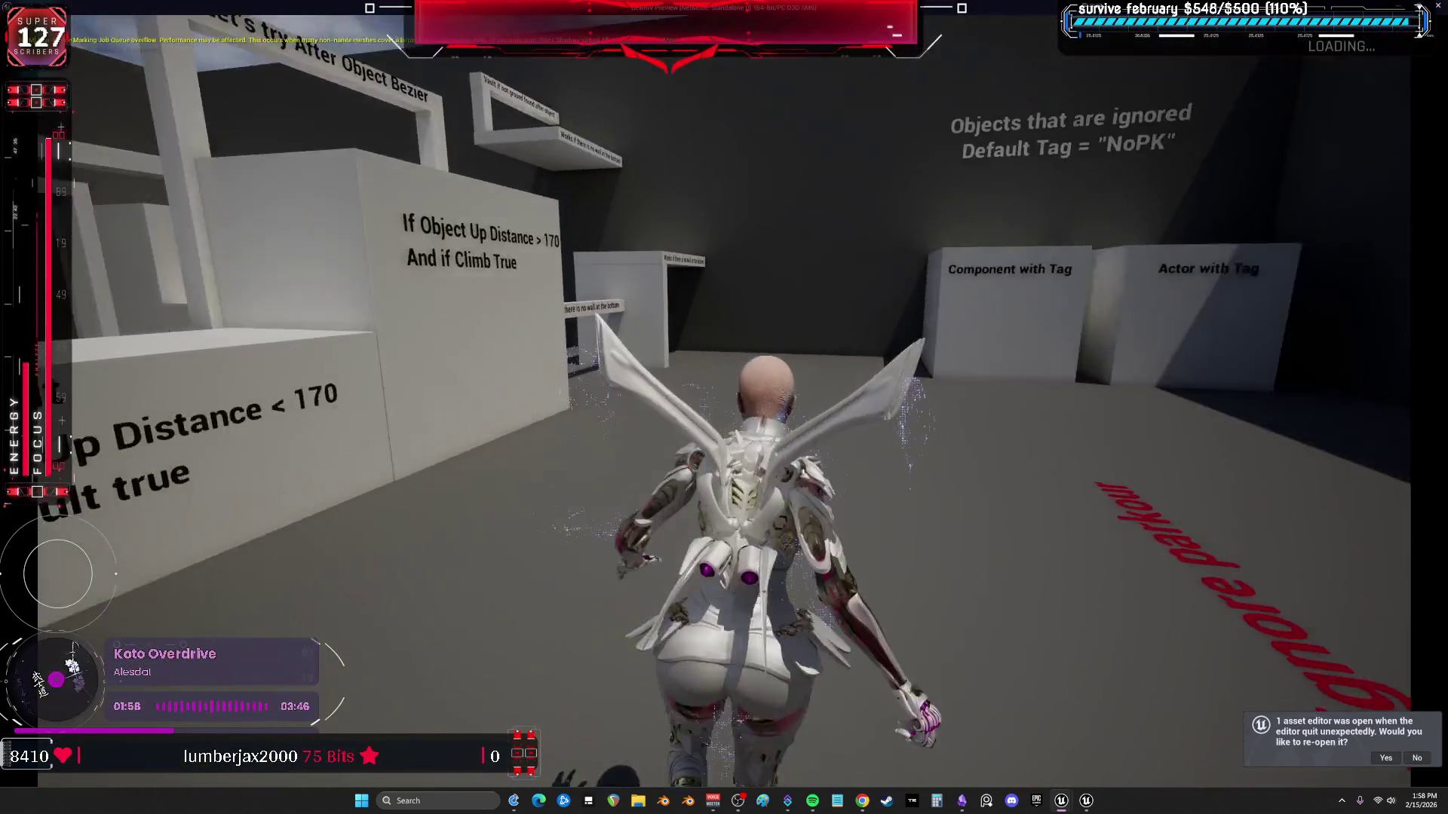
pyautogui.press('a')
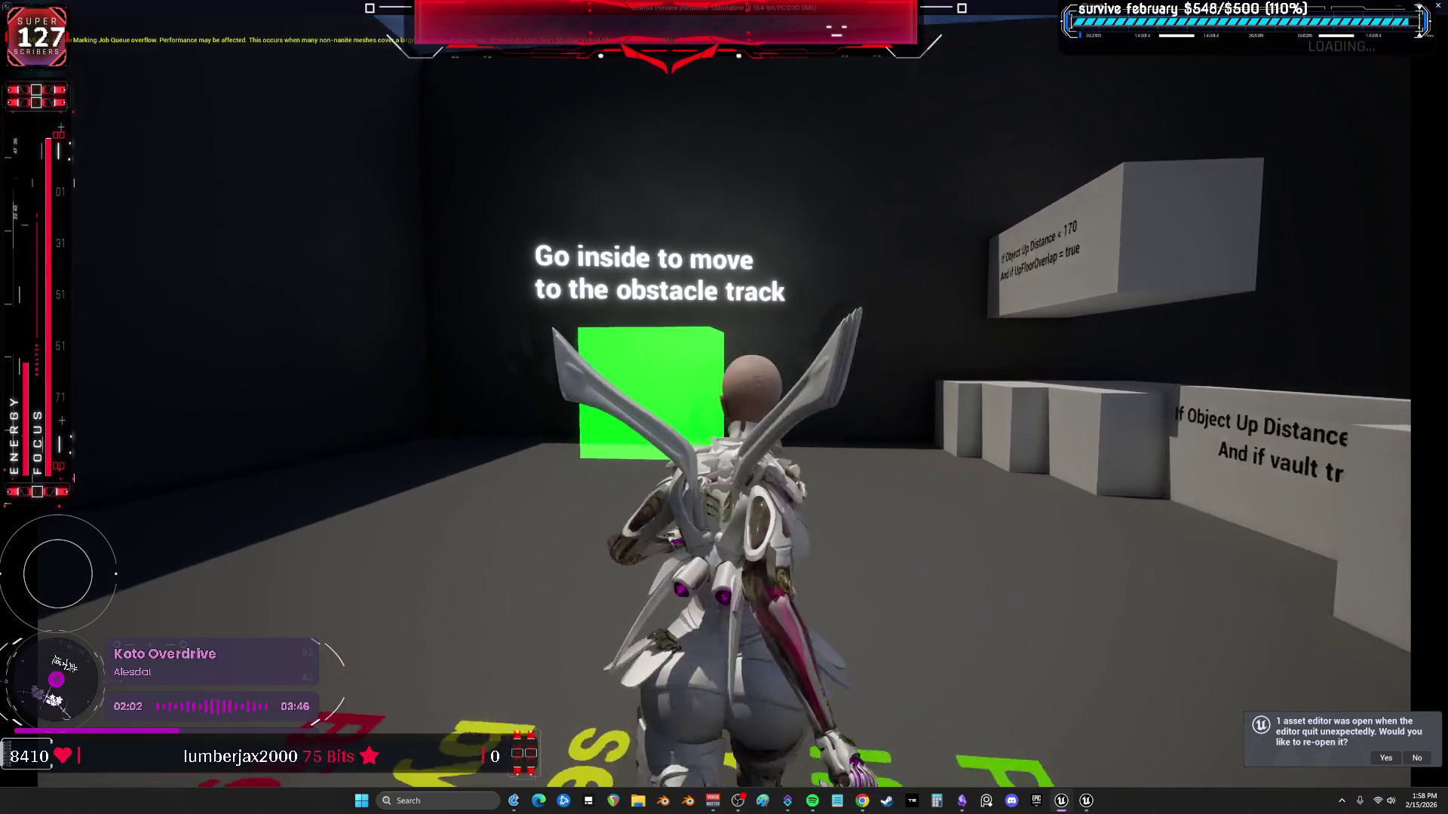
pyautogui.press('s')
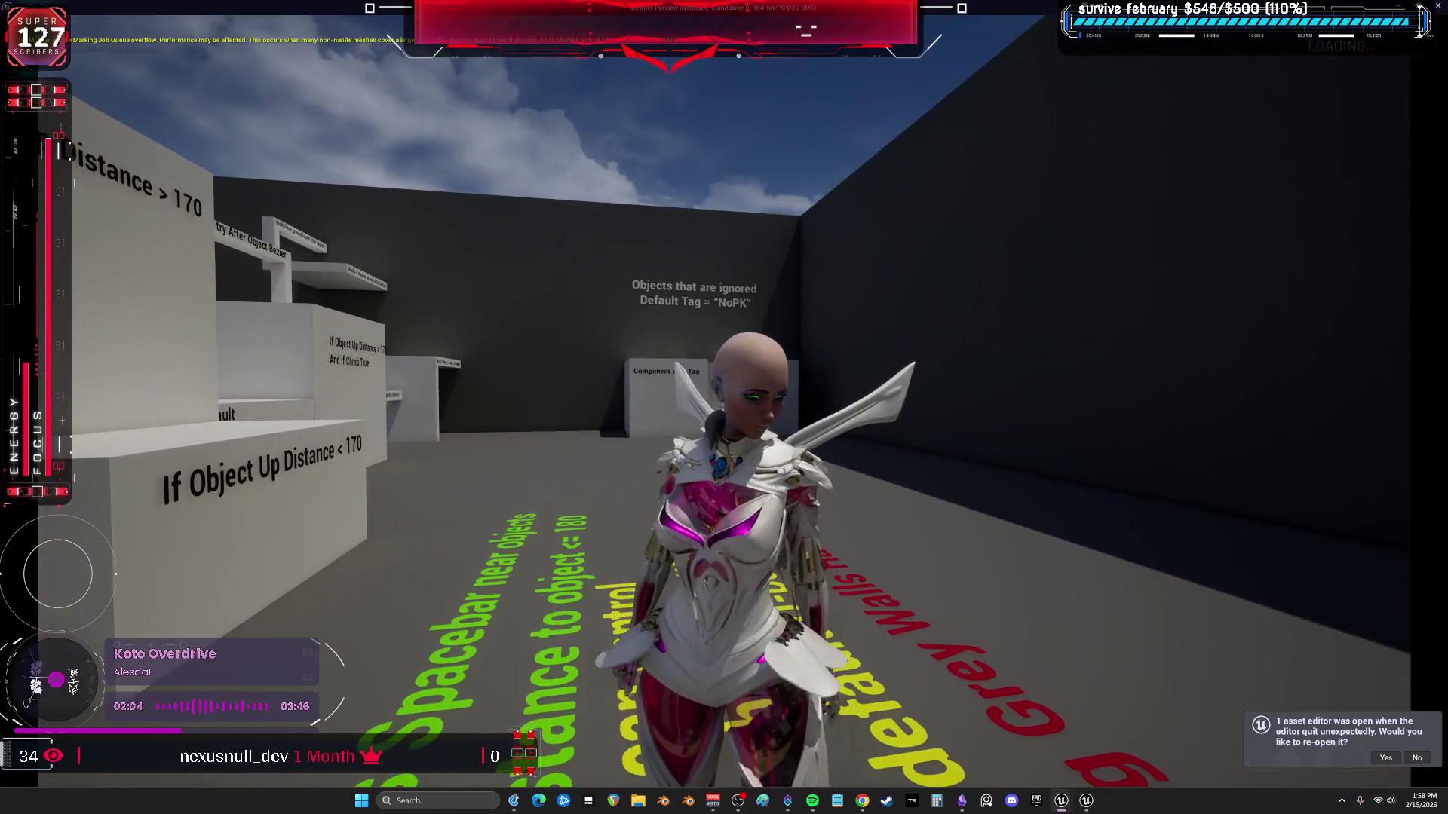
pyautogui.press('Escape')
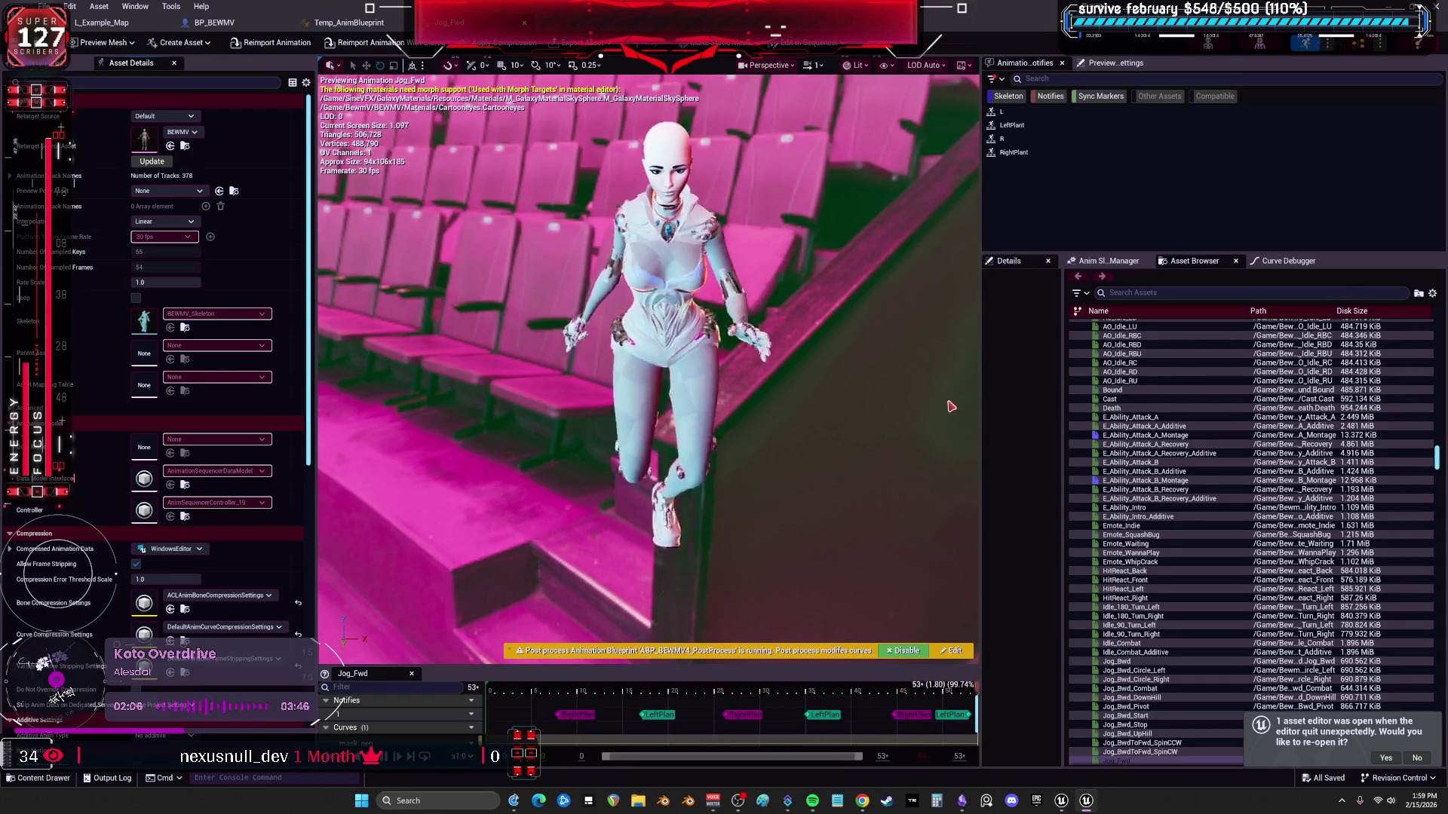
# Glance at the Temp_AnimBlueprint event graph and switch to the L_Example_Map level editor.
pyautogui.click(323, 22)
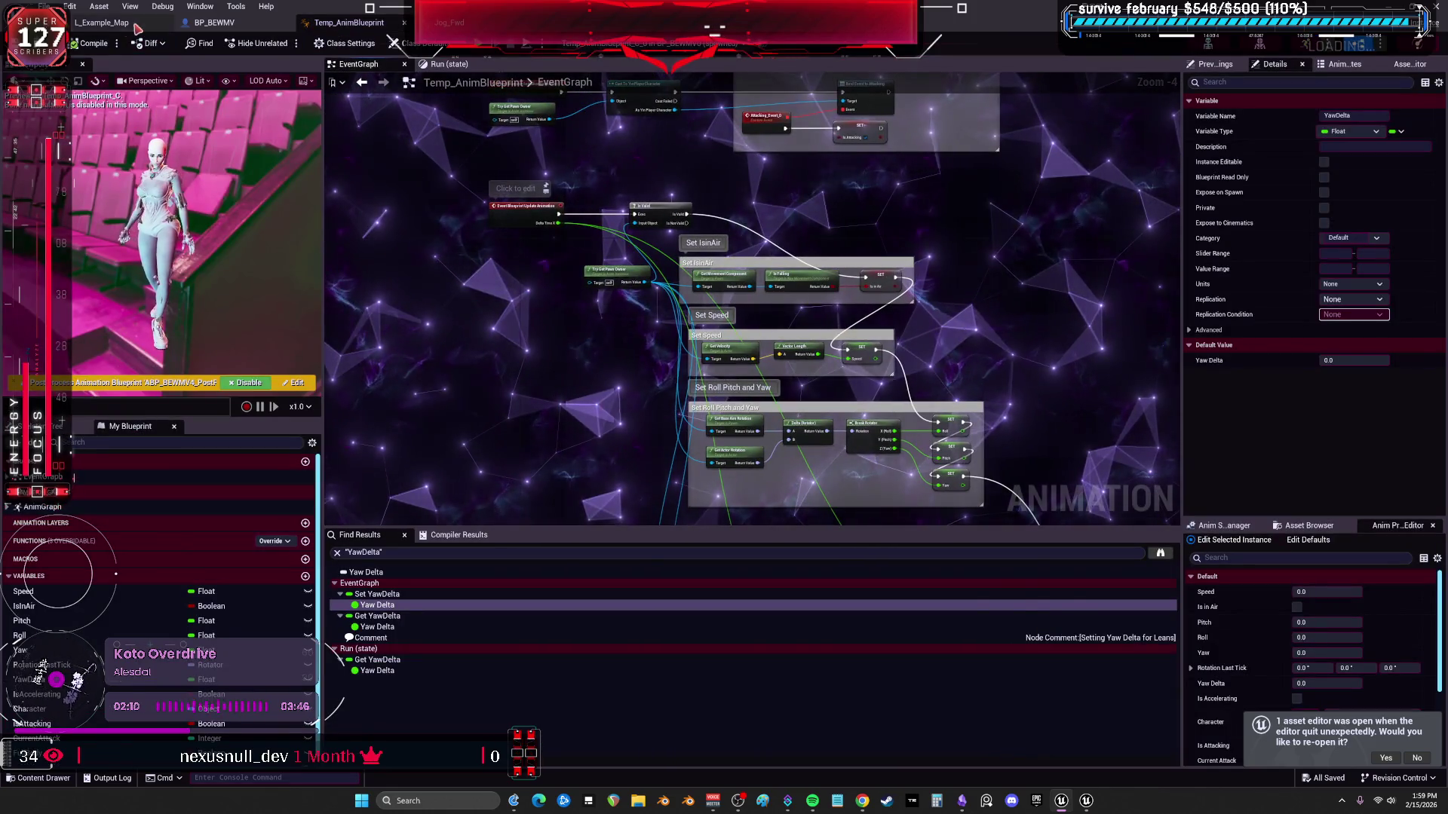
pyautogui.hotkey('ctrl', 'Tab')
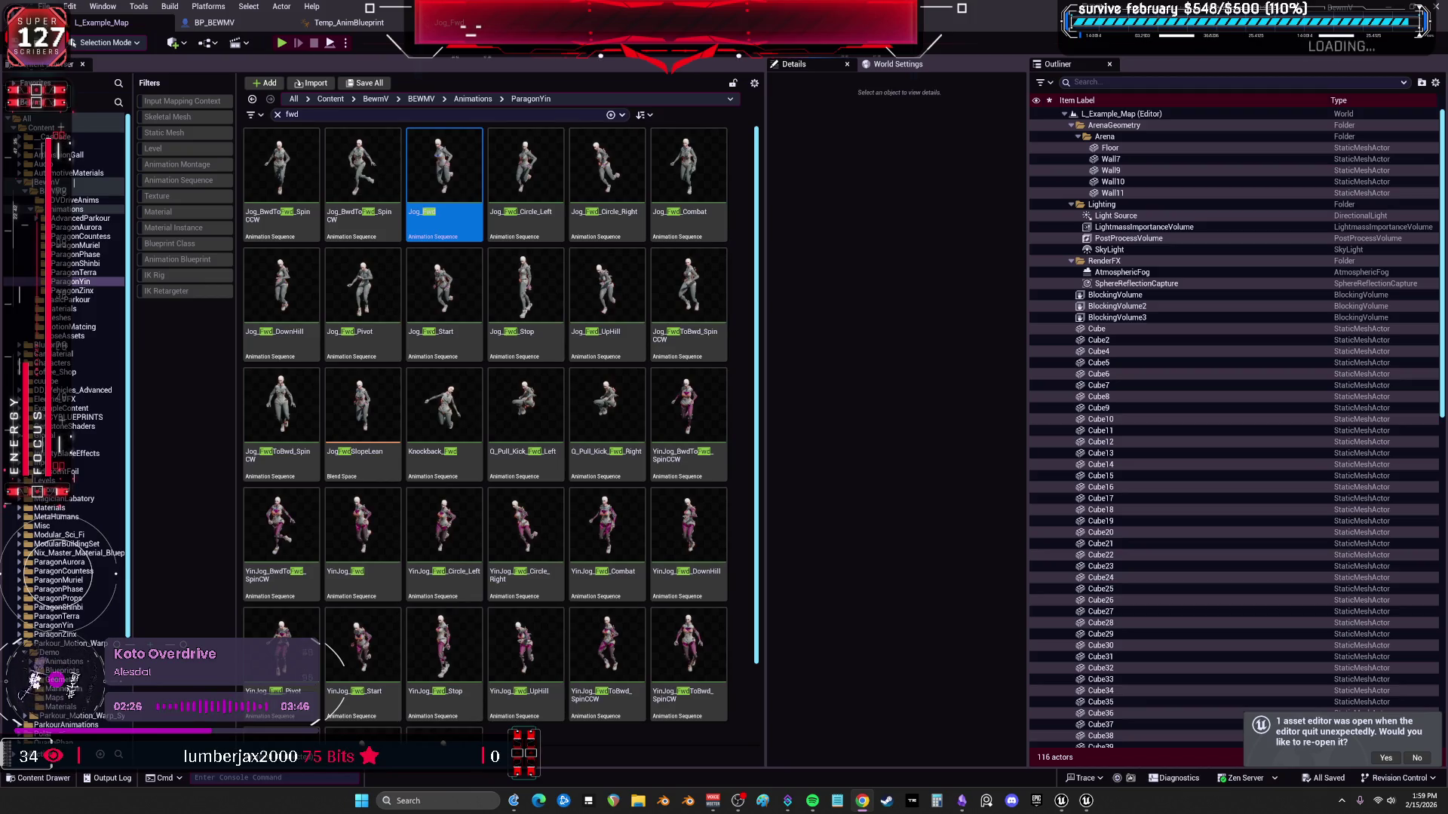
# Start a play session and run the character toward the ignored-objects wall.
pyautogui.click(283, 44)
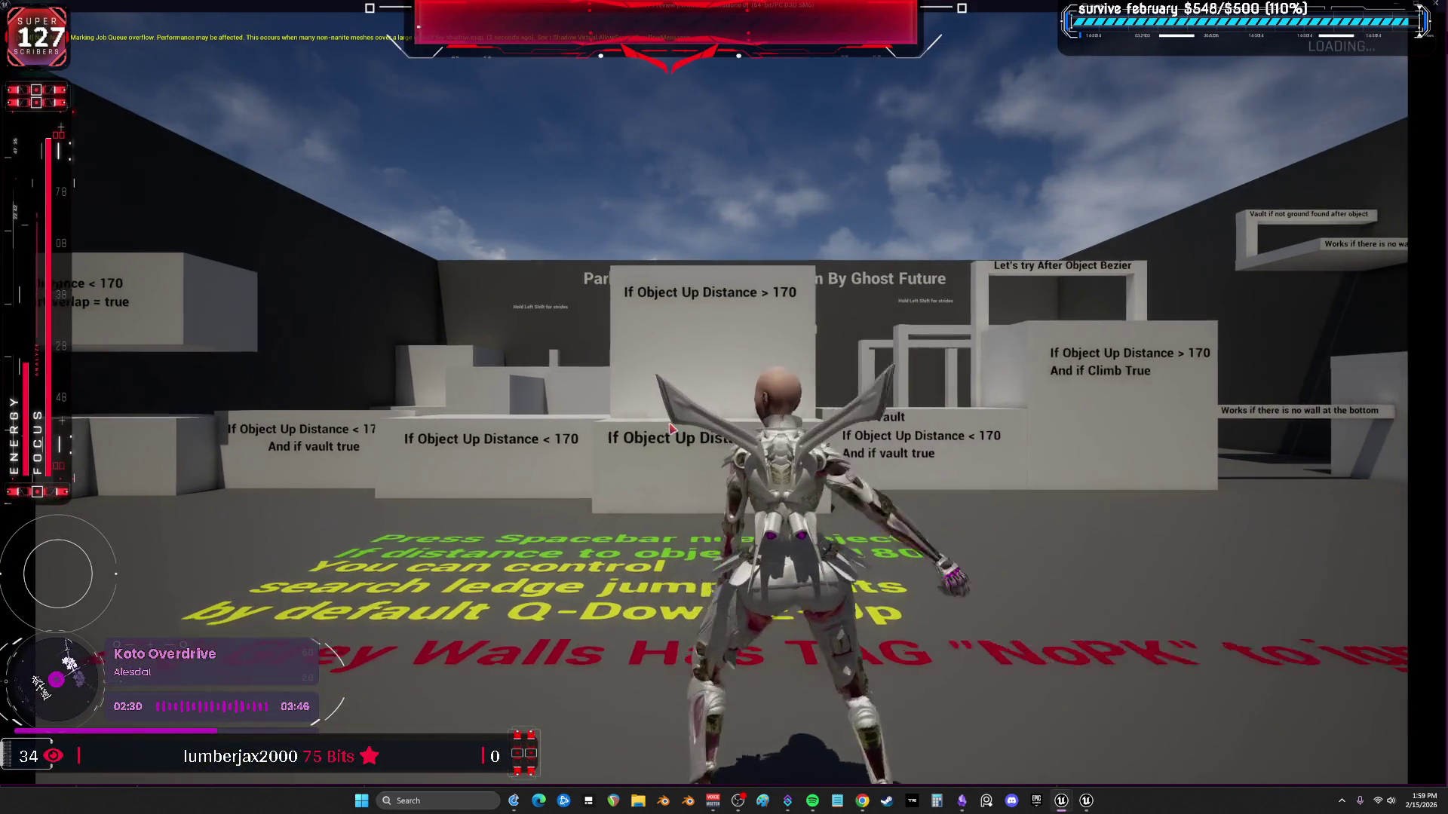
pyautogui.press('w')
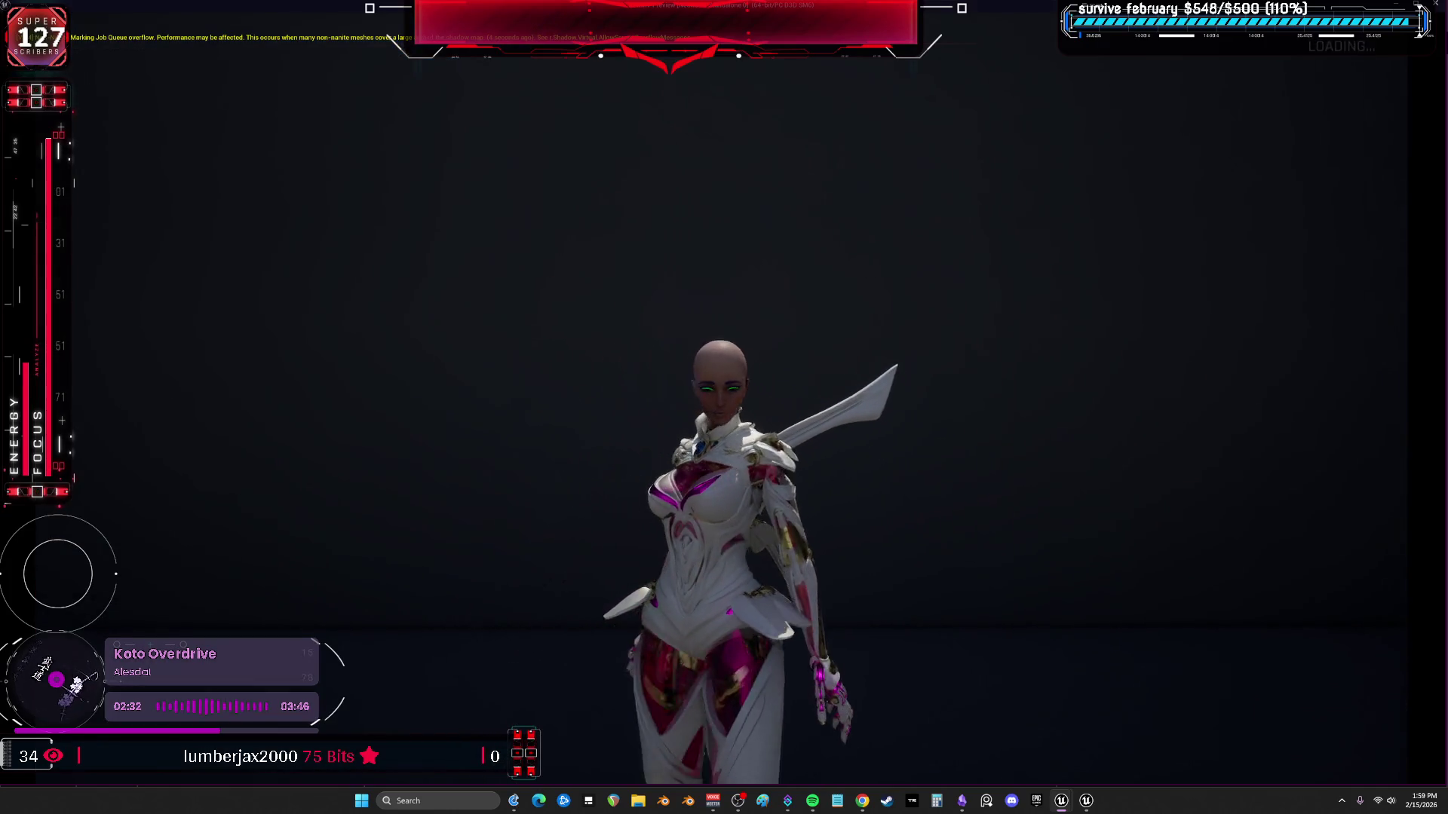
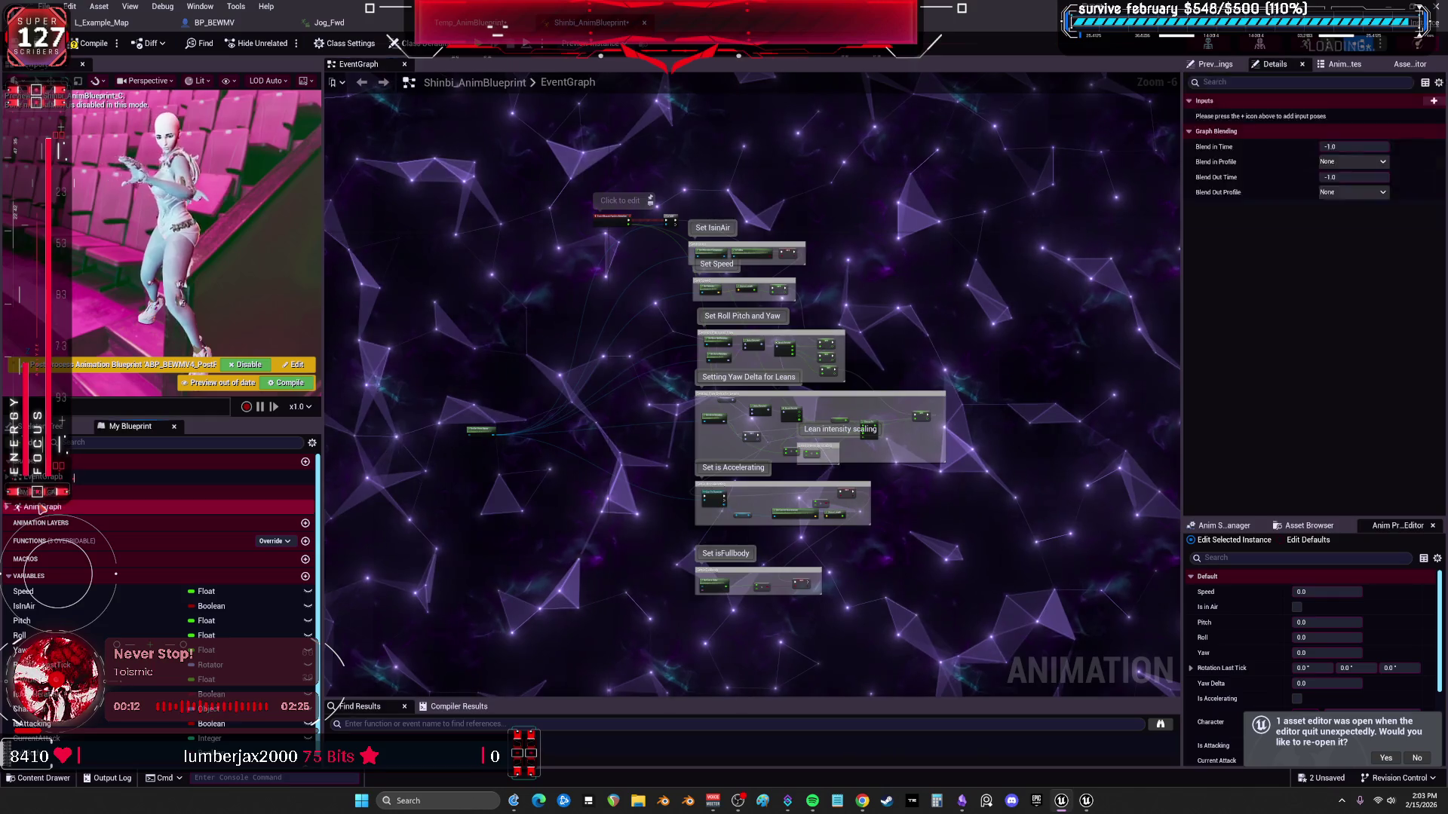
# Open the Shinbi animation blueprint's AnimGraph from the My Blueprint panel.
pyautogui.doubleClick(42, 507)
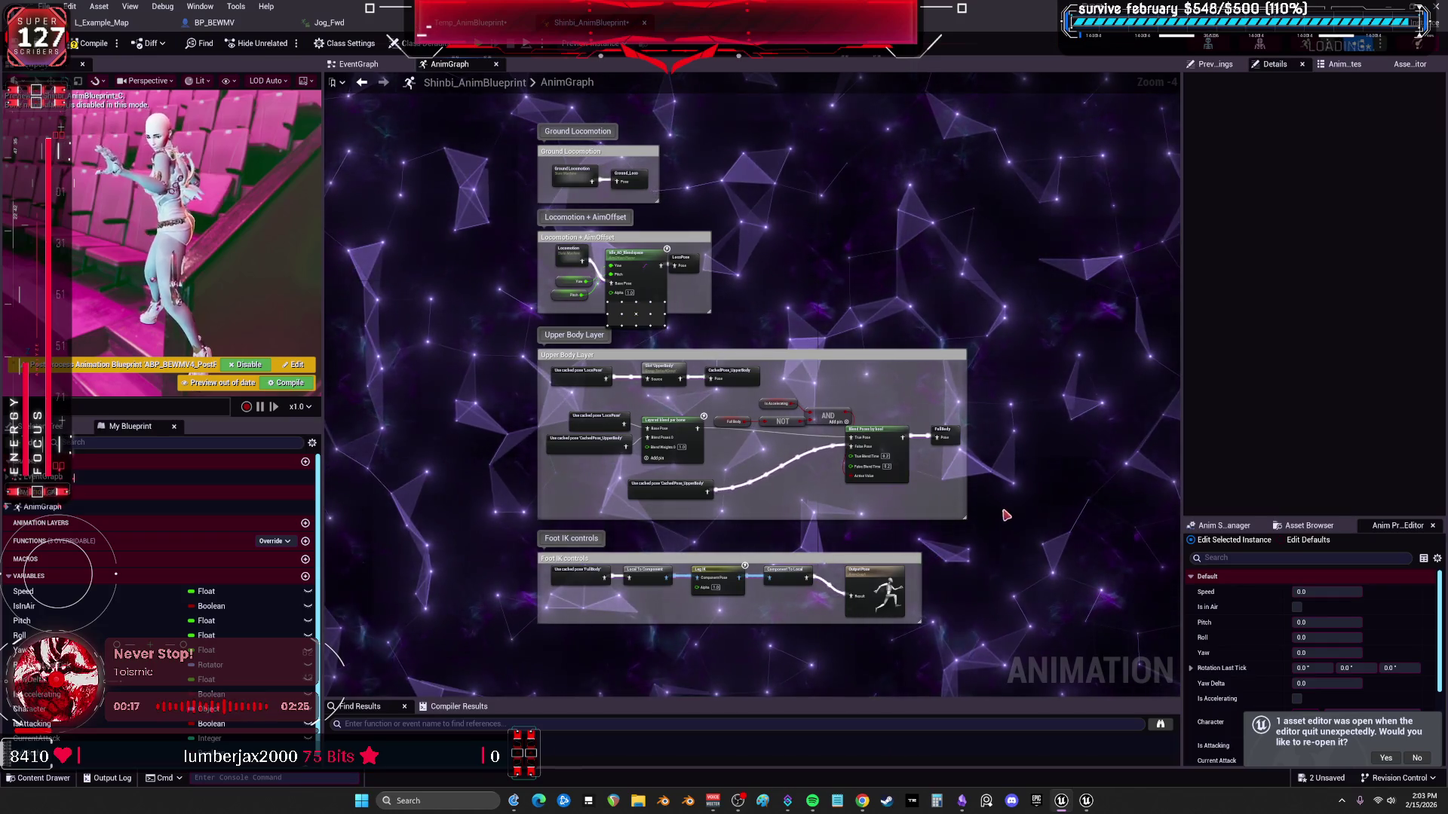
# Select the Shinbi locomotion and upper-body groups and switch to Temp_AnimBlueprint's AnimGraph.
pyautogui.moveTo(1015, 517)
pyautogui.mouseDown()
pyautogui.moveTo(605, 186)
pyautogui.moveTo(526, 187)
pyautogui.mouseUp()
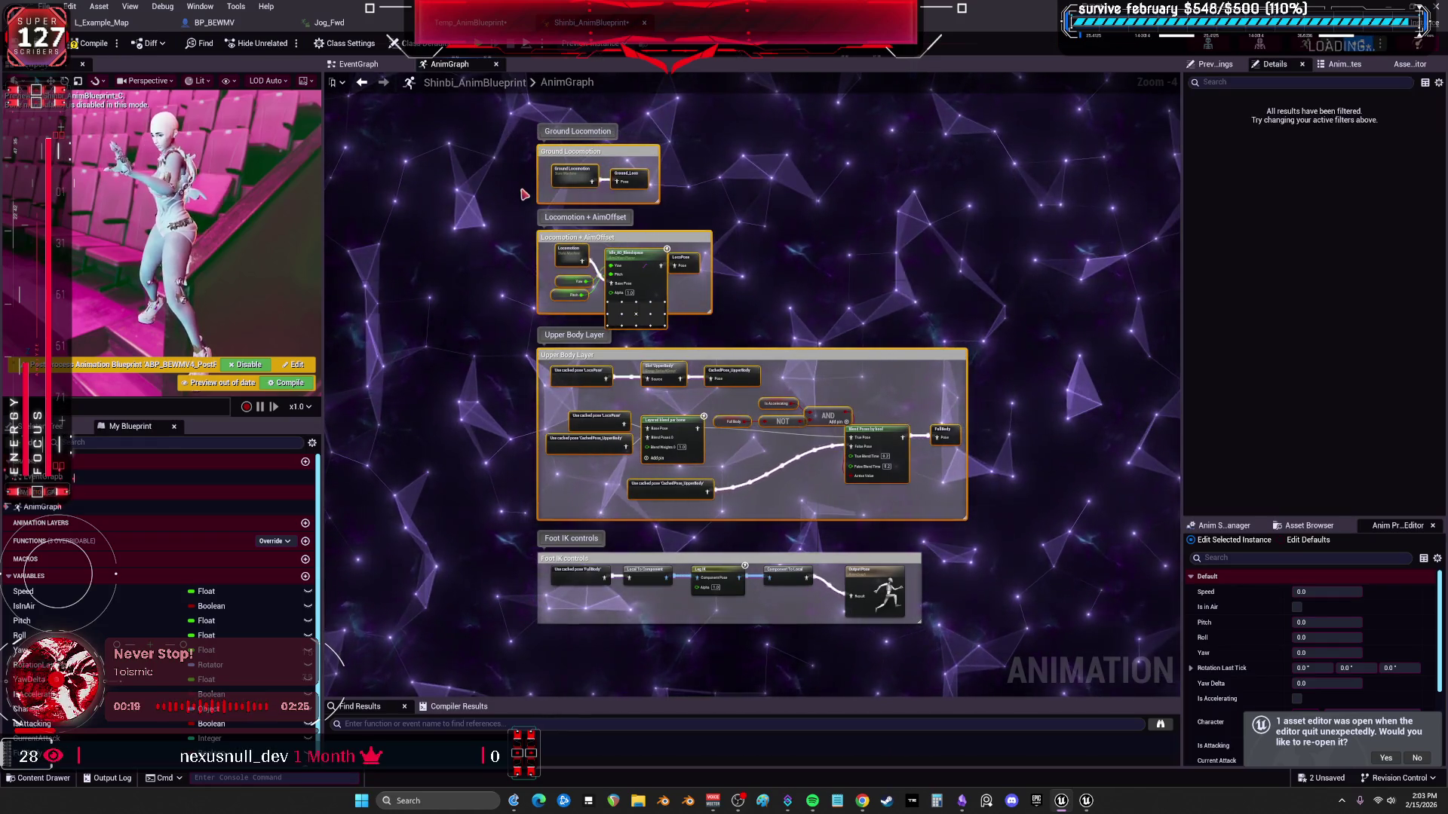
pyautogui.click(475, 22)
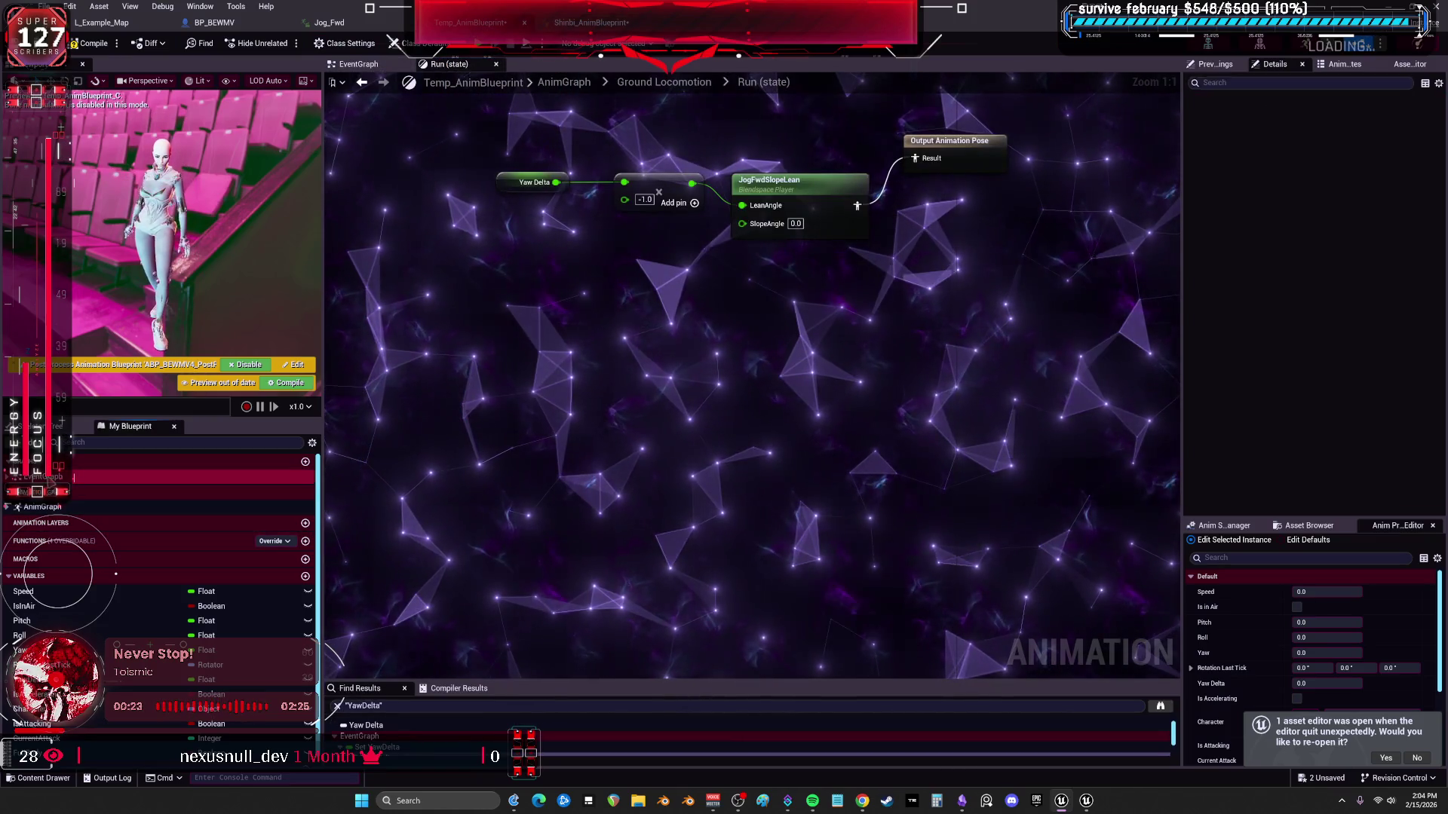
pyautogui.doubleClick(42, 505)
# Paste the copied node groups into the Temp AnimGraph and nudge them into place.
pyautogui.hotkey('ctrl', 'a')
pyautogui.moveTo(654, 348); pyautogui.dragTo(738, 283)
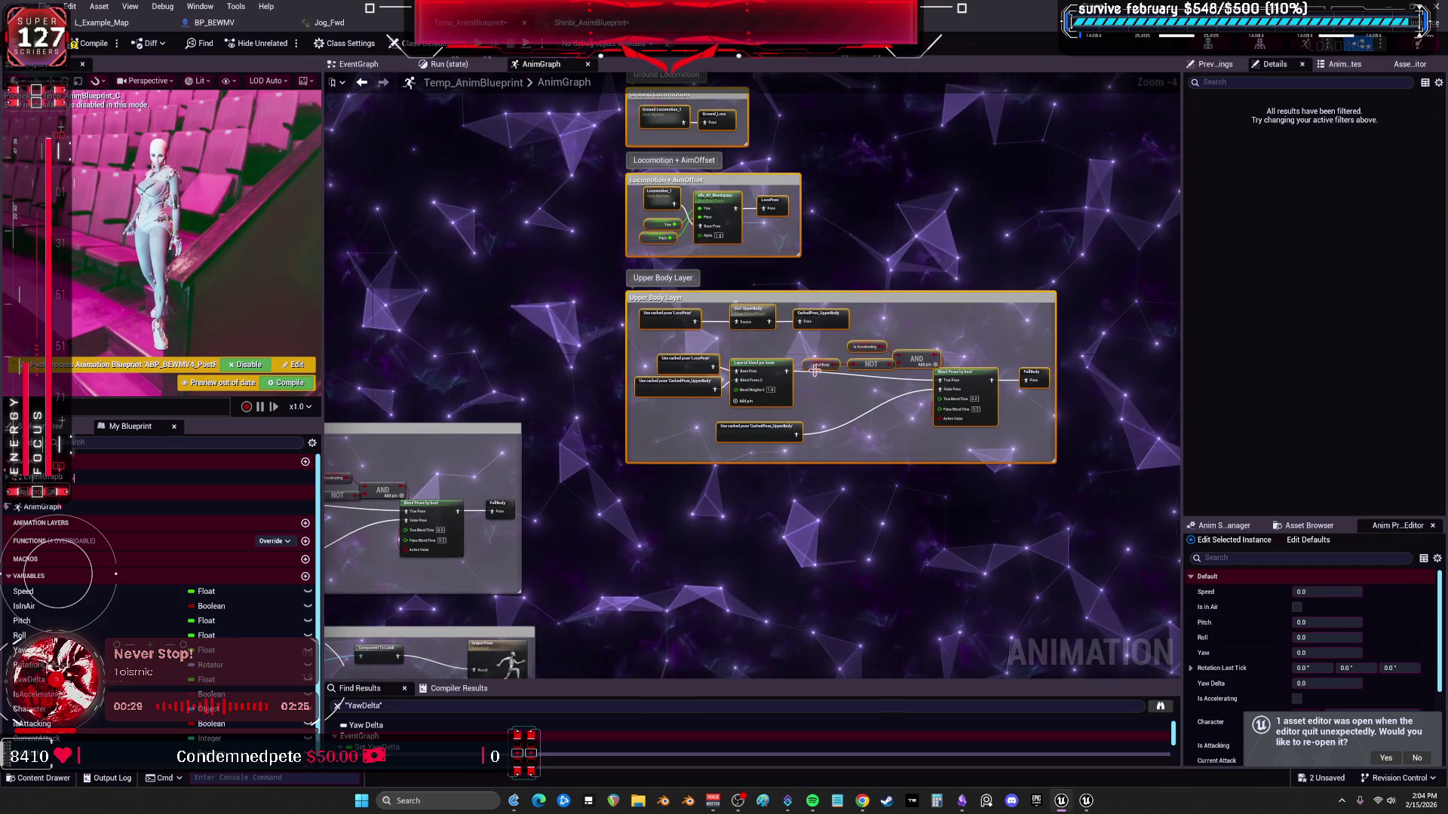
pyautogui.scroll(2, 757, 374)
pyautogui.scroll(1, 690, 328)
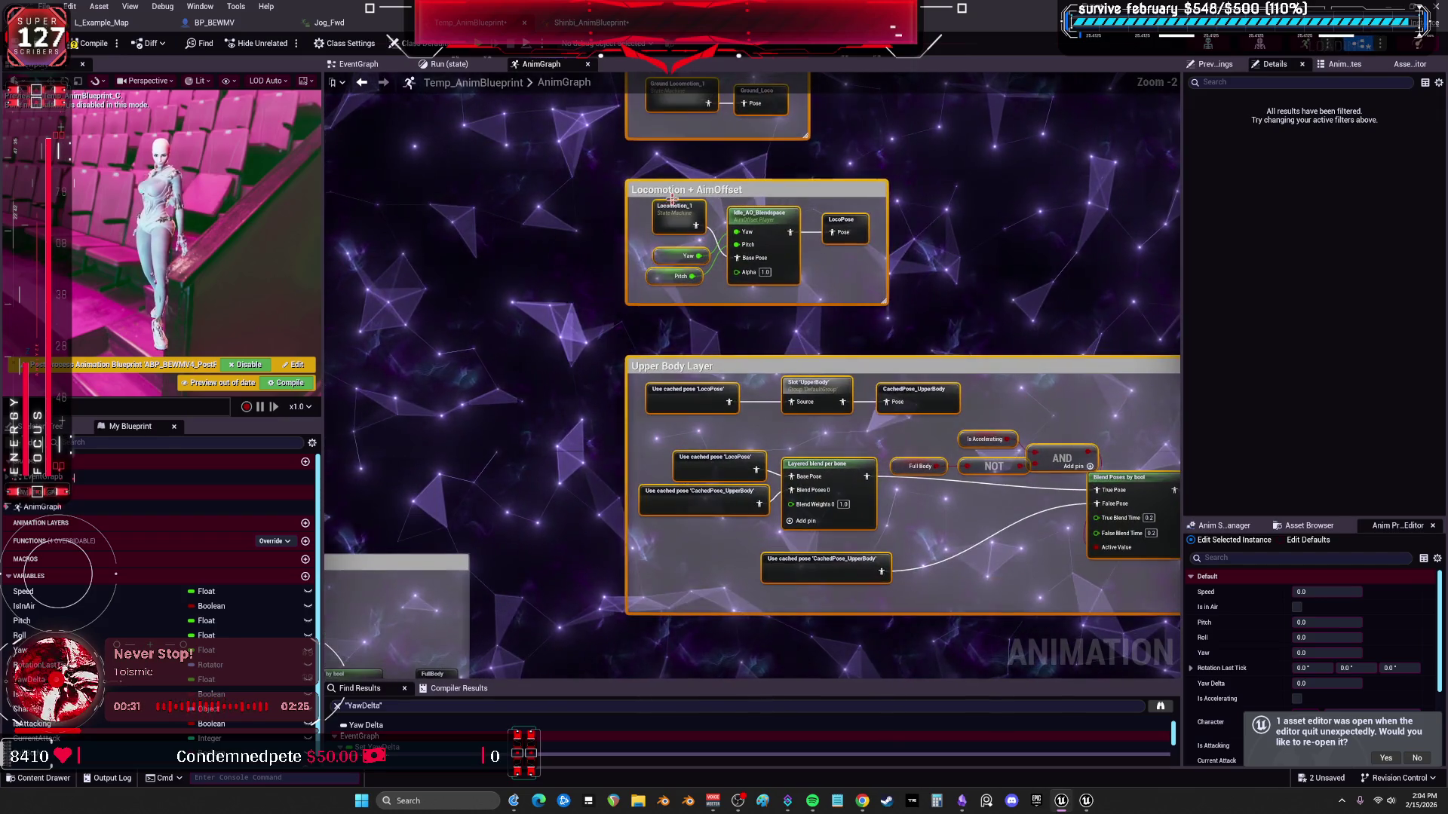
pyautogui.moveTo(638, 289)
pyautogui.mouseDown()
pyautogui.moveTo(642, 304)
pyautogui.moveTo(853, 283)
pyautogui.moveTo(436, 453)
pyautogui.moveTo(976, 258)
pyautogui.moveTo(805, 245)
pyautogui.mouseUp()
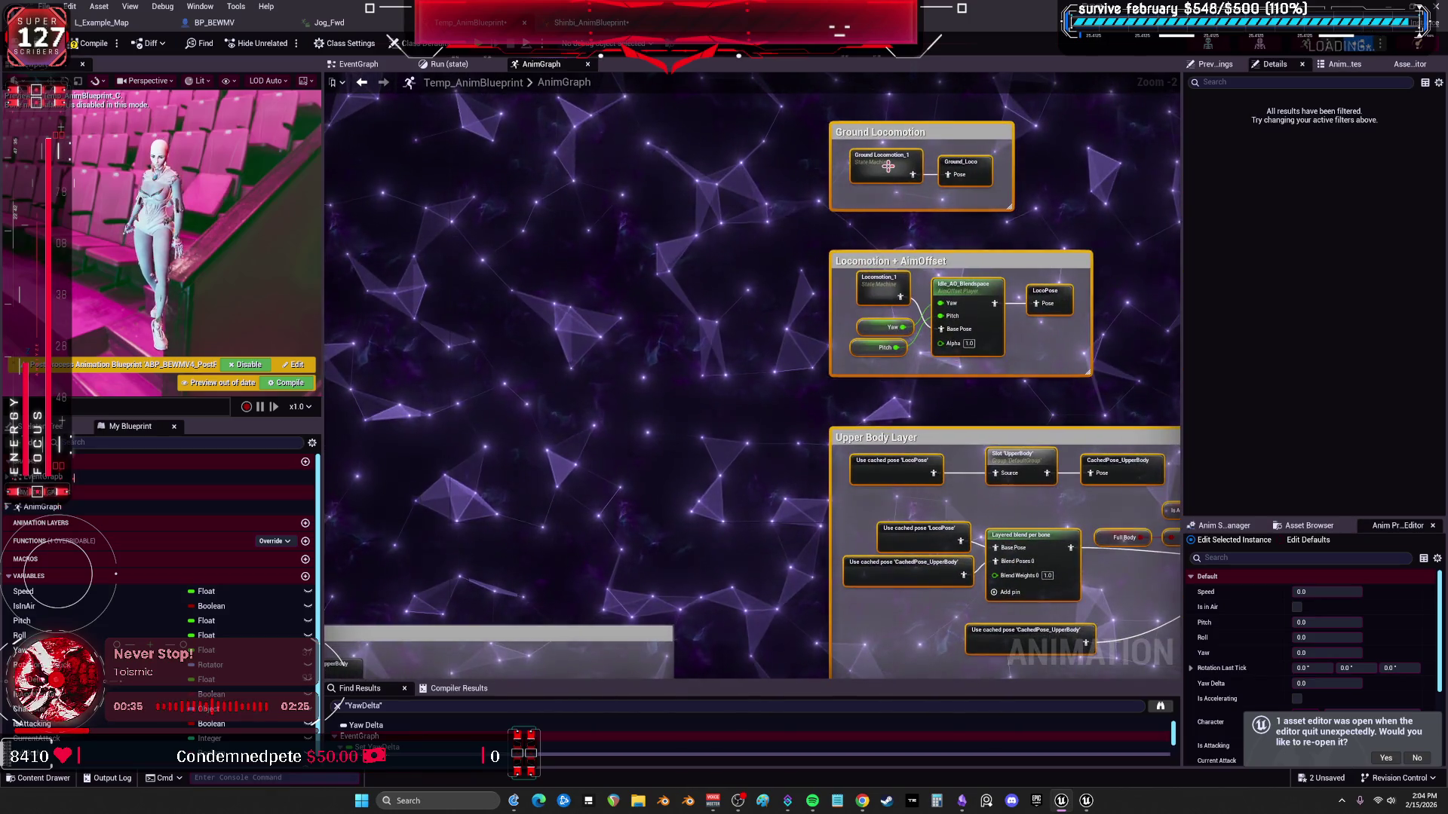
# Check inside Ground Locomotion_1, then place it just below the Ground Locomotion group.
pyautogui.doubleClick(888, 166)
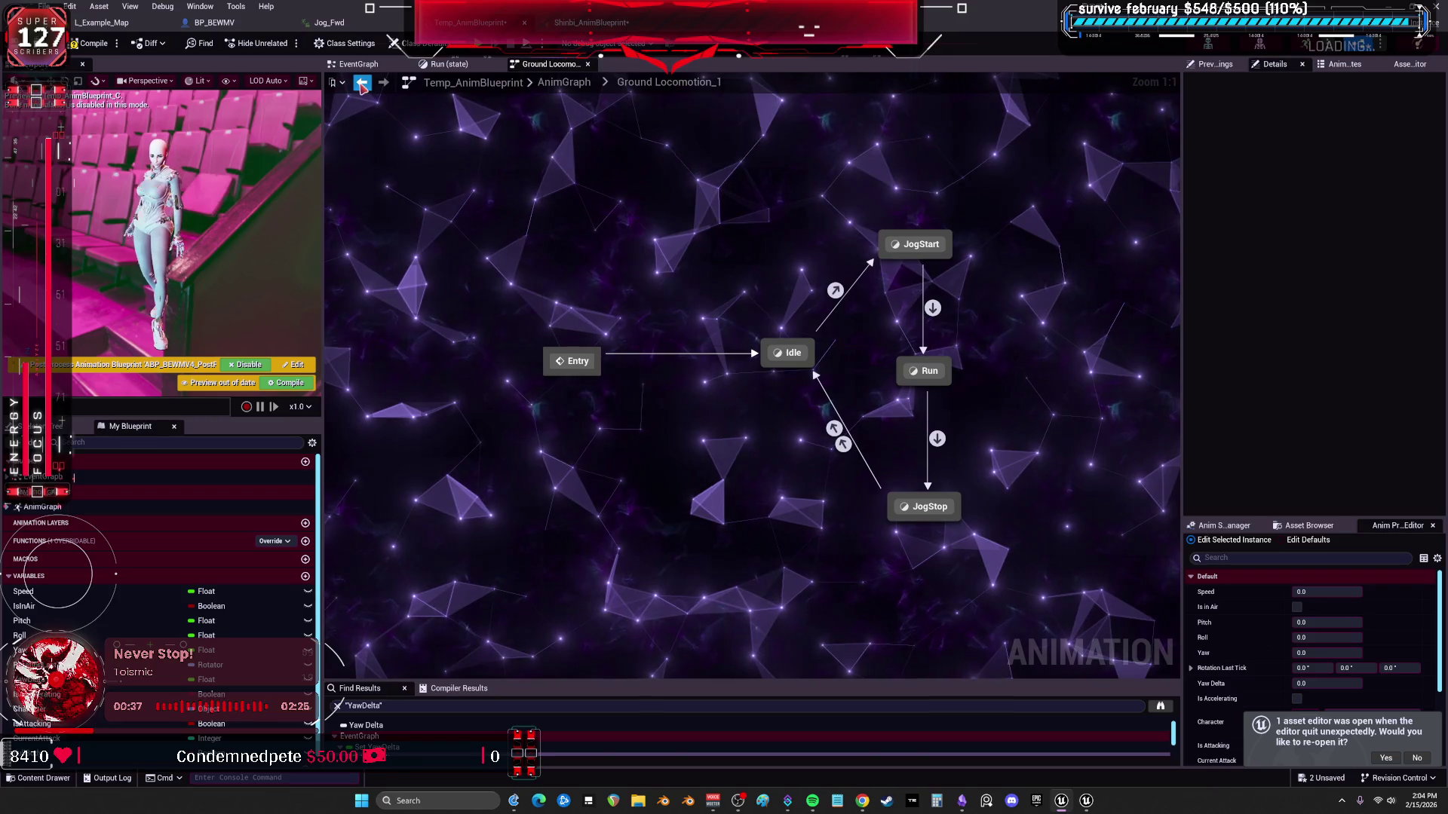
pyautogui.click(362, 85)
pyautogui.moveTo(887, 169)
pyautogui.mouseDown()
pyautogui.moveTo(503, 263)
pyautogui.moveTo(937, 176)
pyautogui.moveTo(796, 226)
pyautogui.mouseUp()
pyautogui.moveTo(768, 283); pyautogui.dragTo(557, 322)
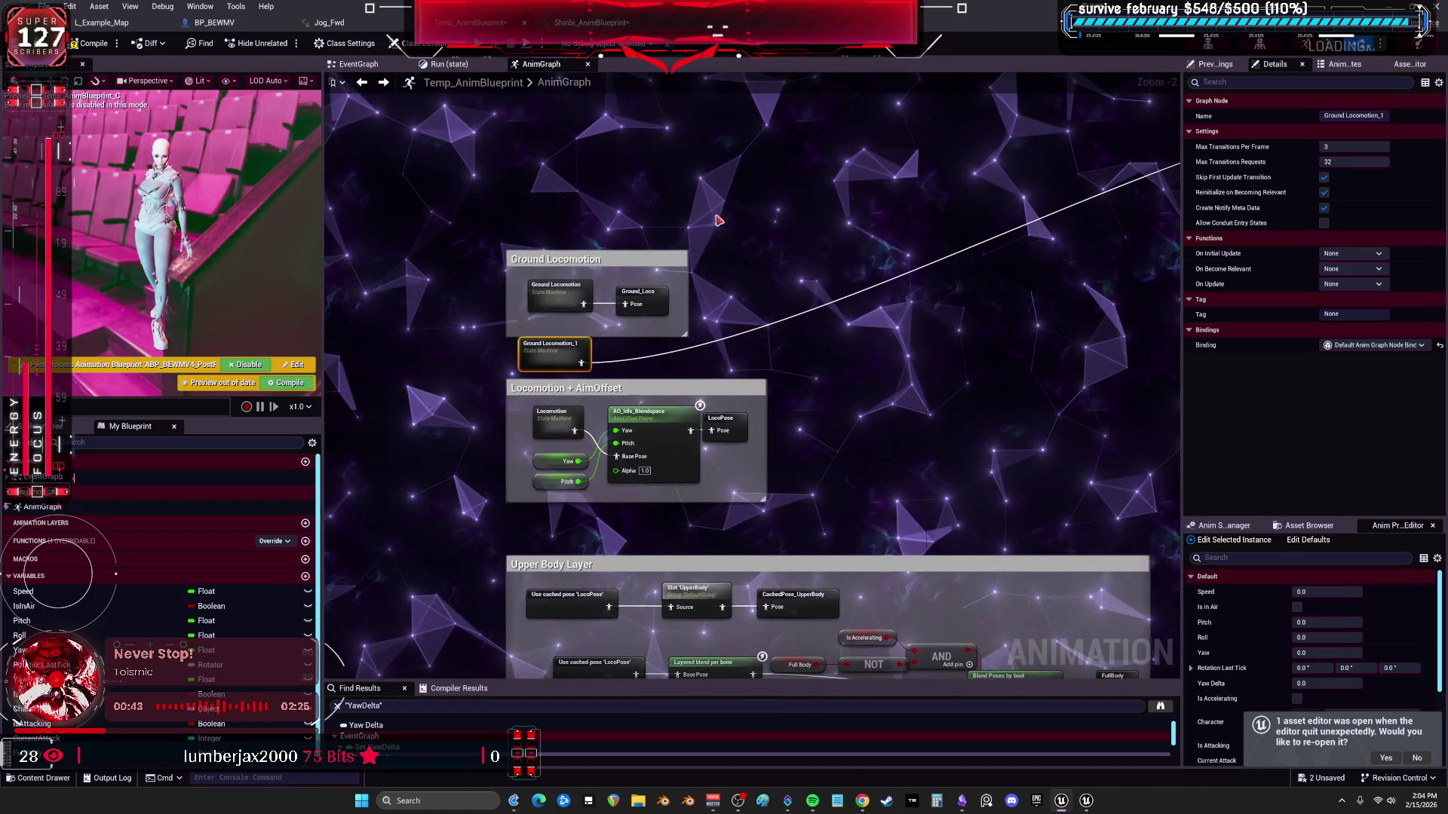
# Revert a change to the Ground Locomotion group and move the second Locomotion + AimOffset group aside.
pyautogui.moveTo(682, 265); pyautogui.dragTo(1027, 173)
pyautogui.click(1026, 173)
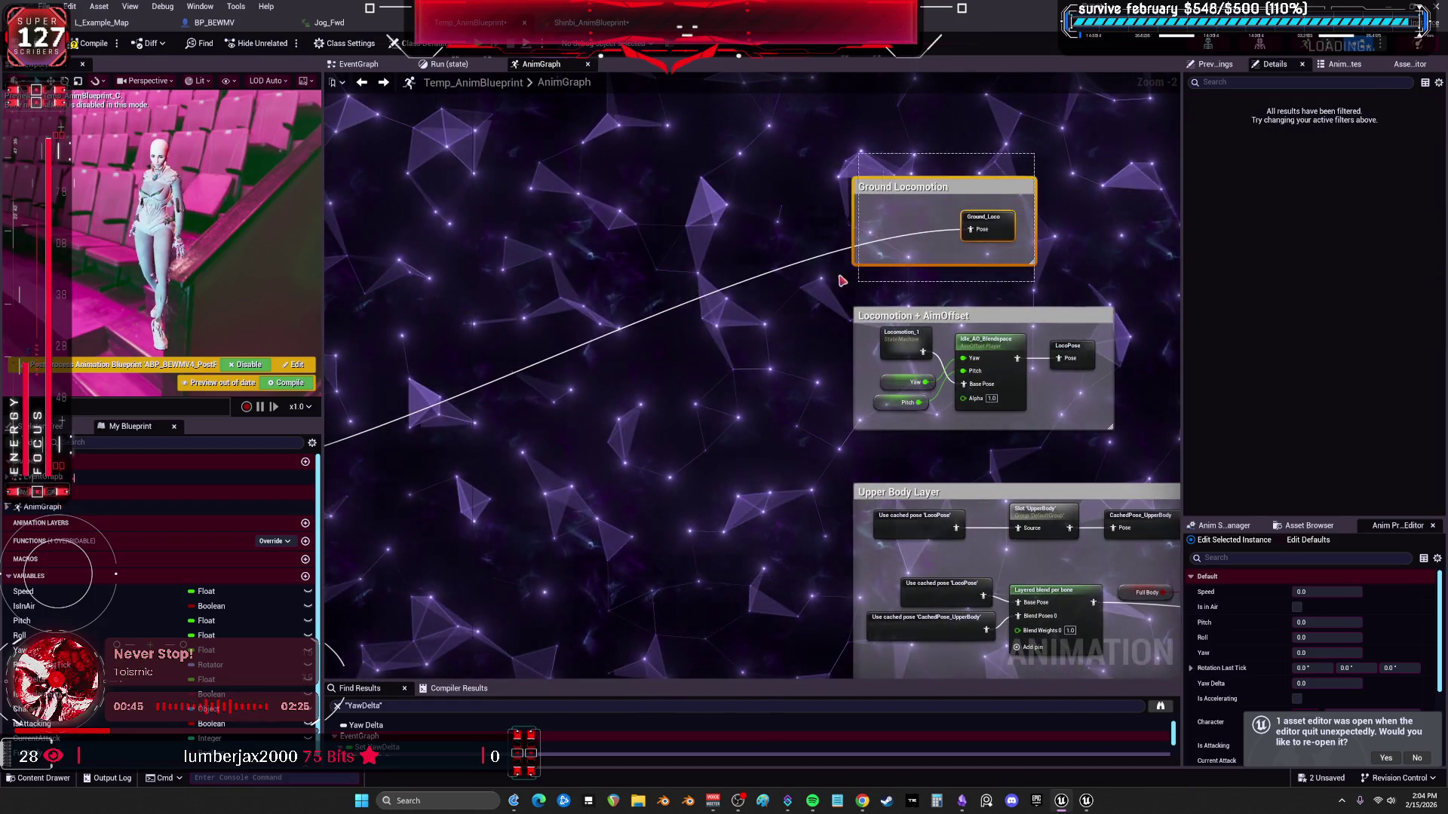
pyautogui.press('Delete')
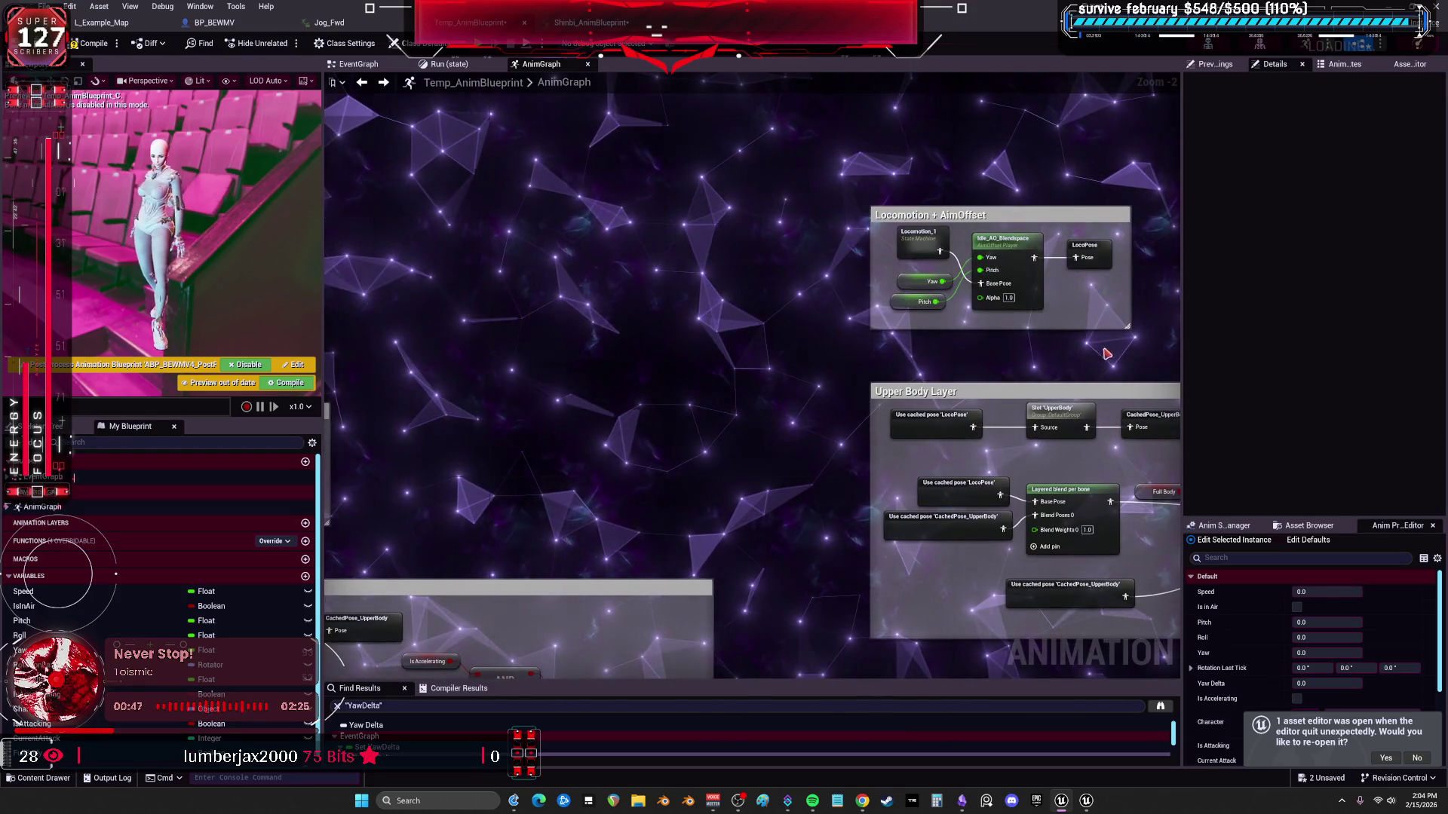
pyautogui.click(1094, 303)
pyautogui.scroll(-3, 1018, 306)
pyautogui.moveTo(716, 304); pyautogui.dragTo(666, 352)
pyautogui.scroll(2, 715, 252)
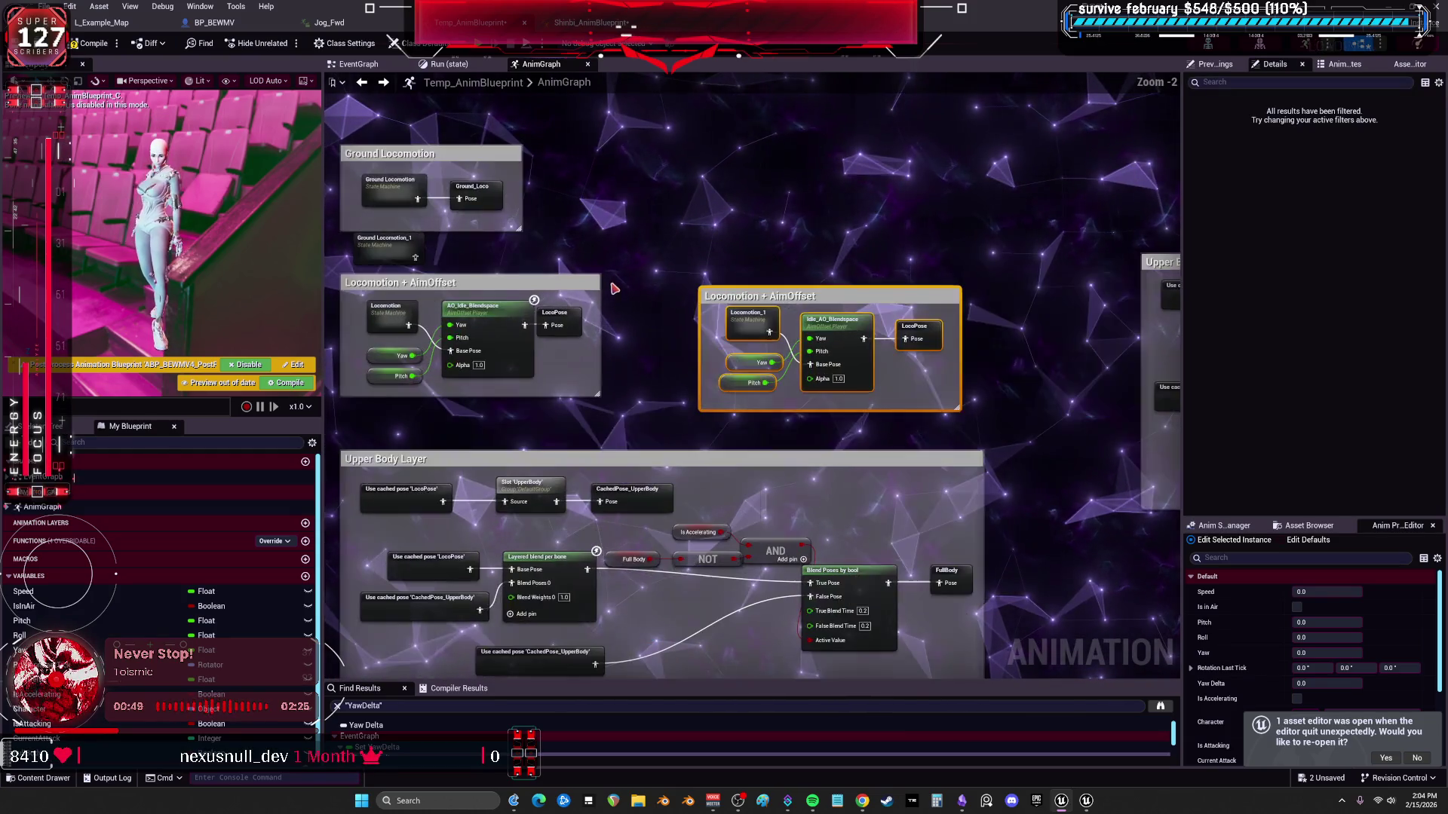
# Inspect the AO_Idle_Blendspace and right blendspace nodes' Details properties.
pyautogui.click(753, 190)
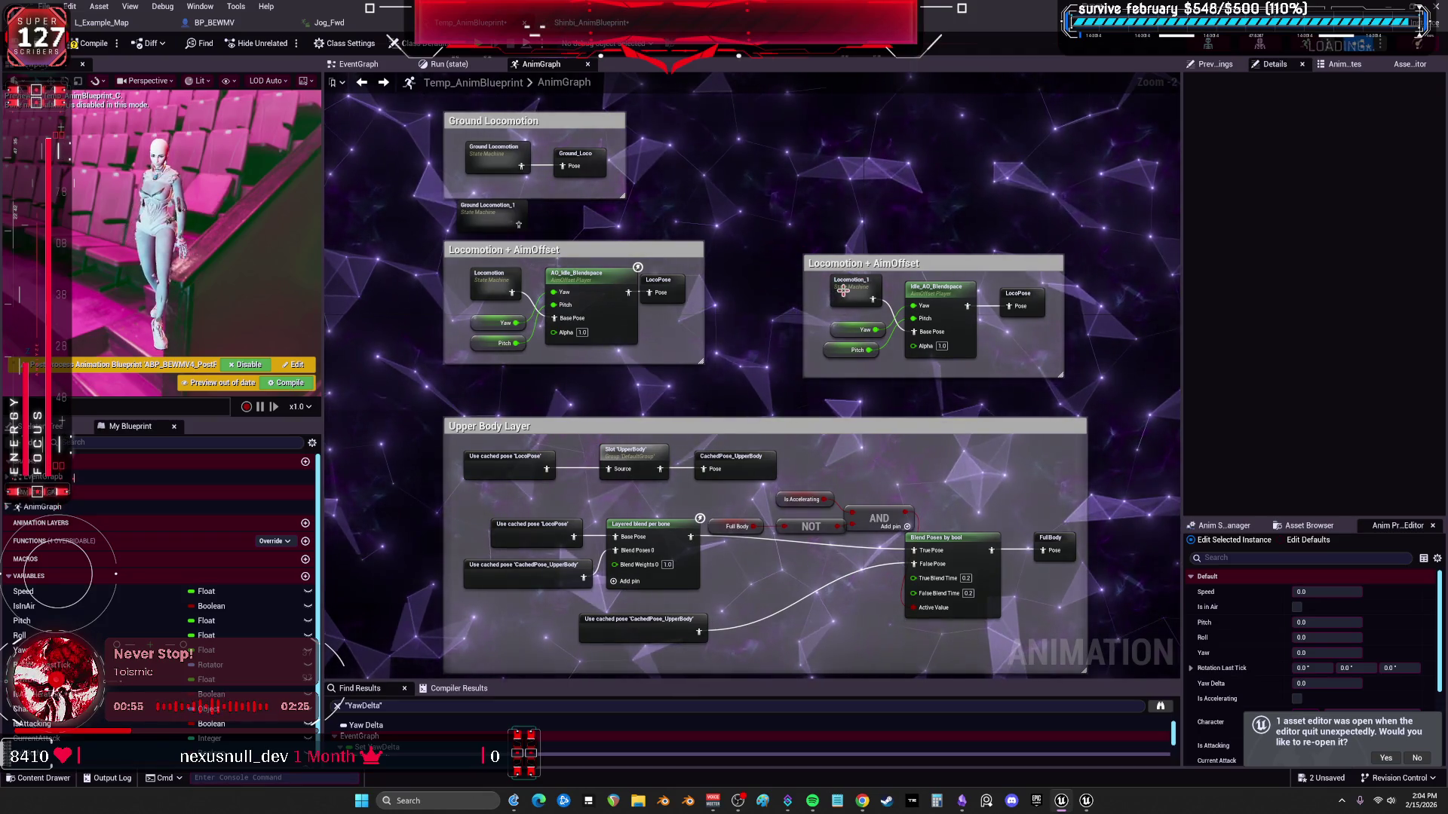
pyautogui.click(942, 290)
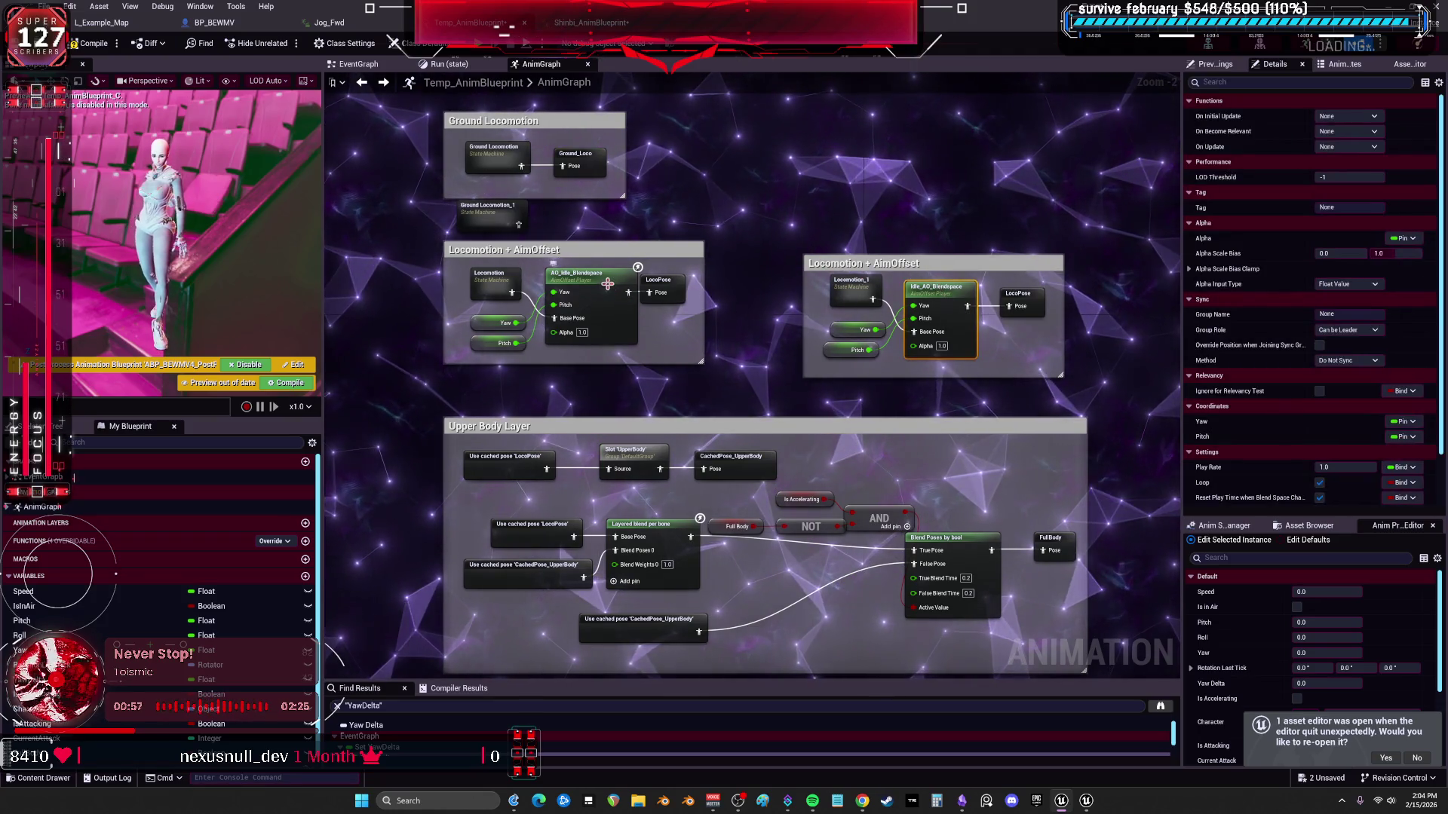
pyautogui.click(608, 283)
pyautogui.click(889, 202)
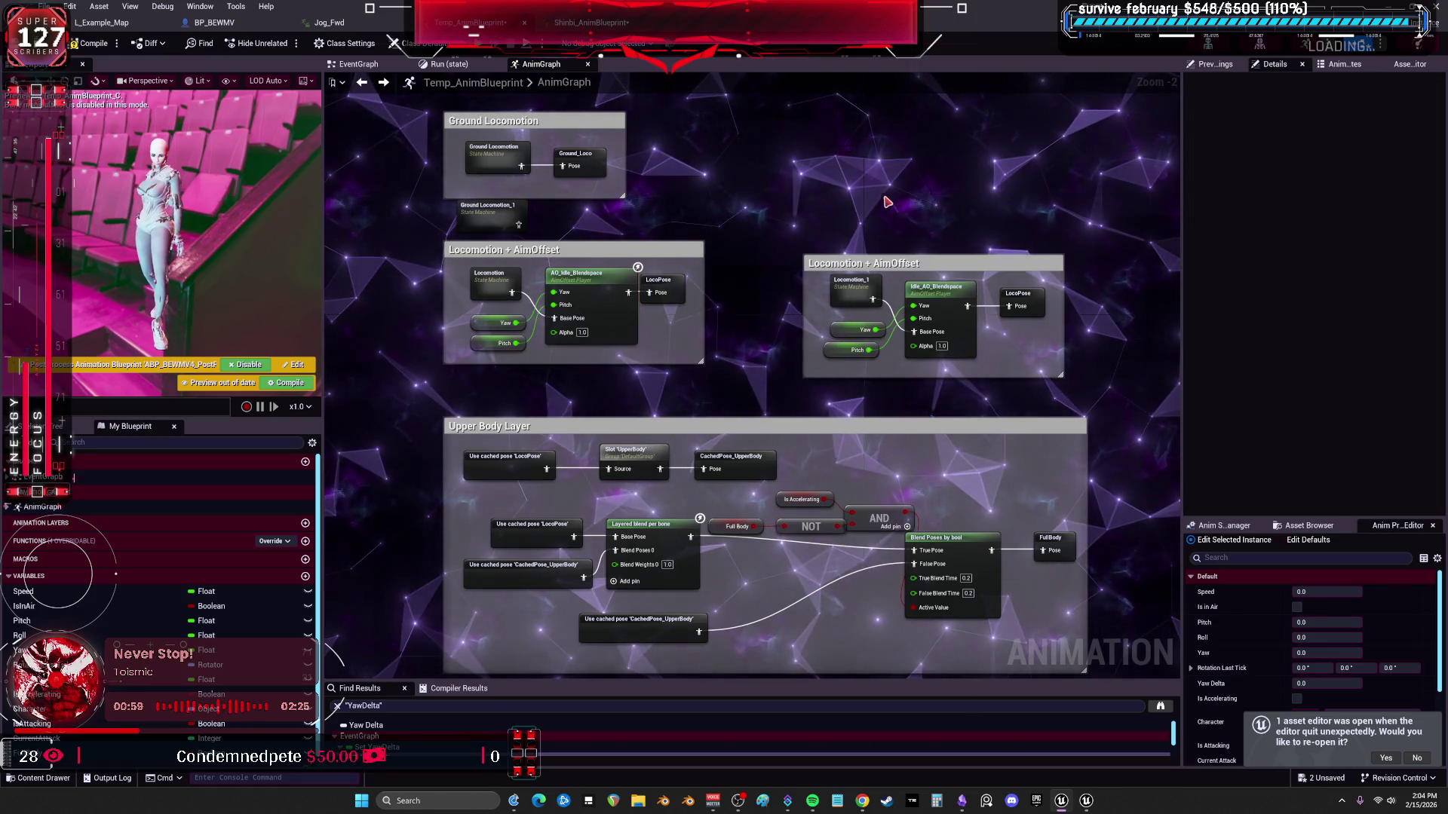
# Stack Ground Locomotion and the two Locomotion + AimOffset groups into a column.
pyautogui.moveTo(733, 225); pyautogui.dragTo(778, 341)
pyautogui.click(531, 236)
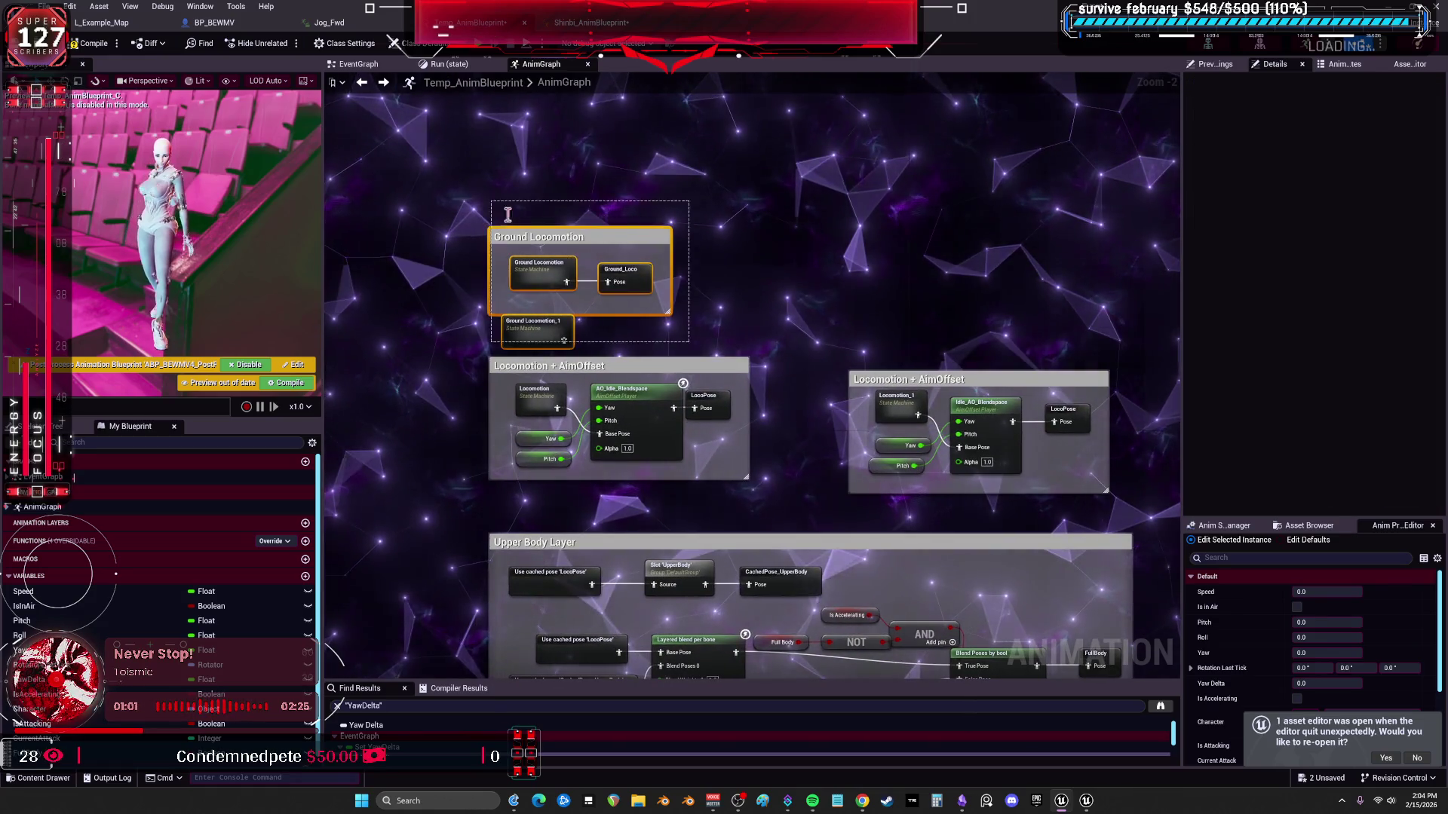
pyautogui.moveTo(531, 236); pyautogui.dragTo(563, 82)
pyautogui.moveTo(634, 366); pyautogui.dragTo(661, 229)
pyautogui.click(924, 310)
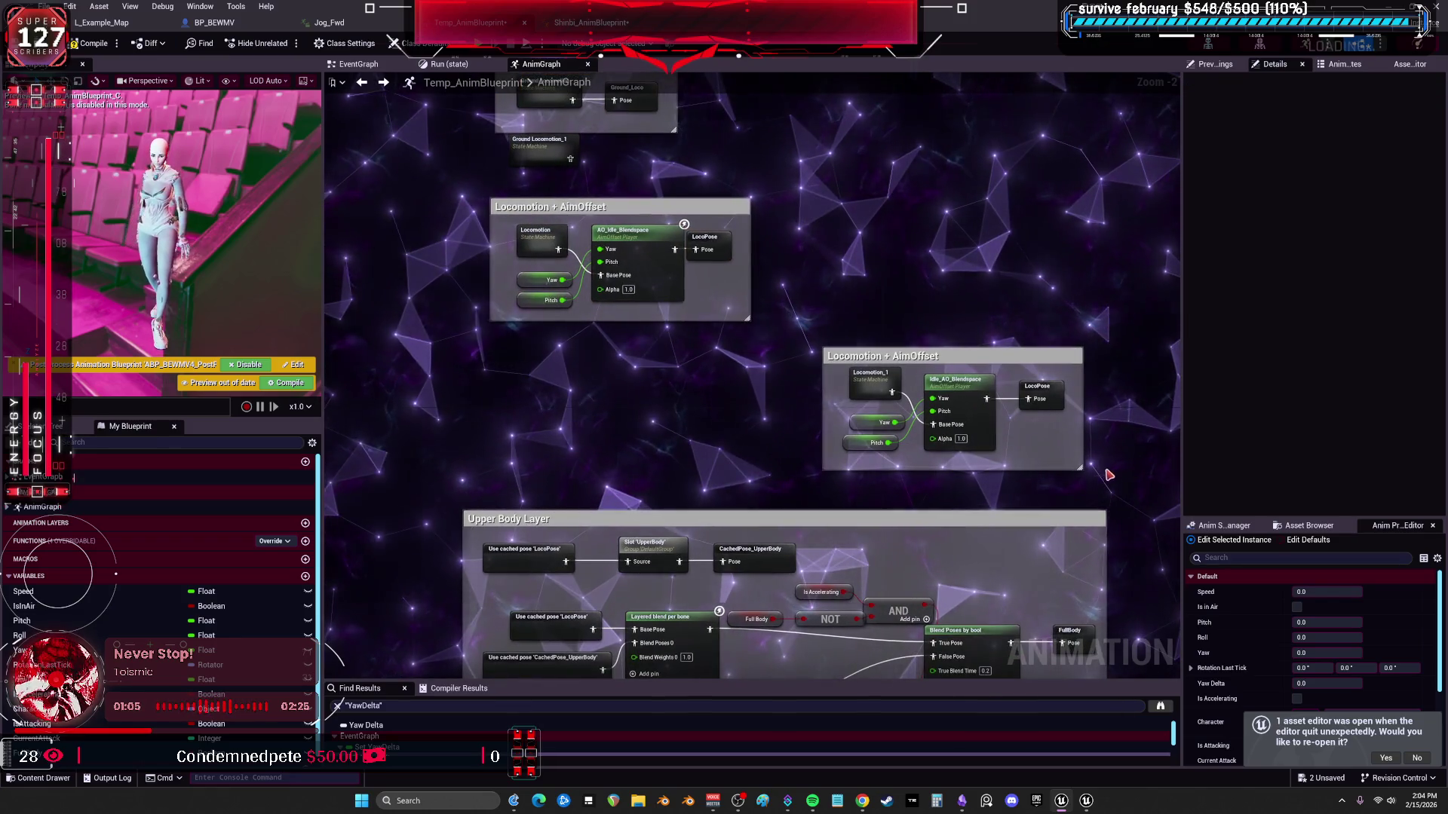
pyautogui.moveTo(855, 355); pyautogui.dragTo(526, 341)
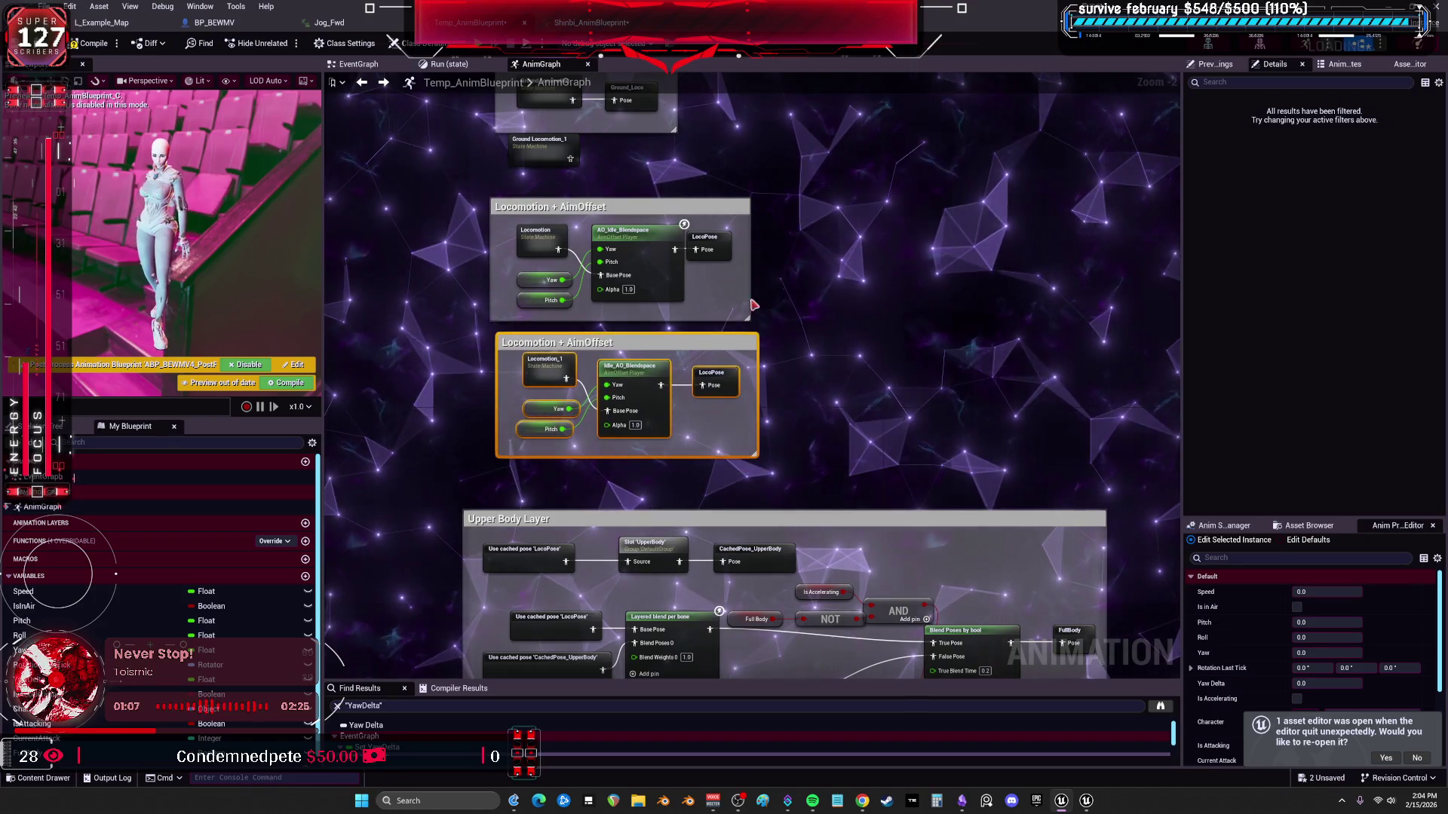
pyautogui.moveTo(818, 259); pyautogui.dragTo(828, 331)
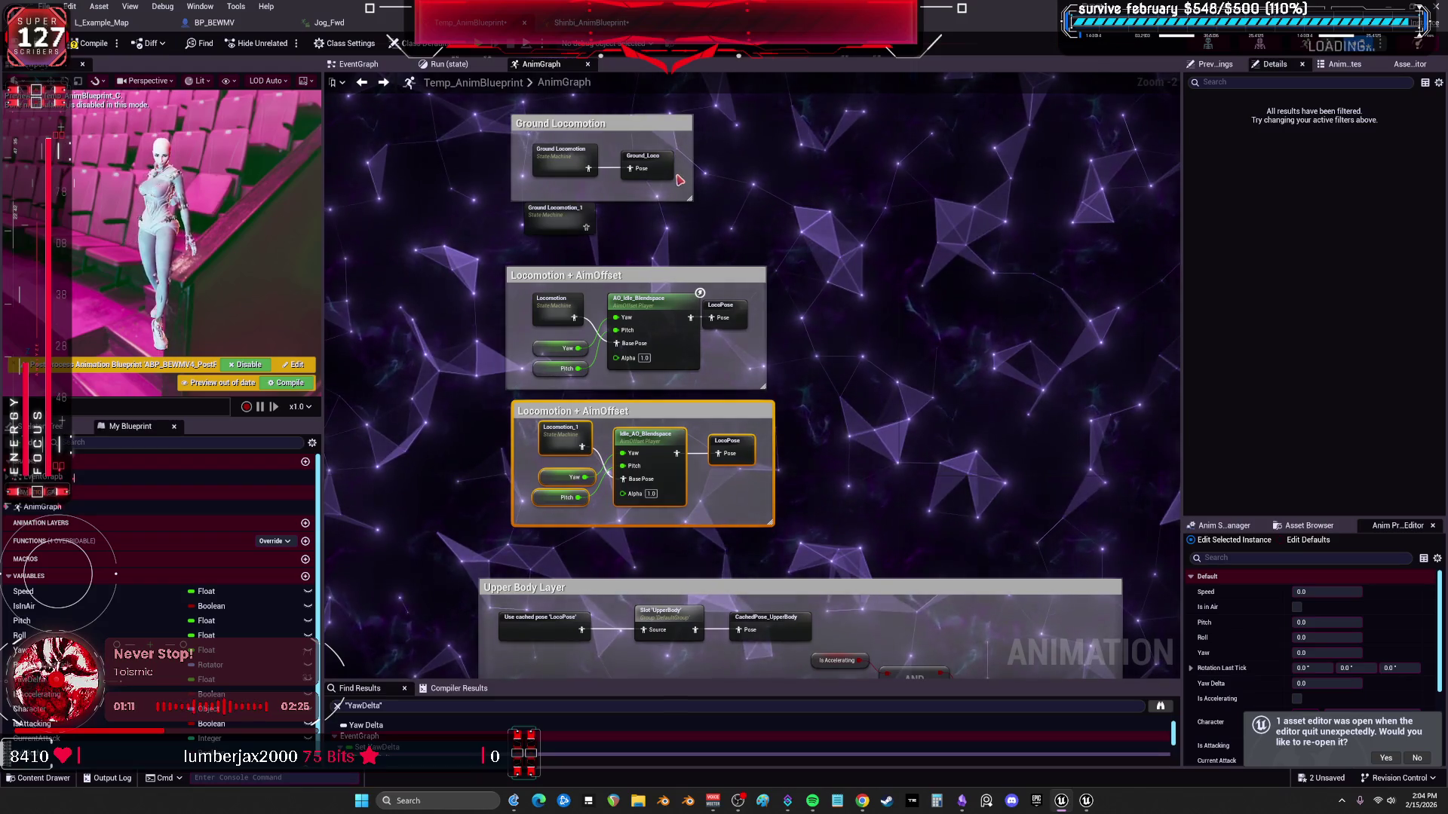
# Copy the Upper Body Layer group and paste a duplicate of it.
pyautogui.moveTo(608, 243); pyautogui.dragTo(589, 73)
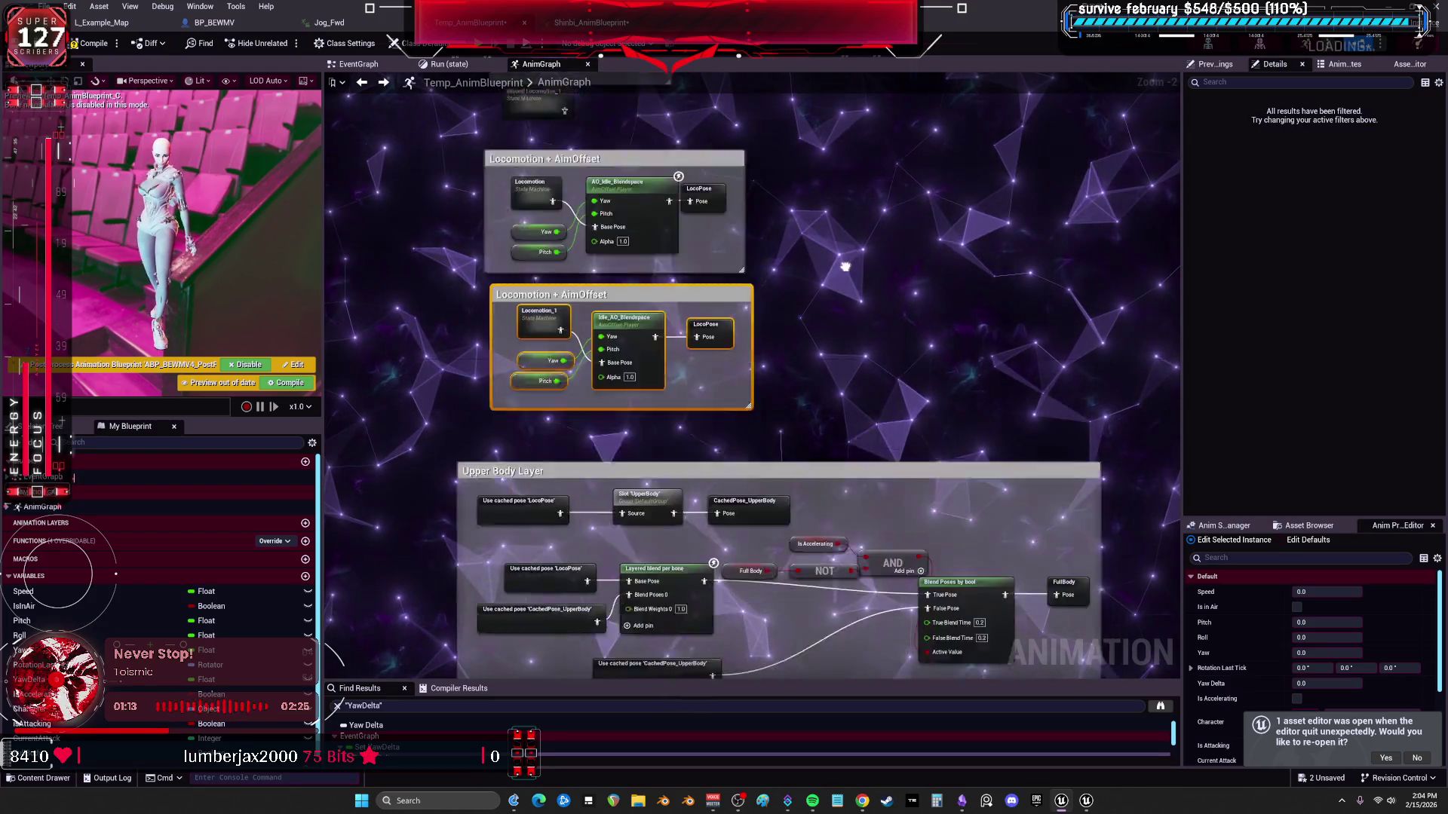
pyautogui.moveTo(589, 339); pyautogui.dragTo(589, 171)
pyautogui.scroll(-2, 735, 373)
pyautogui.moveTo(792, 283)
pyautogui.mouseDown()
pyautogui.moveTo(329, 426)
pyautogui.moveTo(961, 441)
pyautogui.mouseUp()
pyautogui.hotkey('ctrl', 'c')
pyautogui.hotkey('ctrl', 'v')
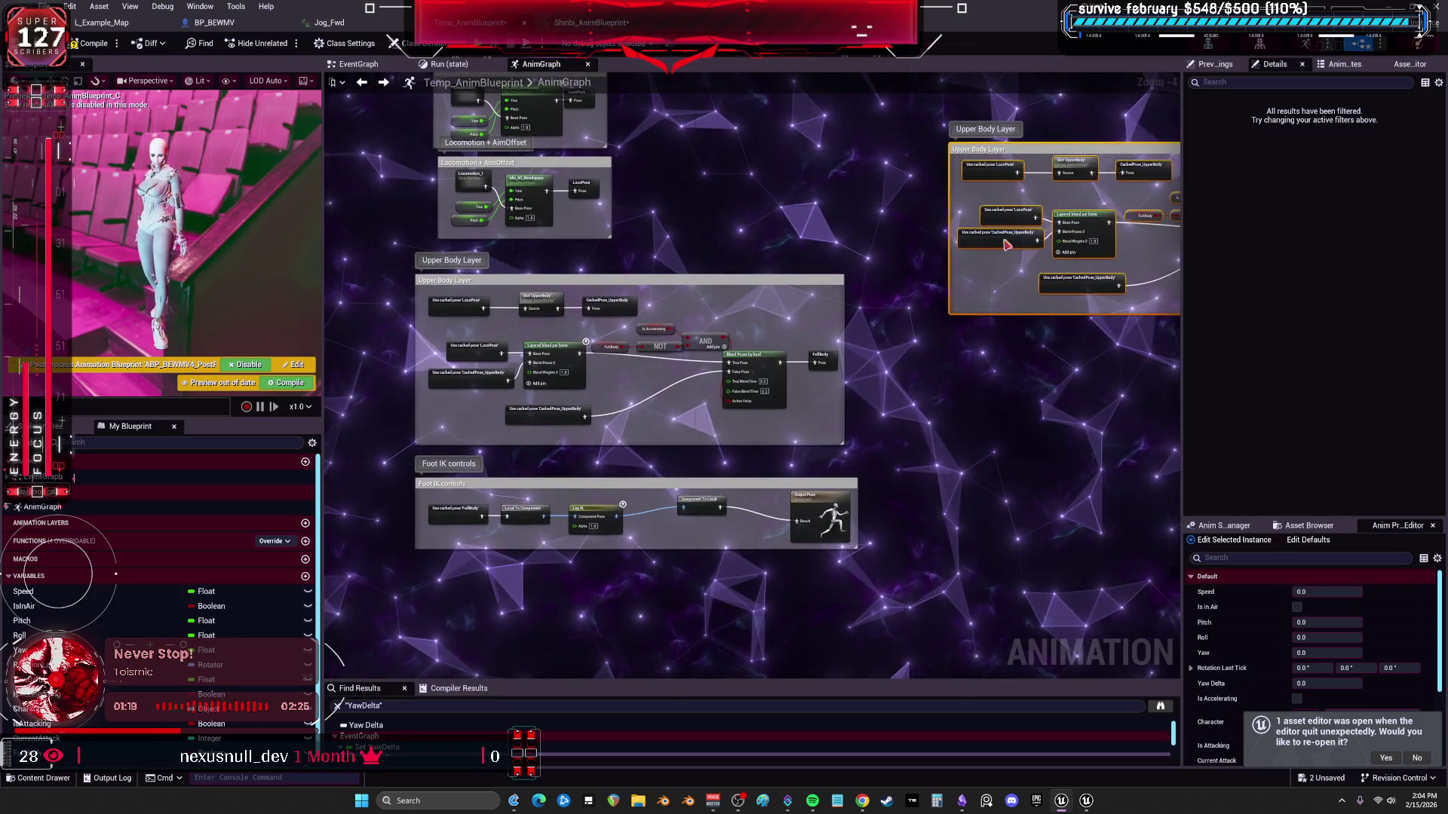
# Place the duplicate Upper Body Layer beside the original and review the Locomotion + AimOffset groups.
pyautogui.moveTo(1006, 237); pyautogui.dragTo(856, 270)
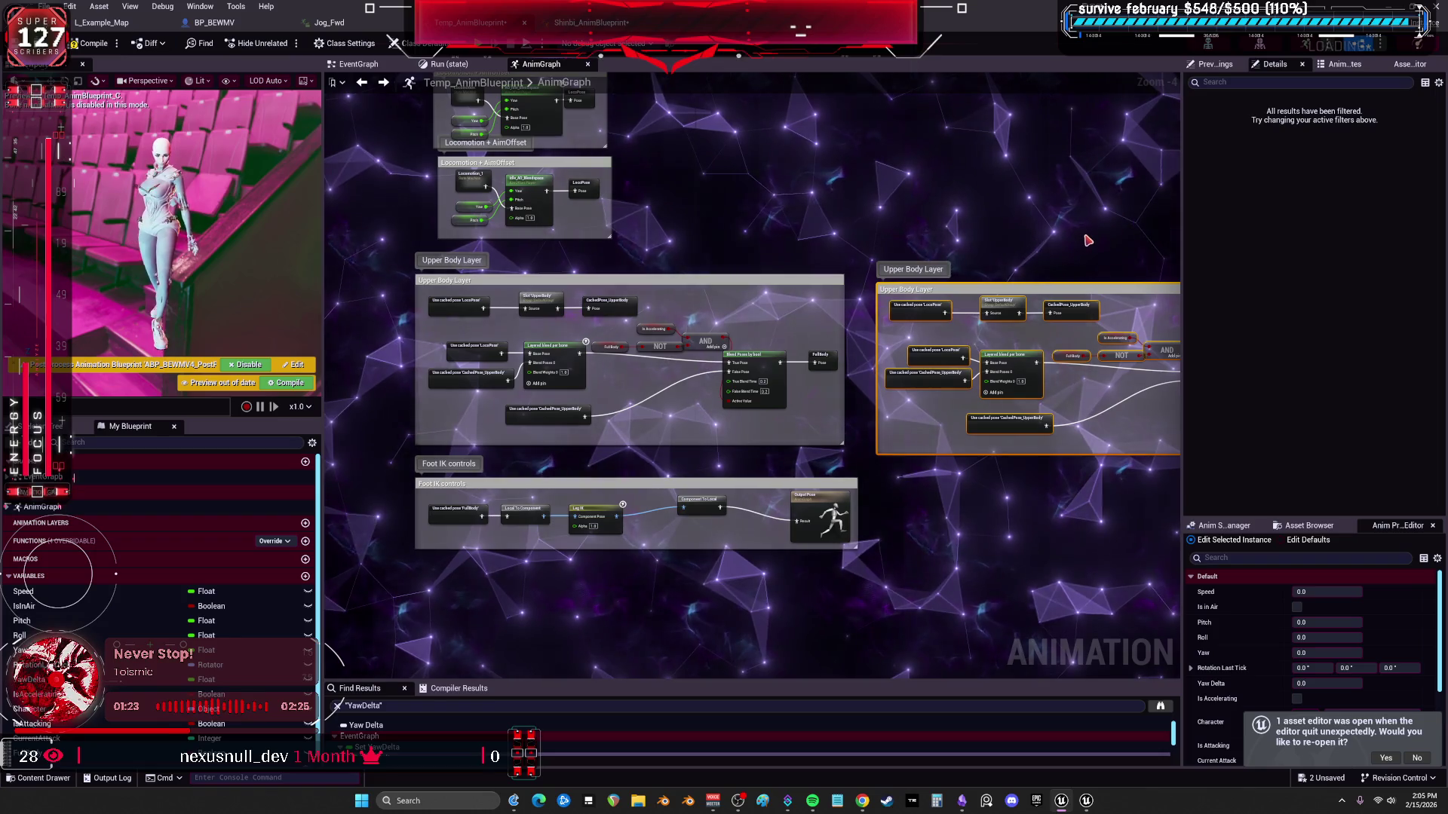
pyautogui.moveTo(1083, 234); pyautogui.dragTo(1075, 232)
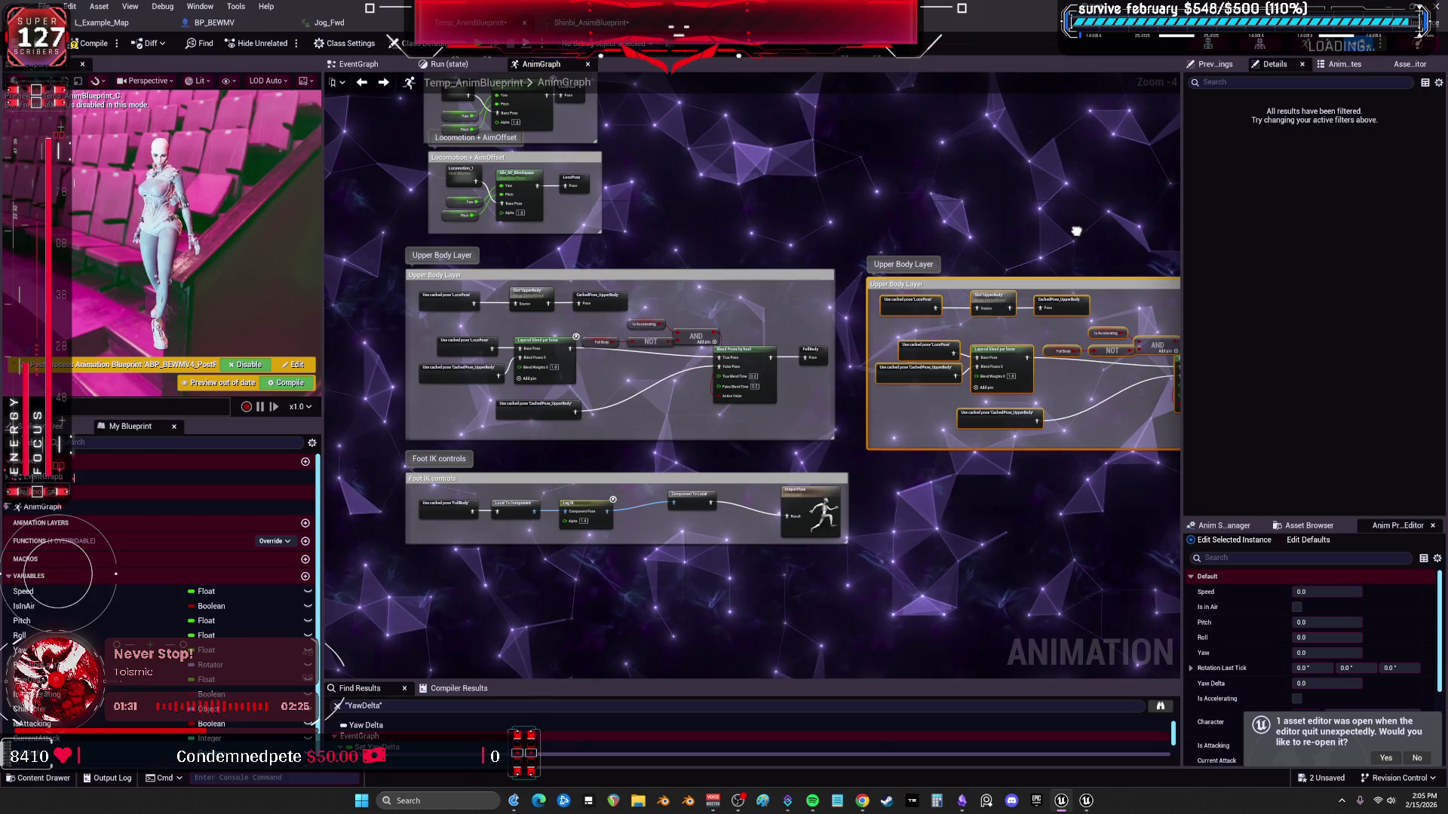
pyautogui.scroll(1, 1076, 231)
pyautogui.moveTo(1075, 232); pyautogui.dragTo(813, 263)
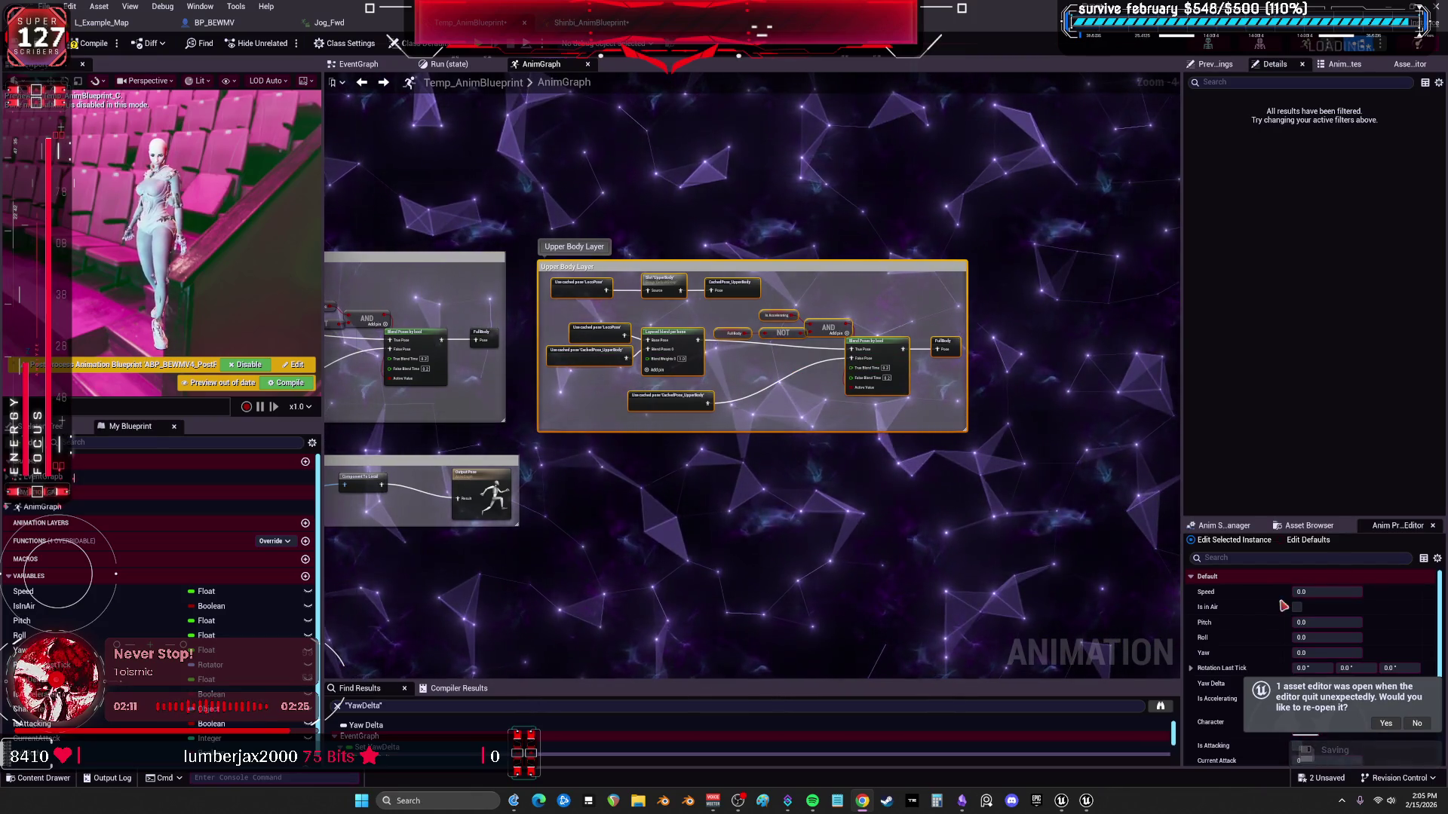
pyautogui.moveTo(680, 337); pyautogui.dragTo(854, 339)
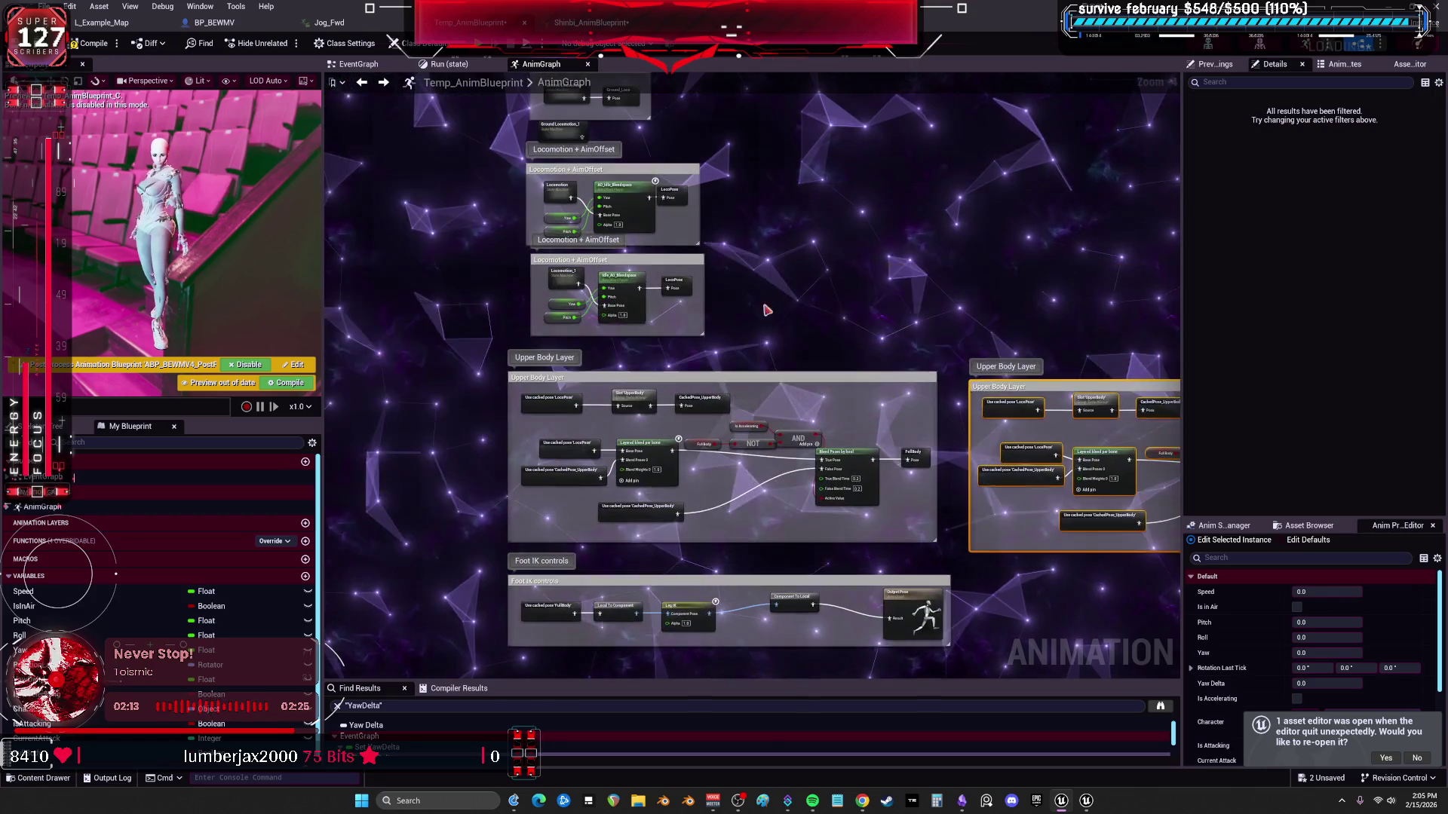
pyautogui.moveTo(715, 314); pyautogui.dragTo(905, 442)
pyautogui.scroll(3, 902, 295)
pyautogui.moveTo(903, 295); pyautogui.dragTo(906, 358)
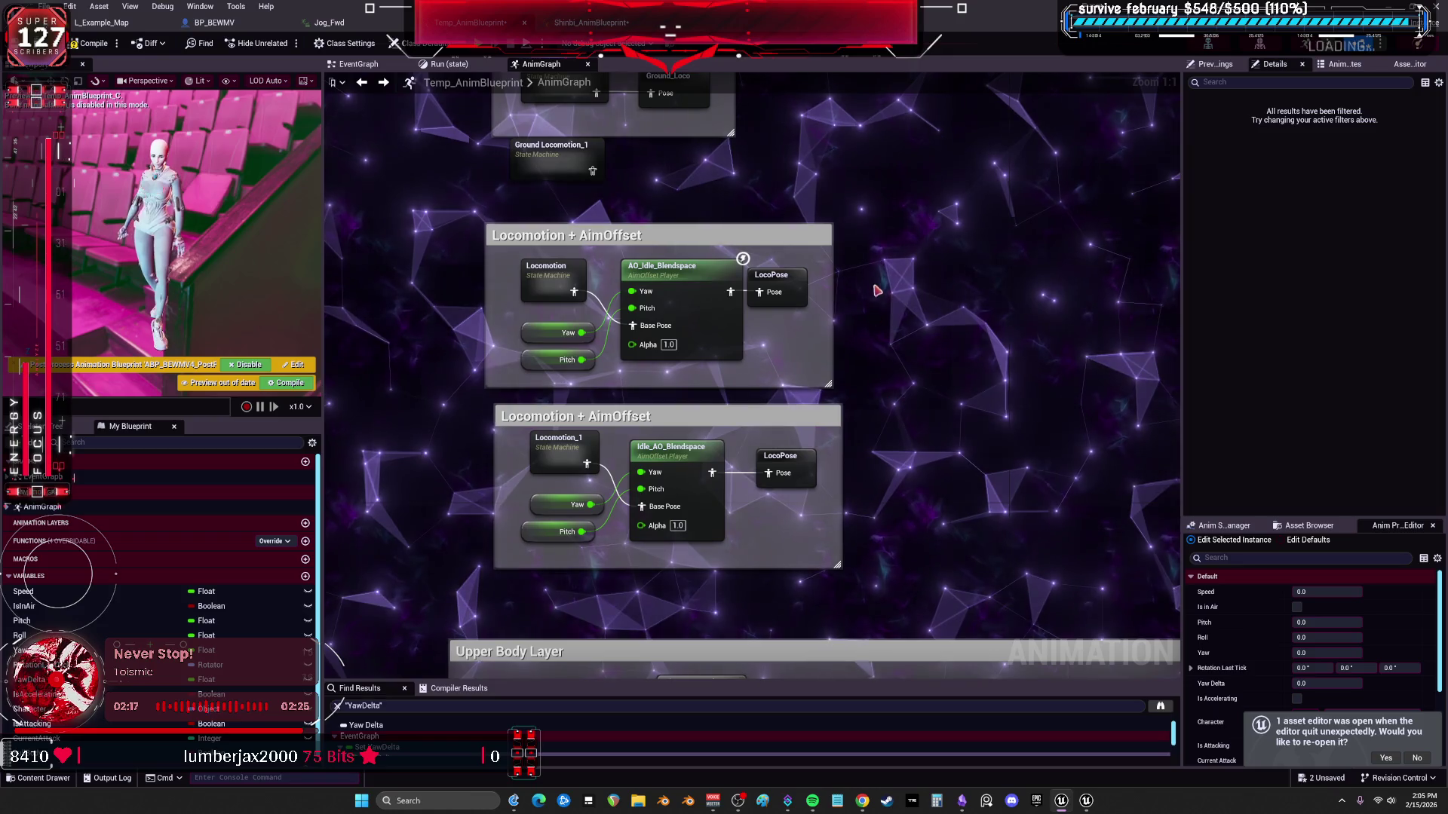
# Duplicate the Ground_Loco cached pose node and place the copy beside Ground Locomotion_1.
pyautogui.moveTo(873, 297); pyautogui.dragTo(888, 459)
pyautogui.click(578, 333)
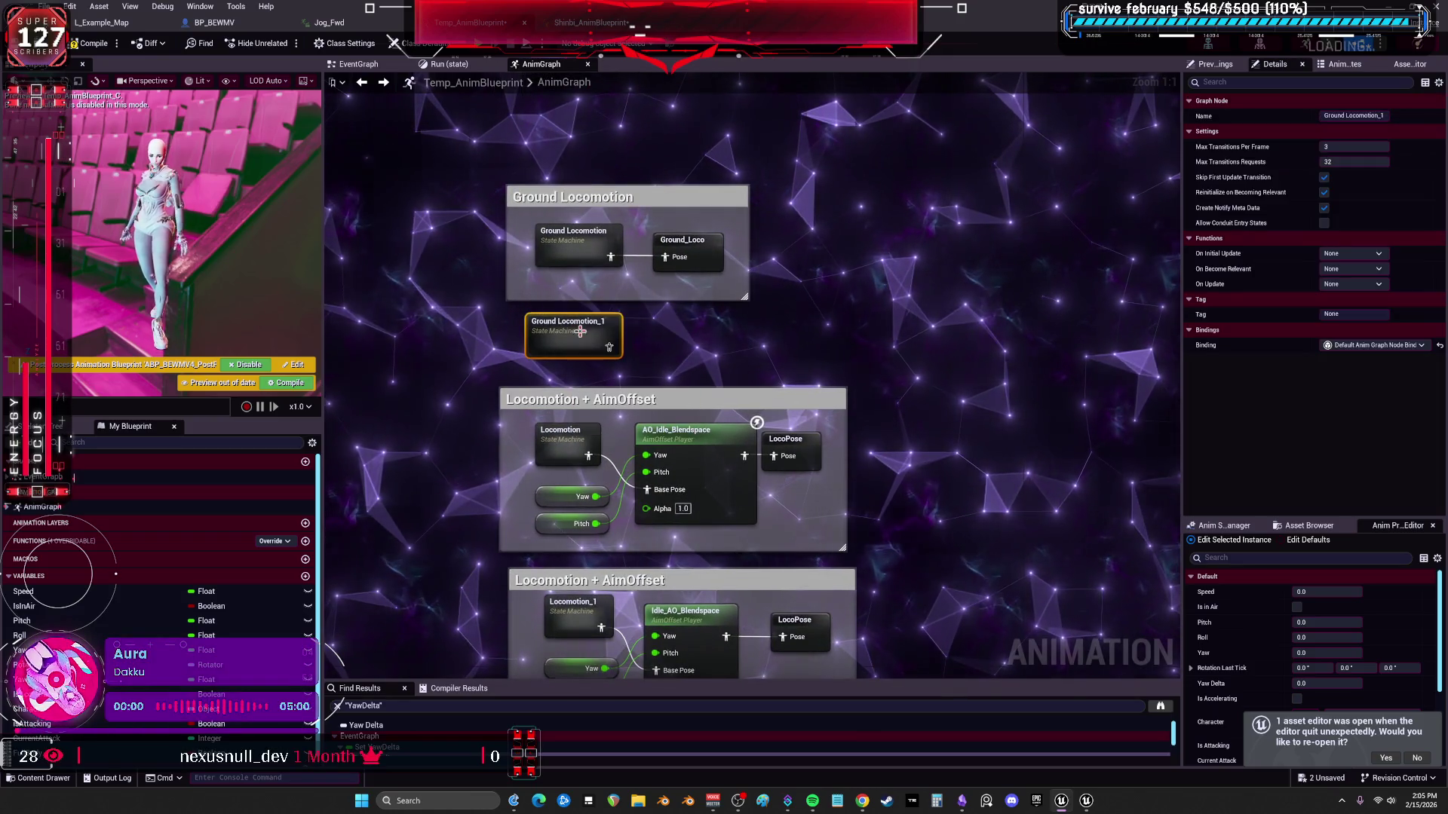
pyautogui.click(691, 251)
pyautogui.hotkey('ctrl', 'c')
pyautogui.hotkey('ctrl', 'v')
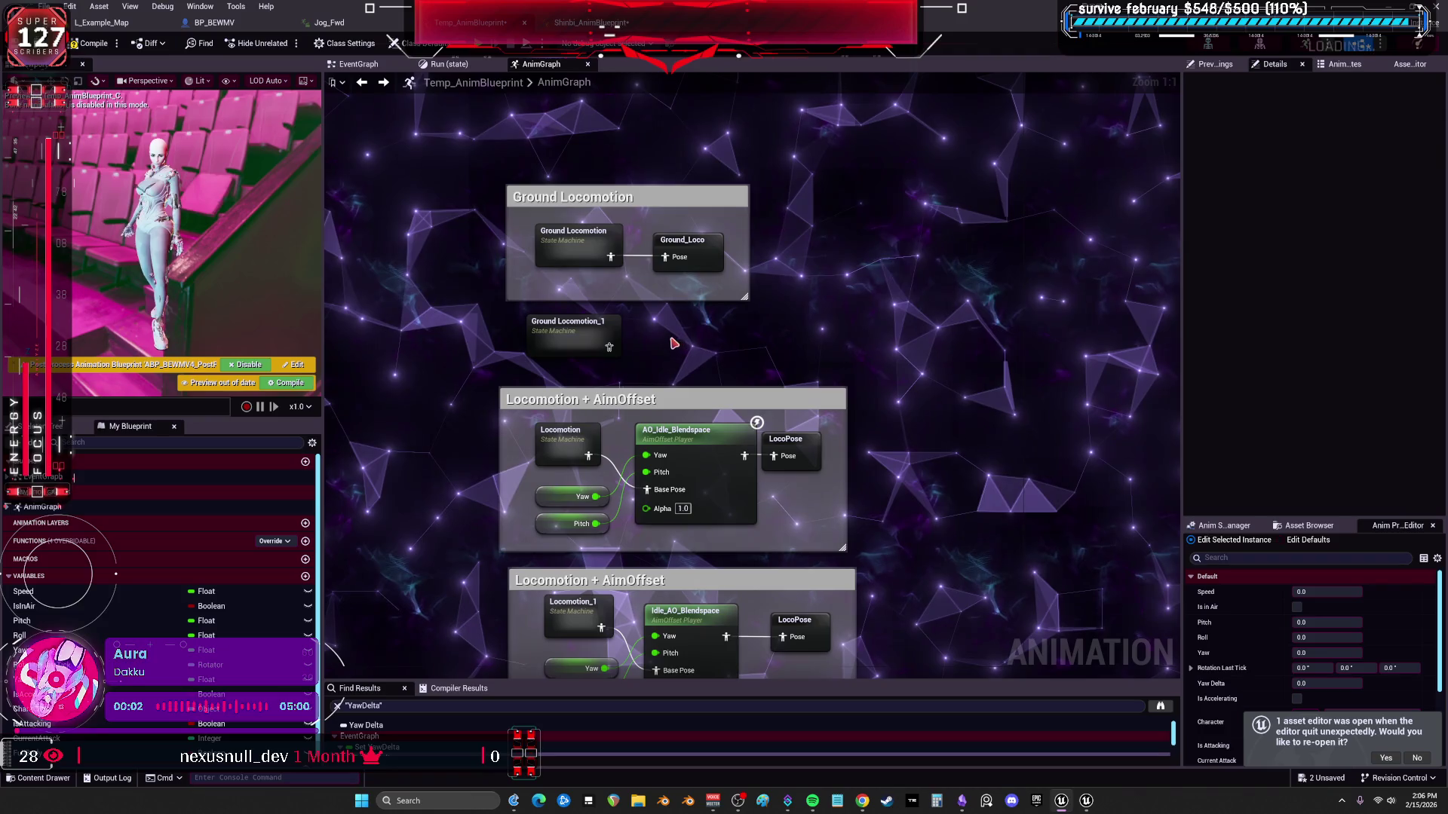
pyautogui.moveTo(704, 341); pyautogui.dragTo(684, 332)
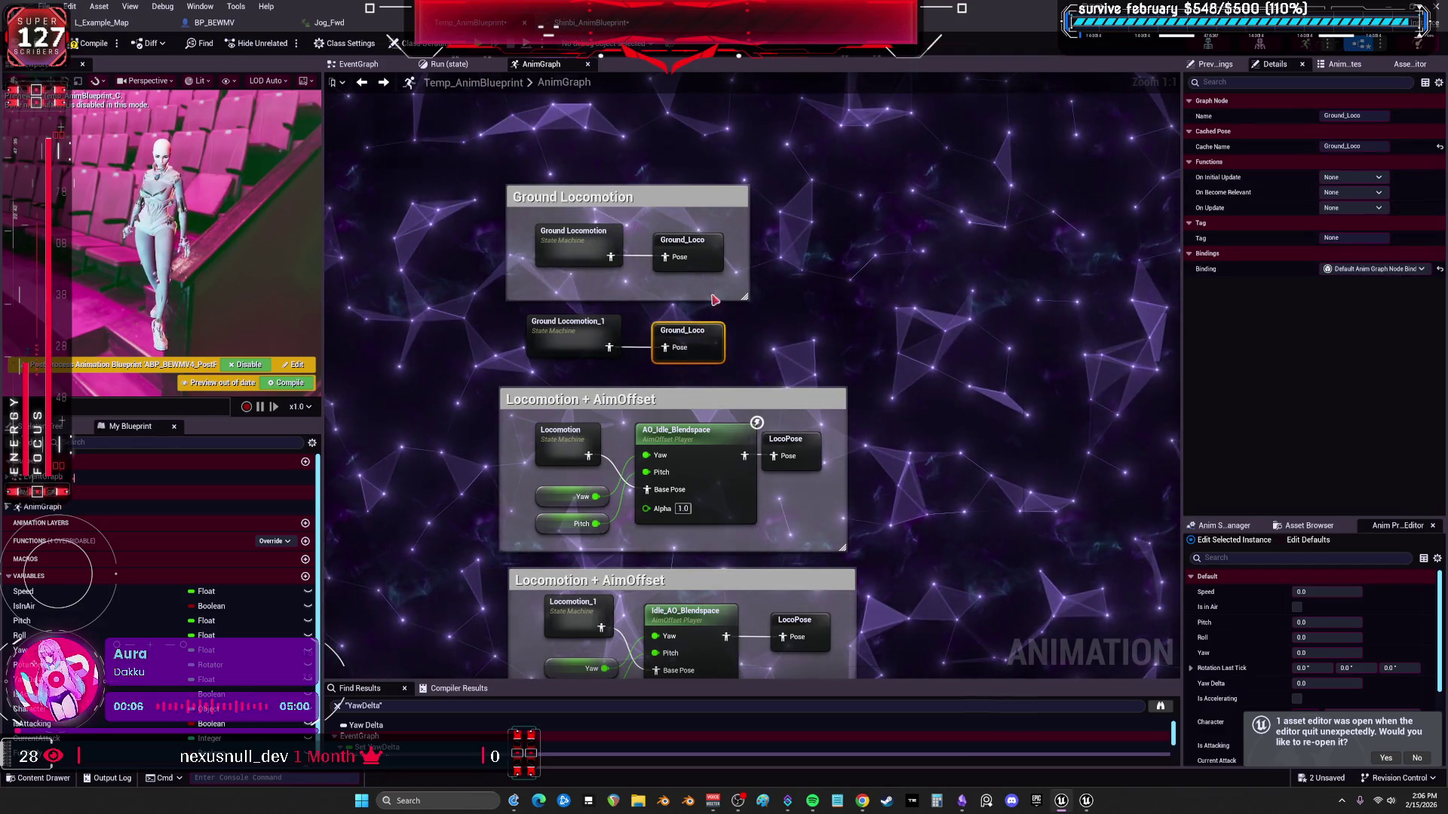
# Open Ground Locomotion_1's Idle state and inspect its Idle sequence player.
pyautogui.moveTo(558, 339); pyautogui.dragTo(636, 377)
pyautogui.click(637, 377)
pyautogui.doubleClick(637, 377)
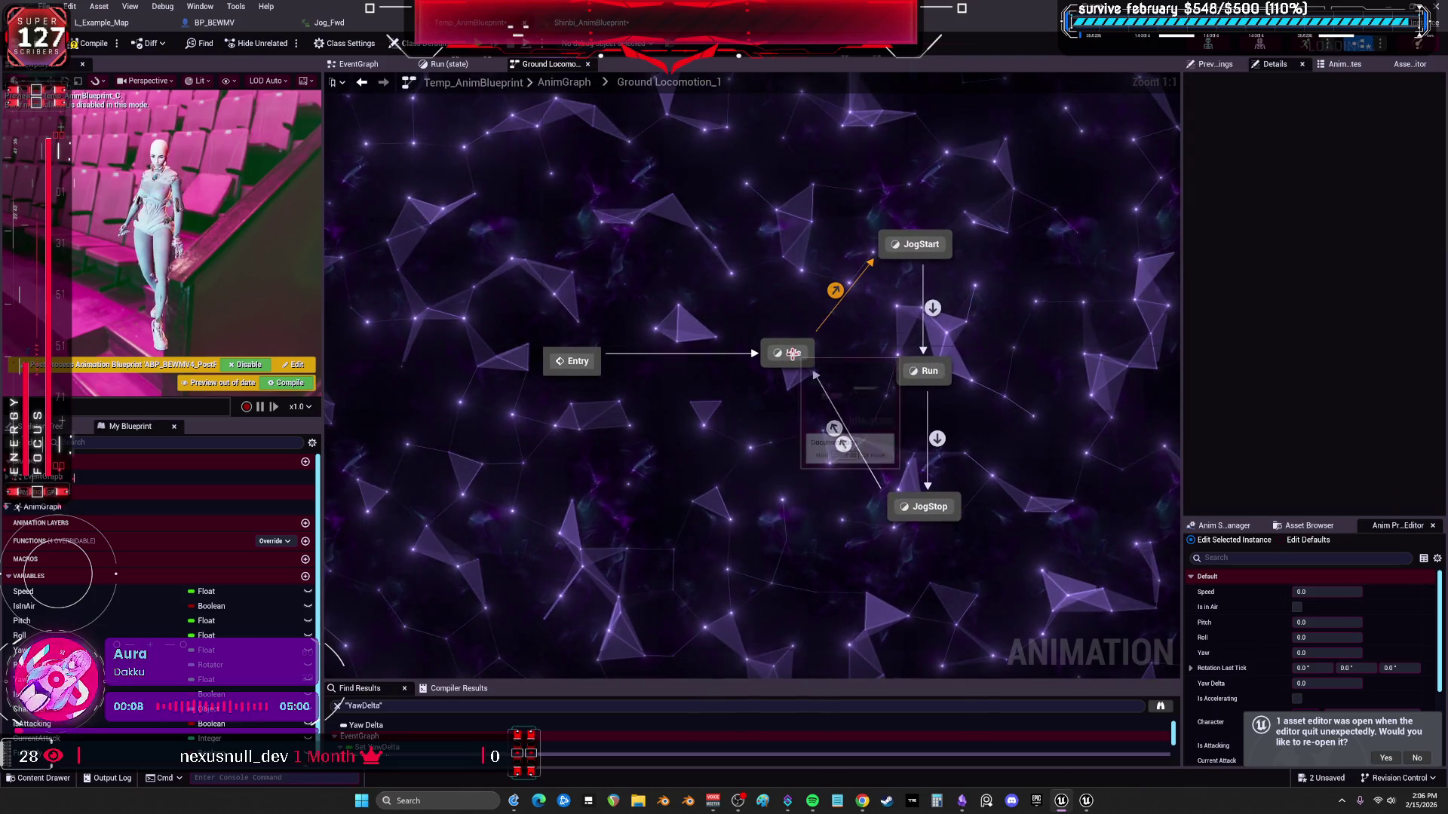
pyautogui.doubleClick(778, 349)
pyautogui.click(667, 396)
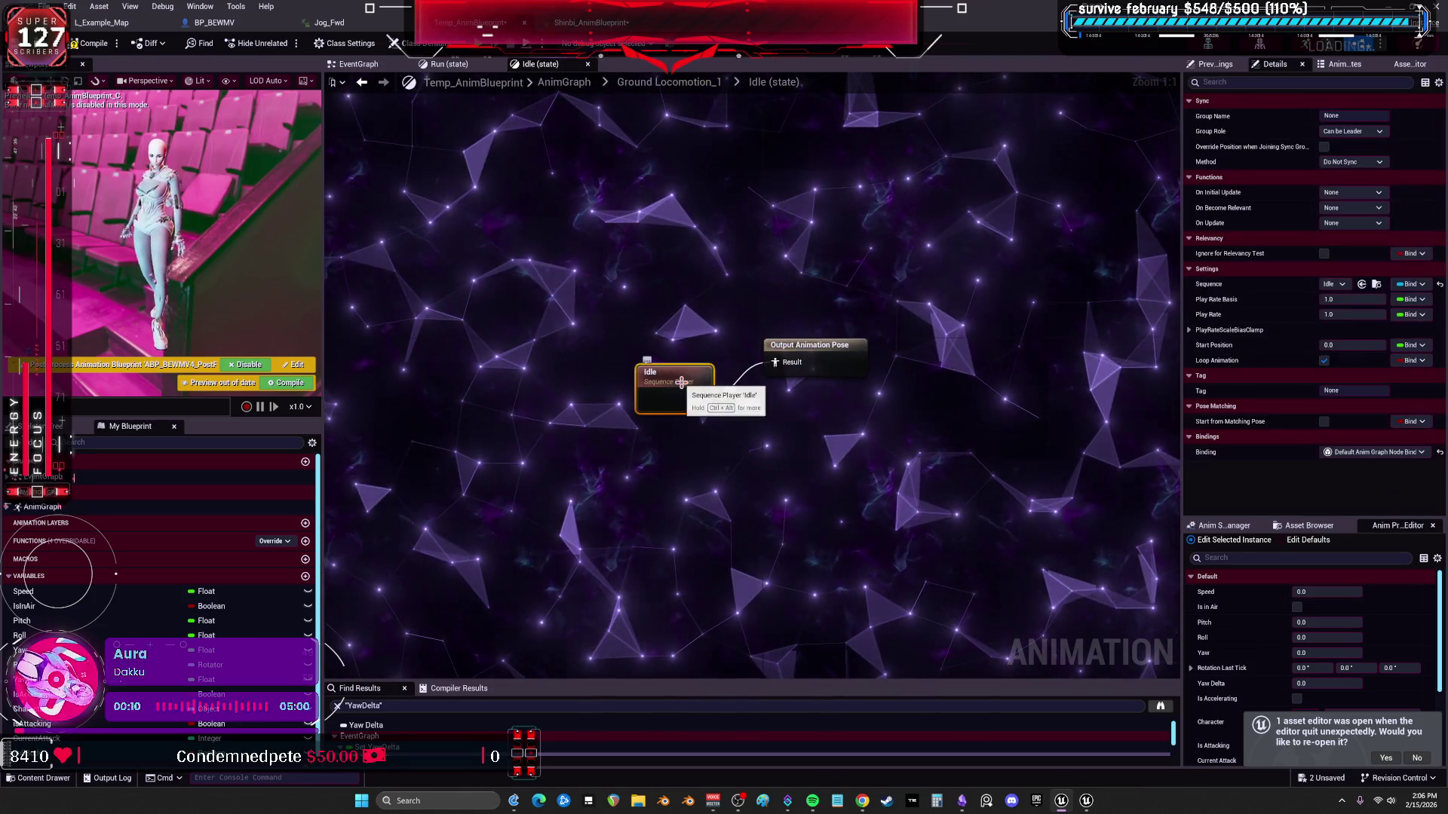
# Browse to the Idle animation asset from Details and return to the top-level AnimGraph.
pyautogui.moveTo(1184, 340); pyautogui.dragTo(988, 340)
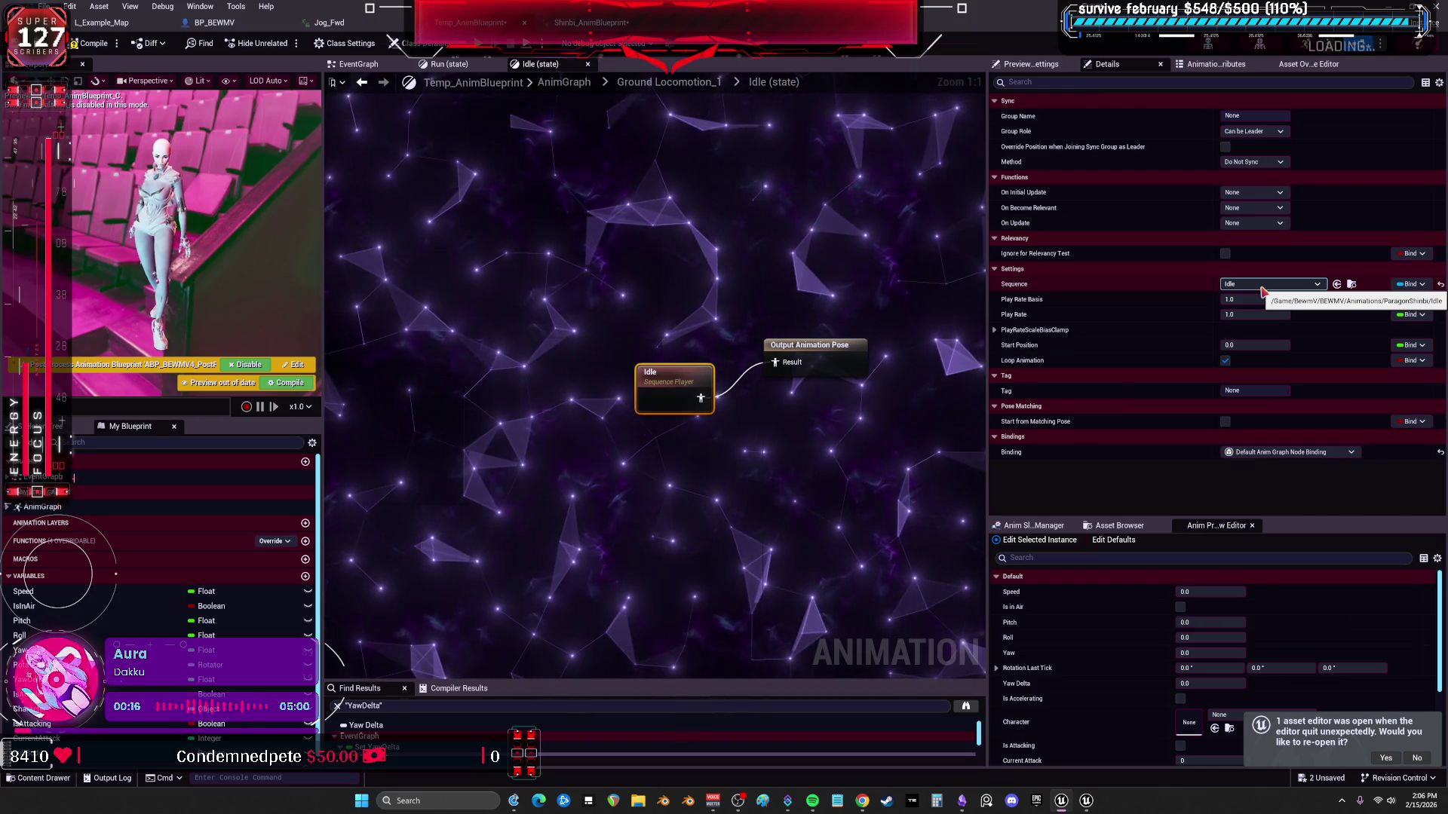
pyautogui.click(1350, 285)
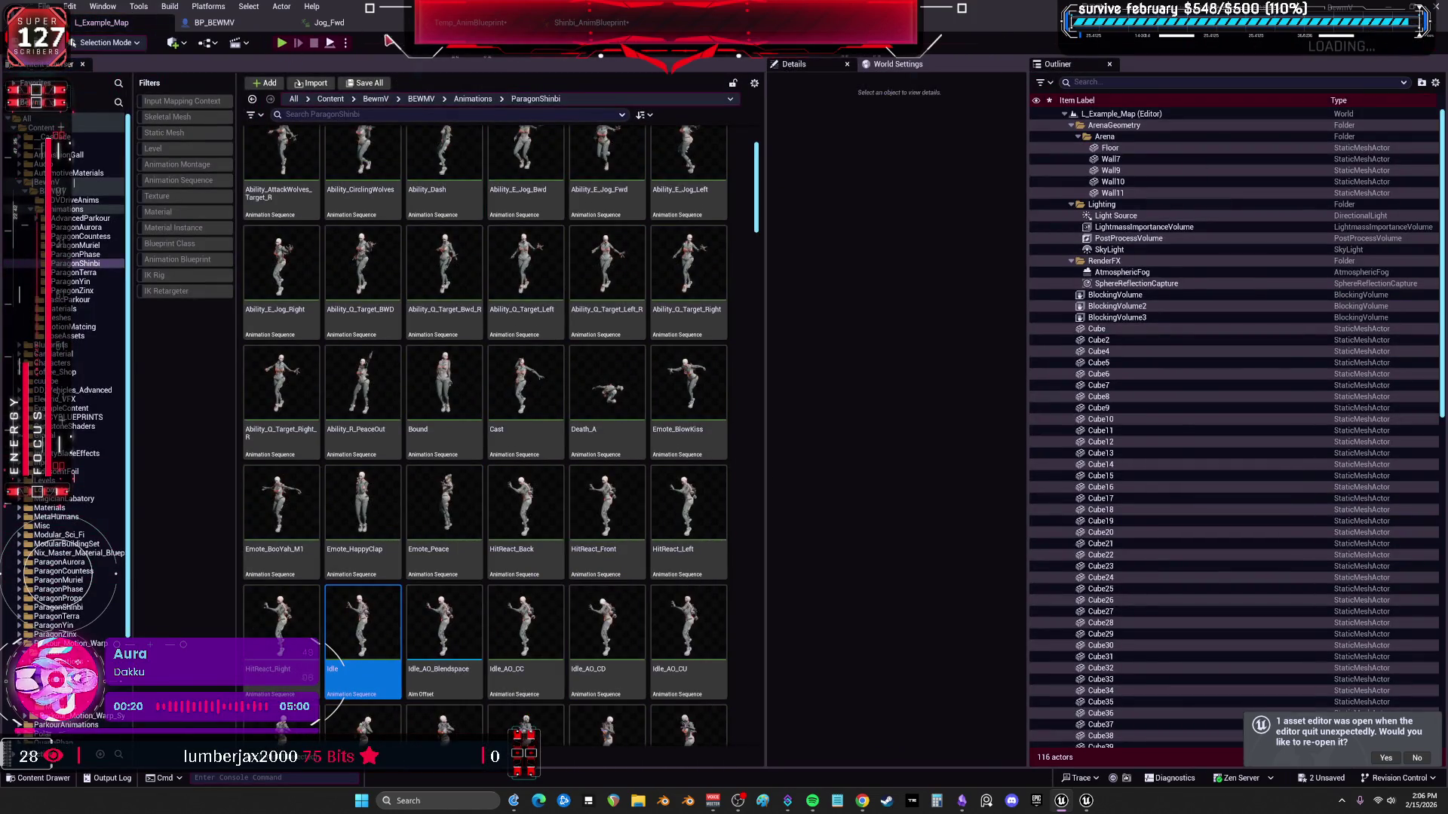
pyautogui.click(394, 43)
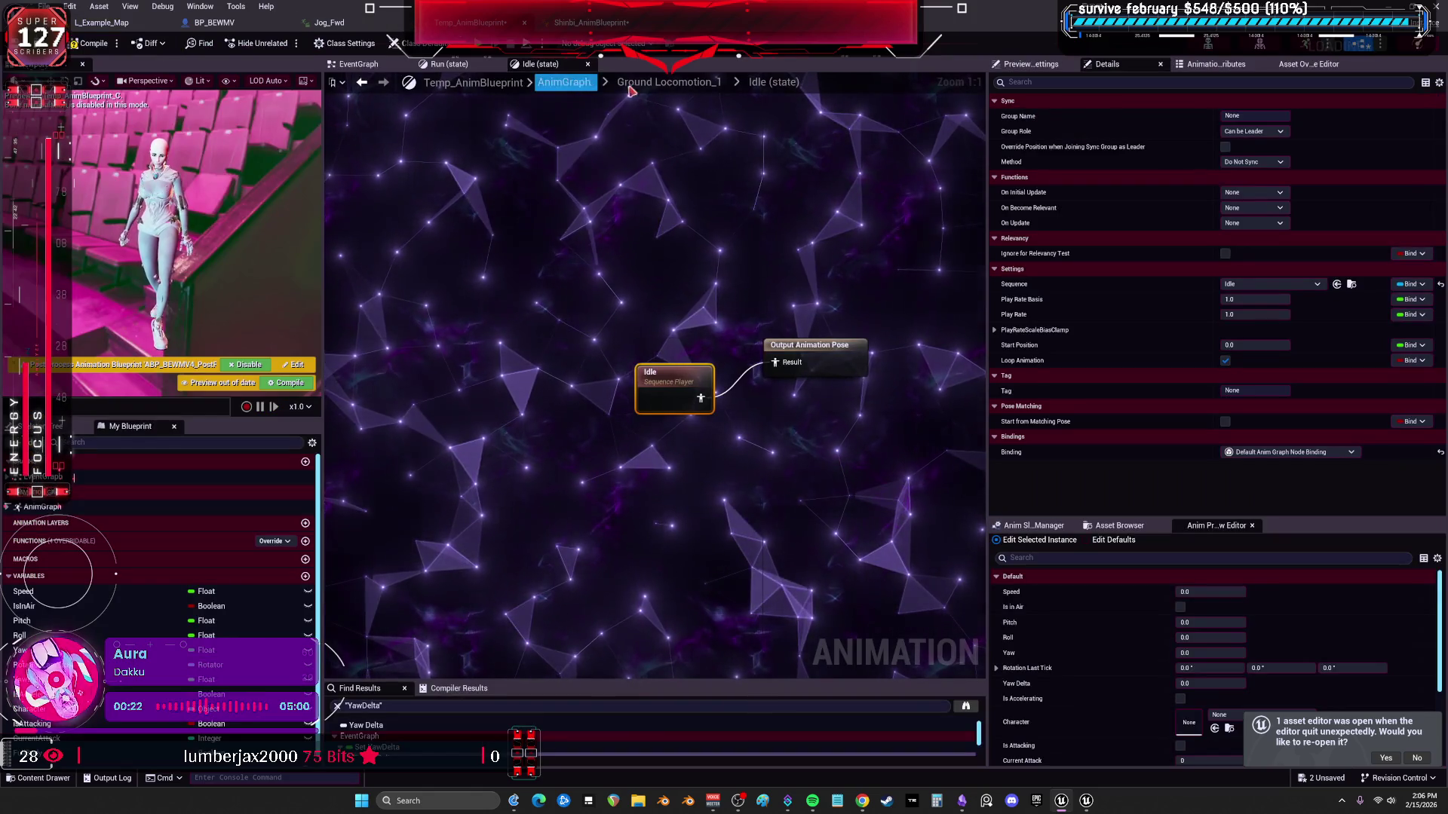
pyautogui.click(566, 82)
pyautogui.scroll(1, 470, 278)
# Inspect the original Ground Locomotion's Idle_Combat player, then return to its state machine.
pyautogui.doubleClick(639, 349)
pyautogui.doubleClick(640, 349)
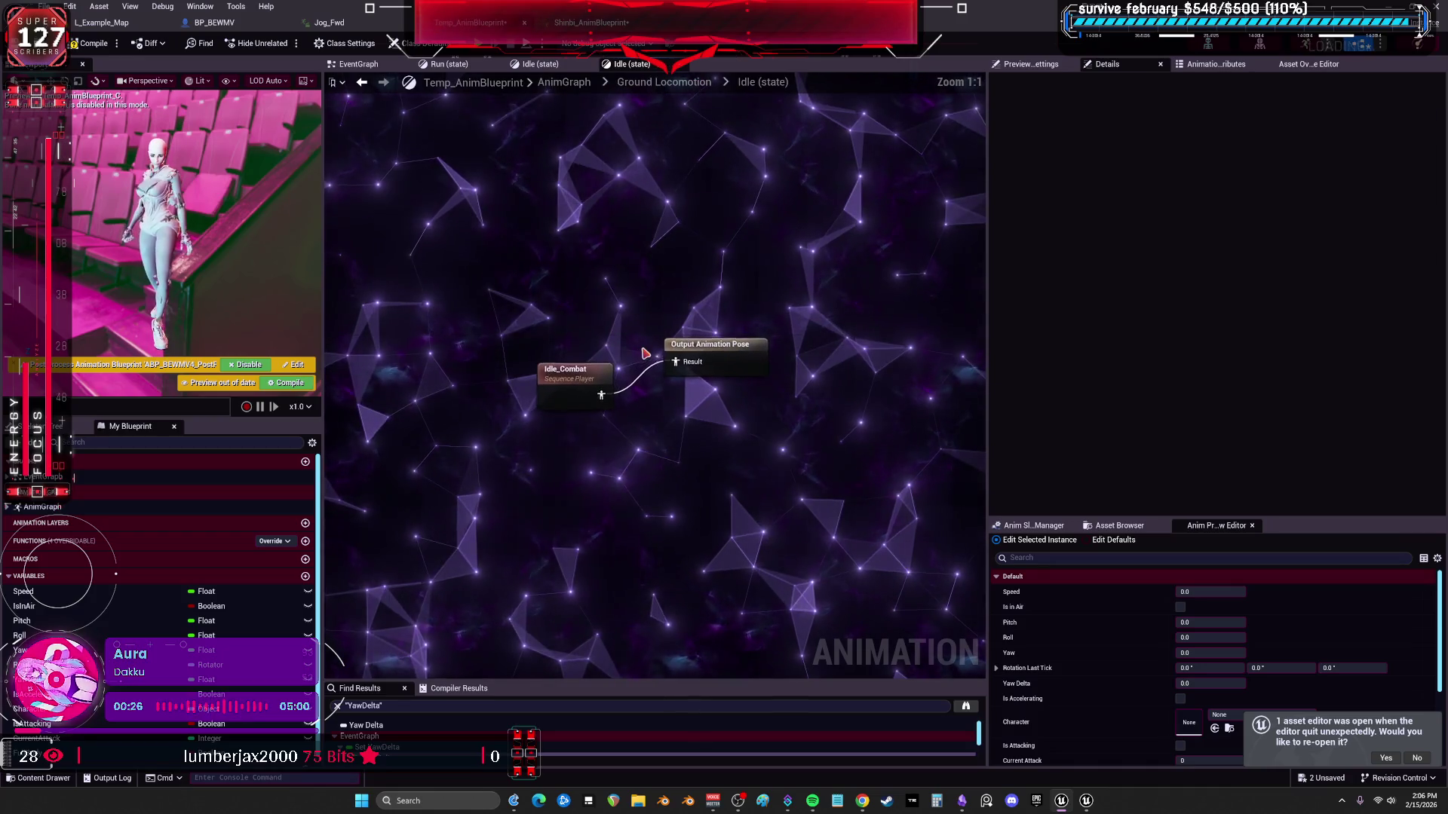
pyautogui.click(604, 395)
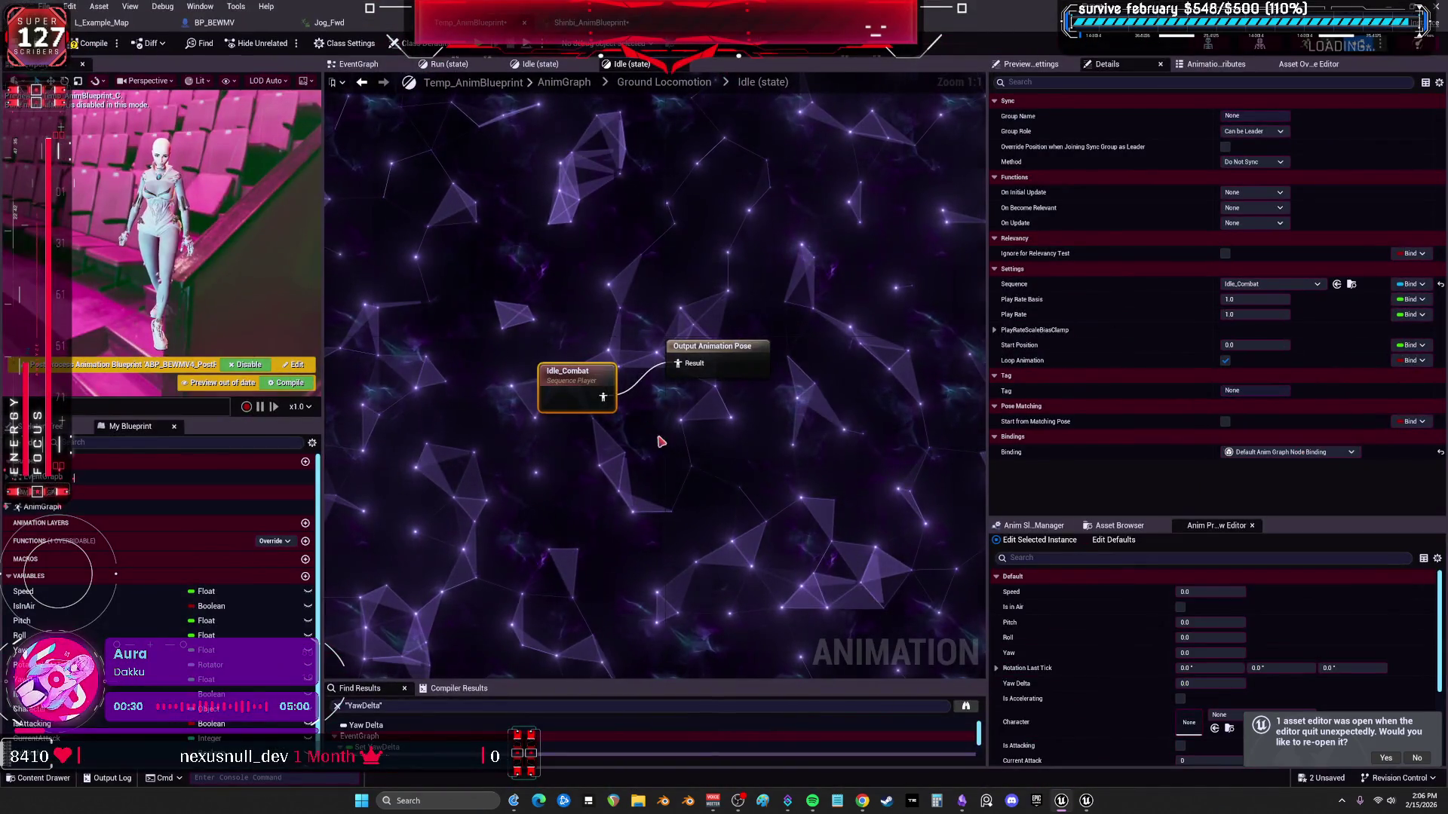
pyautogui.moveTo(614, 429)
pyautogui.mouseDown()
pyautogui.moveTo(673, 324)
pyautogui.moveTo(690, 371)
pyautogui.mouseUp()
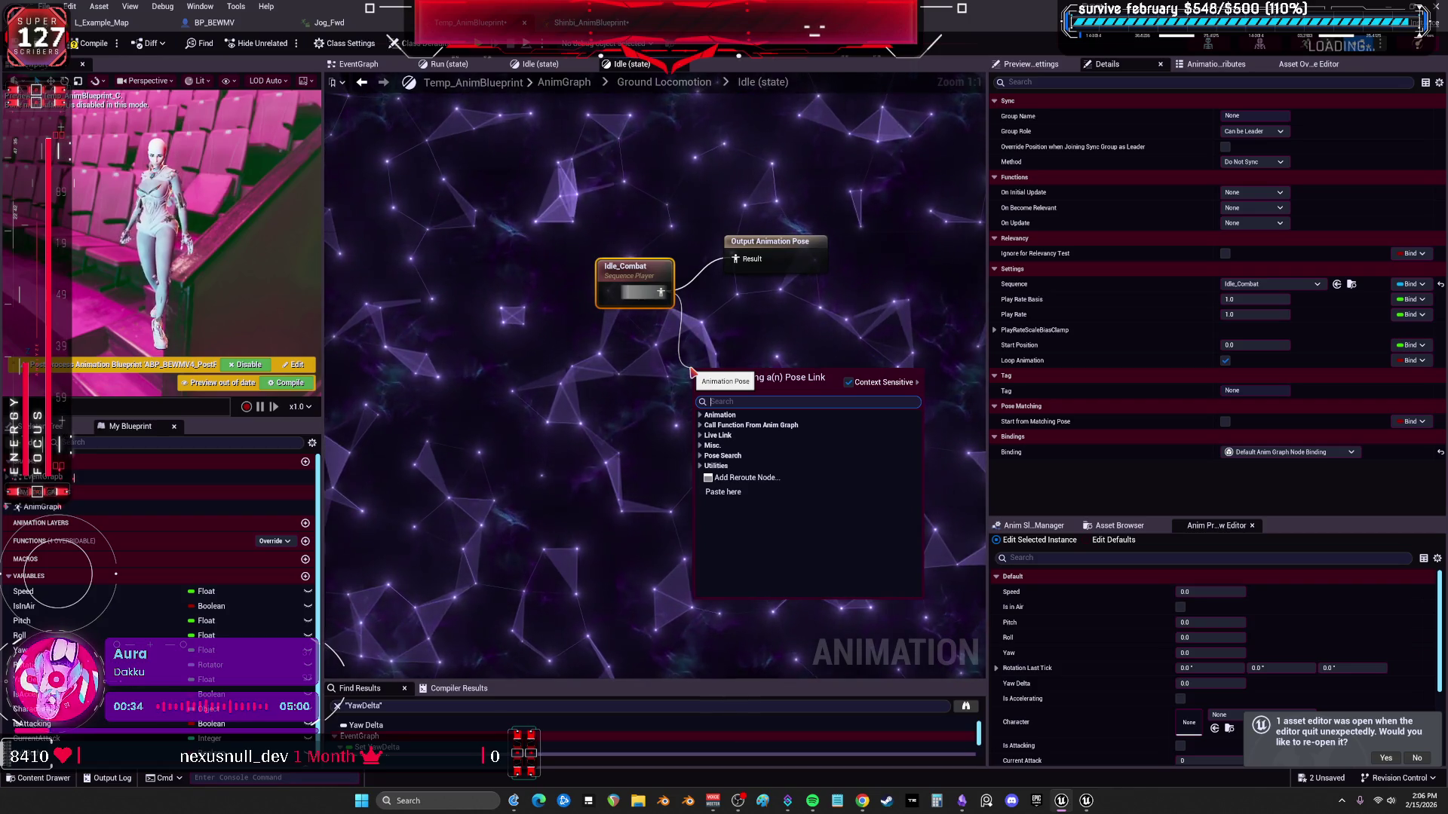
pyautogui.write('blend')
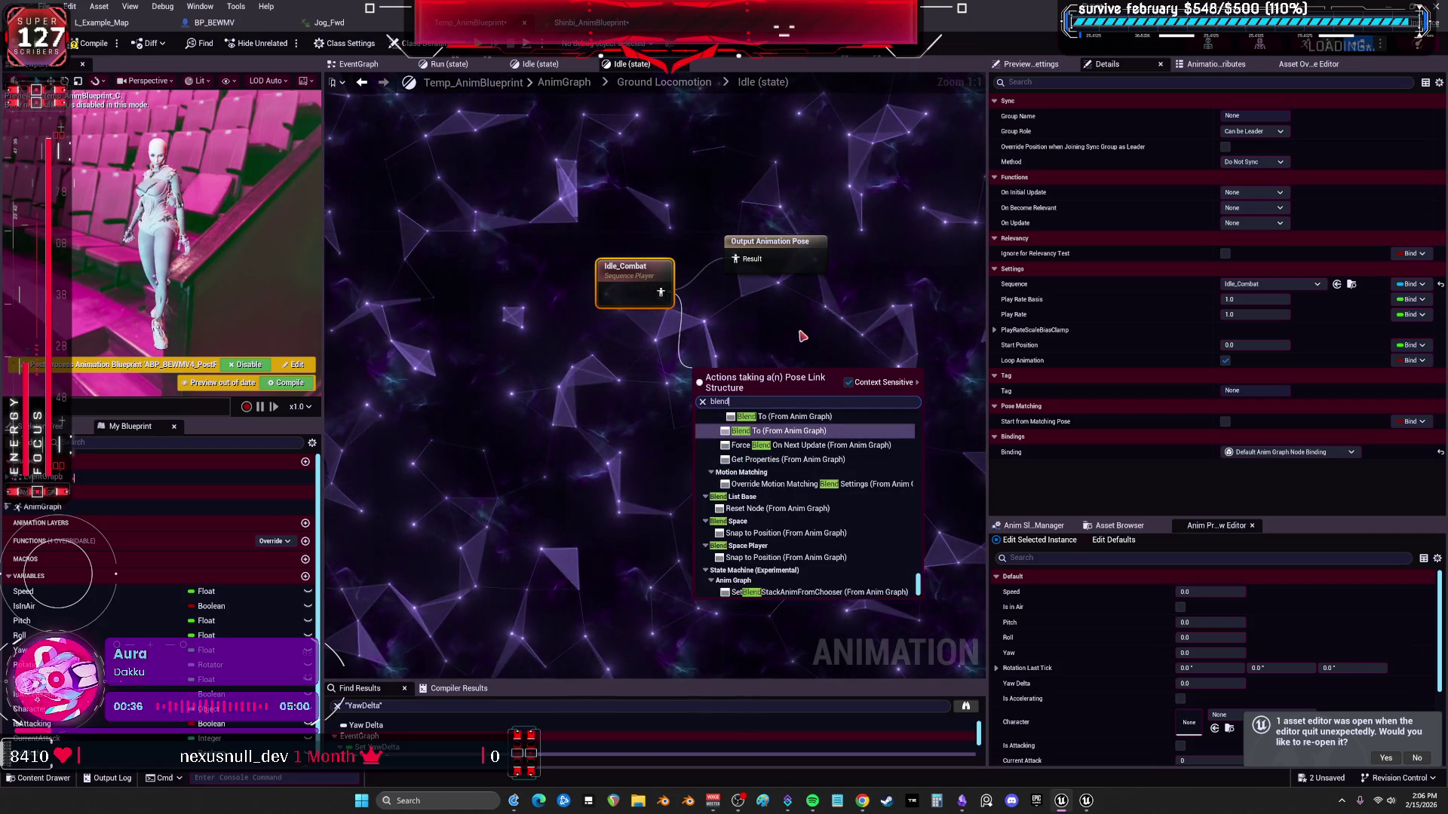
pyautogui.click(801, 336)
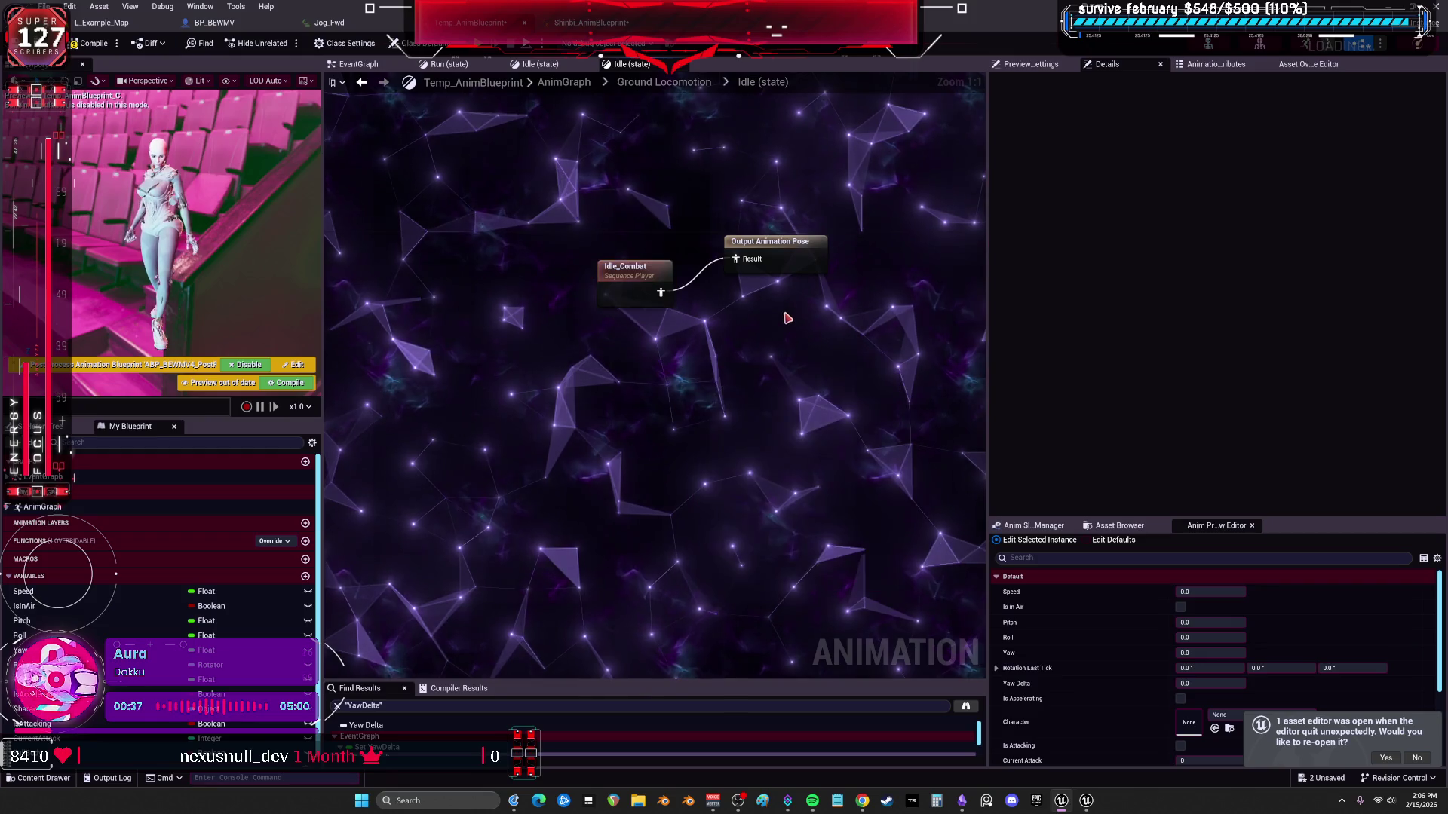
pyautogui.click(363, 83)
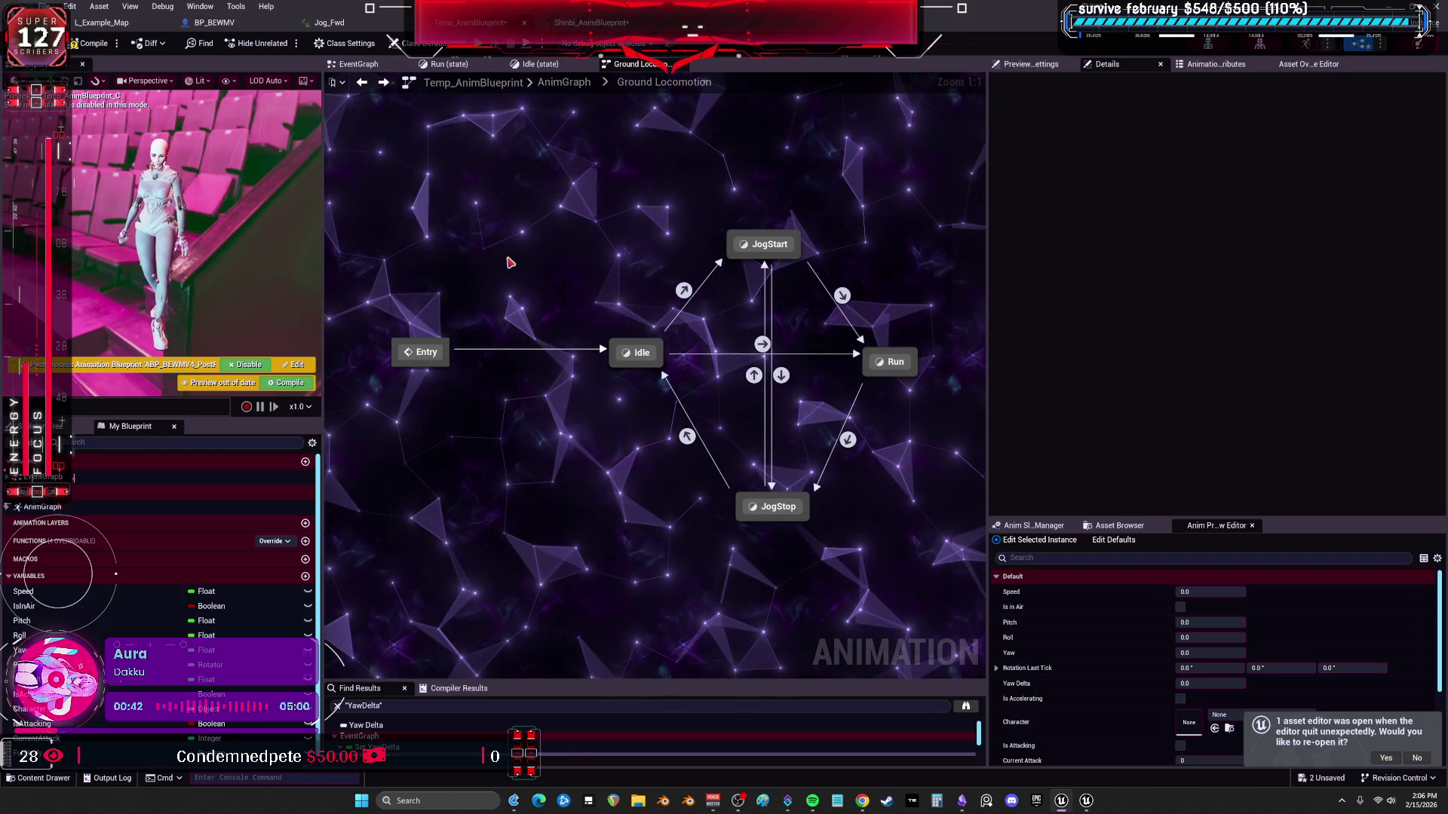
# Add a Blend Poses by bool node fed from Ground Locomotion's pose output.
pyautogui.hotkey('alt', 'Left')
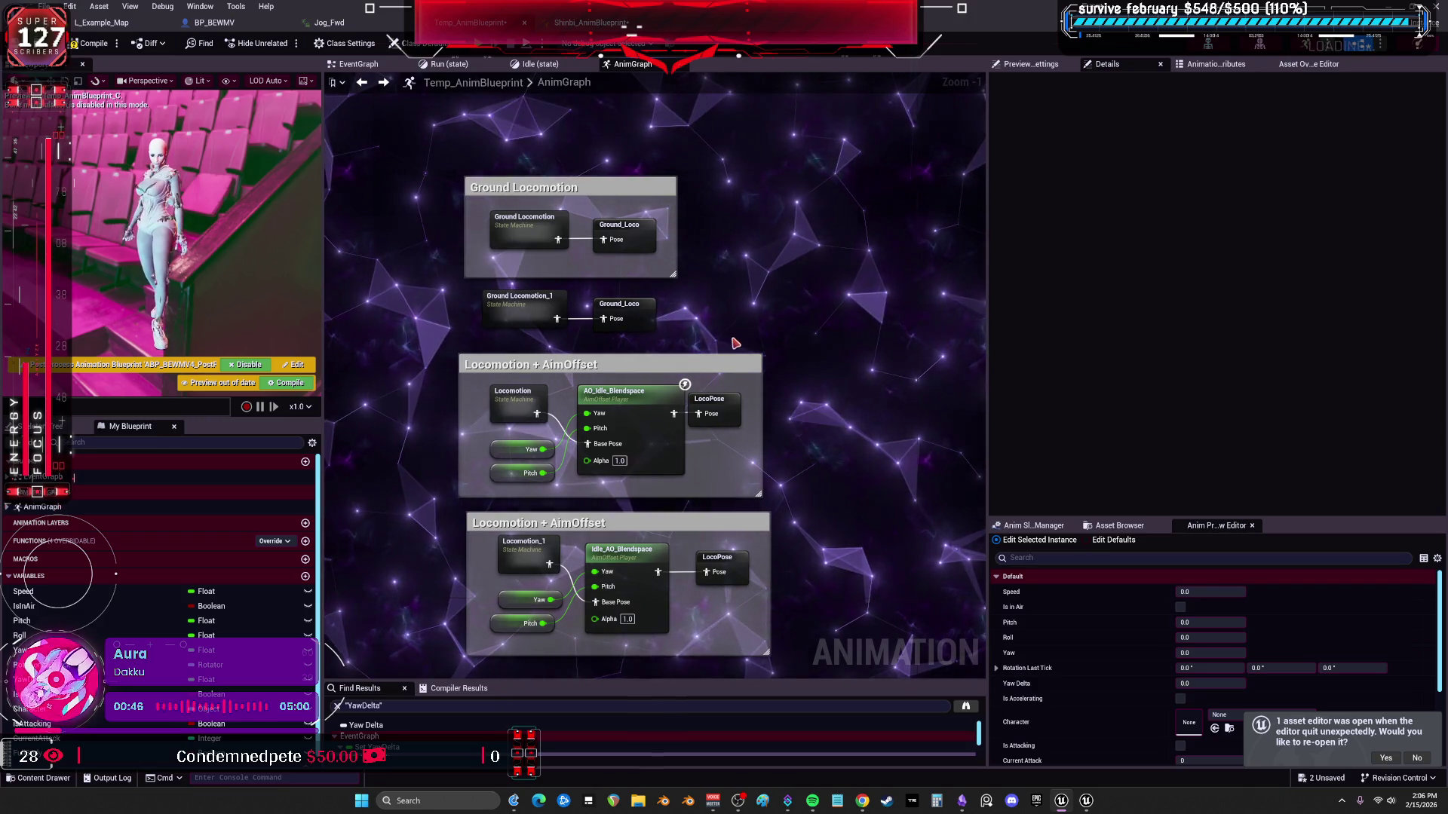
pyautogui.moveTo(782, 210); pyautogui.dragTo(766, 252)
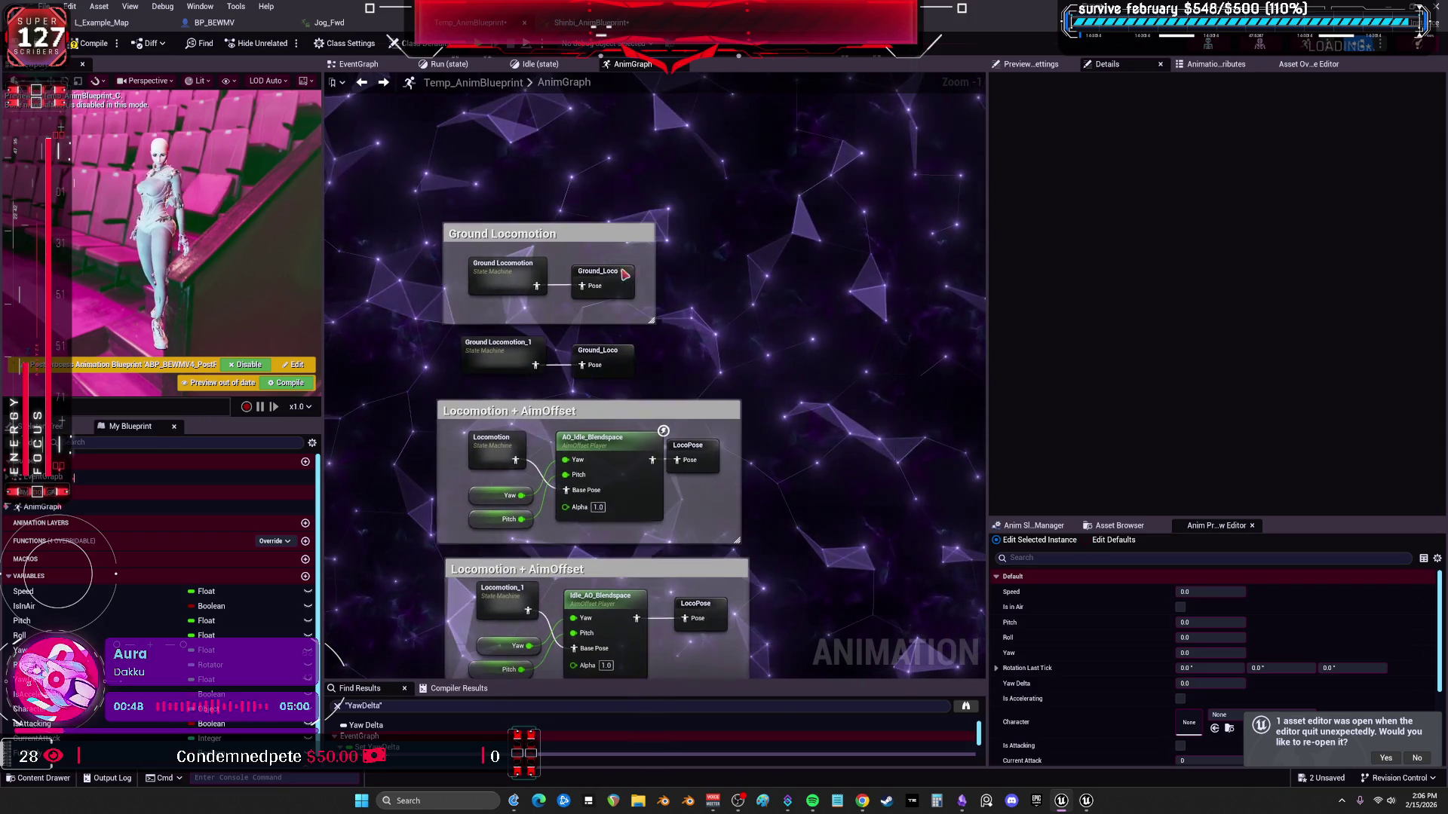
pyautogui.moveTo(535, 284); pyautogui.dragTo(729, 240)
pyautogui.write('blend')
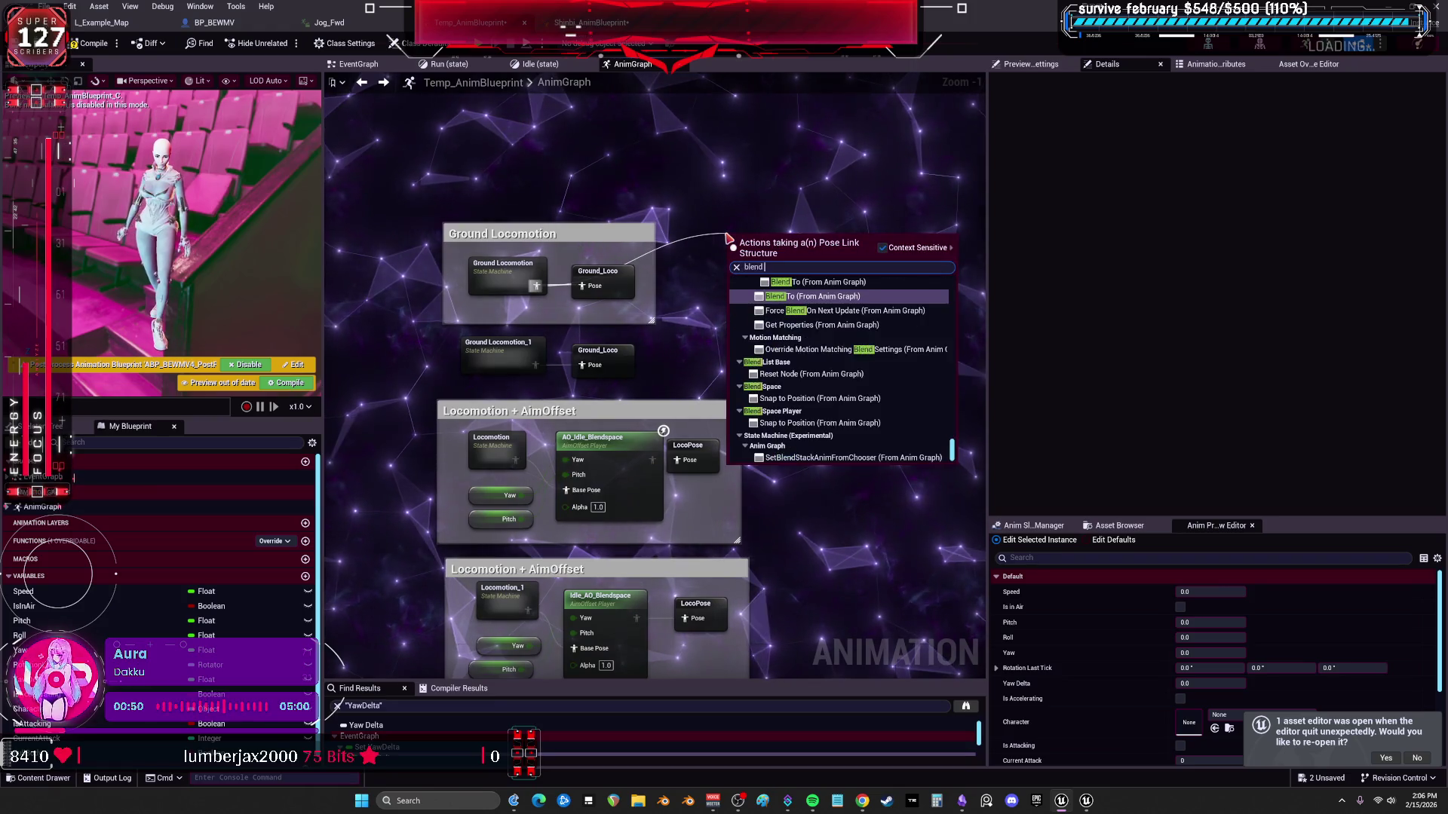
pyautogui.write(' bool')
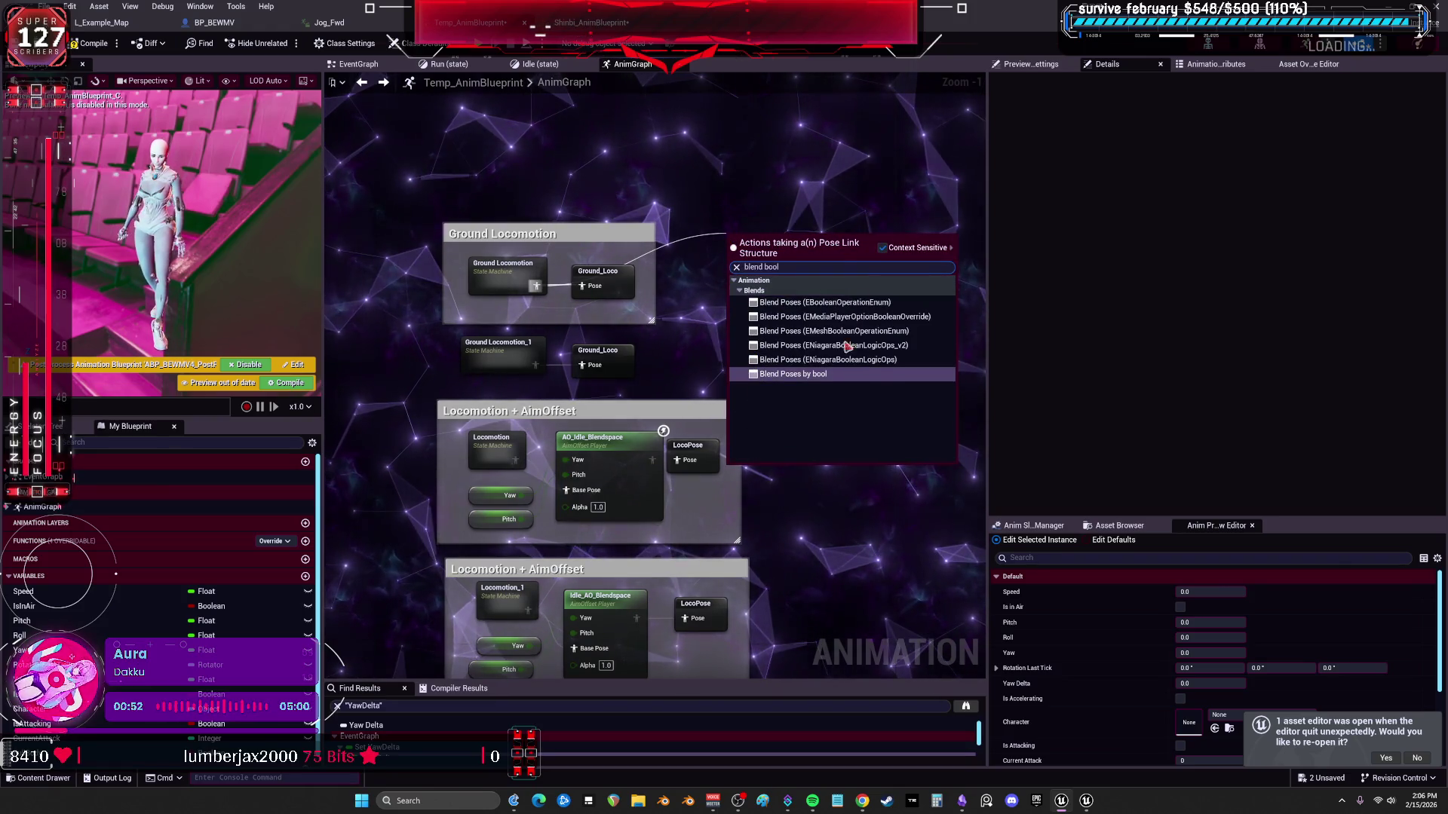
pyautogui.click(791, 373)
pyautogui.moveTo(702, 291); pyautogui.dragTo(669, 176)
pyautogui.write('s')
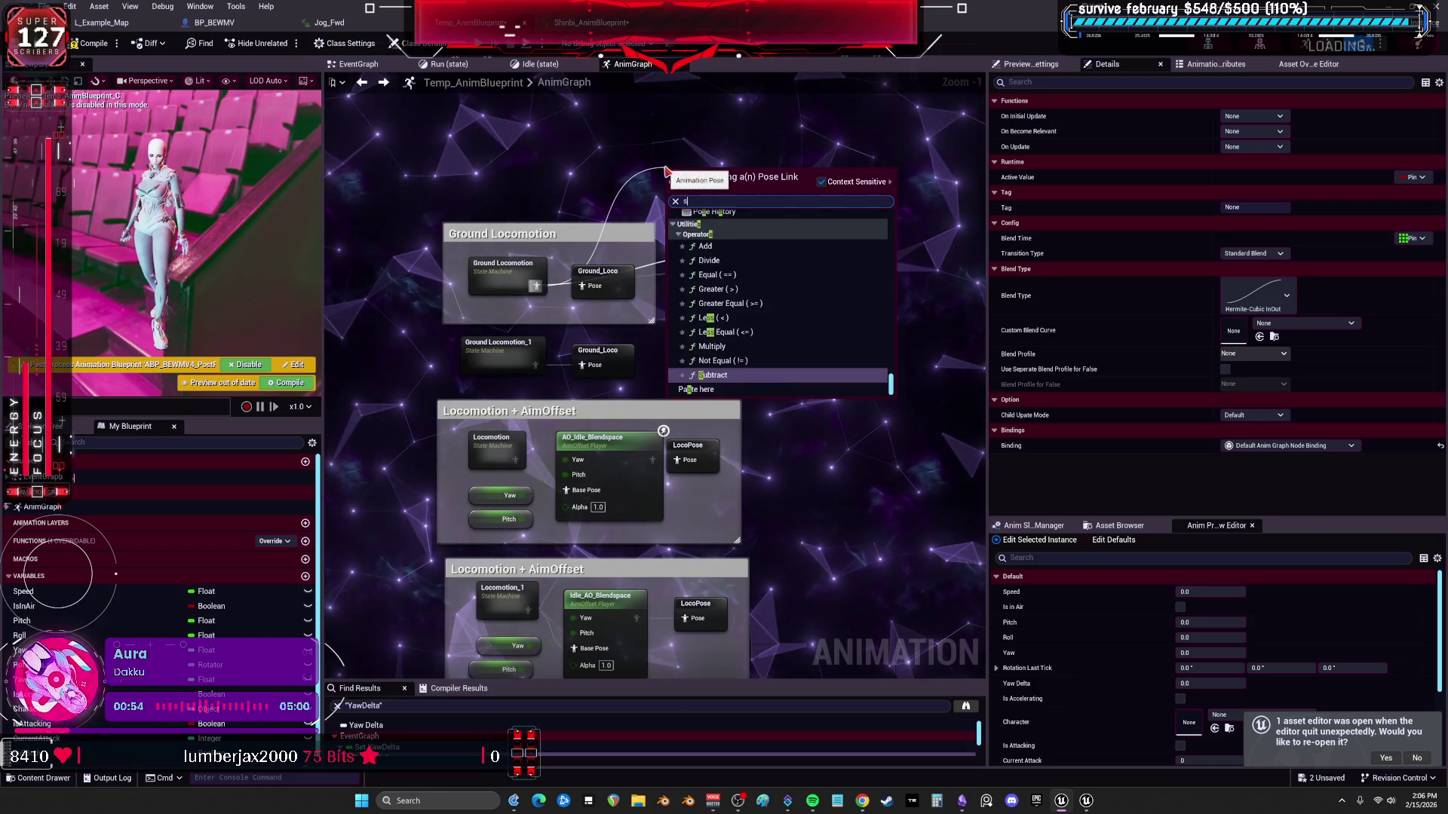
pyautogui.press('BackSpace')
pyautogui.write('witch')
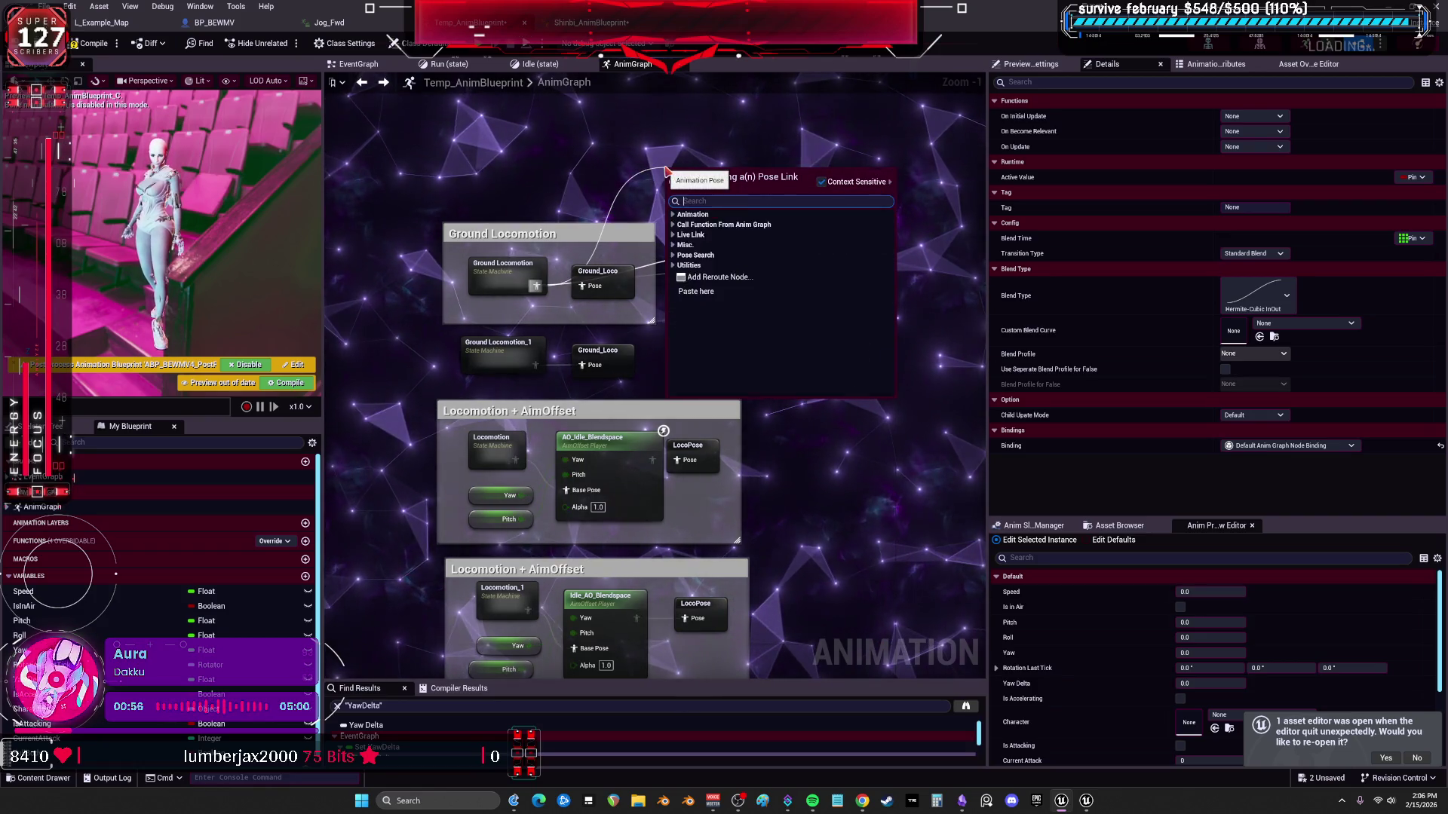
pyautogui.press('BackSpace')
pyautogui.write('switch')
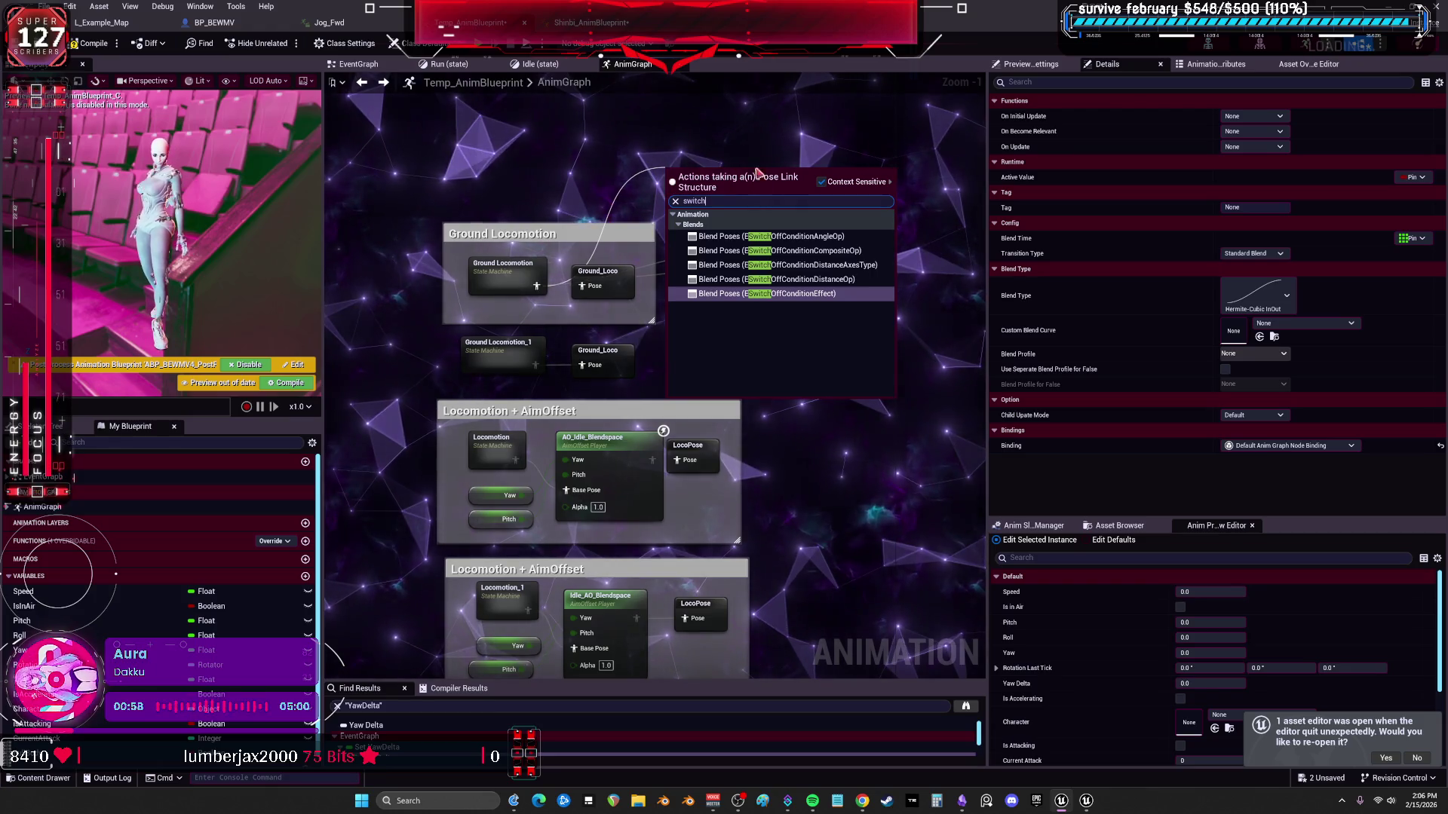
pyautogui.press('Escape')
# Wire Ground Locomotion_1 to False Pose and promote Active Value to a variable named Tempbool.
pyautogui.moveTo(643, 319); pyautogui.dragTo(959, 340)
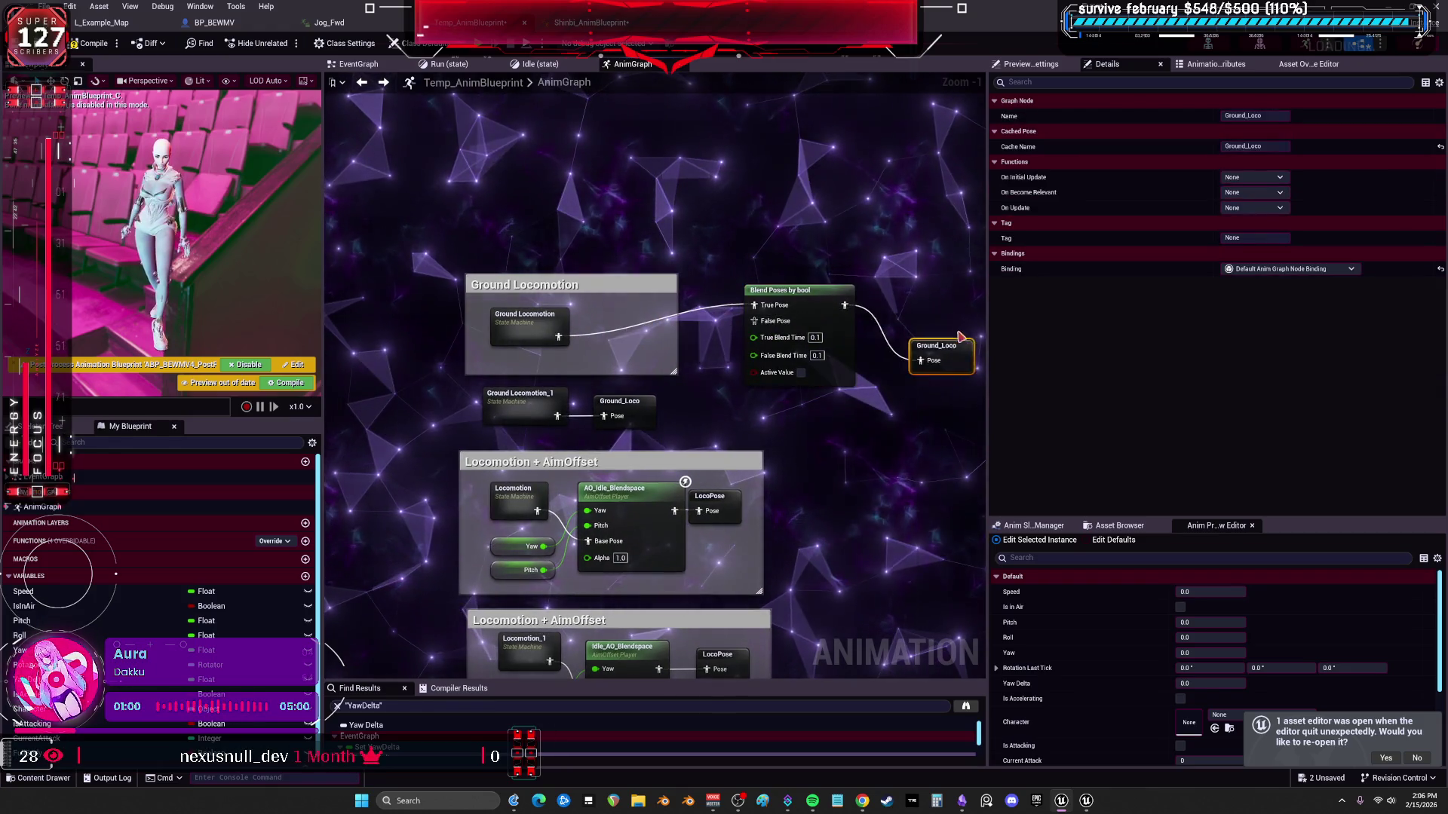
pyautogui.moveTo(664, 431); pyautogui.dragTo(614, 395)
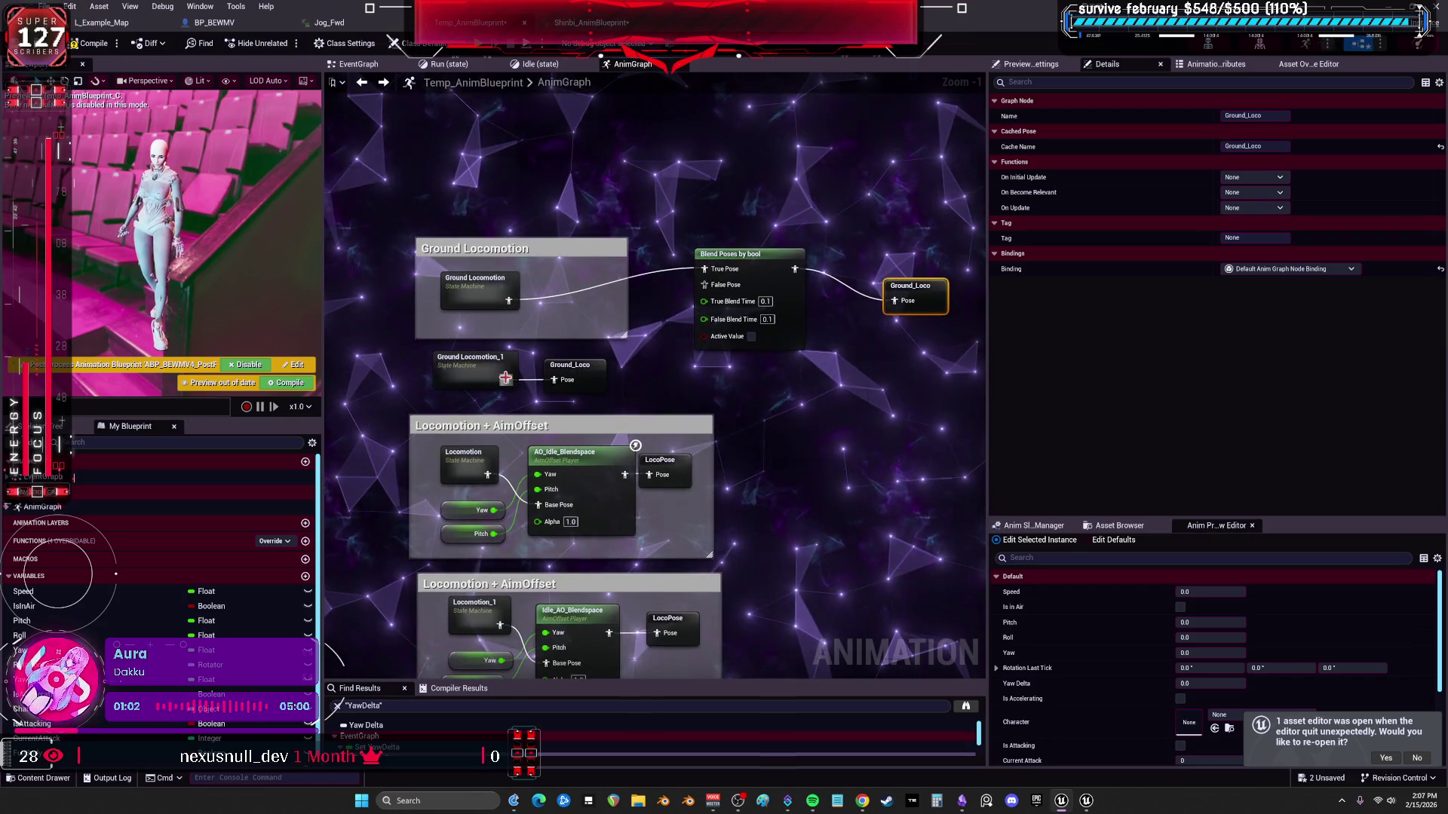
pyautogui.moveTo(504, 378)
pyautogui.mouseDown()
pyautogui.moveTo(703, 284)
pyautogui.moveTo(745, 316)
pyautogui.mouseUp()
pyautogui.rightClick(675, 361)
pyautogui.click(715, 399)
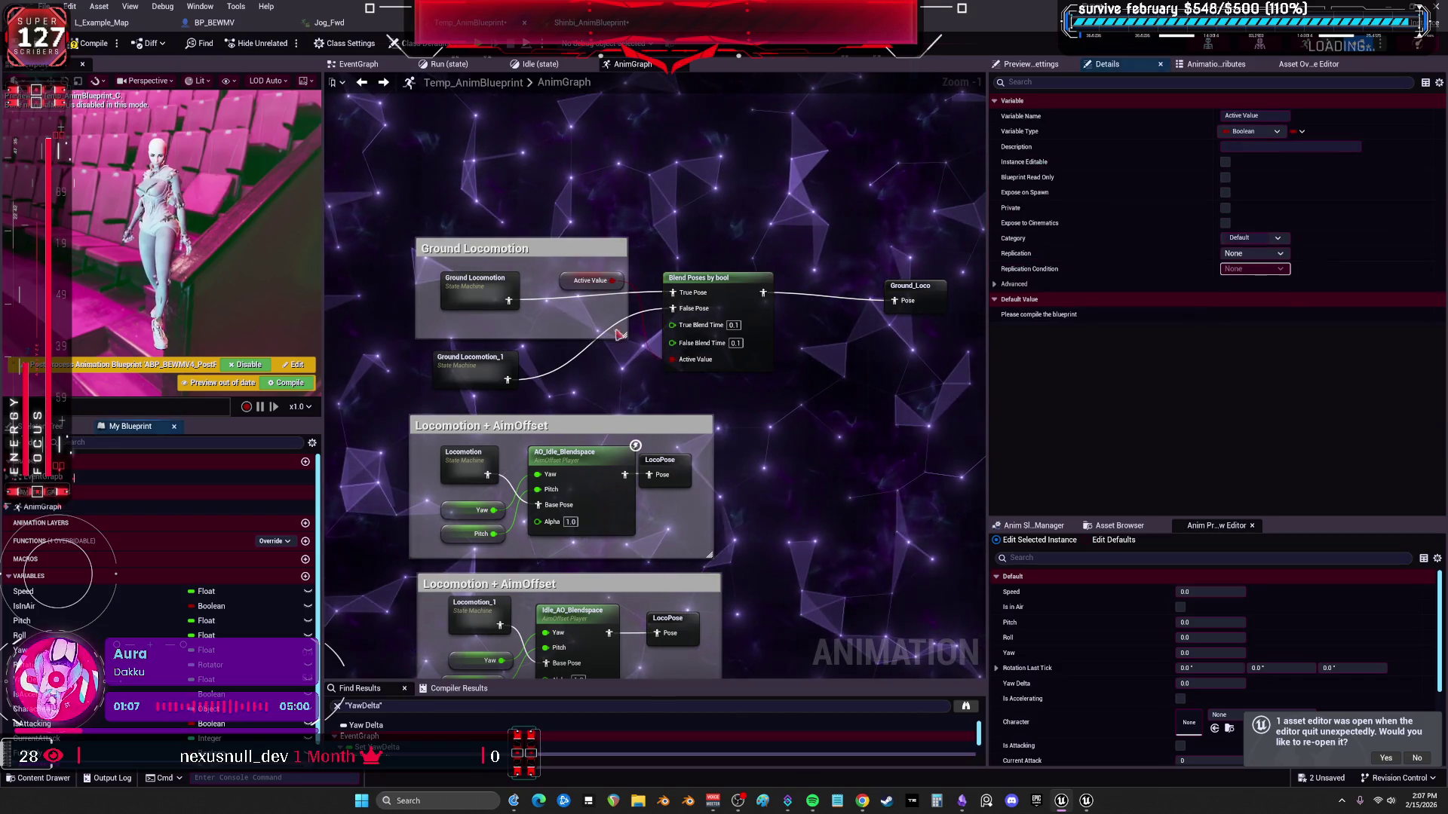
pyautogui.click(1241, 117)
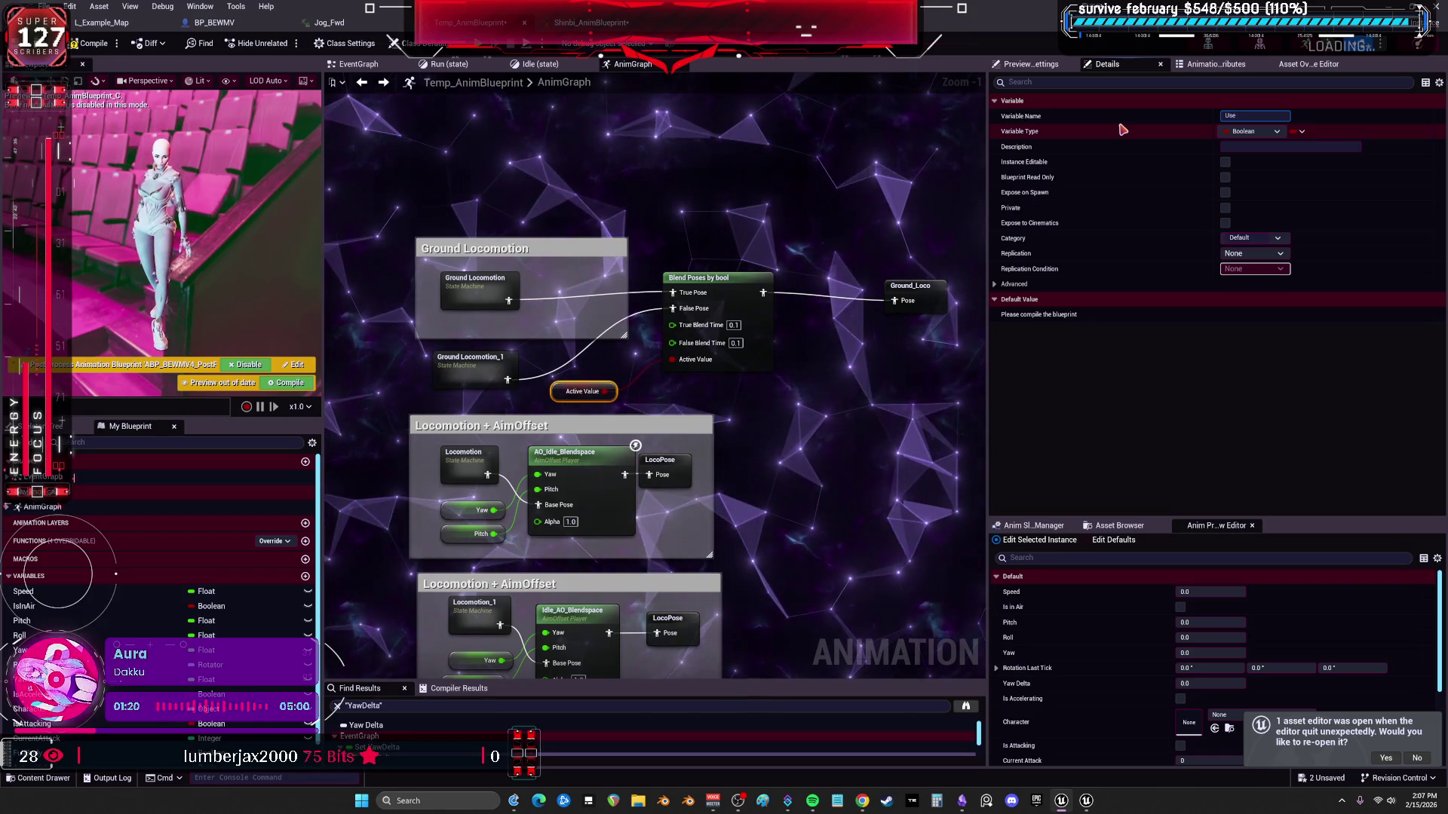
pyautogui.write('tempboo')
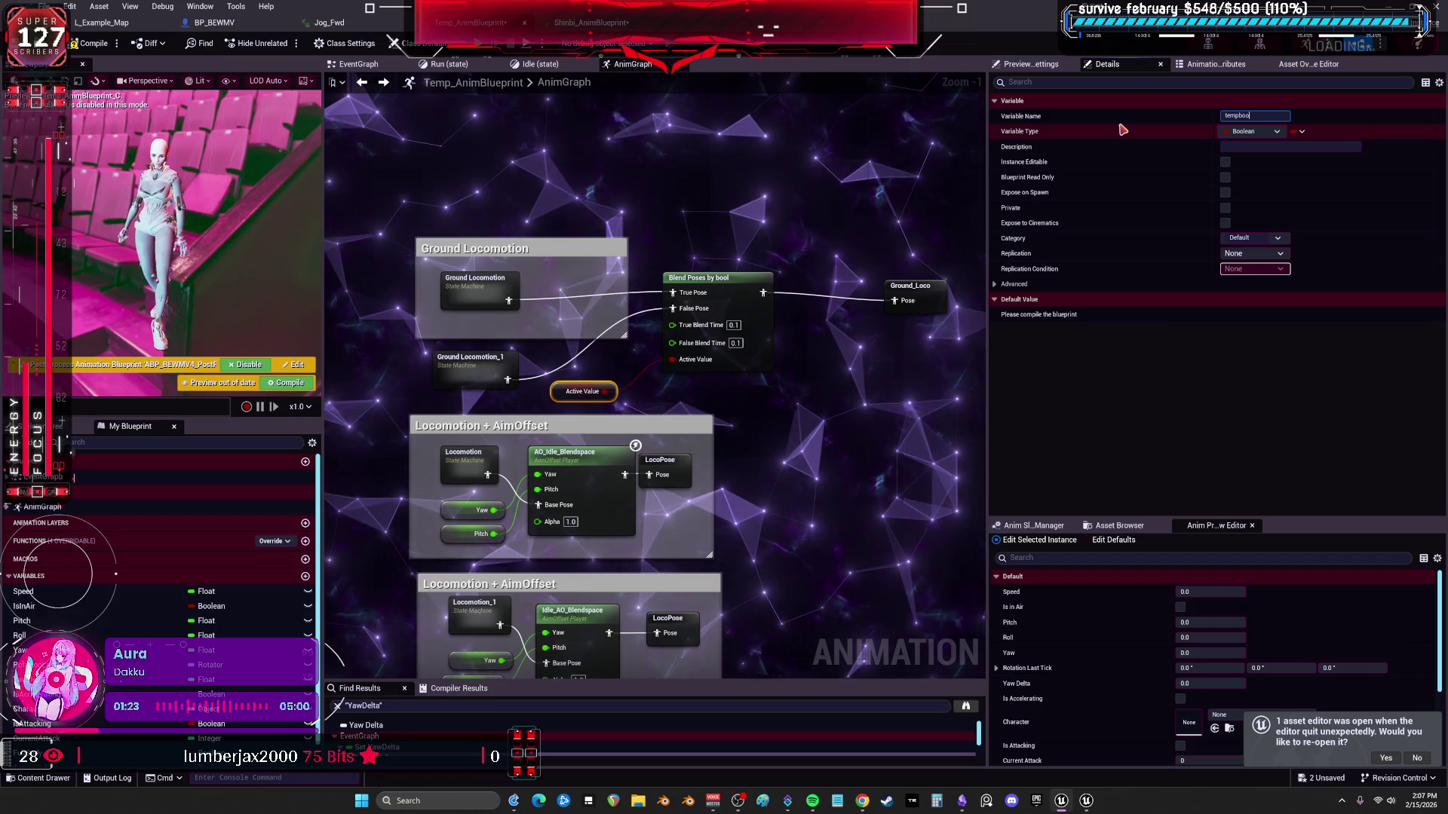
pyautogui.press('Return')
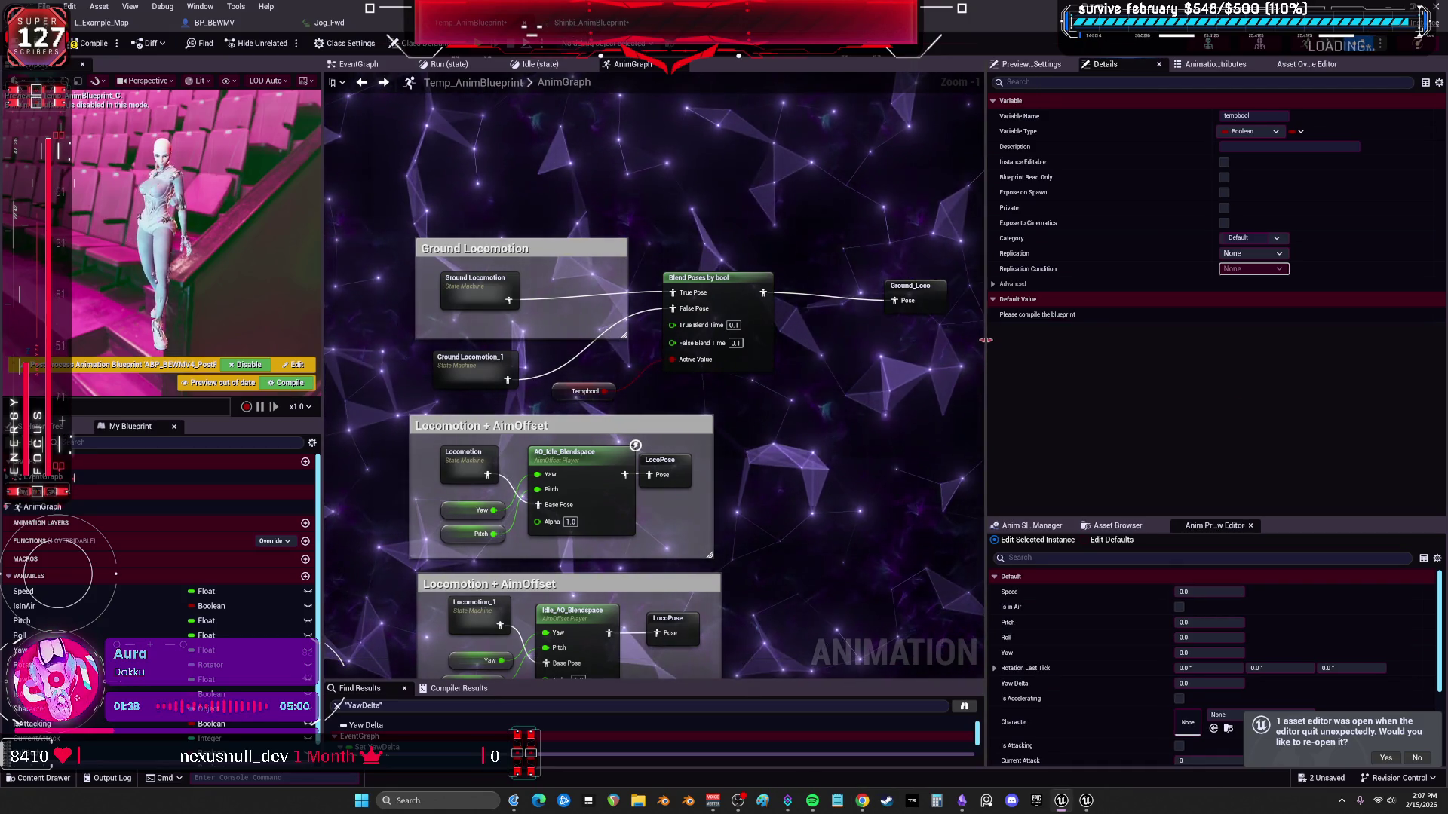
# Resize the panels and recenter the graph on the blend setup.
pyautogui.moveTo(991, 345); pyautogui.dragTo(1122, 346)
pyautogui.moveTo(799, 417); pyautogui.dragTo(898, 336)
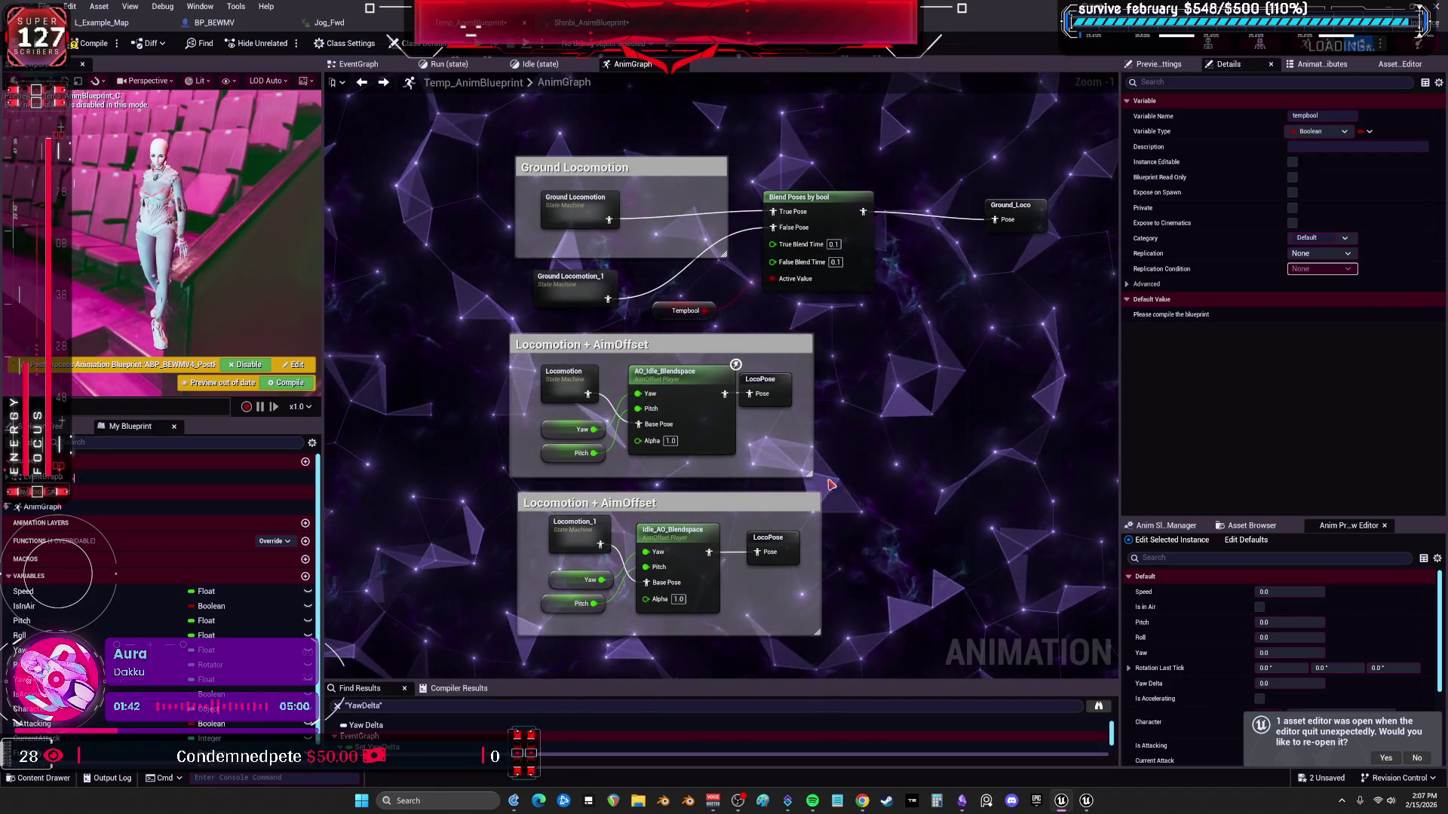
pyautogui.moveTo(711, 497); pyautogui.dragTo(716, 445)
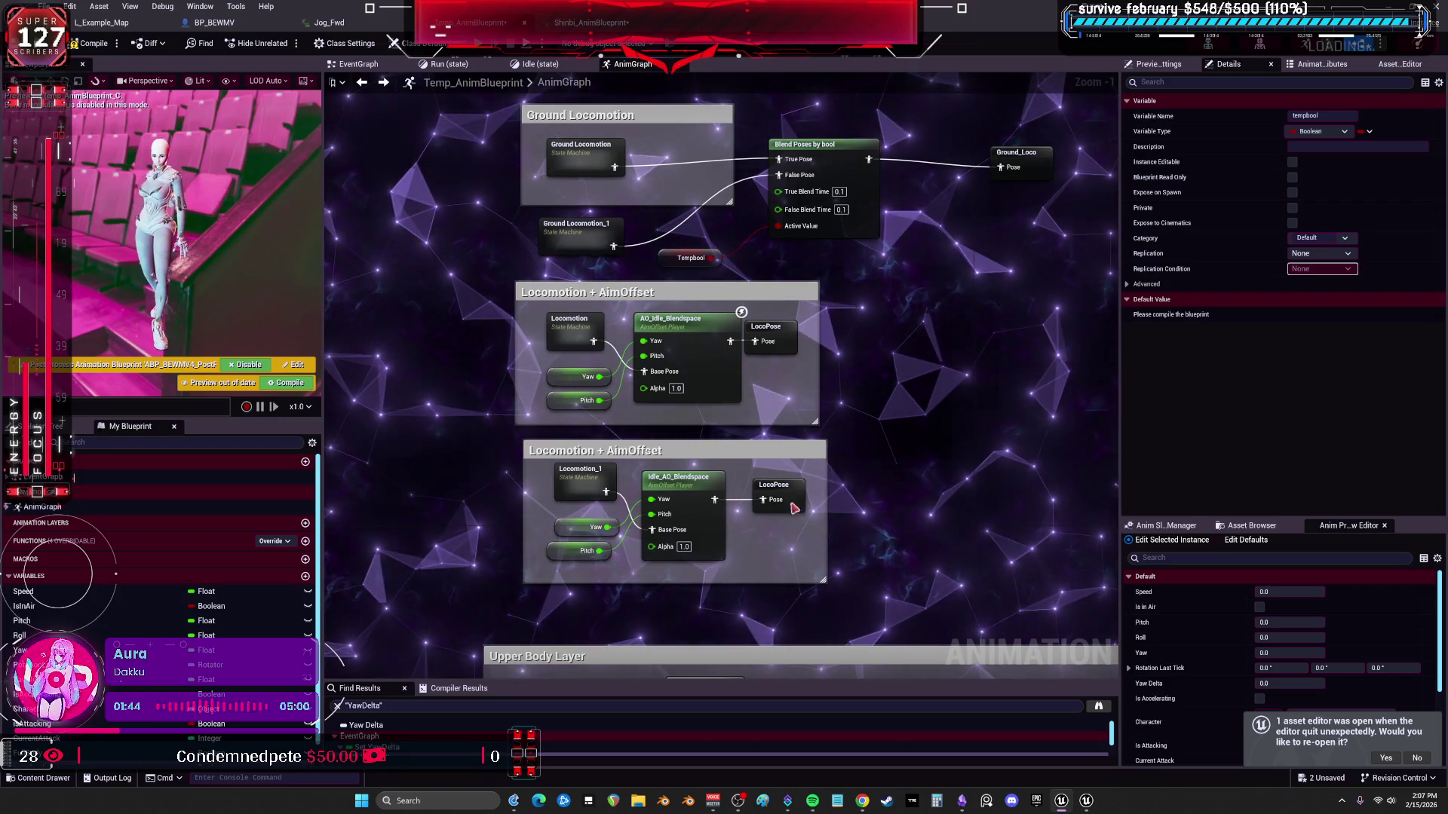
pyautogui.moveTo(859, 137); pyautogui.dragTo(854, 168)
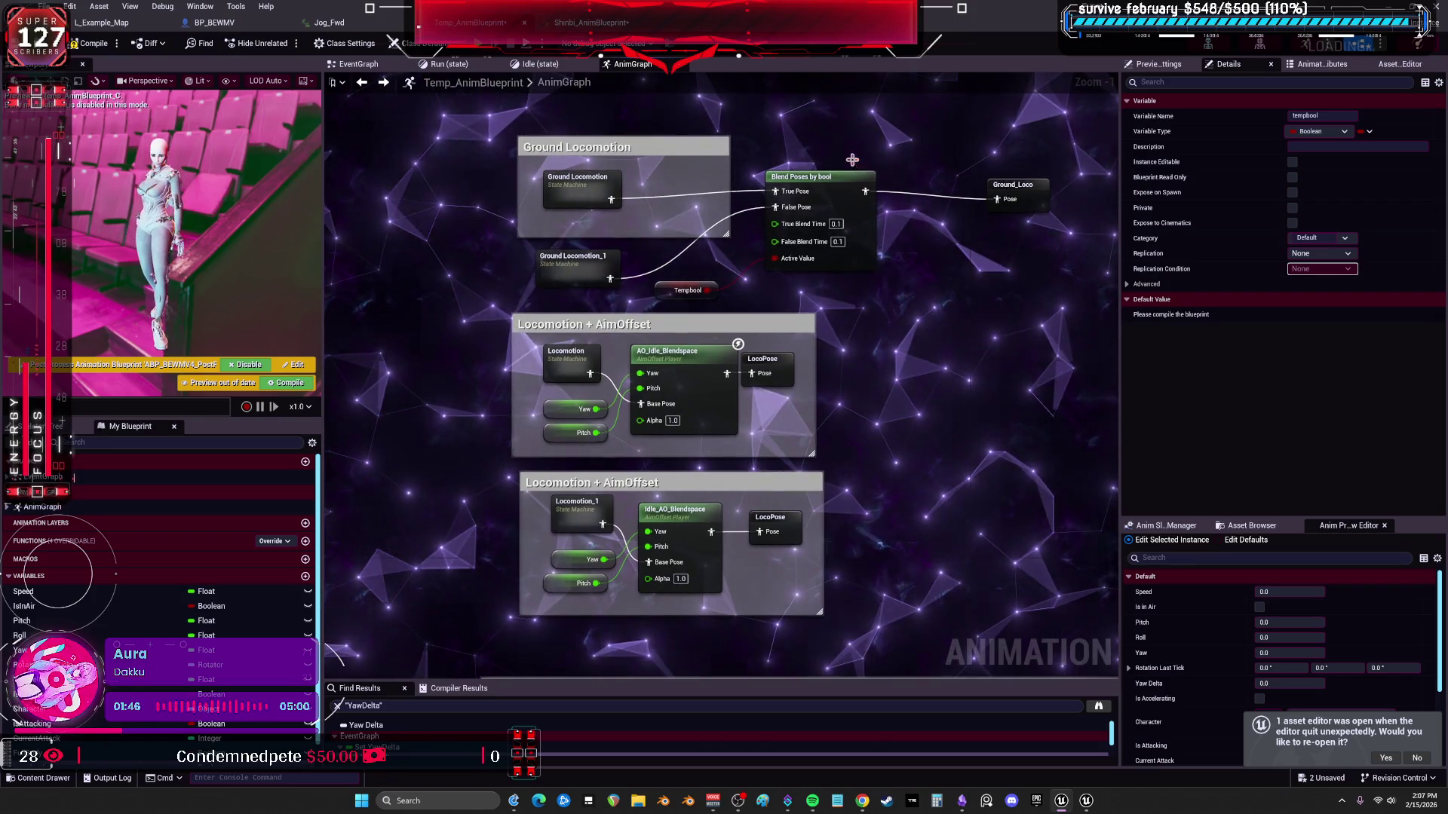
# Duplicate the Blend Poses by bool node and set the Locomotion state machine beside the copy.
pyautogui.click(835, 184)
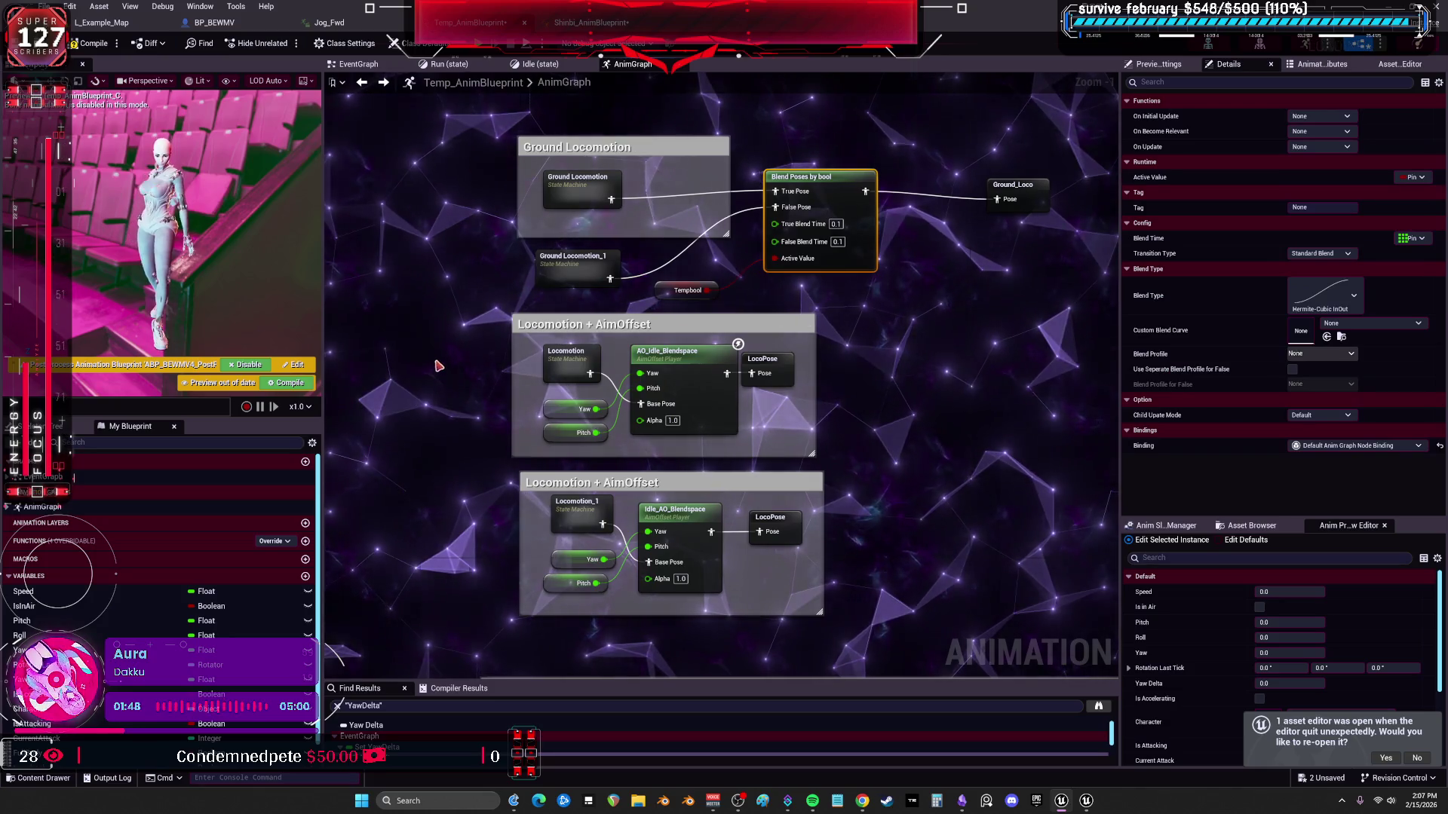
pyautogui.hotkey('ctrl', 'v')
pyautogui.moveTo(724, 255)
pyautogui.mouseDown()
pyautogui.moveTo(399, 296)
pyautogui.moveTo(433, 460)
pyautogui.mouseUp()
pyautogui.moveTo(610, 331)
pyautogui.mouseDown()
pyautogui.moveTo(401, 350)
pyautogui.moveTo(436, 385)
pyautogui.moveTo(656, 365)
pyautogui.moveTo(637, 318)
pyautogui.moveTo(519, 382)
pyautogui.moveTo(673, 369)
pyautogui.mouseUp()
pyautogui.scroll(2, 494, 388)
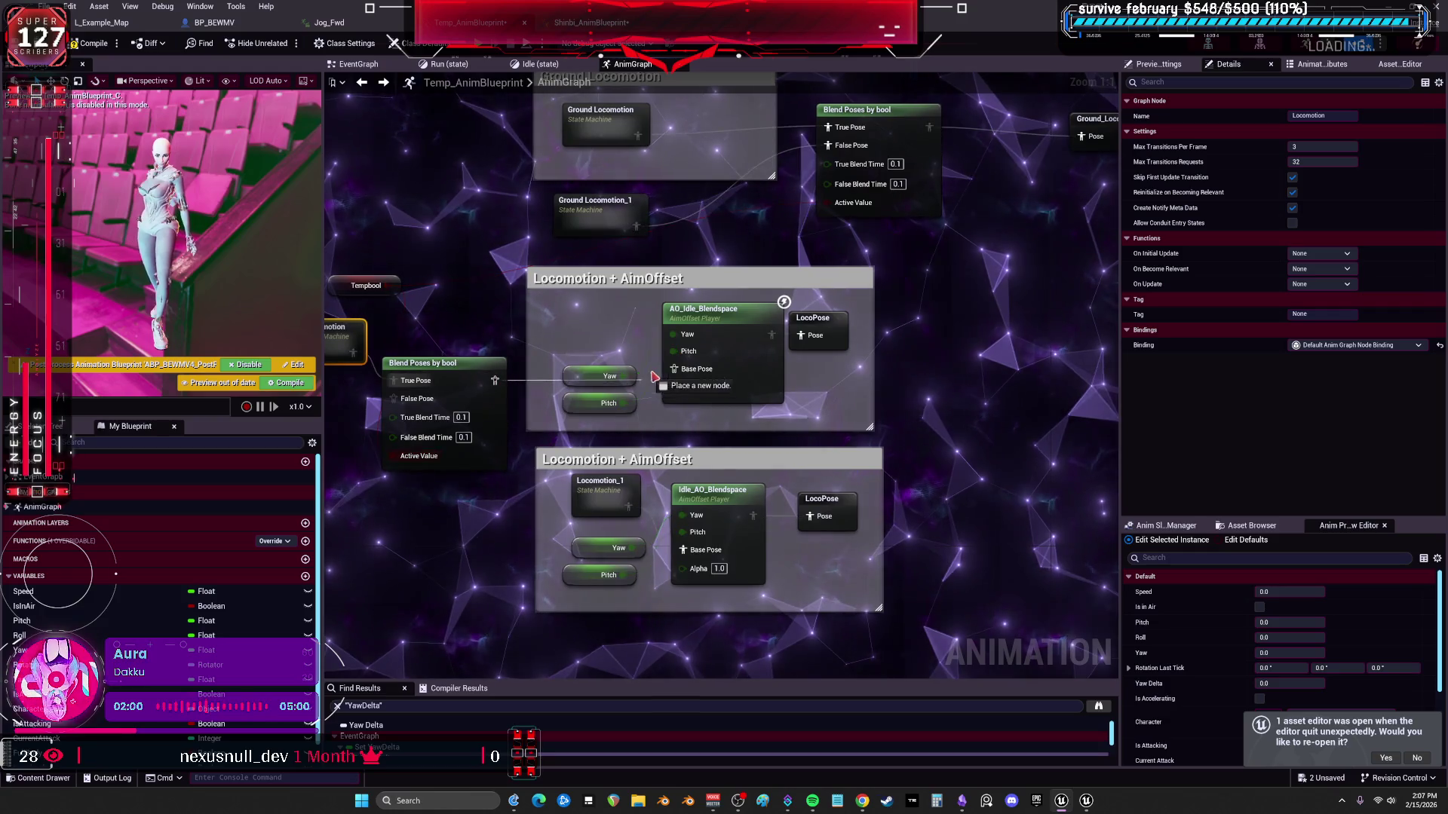
# Connect the new blend to AO_Idle_Blendspace and compact the Ground Locomotion group around Ground_Loco.
pyautogui.moveTo(730, 464); pyautogui.dragTo(423, 431)
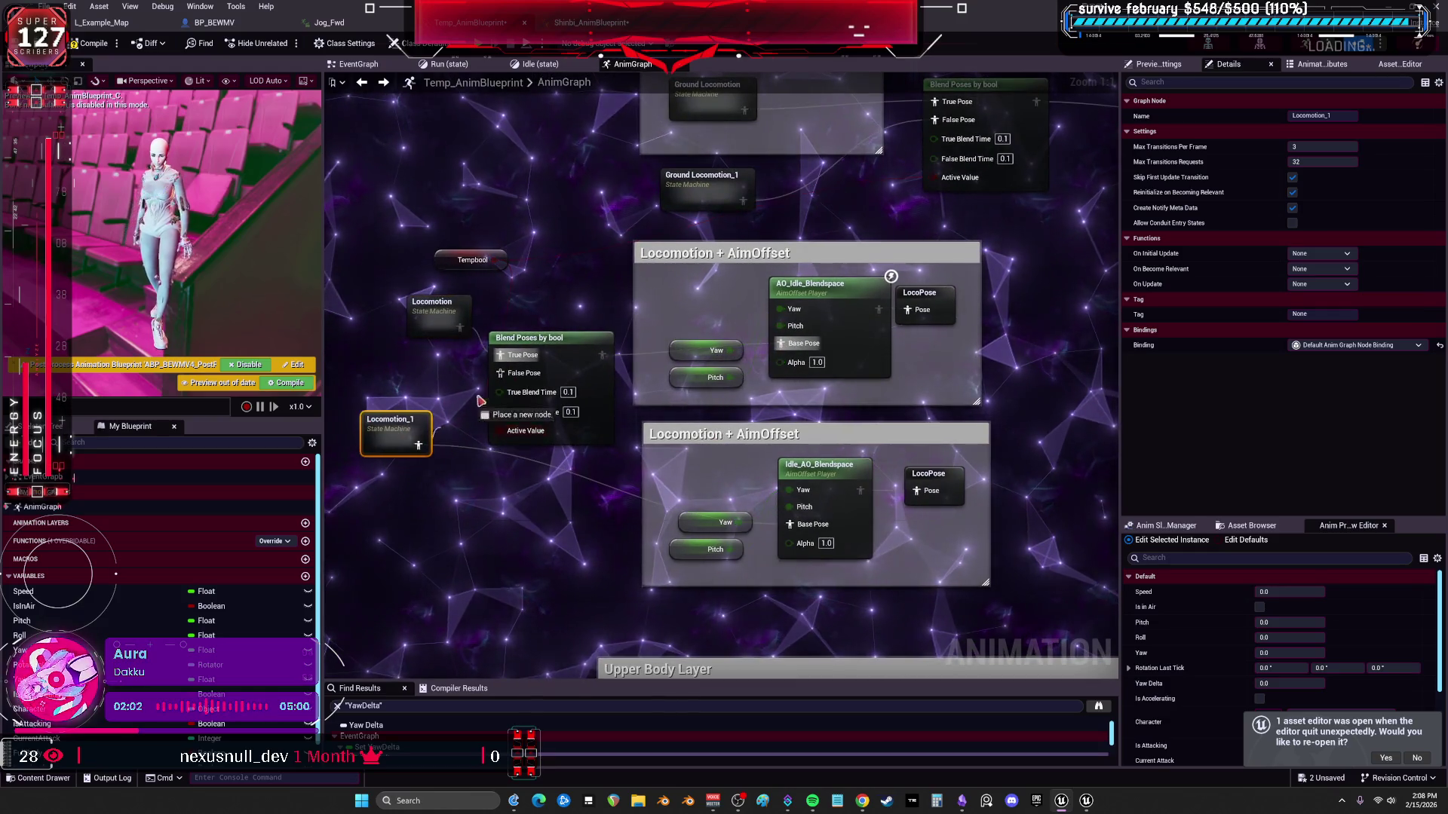
pyautogui.moveTo(996, 571); pyautogui.dragTo(685, 420)
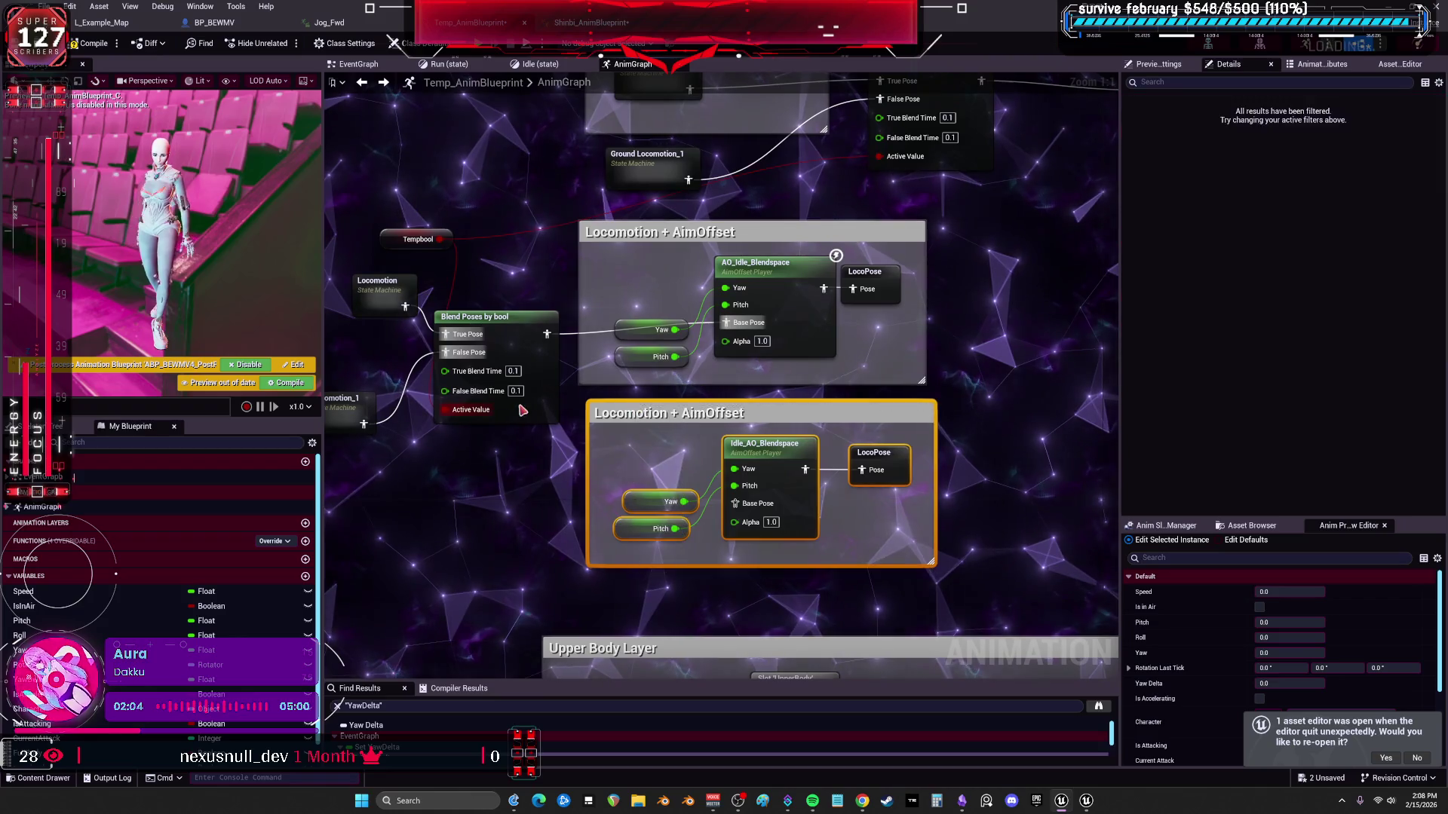
pyautogui.scroll(-1, 688, 408)
pyautogui.scroll(-1, 690, 385)
pyautogui.scroll(-2, 692, 367)
pyautogui.moveTo(694, 359); pyautogui.dragTo(685, 410)
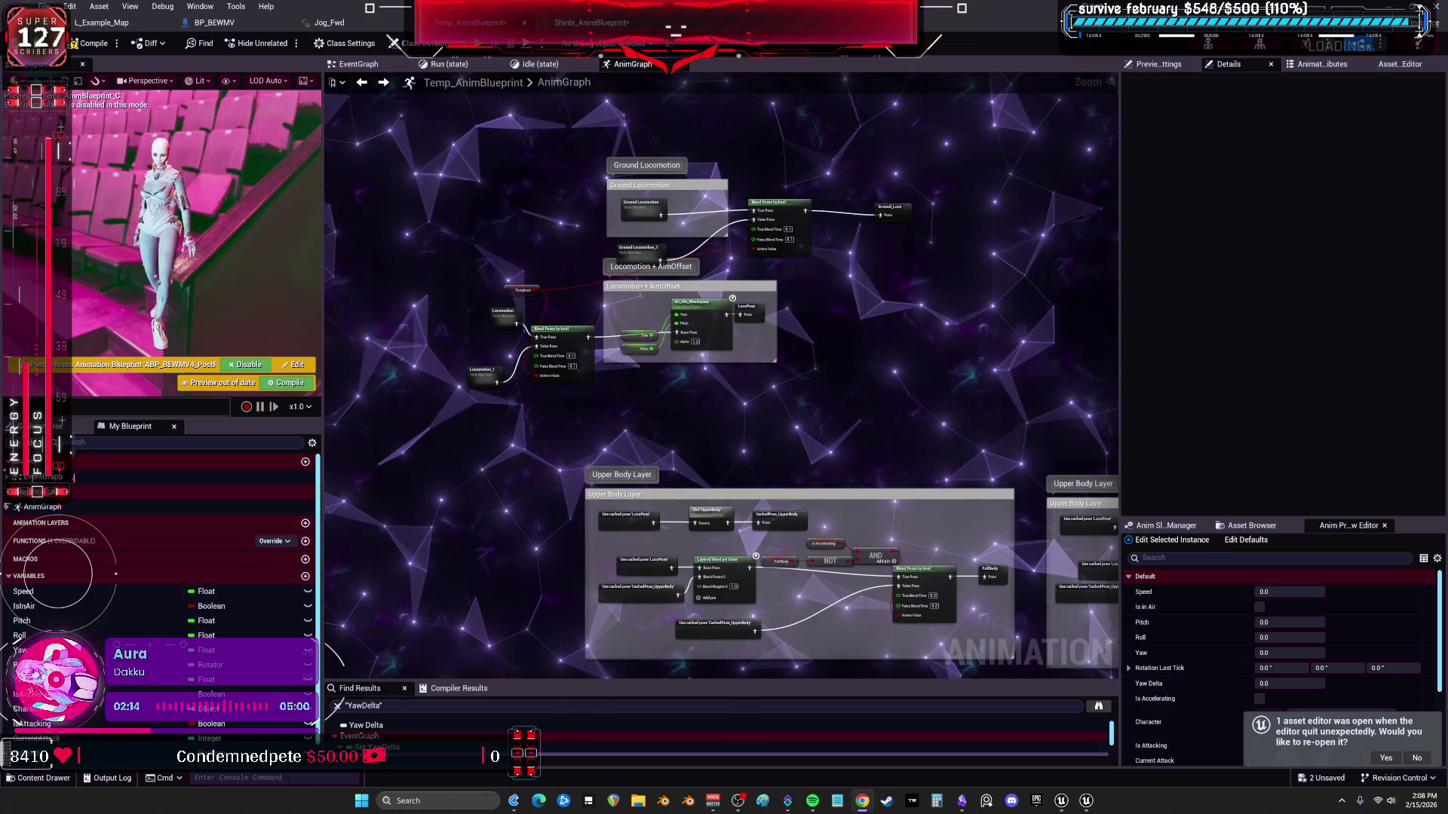
pyautogui.scroll(4, 859, 351)
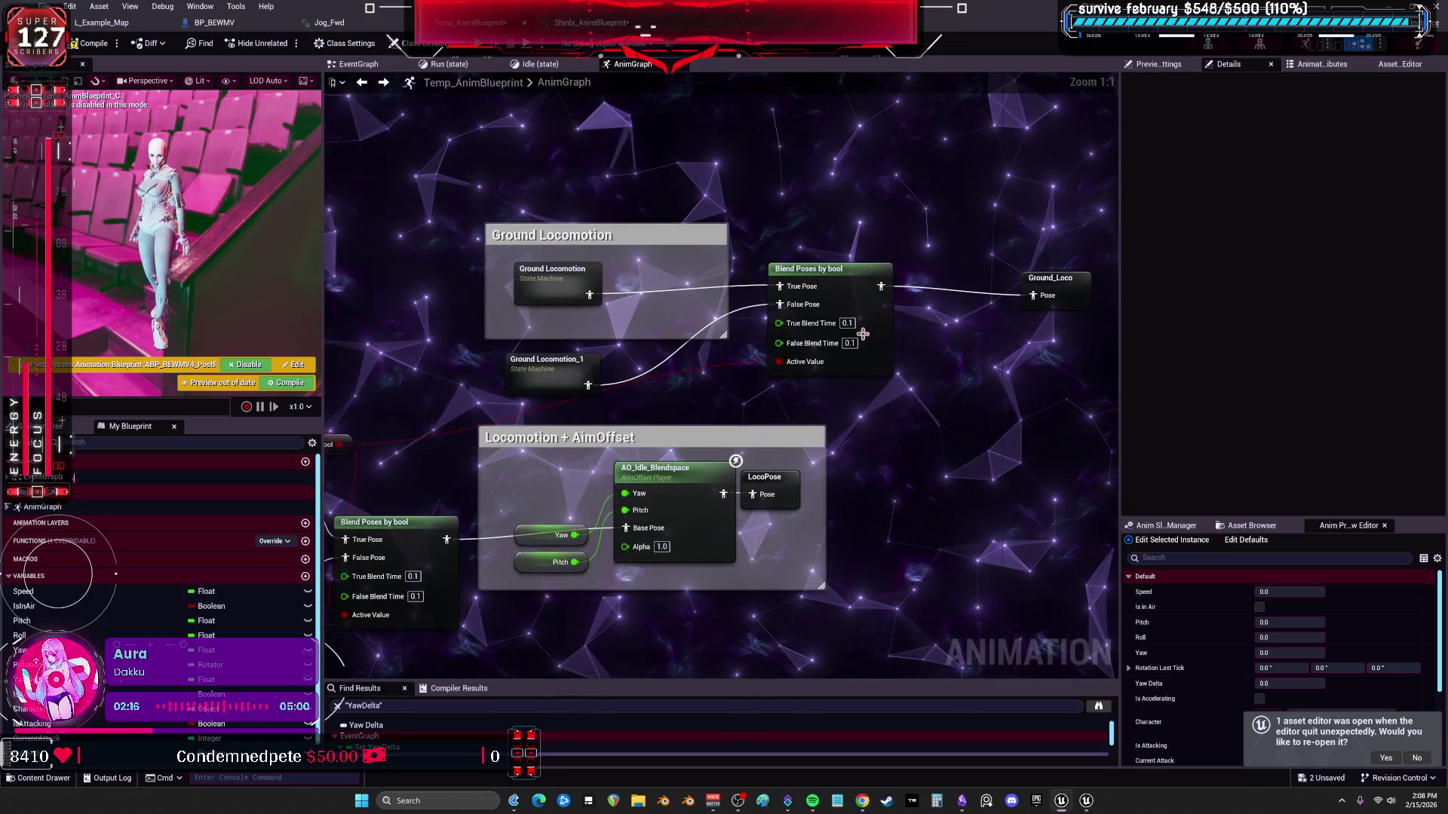
pyautogui.moveTo(853, 293); pyautogui.dragTo(827, 302)
pyautogui.moveTo(1062, 293); pyautogui.dragTo(904, 292)
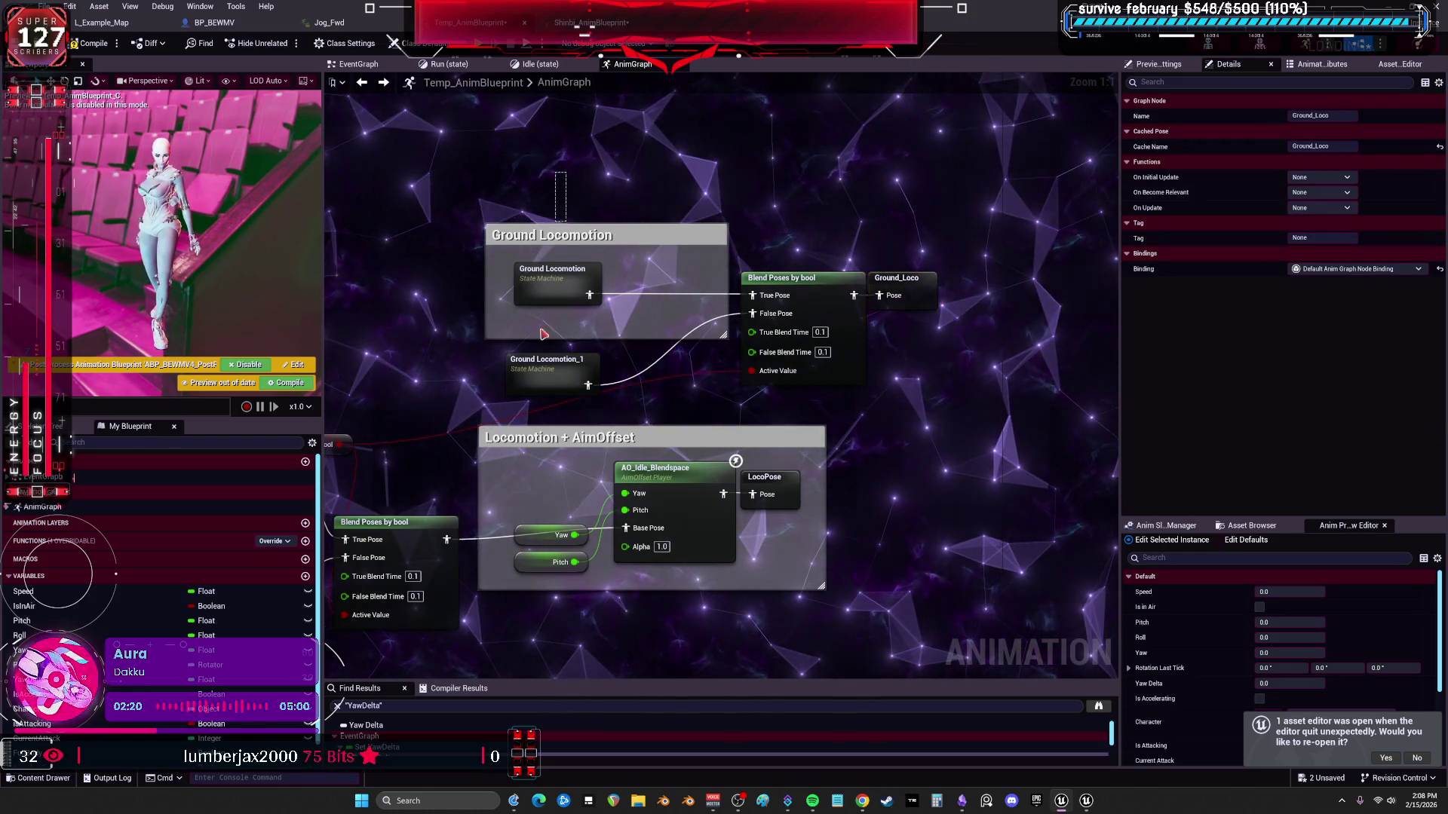
pyautogui.moveTo(544, 329); pyautogui.dragTo(671, 329)
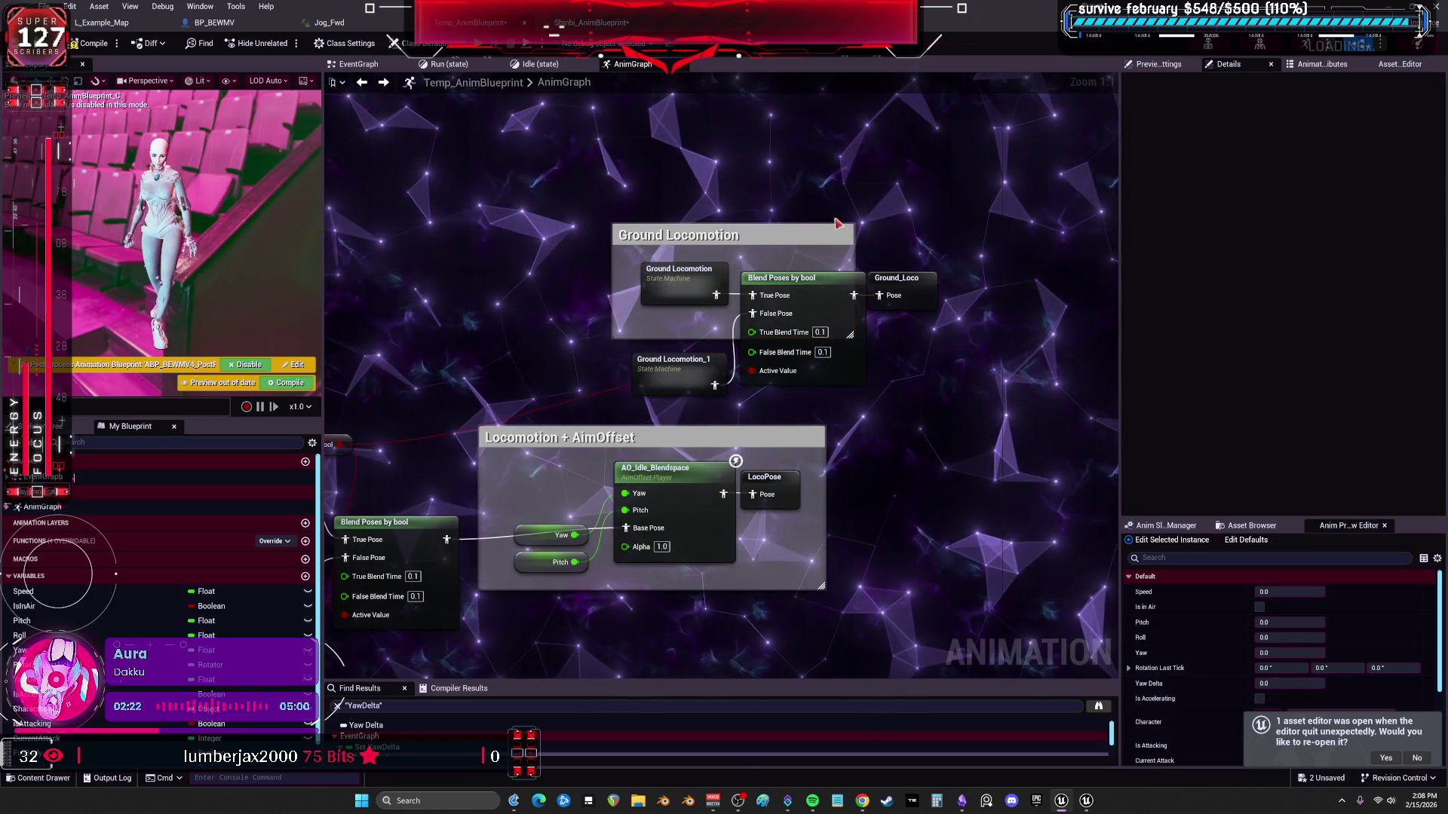
pyautogui.moveTo(852, 232); pyautogui.dragTo(730, 235)
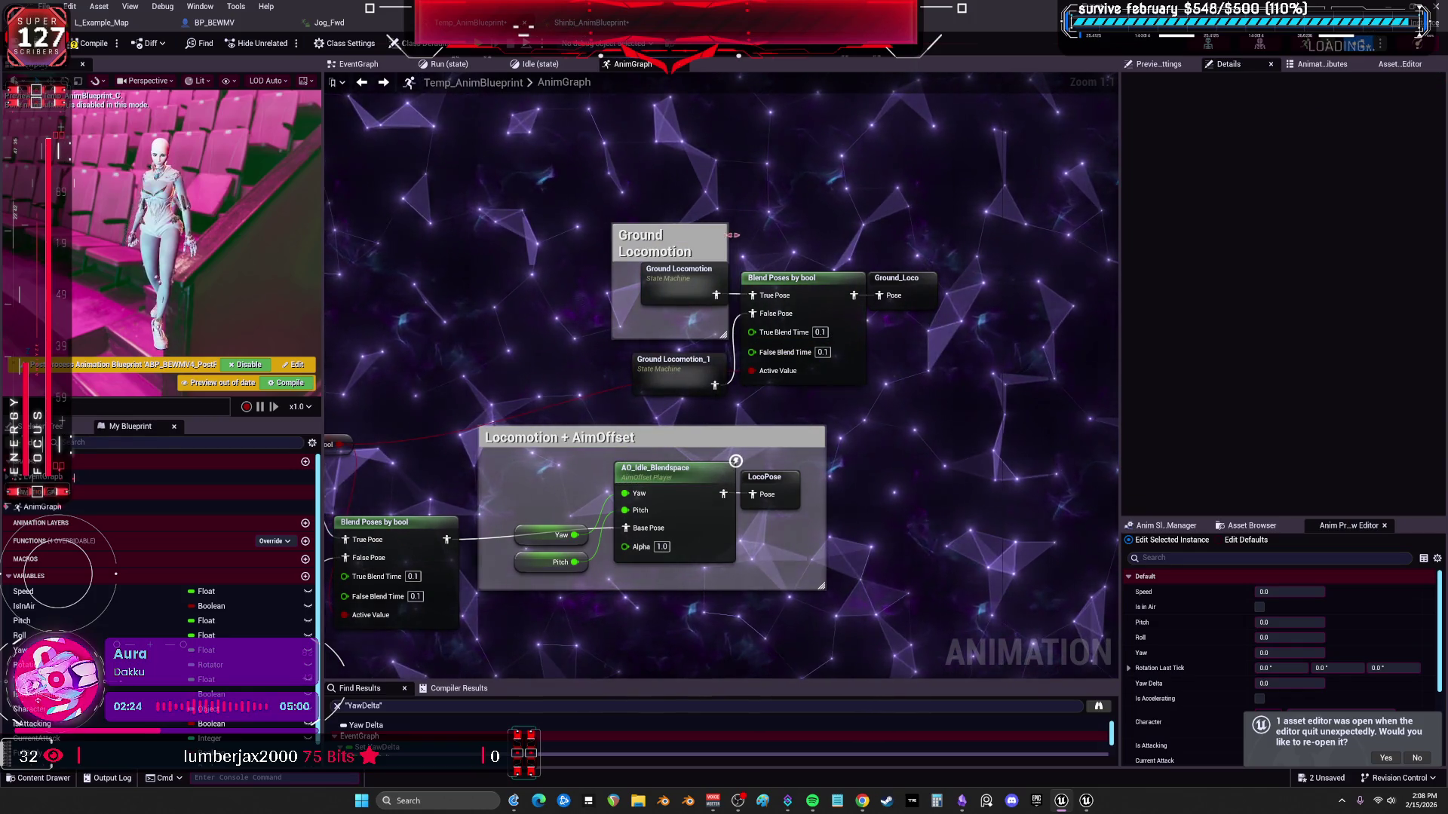
# Arrange the blend node, Locomotion, Locomotion_1, LocoPose and Tempbool inside Locomotion + AimOffset.
pyautogui.moveTo(433, 534)
pyautogui.mouseDown()
pyautogui.moveTo(620, 416)
pyautogui.moveTo(775, 456)
pyautogui.moveTo(700, 346)
pyautogui.mouseUp()
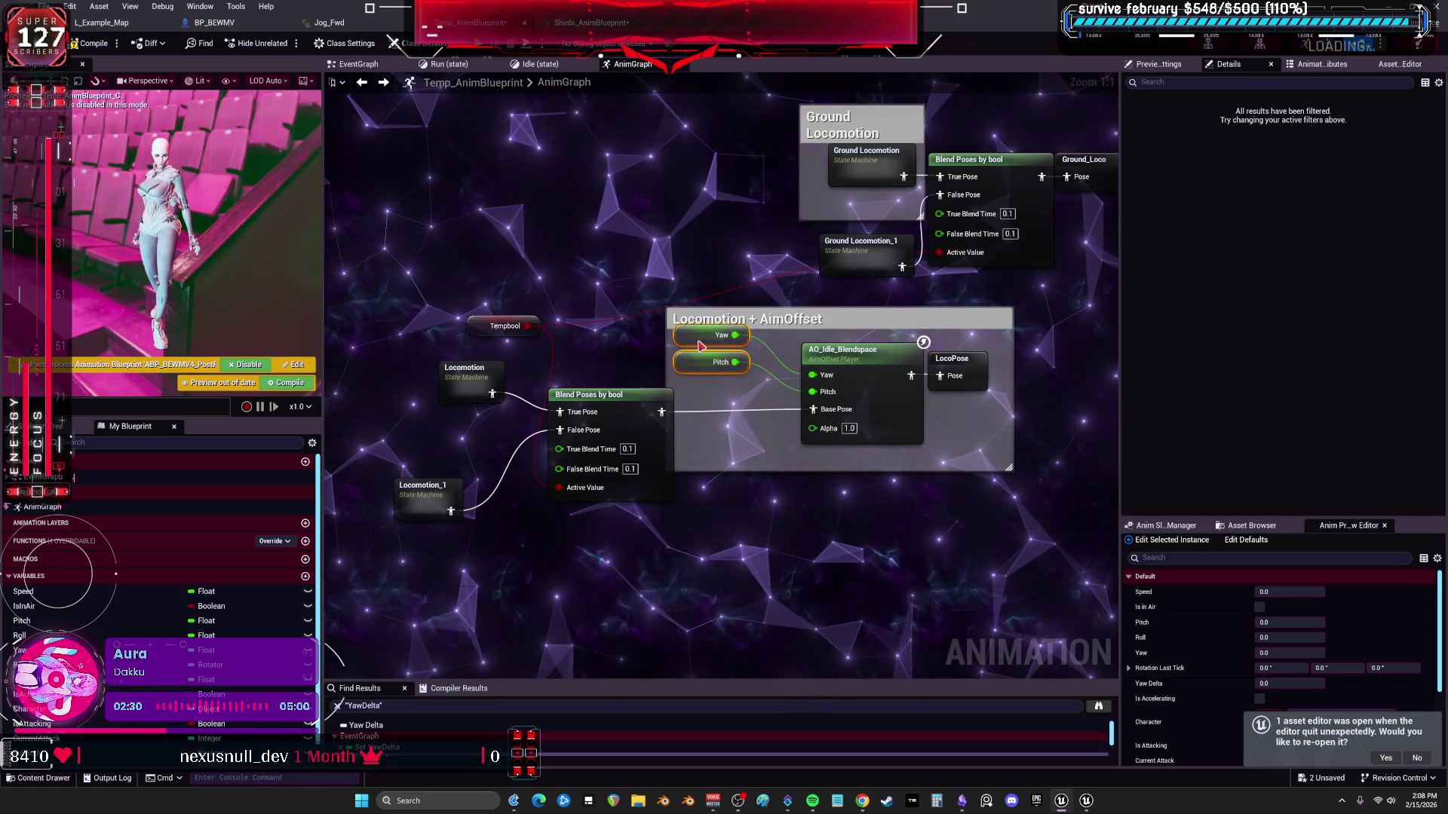
pyautogui.moveTo(628, 434); pyautogui.dragTo(744, 418)
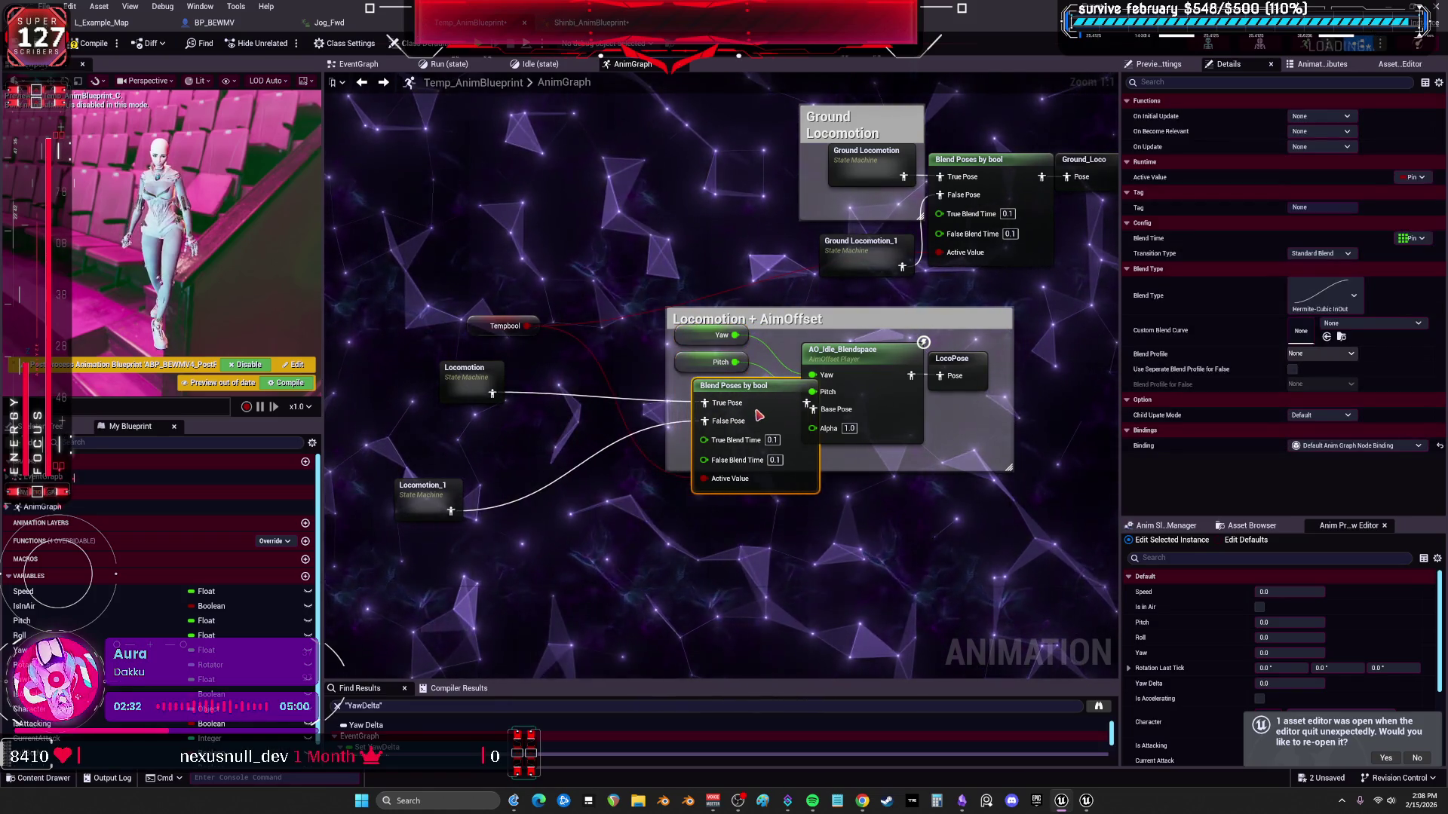
pyautogui.moveTo(850, 351); pyautogui.dragTo(868, 350)
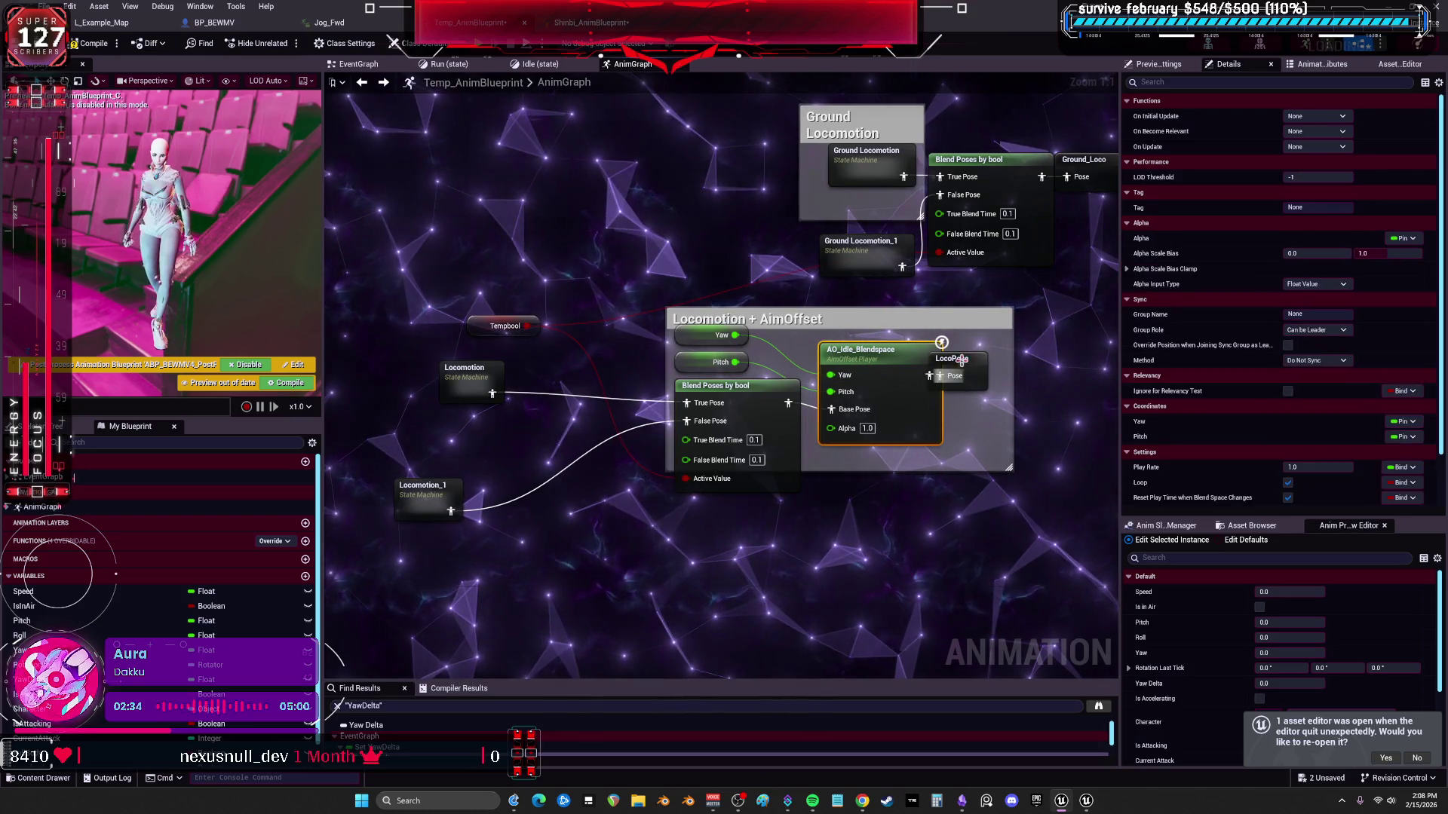
pyautogui.moveTo(962, 365); pyautogui.dragTo(999, 358)
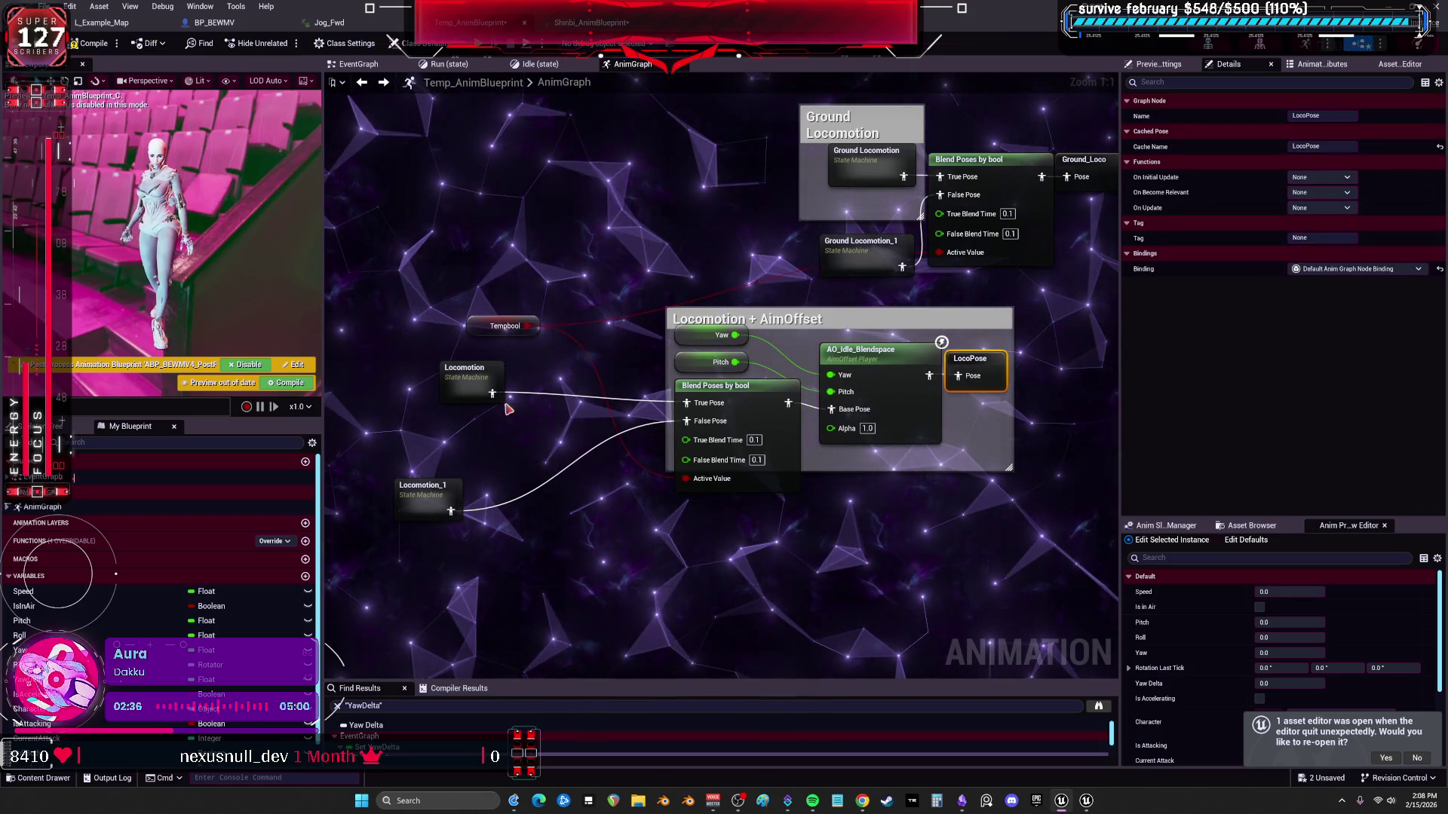
pyautogui.moveTo(486, 384); pyautogui.dragTo(590, 392)
pyautogui.moveTo(429, 492)
pyautogui.mouseDown()
pyautogui.moveTo(637, 437)
pyautogui.moveTo(600, 405)
pyautogui.mouseUp()
pyautogui.moveTo(512, 325); pyautogui.dragTo(530, 315)
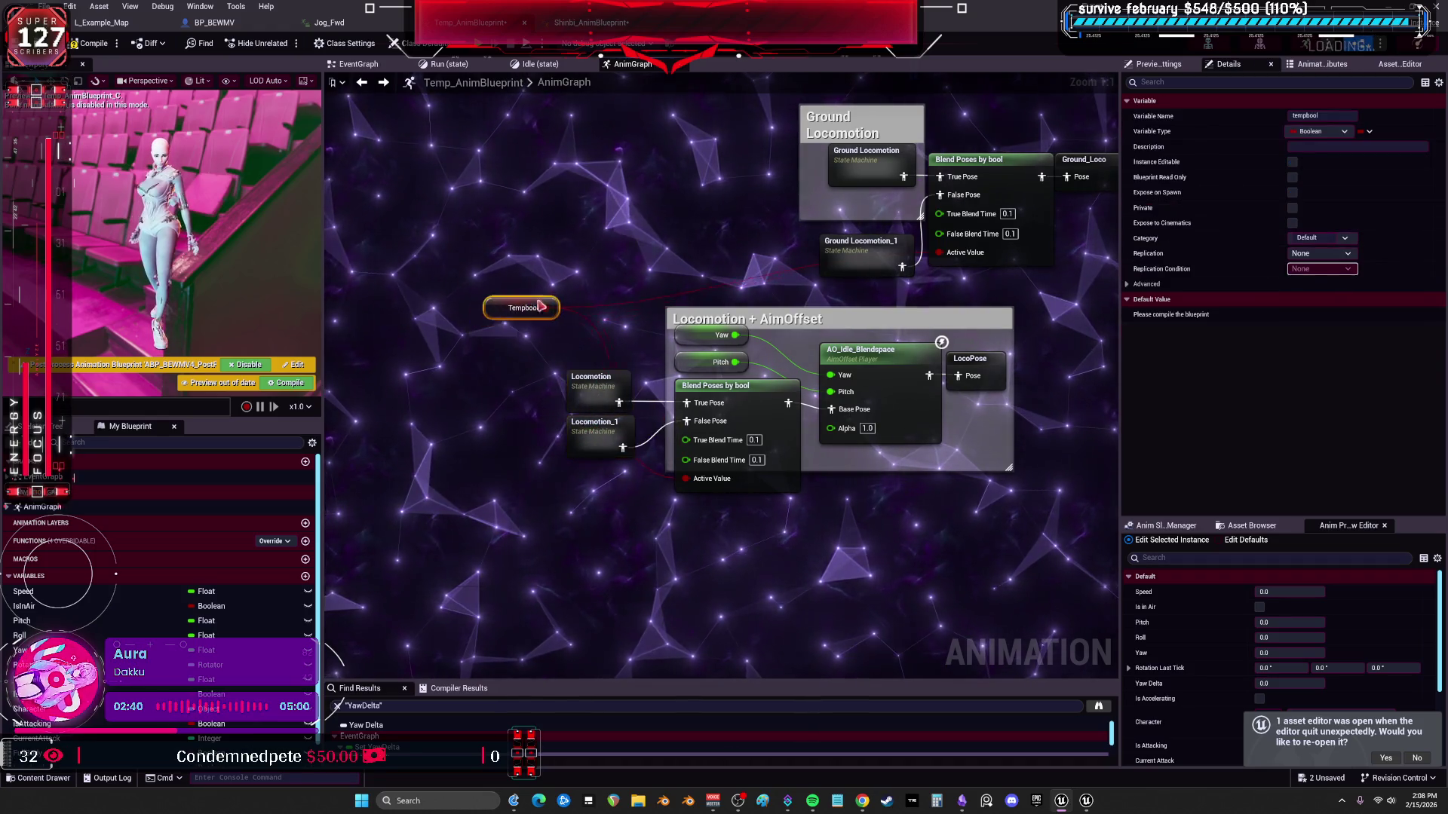
pyautogui.scroll(-2, 779, 350)
pyautogui.moveTo(957, 475); pyautogui.dragTo(616, 321)
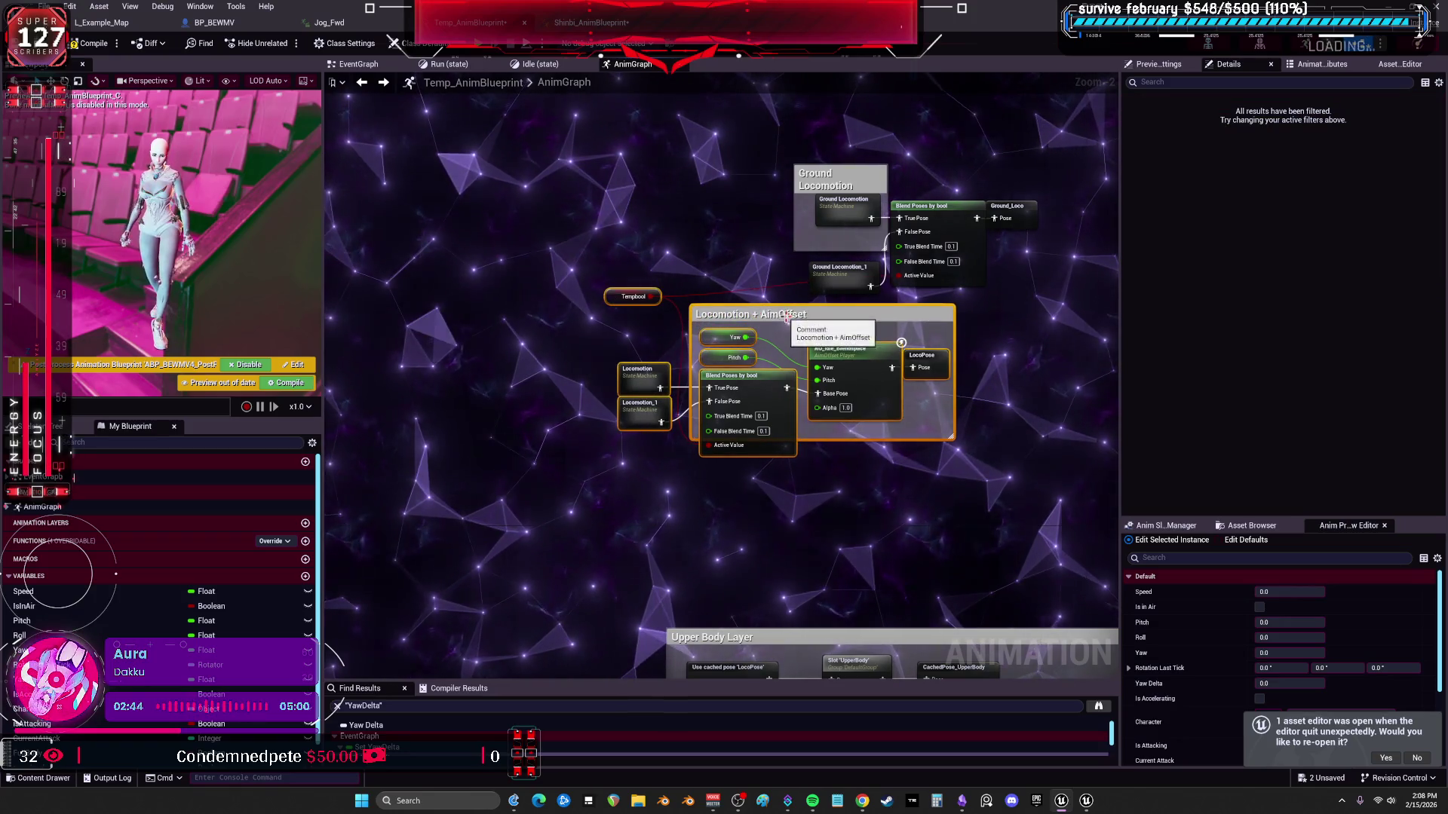
# Delete the duplicate Upper Body Layer comment group and compile the anim blueprint.
pyautogui.moveTo(789, 318); pyautogui.dragTo(939, 340)
pyautogui.scroll(-2, 925, 499)
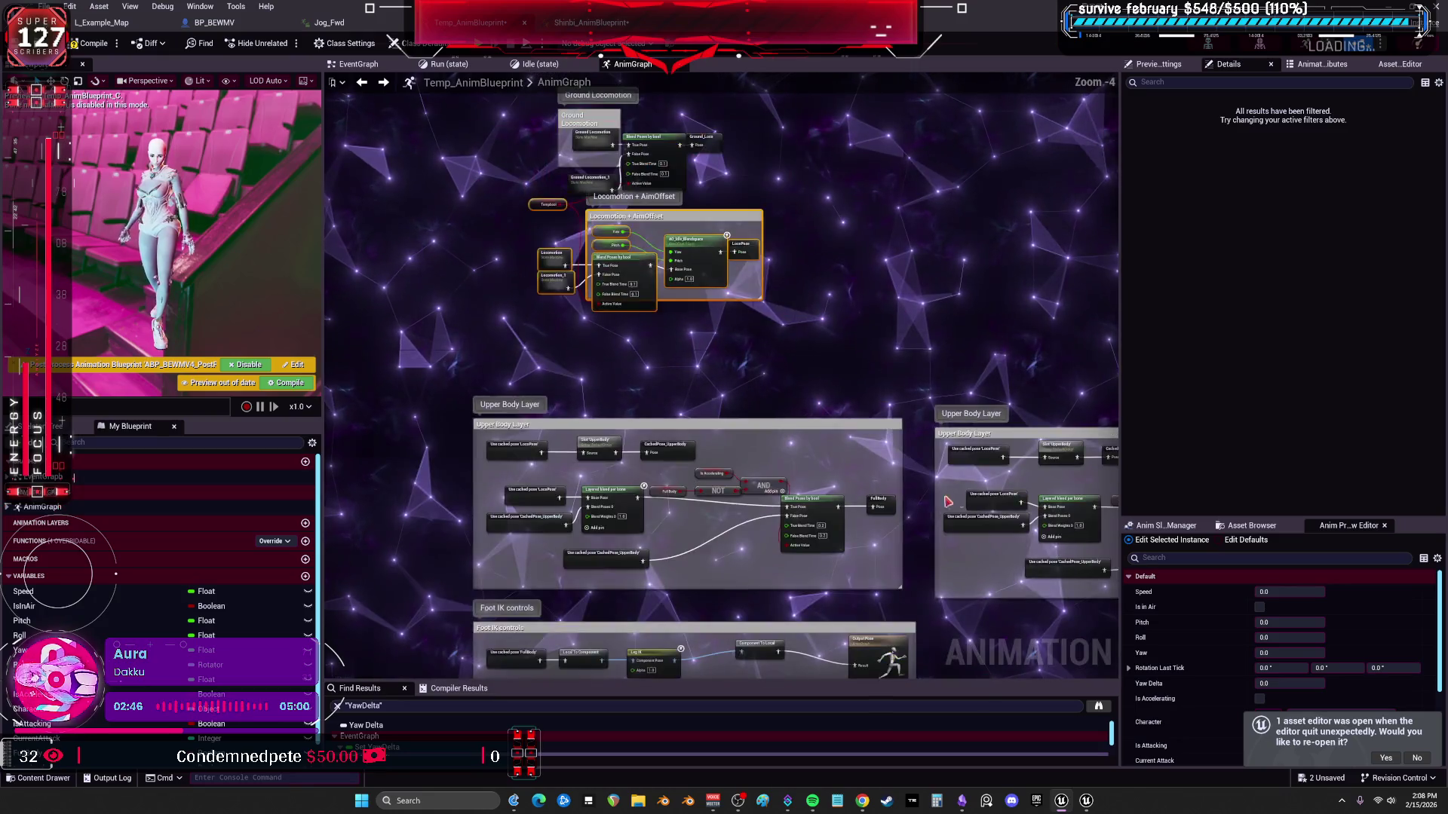
pyautogui.scroll(-3, 925, 499)
pyautogui.scroll(4, 860, 464)
pyautogui.scroll(-3, 791, 430)
pyautogui.scroll(1, 727, 405)
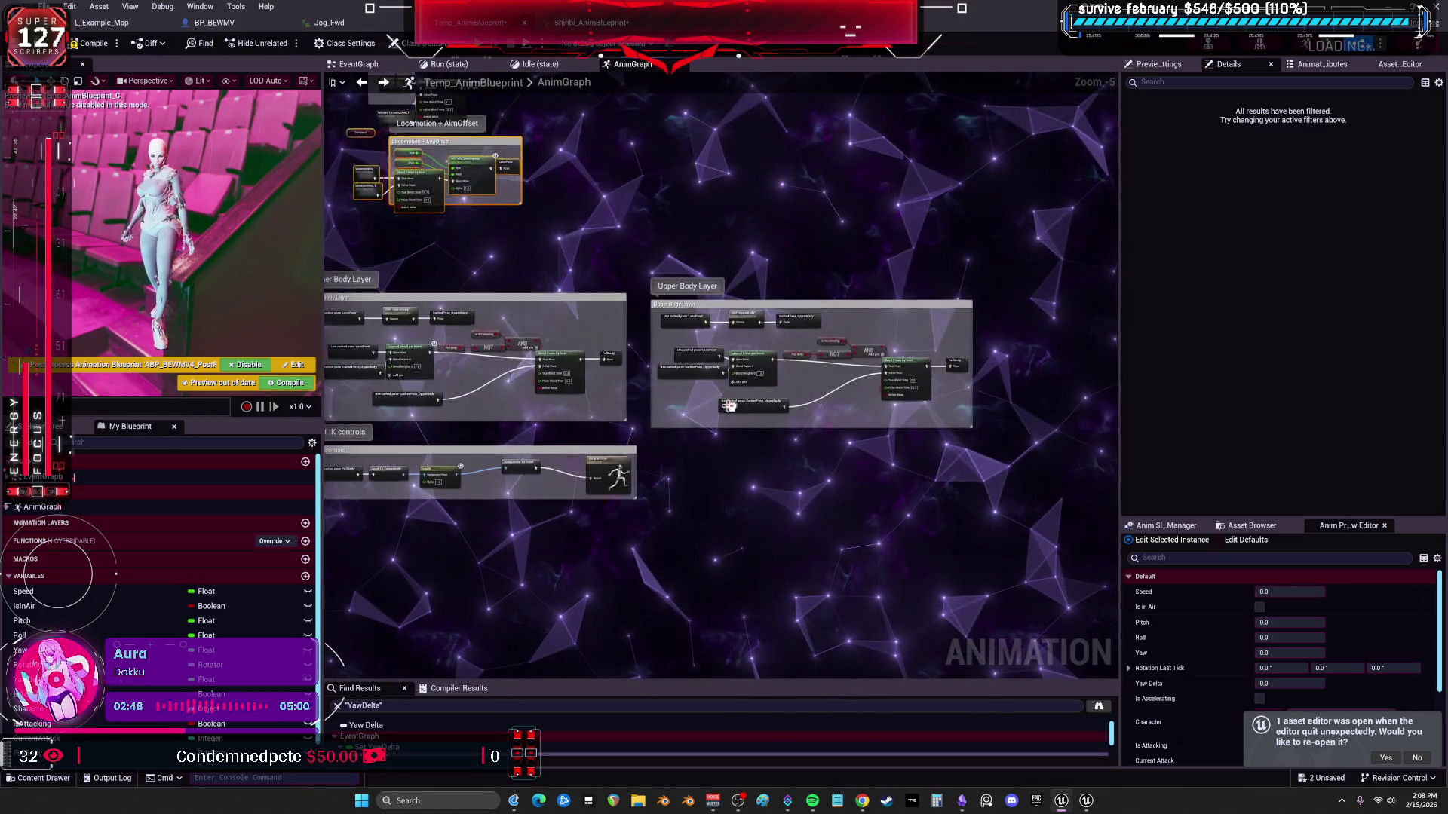
pyautogui.moveTo(667, 296); pyautogui.dragTo(1035, 501)
pyautogui.moveTo(677, 355); pyautogui.dragTo(829, 348)
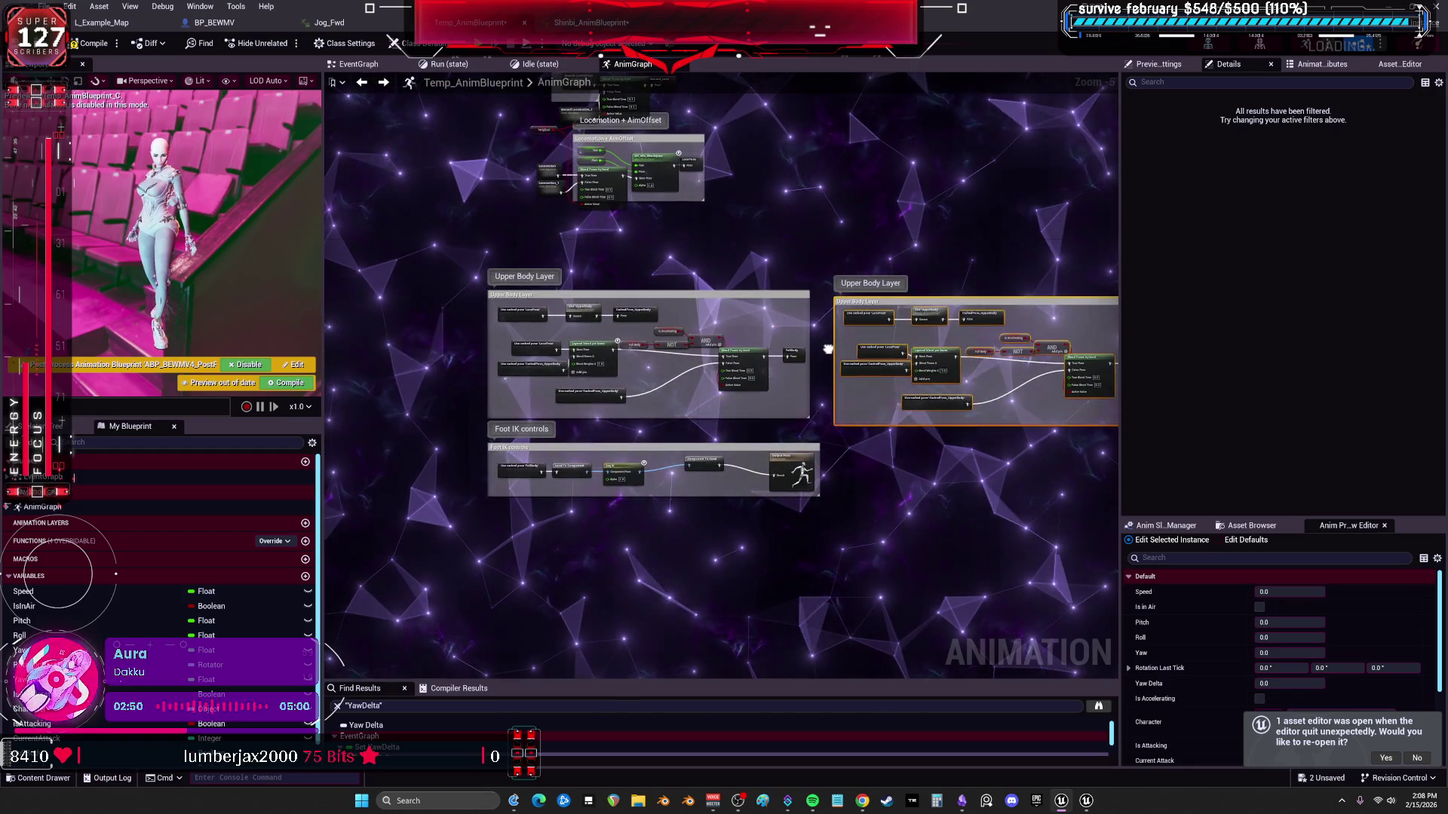
pyautogui.press('Delete')
pyautogui.moveTo(848, 527)
pyautogui.mouseDown()
pyautogui.moveTo(490, 287)
pyautogui.moveTo(563, 270)
pyautogui.mouseUp()
pyautogui.scroll(2, 473, 282)
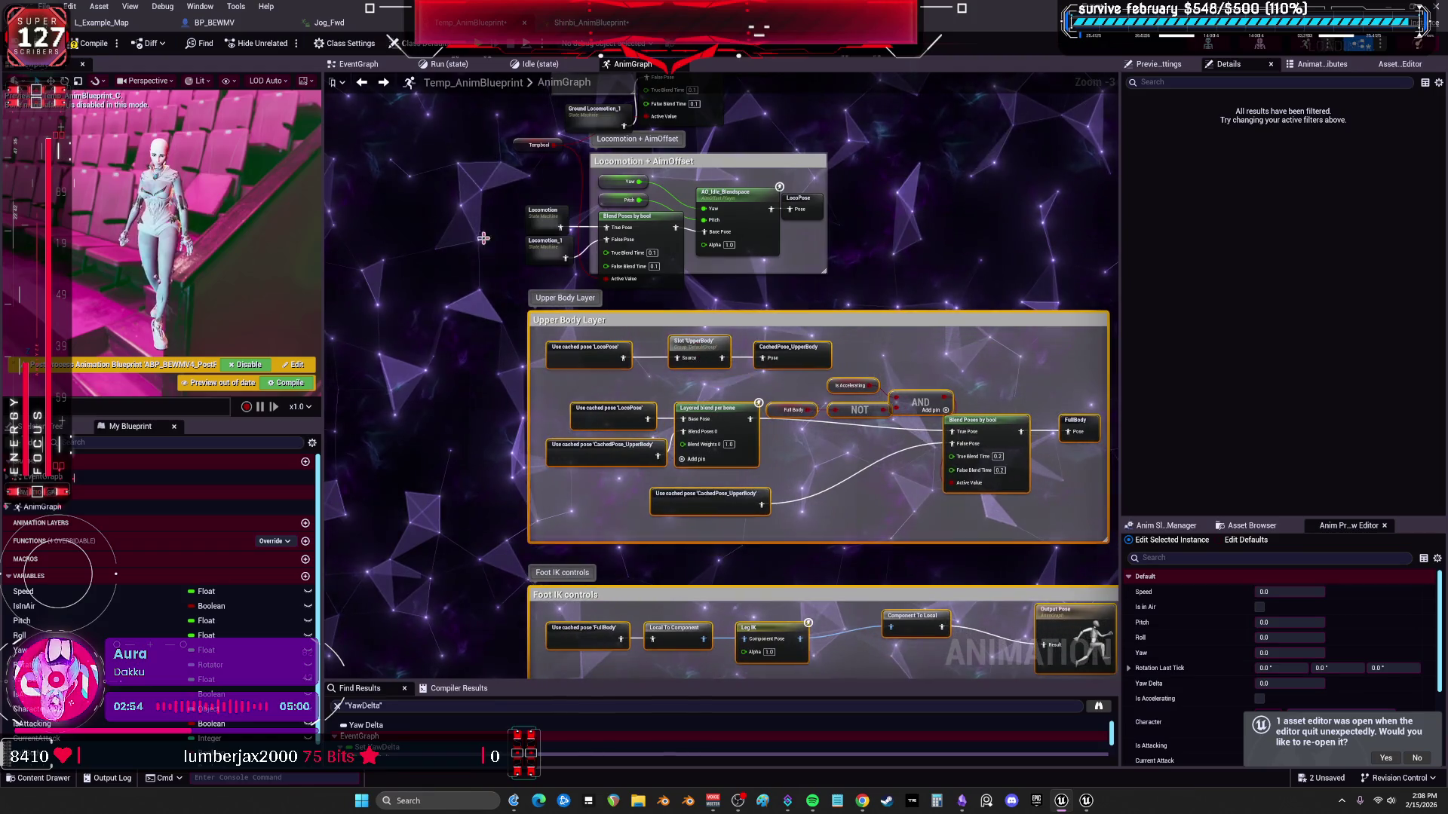
pyautogui.click(94, 44)
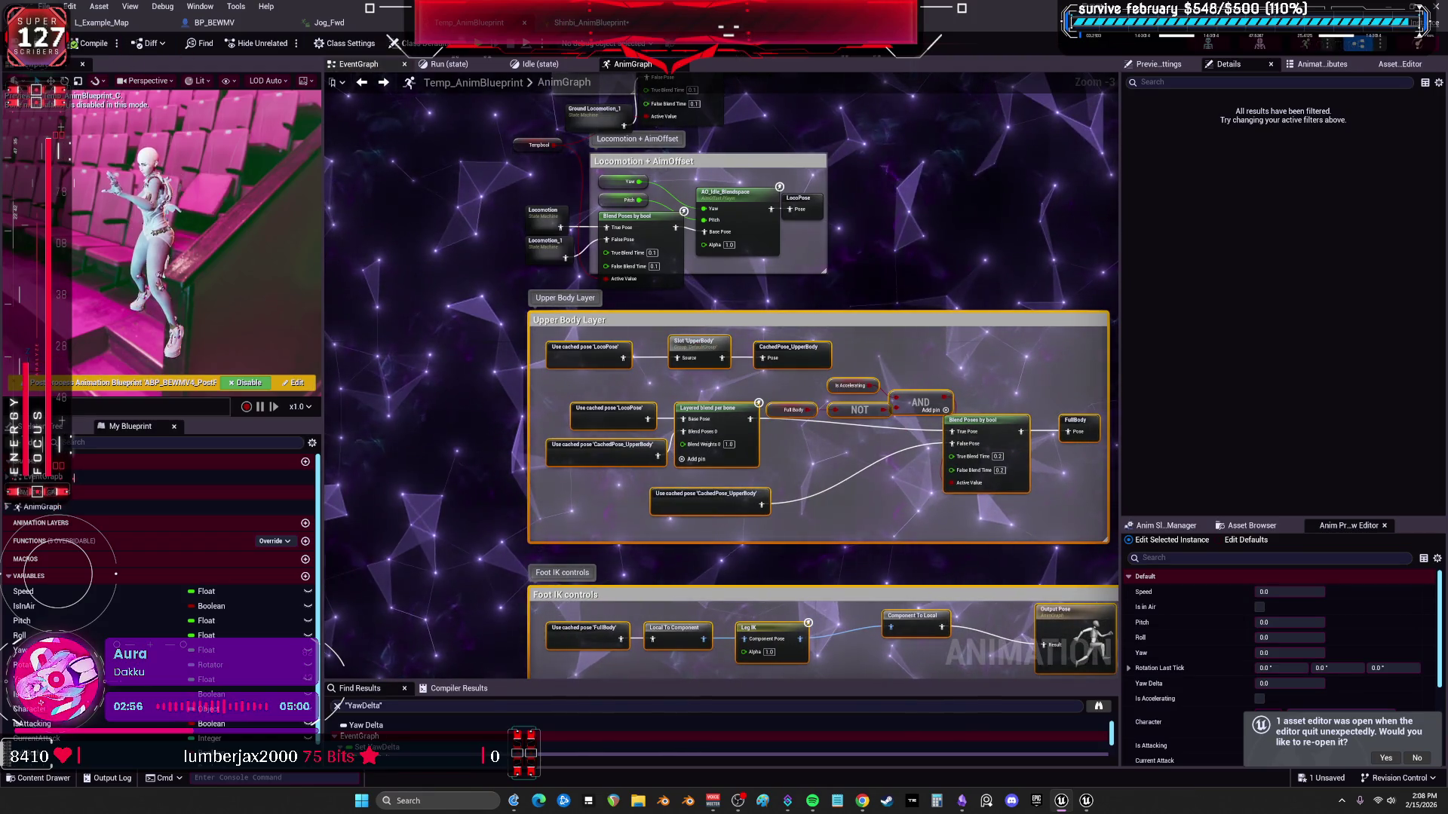
pyautogui.scroll(2, 568, 241)
# Make the Tempbool variable Instance Editable, save the anim blueprint and return to BP_BEWMV.
pyautogui.moveTo(568, 242); pyautogui.dragTo(583, 311)
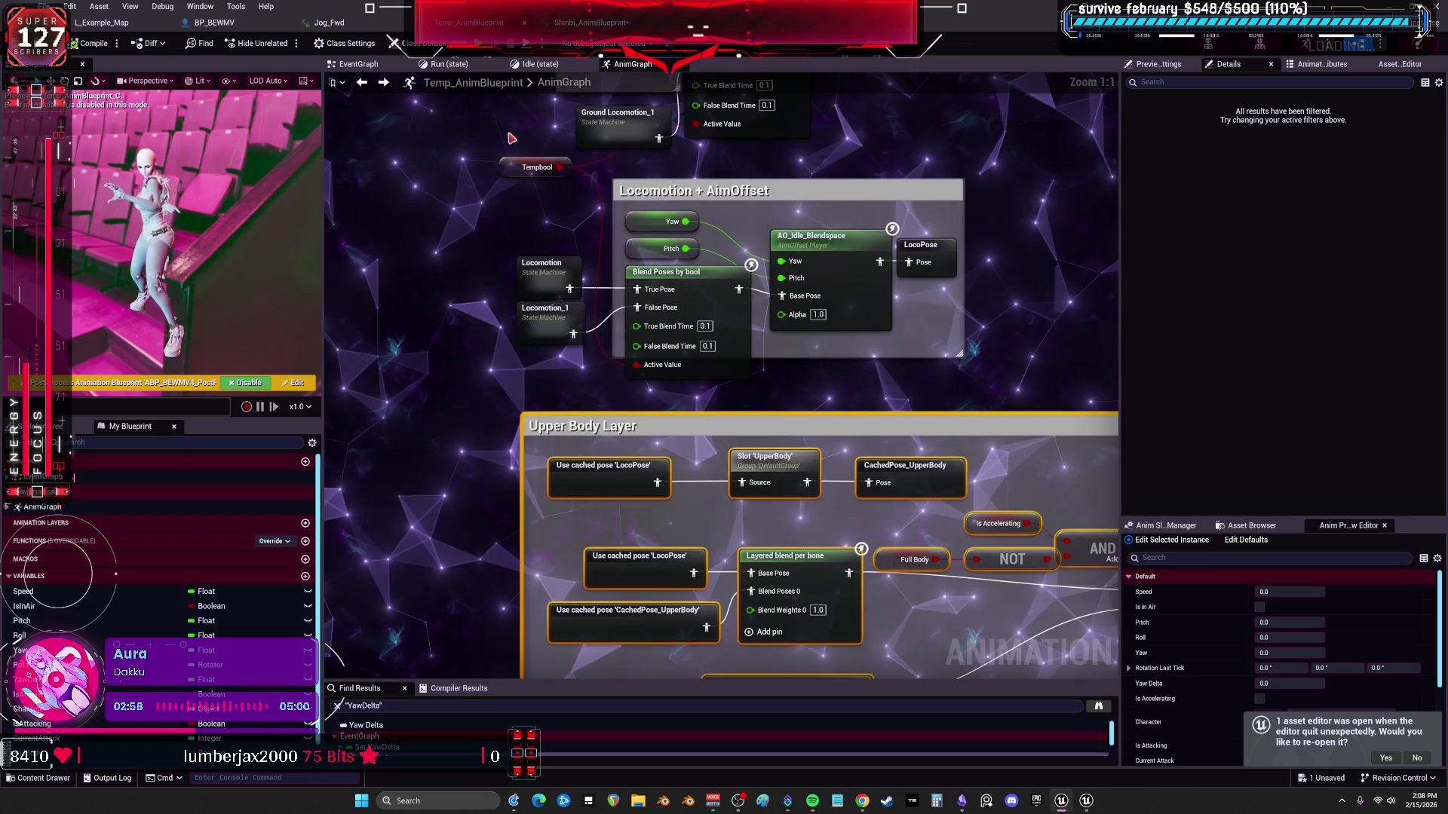
pyautogui.click(538, 167)
pyautogui.scroll(-1, 267, 729)
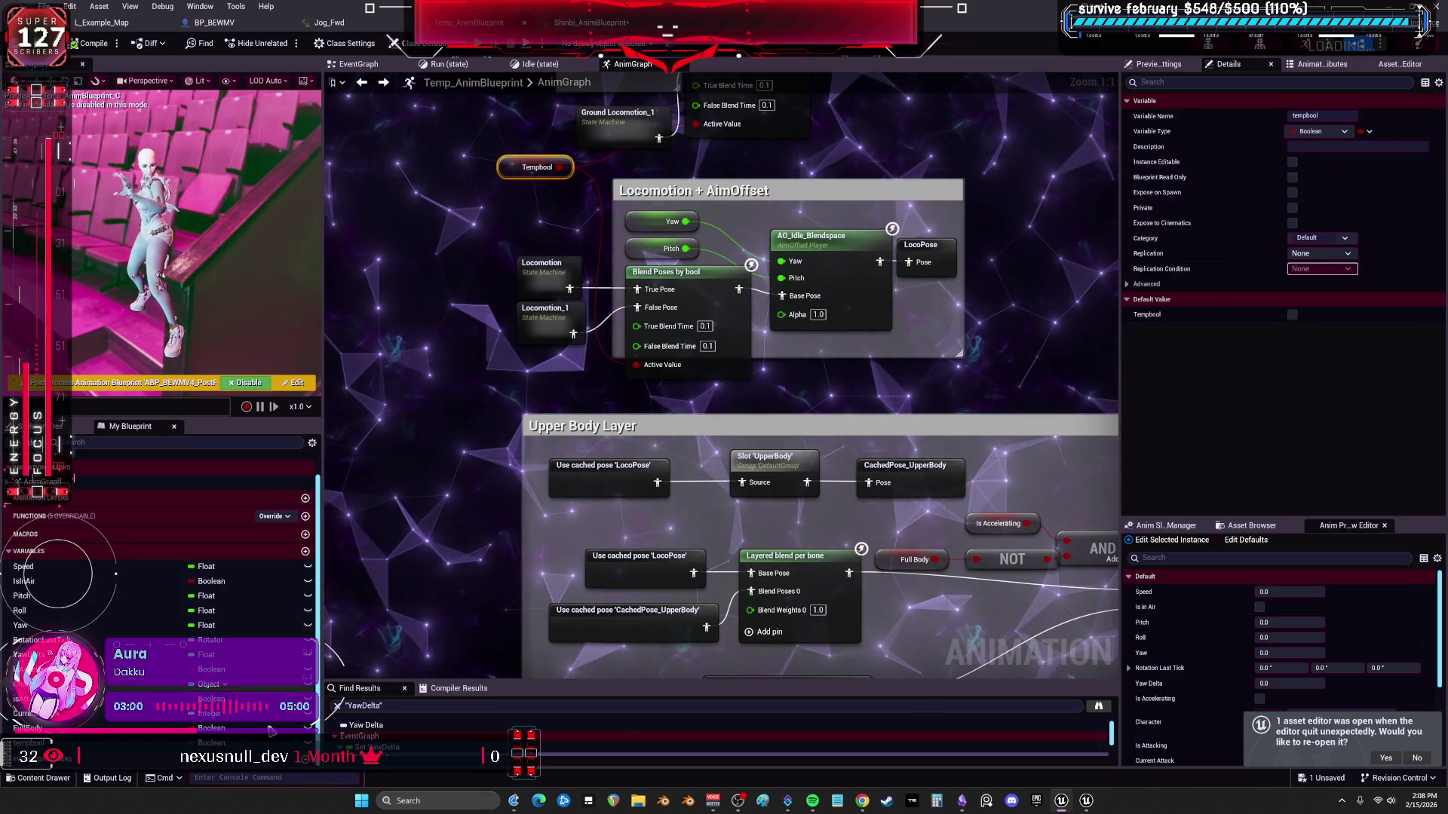
pyautogui.click(1291, 162)
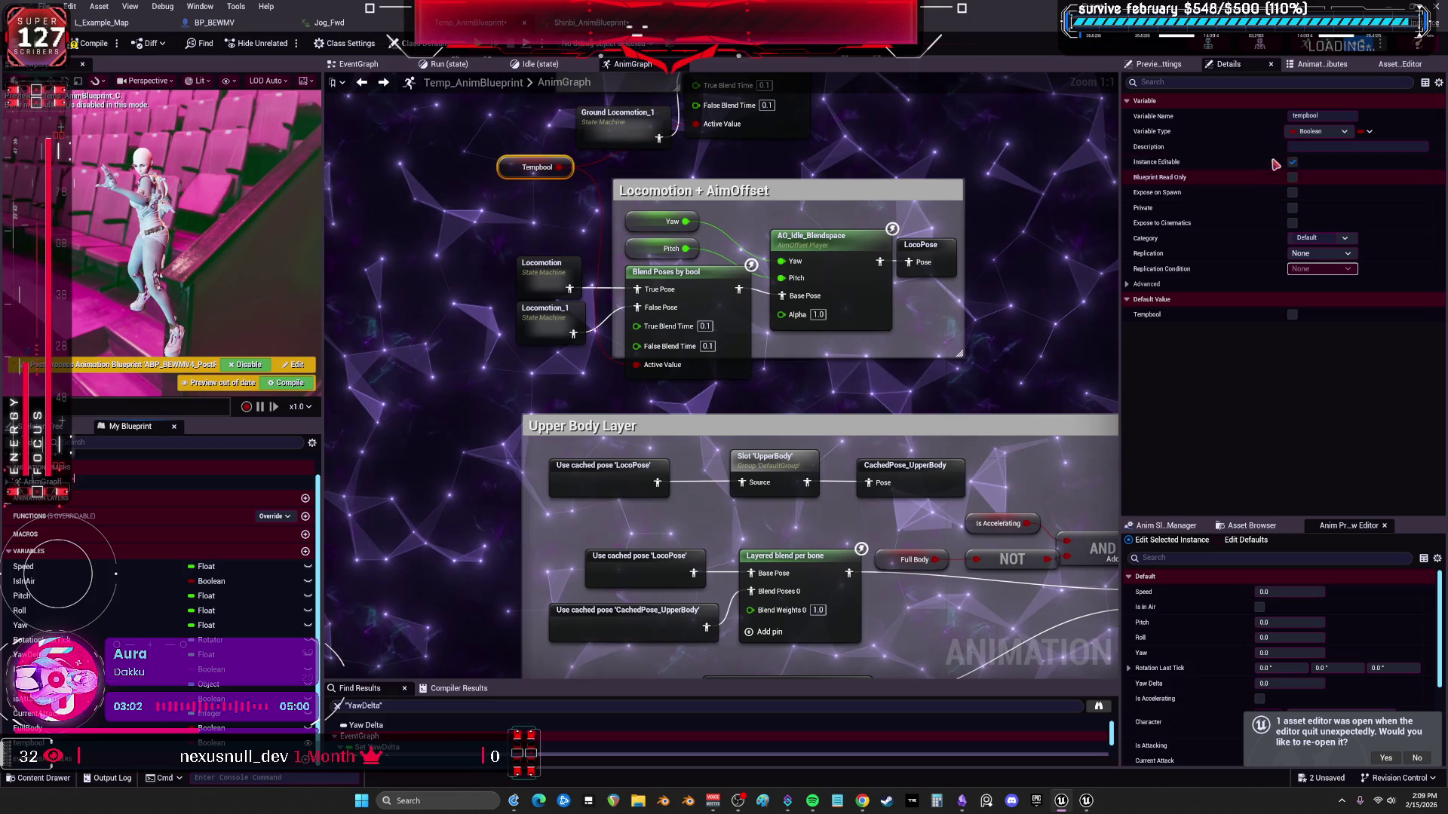
pyautogui.click(1322, 115)
pyautogui.press('Return')
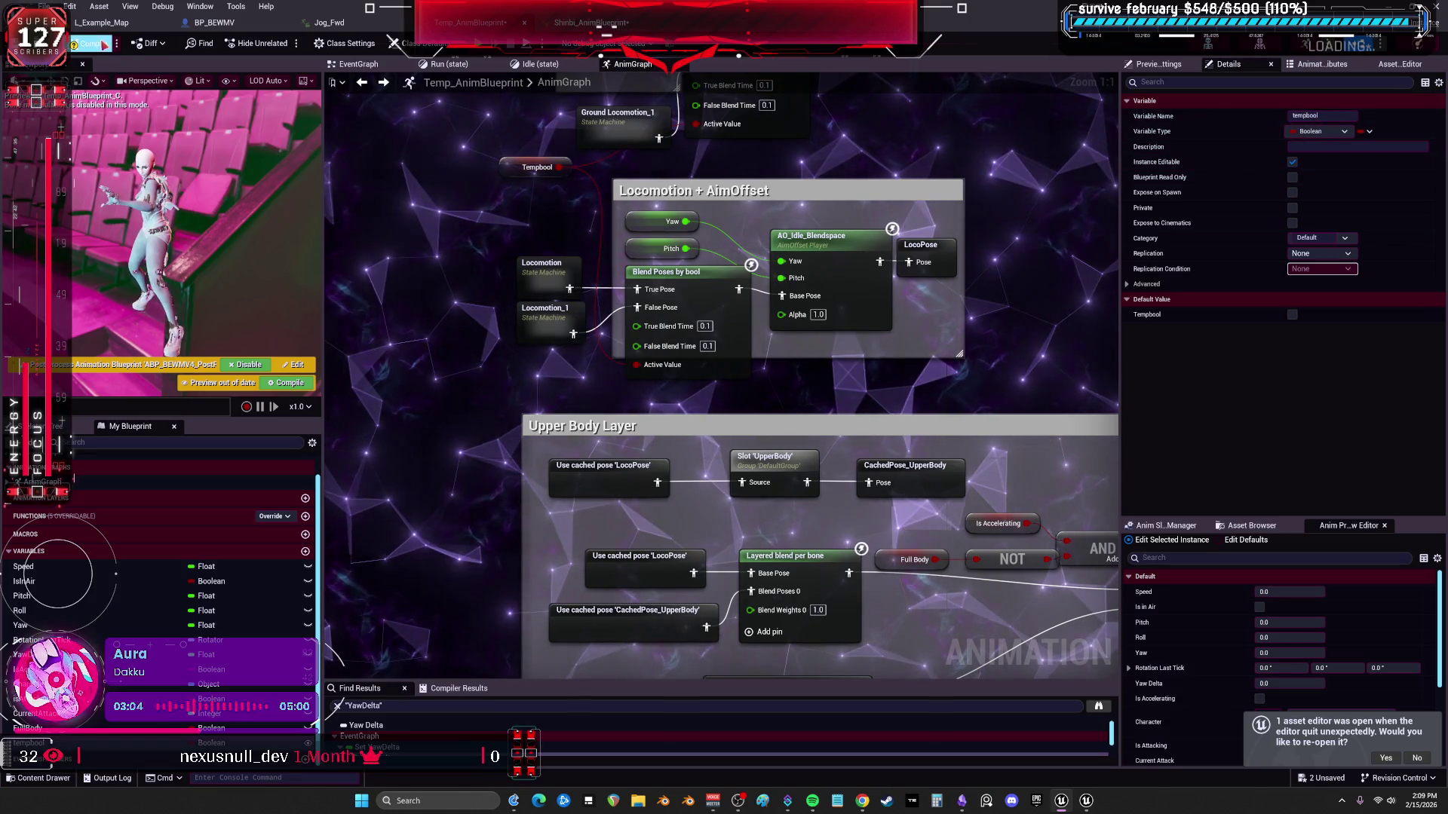
pyautogui.press('F7')
pyautogui.hotkey('ctrl', 's')
pyautogui.click(215, 21)
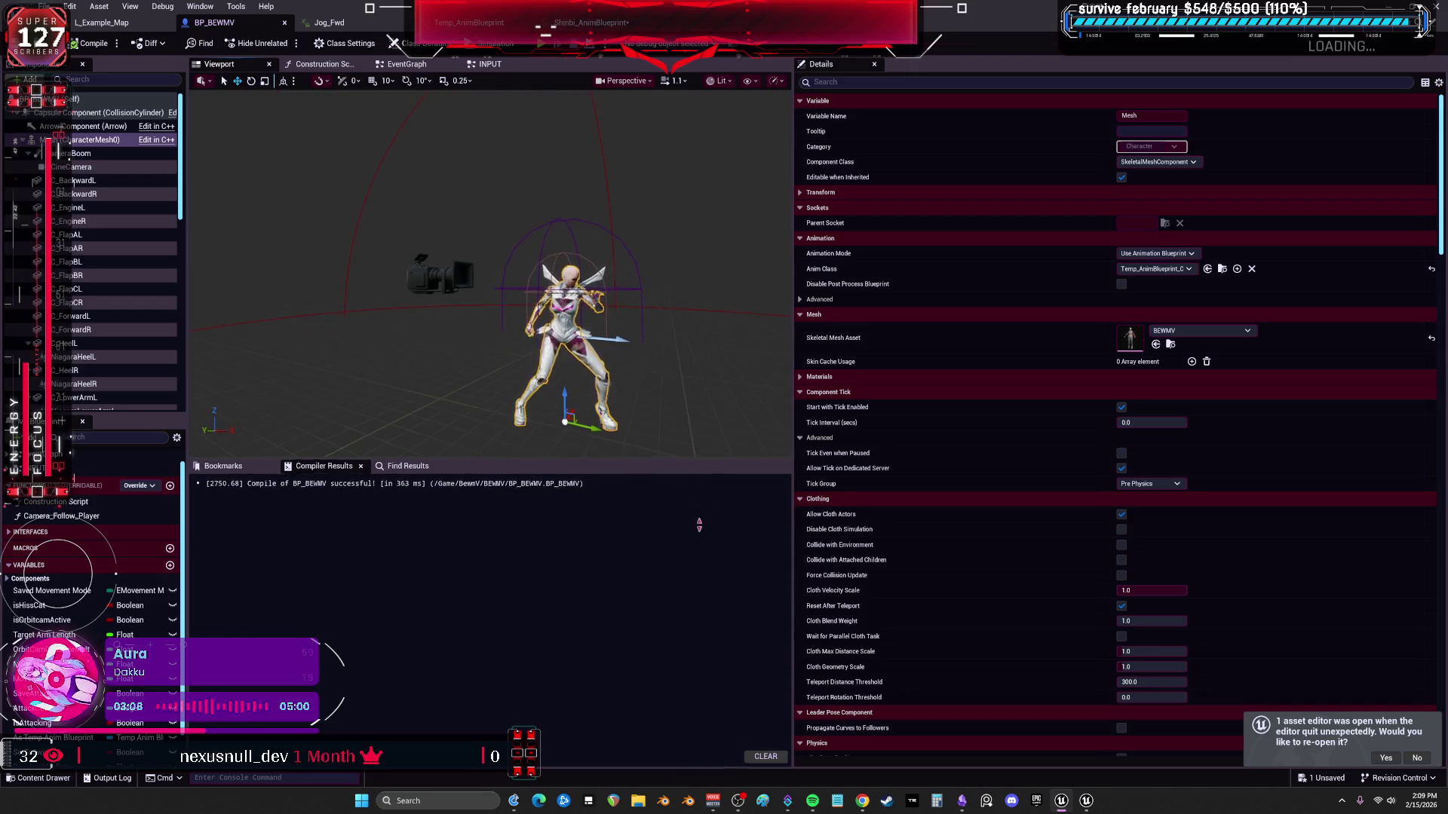
# Toggle Visible off and back on for the selected armor components while orbiting the character.
pyautogui.moveTo(698, 511); pyautogui.dragTo(698, 713)
pyautogui.moveTo(794, 453); pyautogui.dragTo(1218, 451)
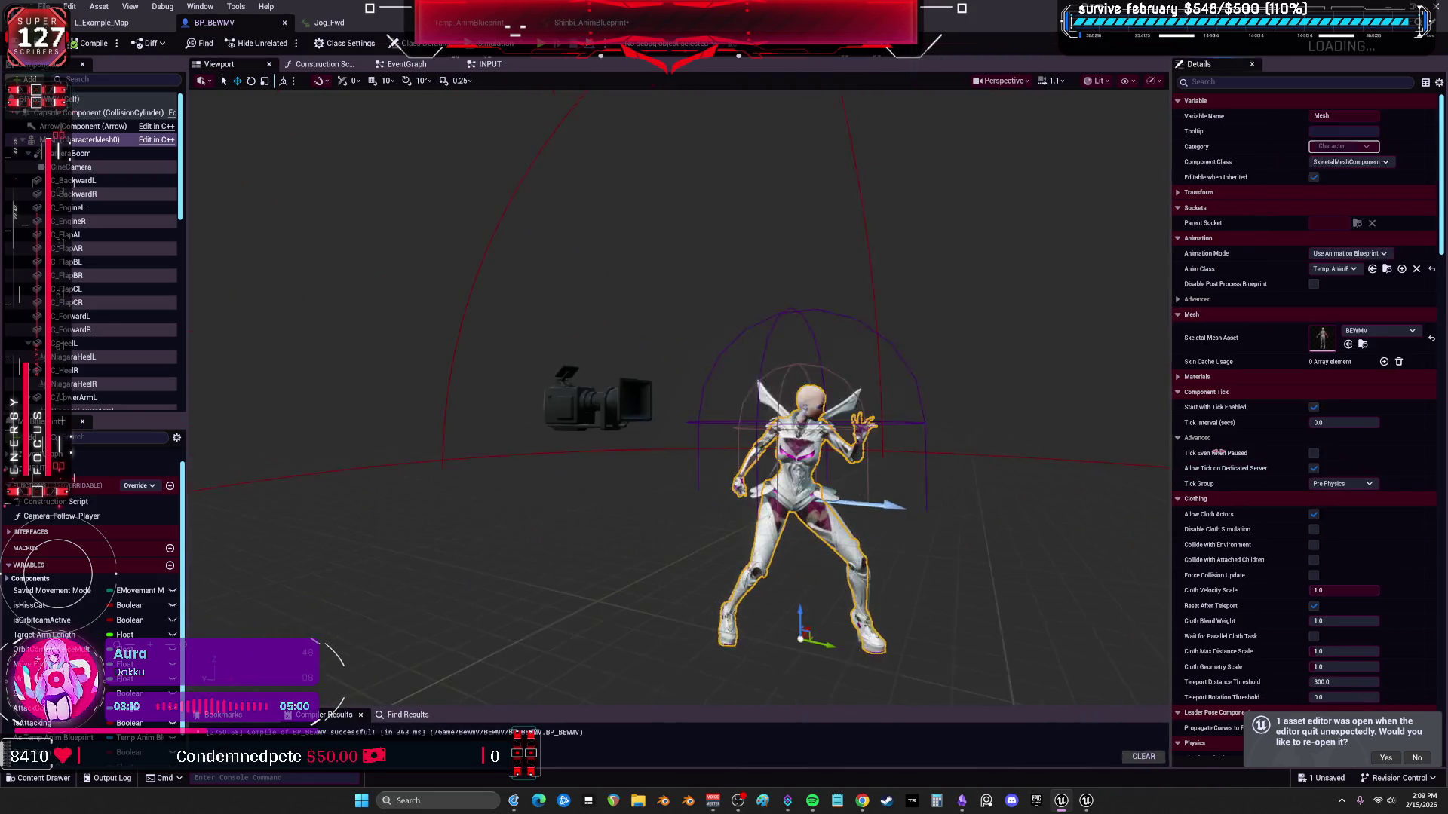
pyautogui.scroll(5, 736, 453)
pyautogui.scroll(-5, 701, 397)
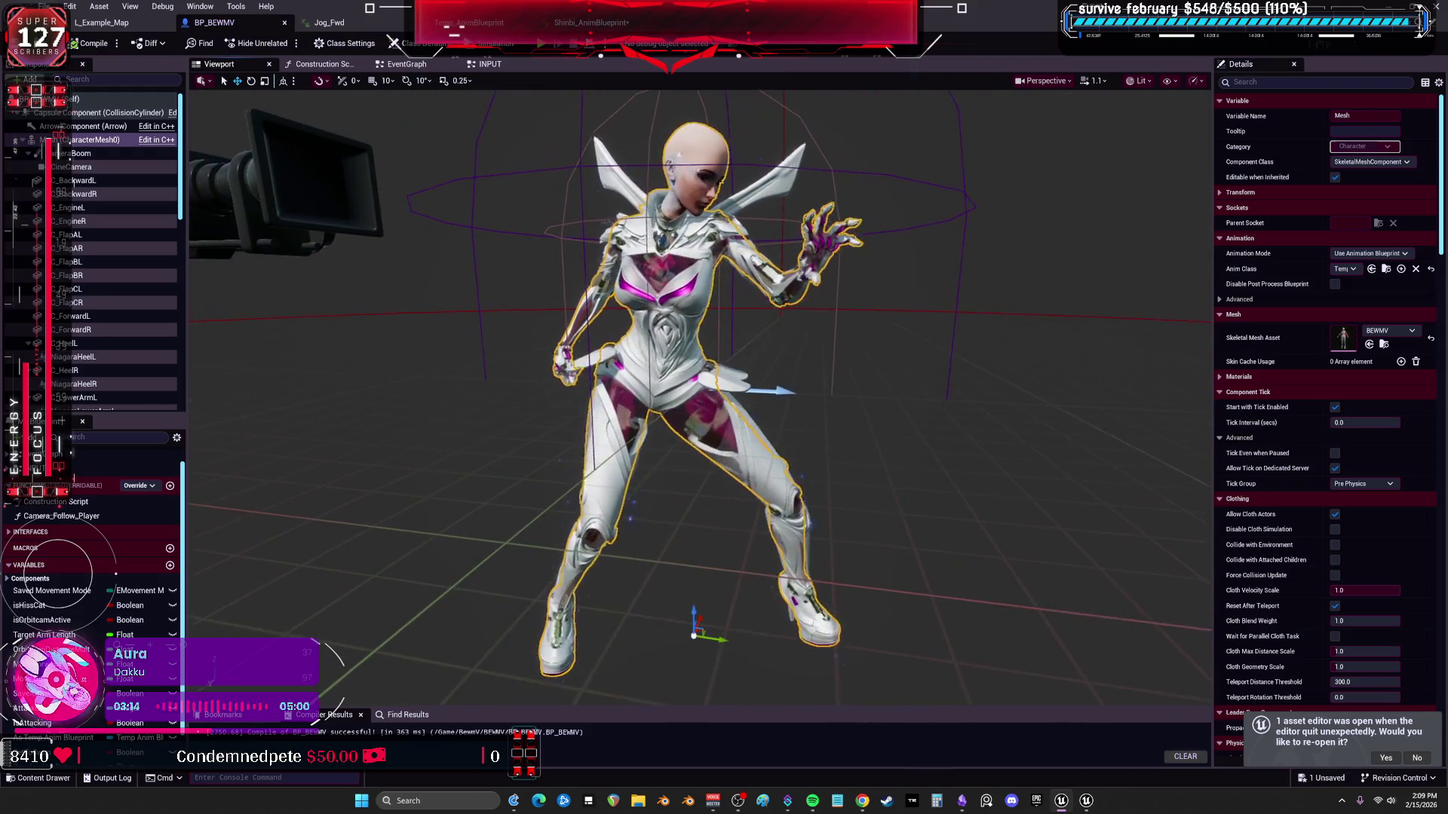
pyautogui.click(85, 193)
pyautogui.scroll(-3, 108, 247)
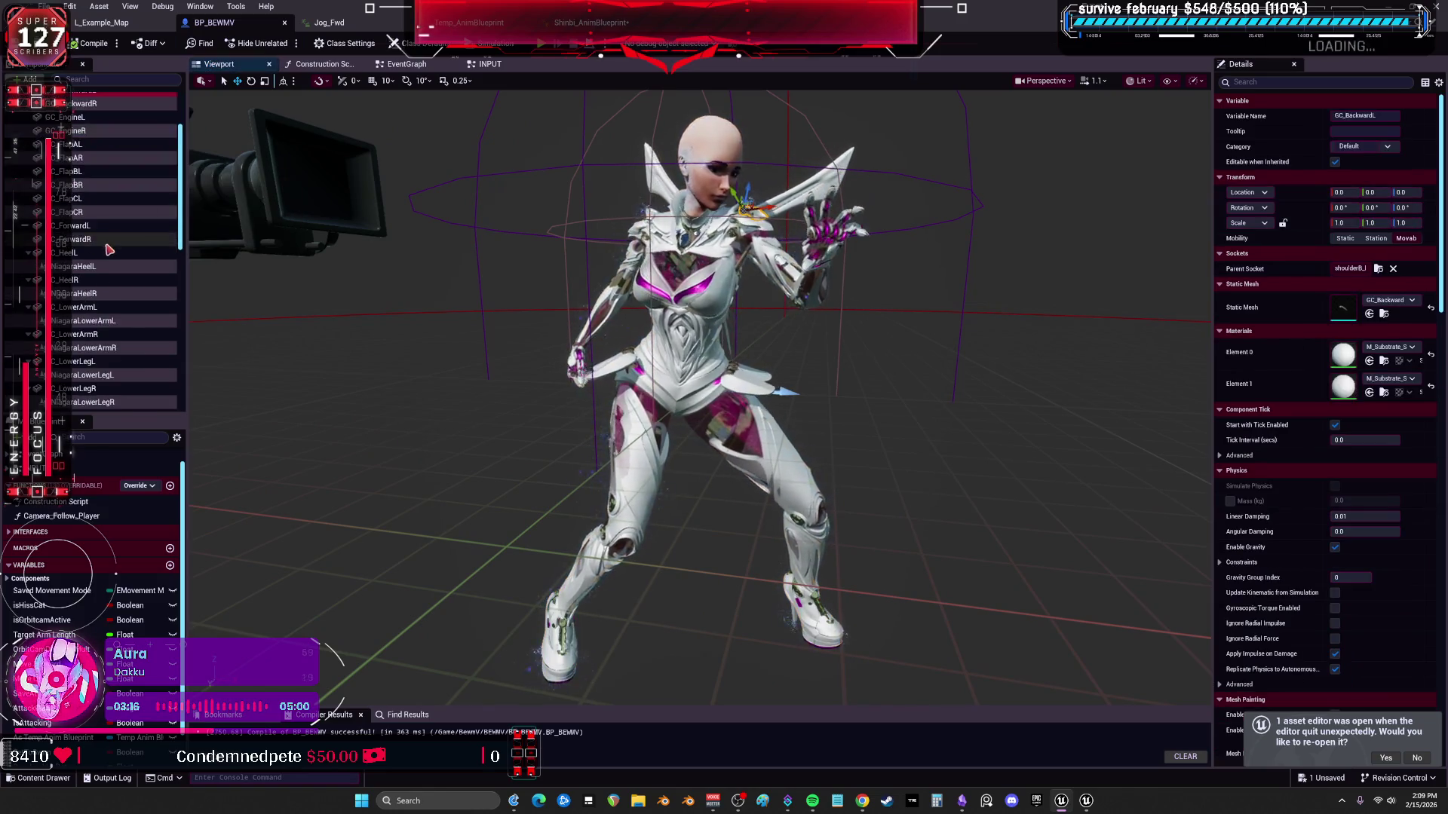
pyautogui.scroll(-3, 109, 248)
pyautogui.scroll(-2, 90, 294)
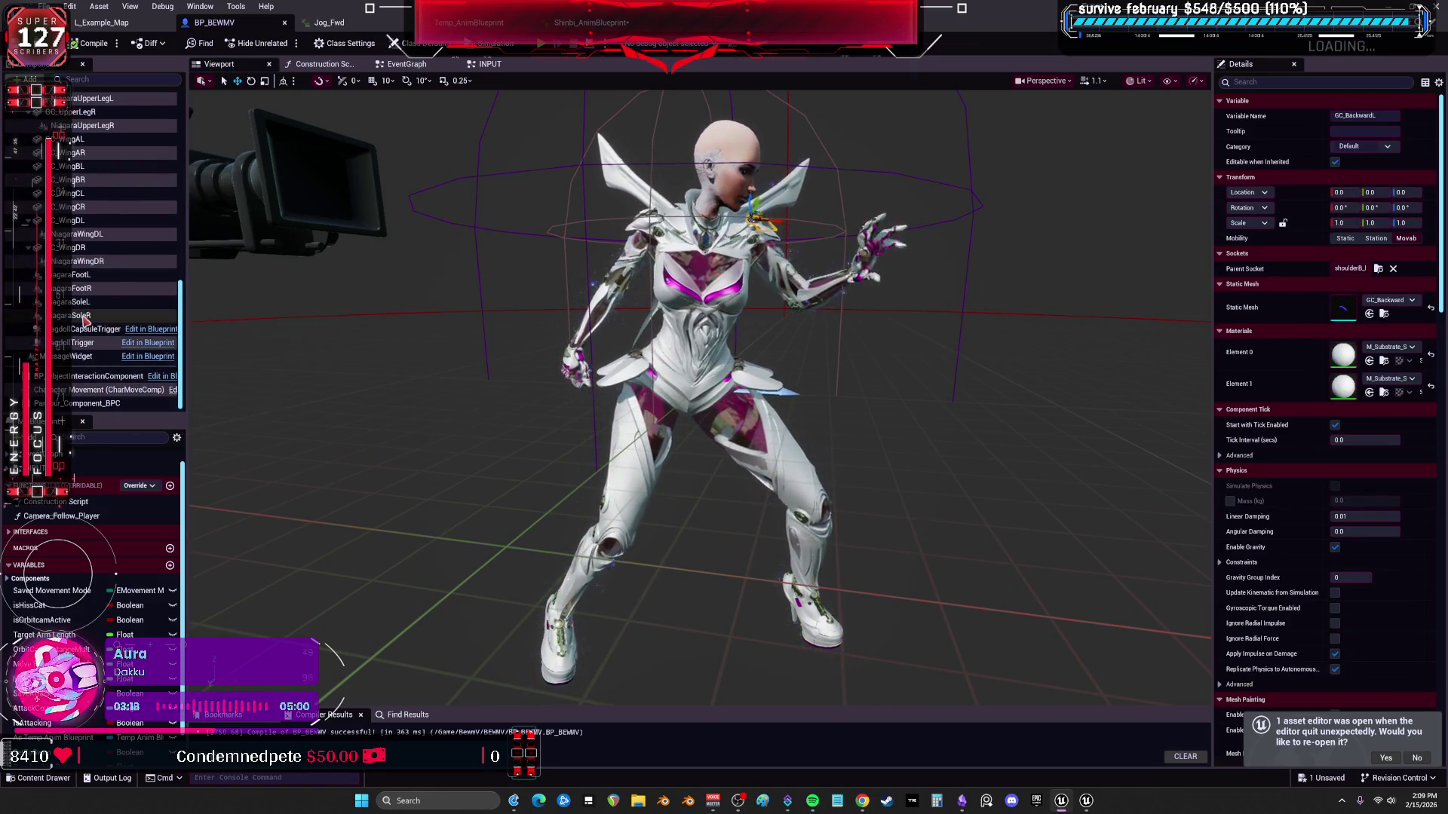
pyautogui.keyDown('shift'); pyautogui.click(84, 321); pyautogui.keyUp('shift')
pyautogui.click(1269, 83)
pyautogui.write('v')
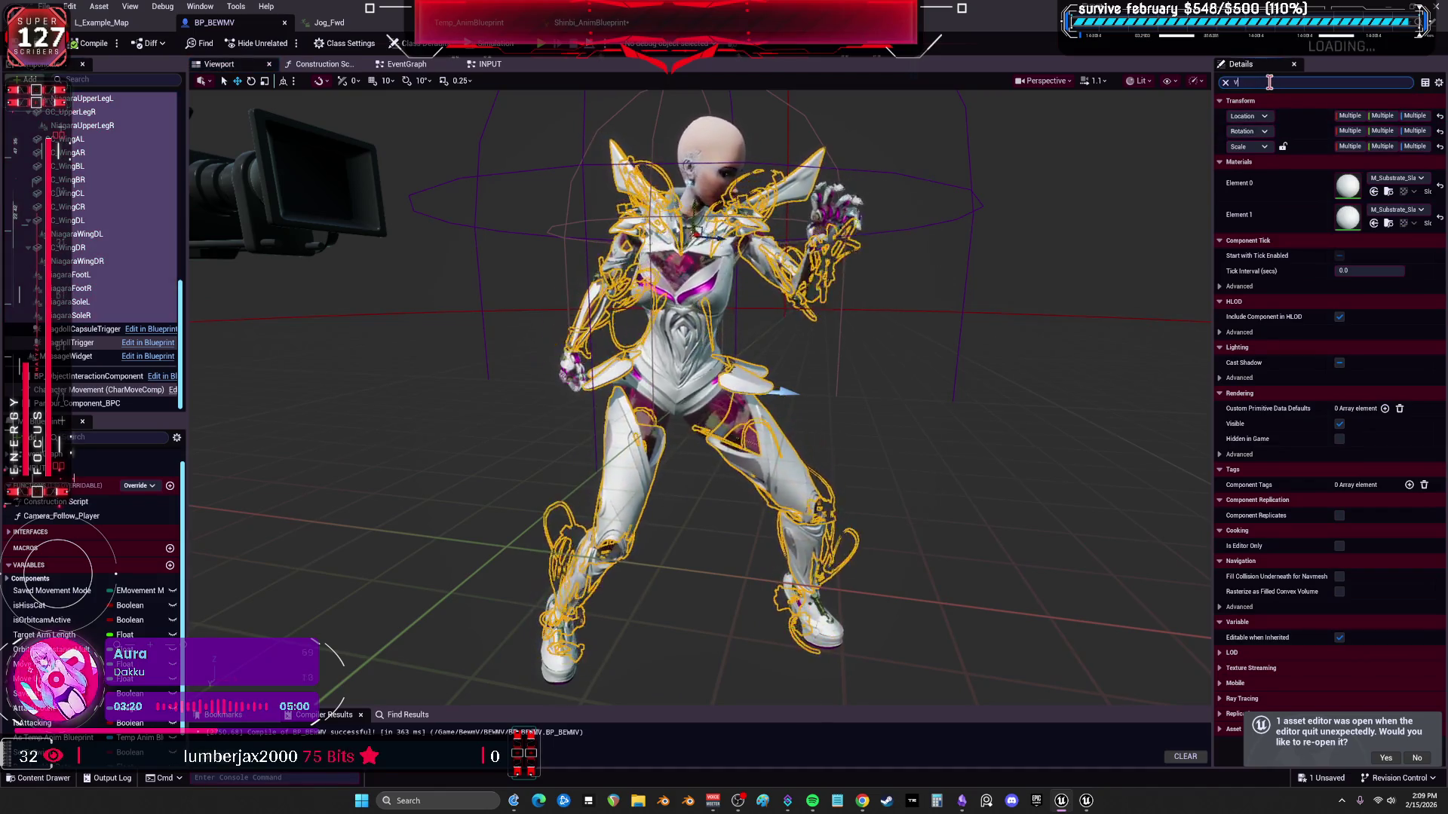
pyautogui.write('is')
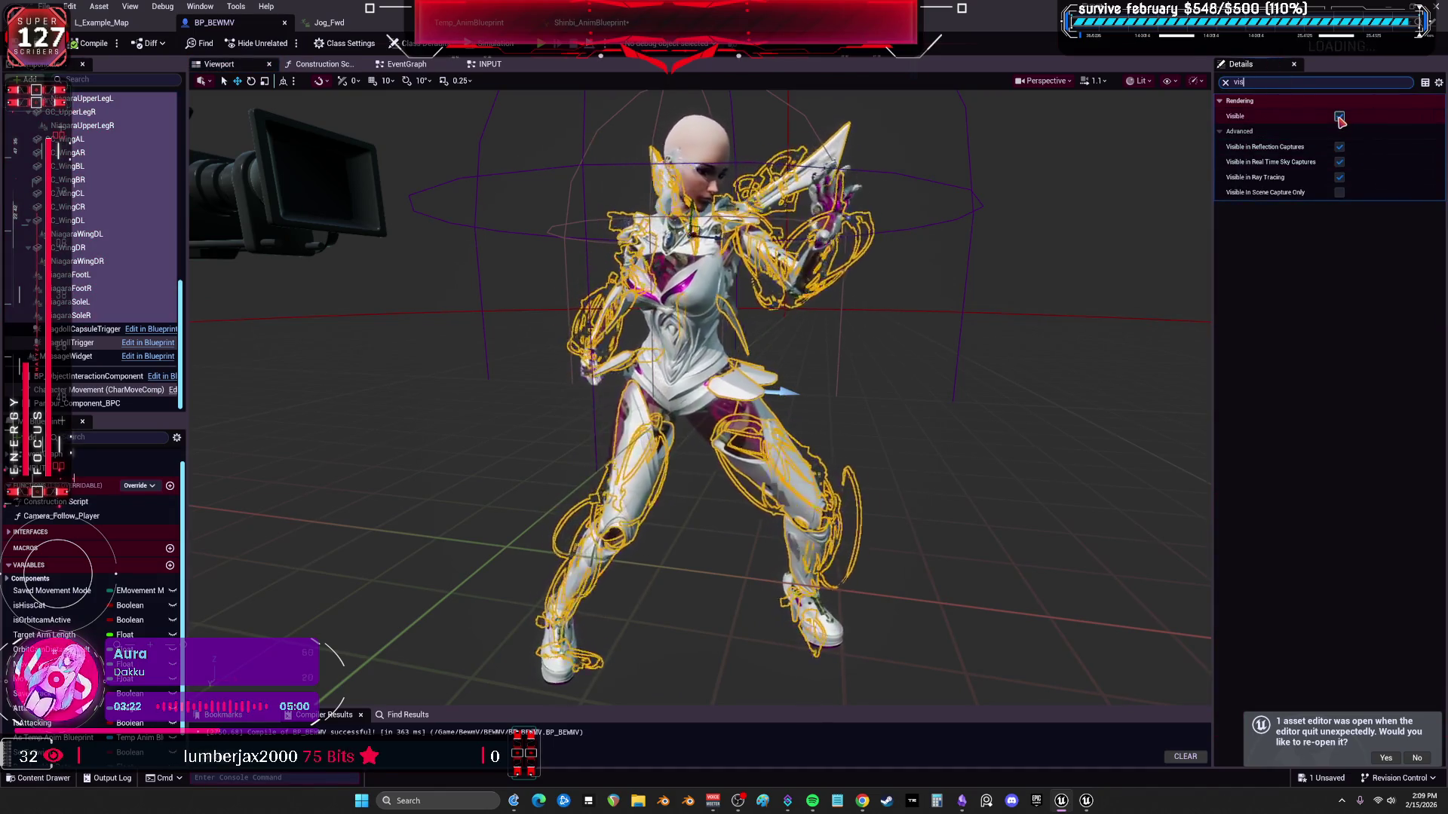
pyautogui.click(1339, 115)
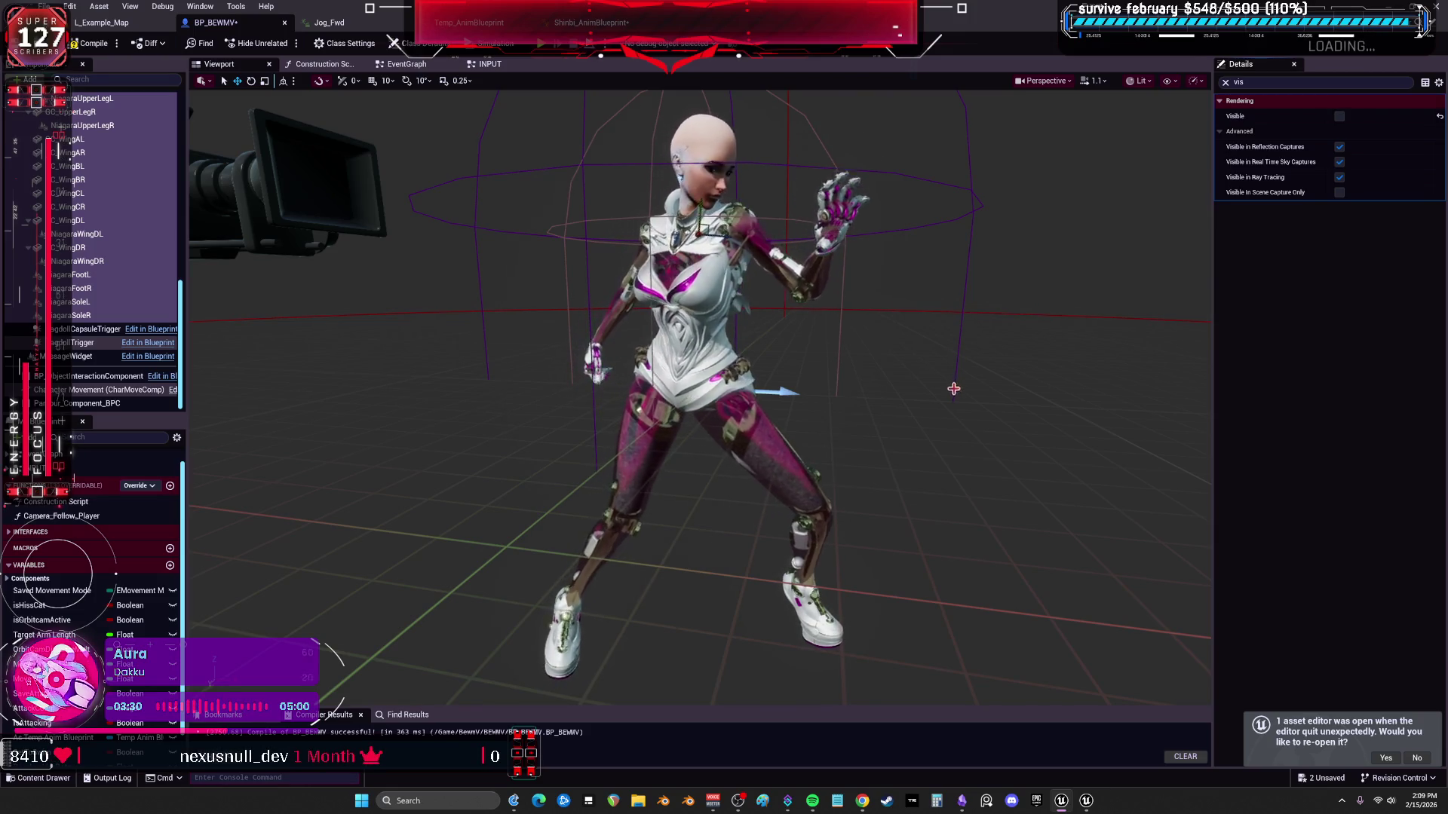
pyautogui.moveTo(938, 402); pyautogui.dragTo(938, 374)
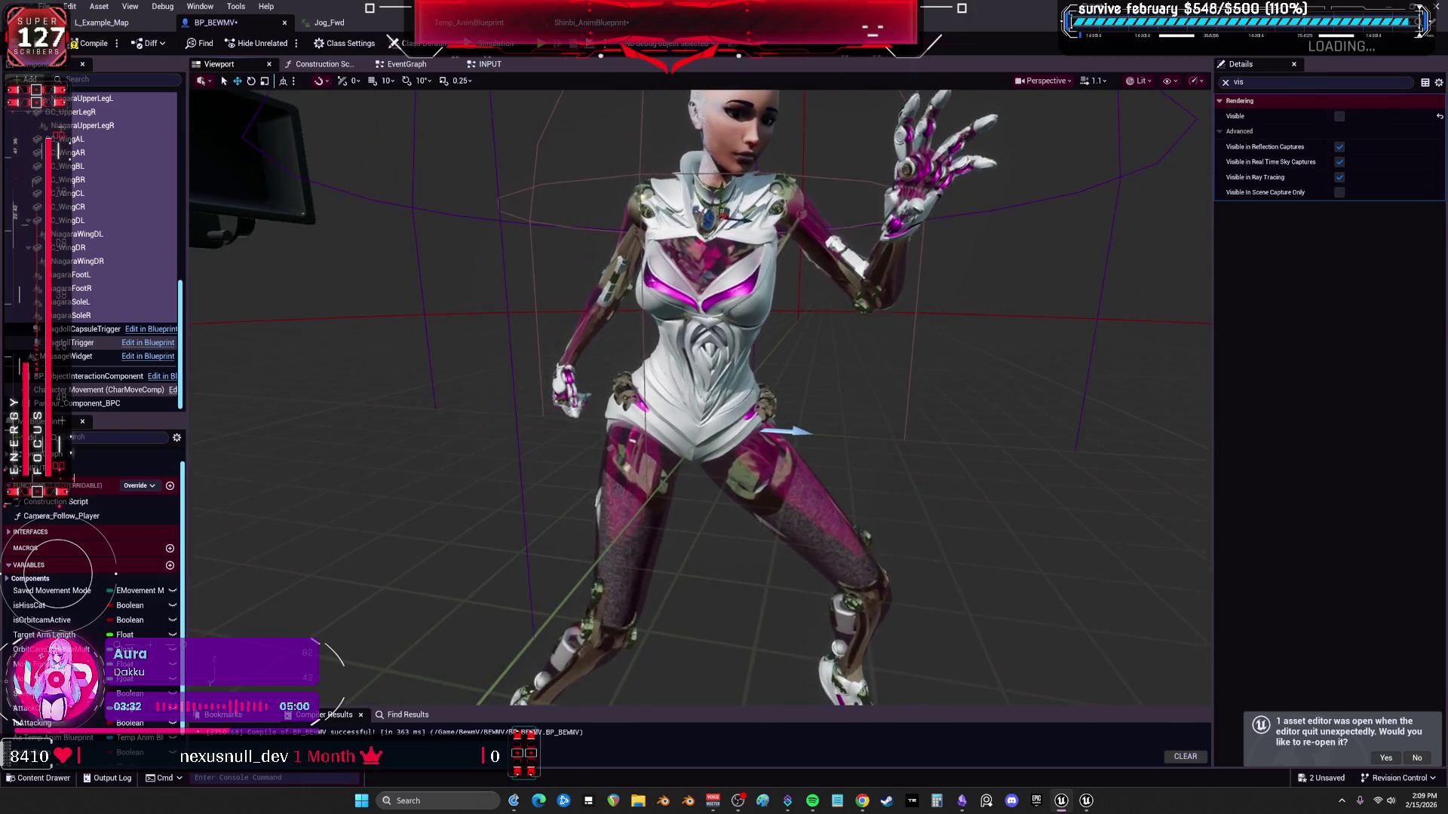
pyautogui.moveTo(937, 374)
pyautogui.mouseDown()
pyautogui.moveTo(724, 373)
pyautogui.moveTo(937, 402)
pyautogui.moveTo(1167, 237)
pyautogui.mouseUp()
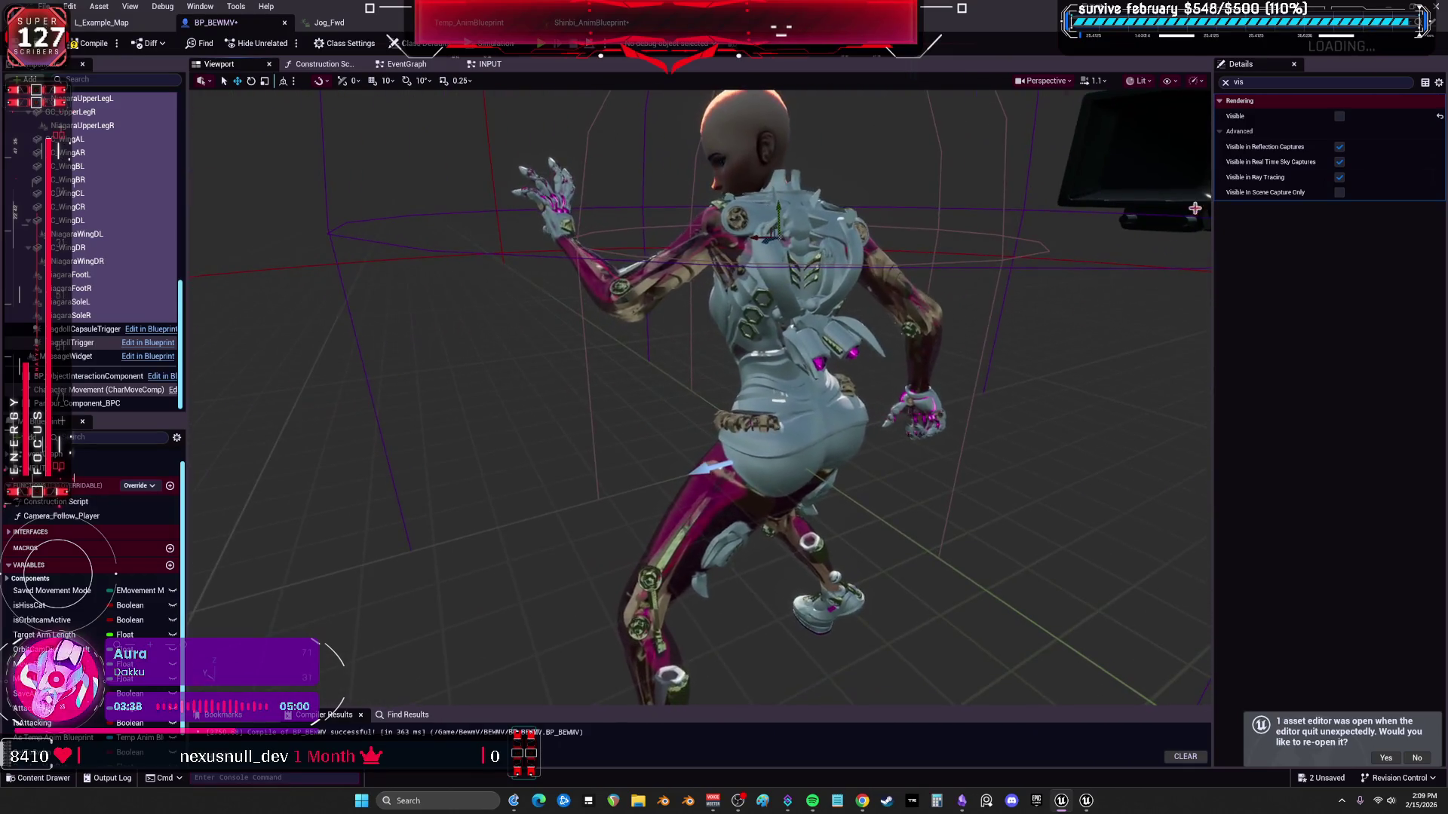
pyautogui.click(1339, 117)
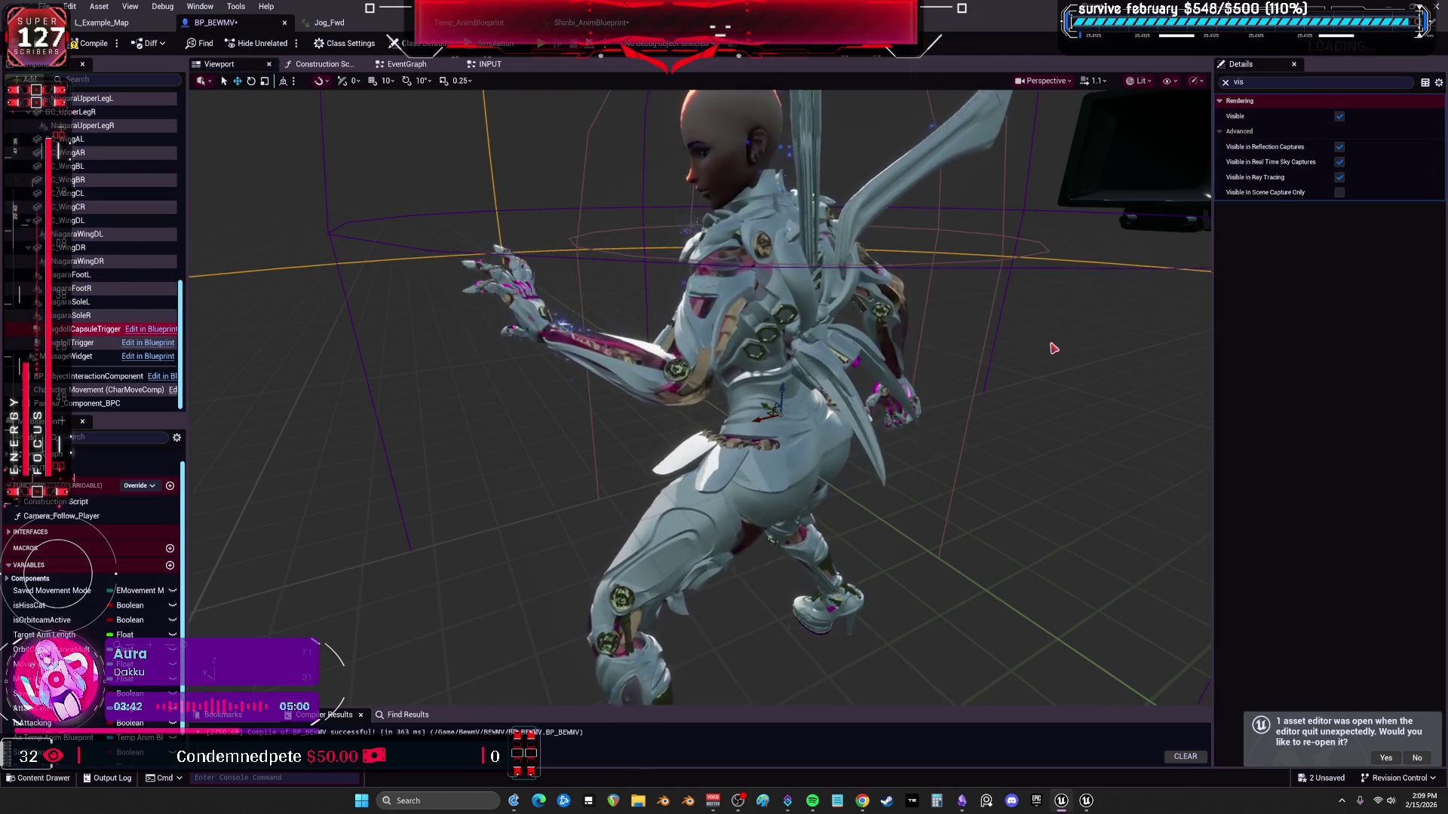
pyautogui.moveTo(1051, 348); pyautogui.dragTo(1109, 345)
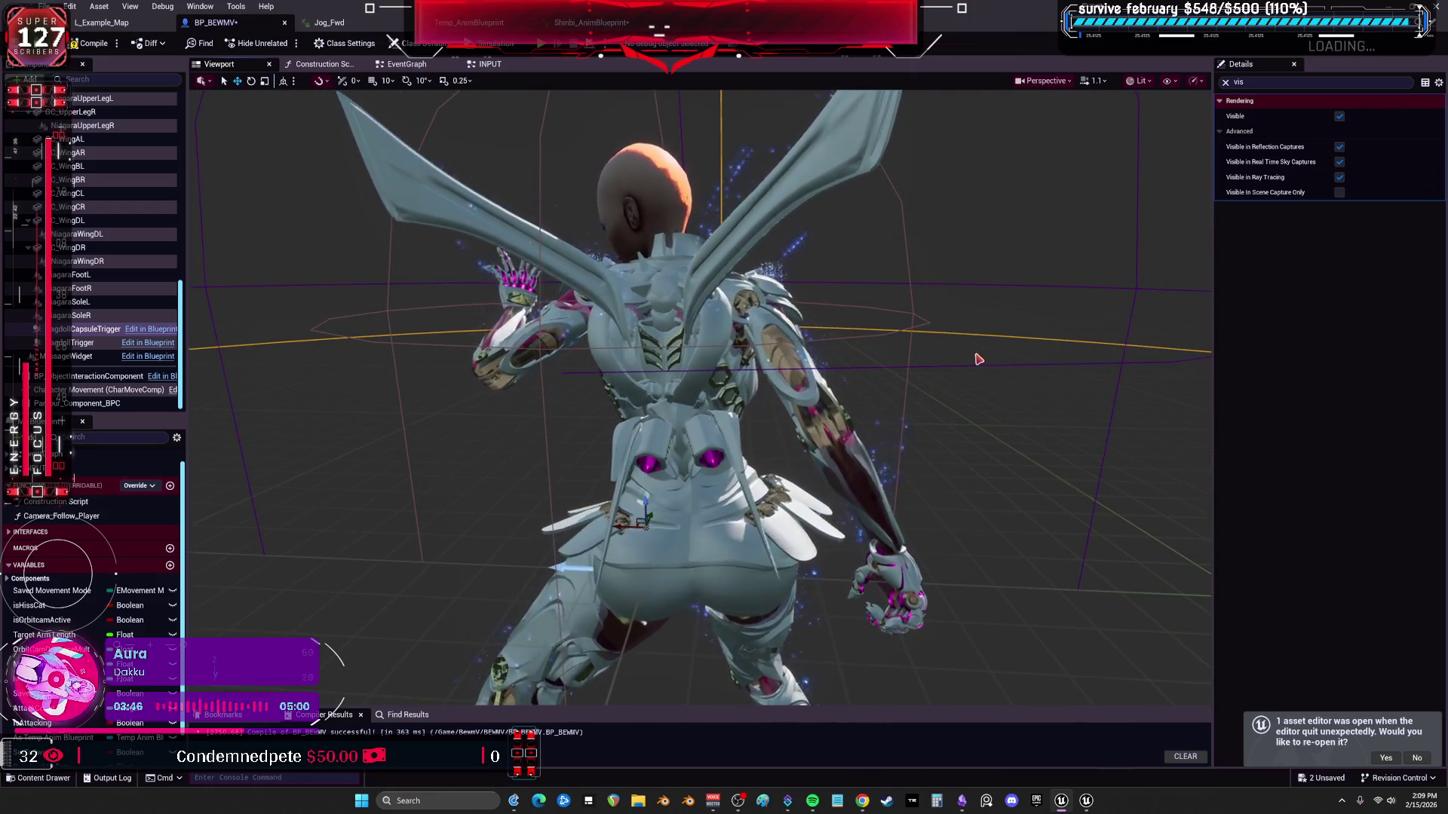
pyautogui.moveTo(1108, 345)
pyautogui.mouseDown()
pyautogui.moveTo(1019, 374)
pyautogui.moveTo(963, 340)
pyautogui.moveTo(984, 328)
pyautogui.moveTo(905, 339)
pyautogui.mouseUp()
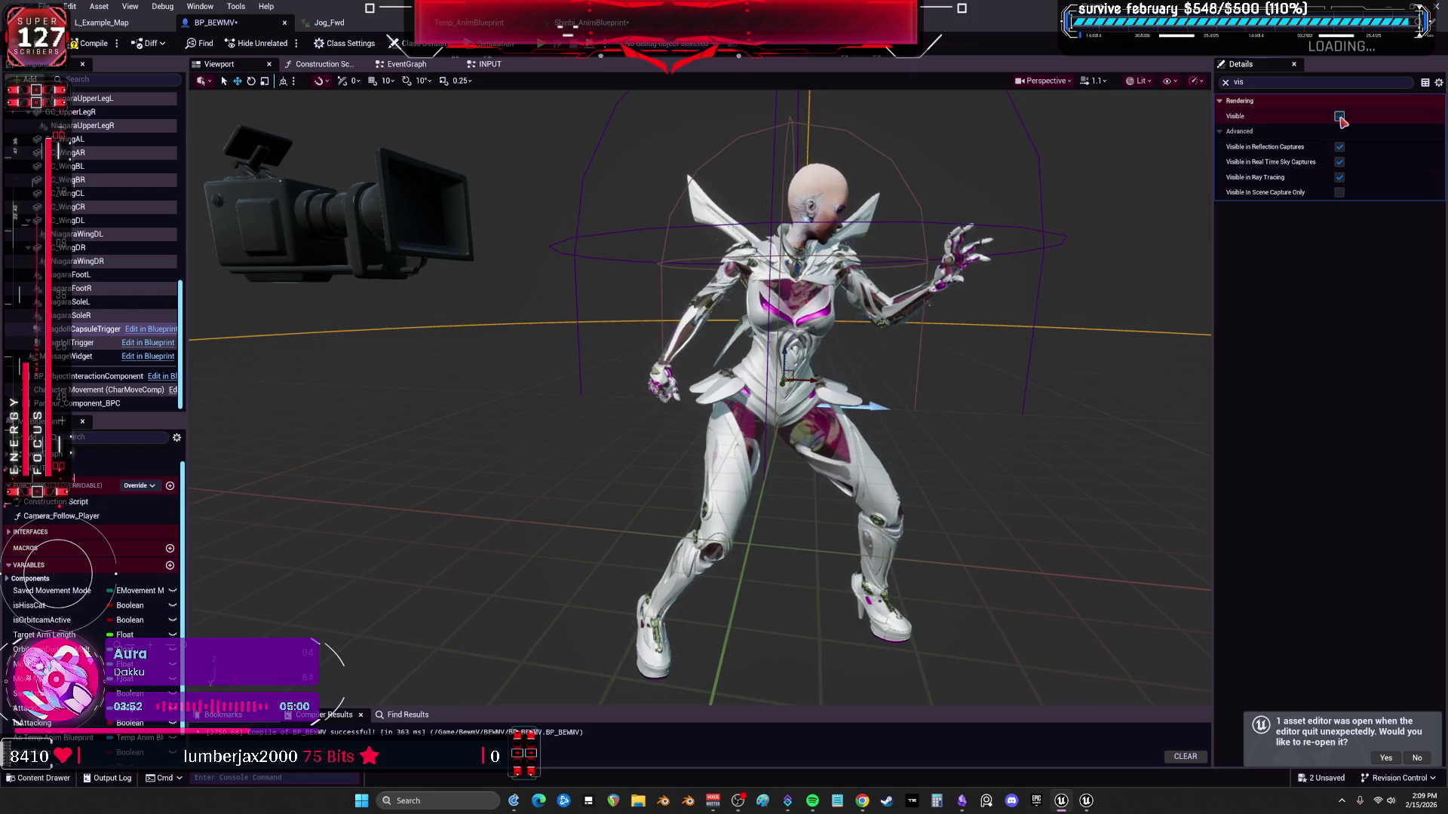
# Select the sole effect and armour components and hide the armour pieces.
pyautogui.click(85, 250)
pyautogui.click(83, 317)
pyautogui.scroll(3, 85, 306)
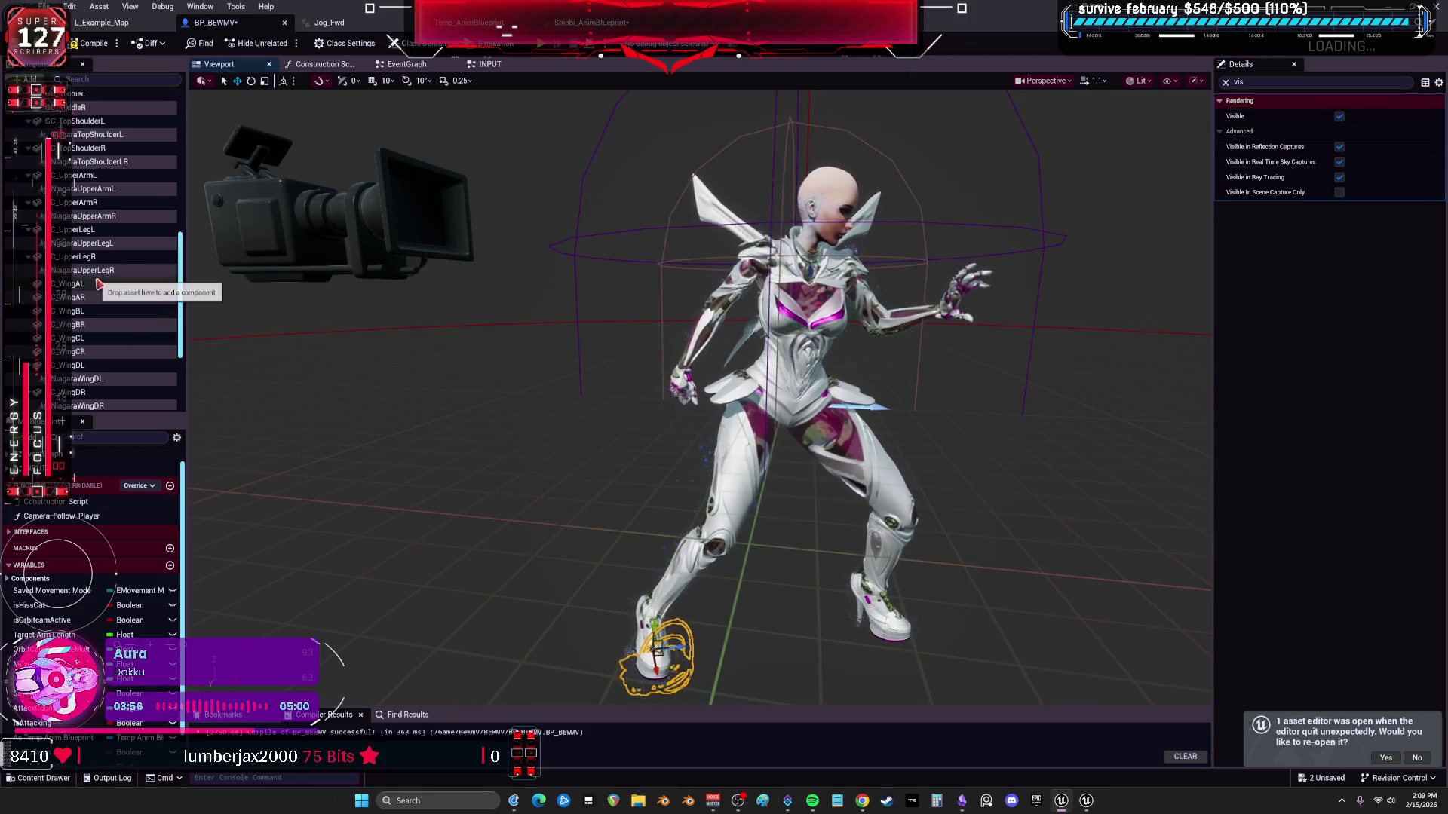
pyautogui.scroll(3, 90, 294)
pyautogui.scroll(2, 100, 275)
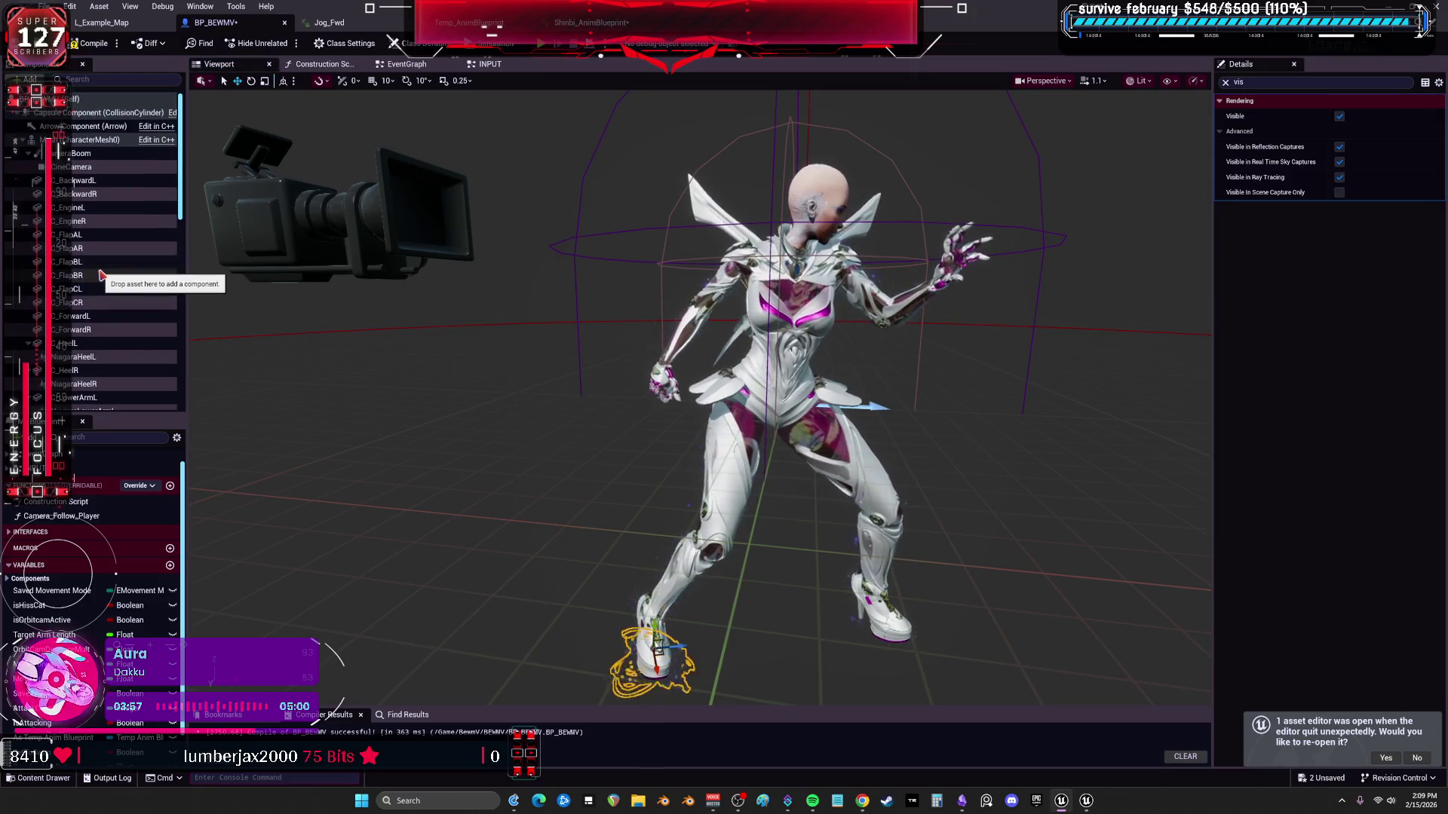
pyautogui.click(79, 179)
pyautogui.keyDown('shift'); pyautogui.click(80, 397); pyautogui.keyUp('shift')
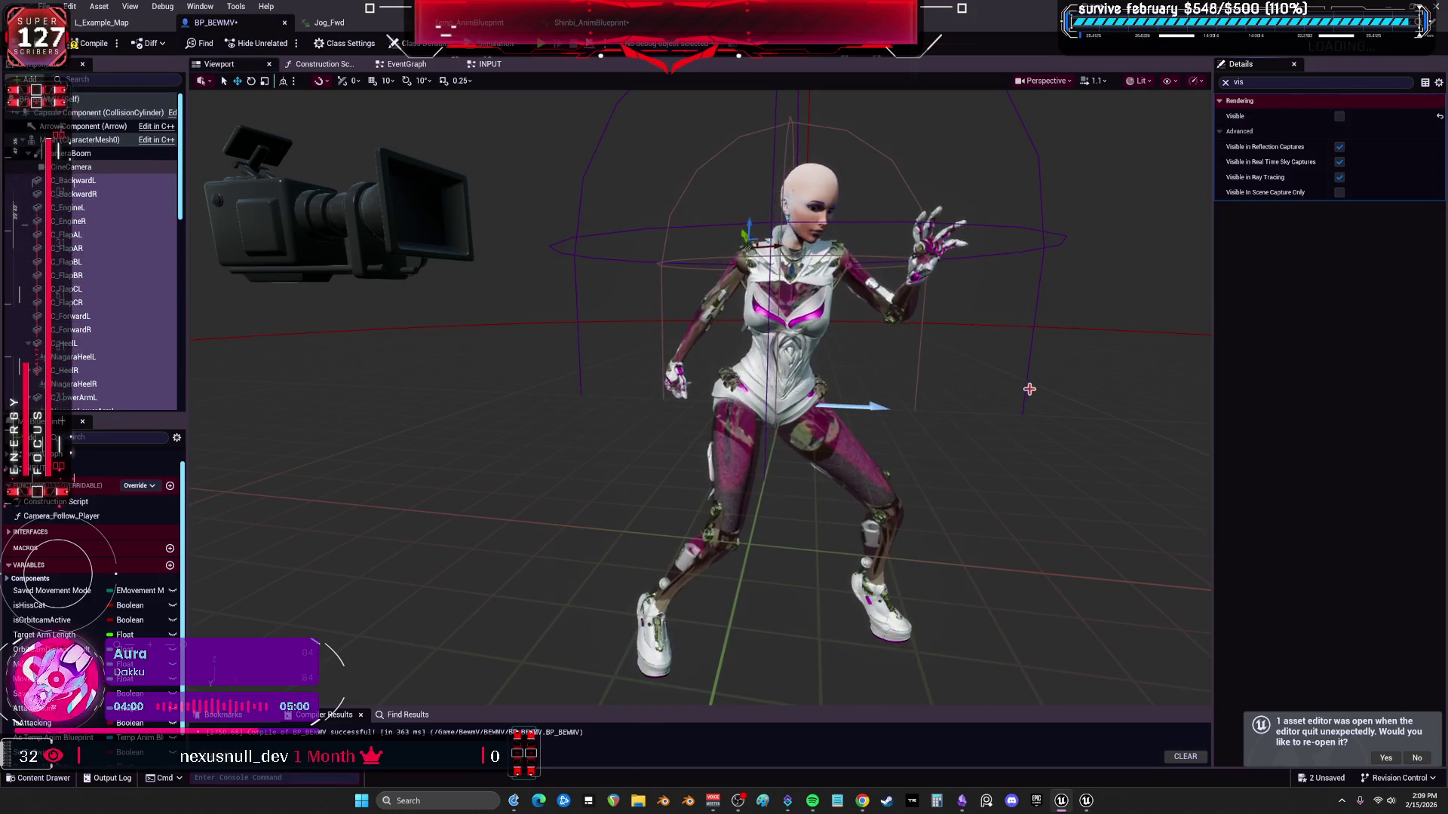
pyautogui.click(1030, 390)
pyautogui.moveTo(1030, 390)
pyautogui.mouseDown()
pyautogui.moveTo(961, 390)
pyautogui.moveTo(1030, 393)
pyautogui.mouseUp()
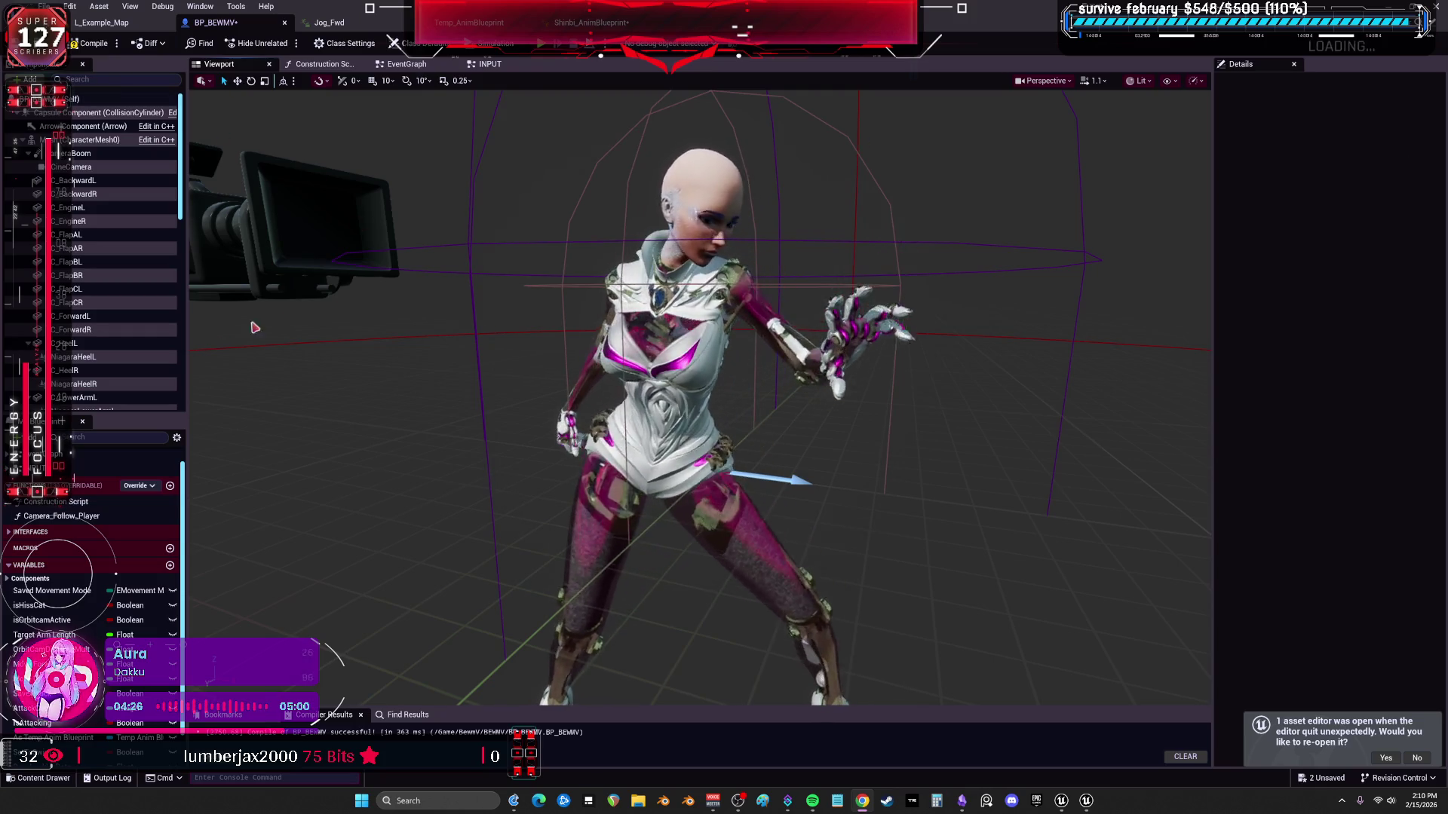
# Make the hidden armour component Visible again and save the blueprint.
pyautogui.click(67, 167)
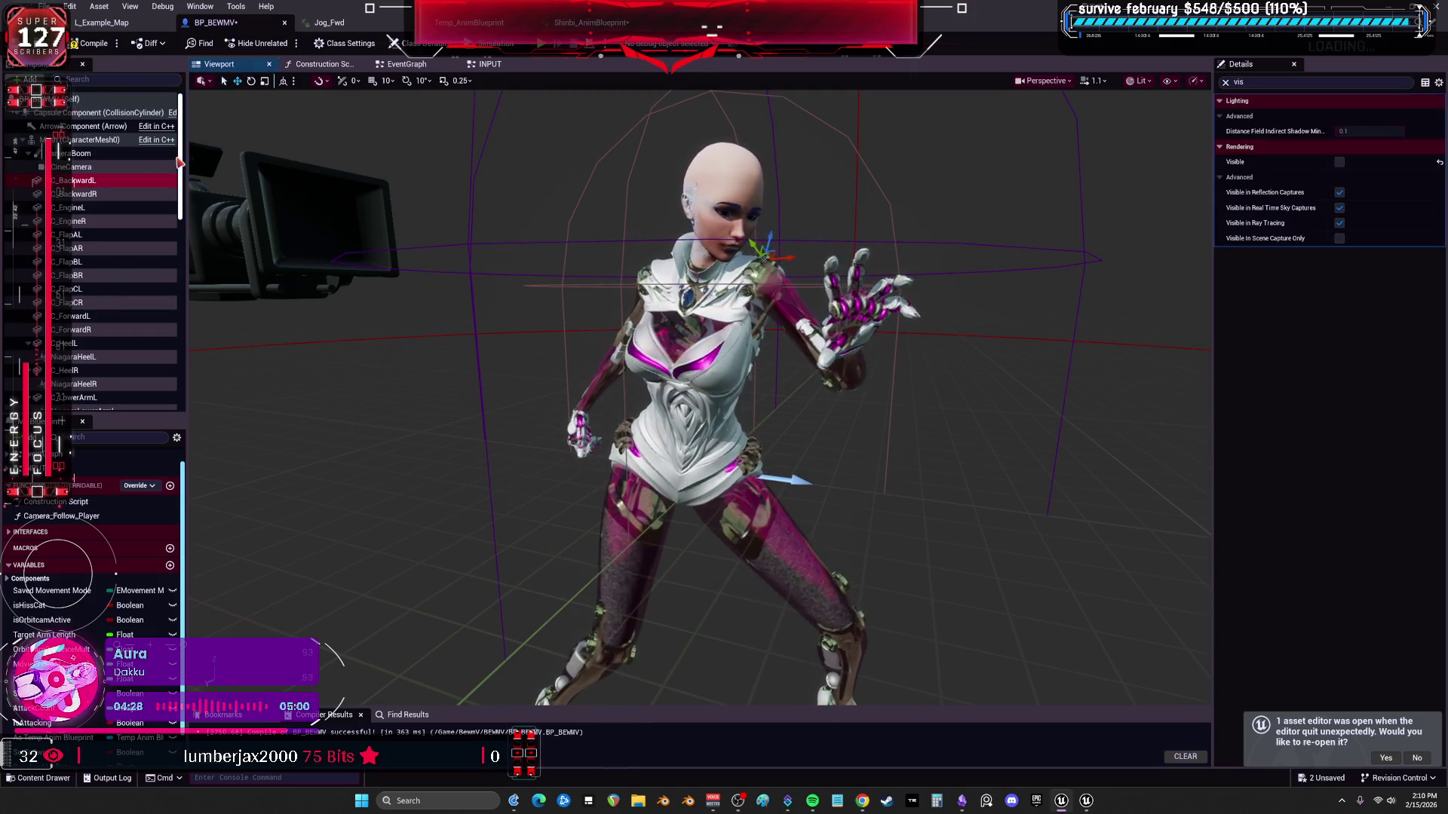
pyautogui.moveTo(177, 210); pyautogui.dragTo(178, 402)
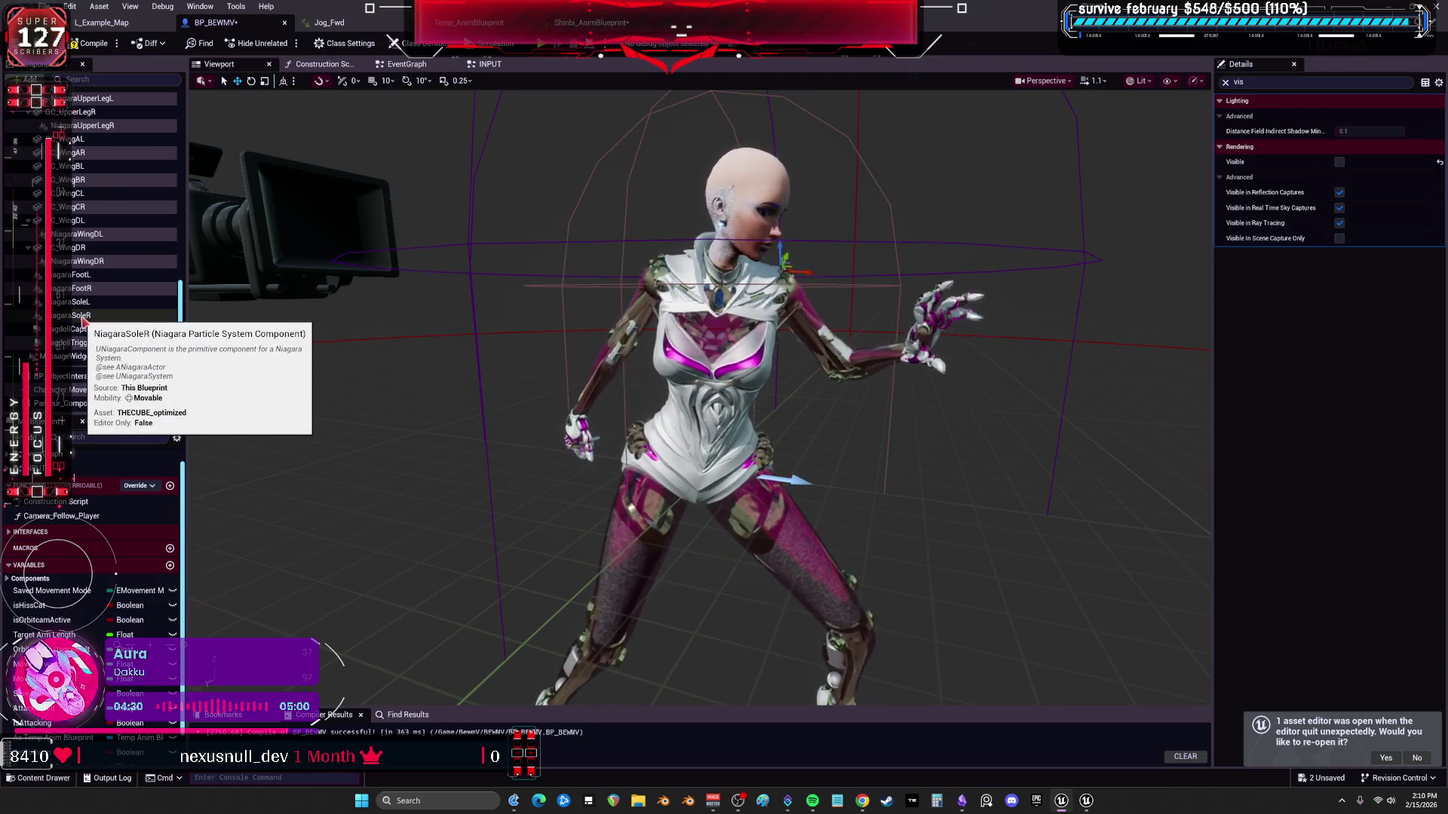
pyautogui.click(79, 328)
pyautogui.click(1339, 116)
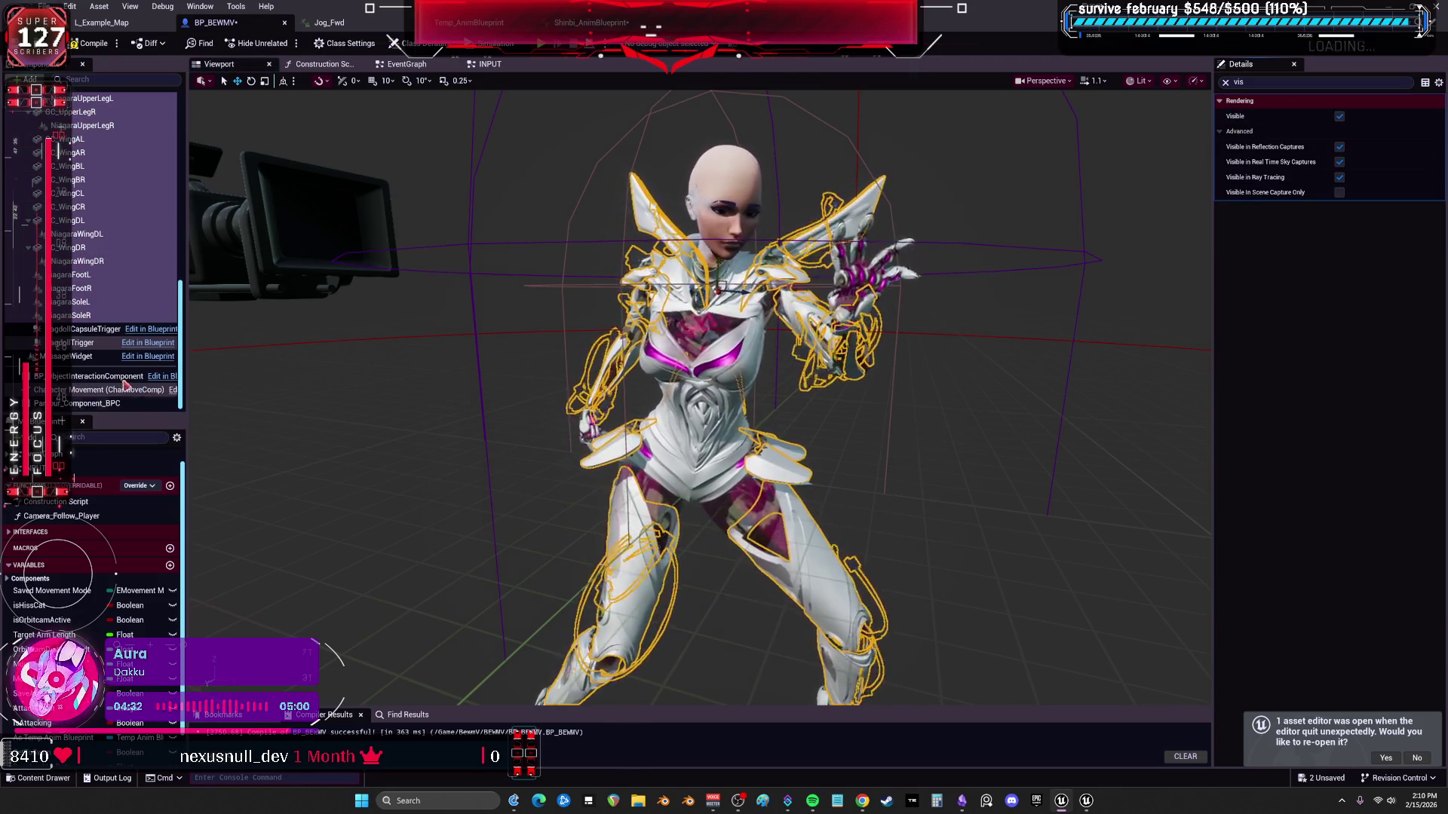
pyautogui.click(90, 341)
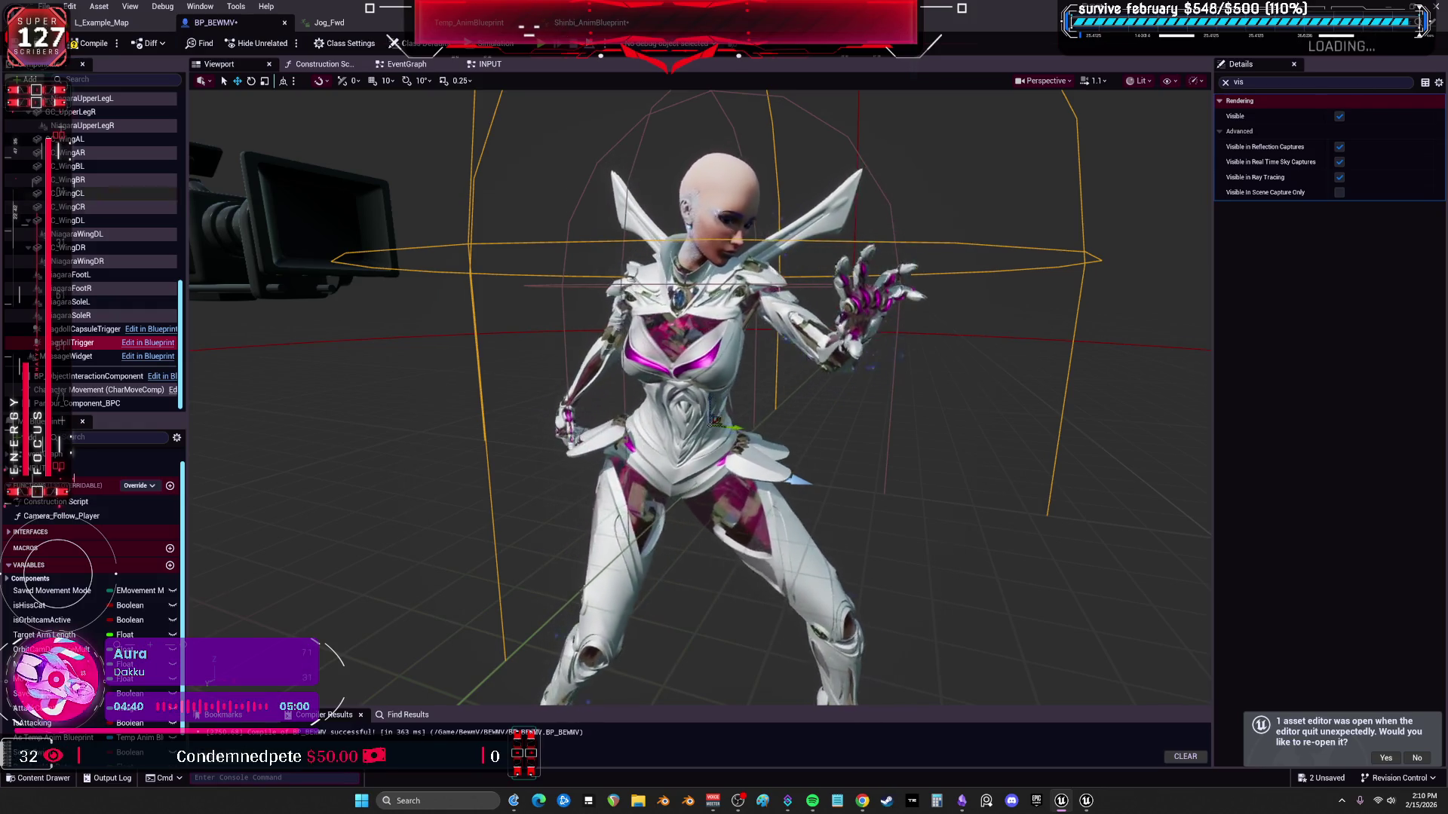
pyautogui.hotkey('ctrl', 's')
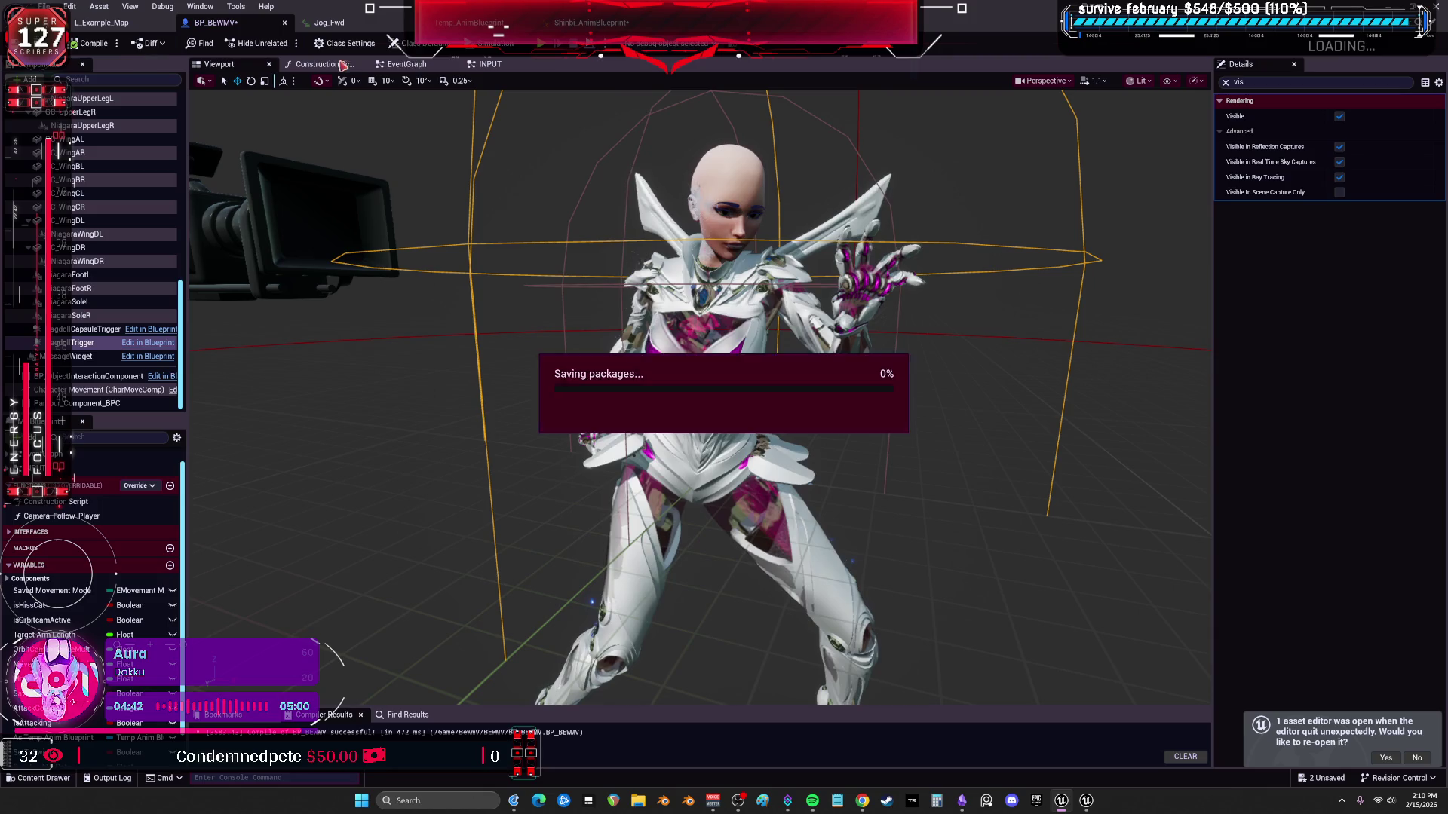
pyautogui.hotkey('alt', 'p')
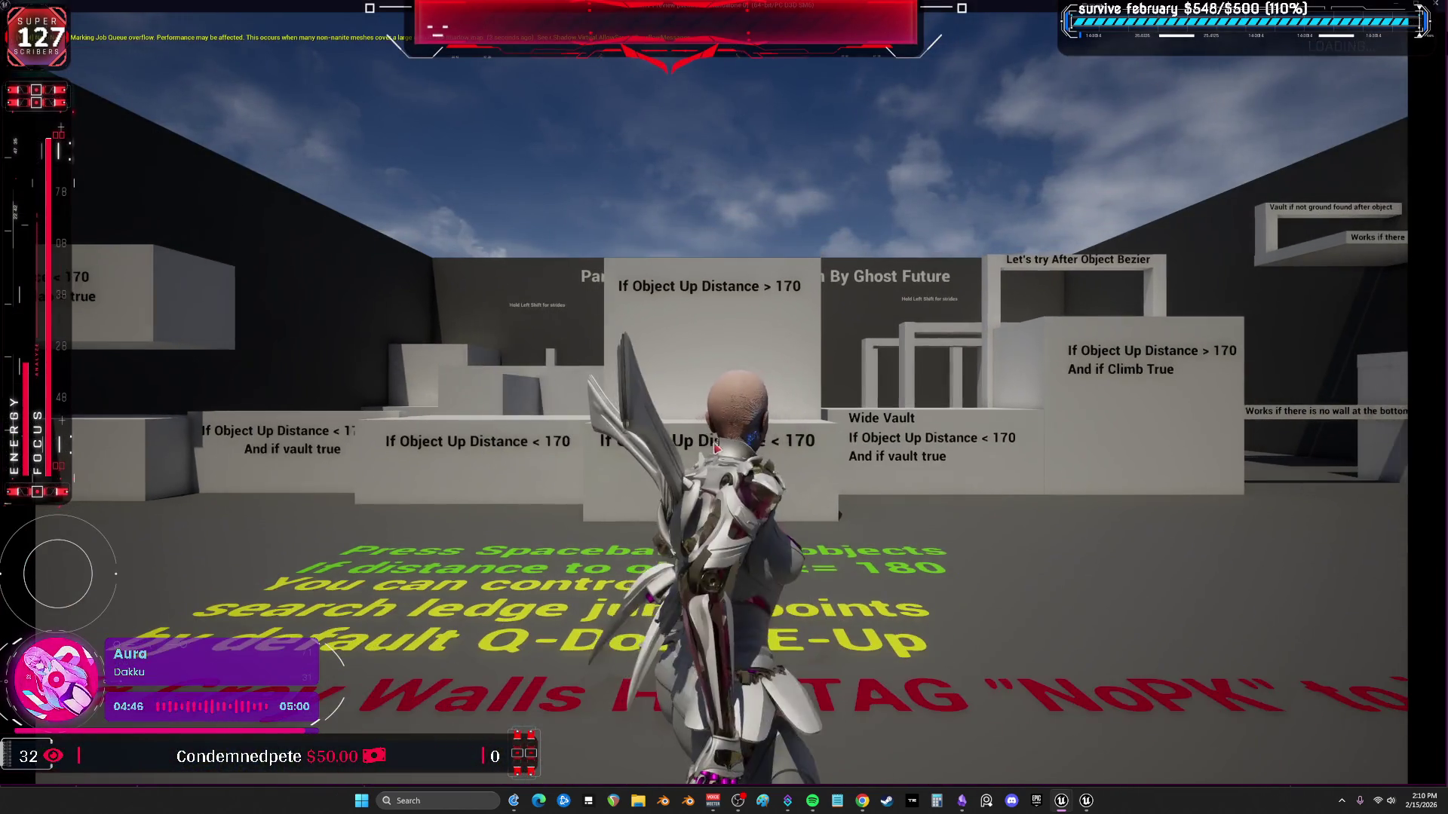
pyautogui.press('w')
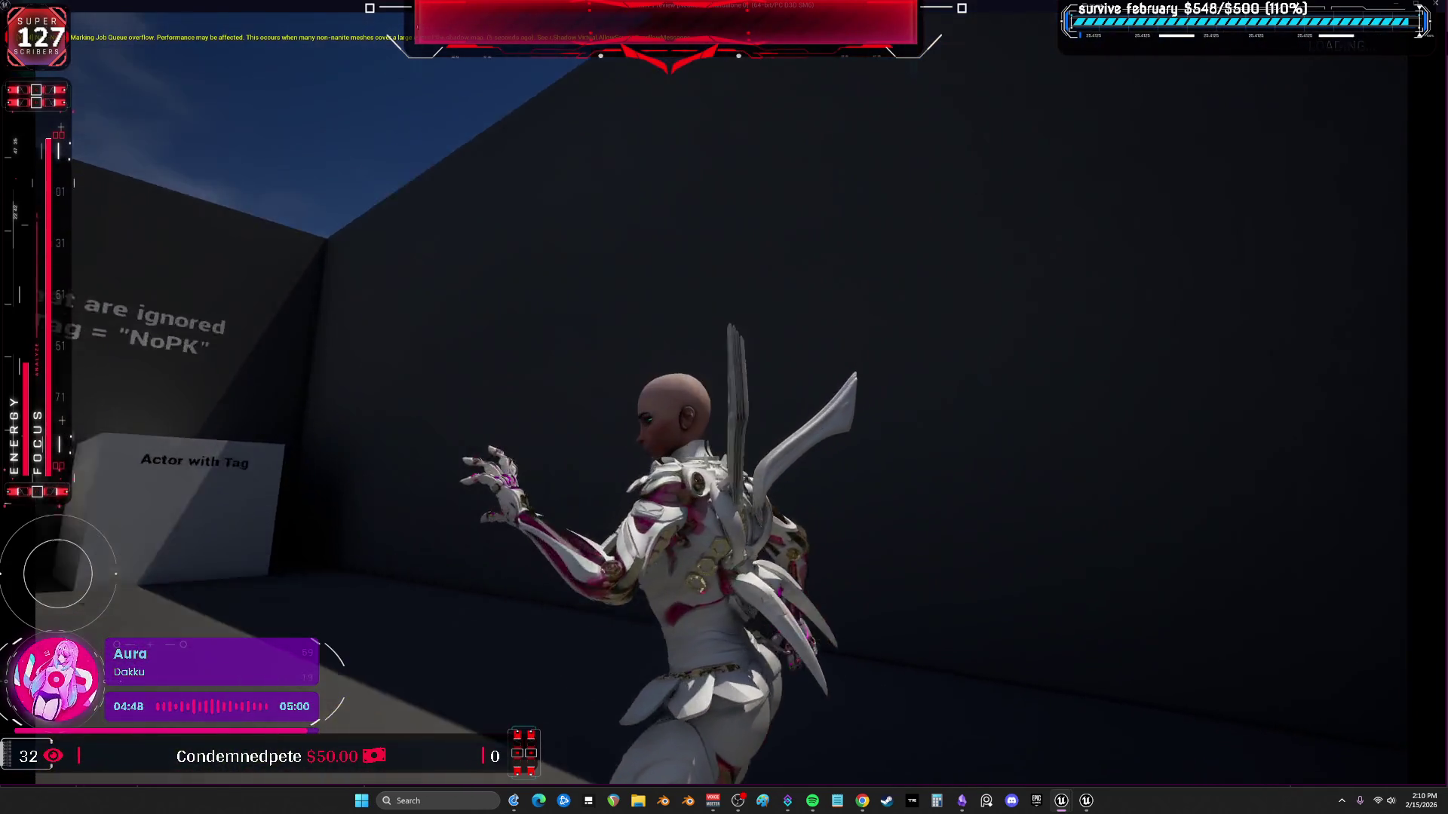
pyautogui.press('w')
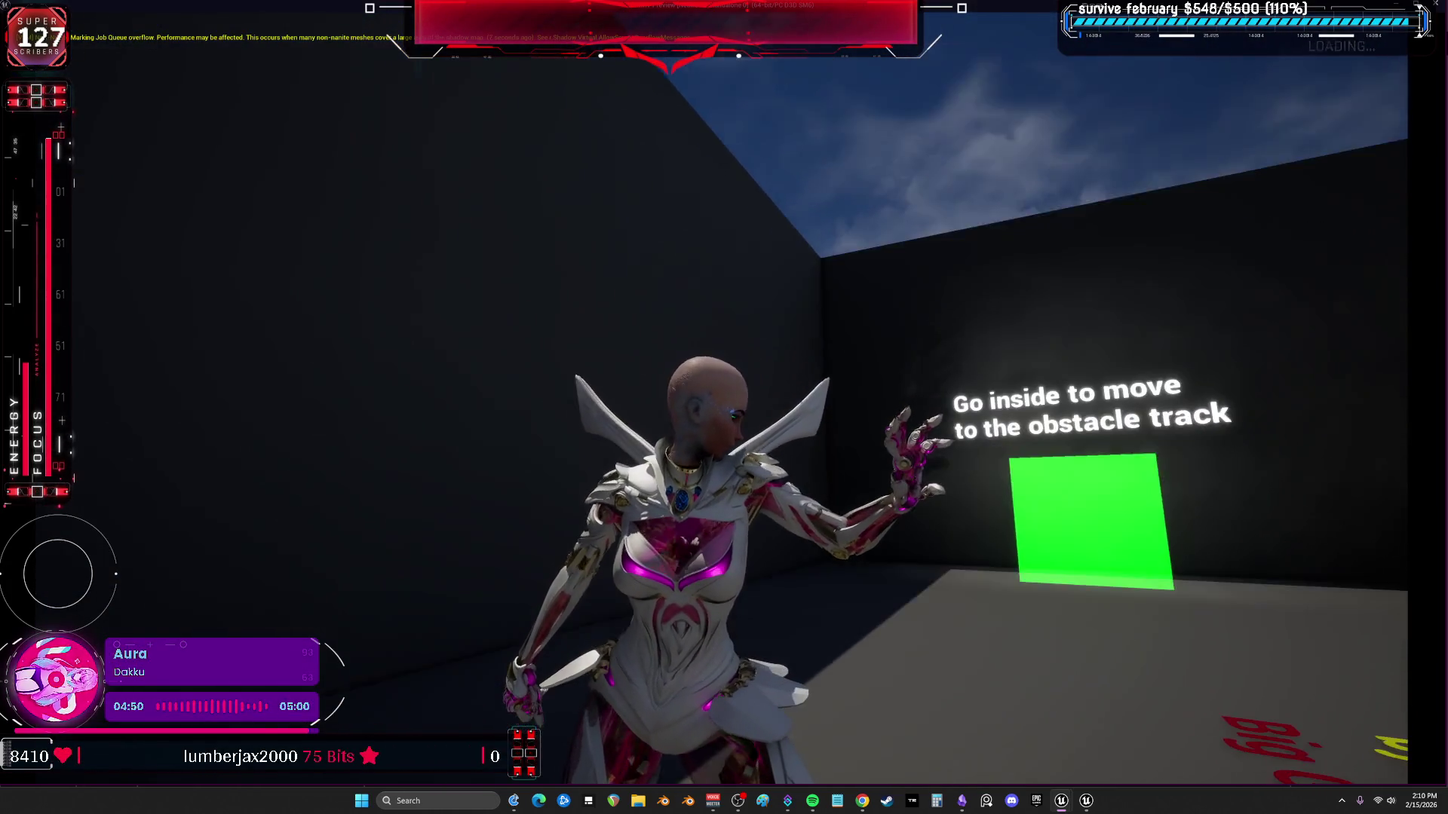
pyautogui.press('w')
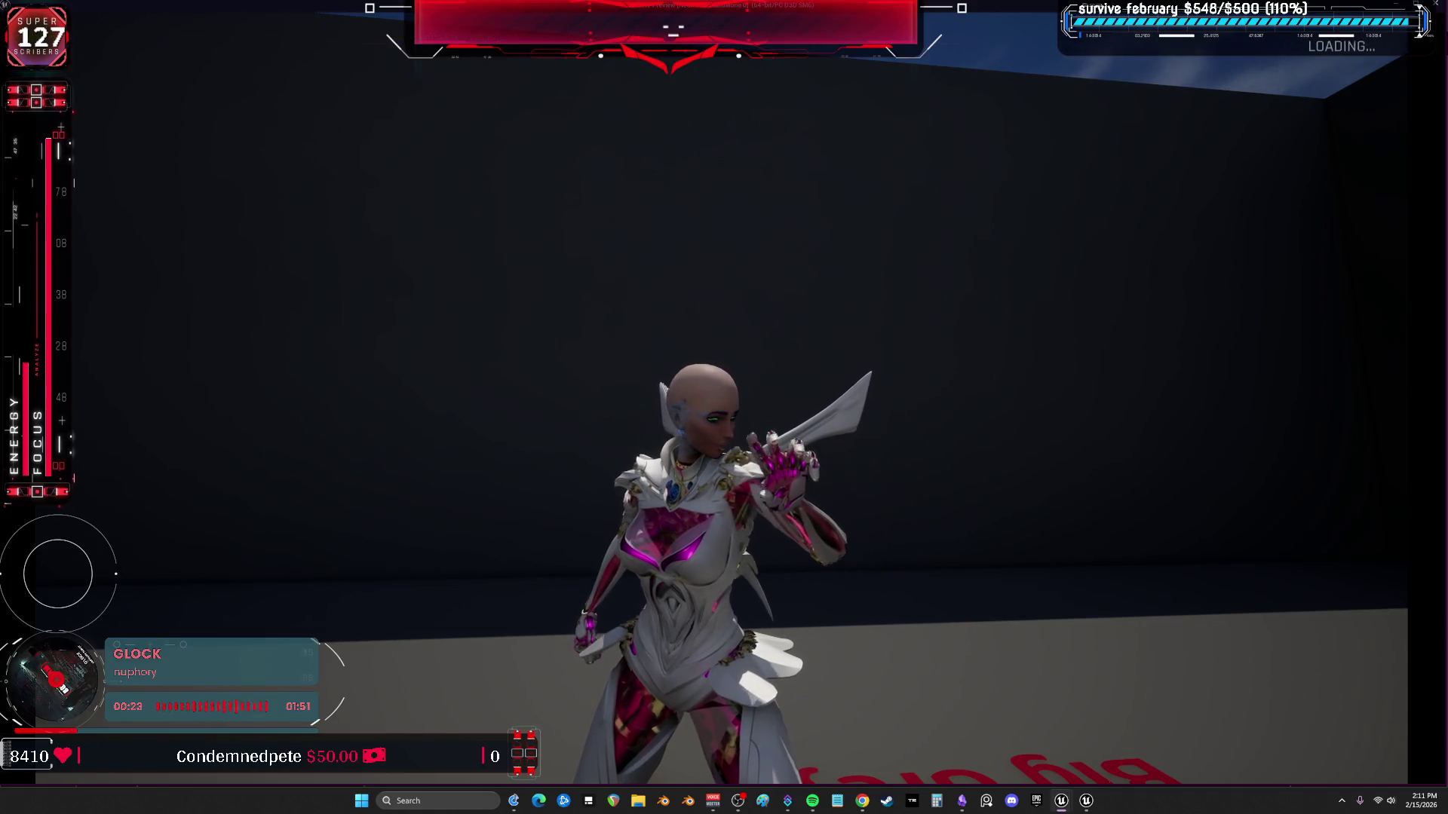
pyautogui.press('w')
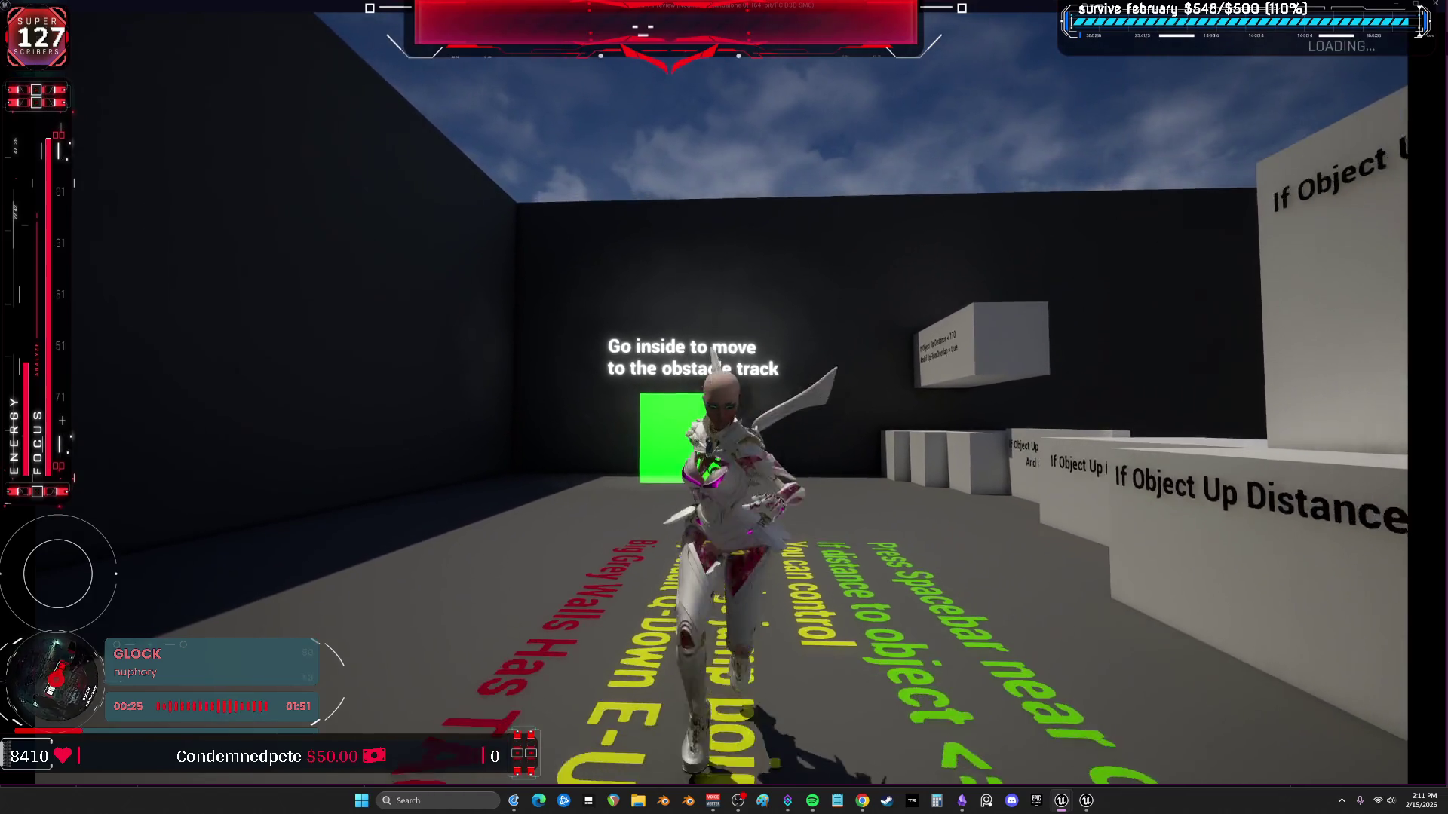
pyautogui.press('Escape')
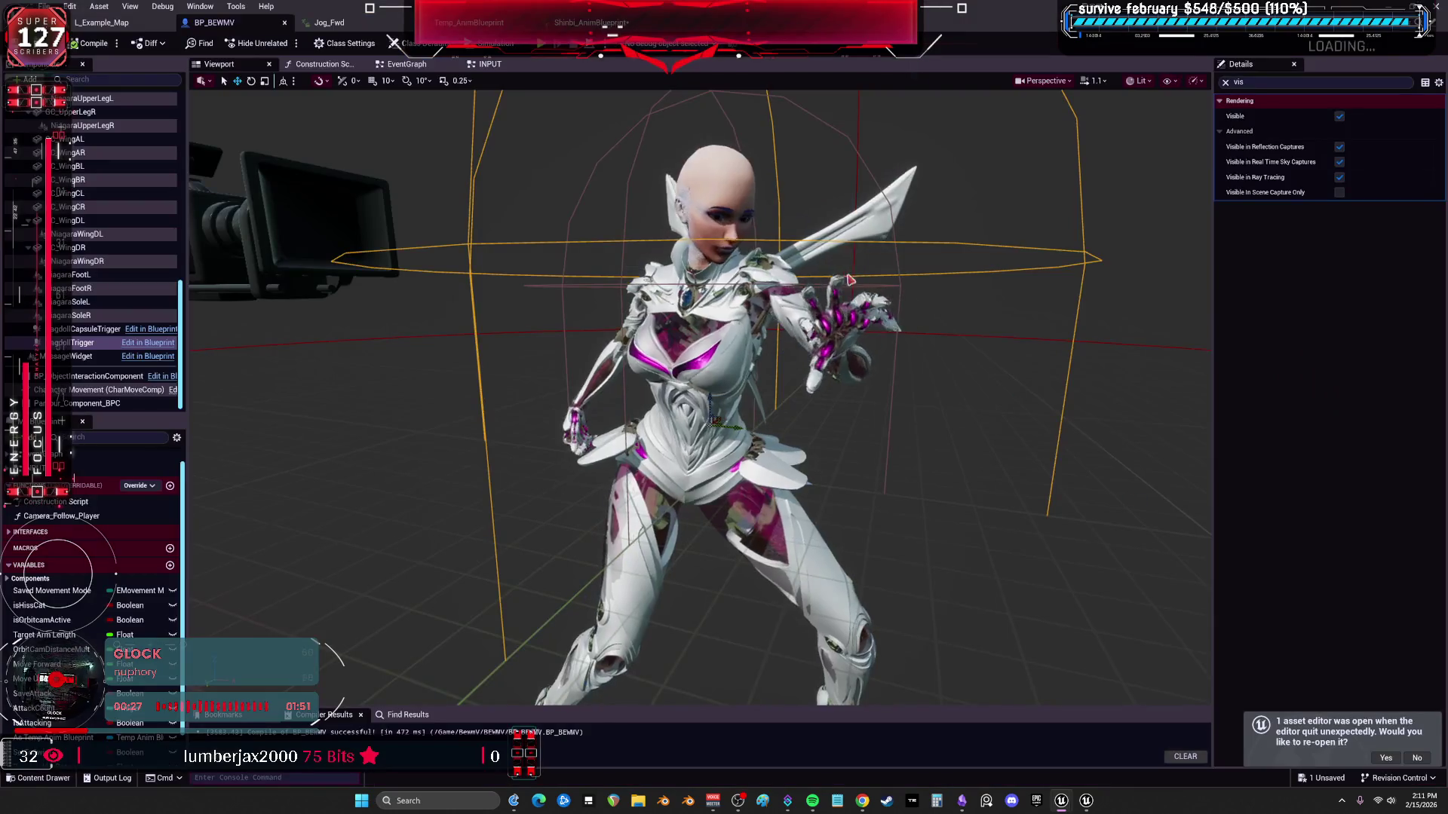
pyautogui.click(330, 21)
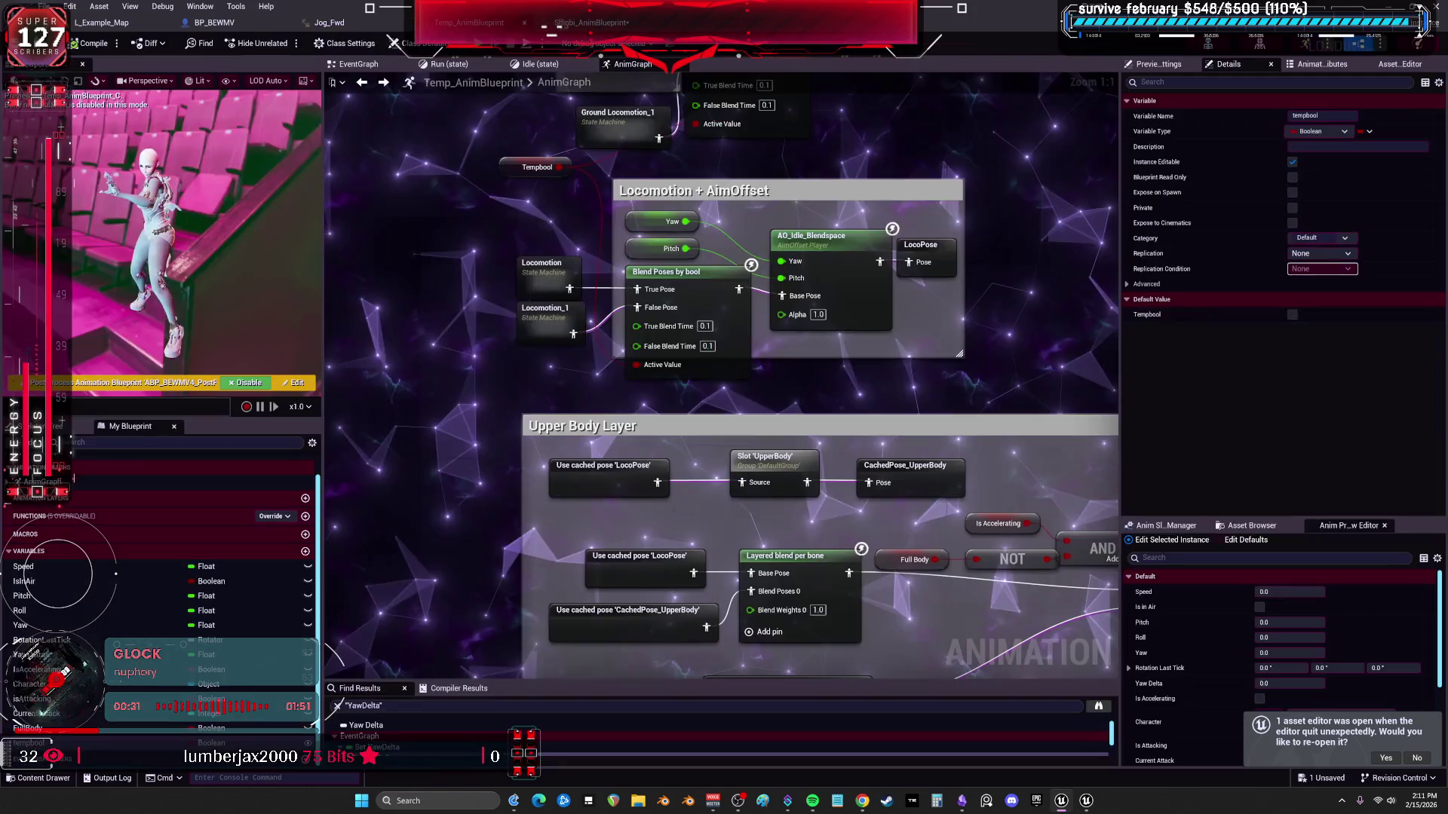
pyautogui.click(475, 21)
pyautogui.doubleClick(544, 312)
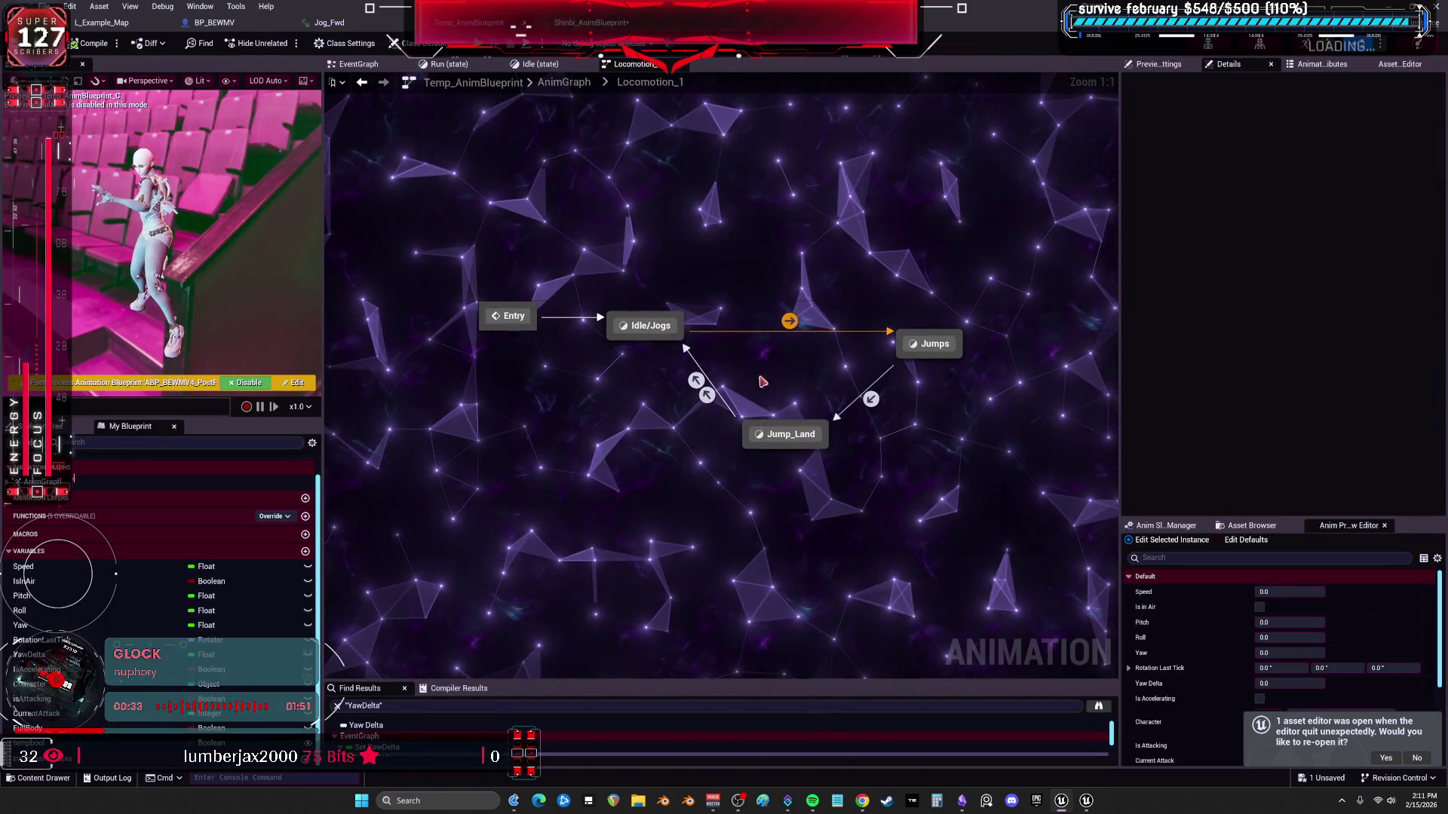
pyautogui.hotkey('alt', 'Left')
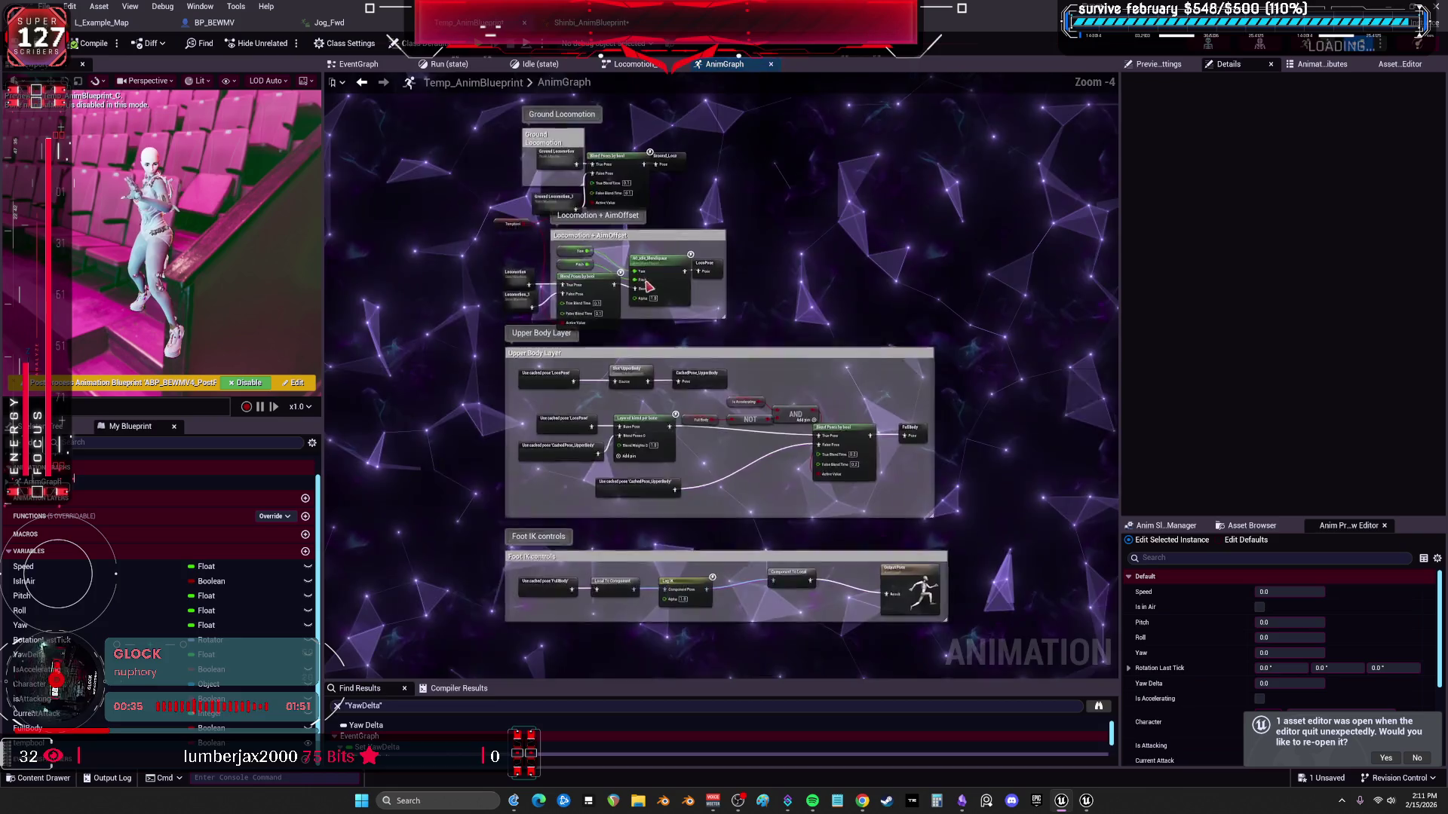
pyautogui.doubleClick(684, 262)
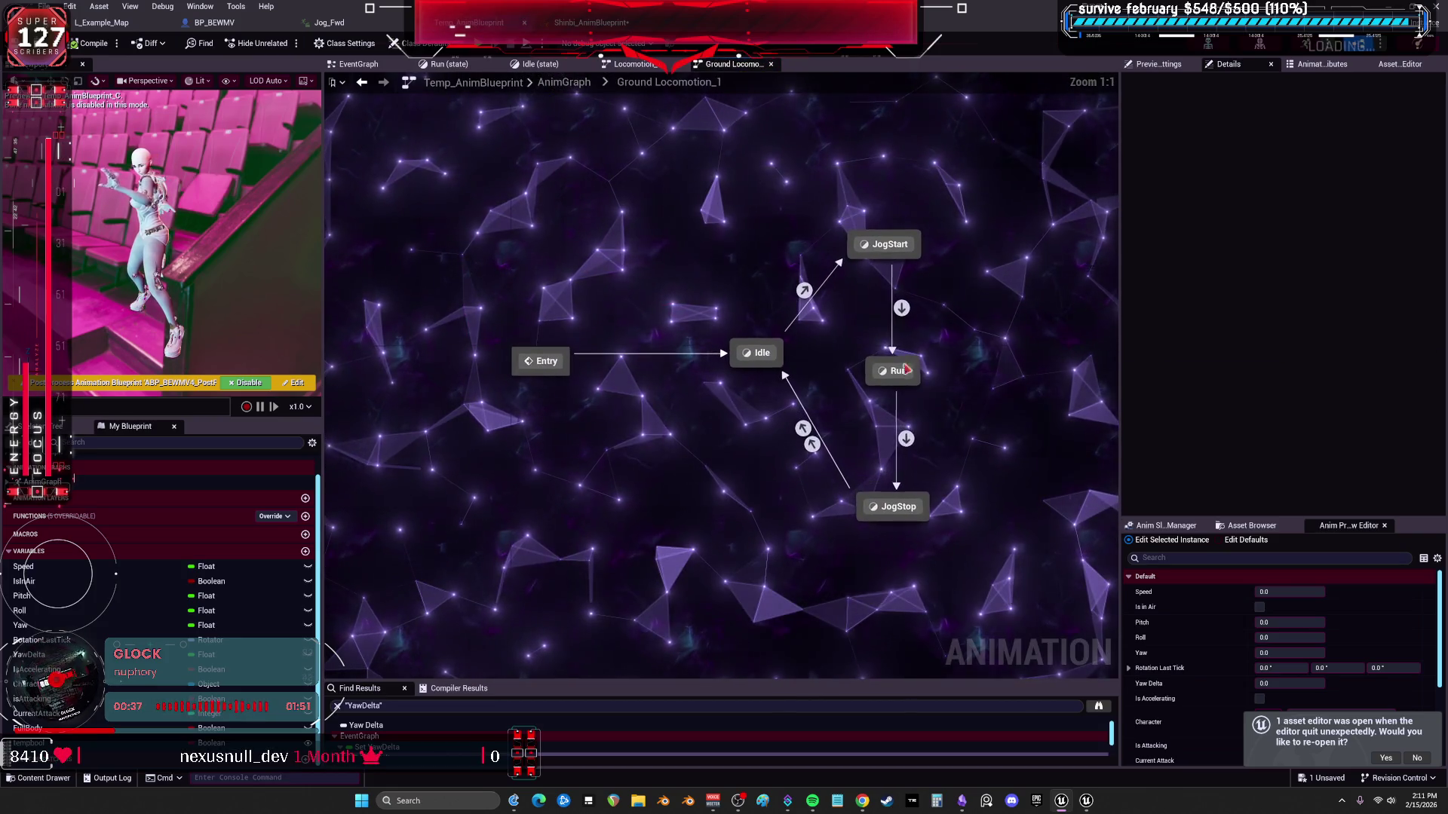
pyautogui.doubleClick(903, 371)
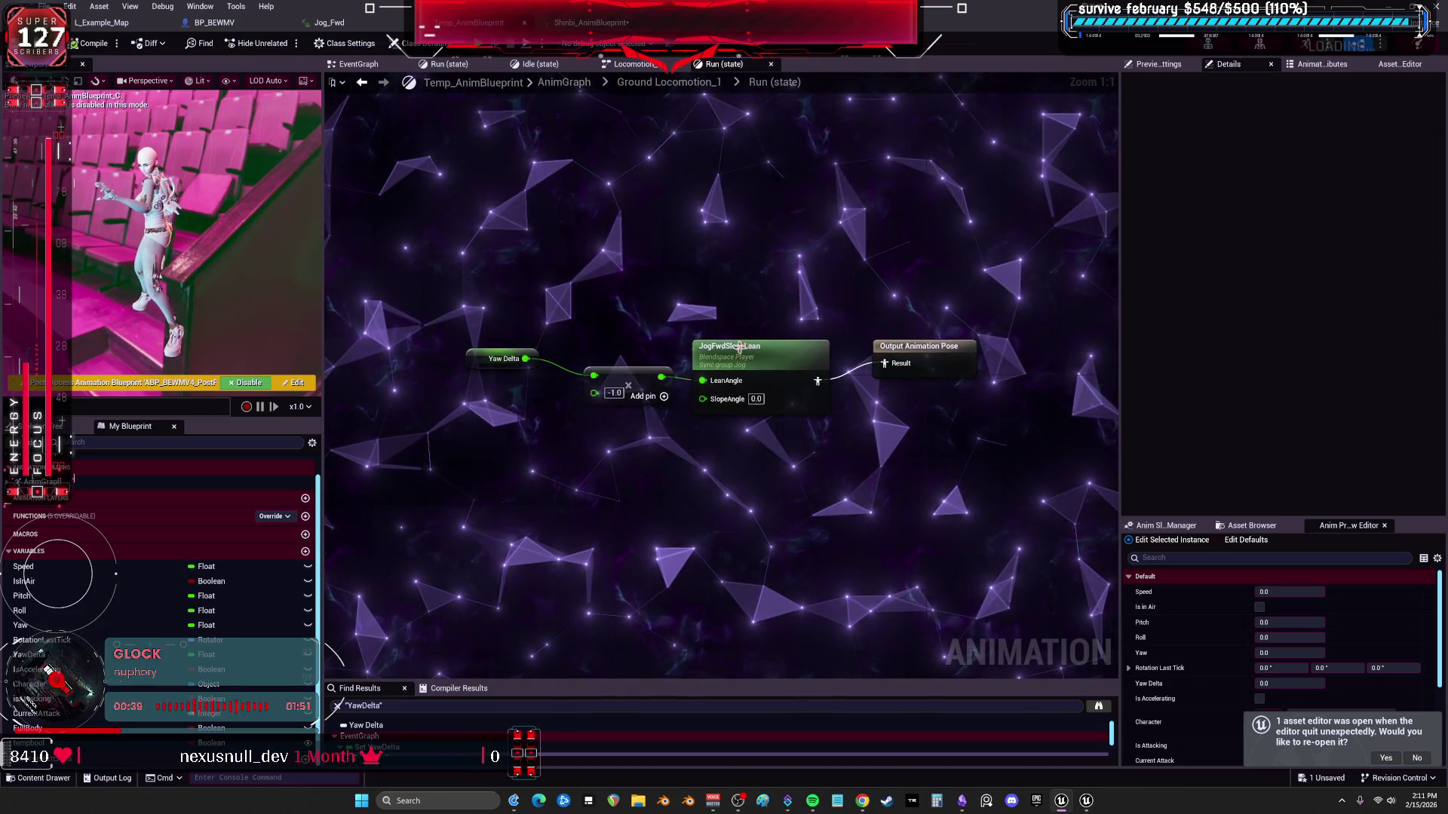
pyautogui.click(727, 347)
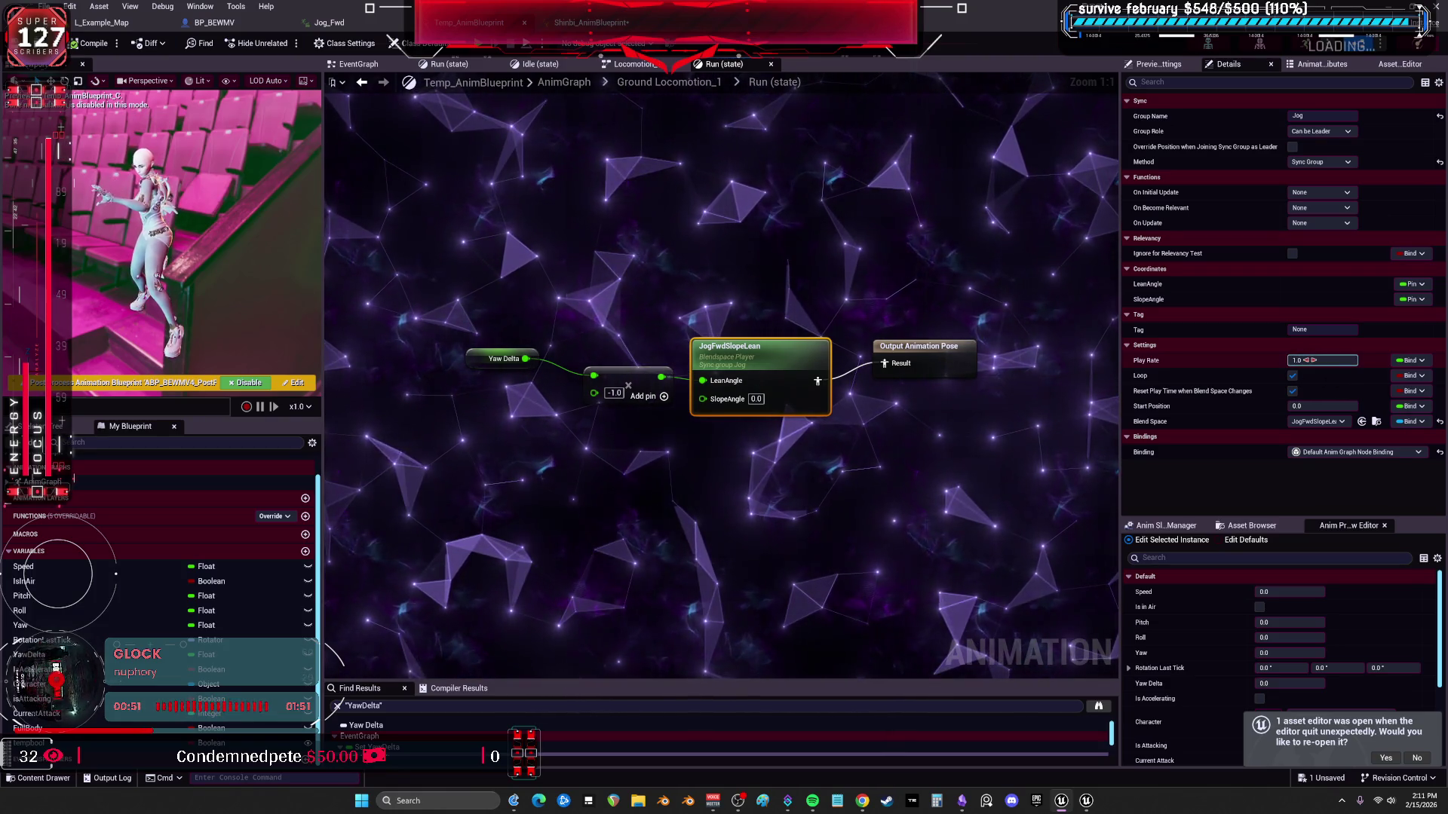
pyautogui.press('Return')
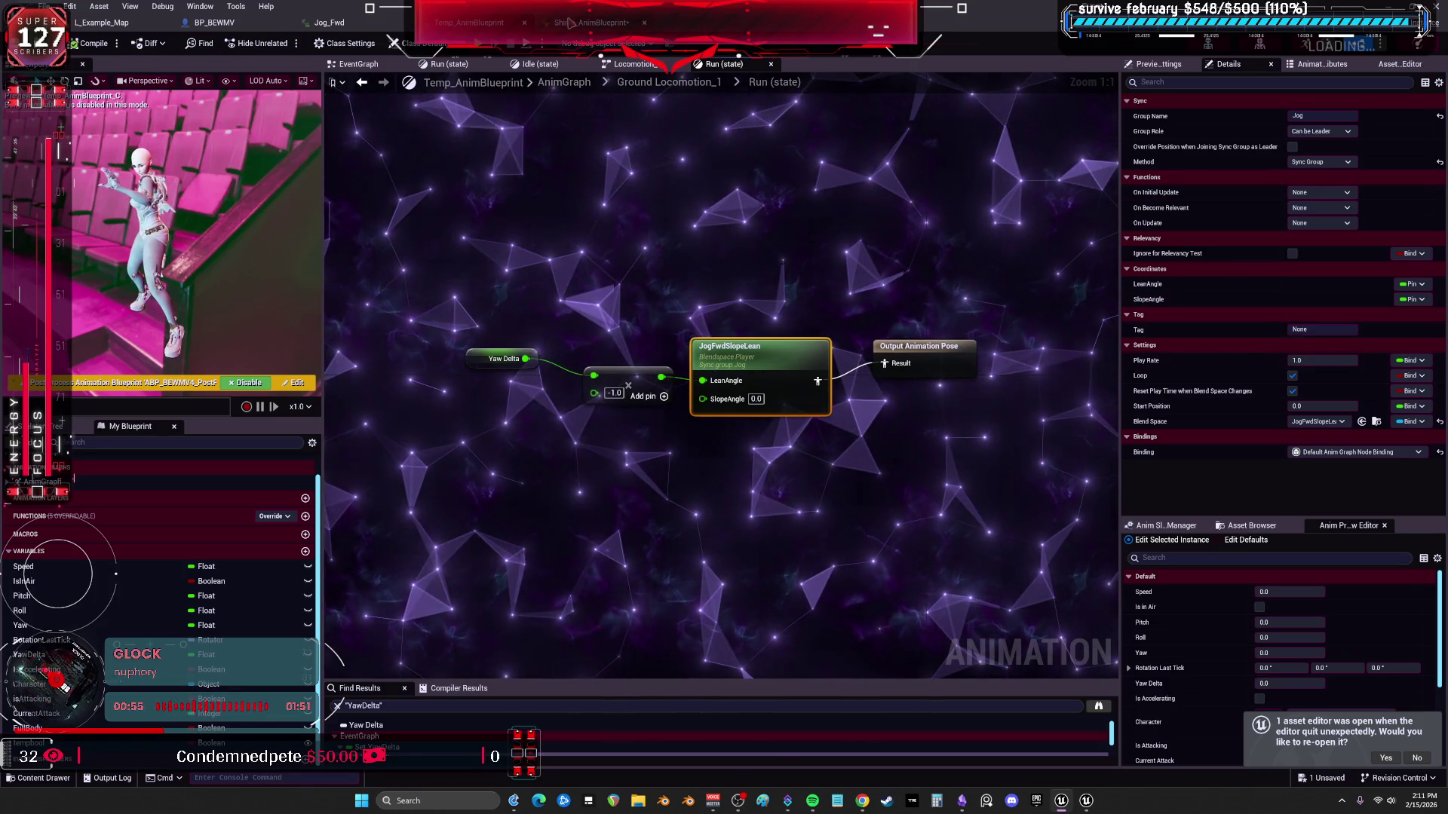
pyautogui.click(215, 23)
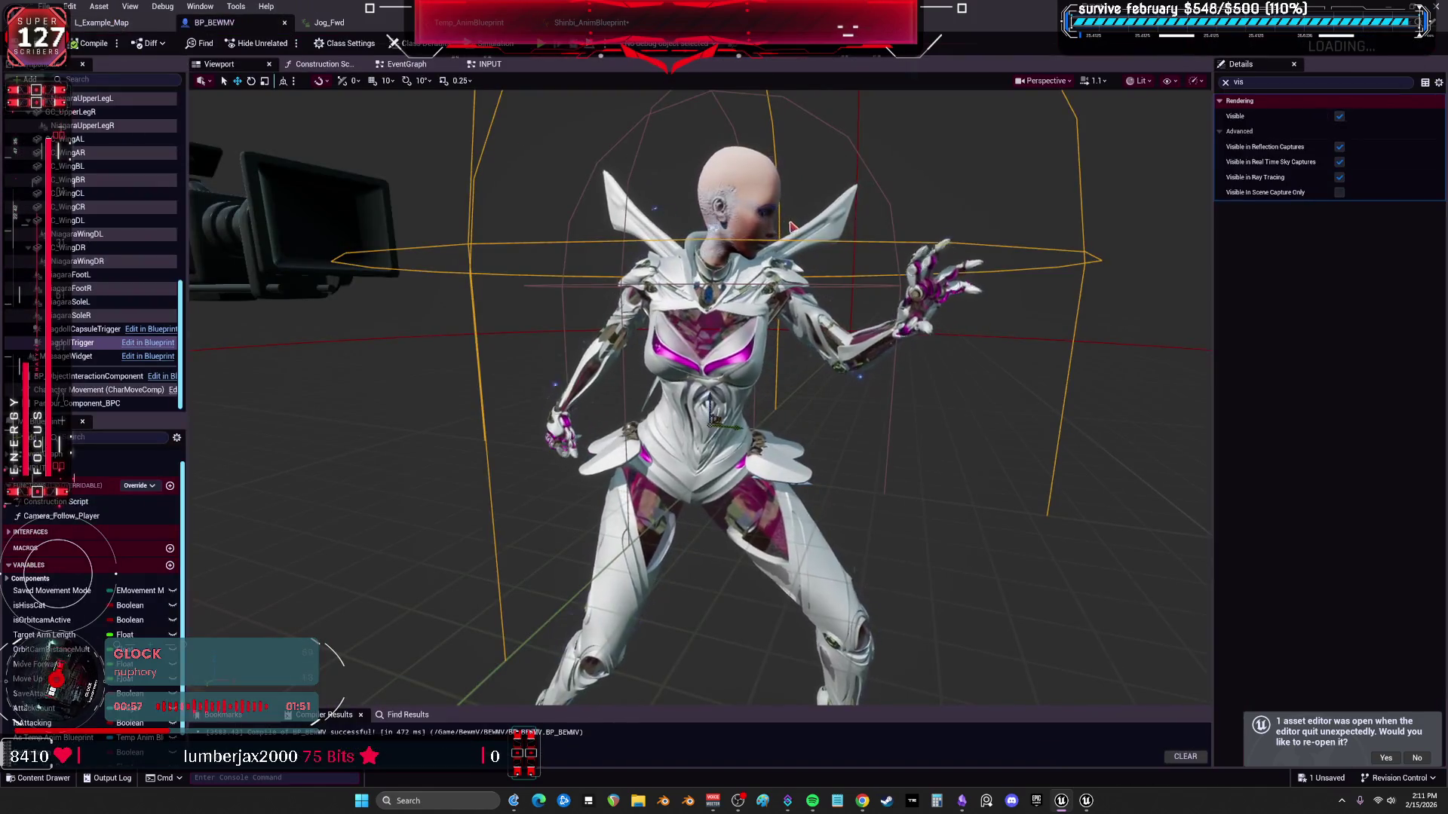
pyautogui.scroll(-5, 791, 226)
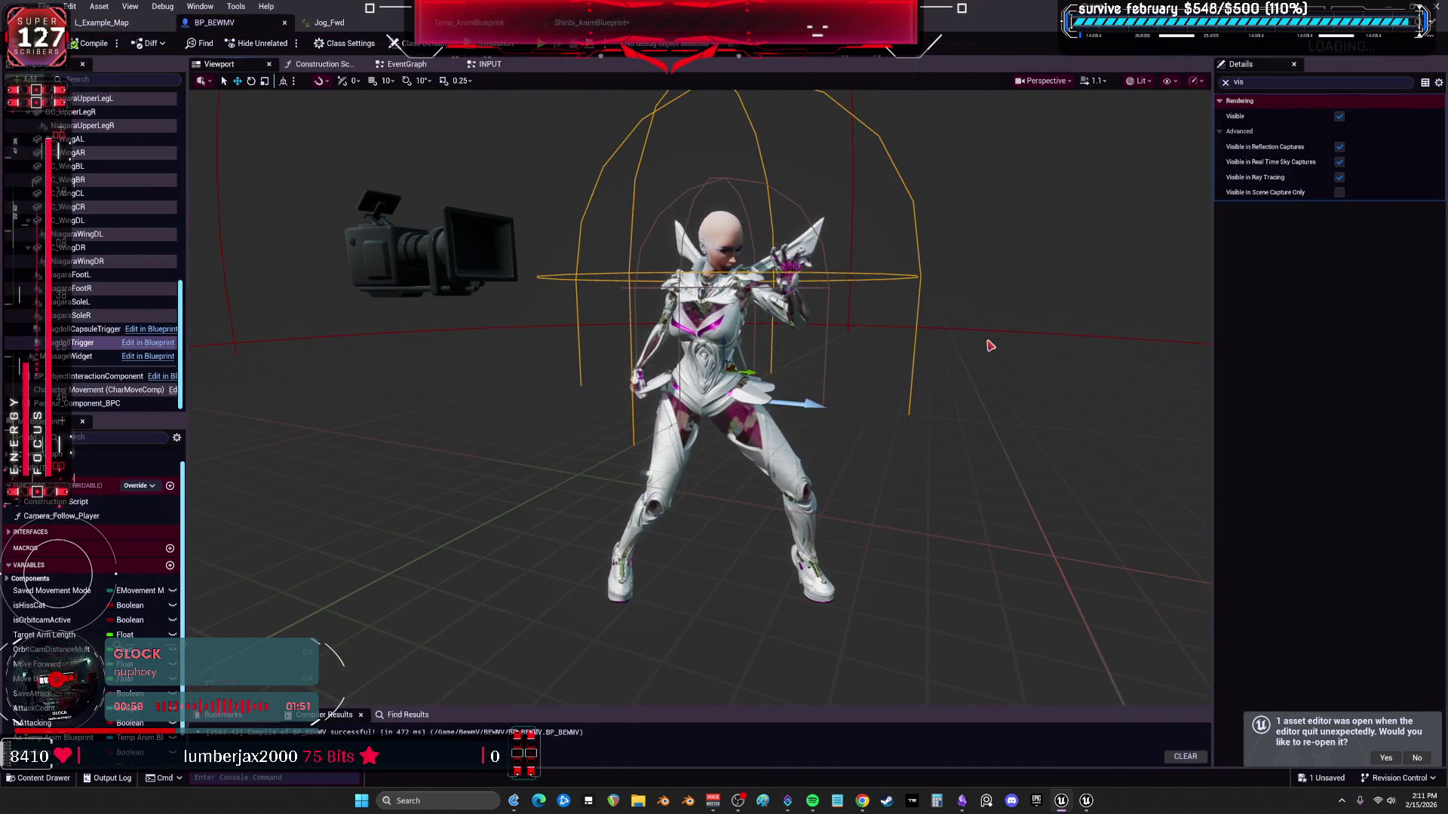
pyautogui.moveTo(989, 344); pyautogui.dragTo(989, 260)
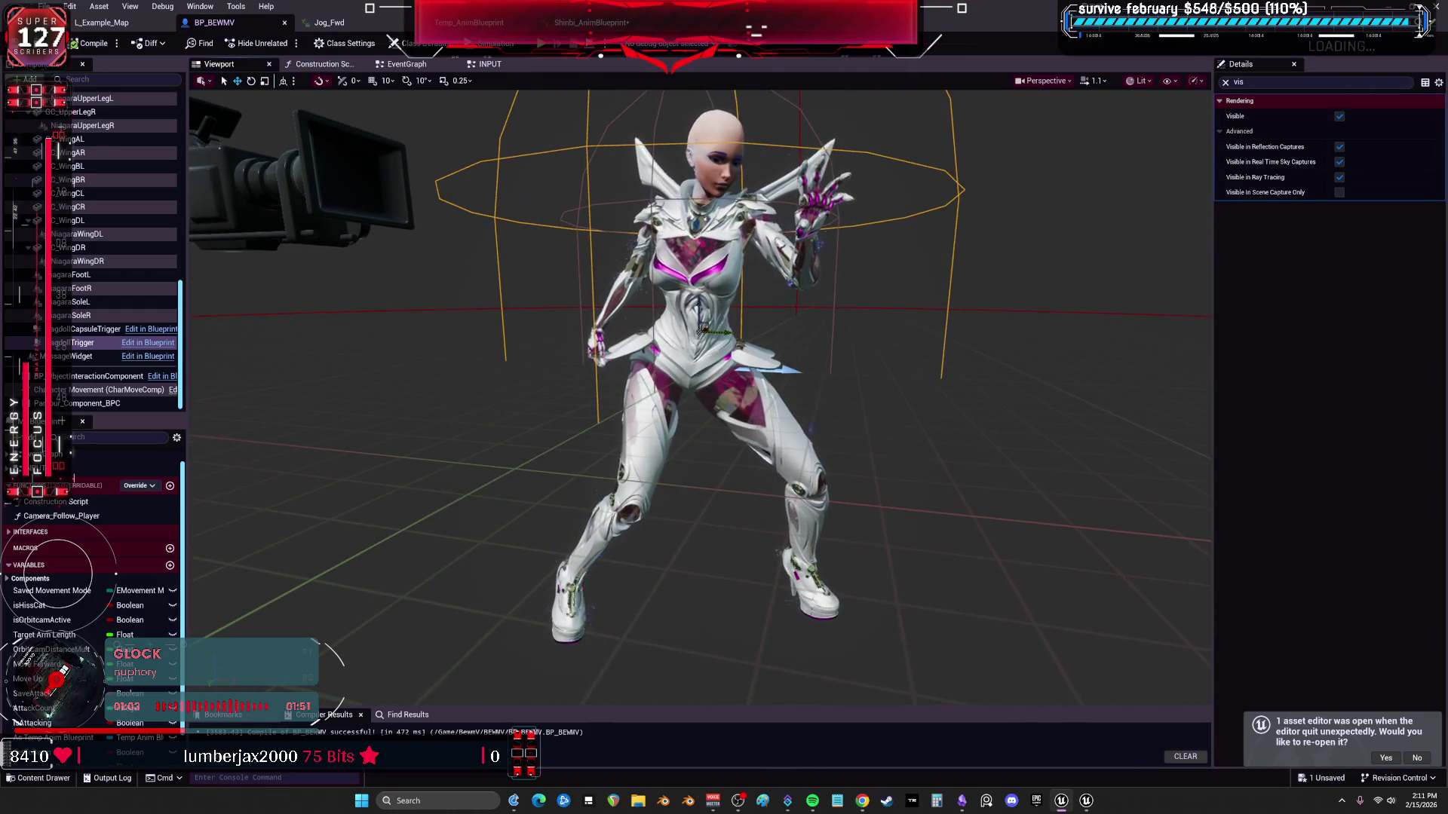
pyautogui.moveTo(989, 260); pyautogui.dragTo(989, 215)
pyautogui.moveTo(662, 549)
pyautogui.mouseDown()
pyautogui.moveTo(714, 588)
pyautogui.moveTo(1107, 339)
pyautogui.mouseUp()
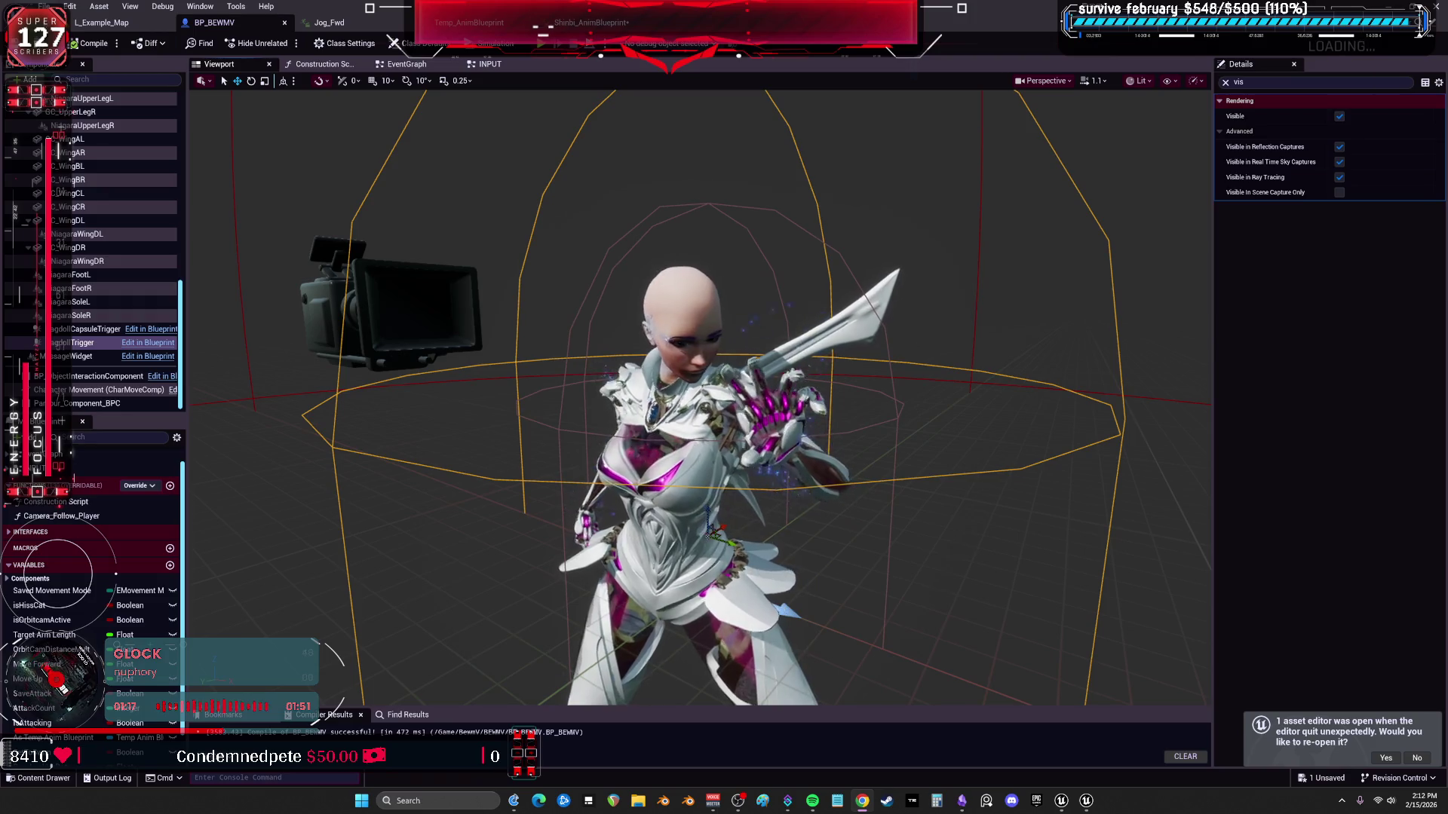
pyautogui.press('Escape')
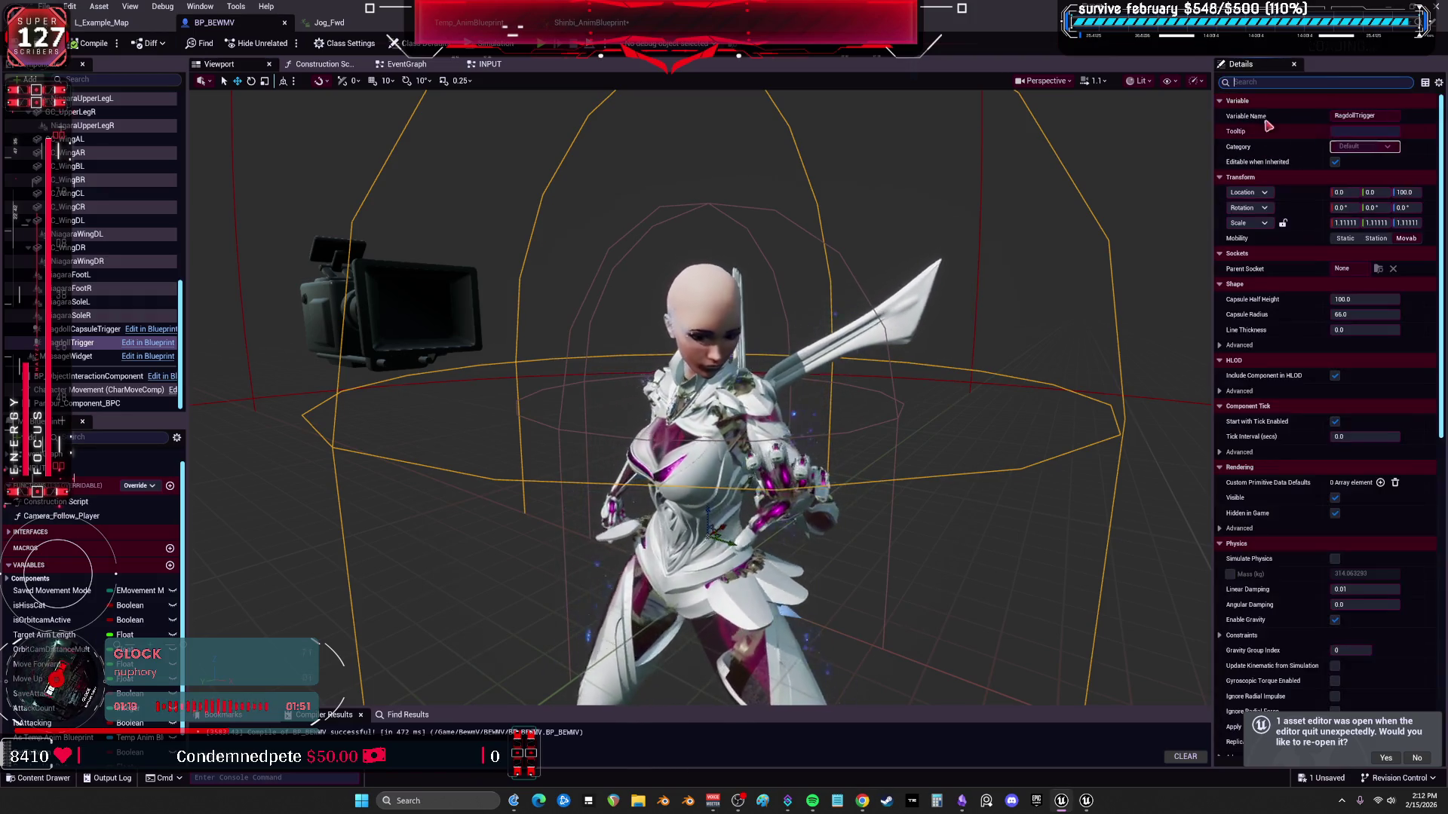
pyautogui.click(1062, 86)
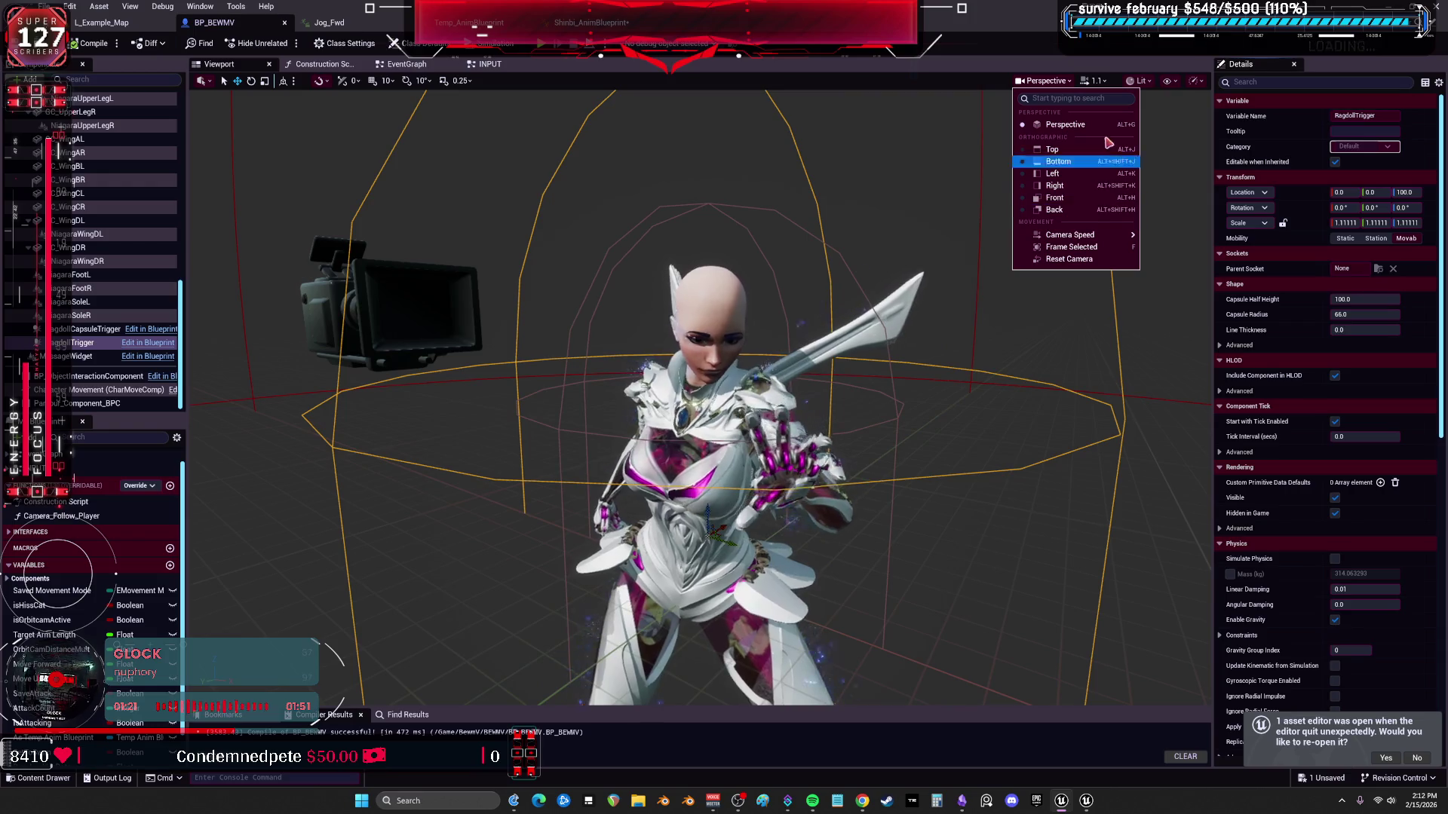
pyautogui.moveTo(1070, 235)
pyautogui.click(202, 82)
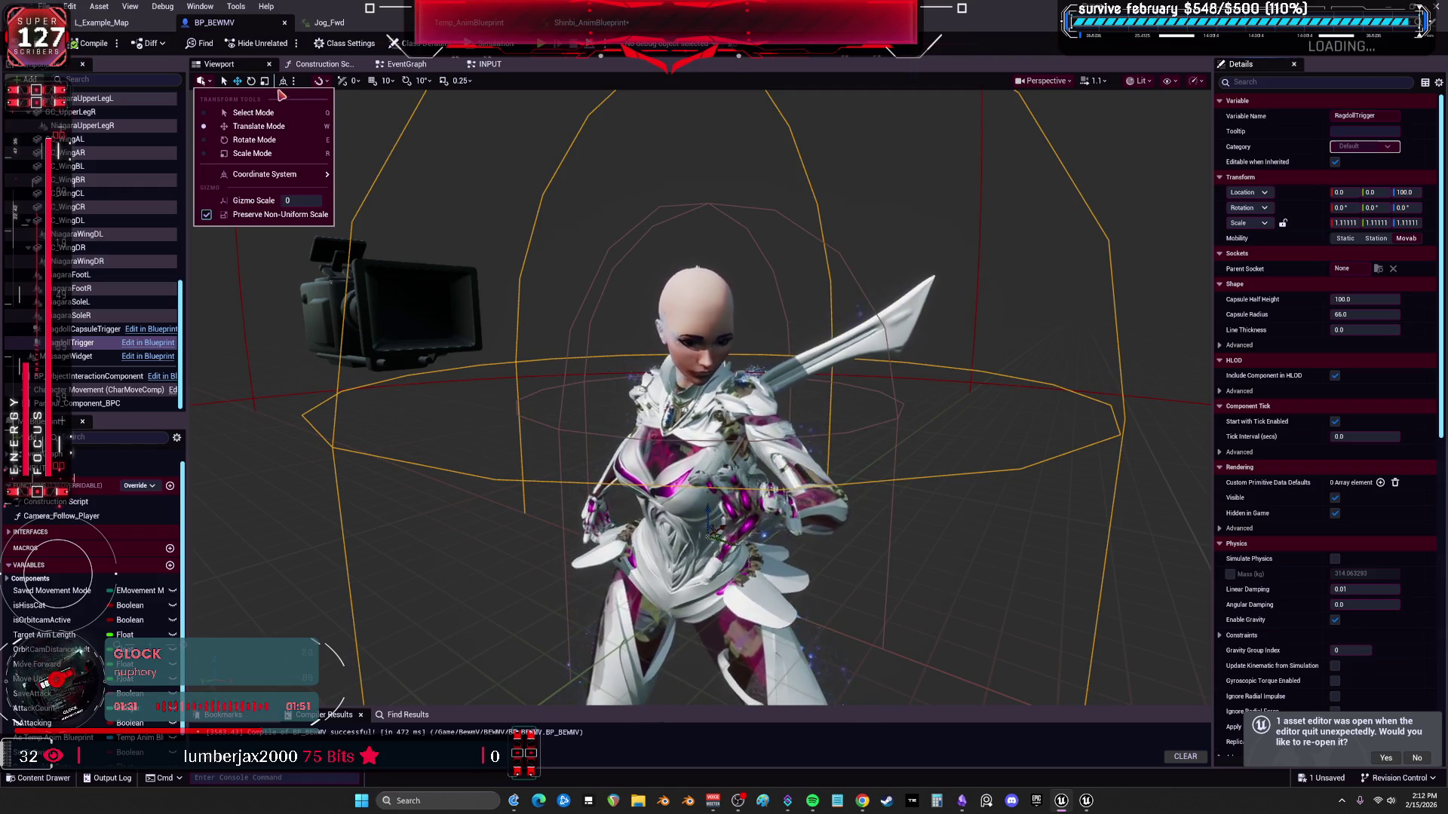
pyautogui.click(322, 82)
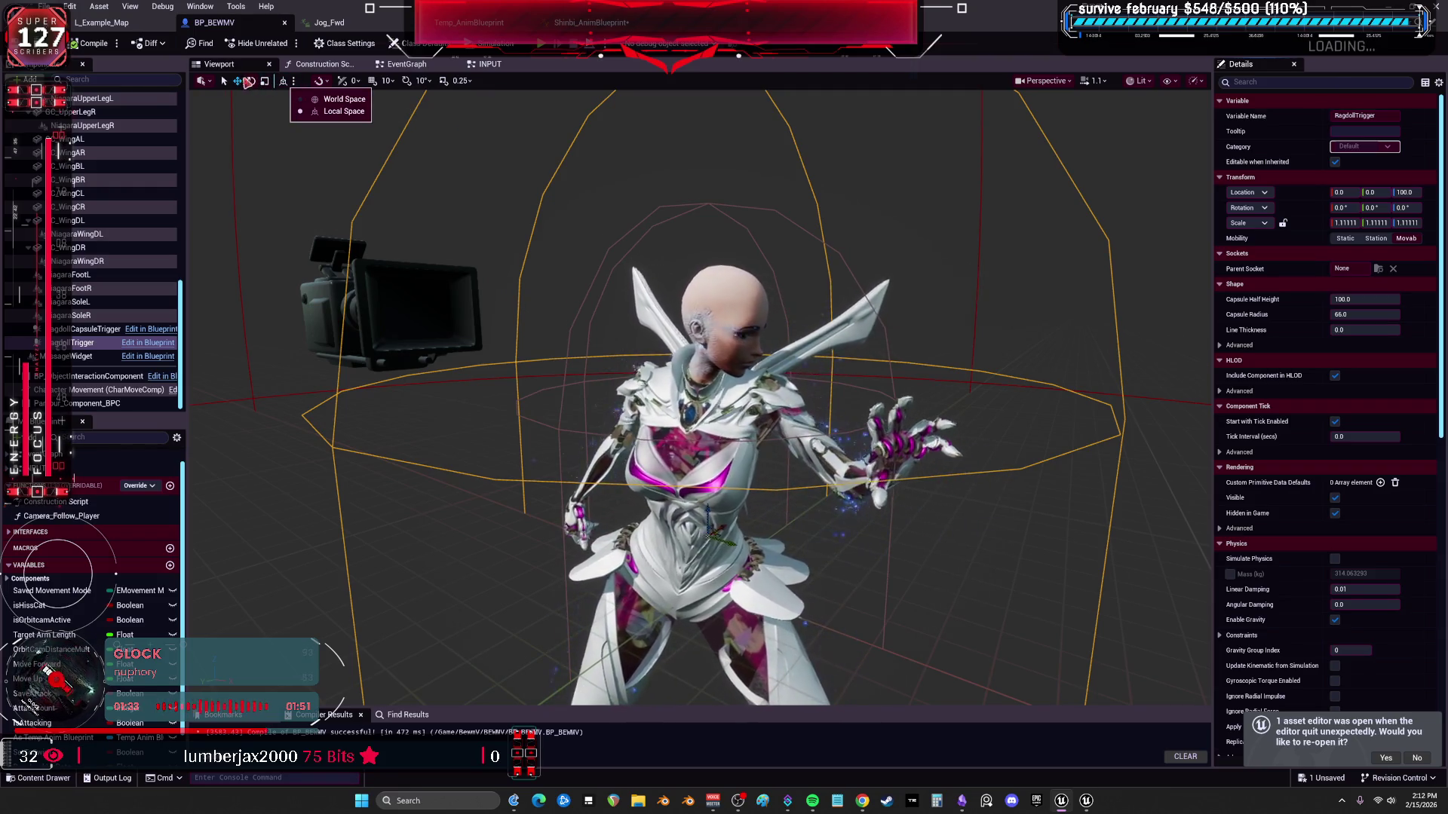
pyautogui.click(539, 88)
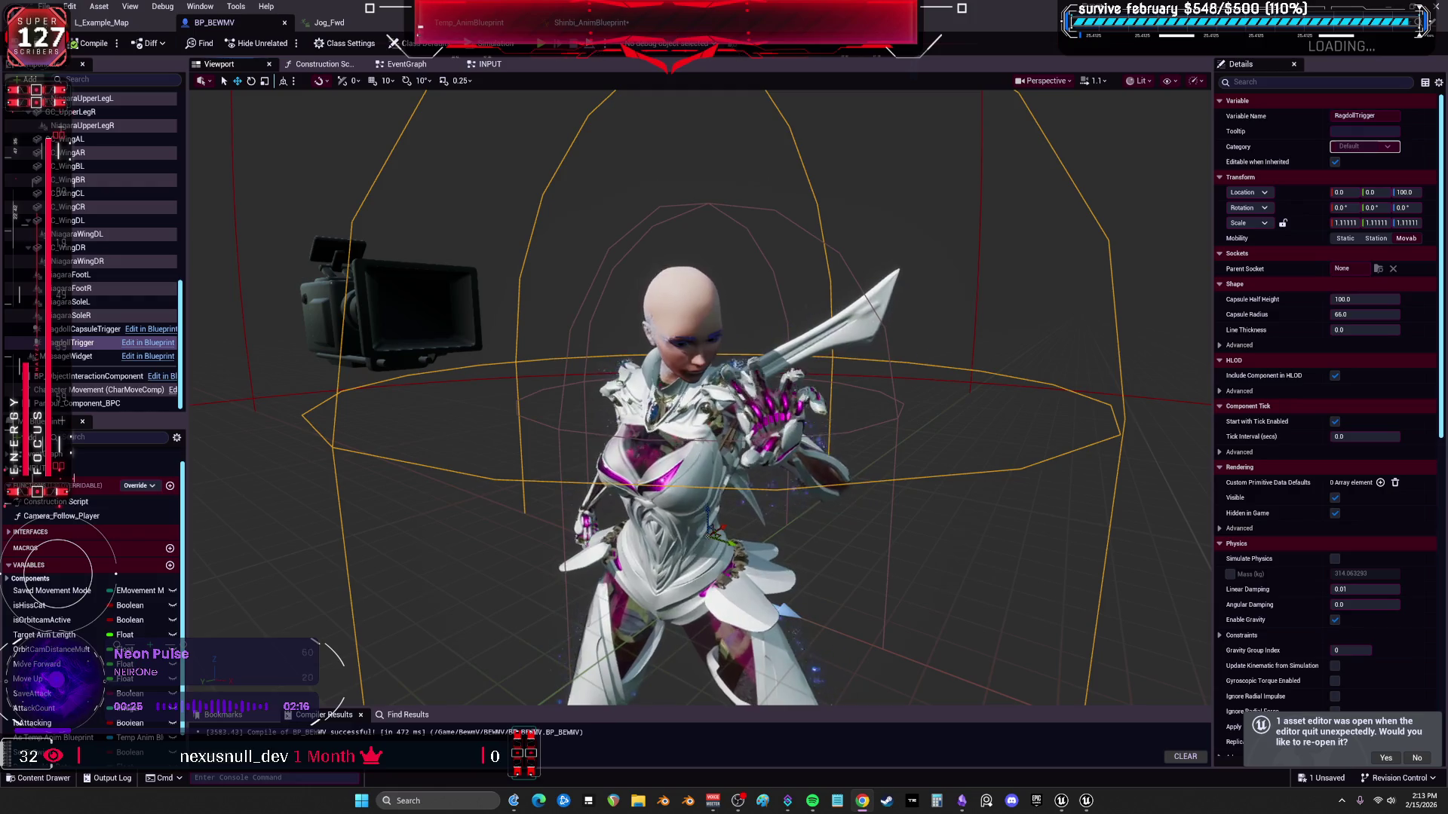
# Switch to the Temp_AnimBlueprint tab showing the Run state graph.
pyautogui.click(469, 22)
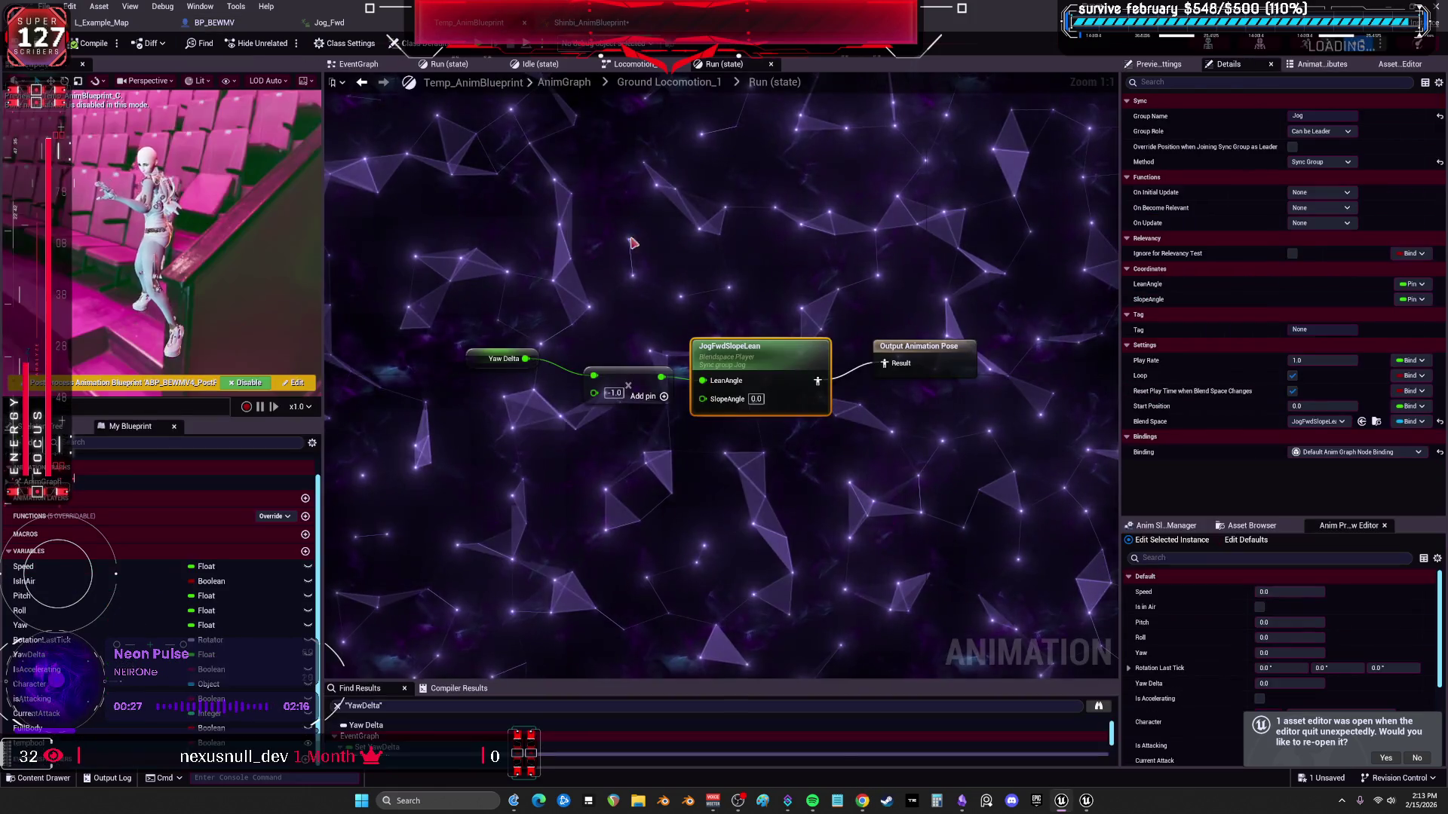
# Back out to the AnimGraph, search 'fwd' in the Content Browser and preview Jog_Fwd.
pyautogui.click(668, 82)
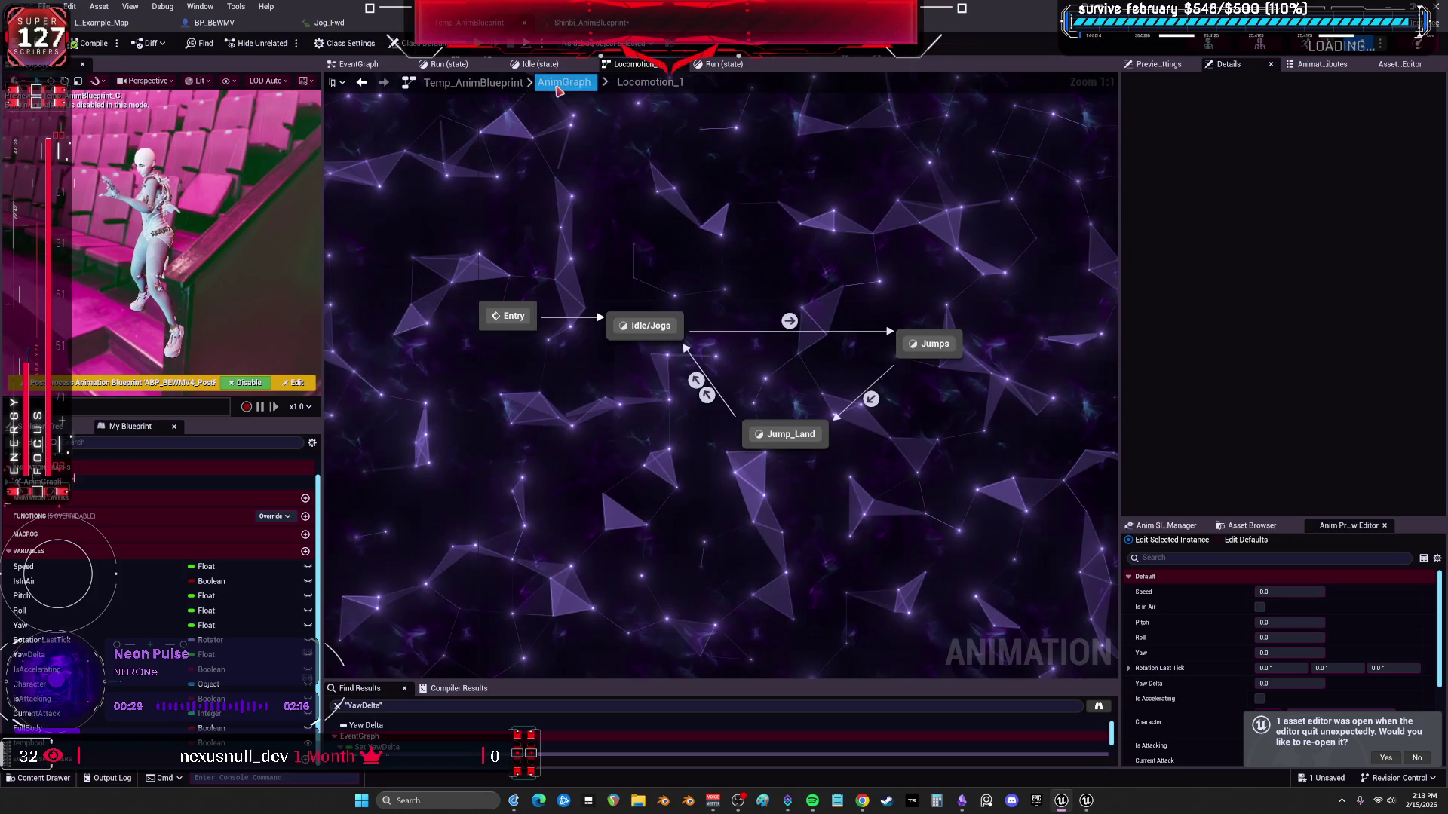
pyautogui.click(563, 82)
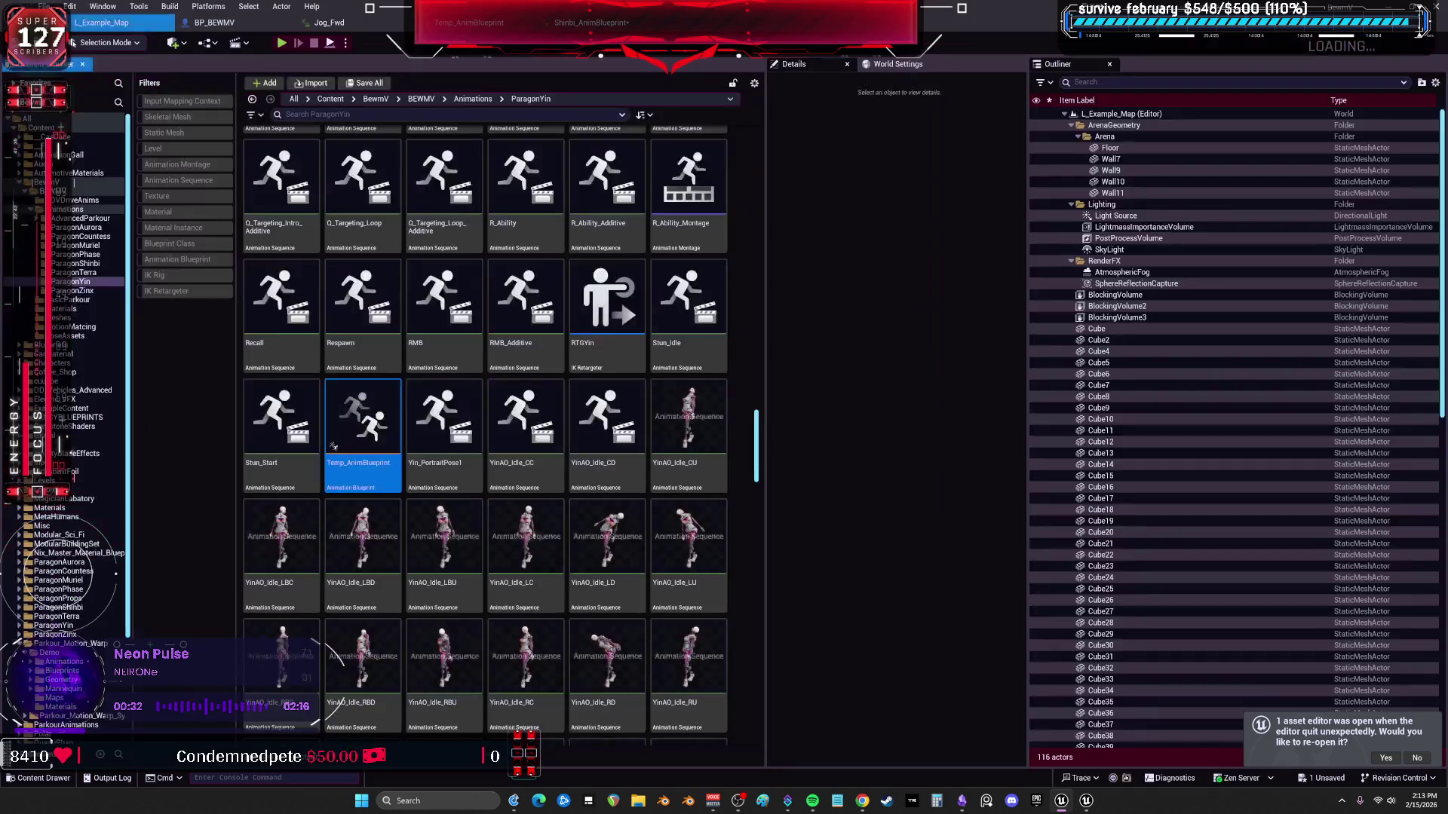
pyautogui.click(101, 22)
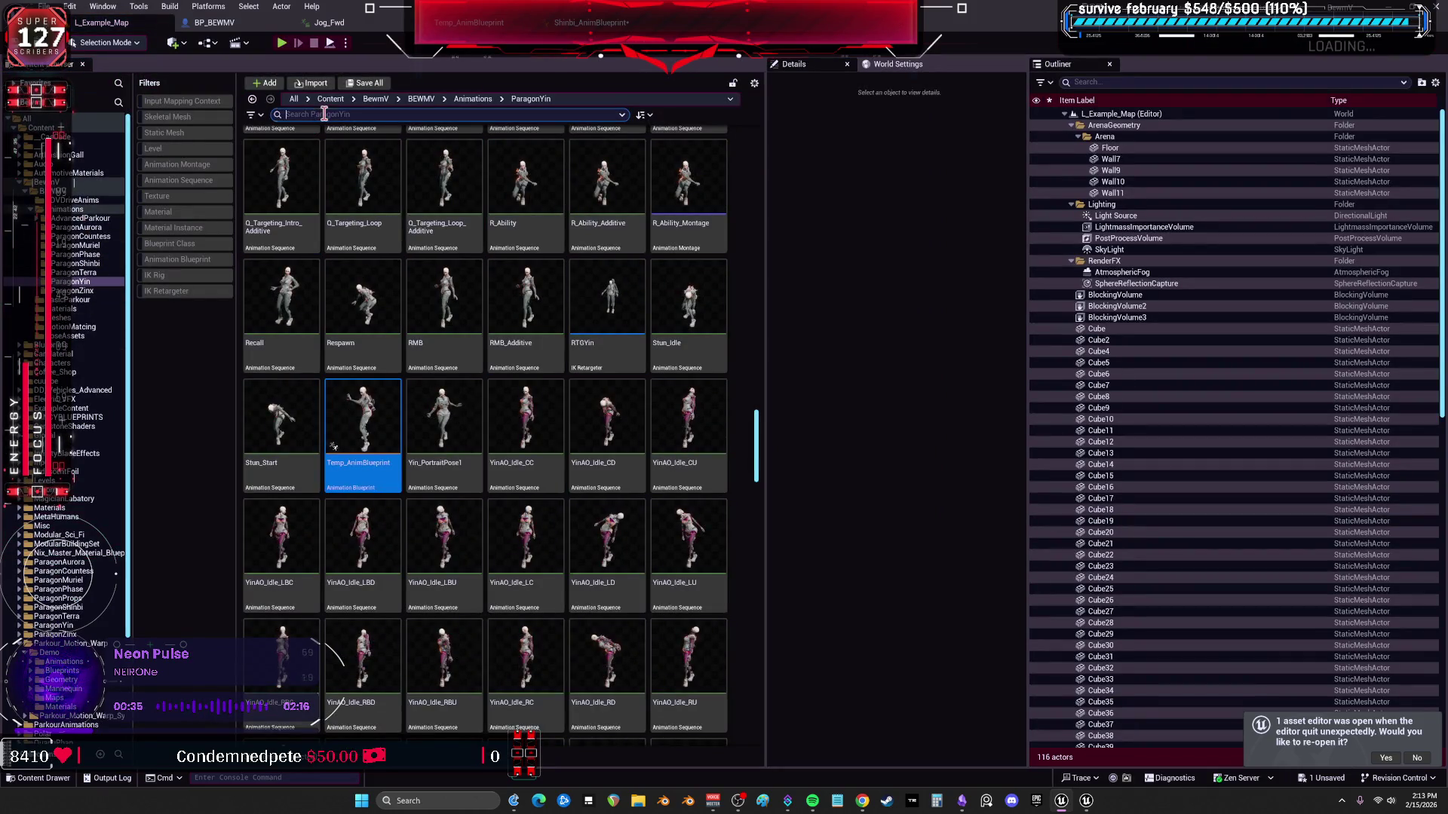
pyautogui.write('fwd')
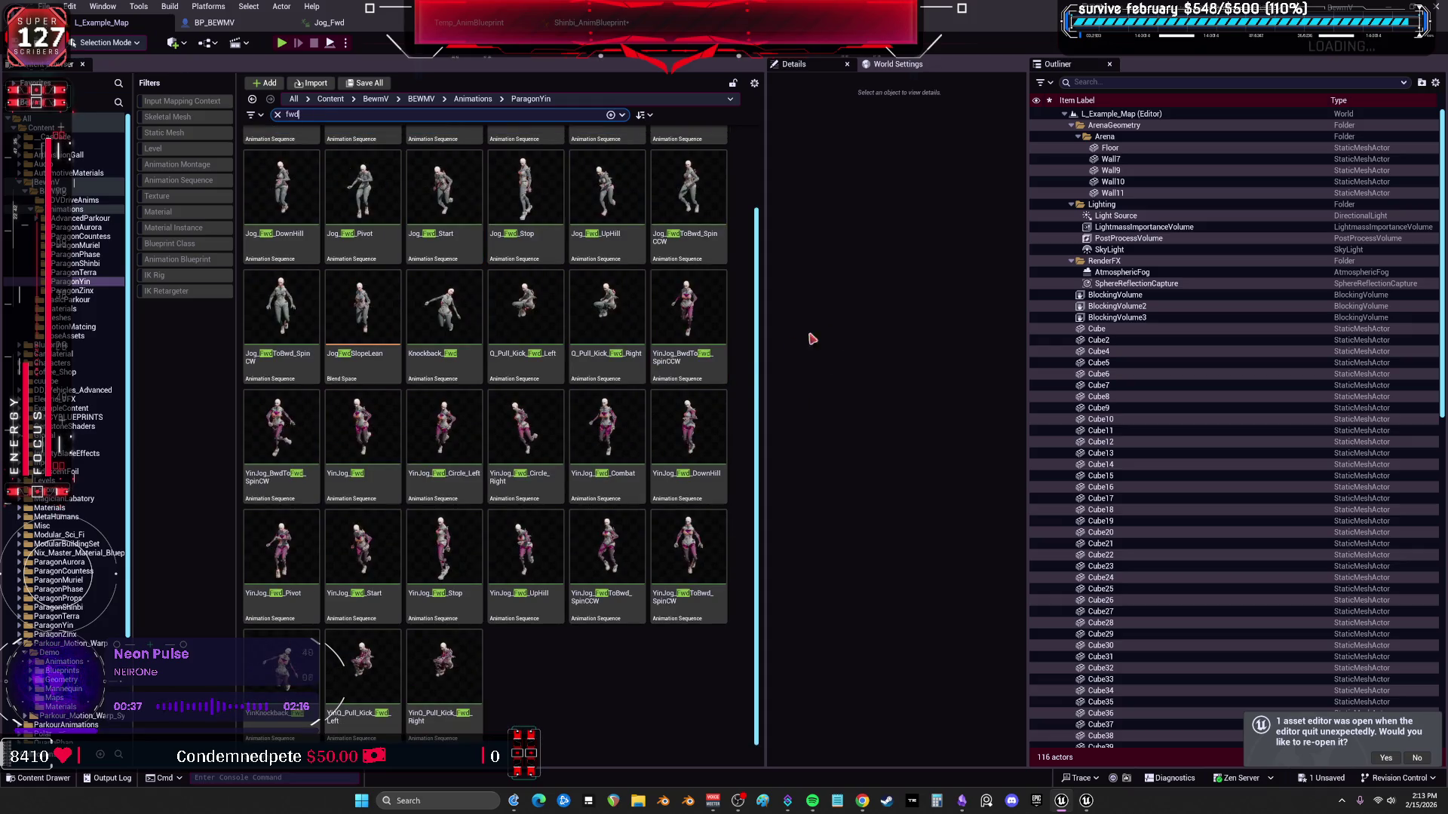
pyautogui.click(554, 340)
pyautogui.scroll(1, 554, 340)
pyautogui.doubleClick(445, 181)
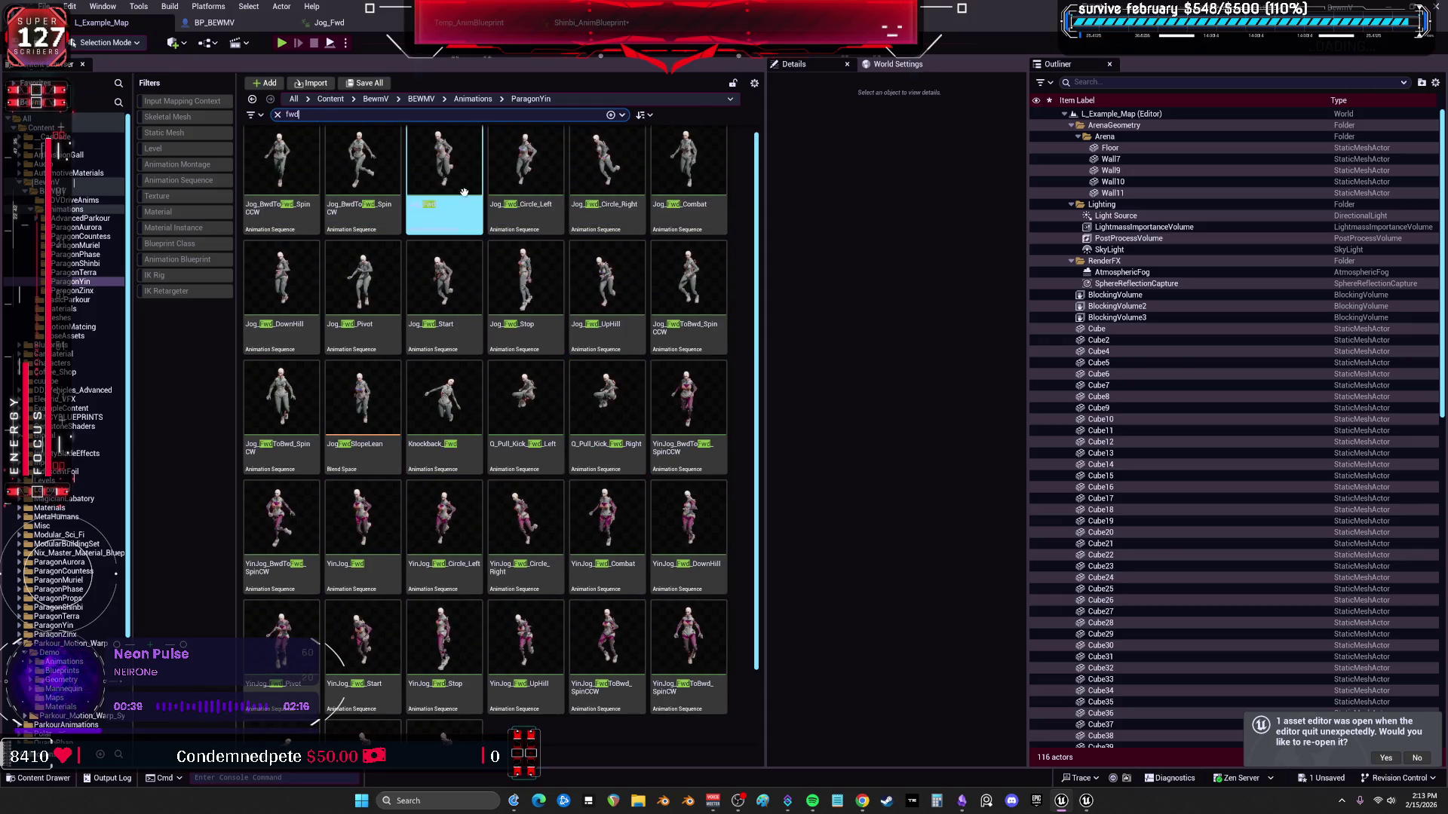
pyautogui.click(216, 22)
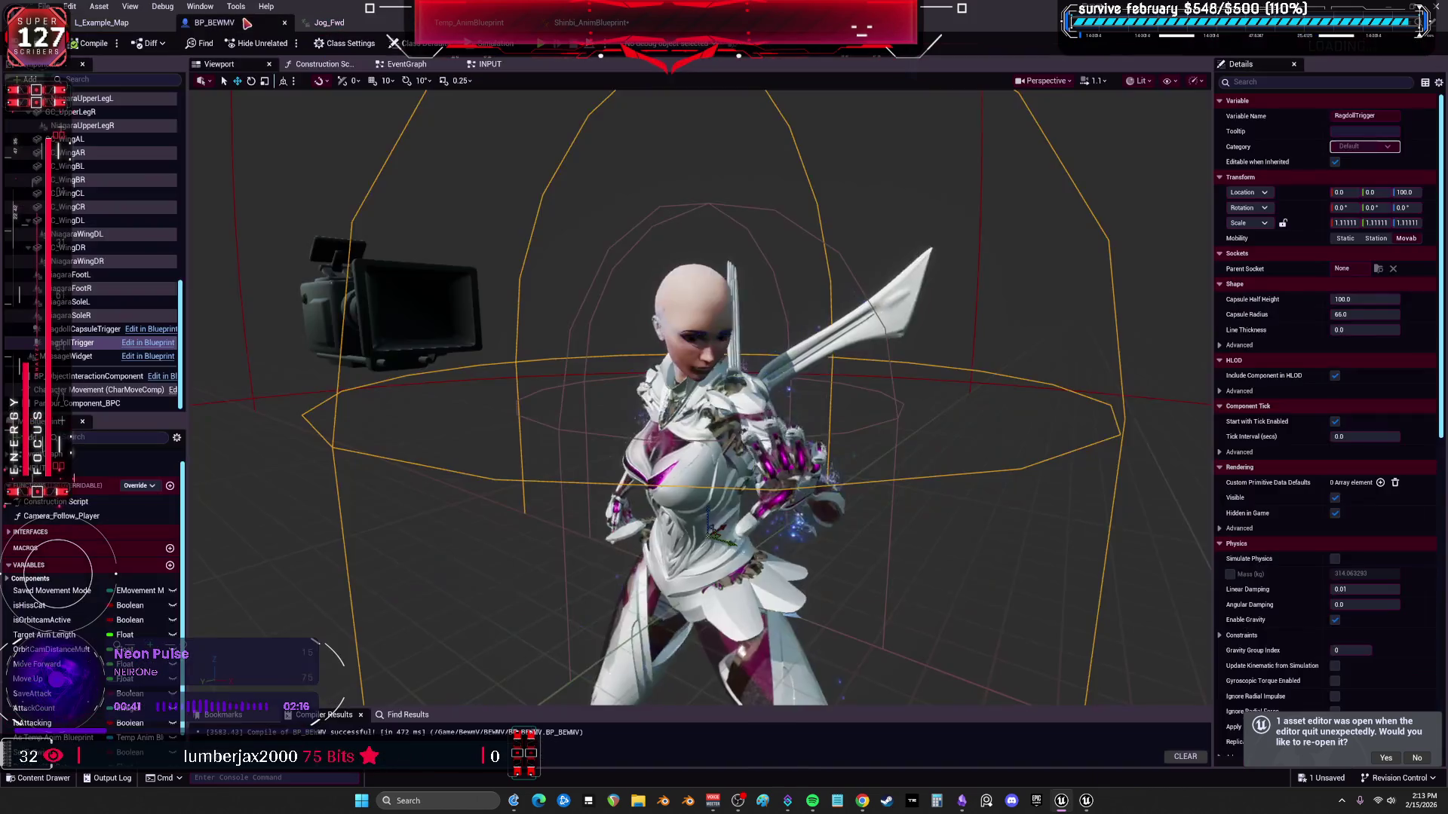
pyautogui.click(123, 24)
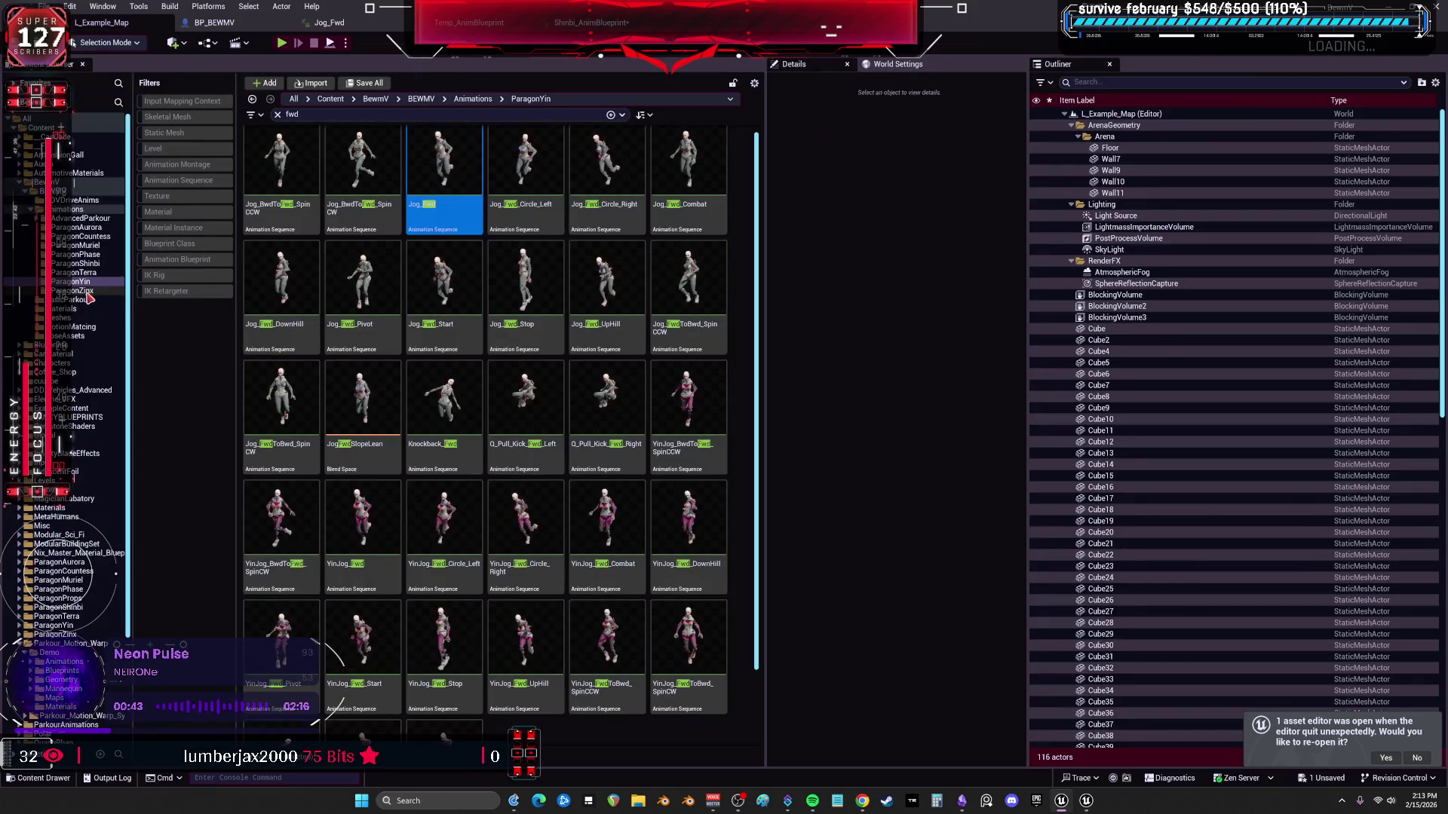
# Preview the ParagonShinbi Jog_Fwd animation, return to the level and start a play test.
pyautogui.click(91, 266)
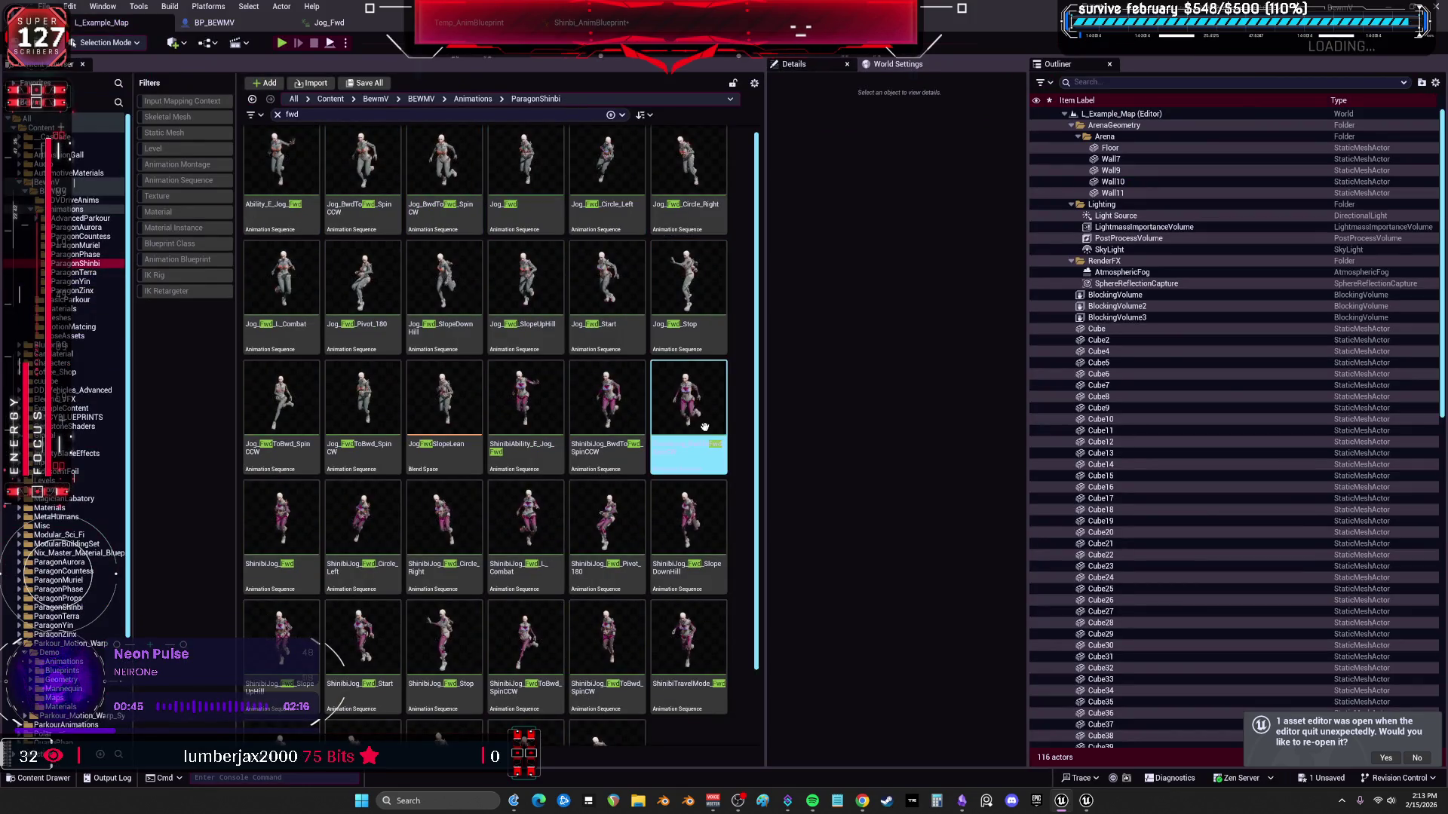
pyautogui.click(548, 215)
pyautogui.doubleClick(547, 215)
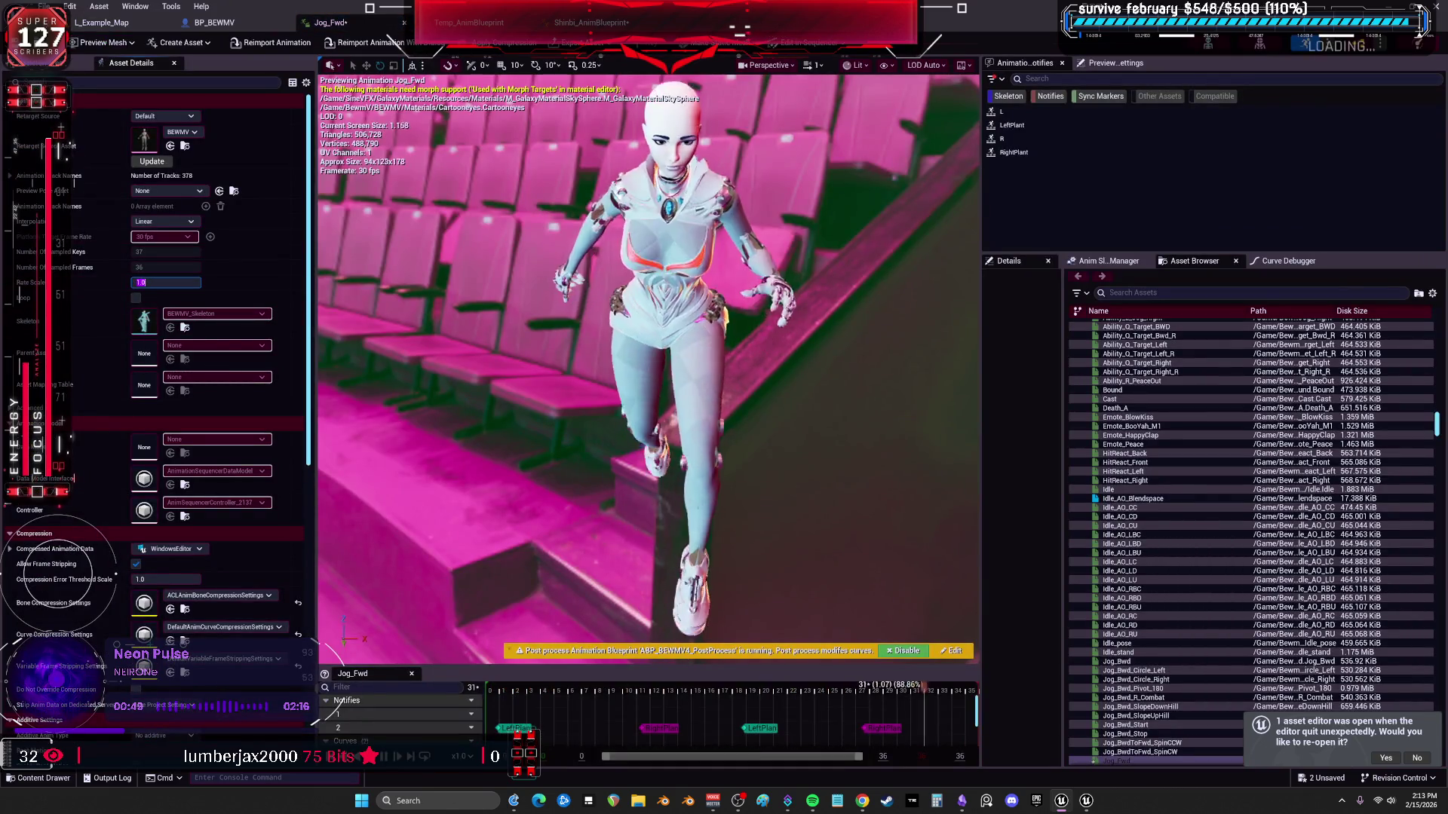
pyautogui.click(104, 23)
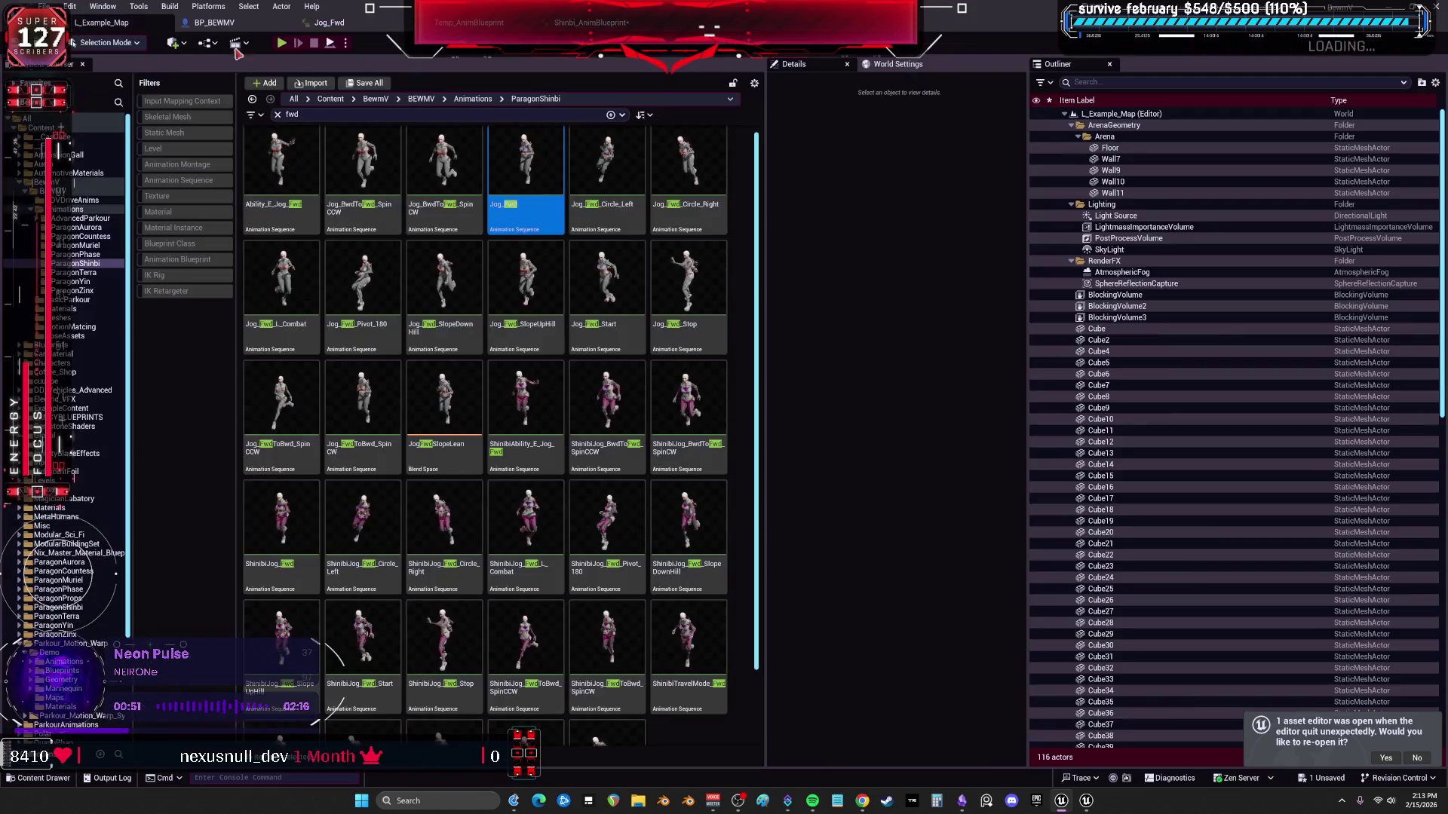
pyautogui.hotkey('alt', 'p')
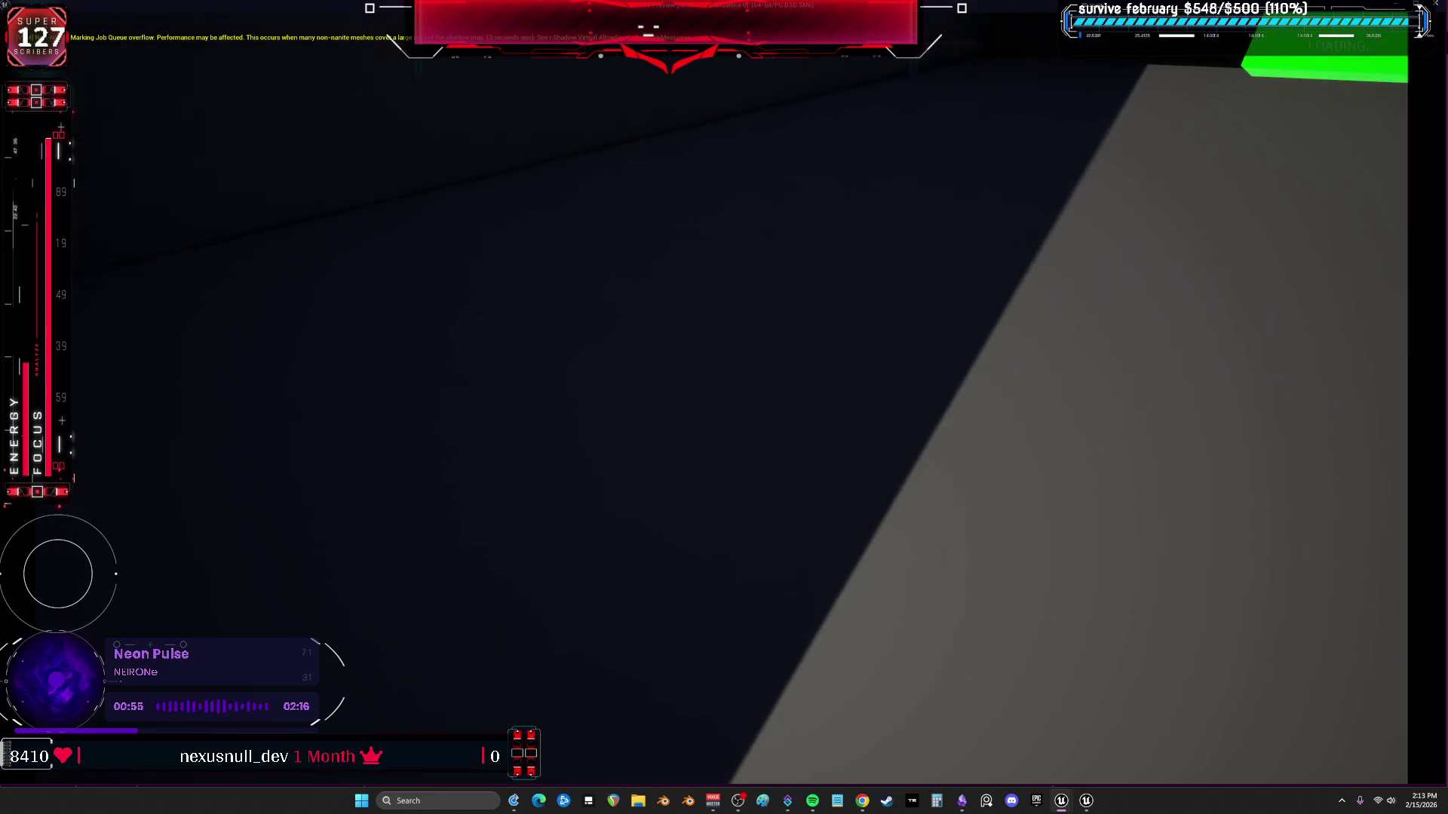
# End the play session and bring up BP_BEWMV's EventGraph.
pyautogui.press('w')
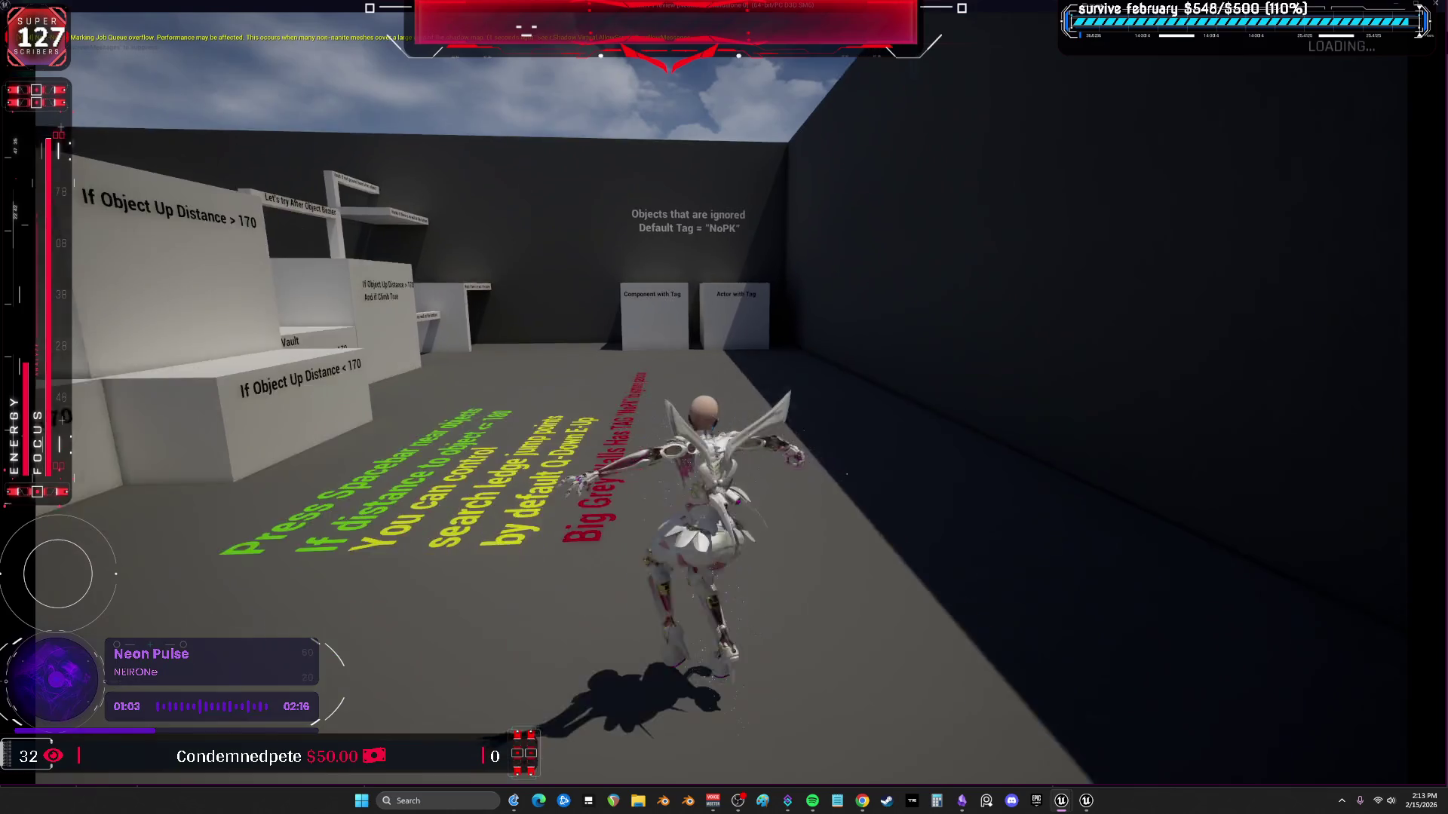
pyautogui.press('Escape')
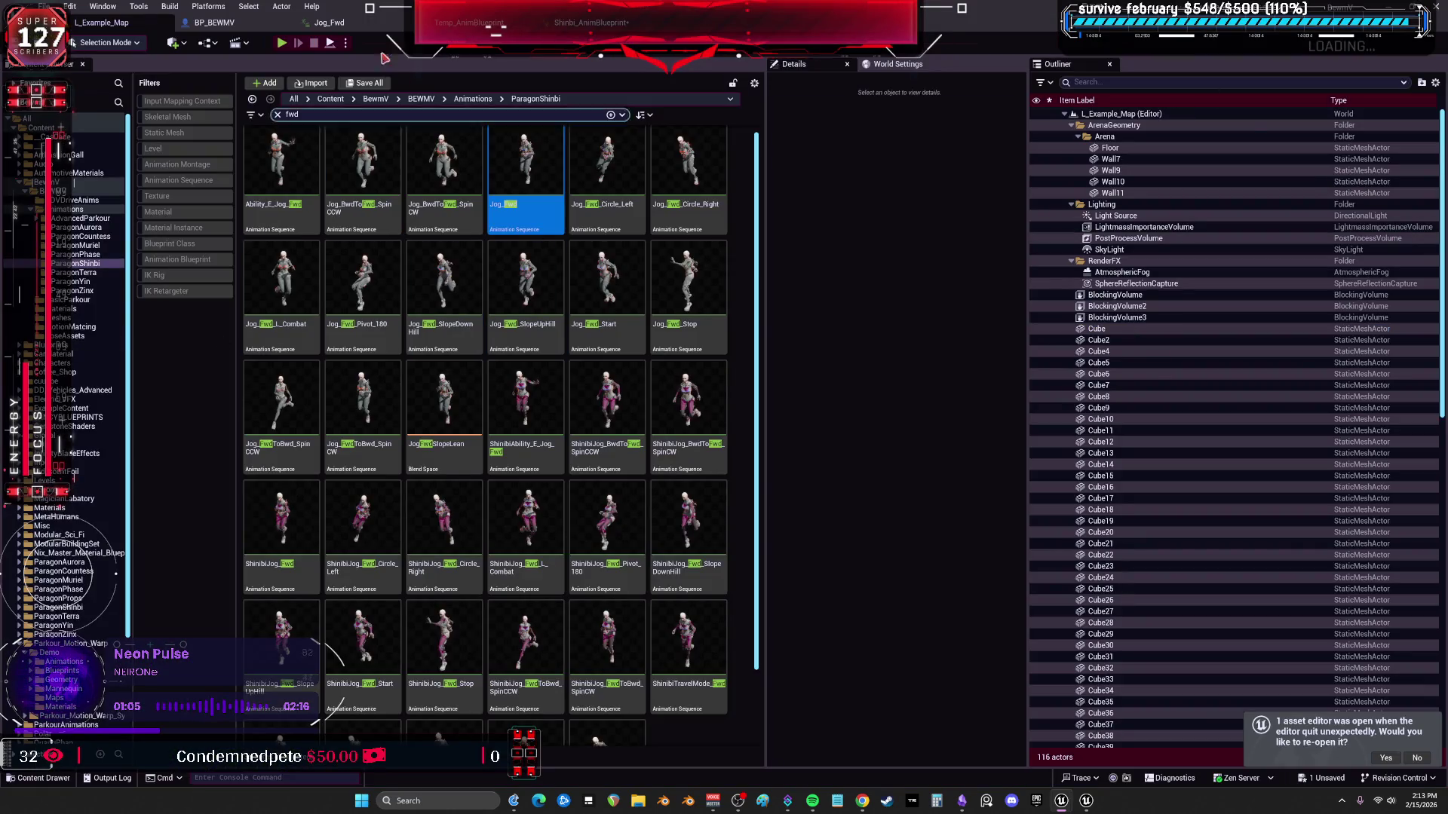
pyautogui.click(211, 25)
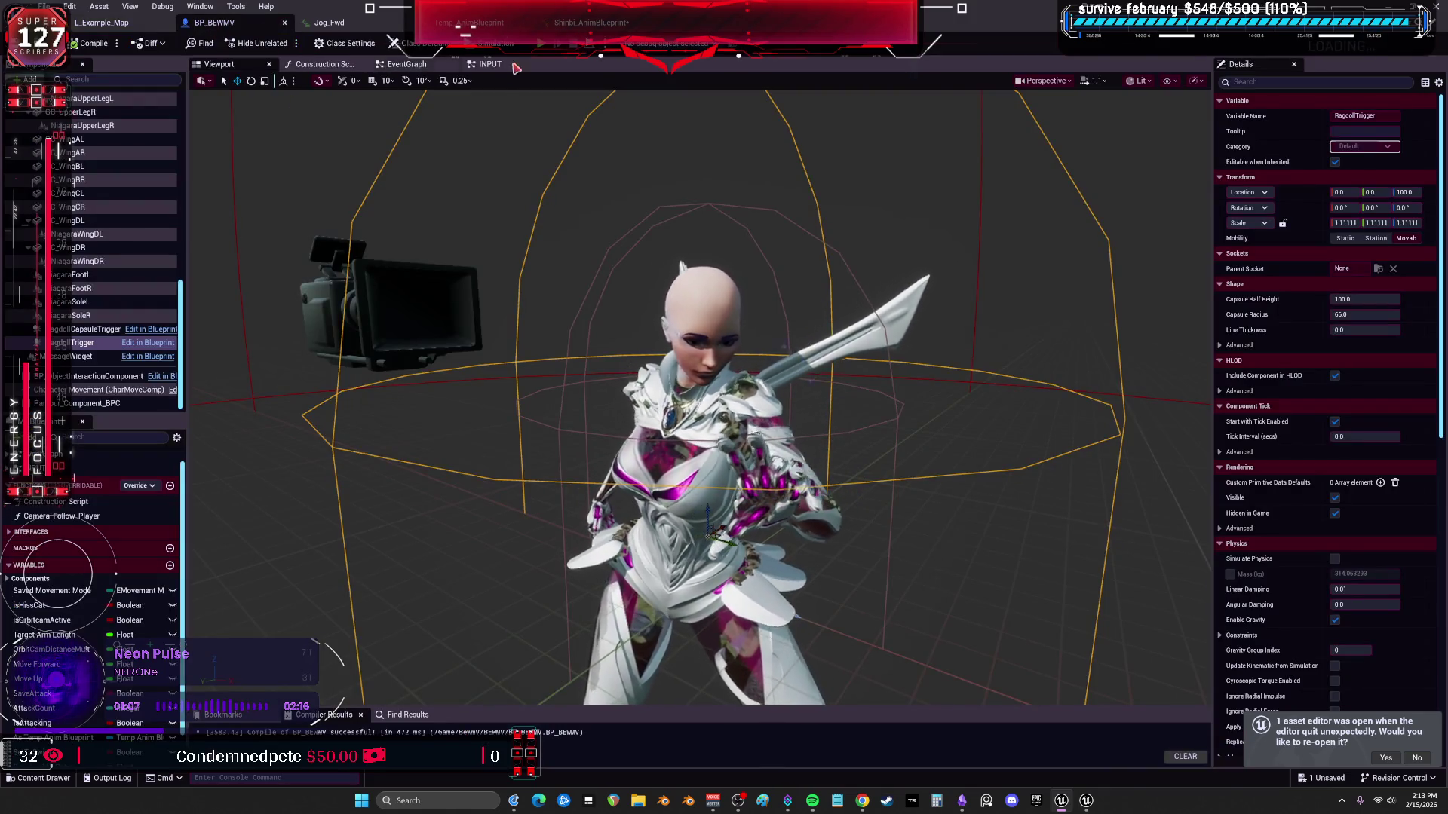
pyautogui.click(409, 64)
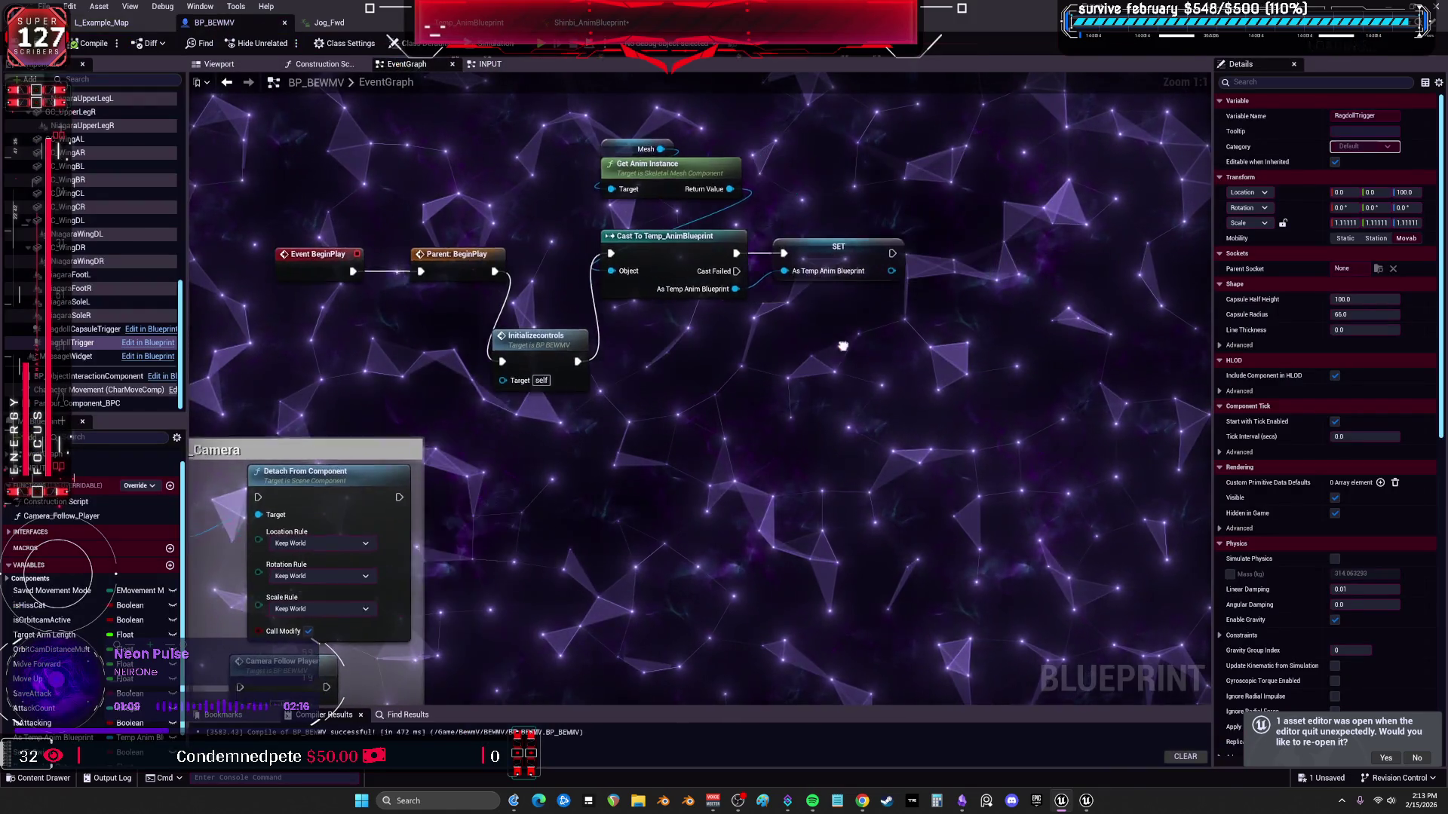
# Add a Debug Key 6 event and a SET Tempbool node targeting the Temp Anim Blueprint reference.
pyautogui.rightClick(795, 395)
pyautogui.write('ta')
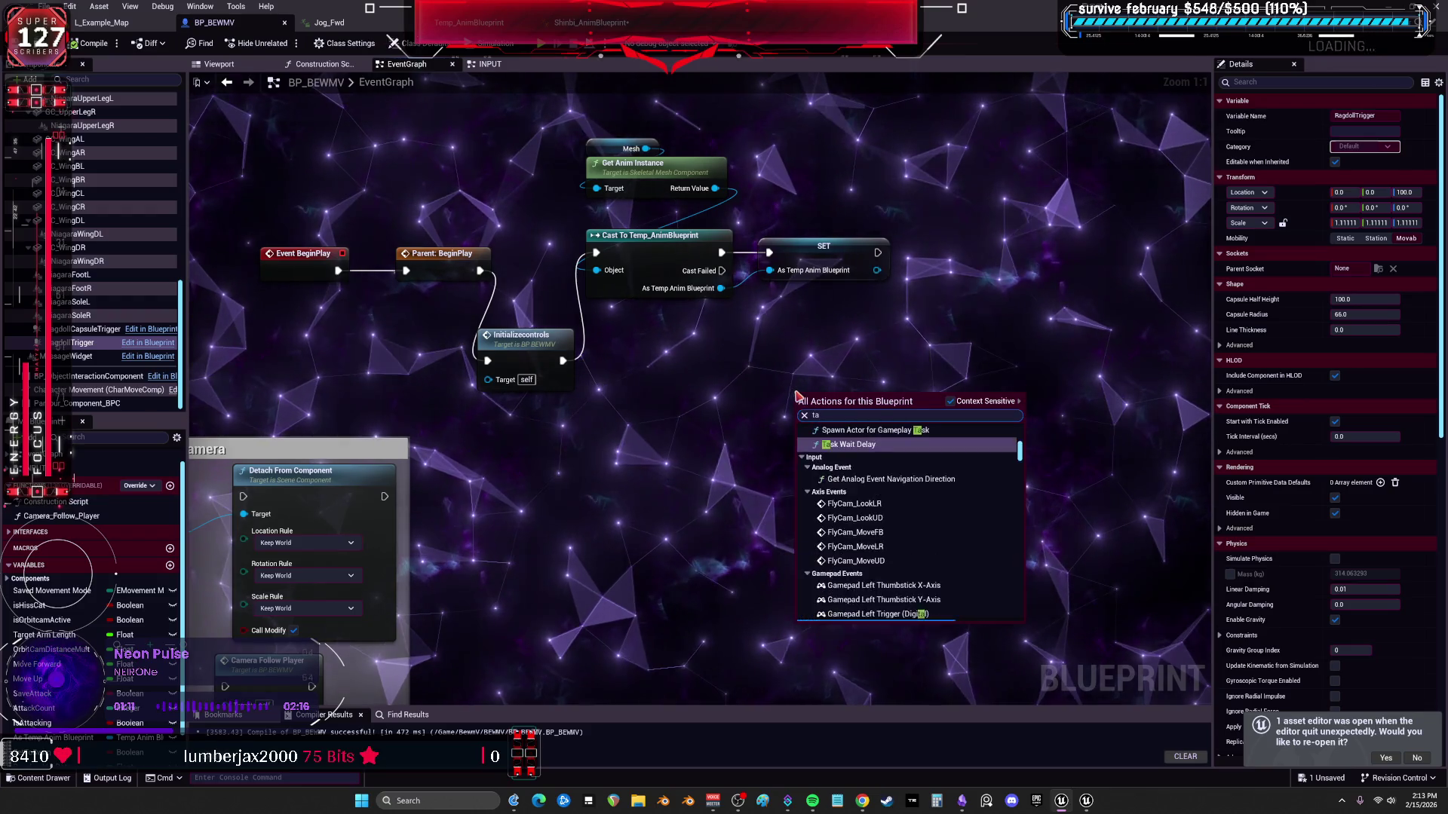
pyautogui.press('BackSpace')
pyautogui.press('BackSpace')
pyautogui.write('debug 6')
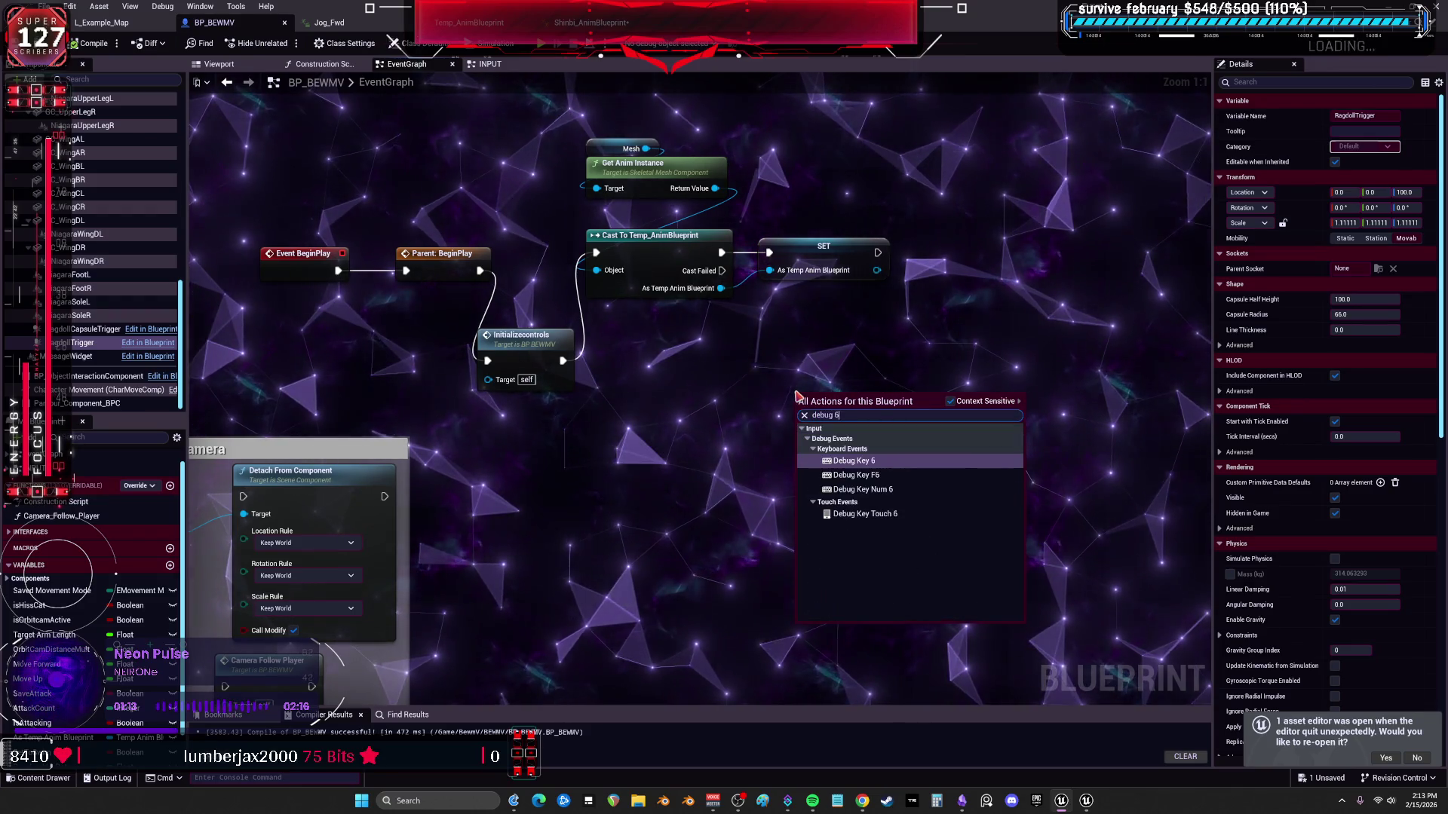
pyautogui.press('Return')
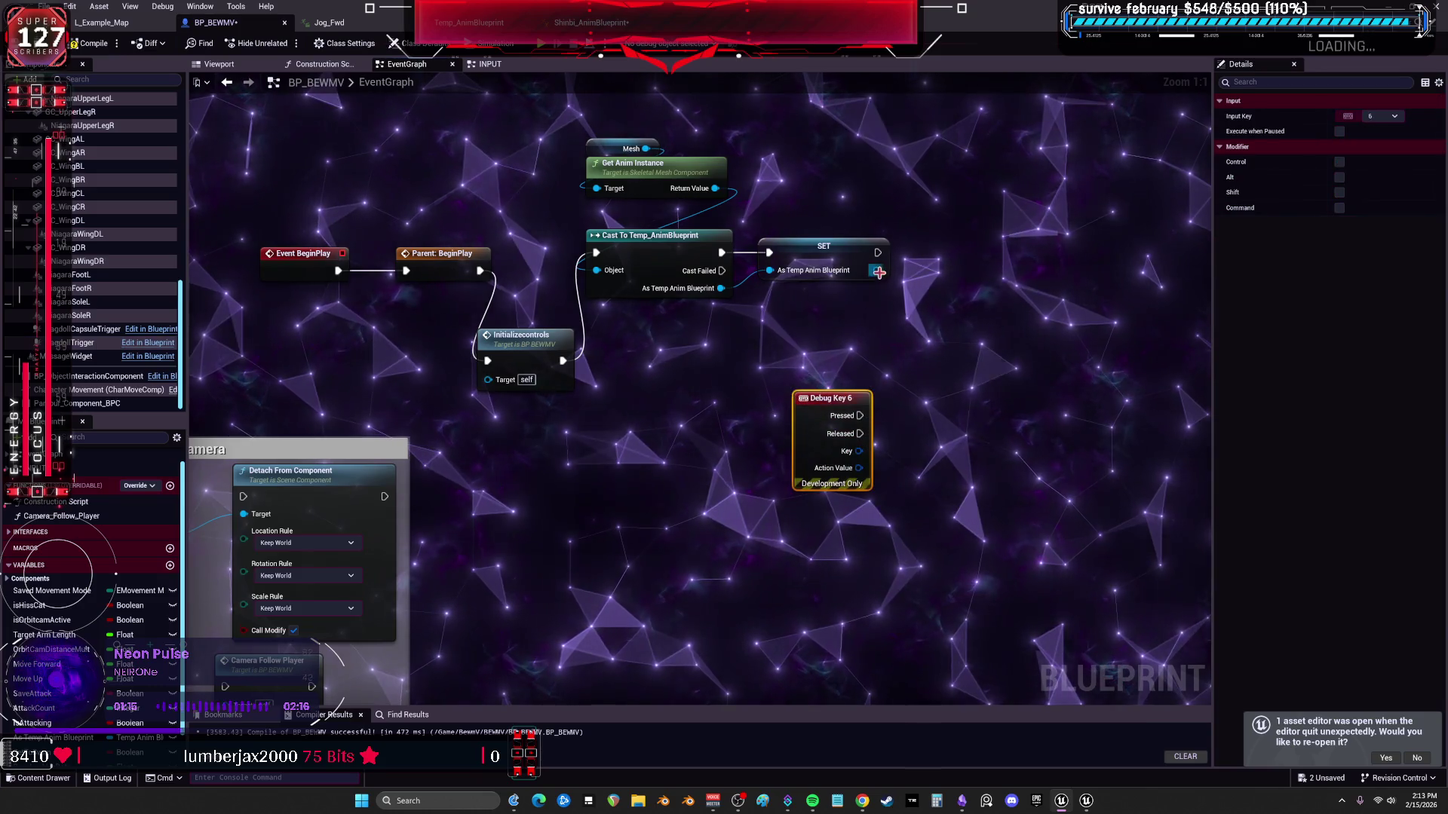
pyautogui.moveTo(907, 357); pyautogui.dragTo(912, 360)
pyautogui.write('tempbool')
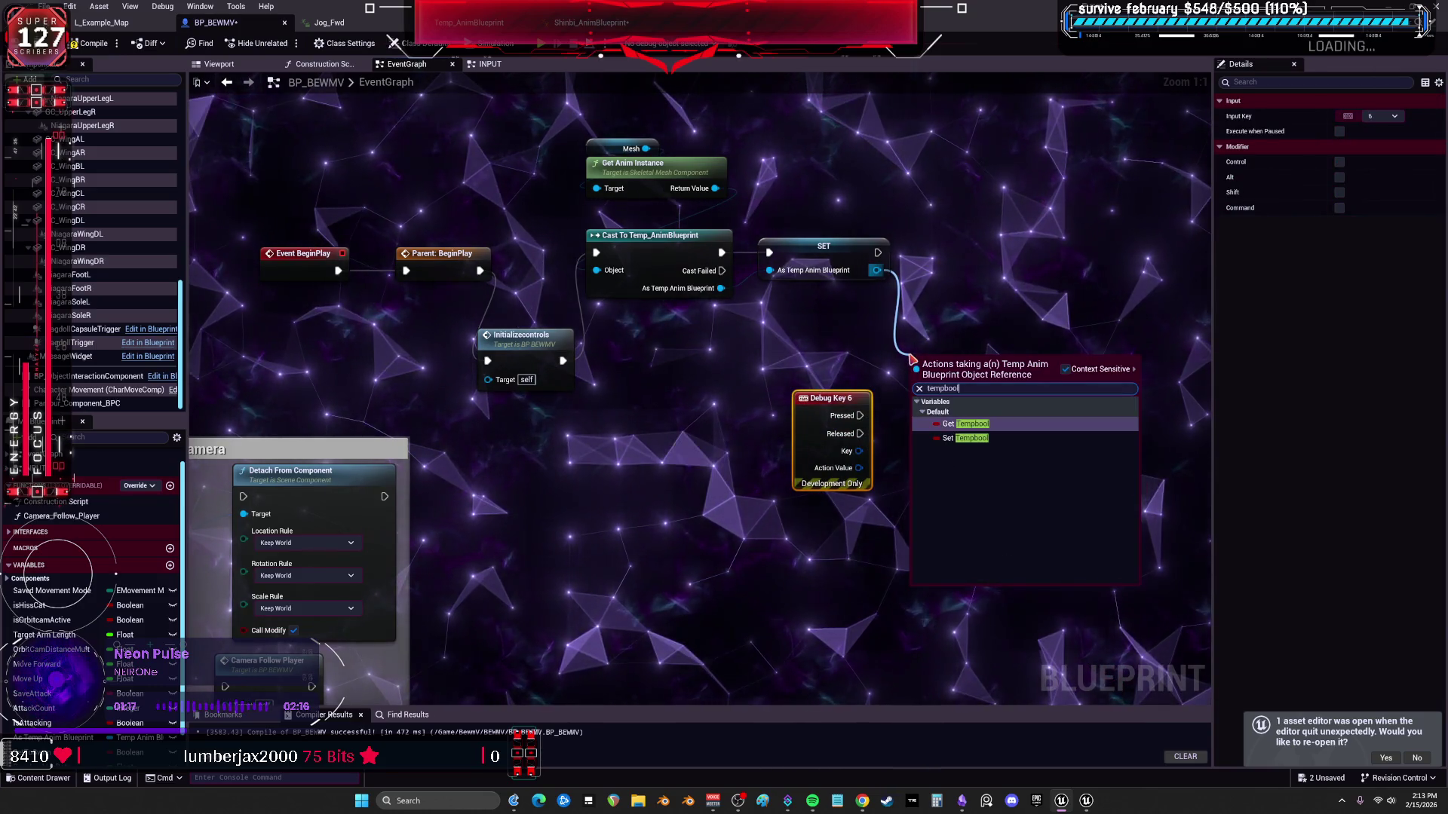
pyautogui.click(968, 437)
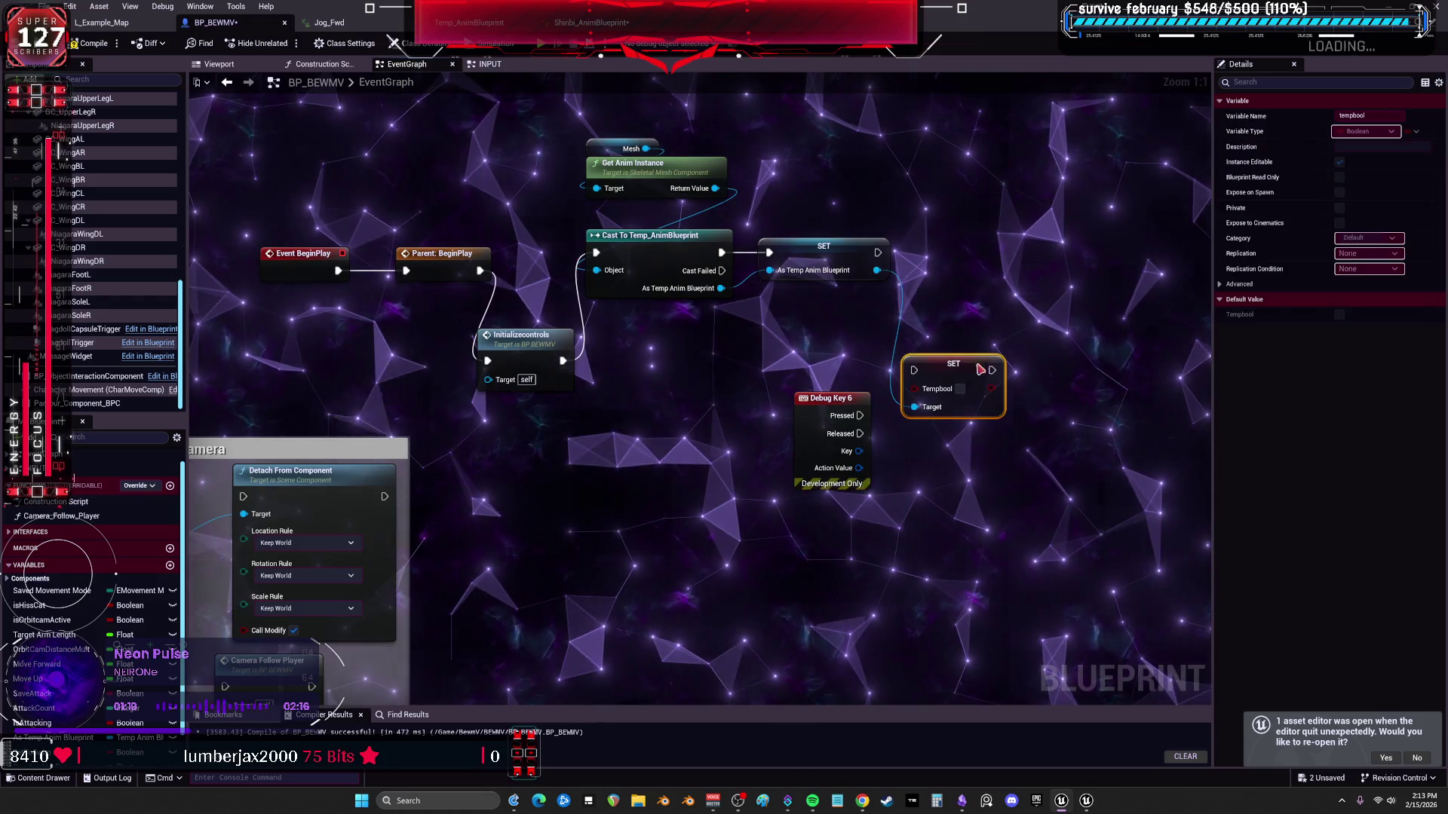
pyautogui.moveTo(975, 369); pyautogui.dragTo(1058, 374)
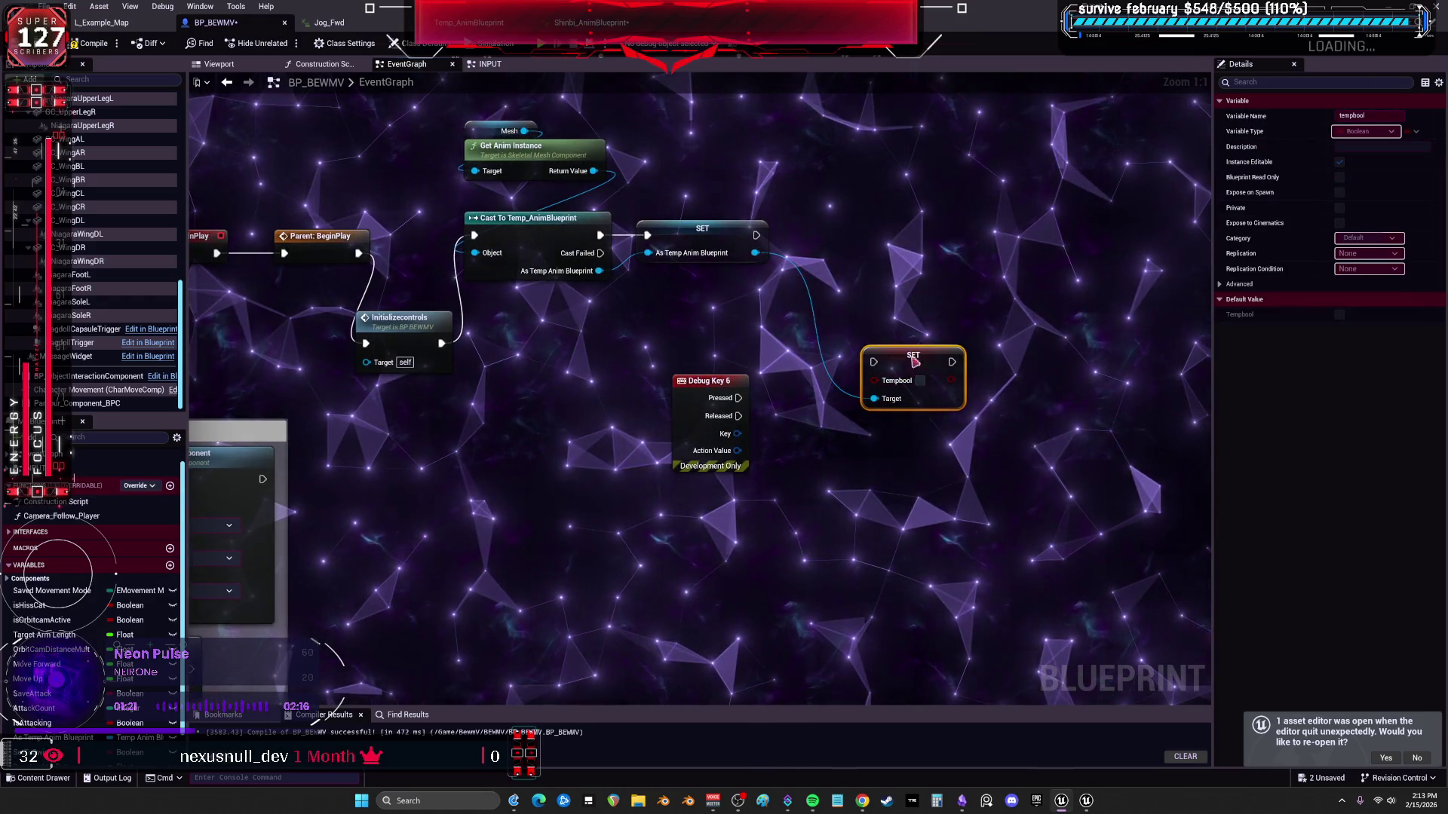
pyautogui.moveTo(794, 416); pyautogui.dragTo(795, 417)
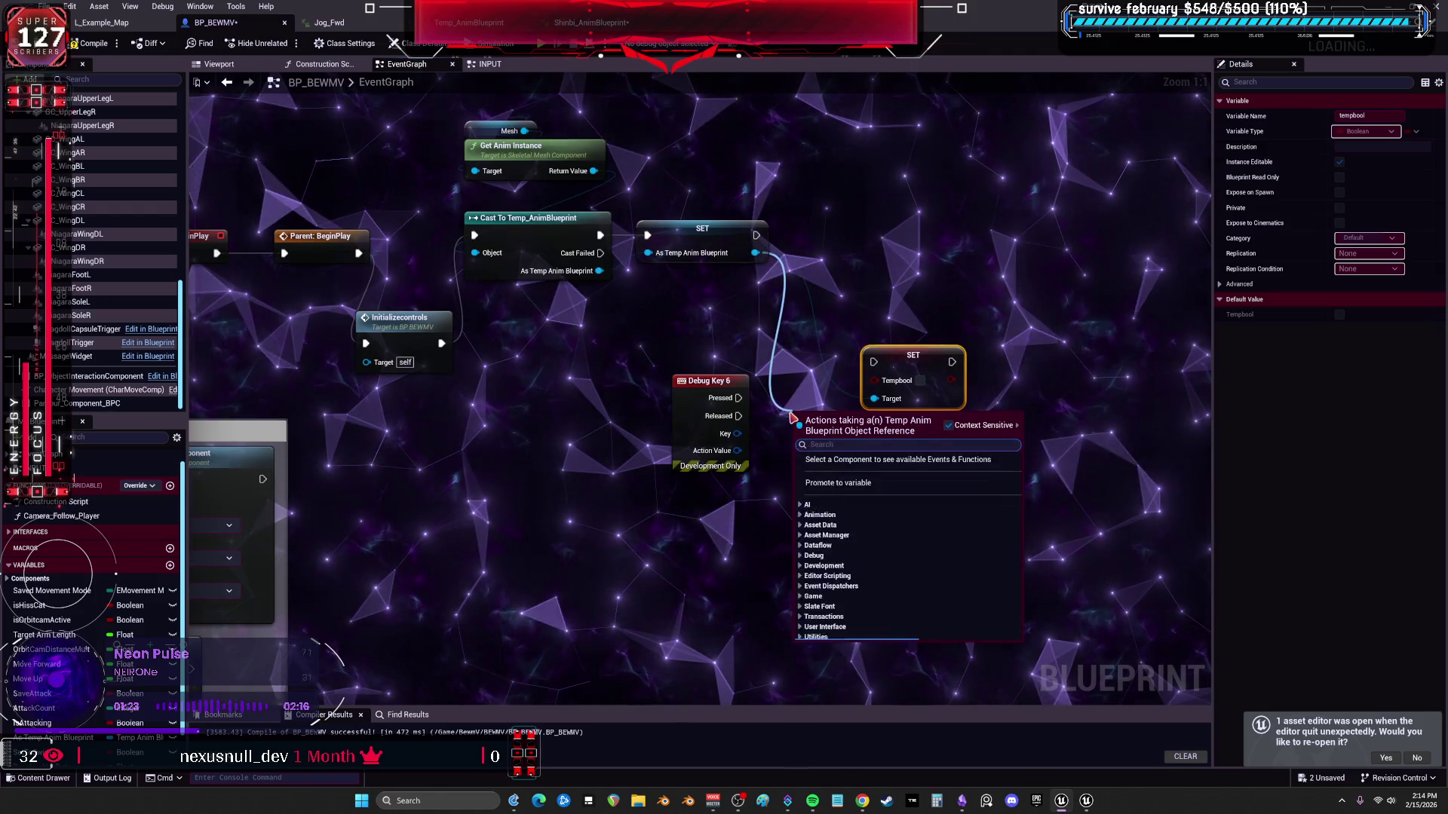
pyautogui.write('get tempbool')
pyautogui.click(958, 391)
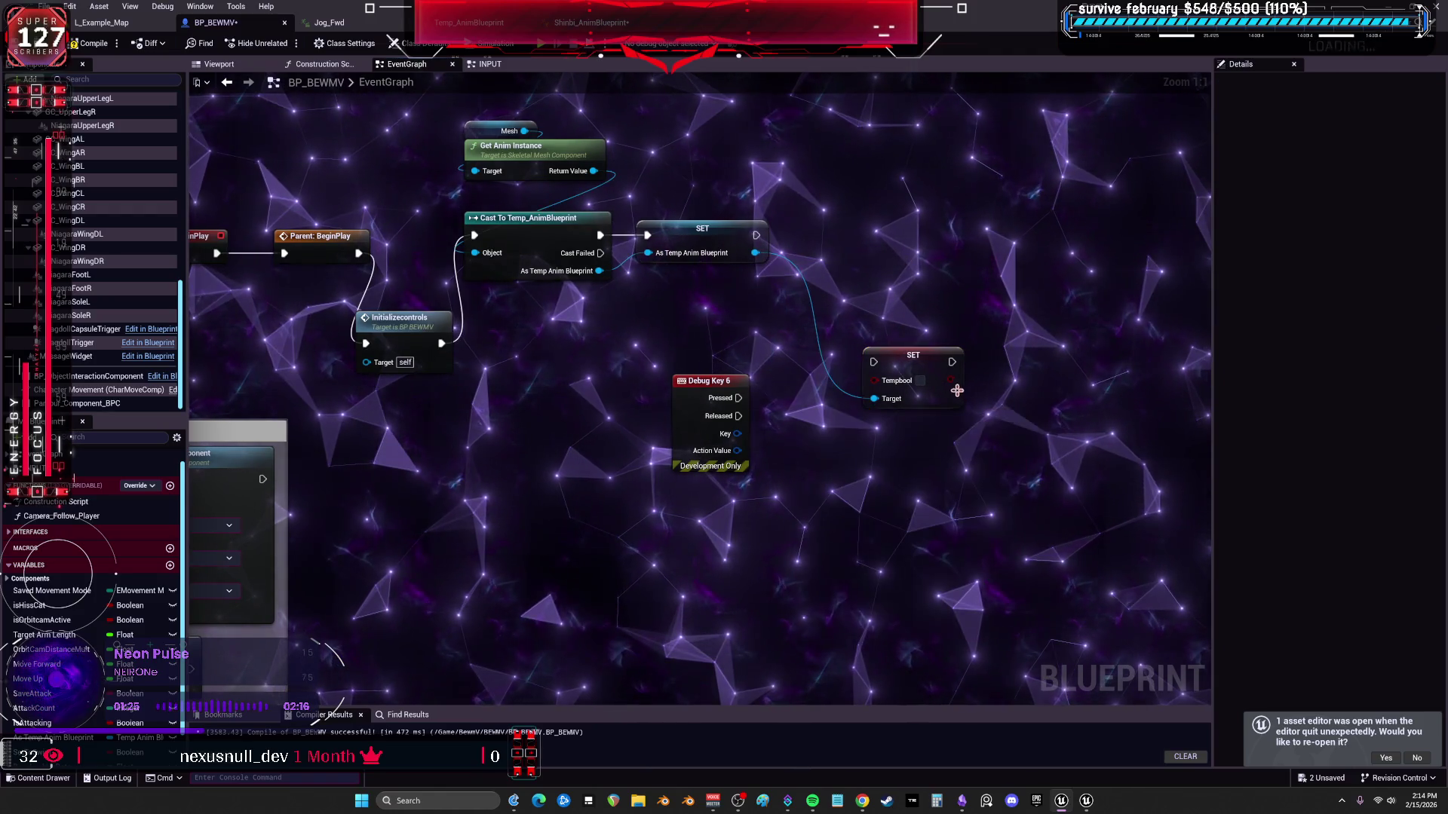
# Add a NOT node on the Tempbool value, tidy the nodes, compile and return to the game.
pyautogui.moveTo(925, 493); pyautogui.dragTo(923, 493)
pyautogui.write('not')
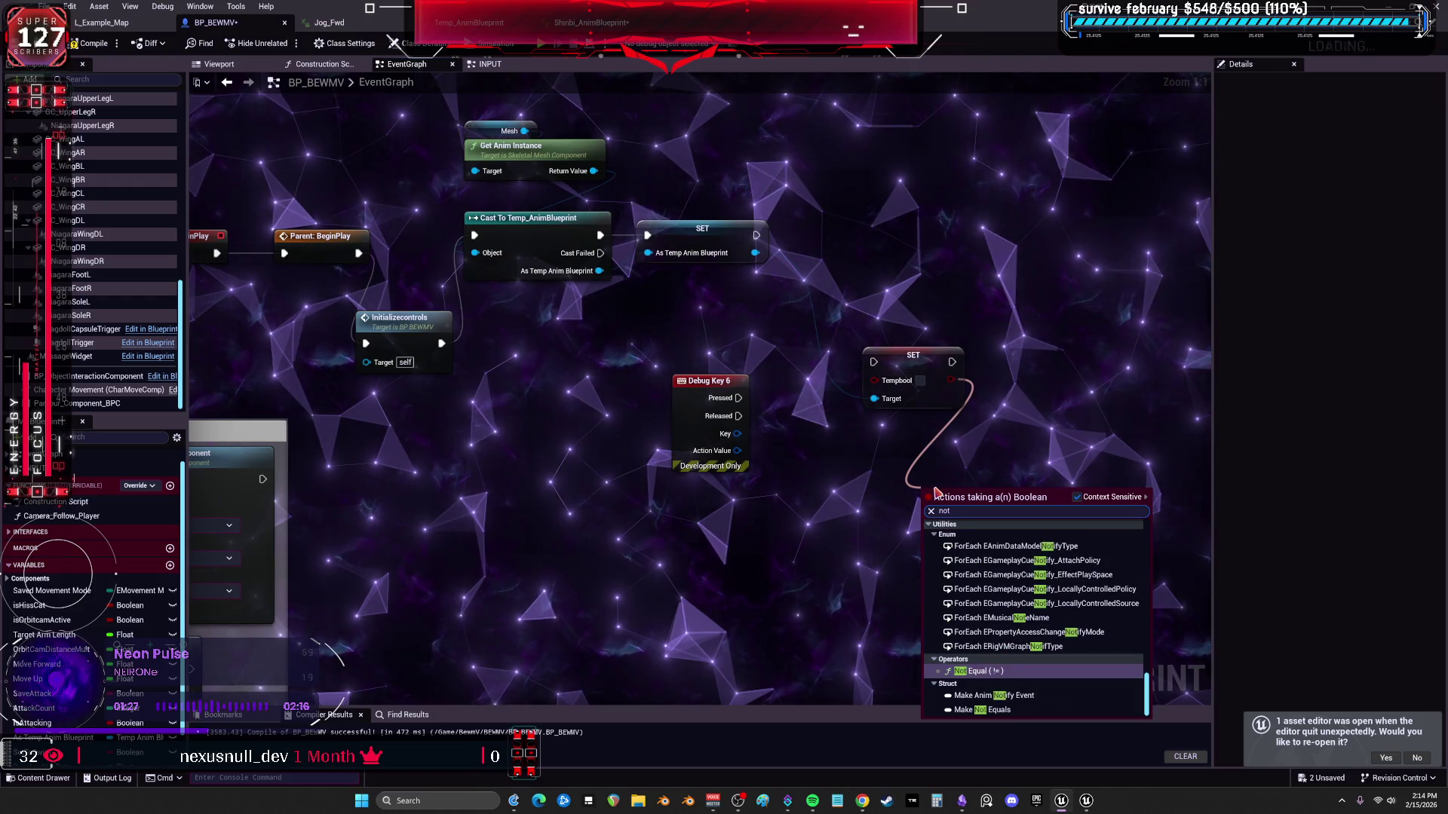
pyautogui.write(' bool')
pyautogui.press('Return')
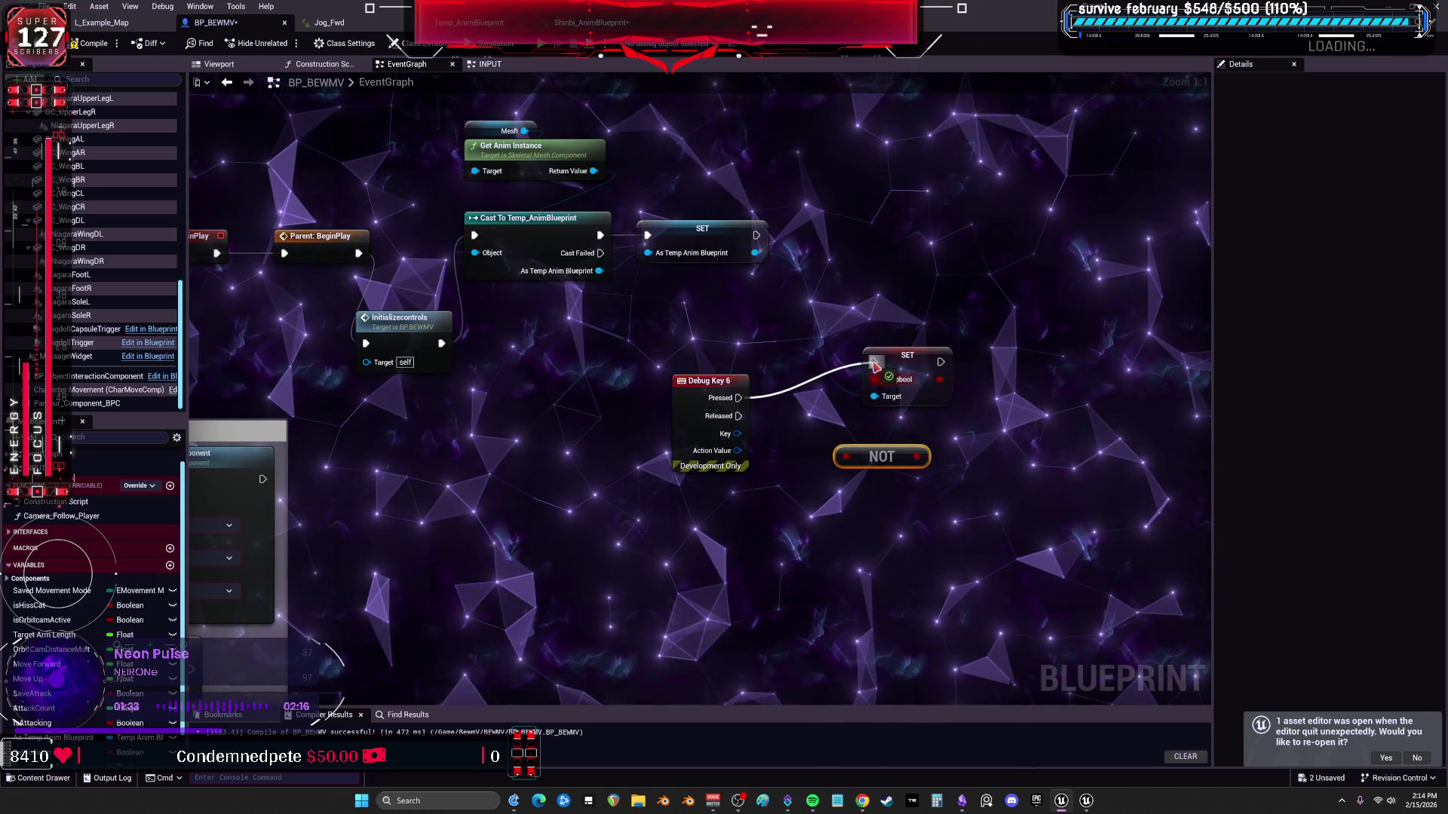
pyautogui.moveTo(702, 387); pyautogui.dragTo(710, 361)
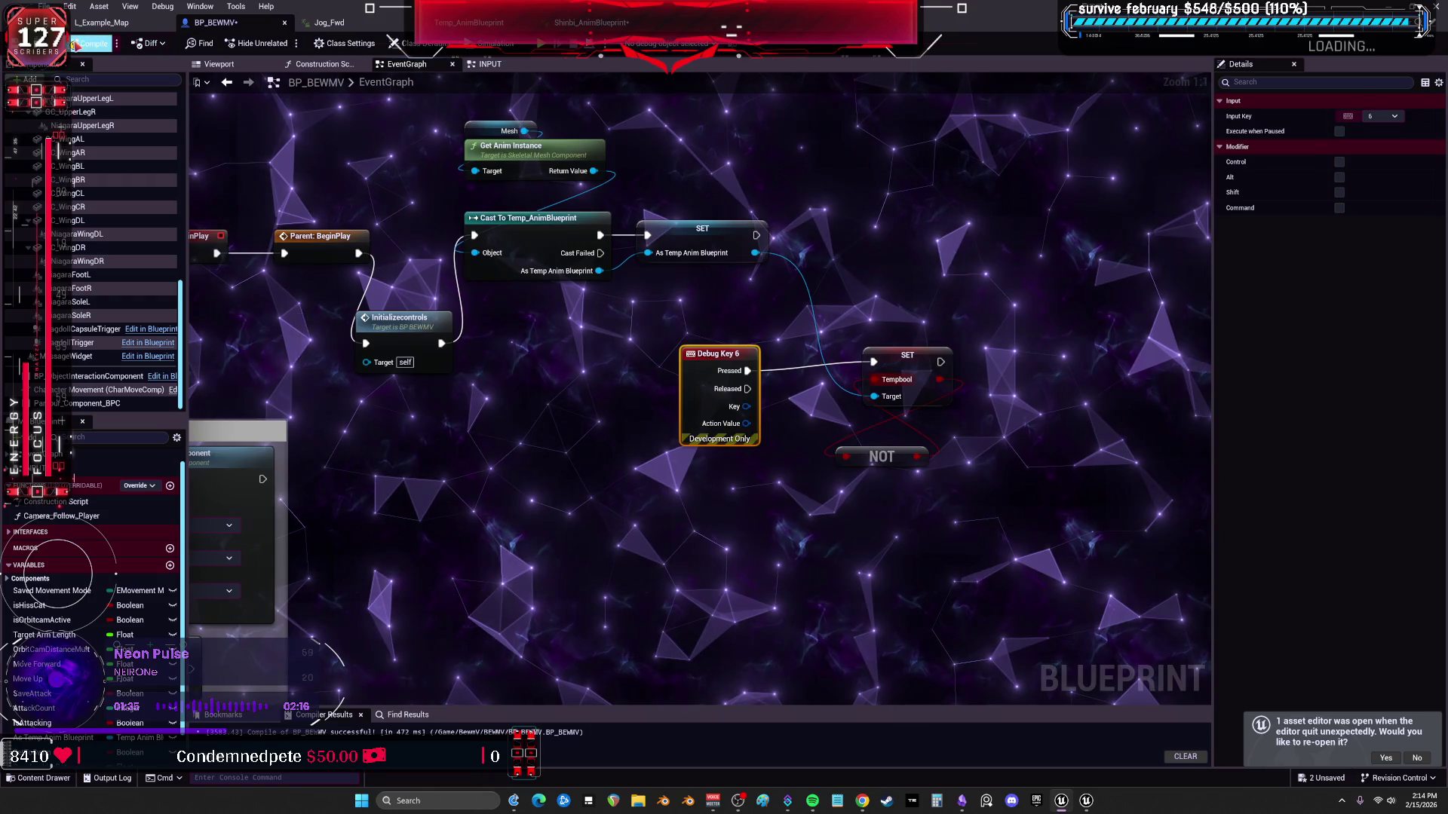
pyautogui.click(90, 43)
pyautogui.hotkey('alt', 'Tab')
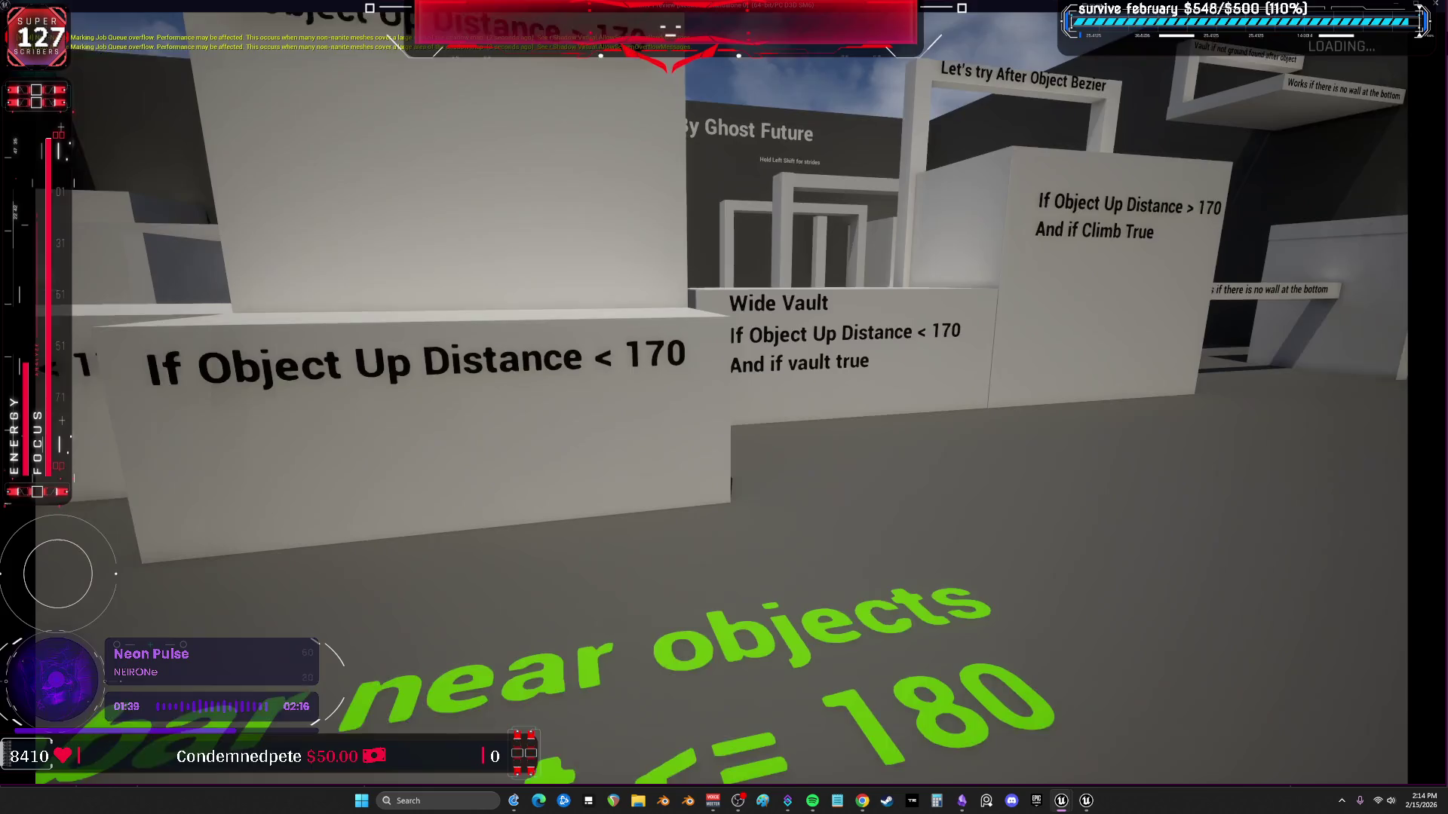
# Run the character through the obstacle track past the parkour walls and pillar to the portal room.
pyautogui.press('w')
pyautogui.press('s')
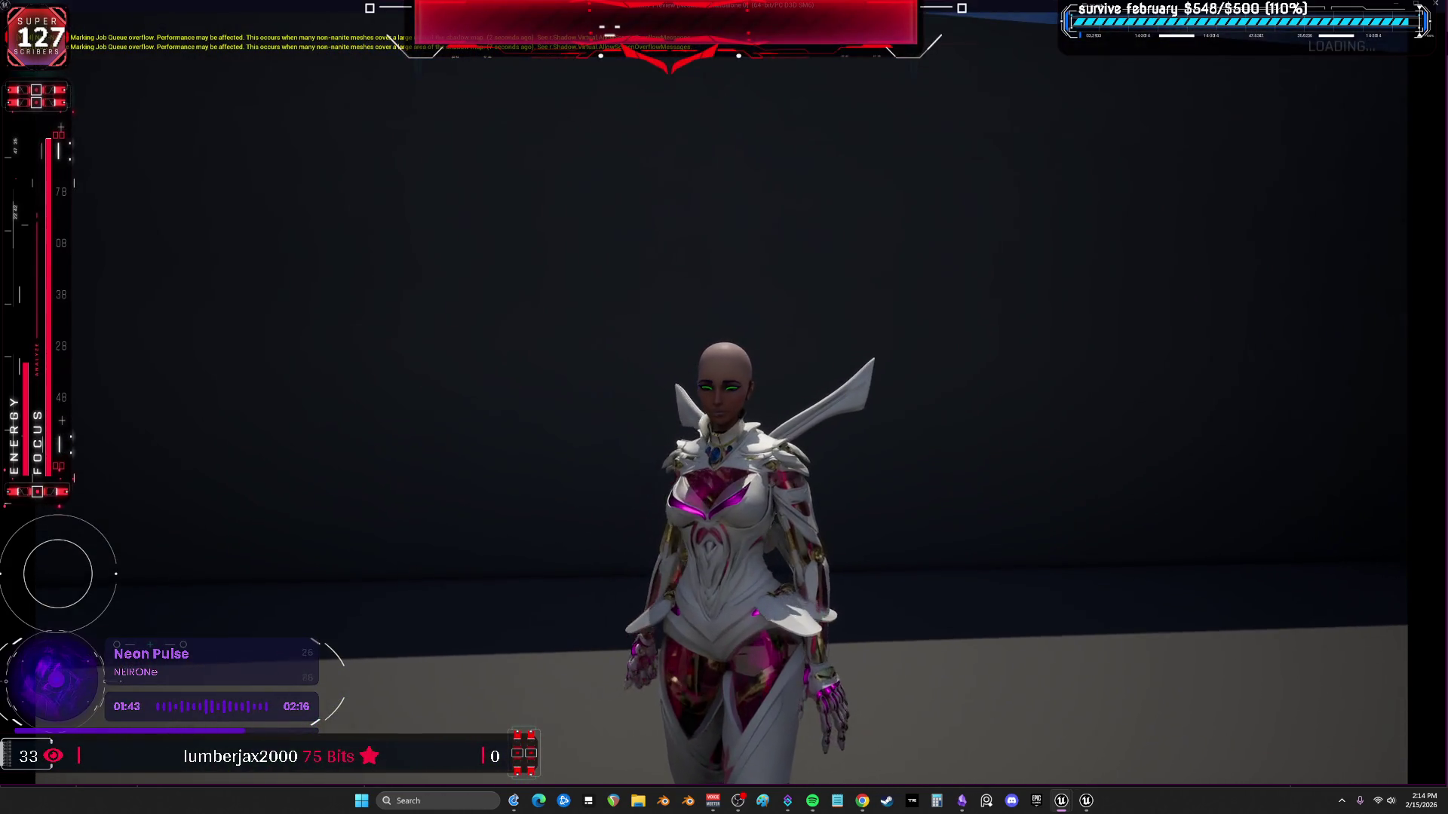
pyautogui.press('w')
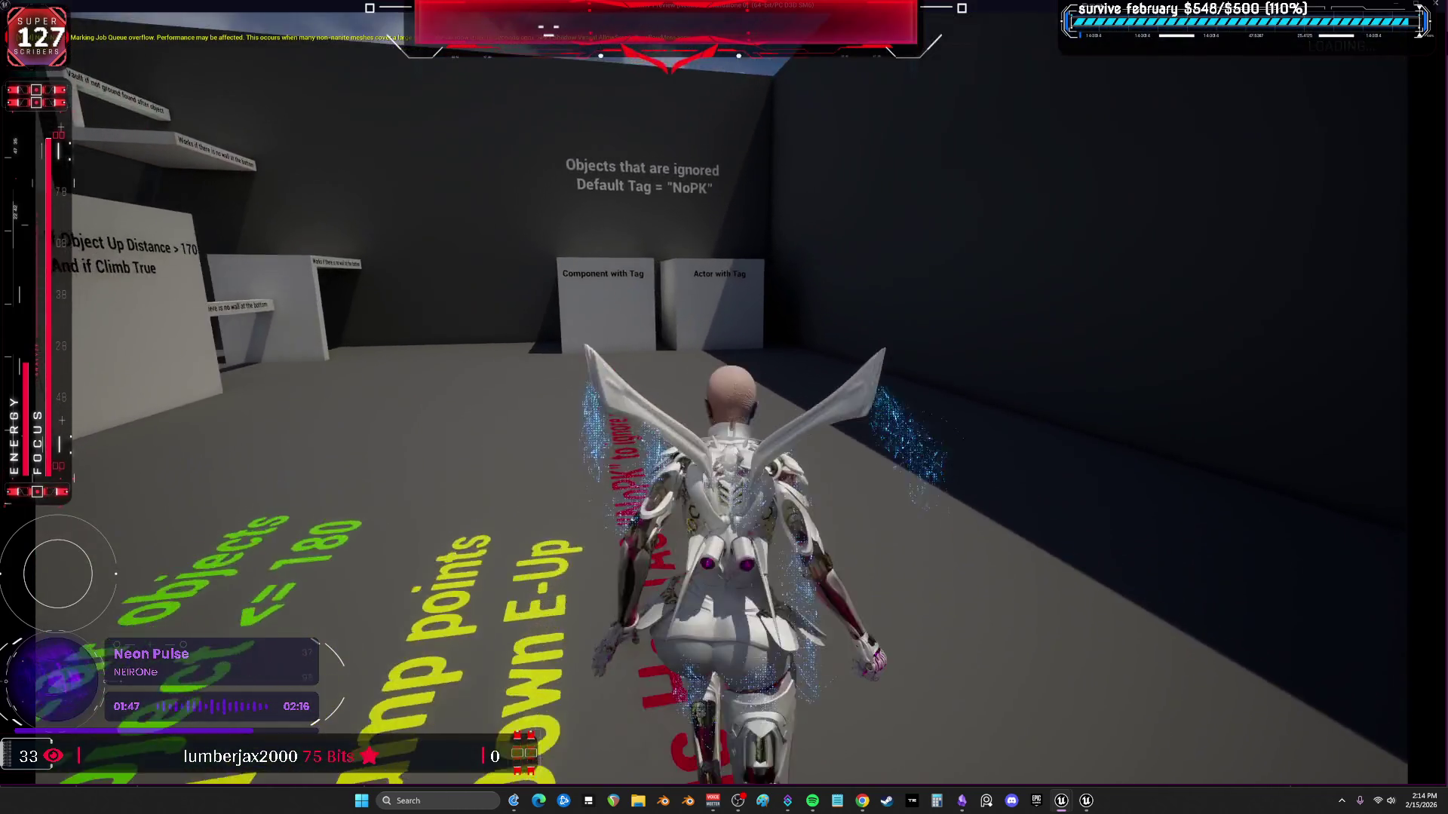
pyautogui.press('w')
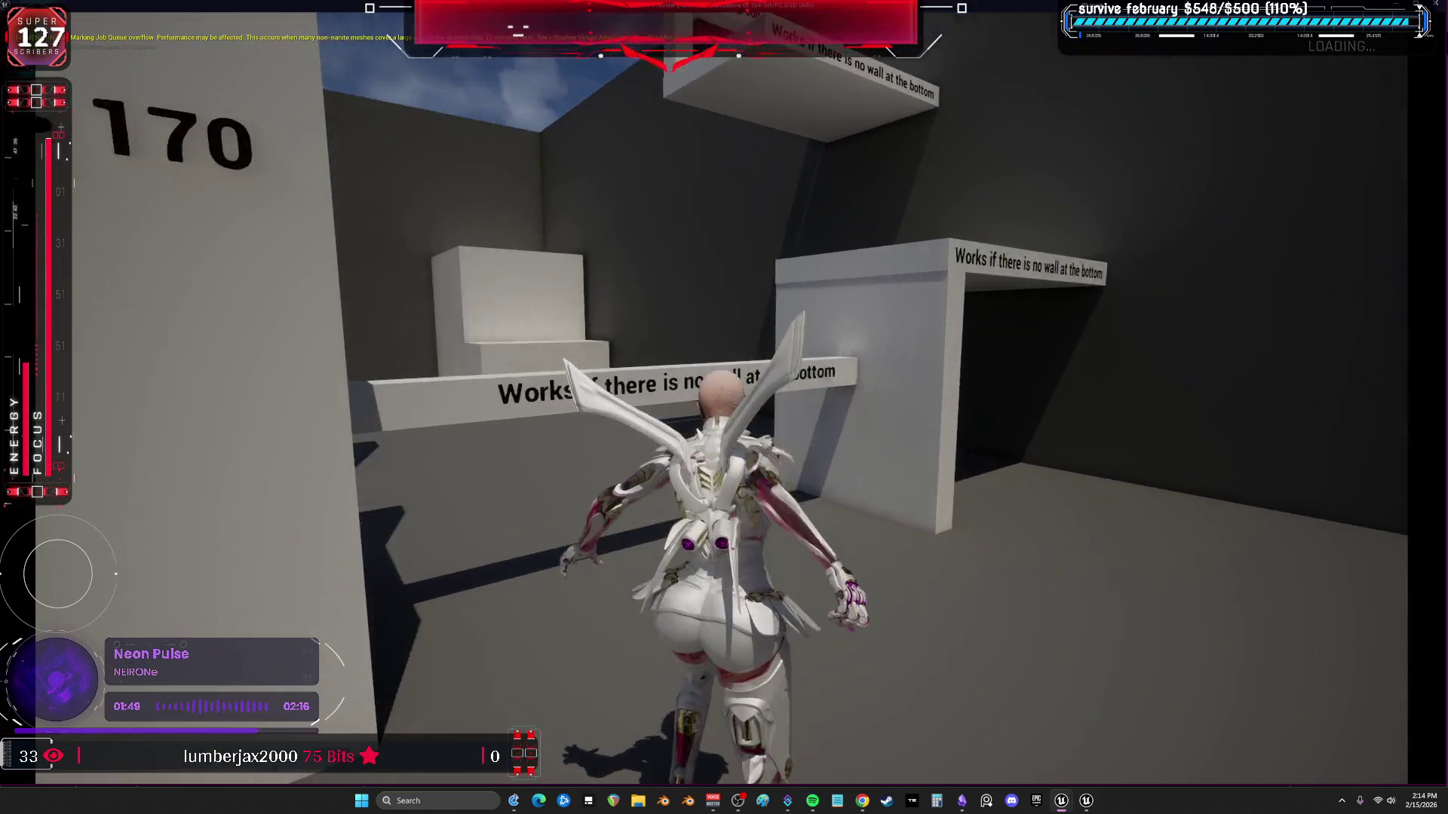
pyautogui.press('w')
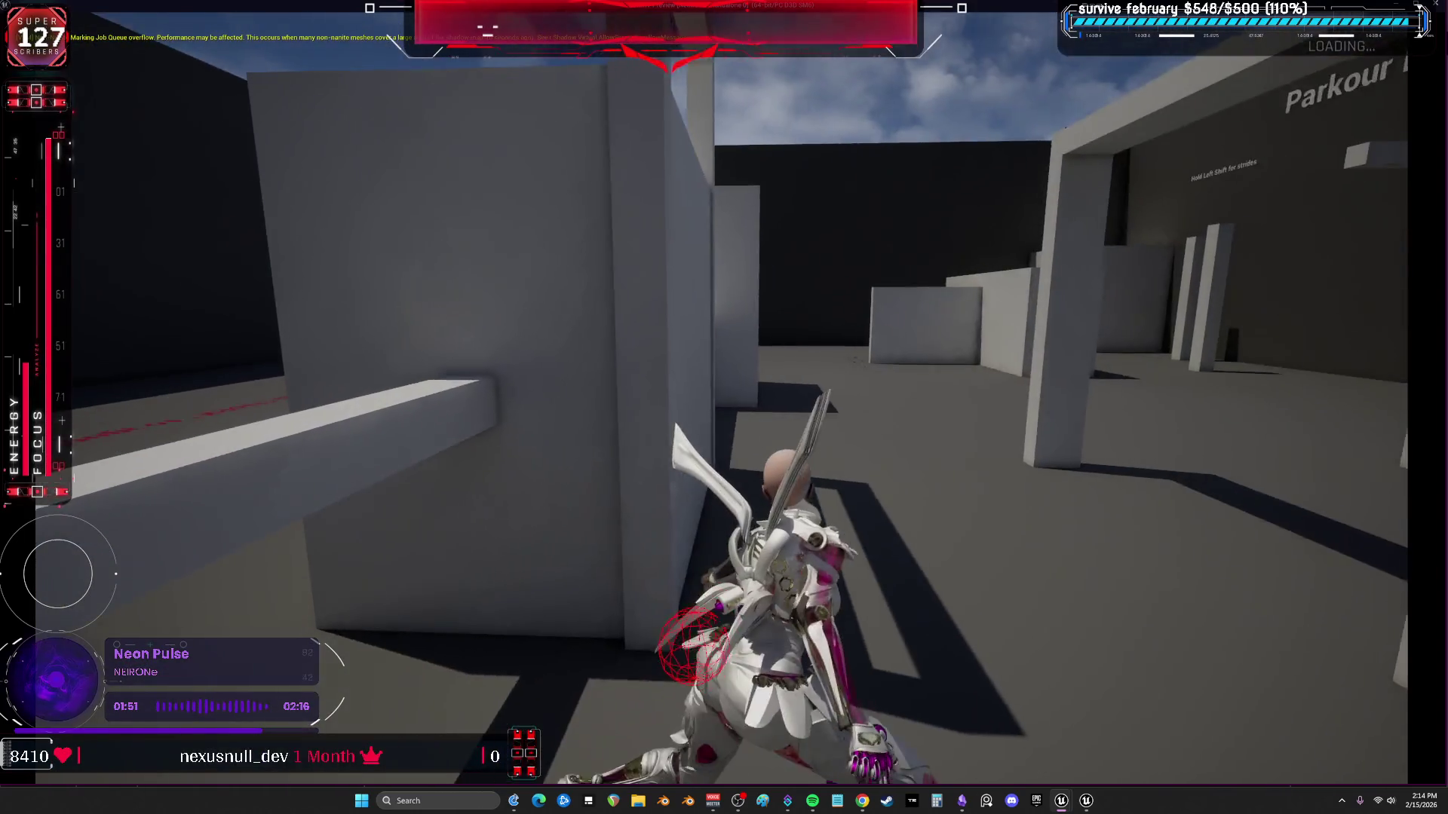
pyautogui.press('w')
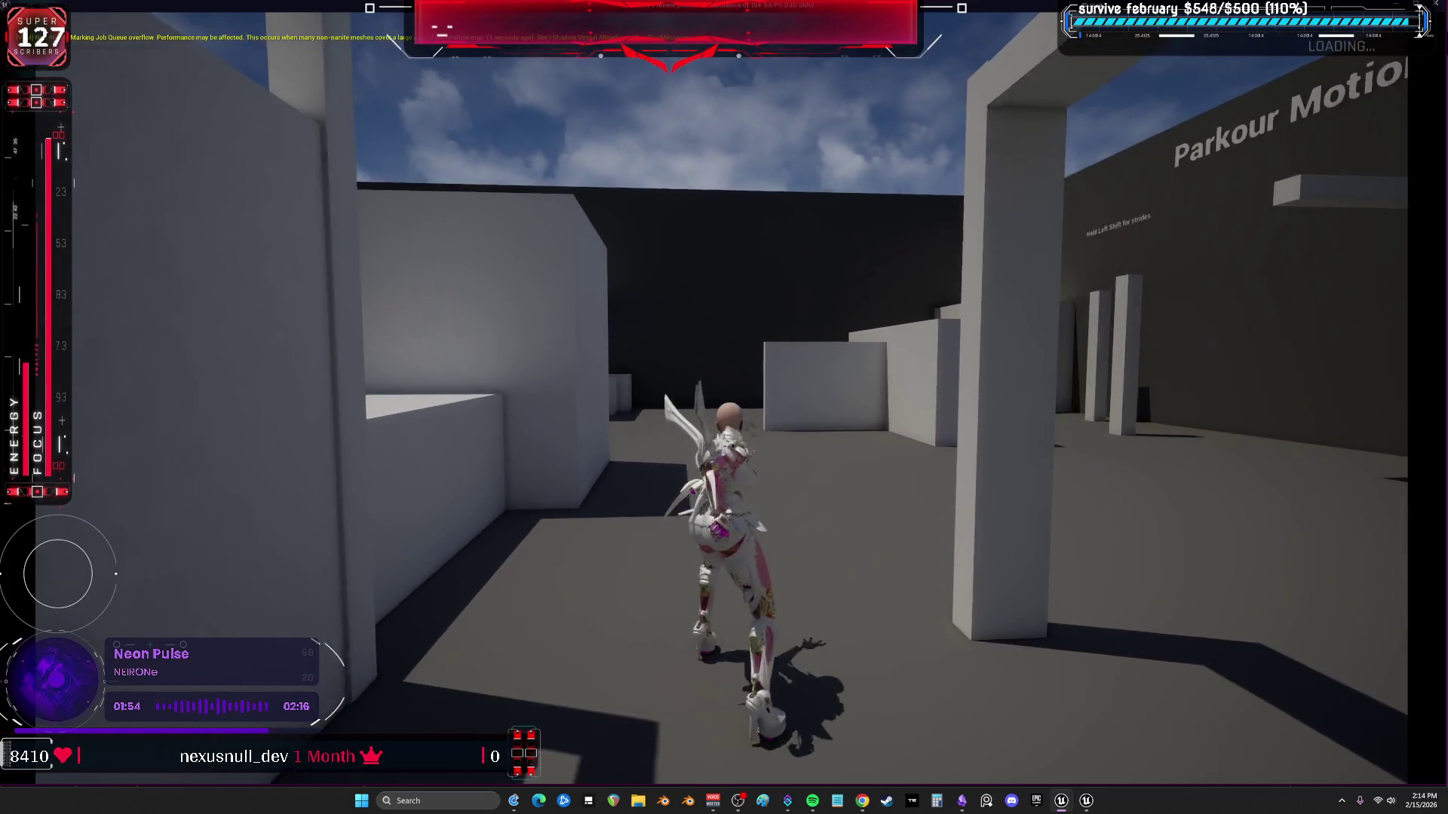
pyautogui.press('w')
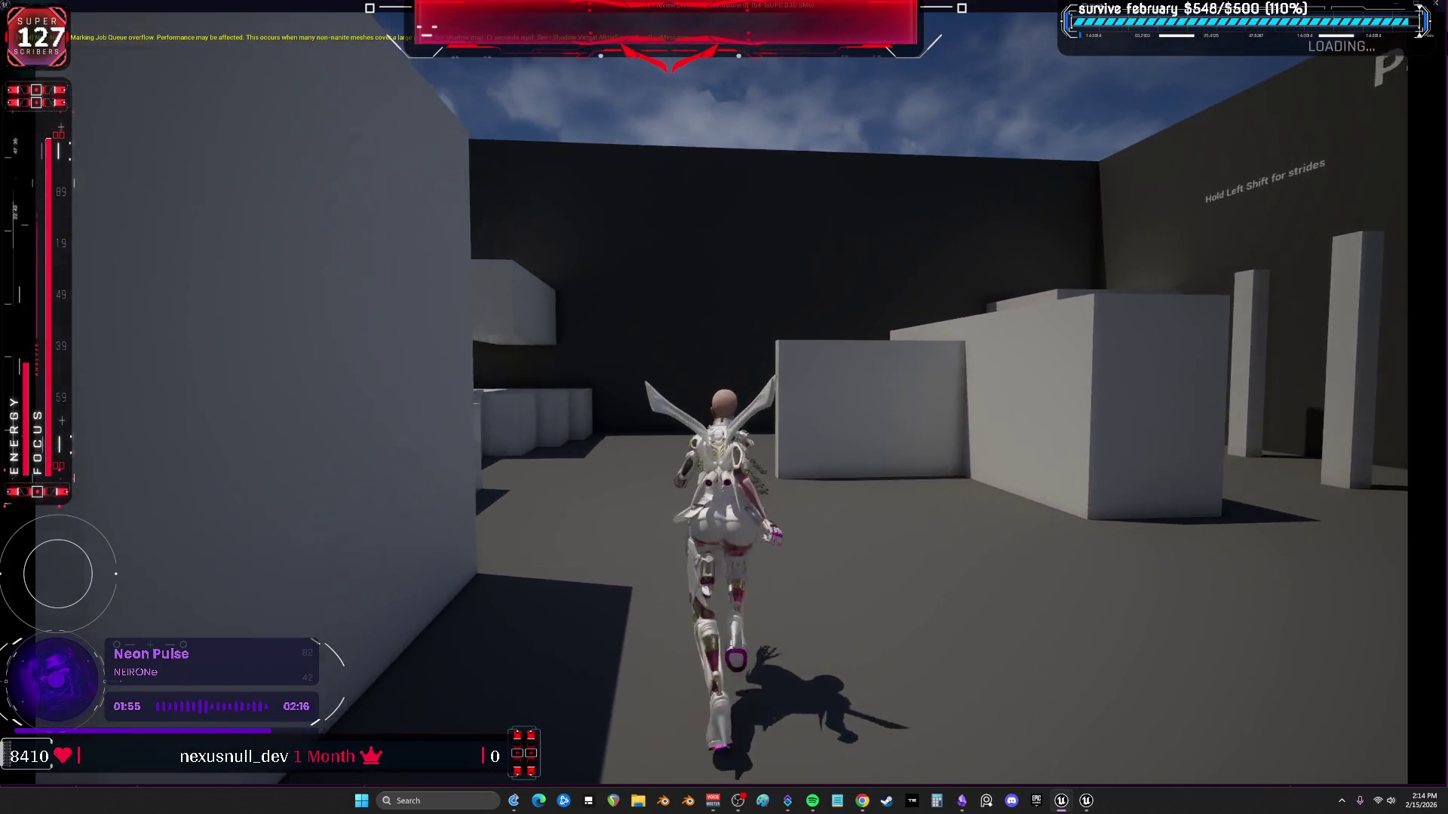
pyautogui.press('w')
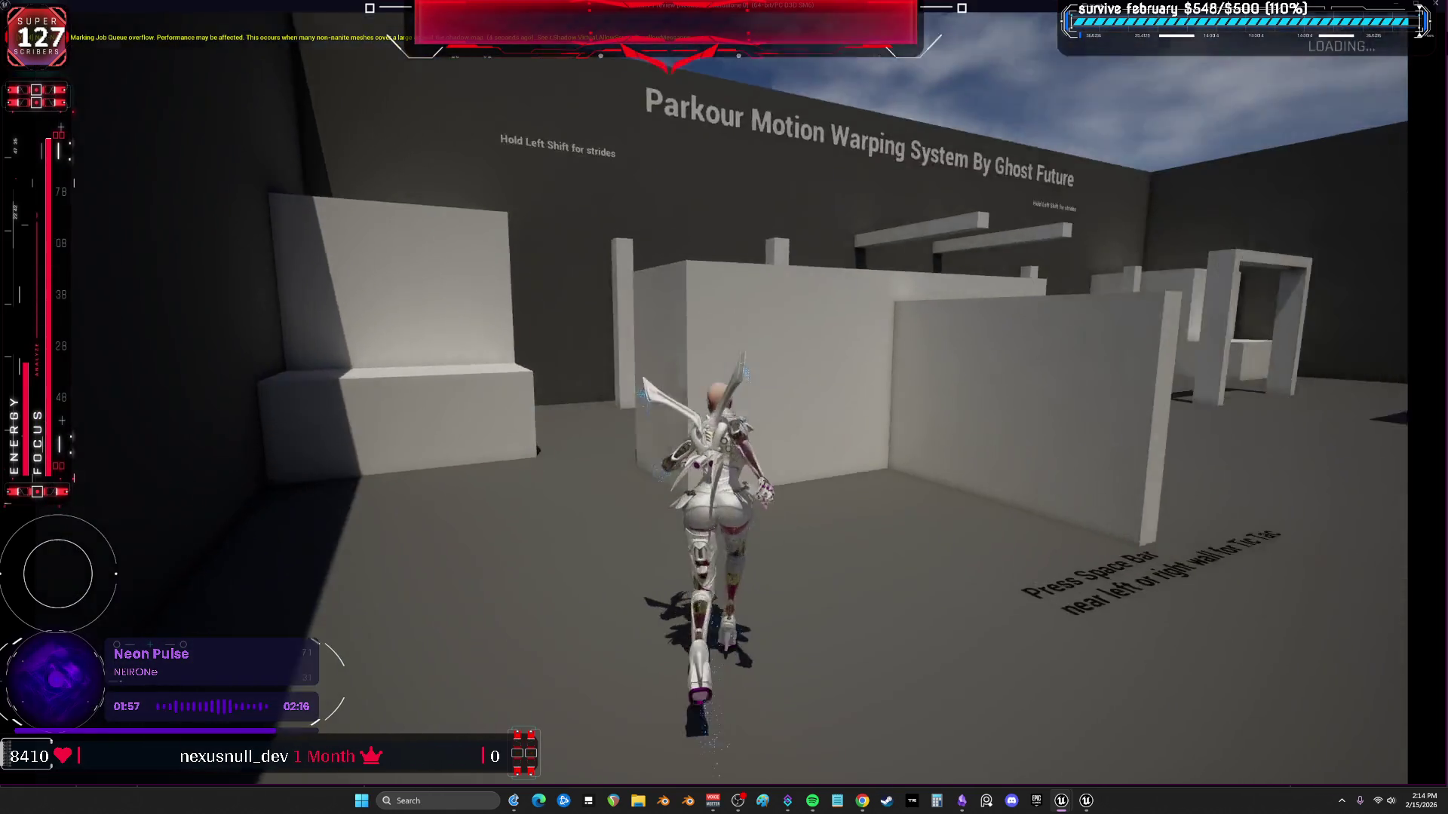
pyautogui.press('w')
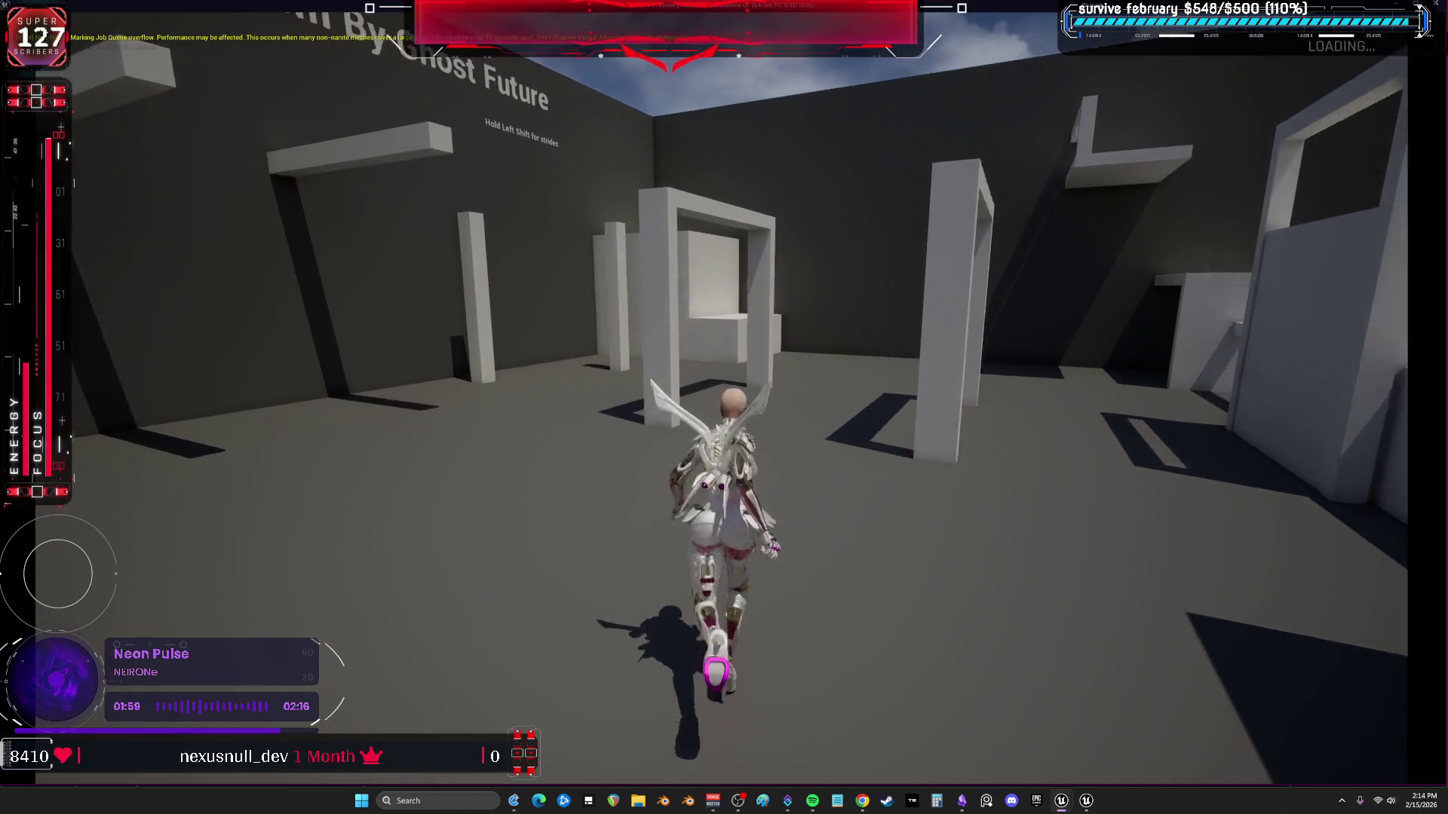
pyautogui.press('w')
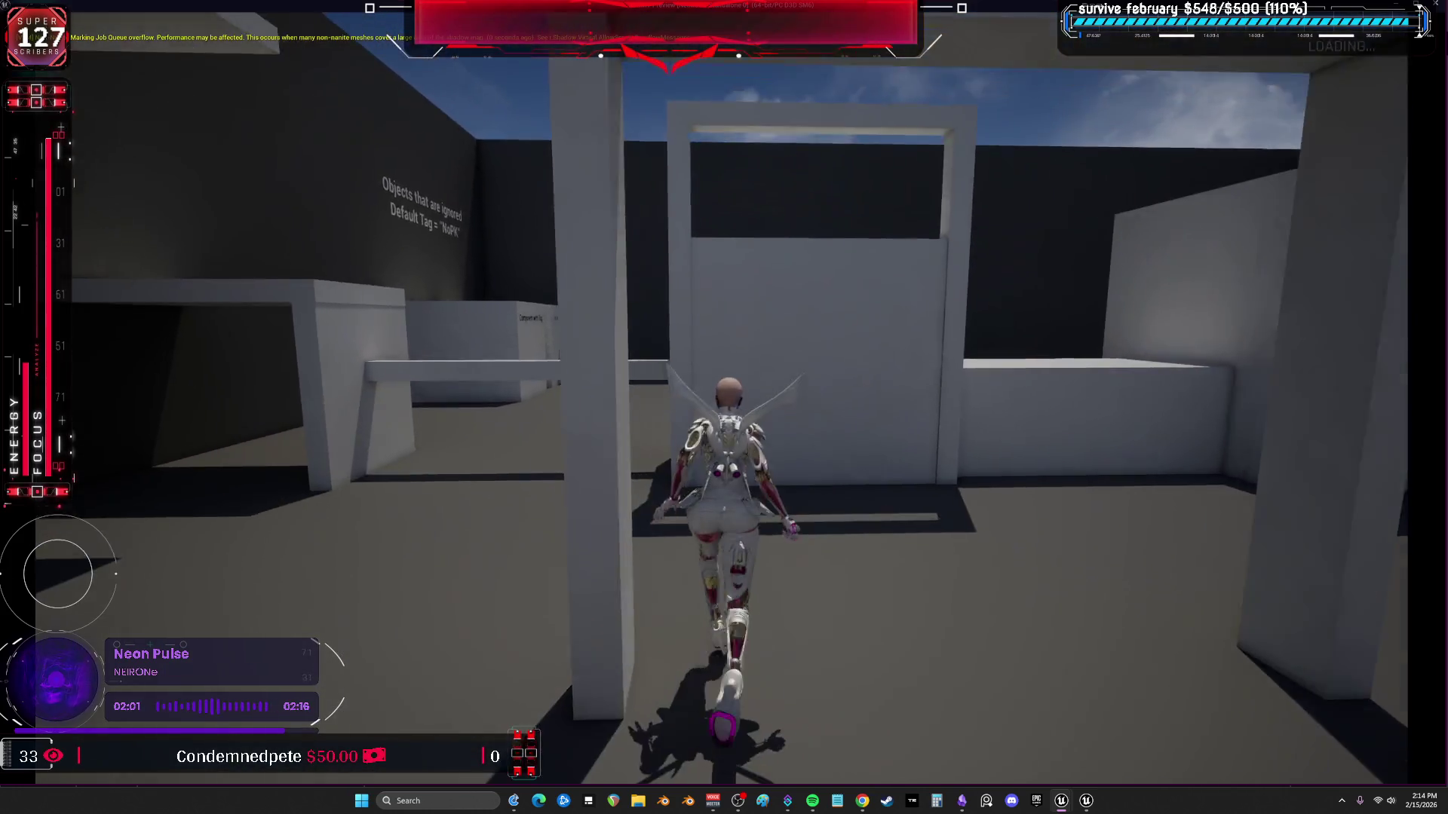
pyautogui.press('w')
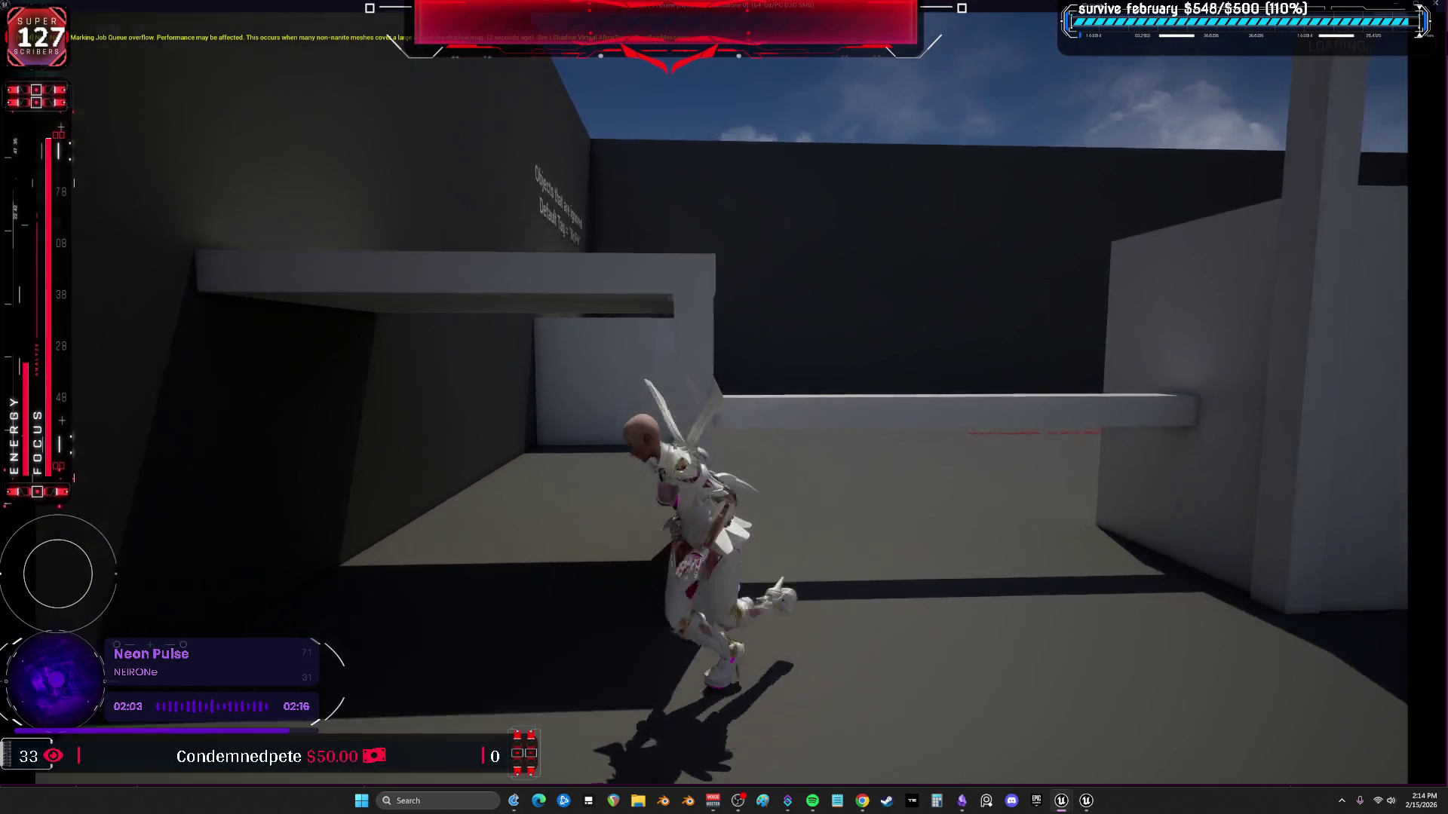
pyautogui.press('w')
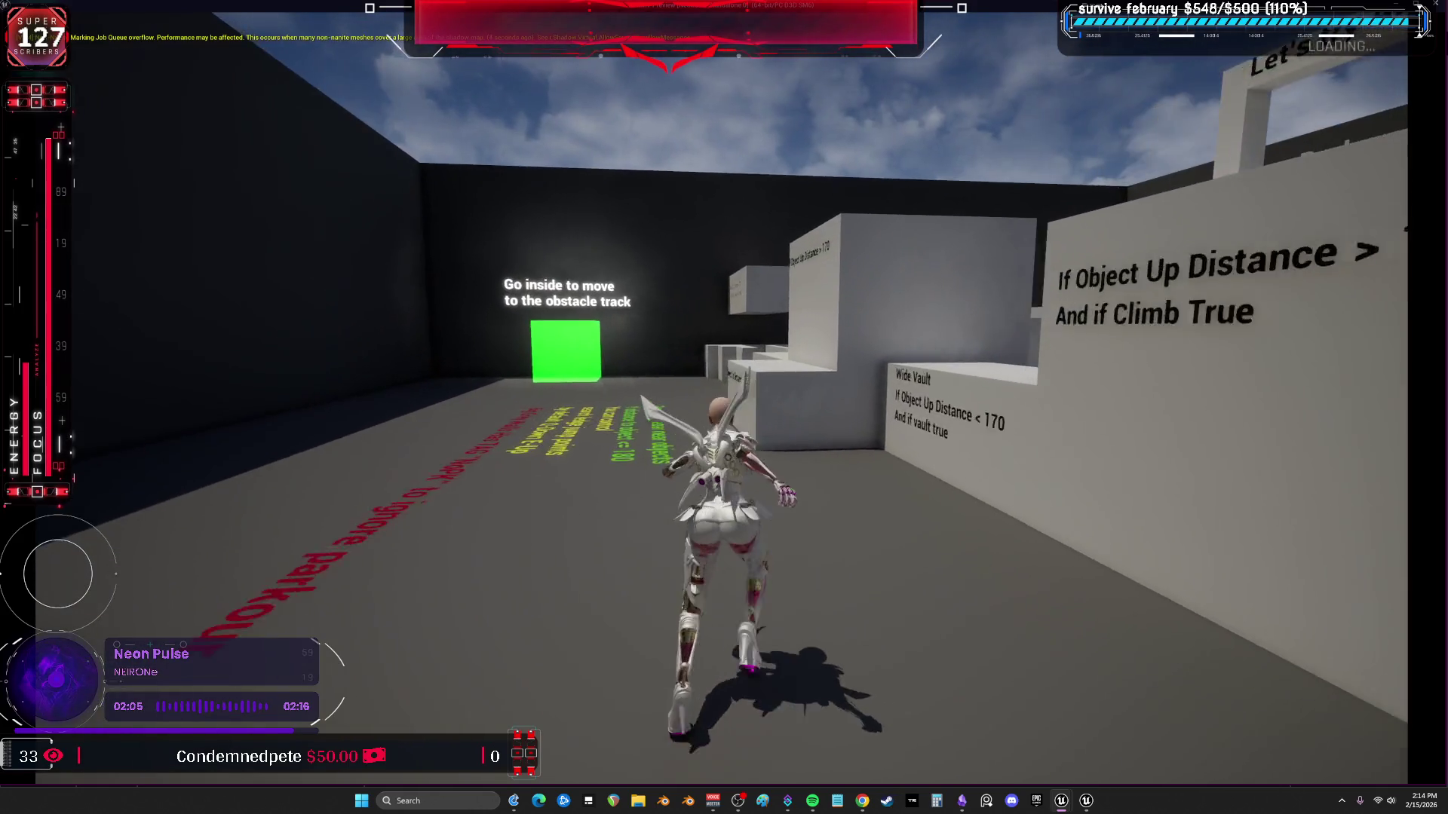
pyautogui.press('w')
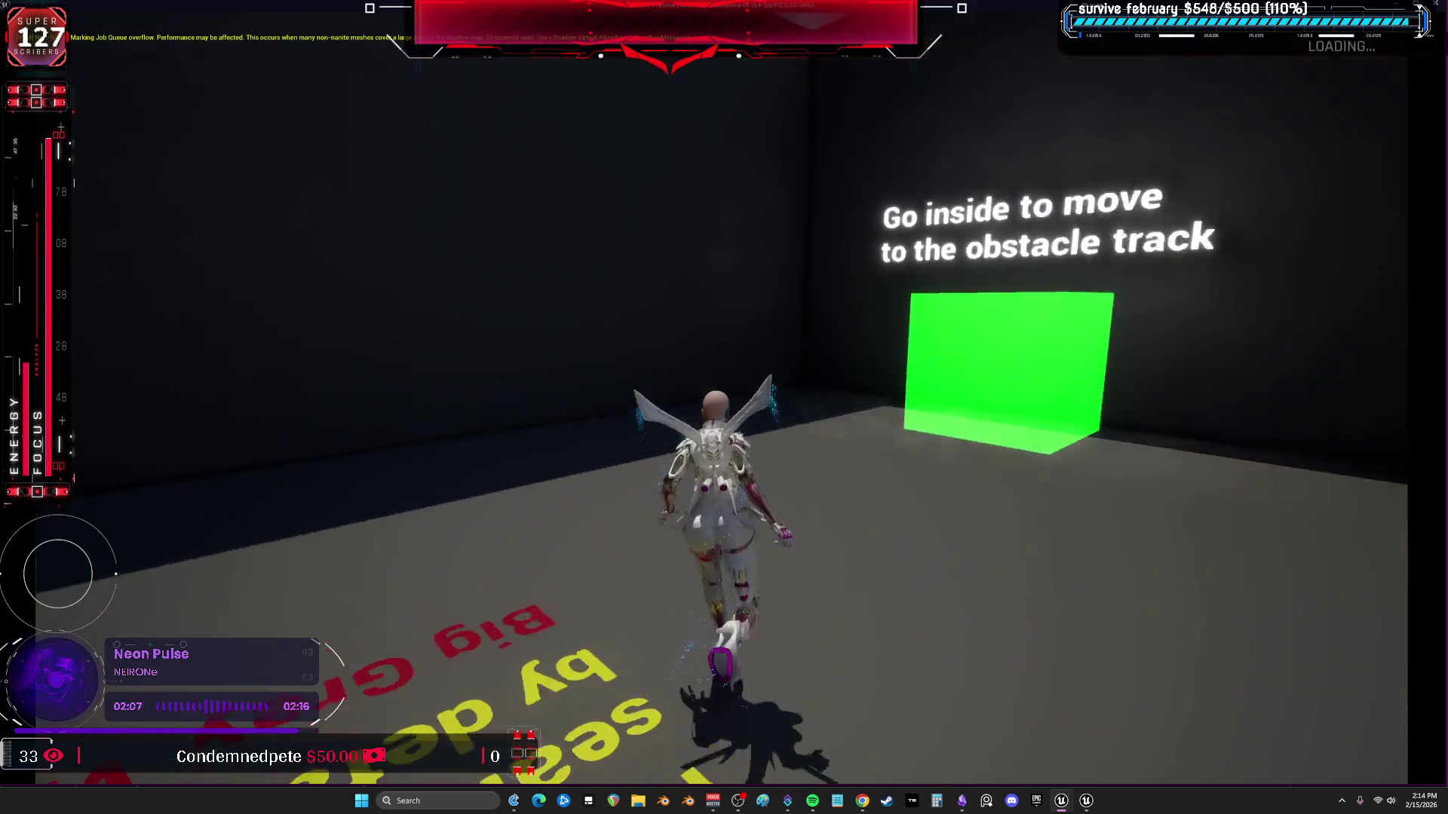
# Run and jump around the green portal and labelled blocks, then end the play session.
pyautogui.press('w')
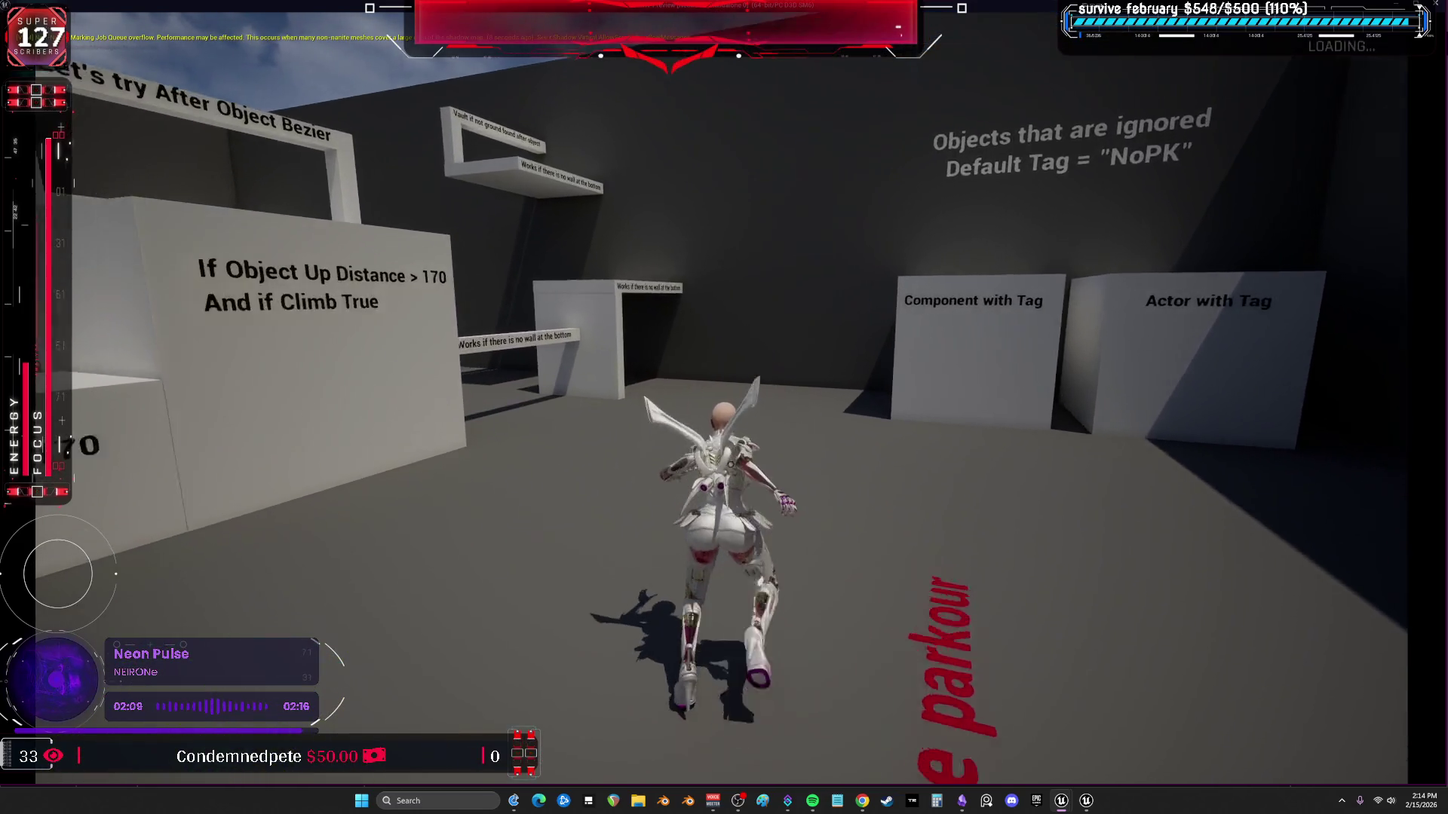
pyautogui.press('w')
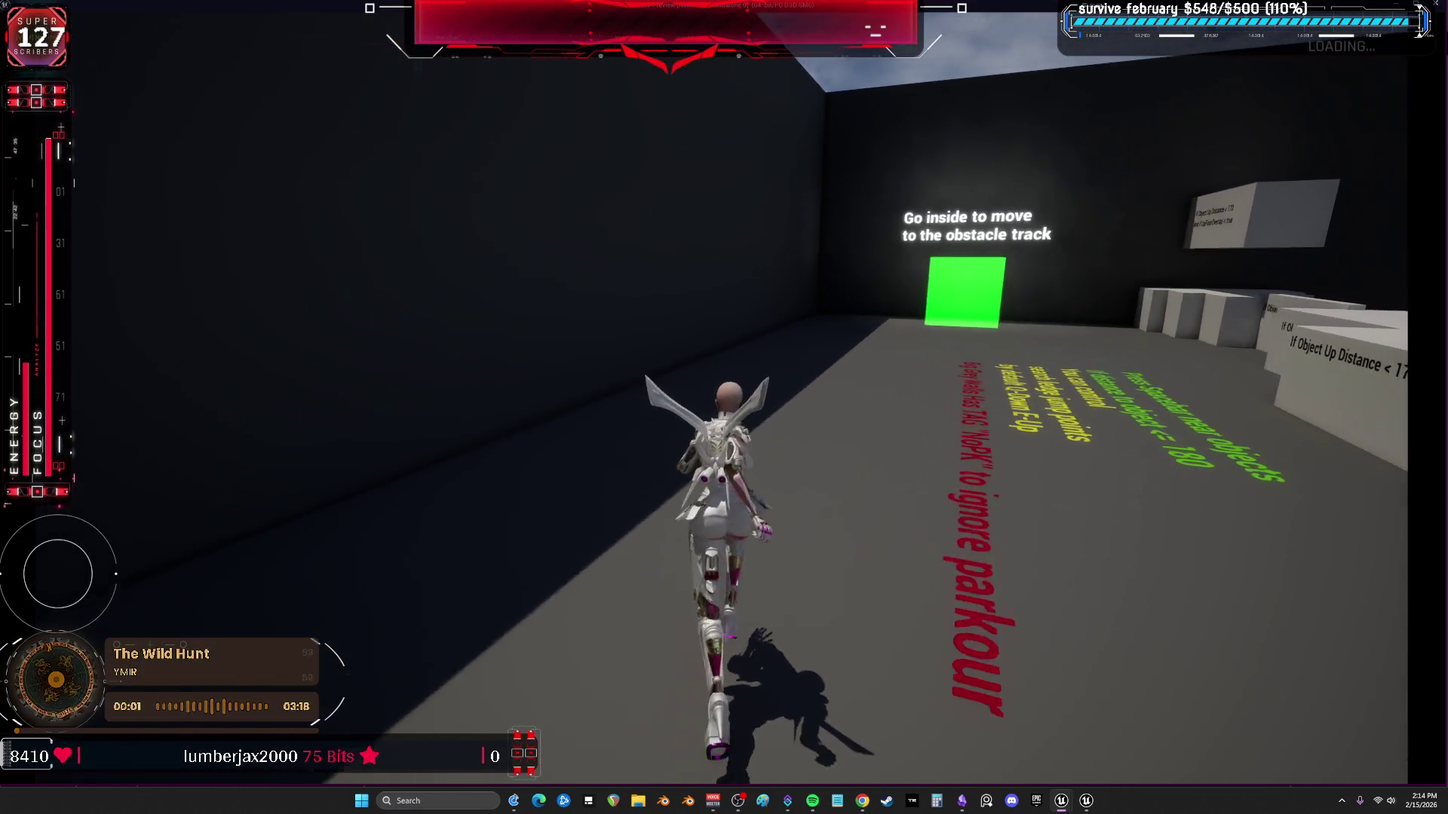
pyautogui.press('w')
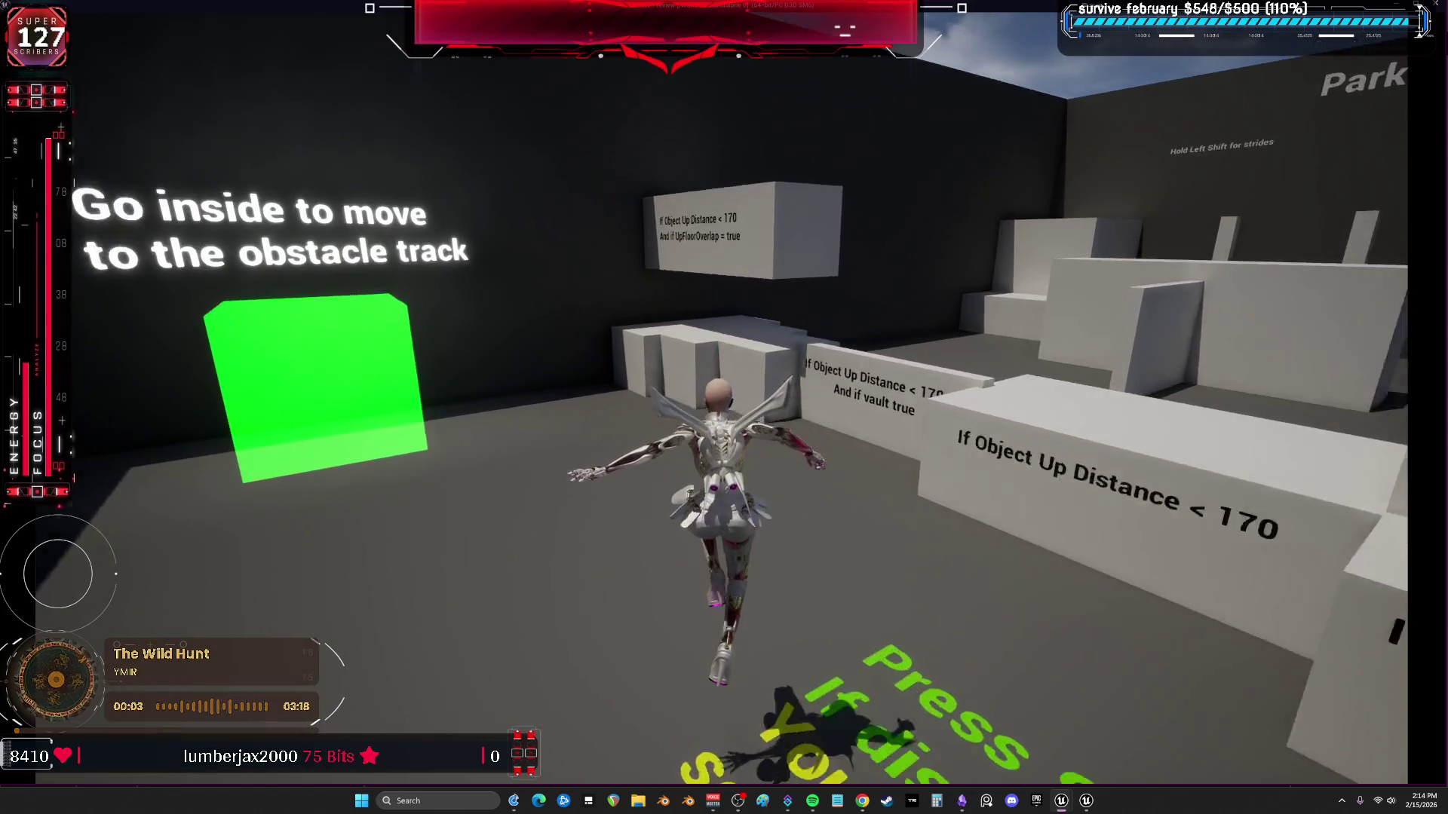
pyautogui.press('w')
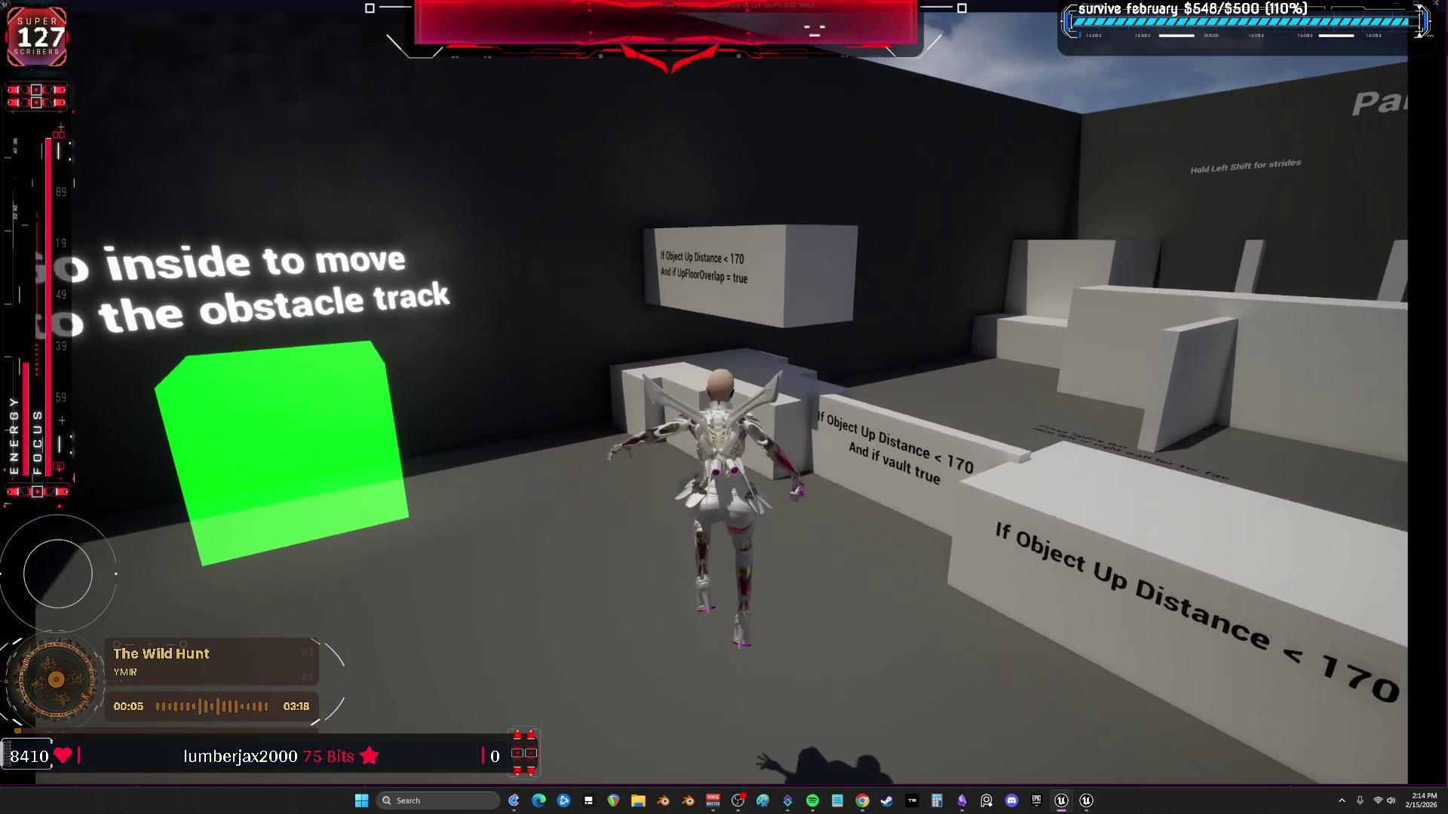
pyautogui.press('s')
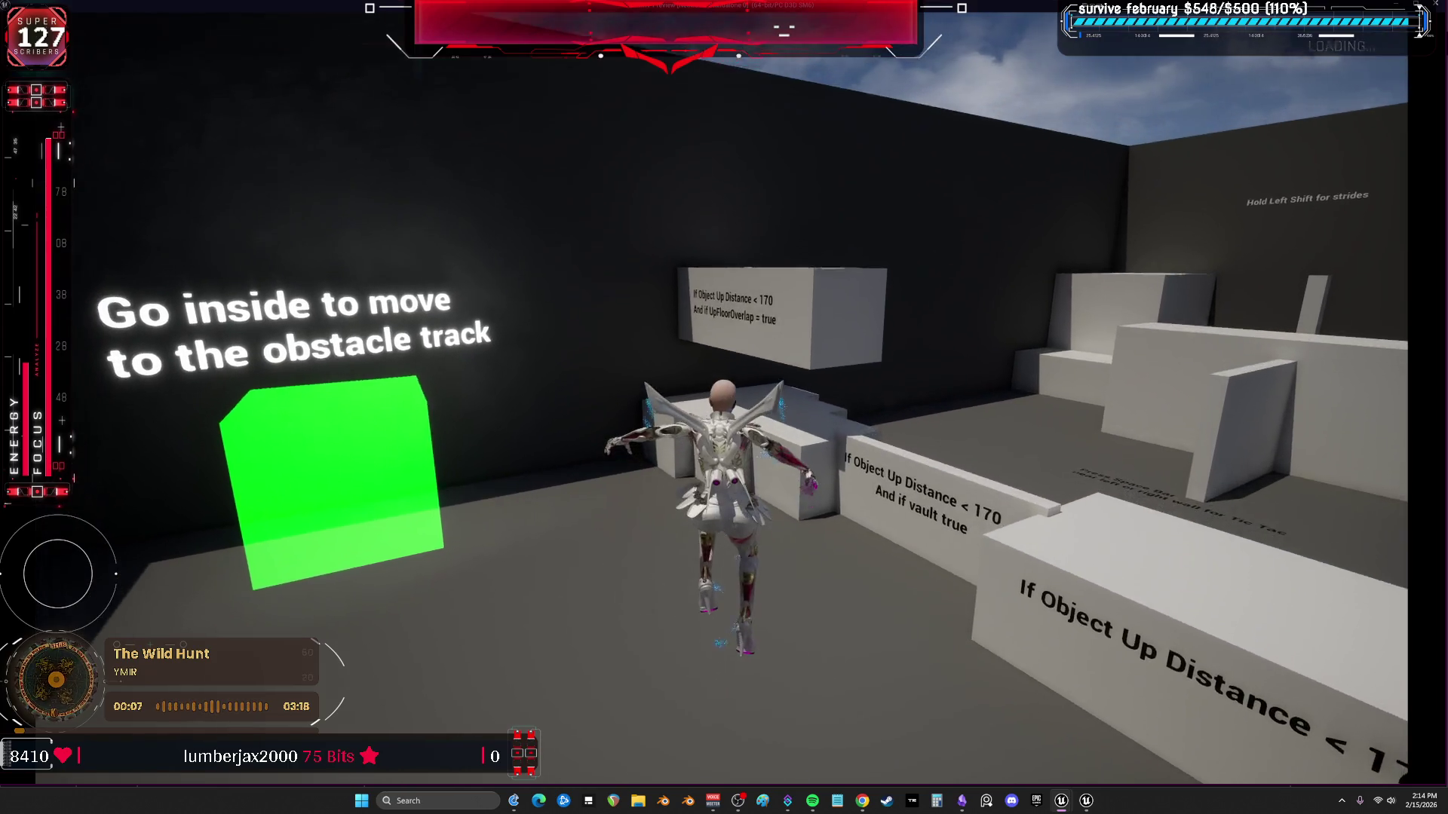
pyautogui.press('w')
pyautogui.press('space')
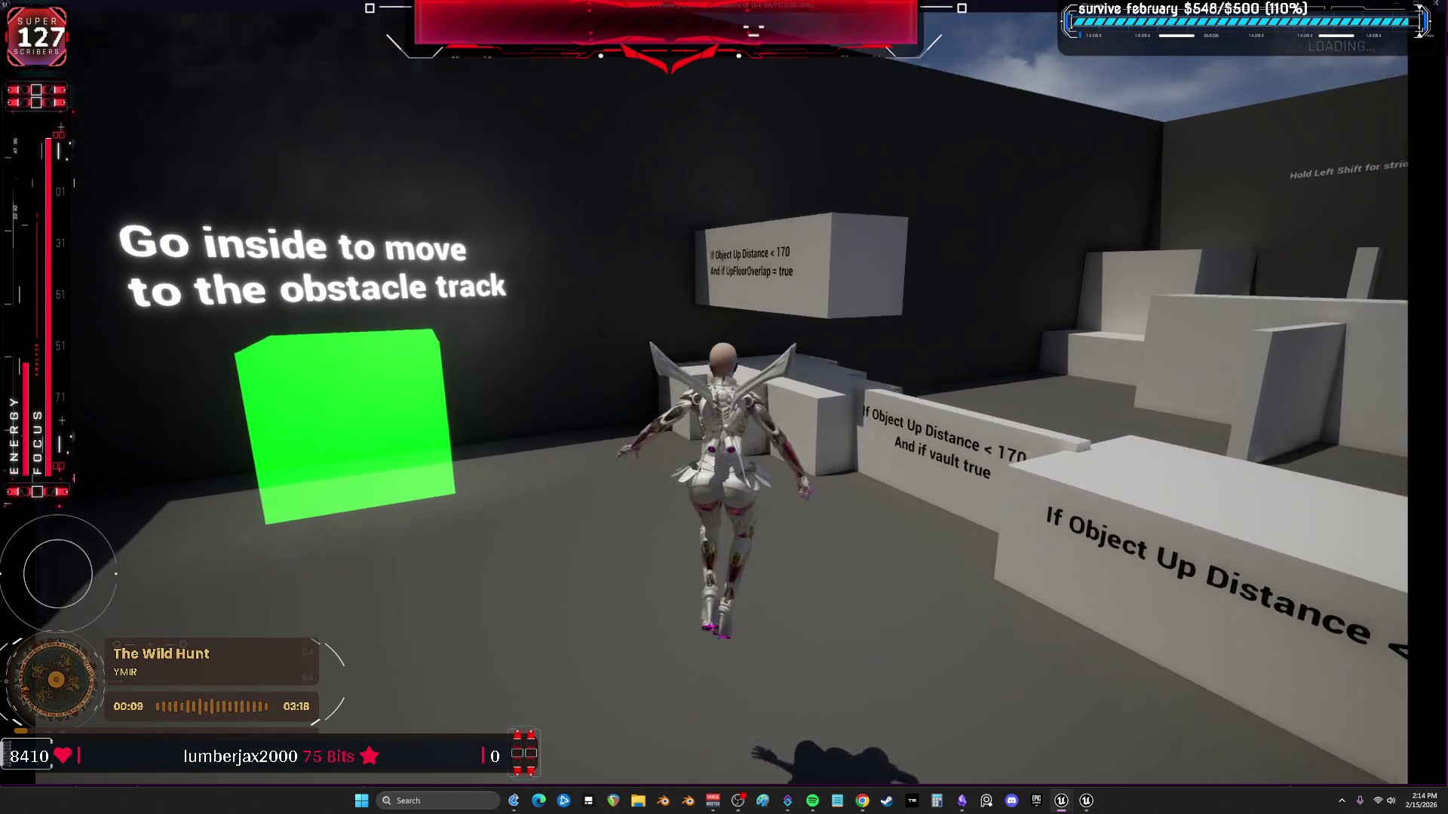
pyautogui.press('space')
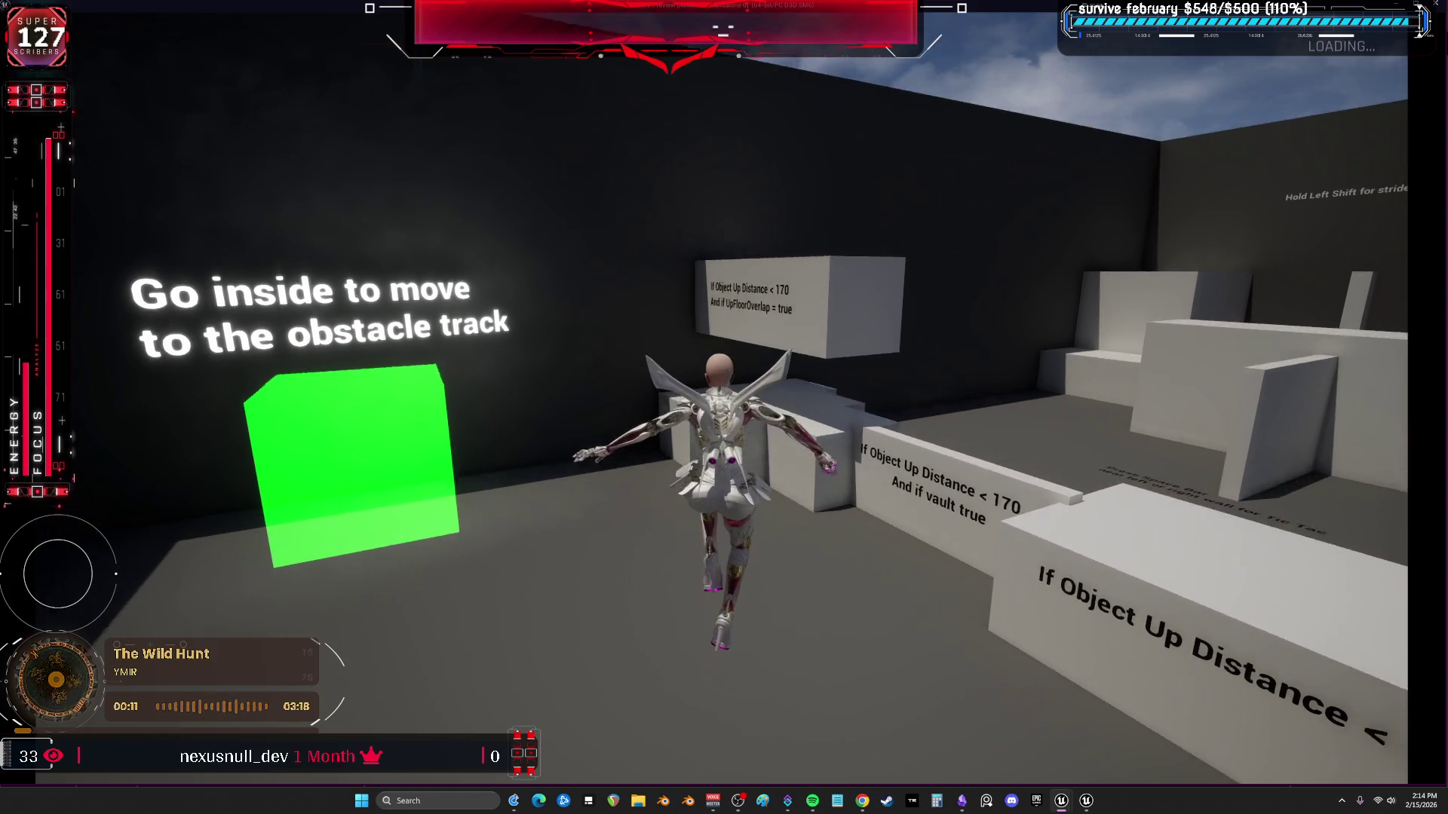
pyautogui.press('w')
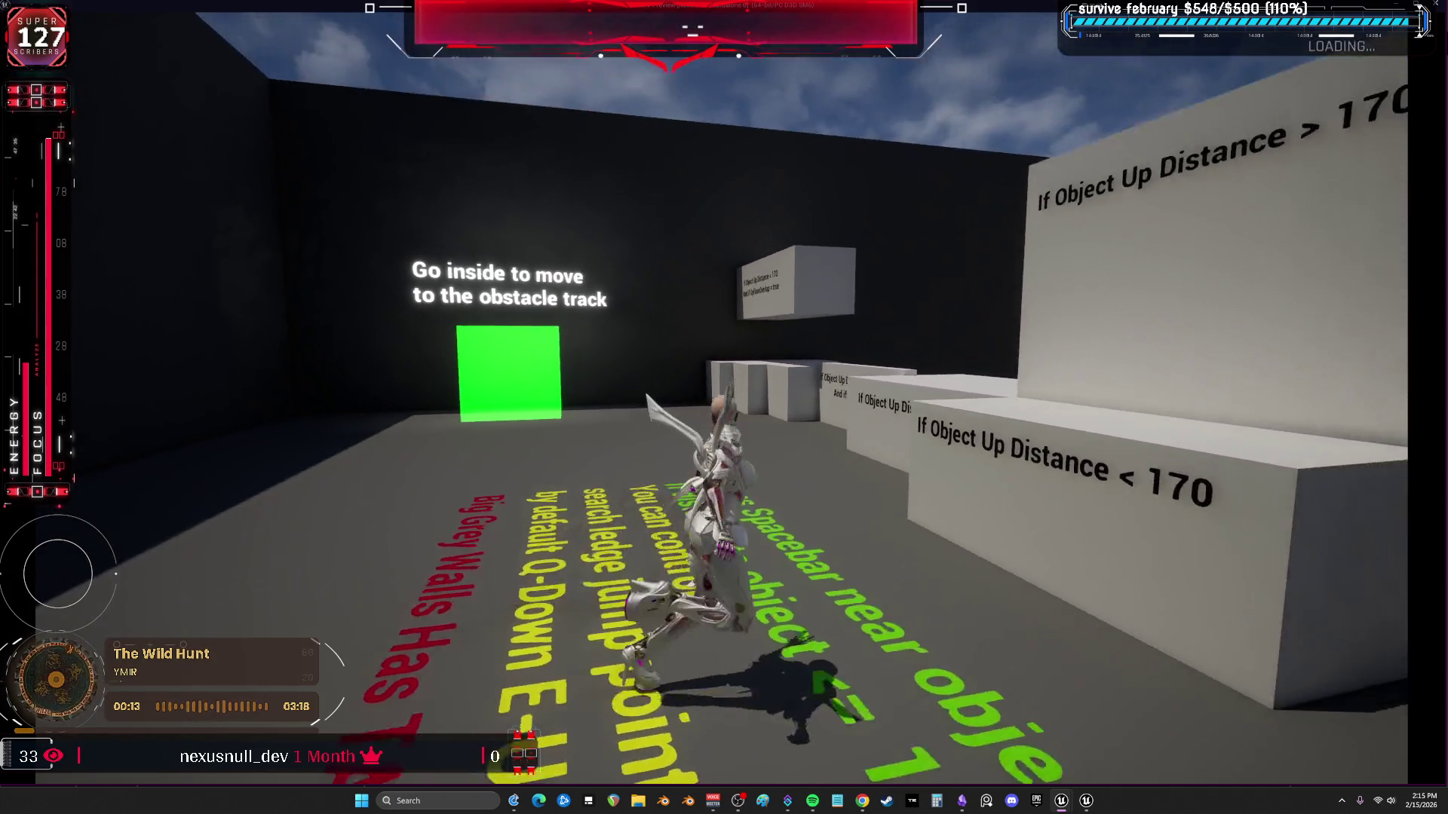
pyautogui.press('w')
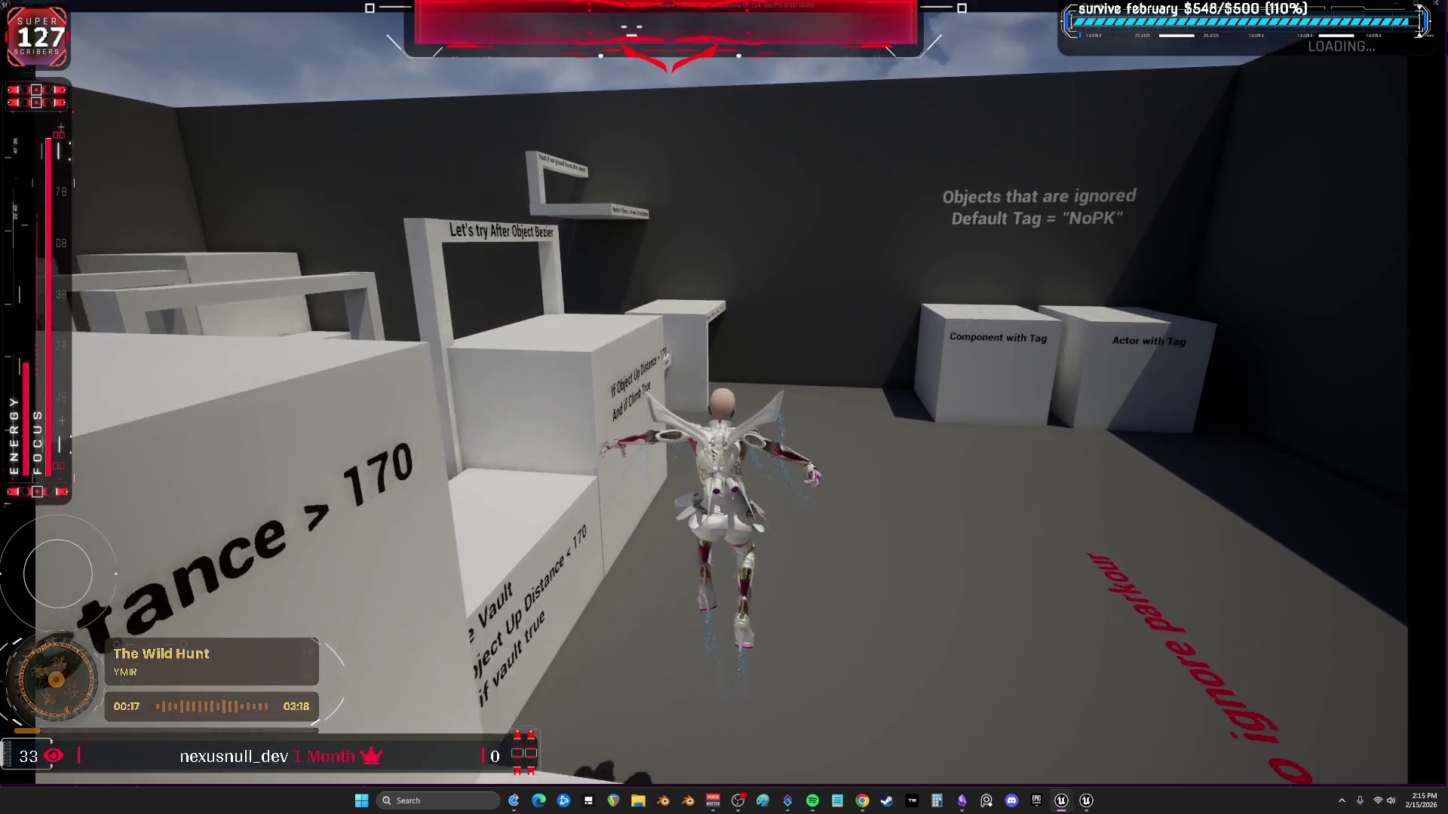
pyautogui.hotkey('alt', 'Tab')
pyautogui.press('Escape')
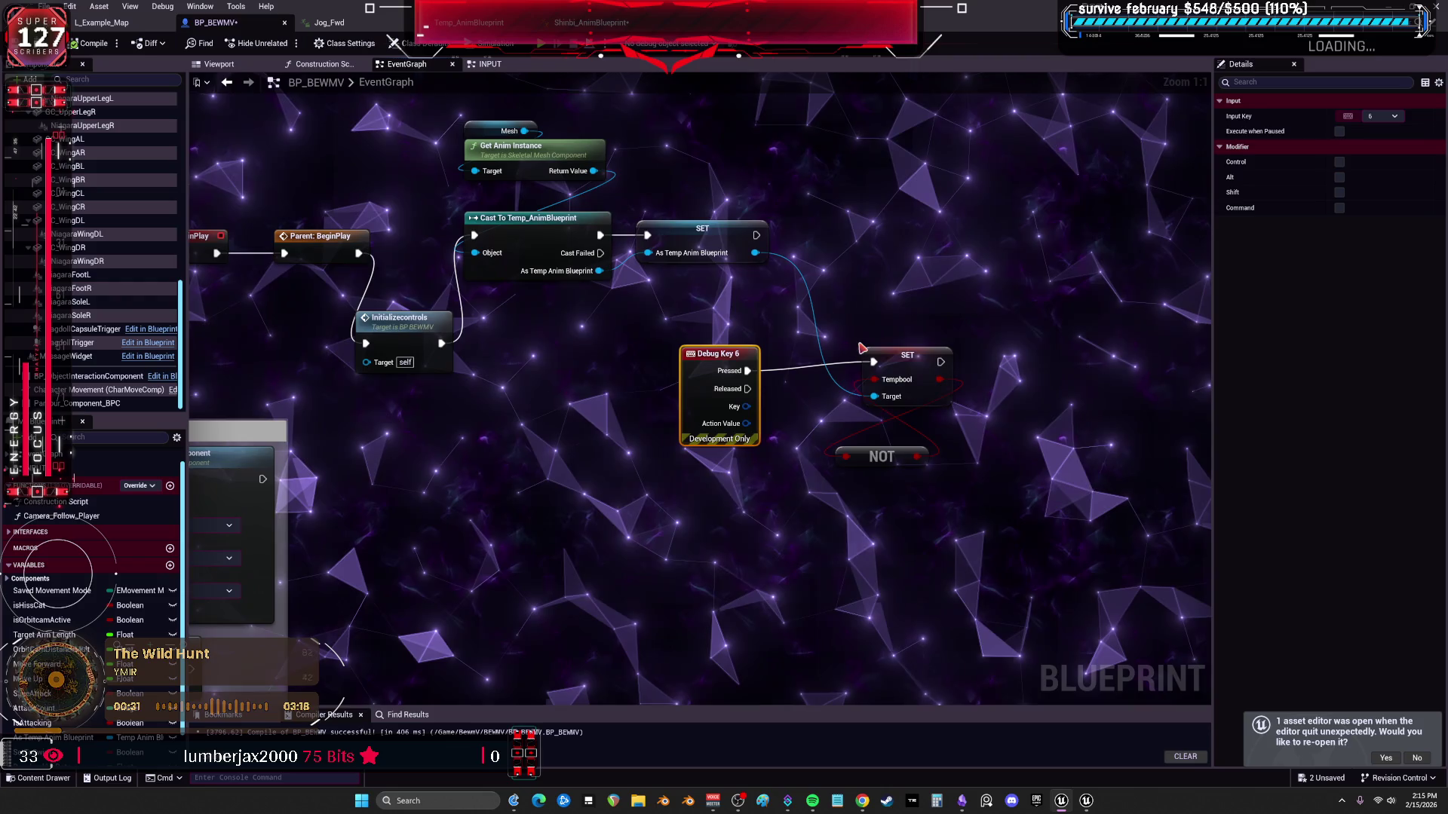
# Save All, frame the whole character in BP_BEWMV's Viewport, then switch to Shinbi_AnimBlueprint.
pyautogui.click(71, 6)
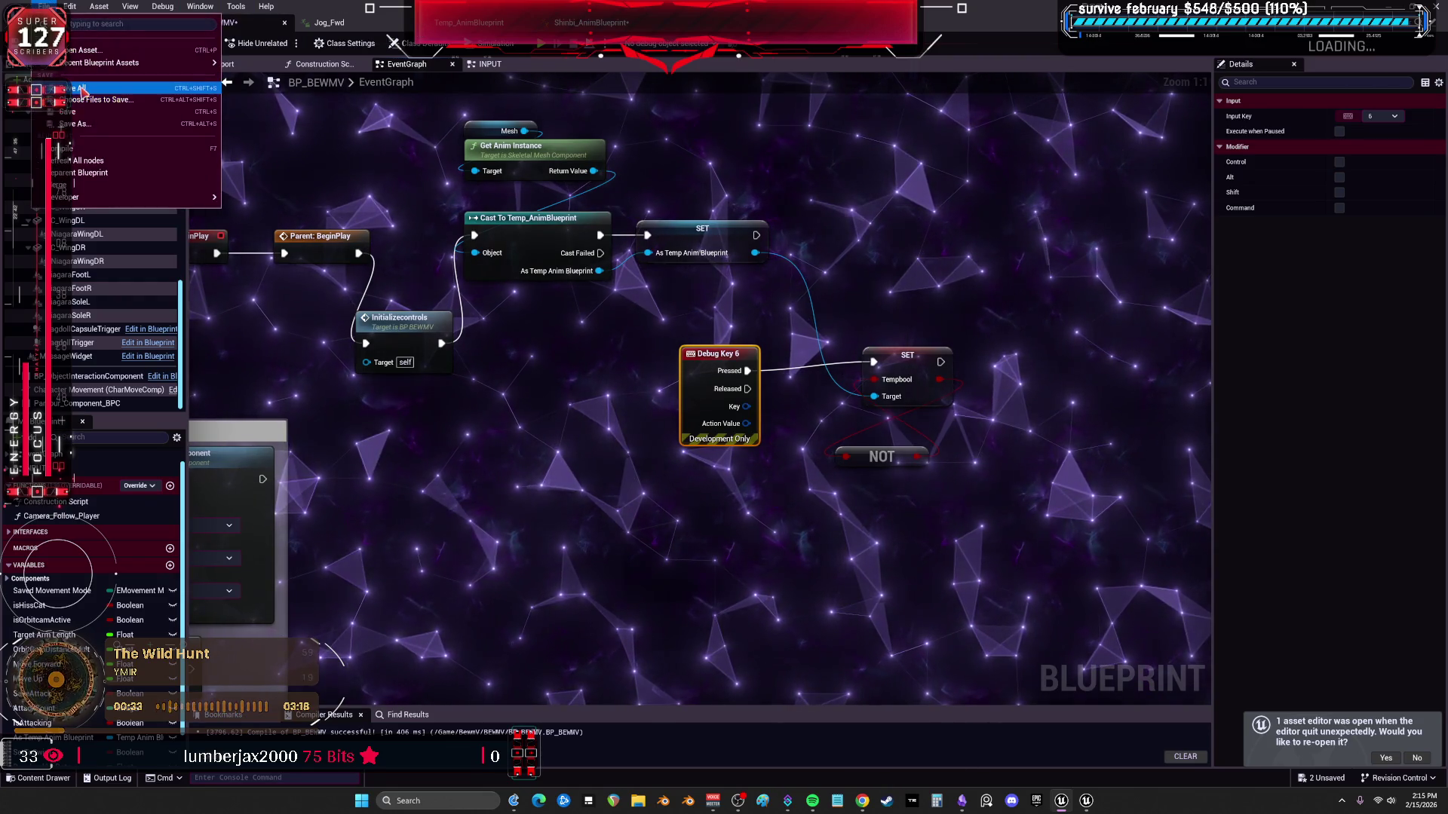
pyautogui.click(83, 90)
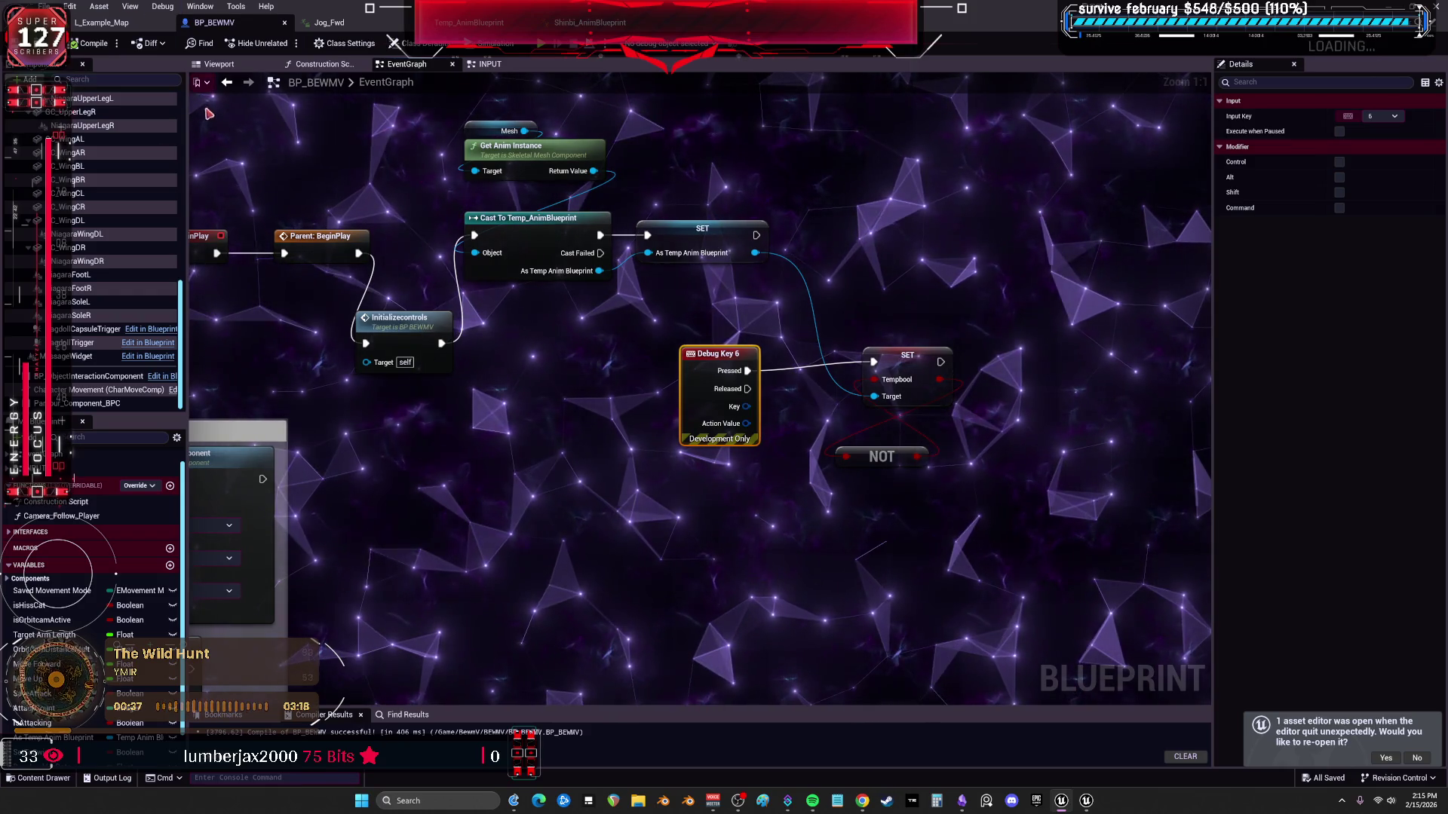
pyautogui.click(219, 64)
pyautogui.press('f')
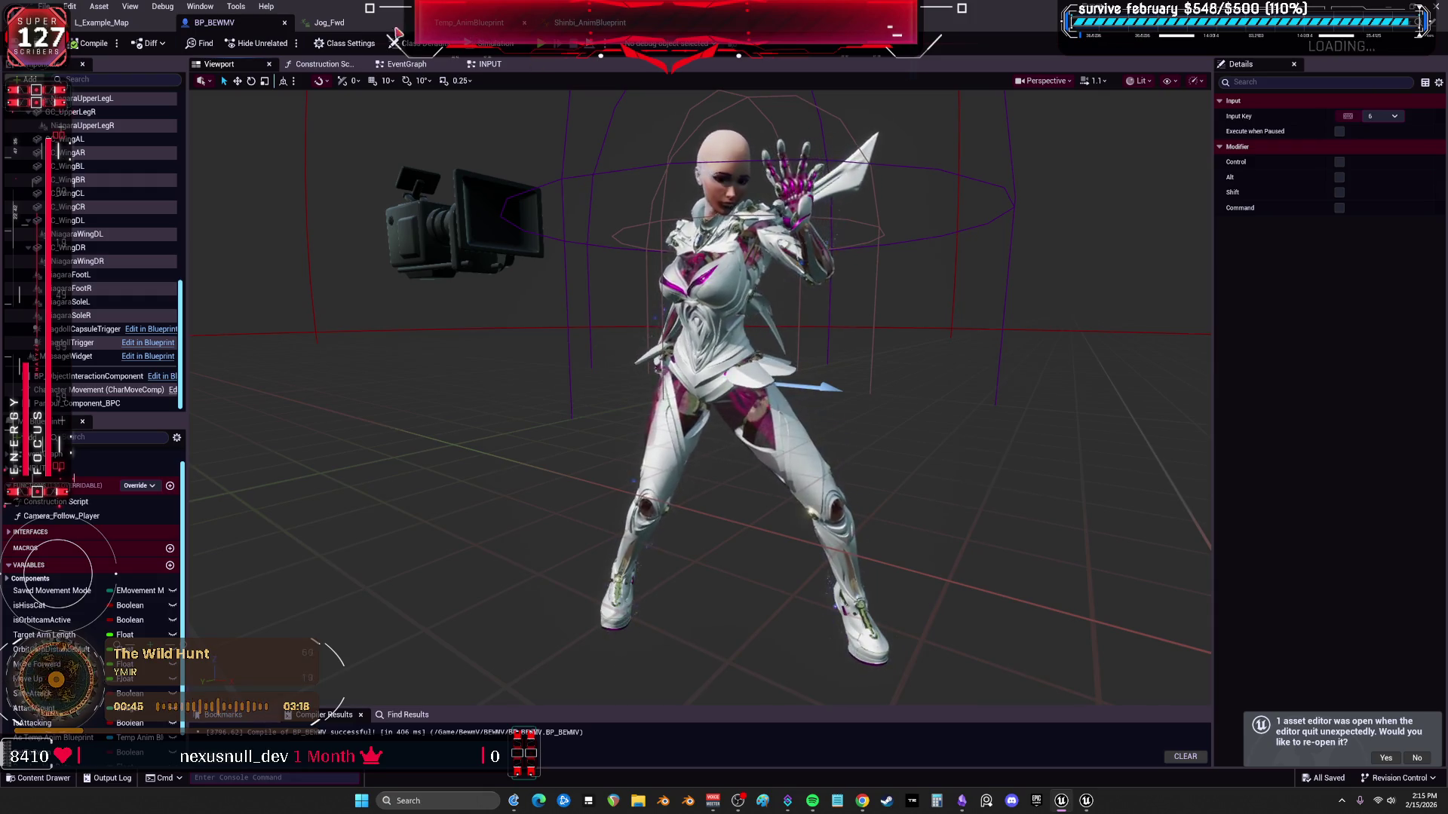
pyautogui.click(646, 24)
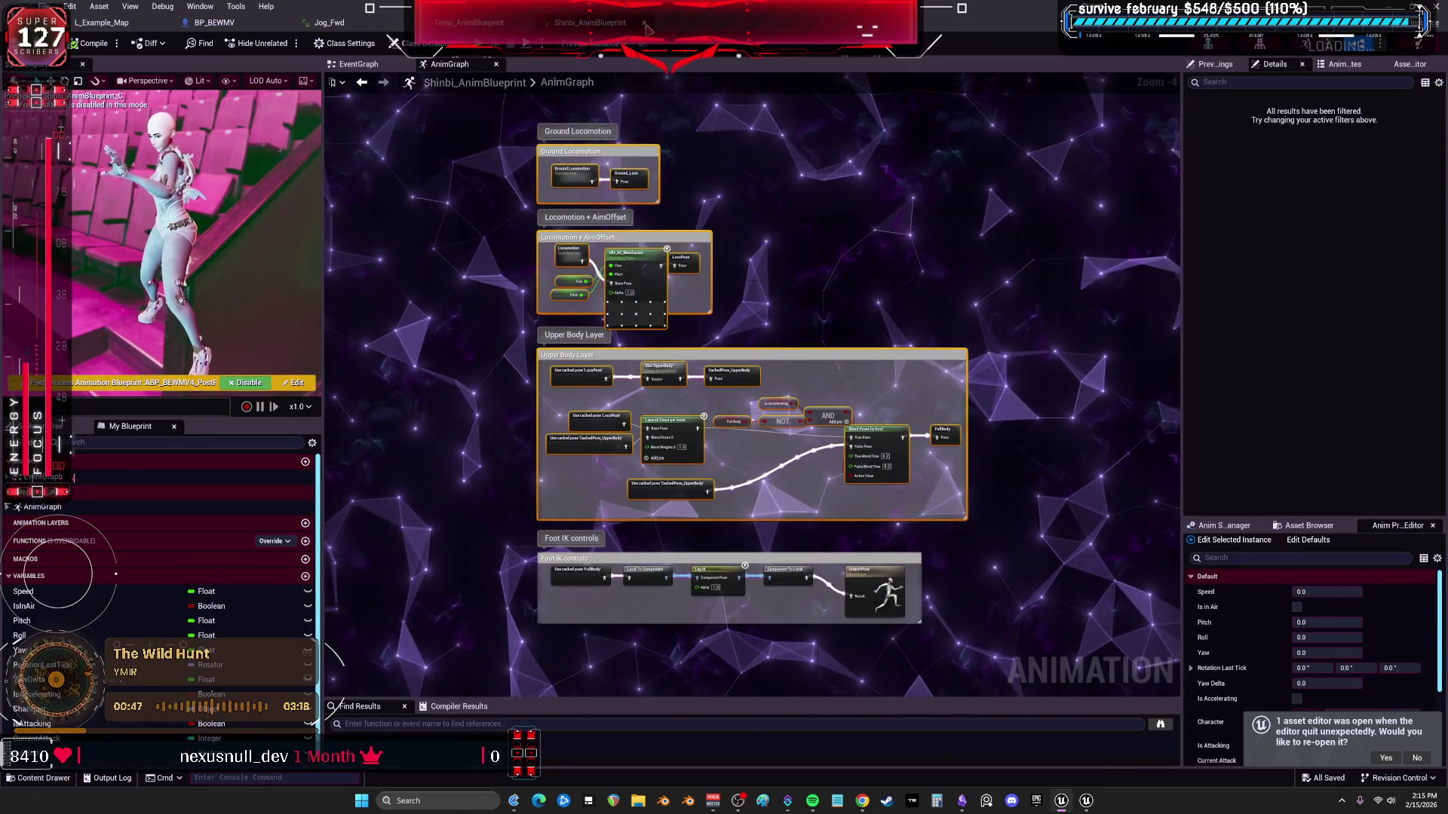
# Inspect Temp_AnimBlueprint's AO_Idle_Blendspace node and locate its asset in the Content Browser.
pyautogui.click(473, 23)
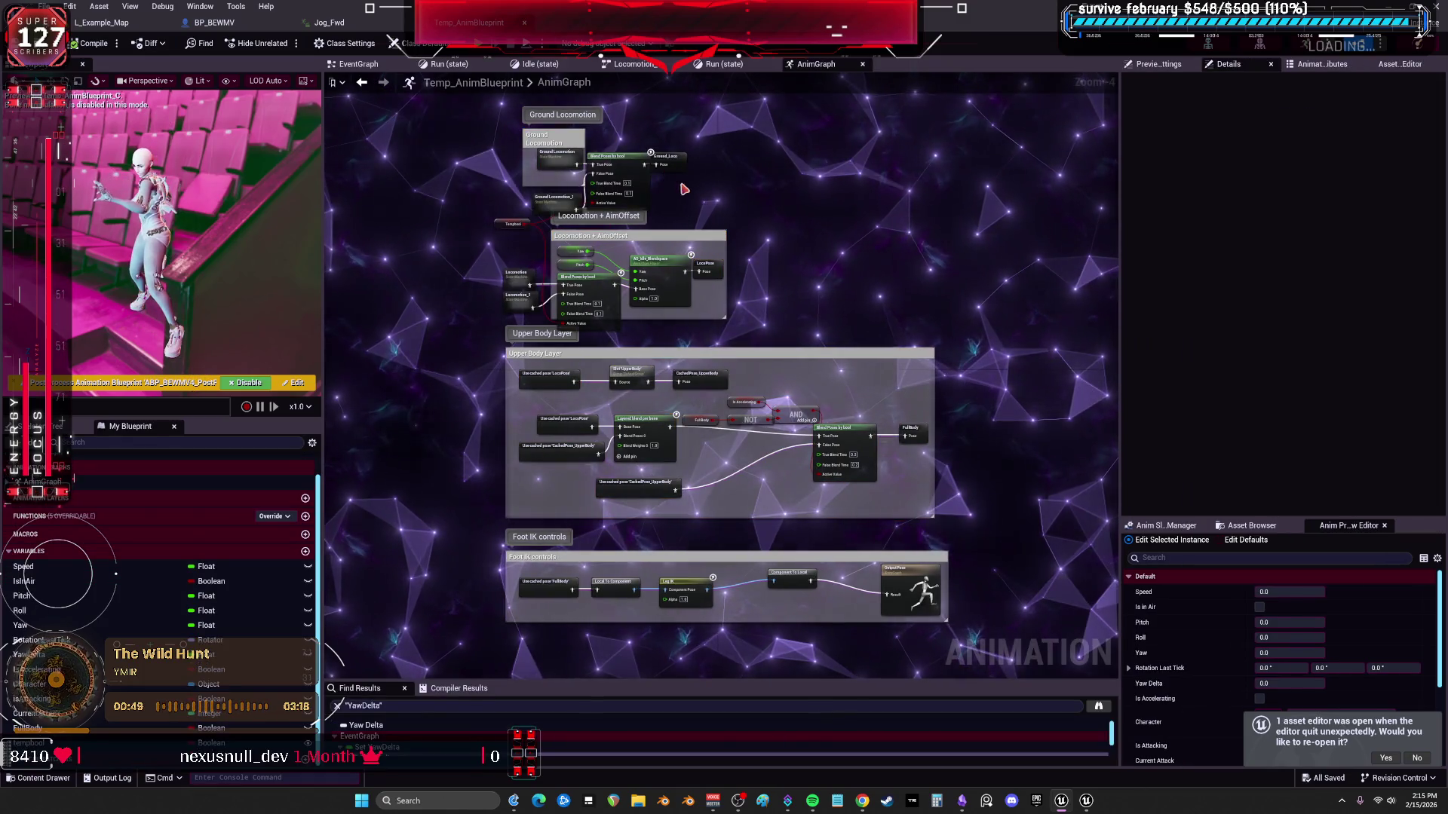
pyautogui.scroll(3, 682, 189)
pyautogui.scroll(-1, 685, 242)
pyautogui.scroll(-1, 611, 193)
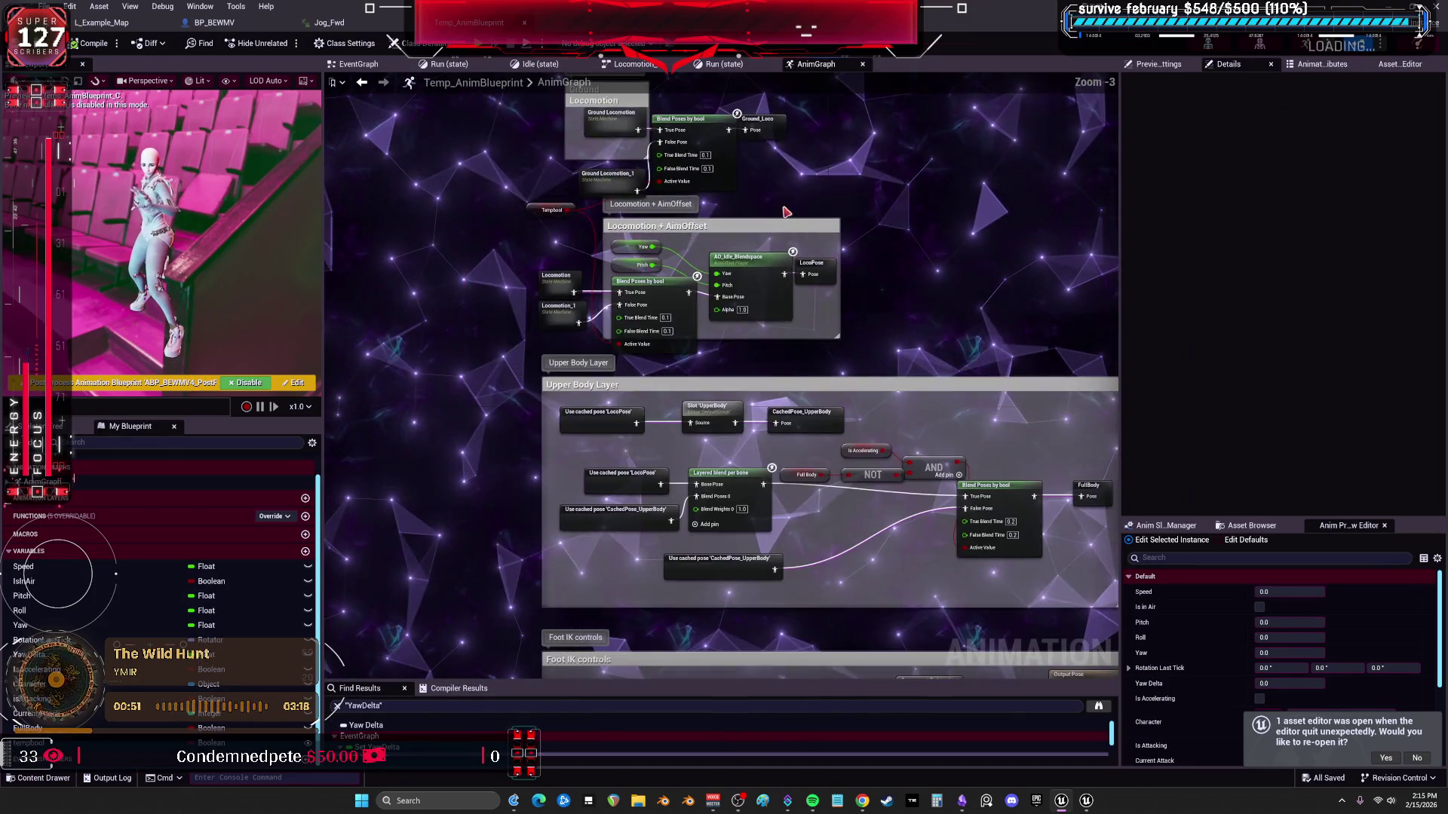
pyautogui.scroll(-2, 691, 301)
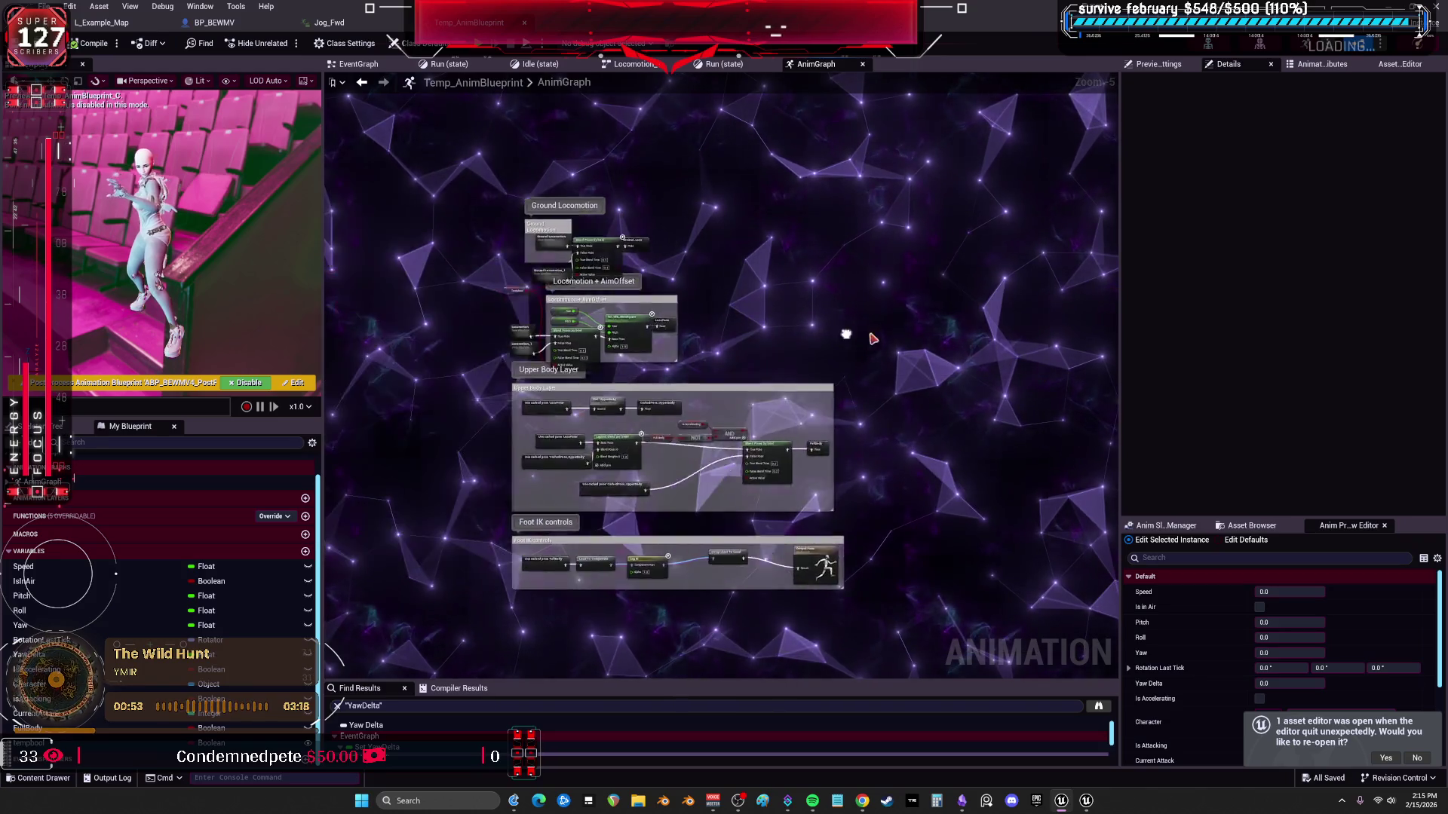
pyautogui.scroll(3, 647, 324)
pyautogui.scroll(1, 763, 307)
pyautogui.click(724, 308)
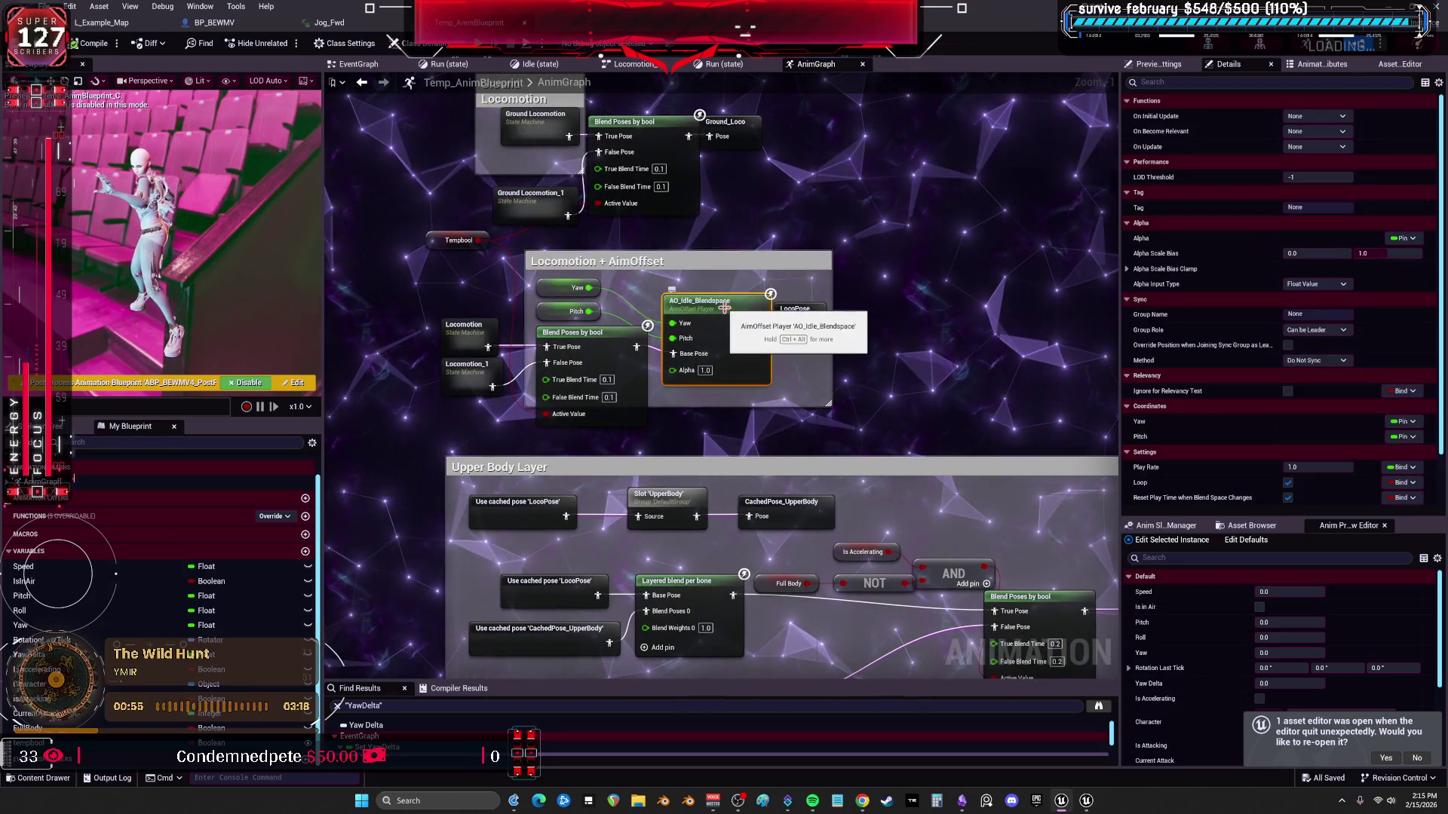
pyautogui.scroll(-1, 1286, 321)
pyautogui.scroll(-1, 1268, 328)
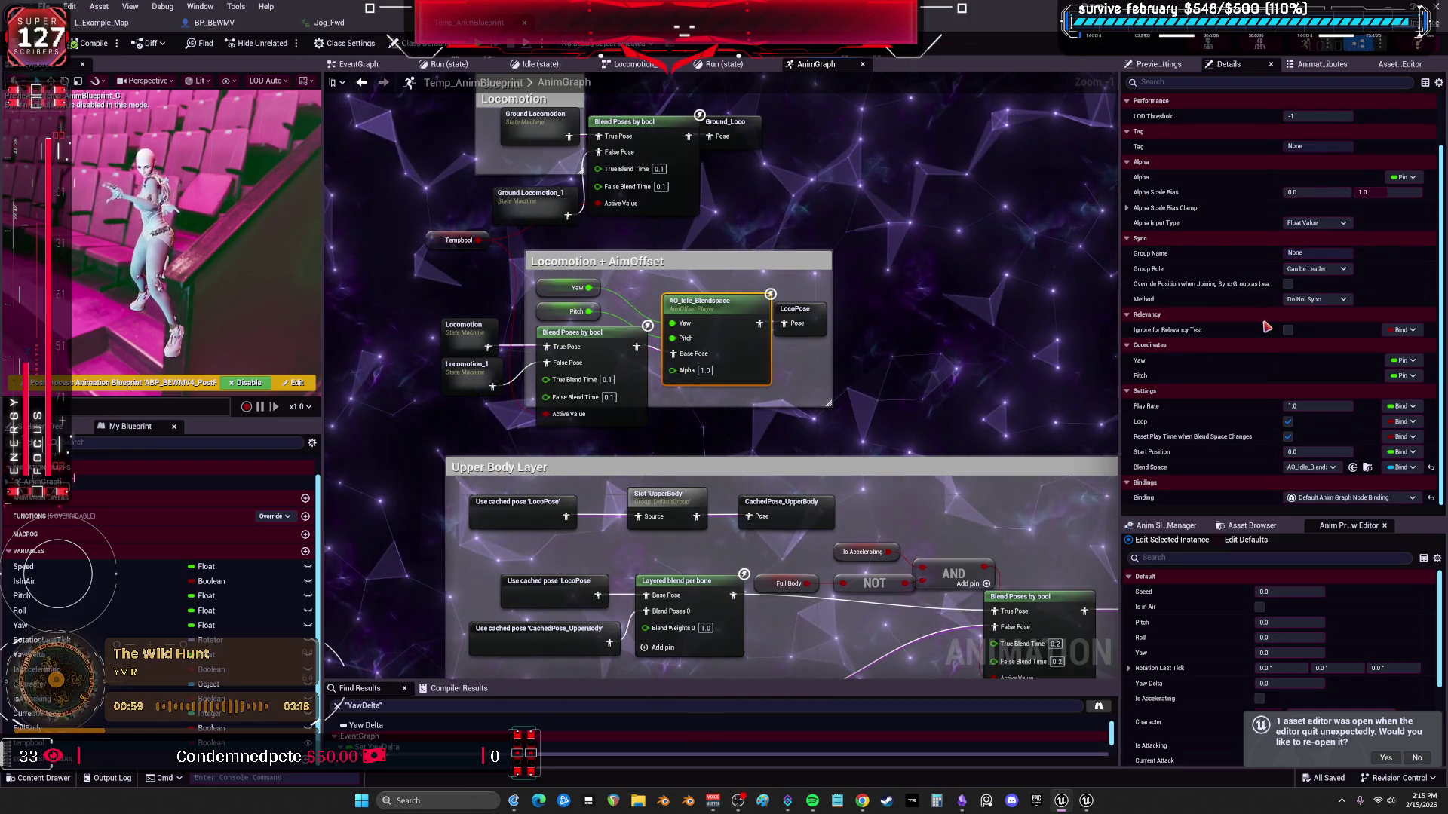
pyautogui.click(1365, 467)
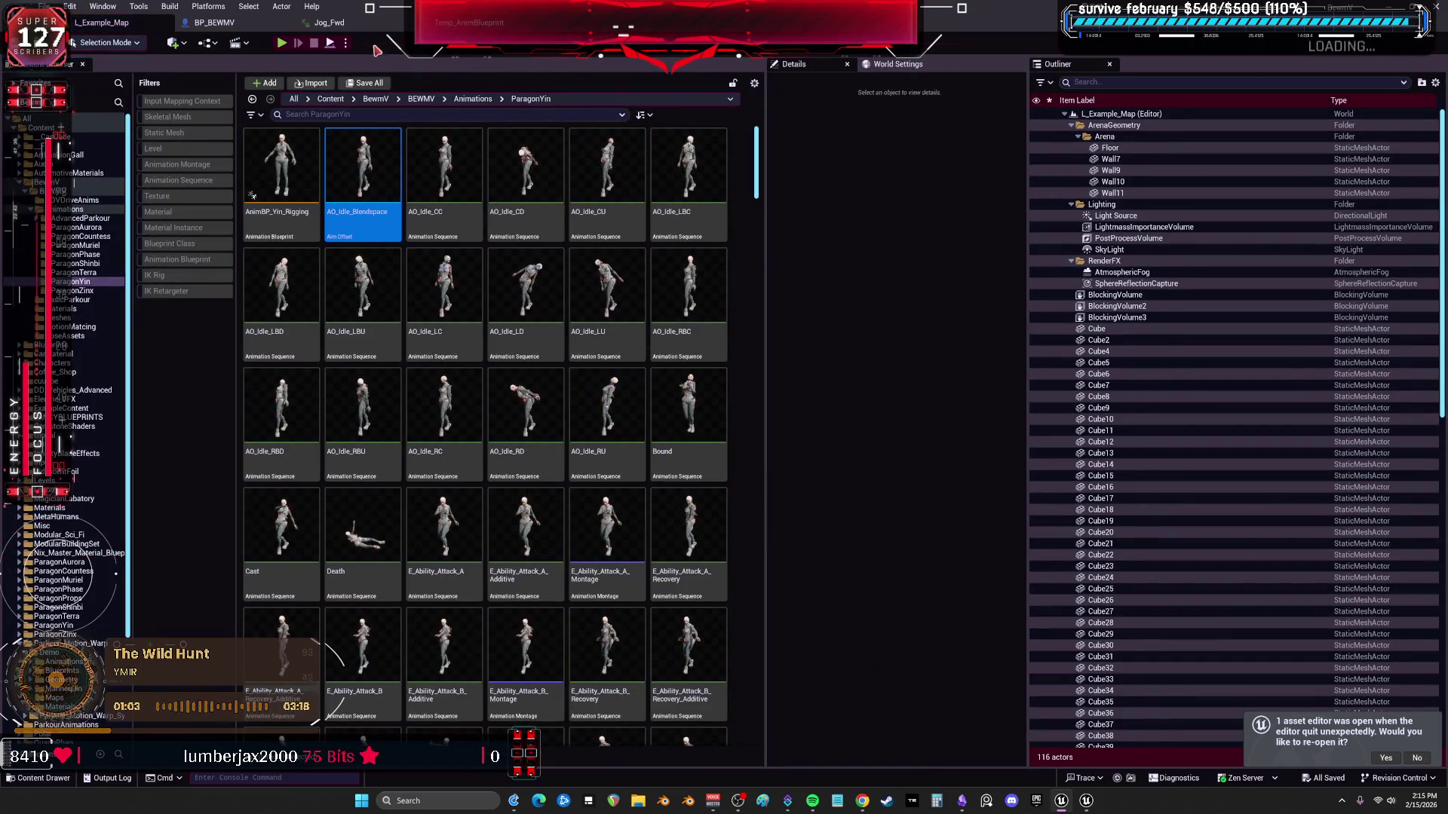
pyautogui.click(469, 23)
pyautogui.scroll(-2, 897, 274)
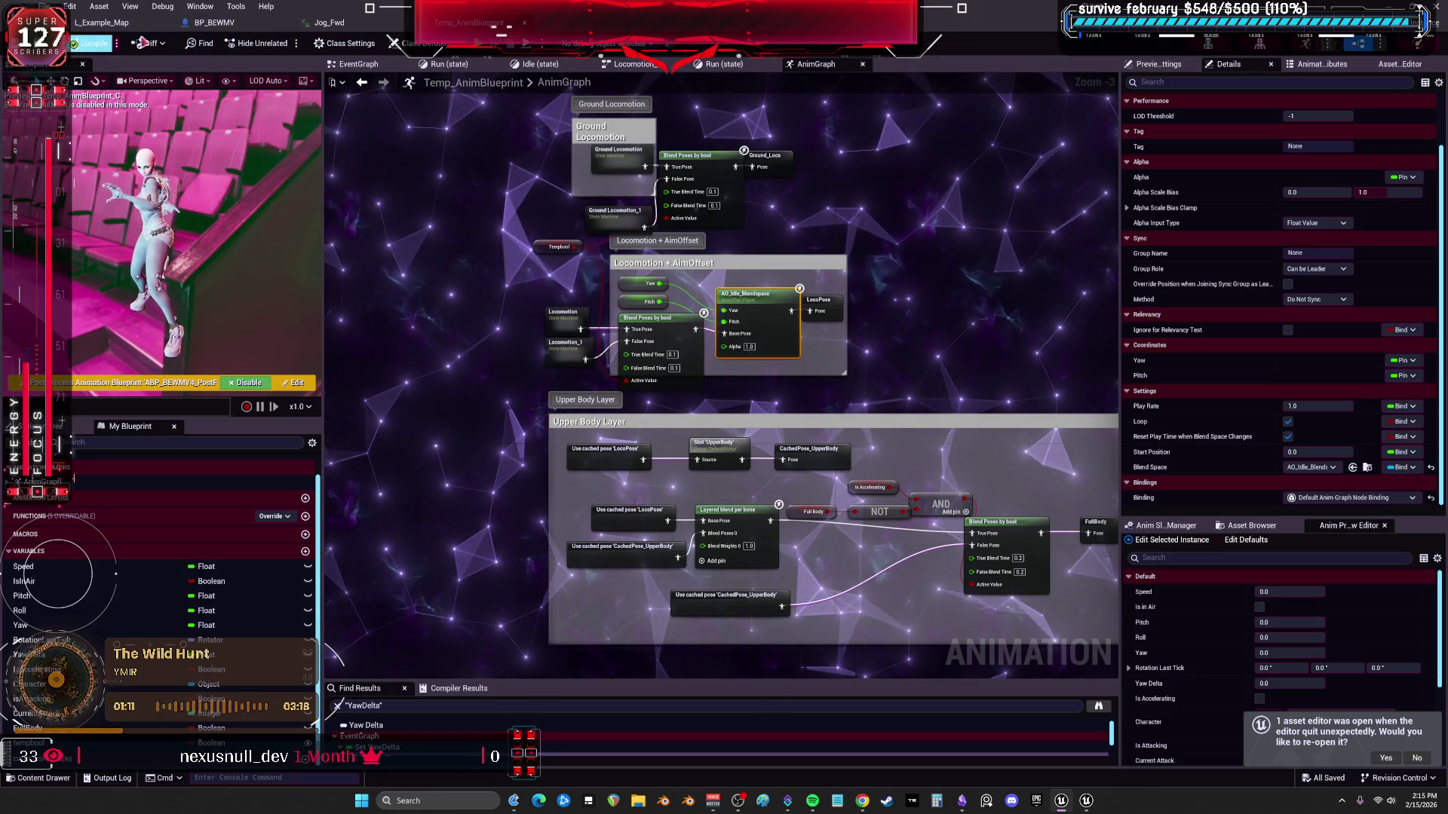
# Open ParagonShinbi's Shinbi_AnimBlueprint and copy its Idle_AO_Blendspace node for Temp_AnimBlueprint.
pyautogui.click(77, 43)
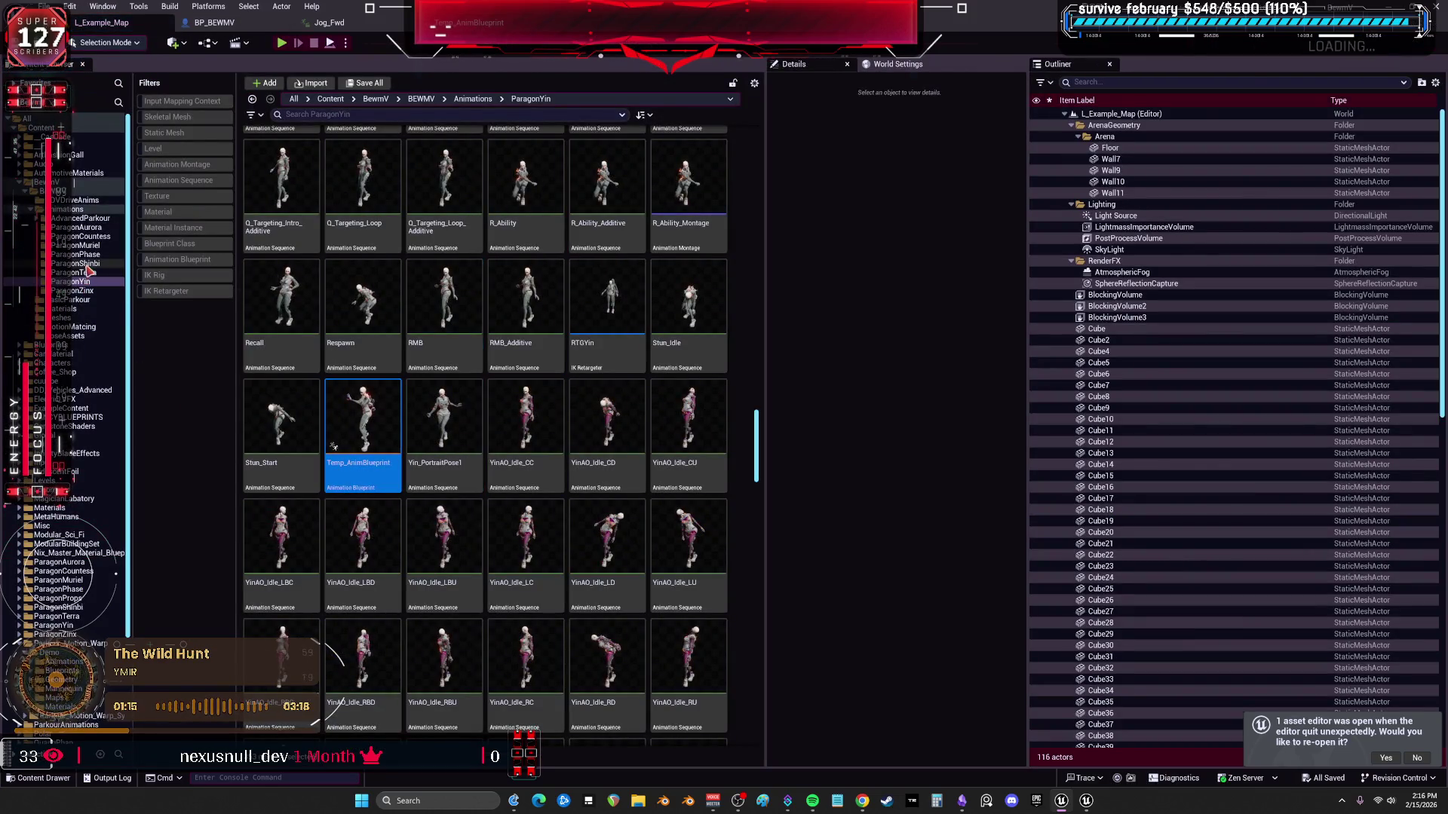
pyautogui.click(89, 265)
pyautogui.click(491, 267)
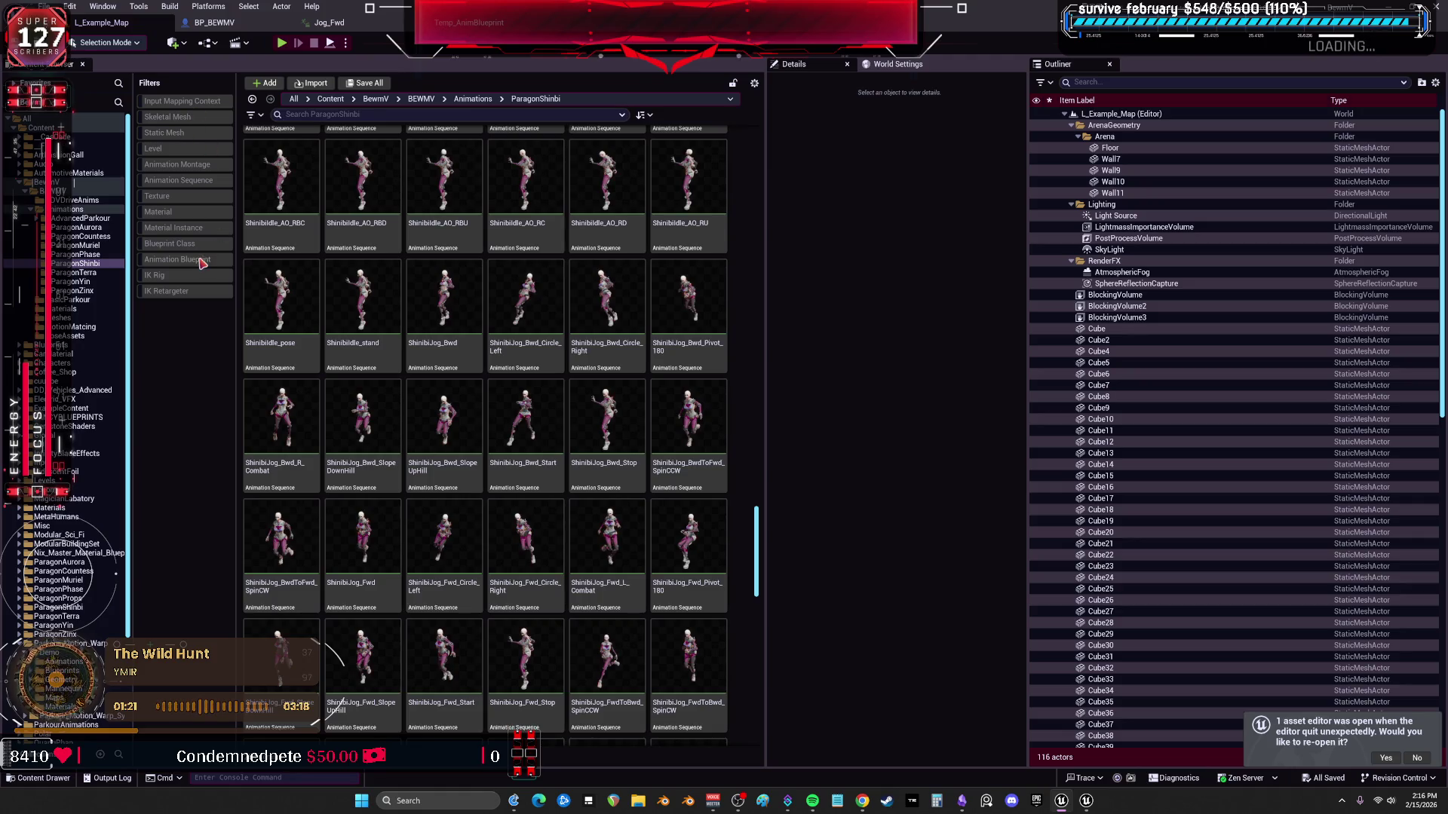
pyautogui.click(202, 262)
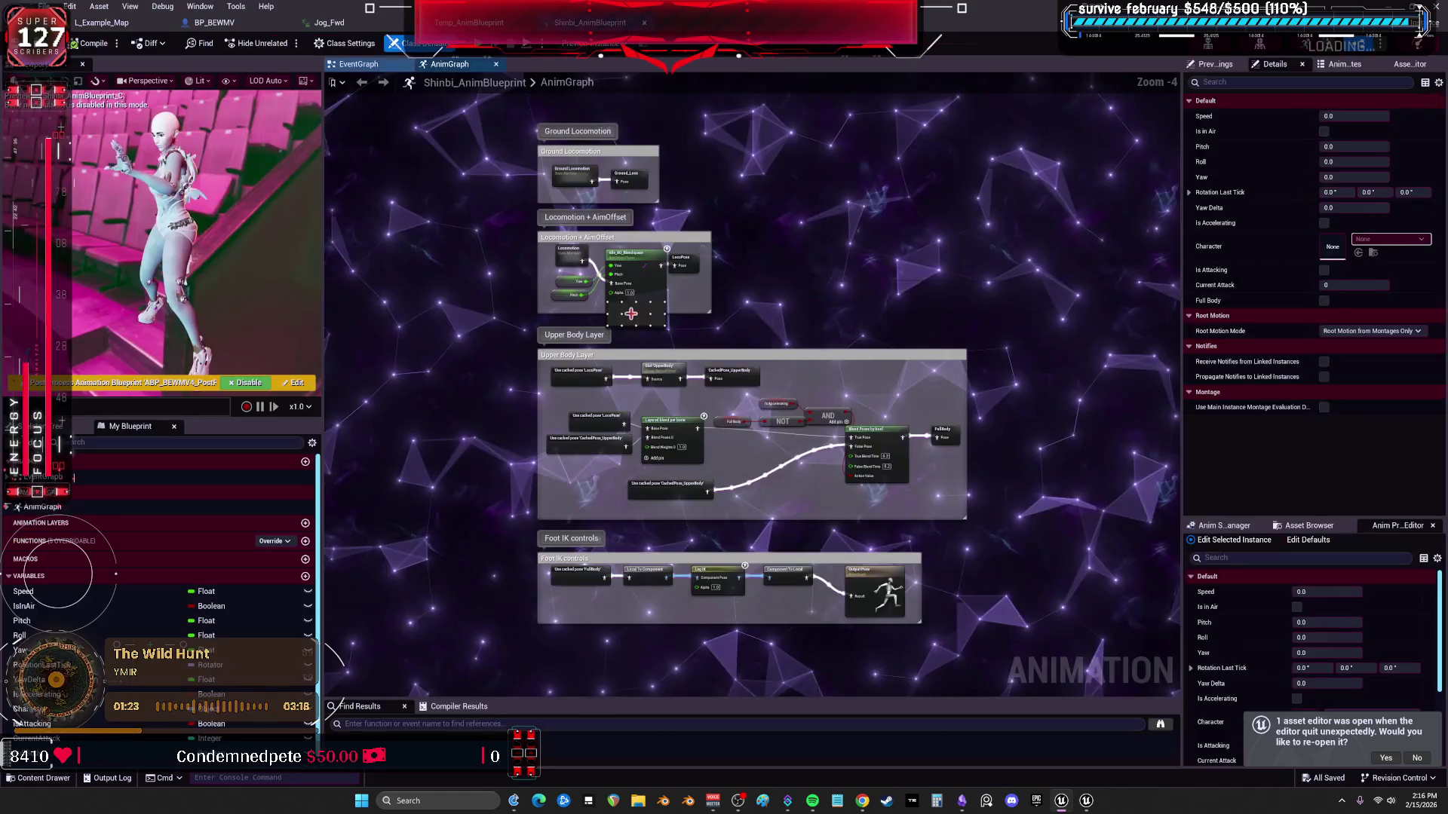
pyautogui.click(640, 236)
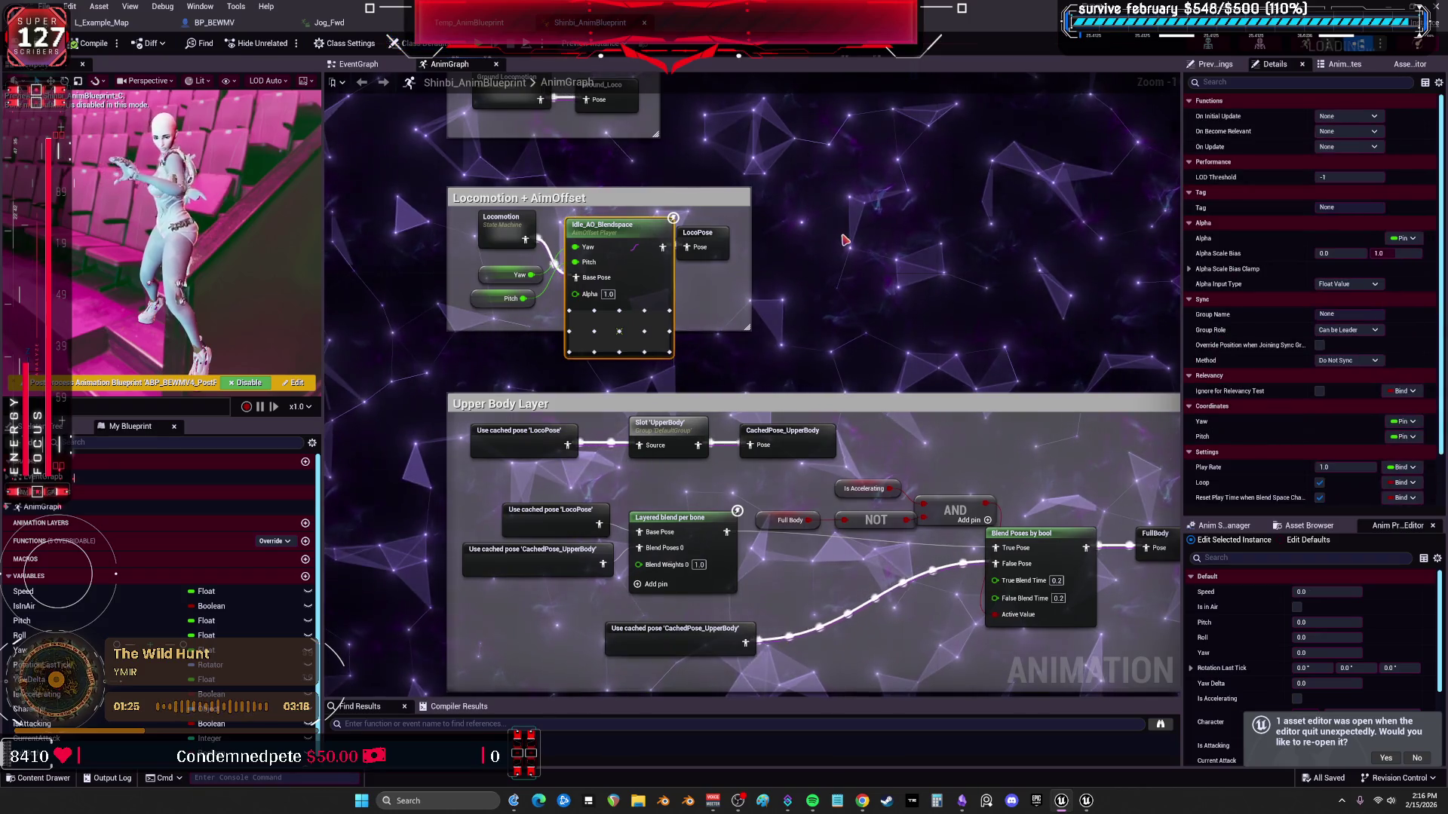
pyautogui.hotkey('ctrl', 'c')
pyautogui.click(467, 22)
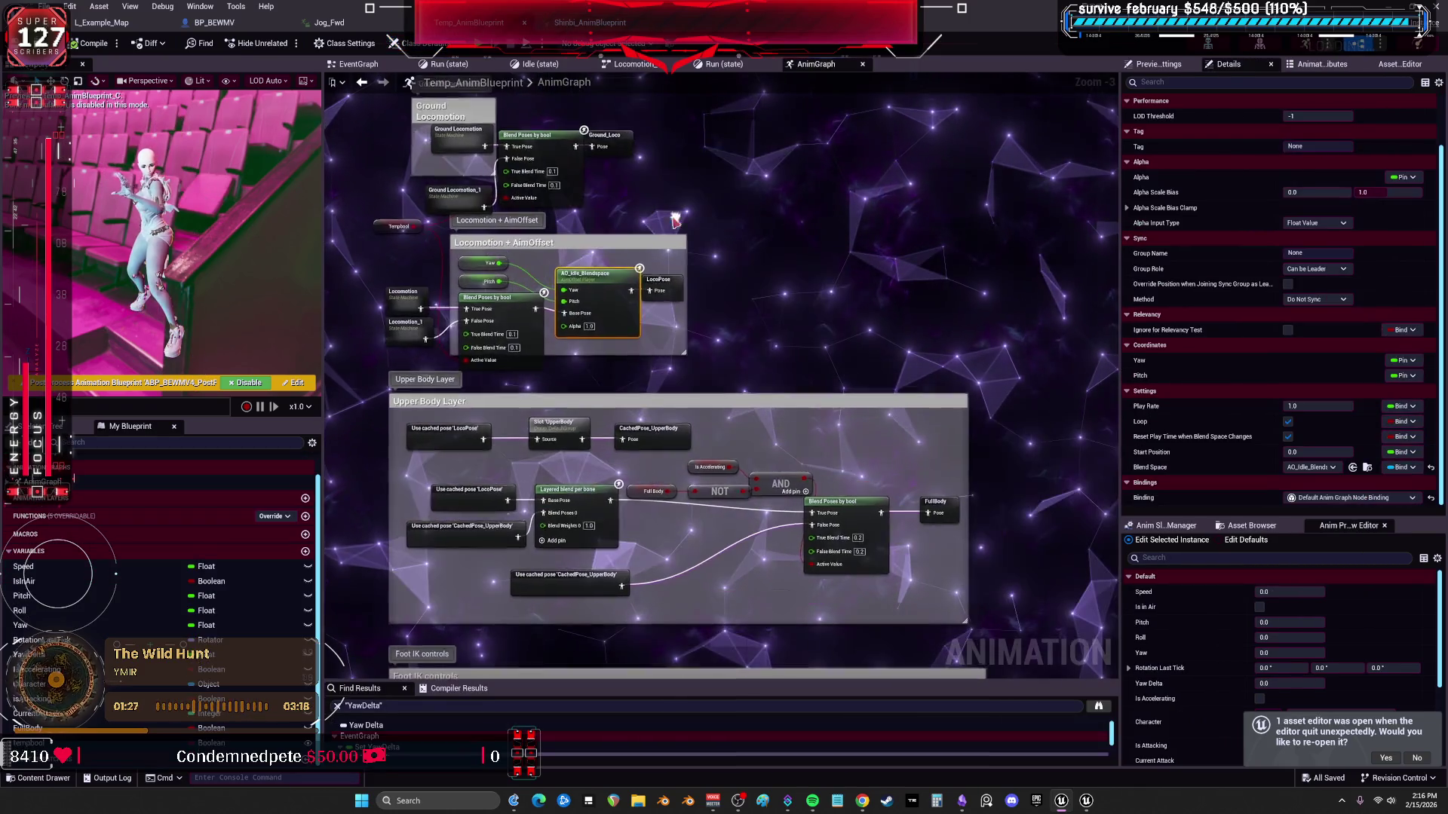
# Paste Idle_AO_Blendspace, arrange it with AO_Idle_Blendspace and a Blend Poses by bool feeding LocoPose, and compile.
pyautogui.hotkey('ctrl', 'v')
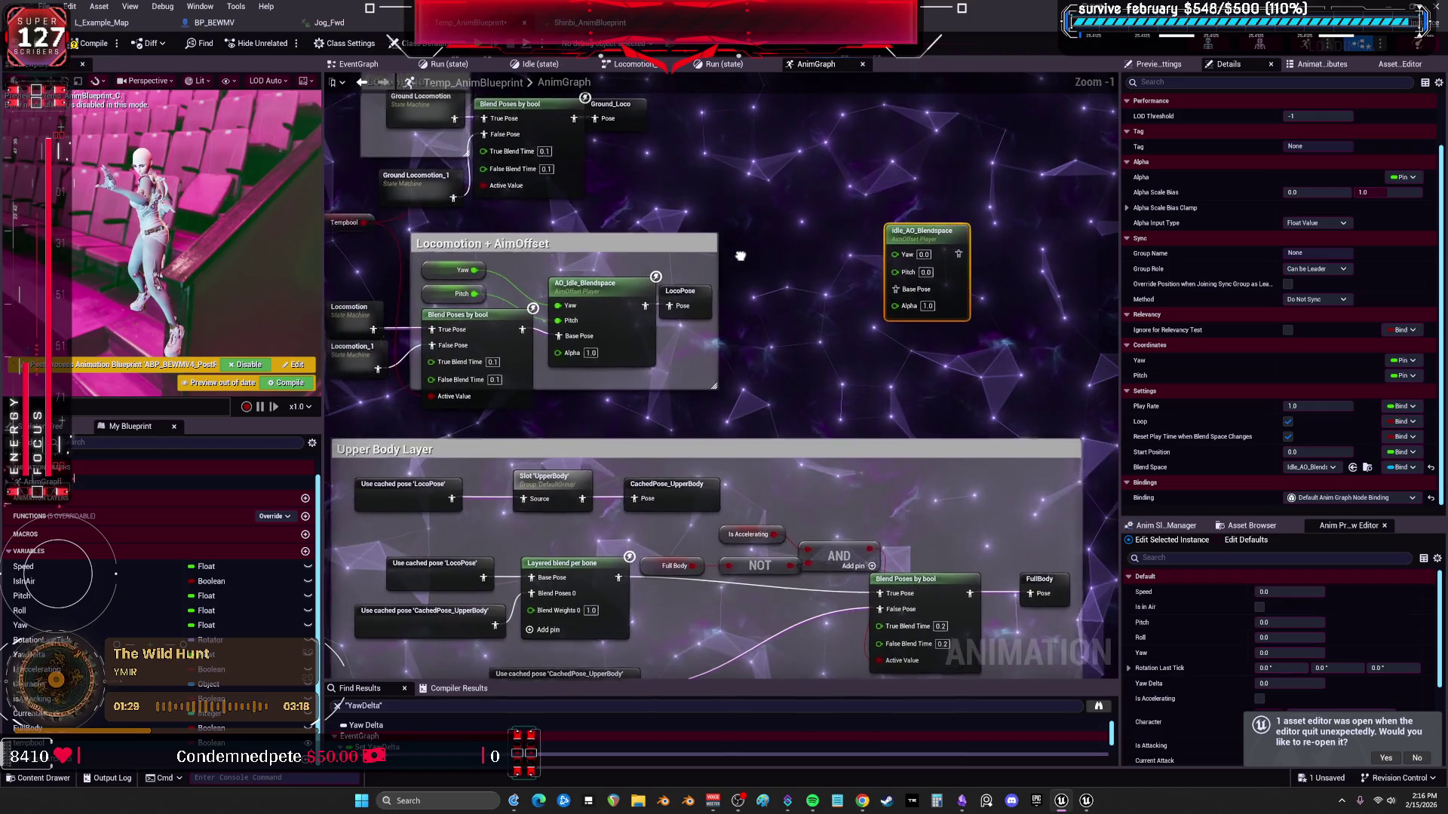
pyautogui.moveTo(927, 257); pyautogui.dragTo(818, 264)
pyautogui.moveTo(764, 212)
pyautogui.mouseDown()
pyautogui.moveTo(867, 258)
pyautogui.moveTo(858, 277)
pyautogui.mouseUp()
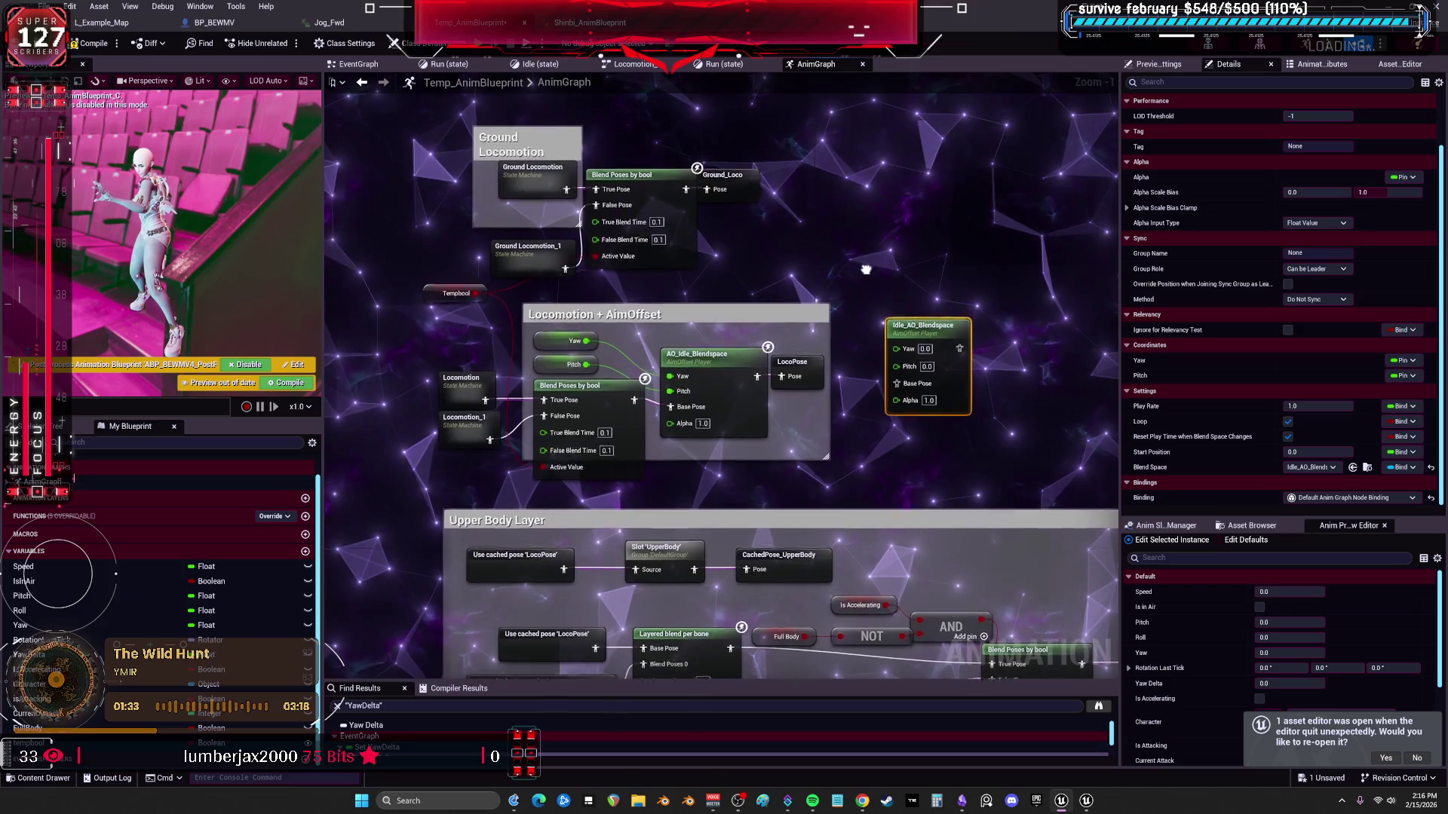
pyautogui.click(609, 426)
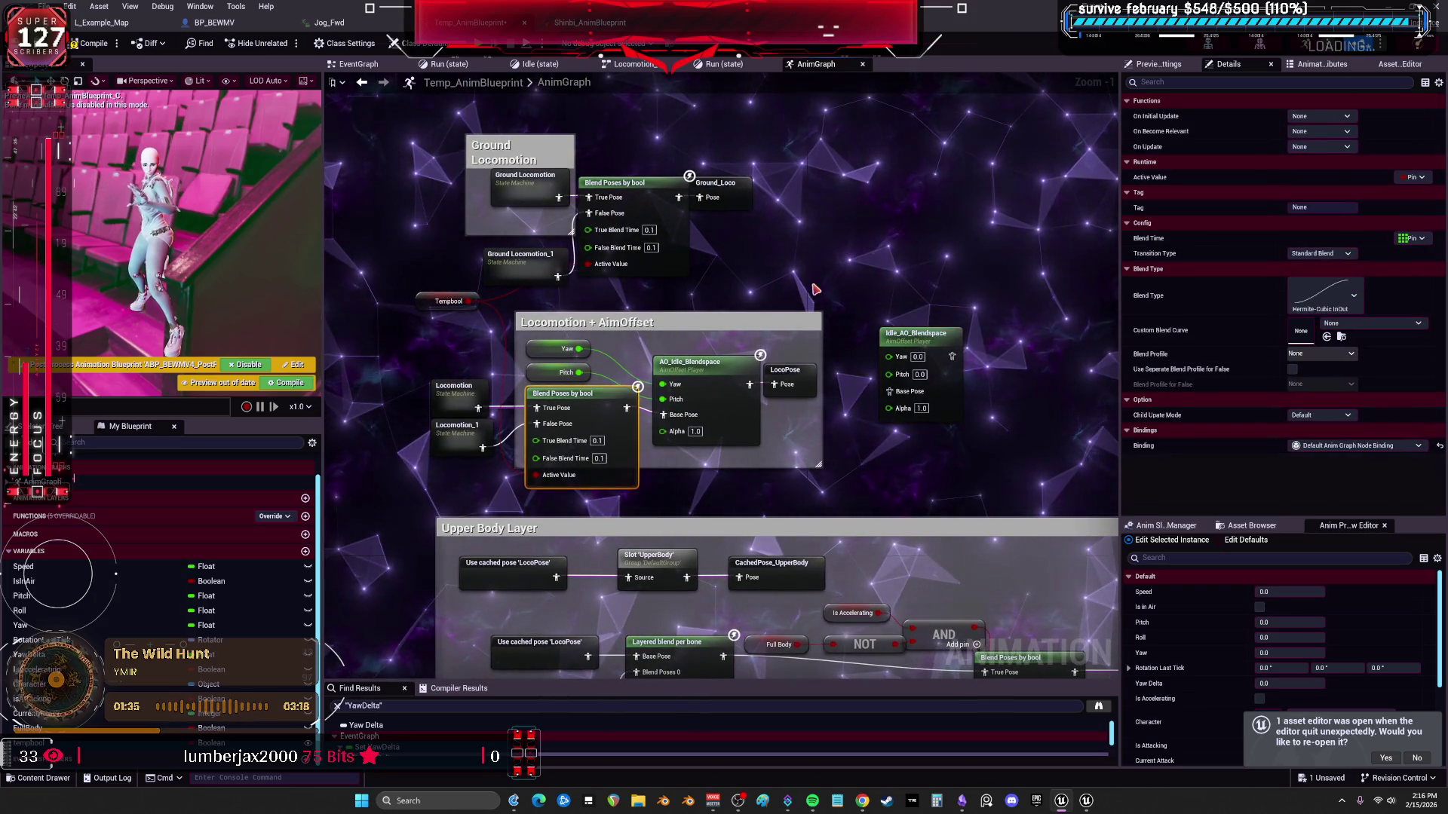
pyautogui.moveTo(666, 365); pyautogui.dragTo(683, 350)
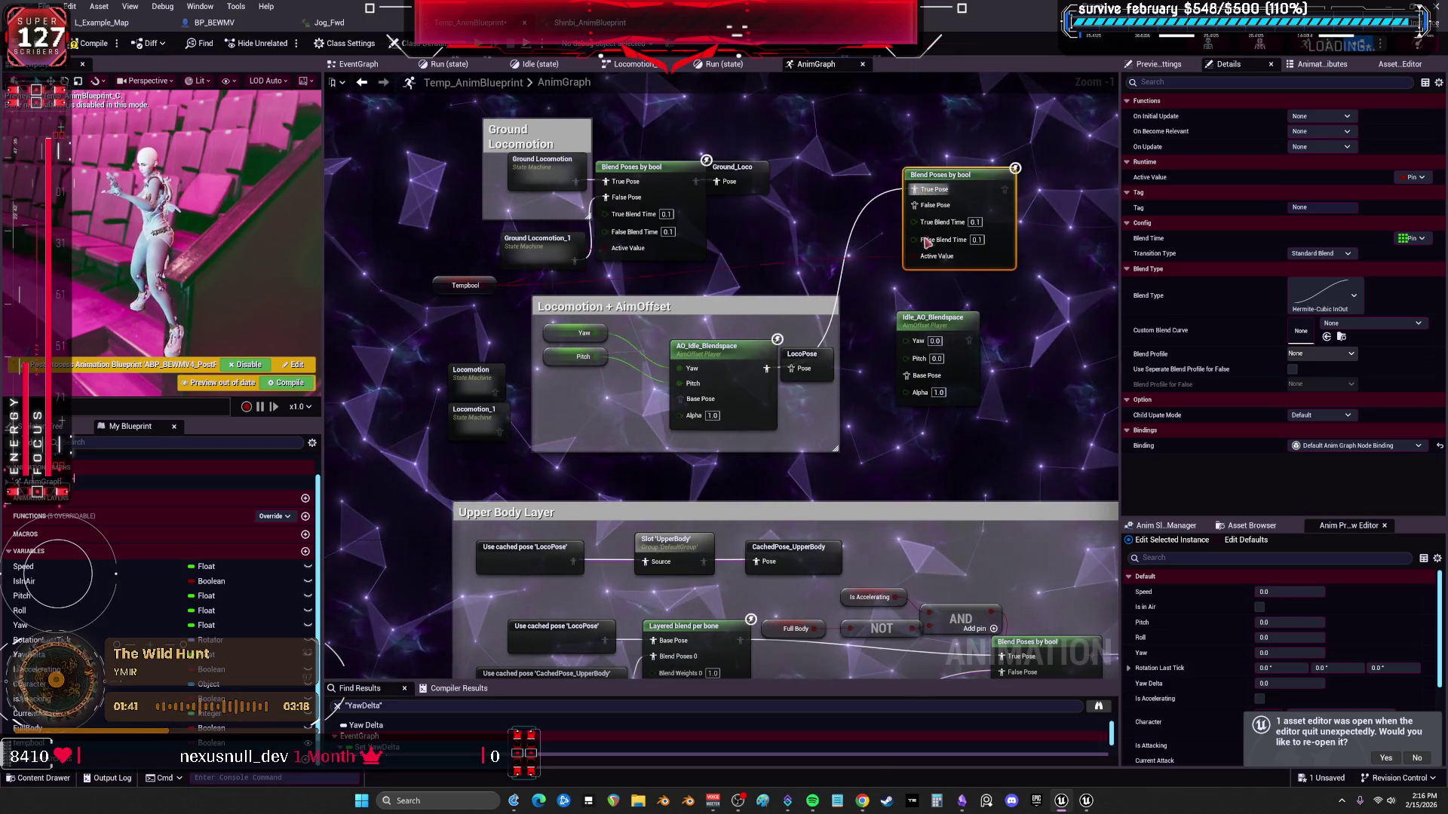
pyautogui.moveTo(833, 355); pyautogui.dragTo(1081, 234)
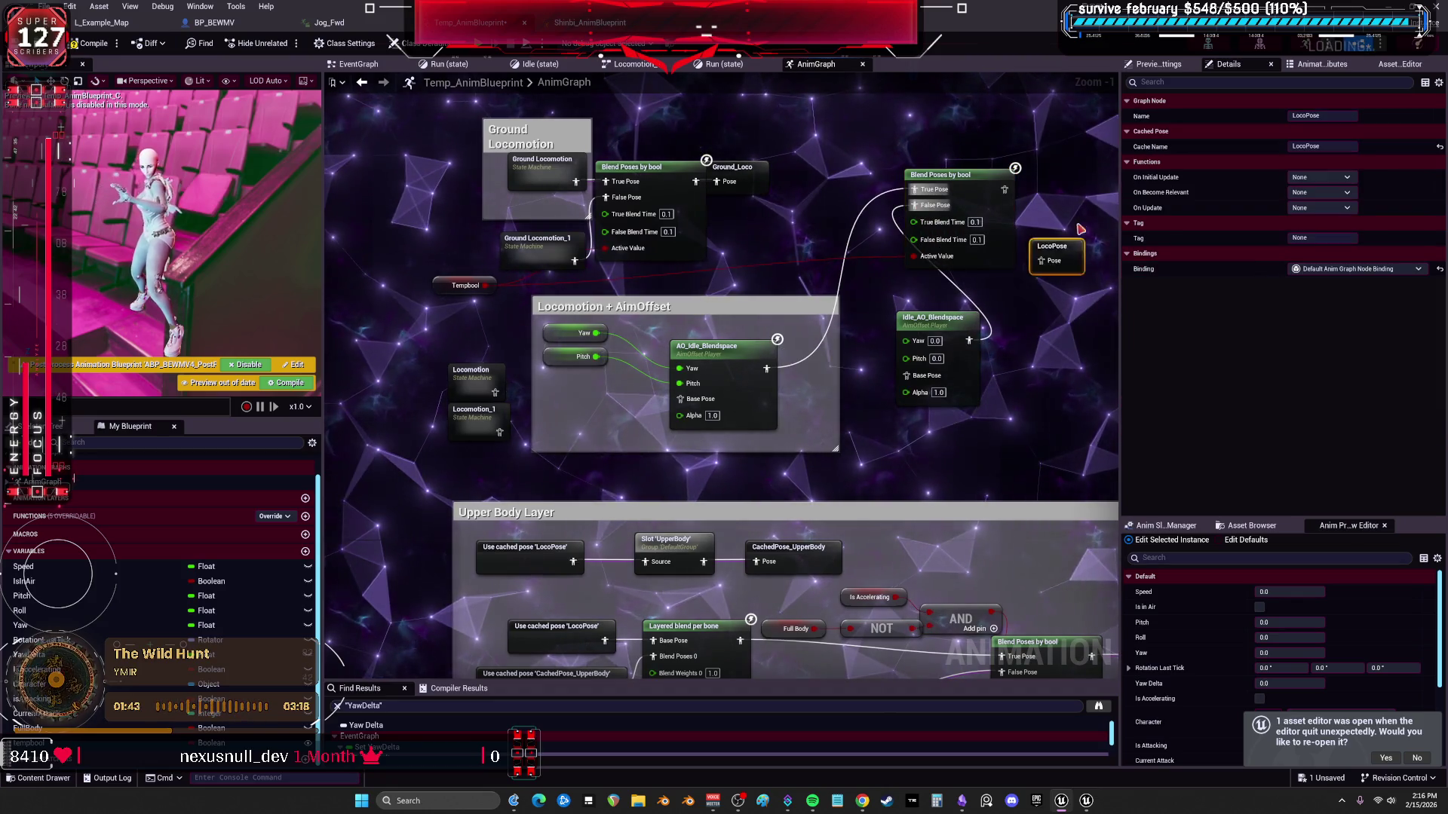
pyautogui.moveTo(724, 358); pyautogui.dragTo(735, 307)
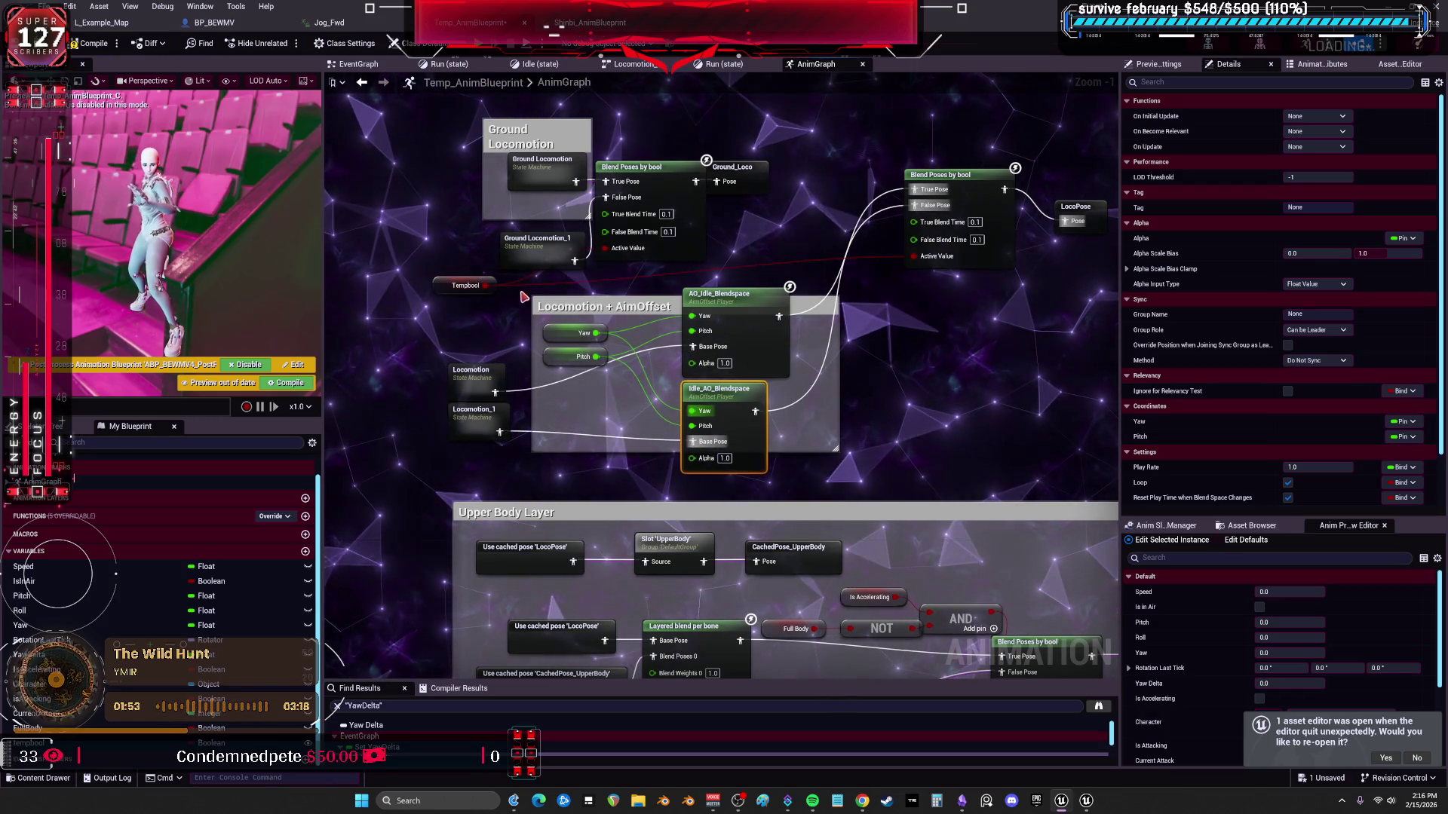
pyautogui.click(96, 46)
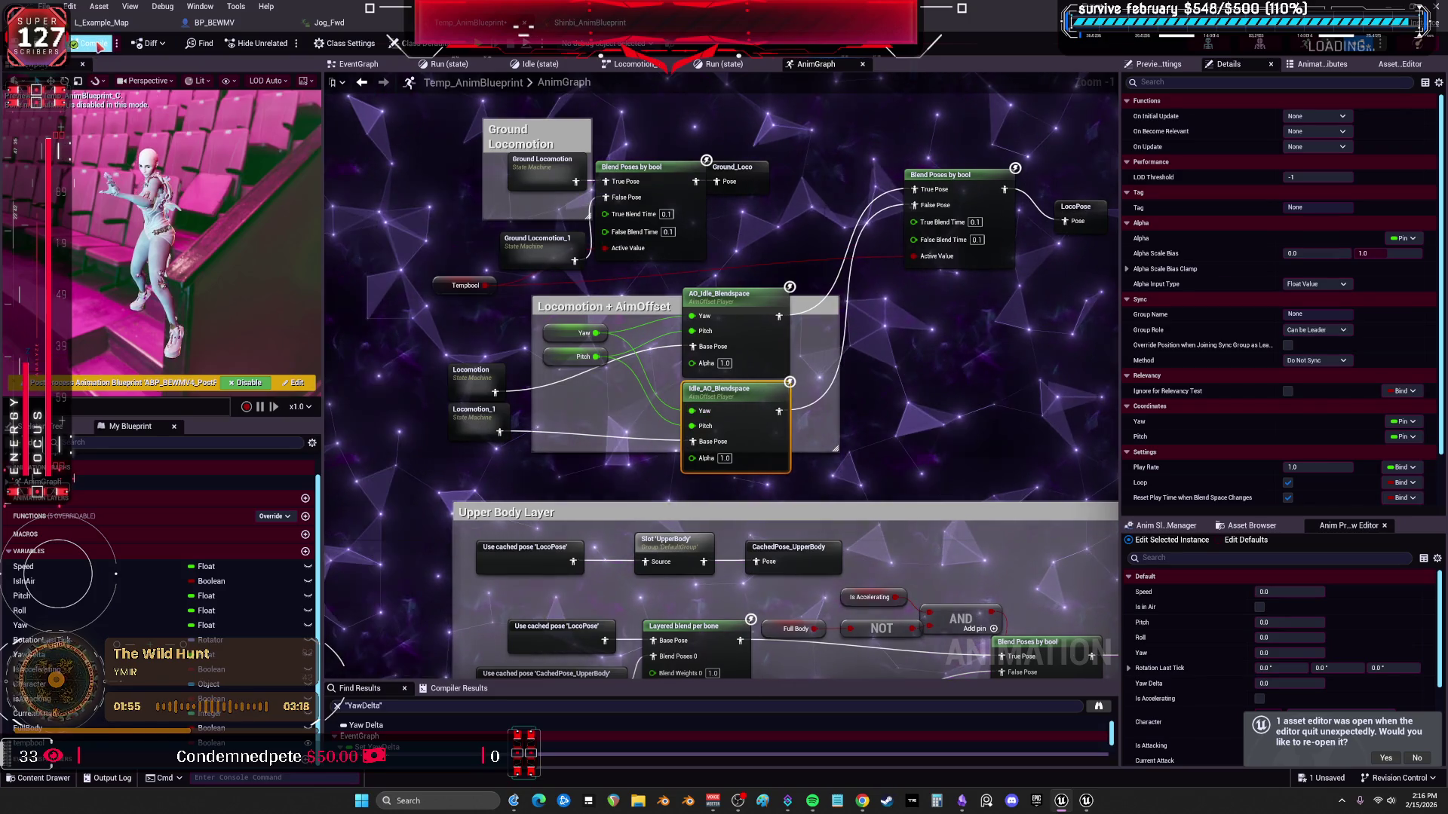
pyautogui.hotkey('alt', 'p')
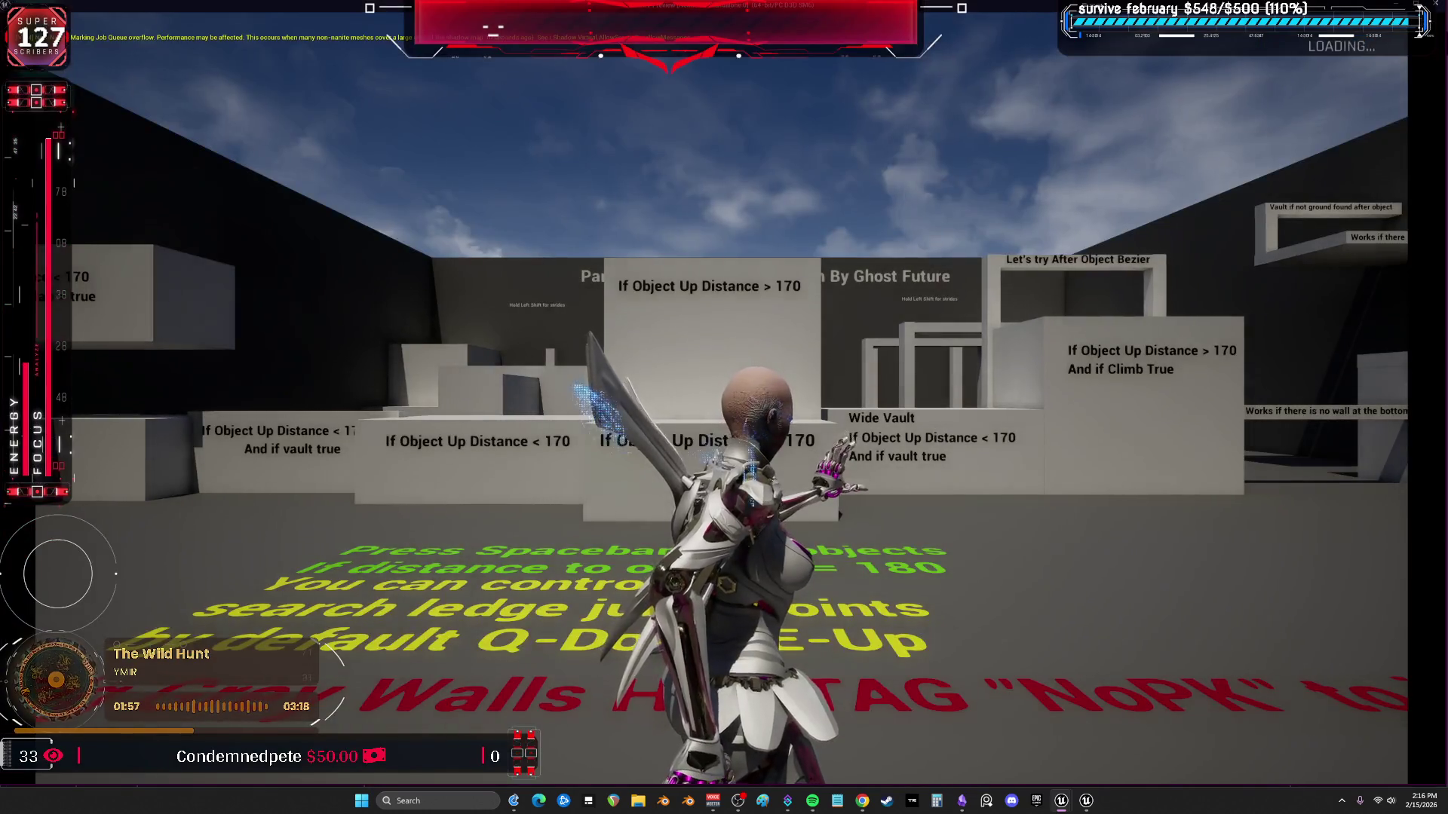
pyautogui.press('w')
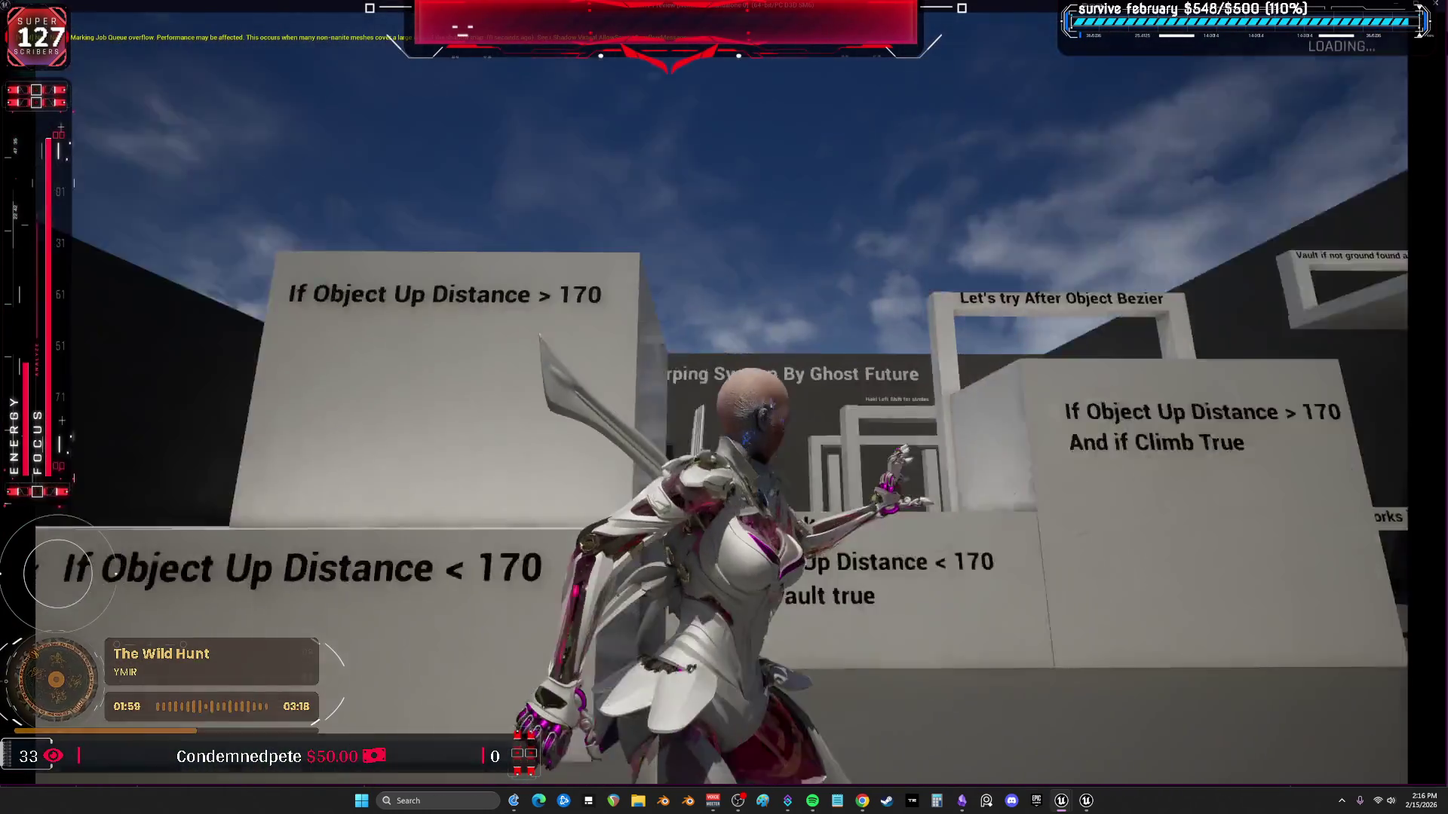
pyautogui.press('w')
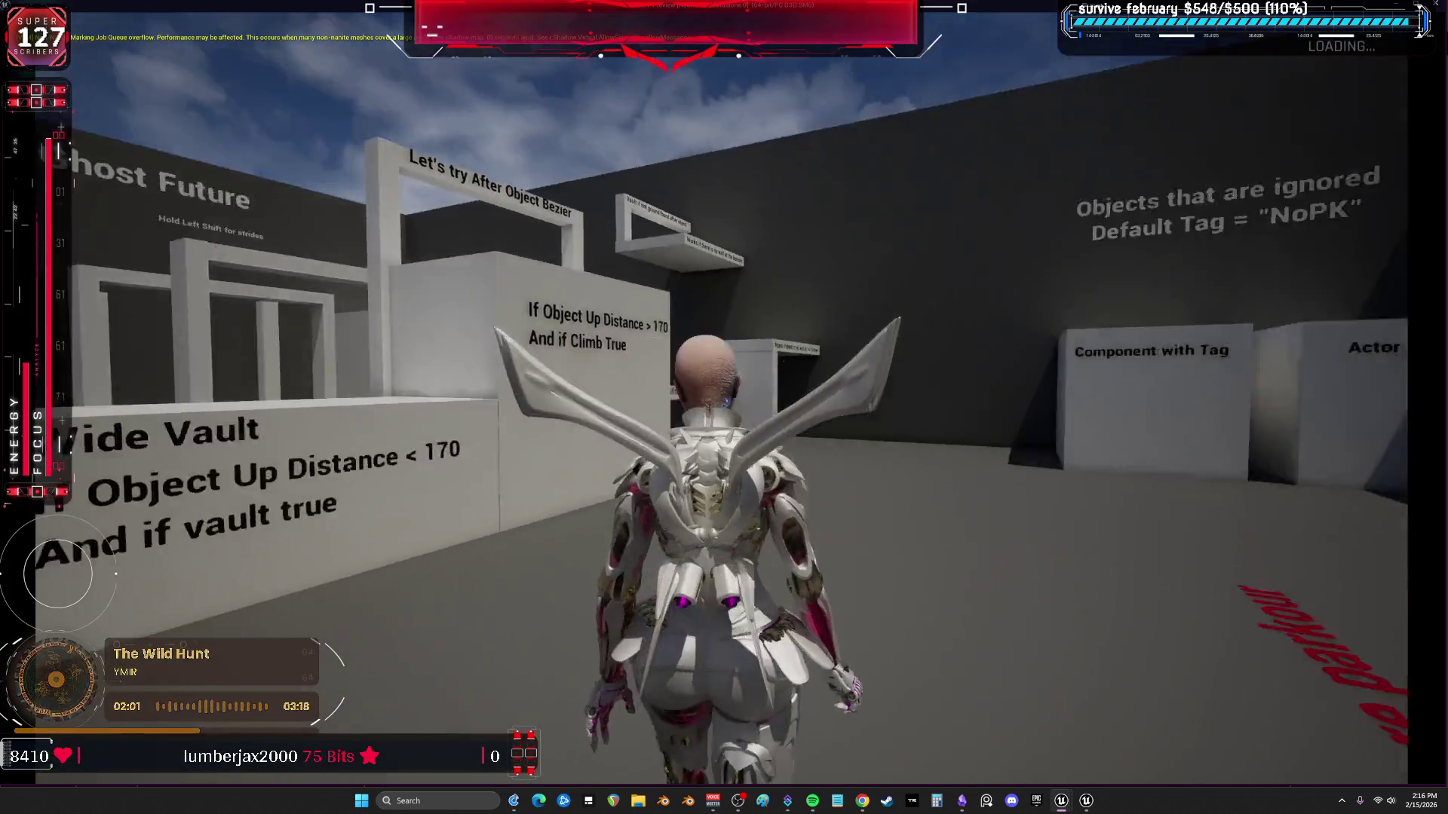
pyautogui.press('w')
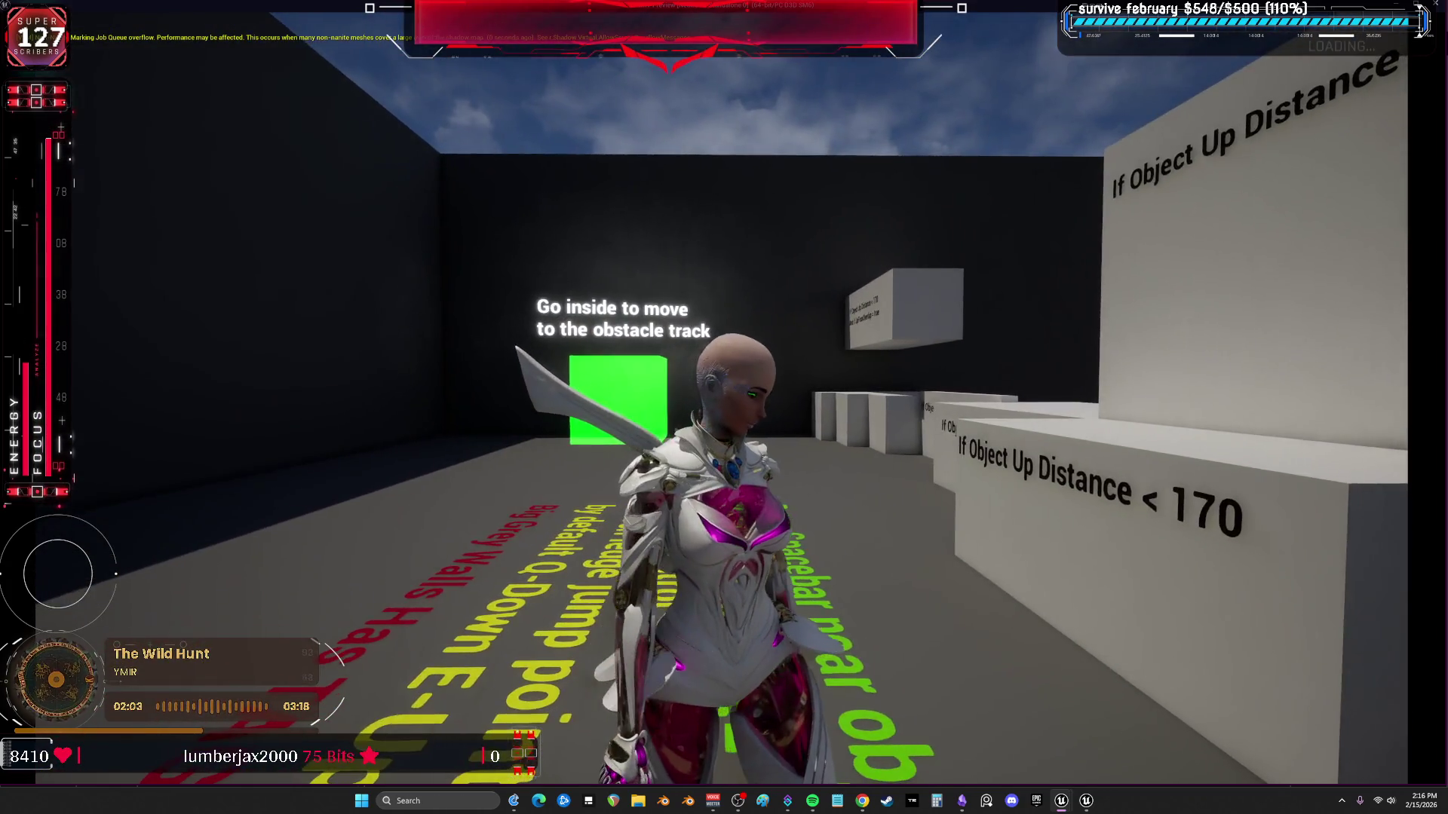
pyautogui.press('w')
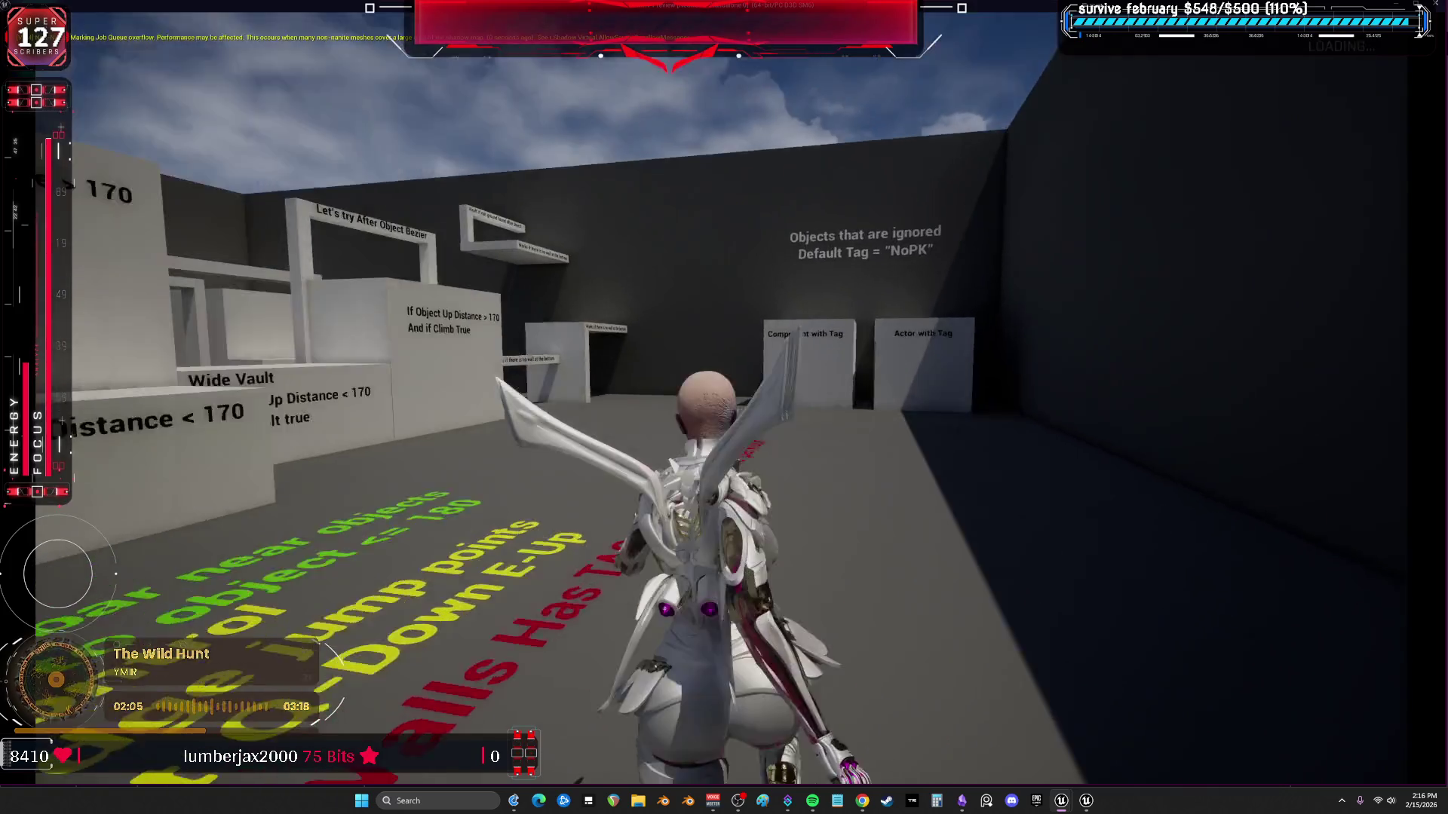
pyautogui.press('w')
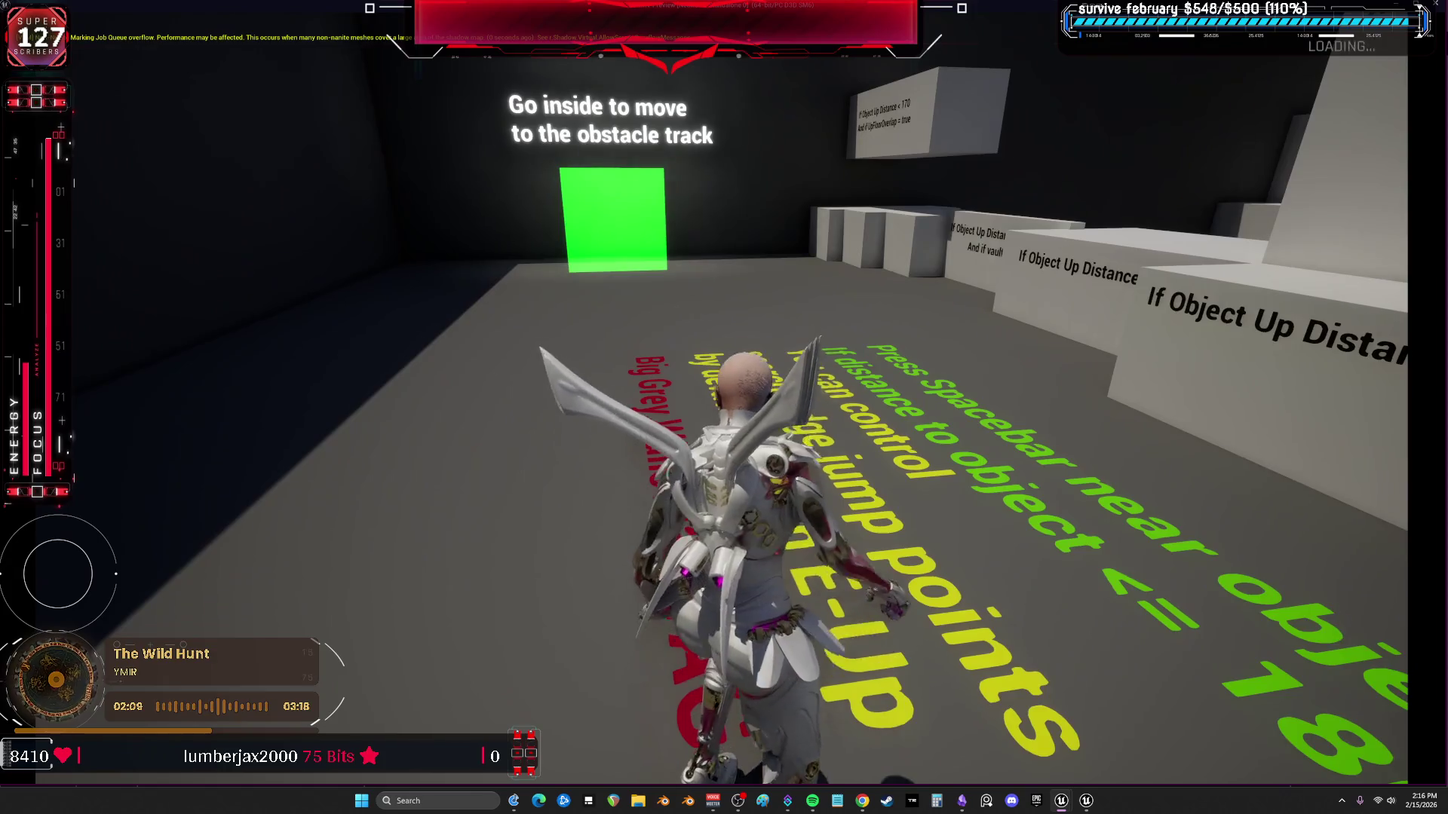
pyautogui.press('s')
pyautogui.press('a')
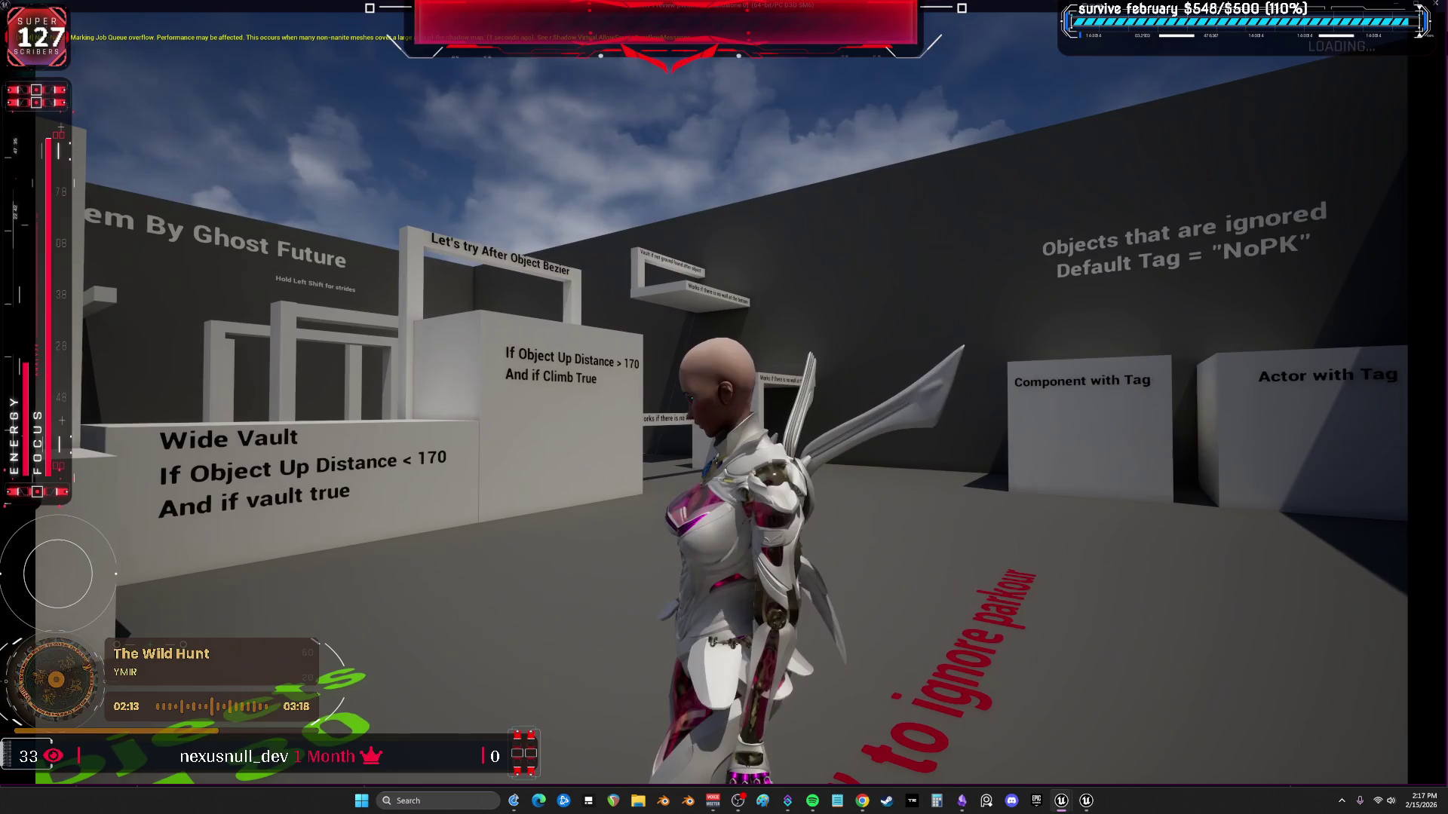
pyautogui.press('d')
pyautogui.press('a')
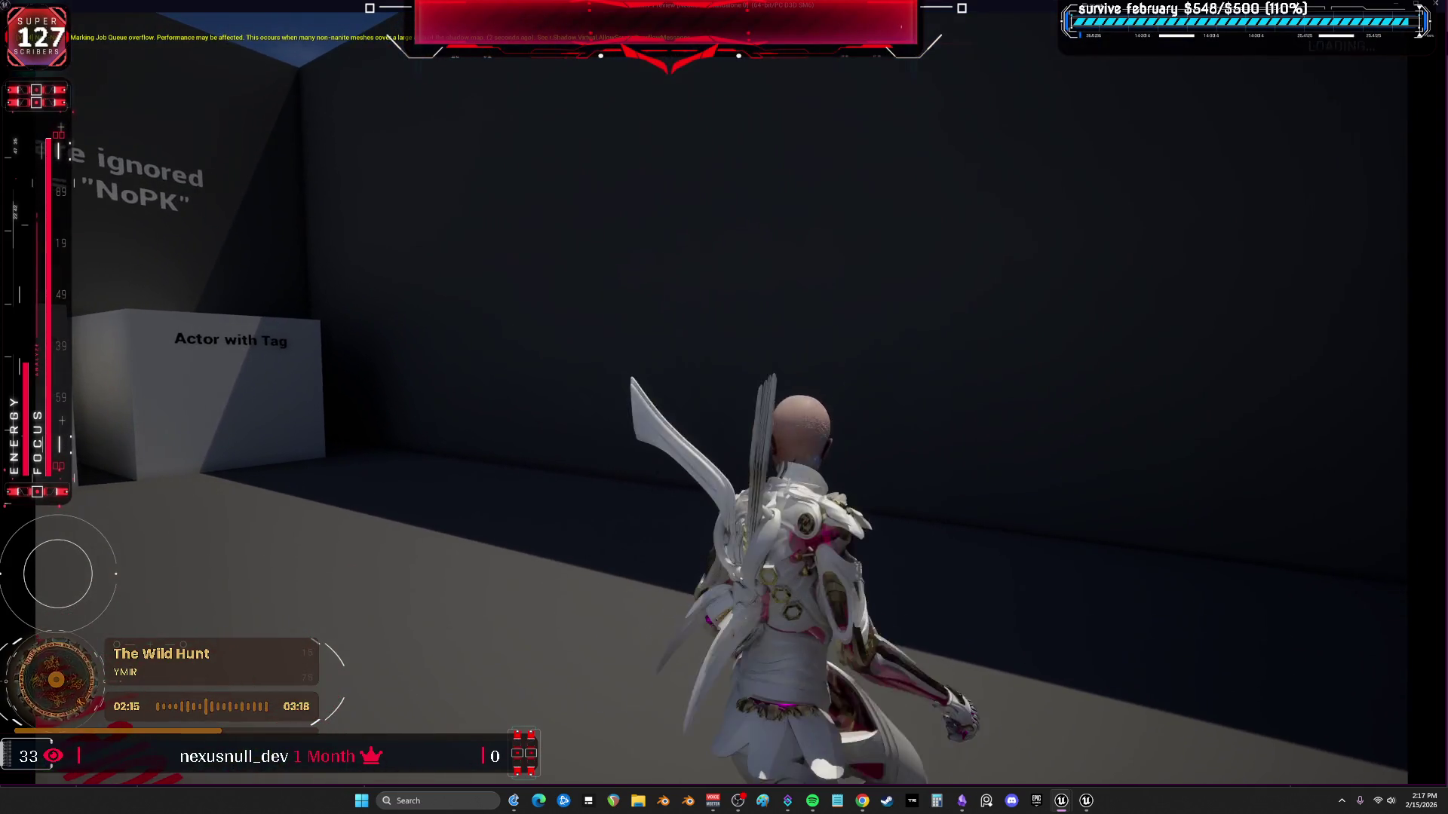
pyautogui.press('Escape')
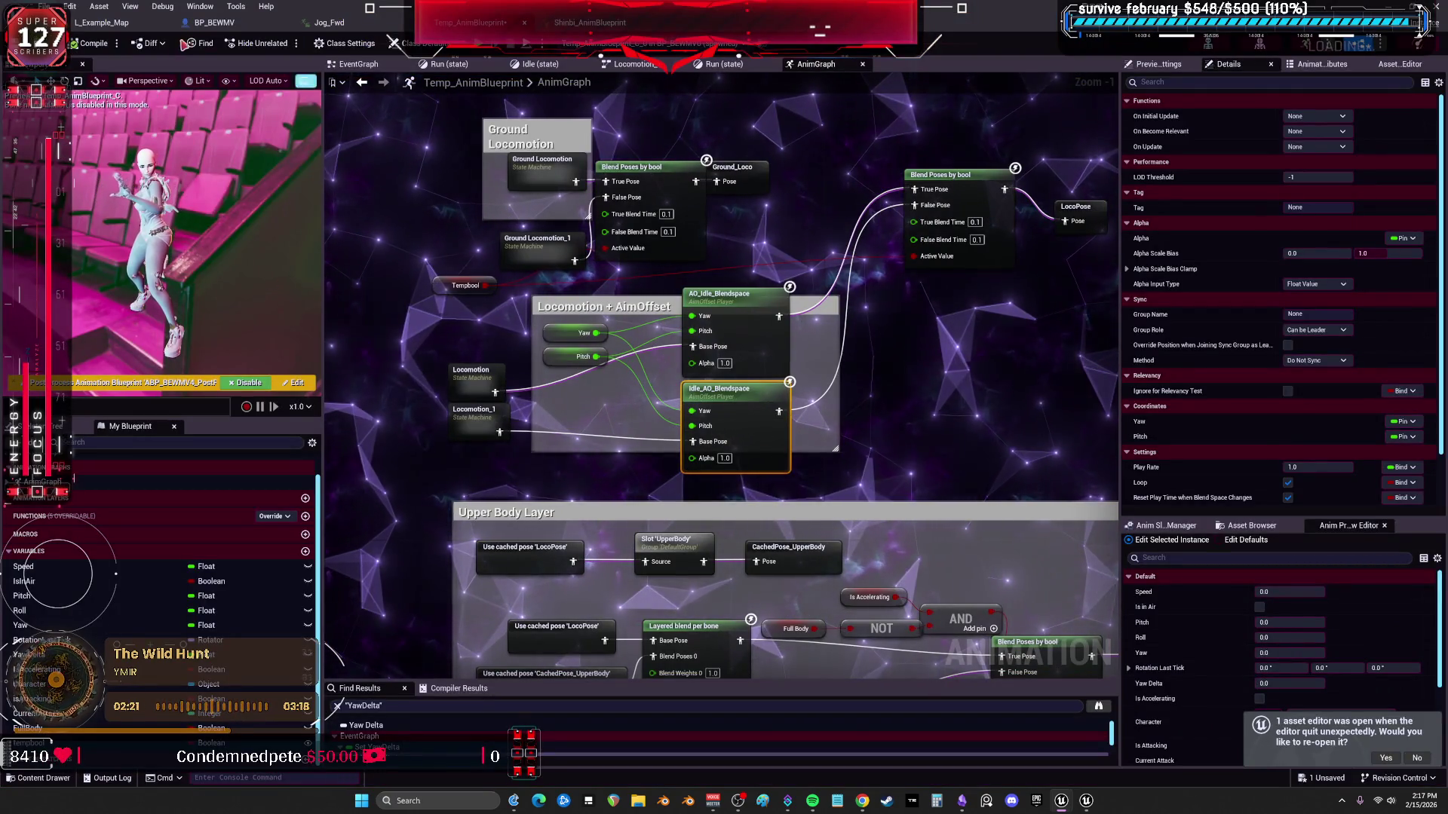
pyautogui.hotkey('ctrl', 's')
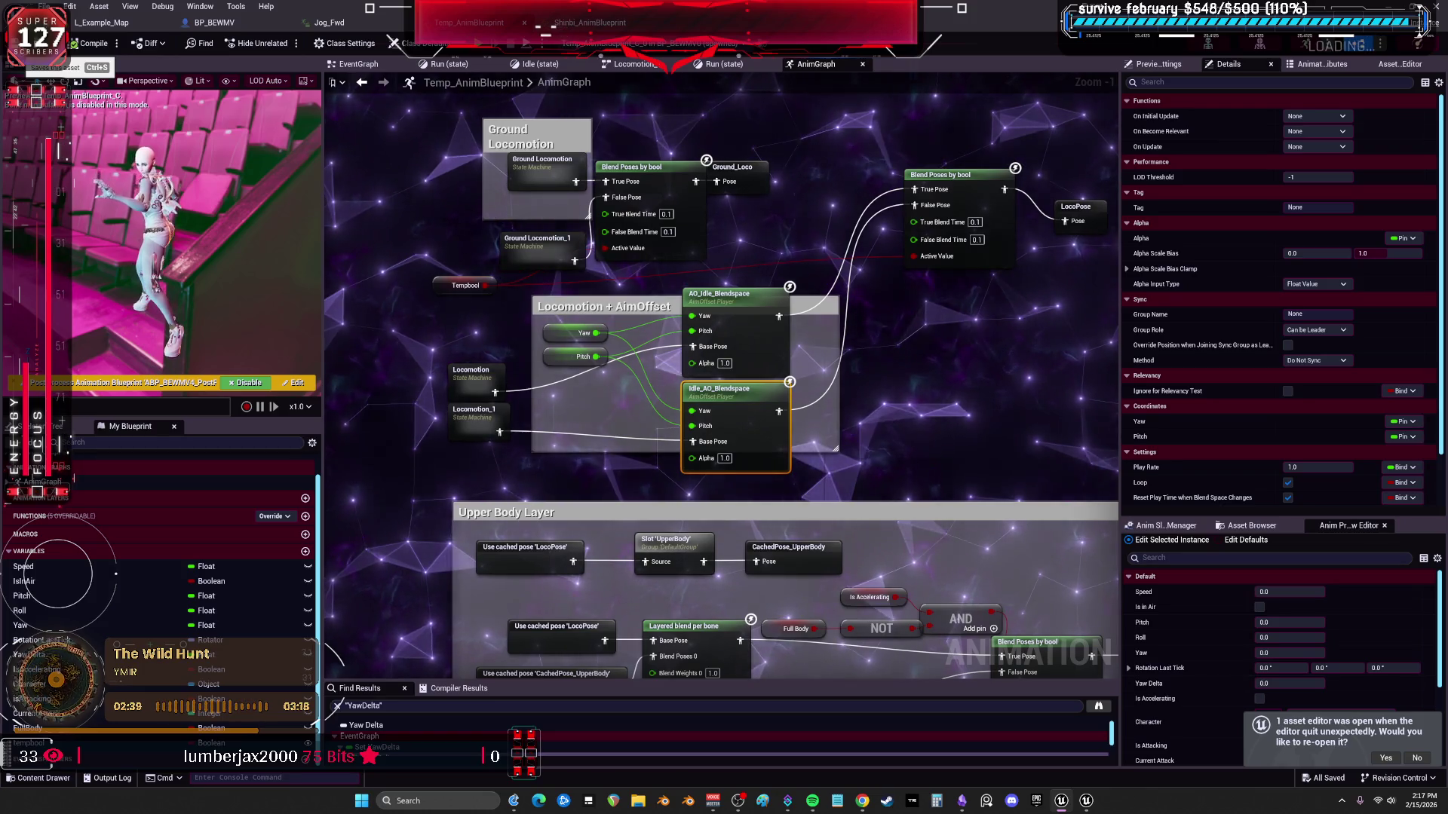
pyautogui.click(464, 286)
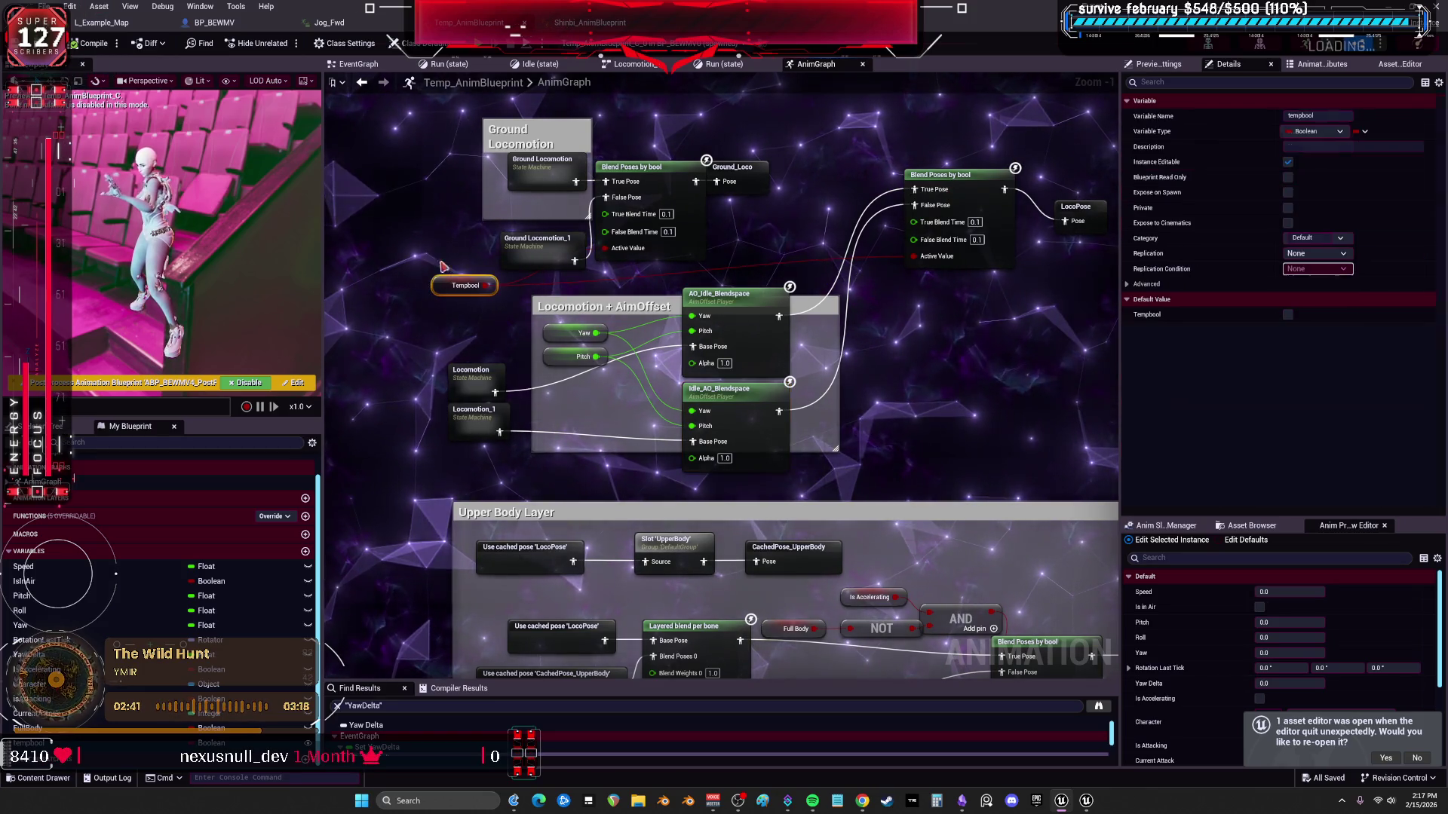
pyautogui.click(1292, 313)
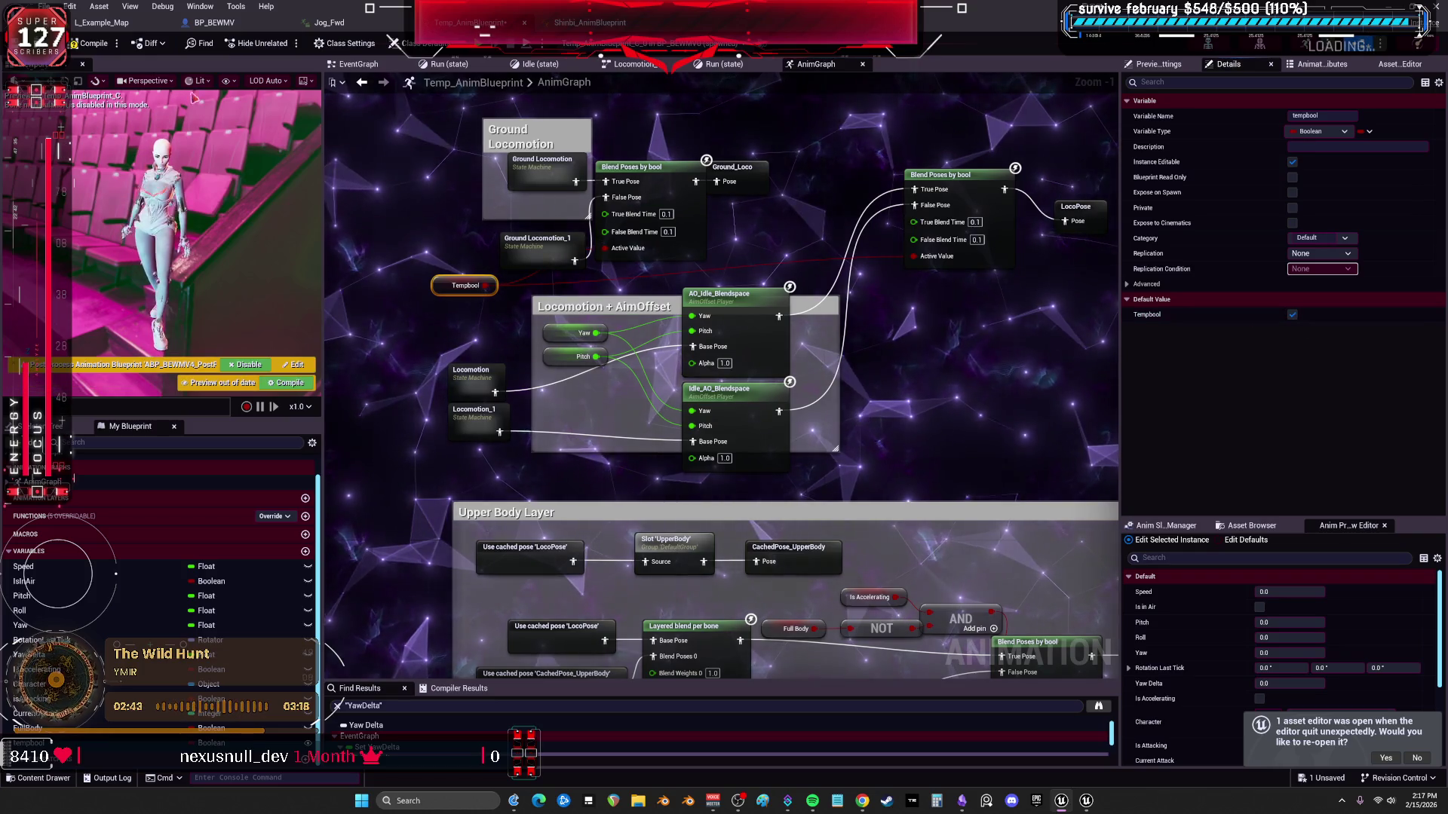
pyautogui.click(91, 43)
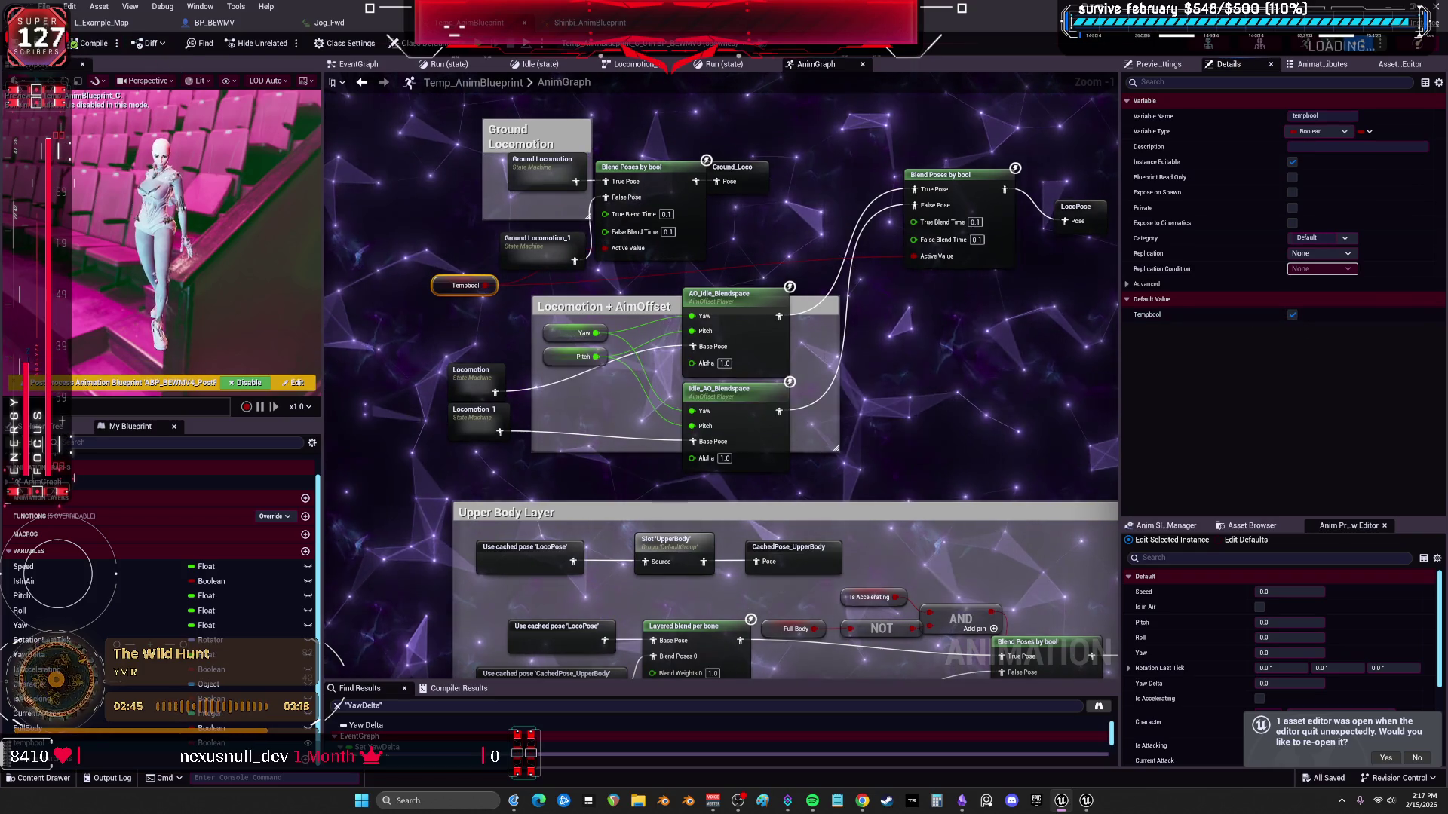
pyautogui.click(594, 23)
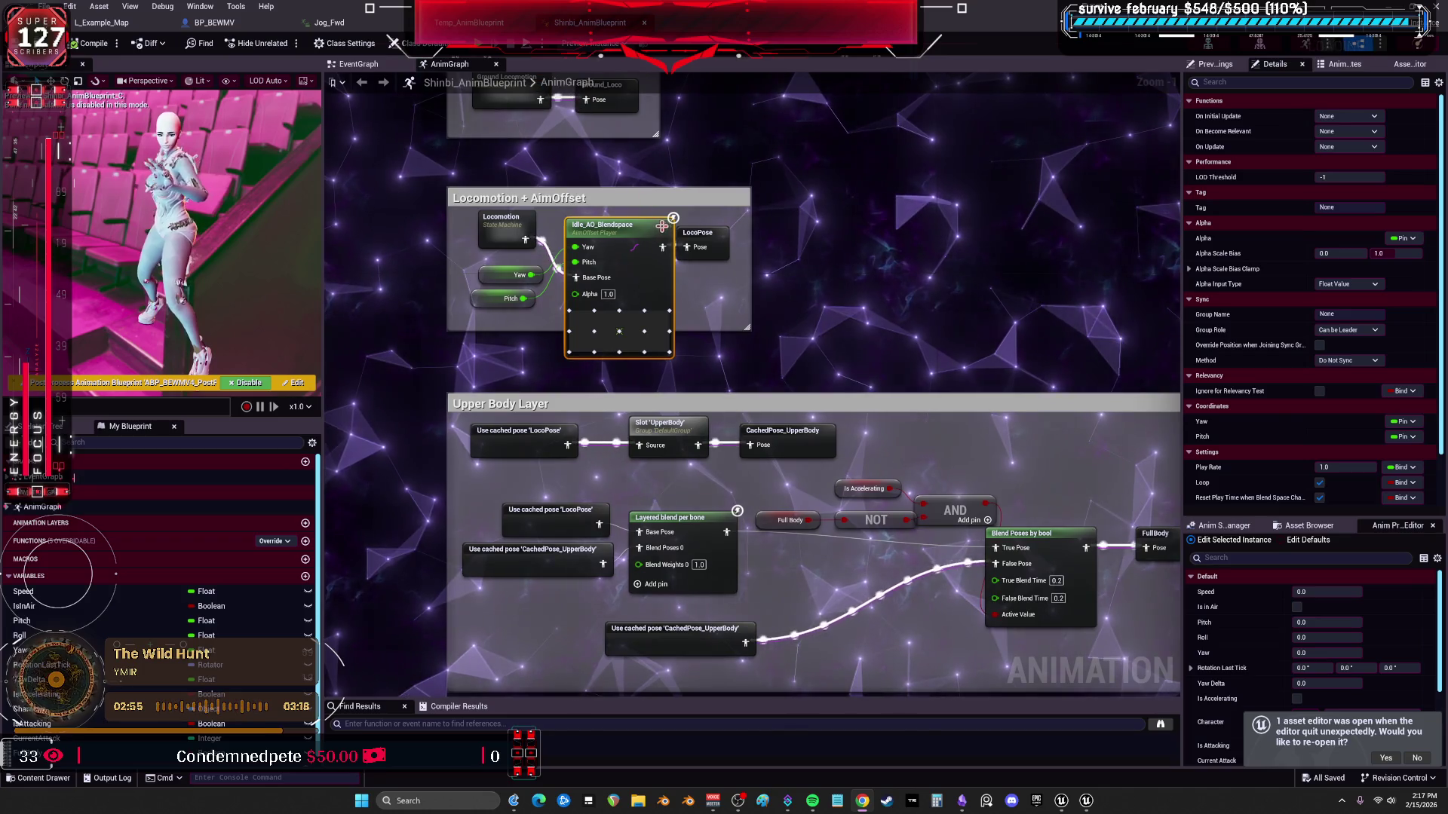
pyautogui.click(475, 23)
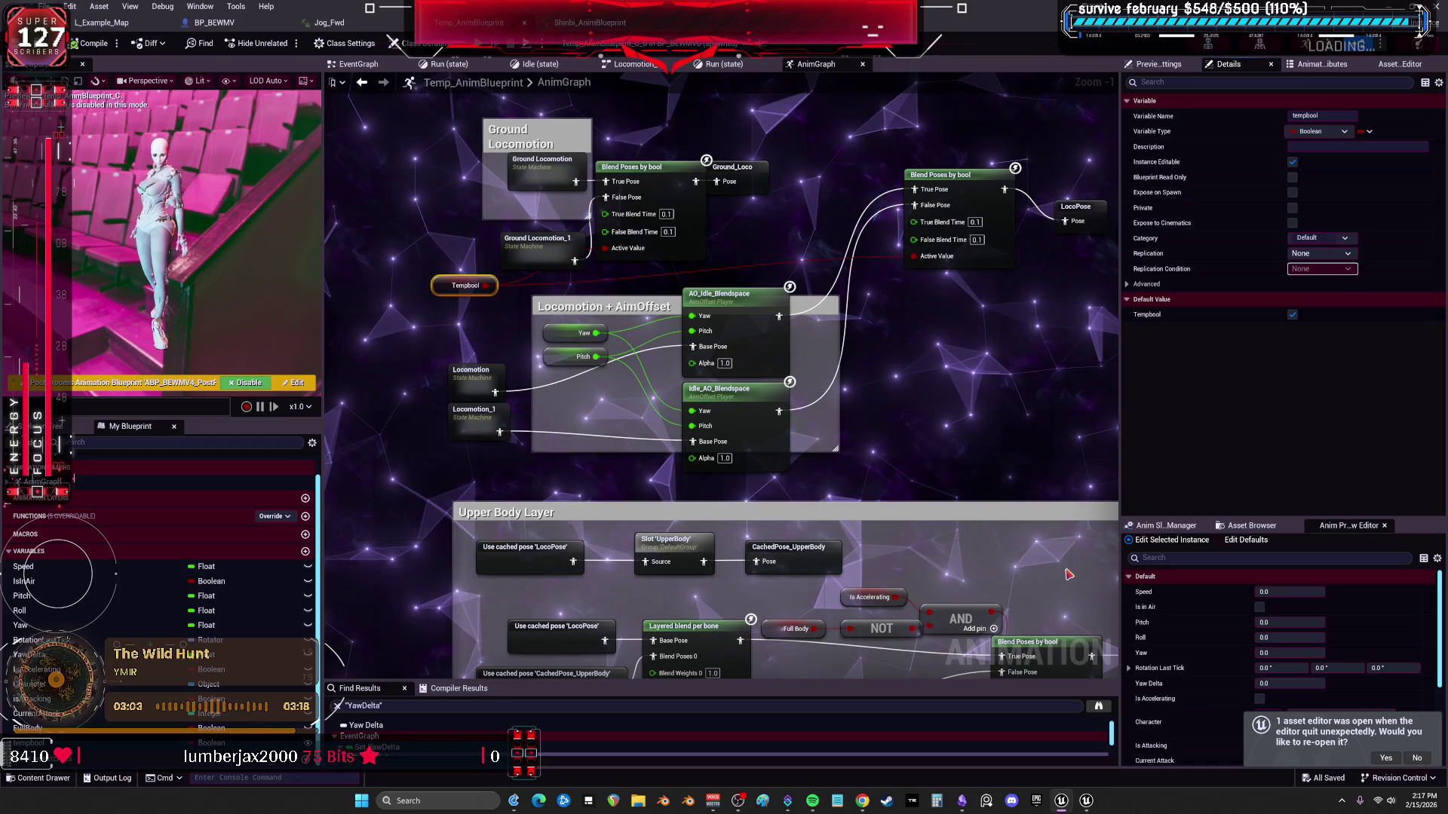
pyautogui.scroll(-4, 759, 320)
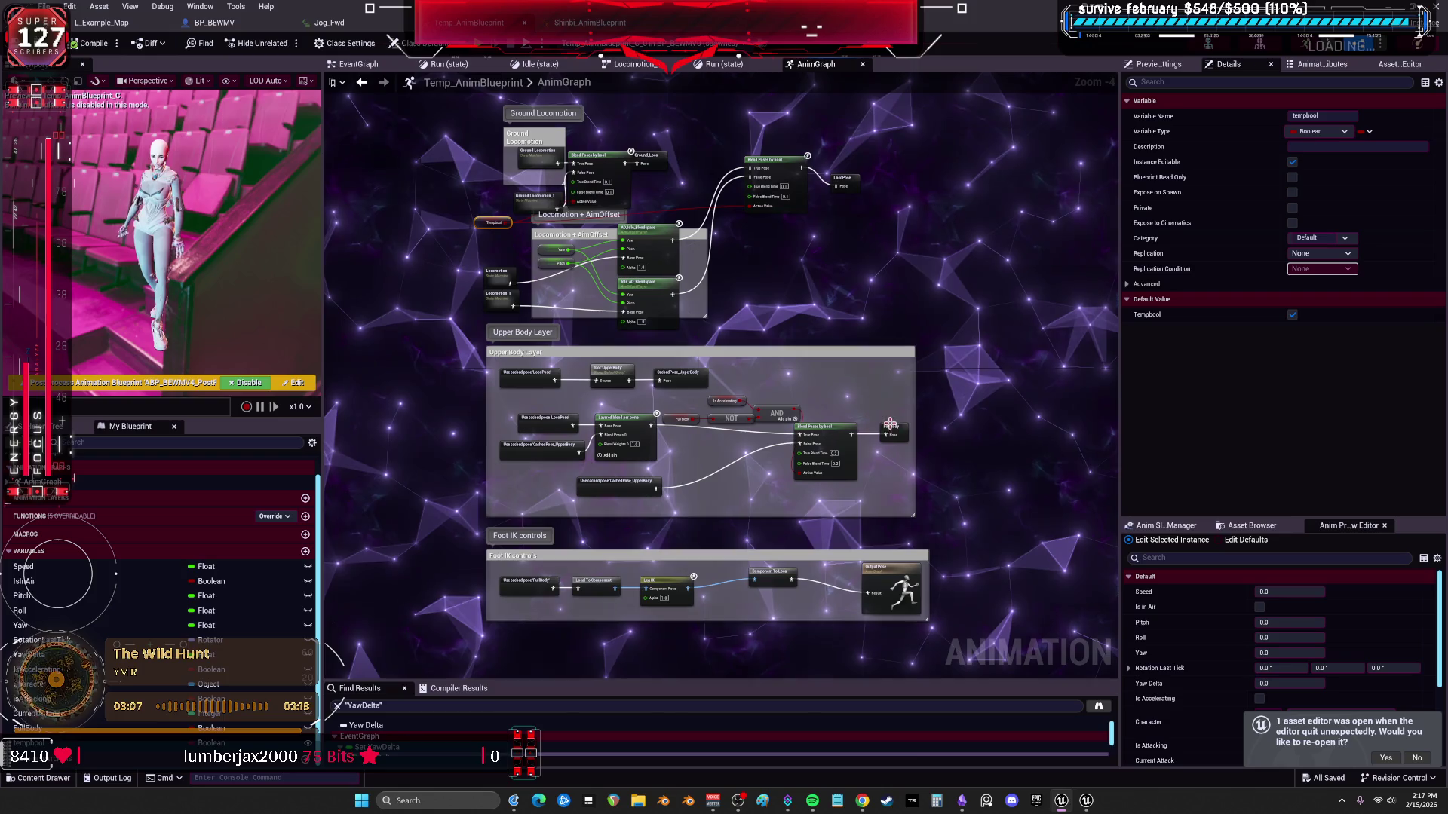
pyautogui.moveTo(809, 233); pyautogui.dragTo(821, 328)
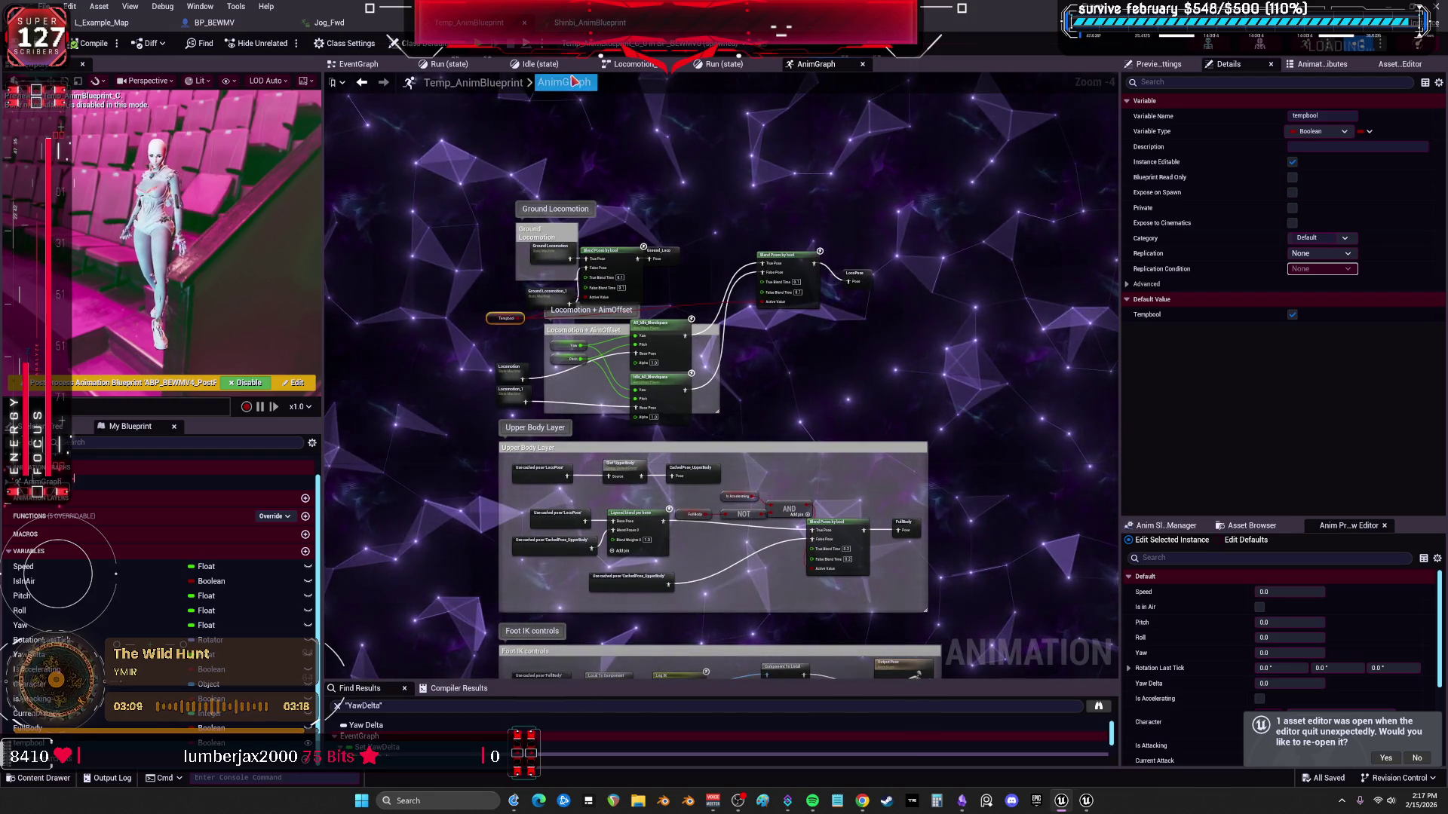
pyautogui.scroll(2, 880, 399)
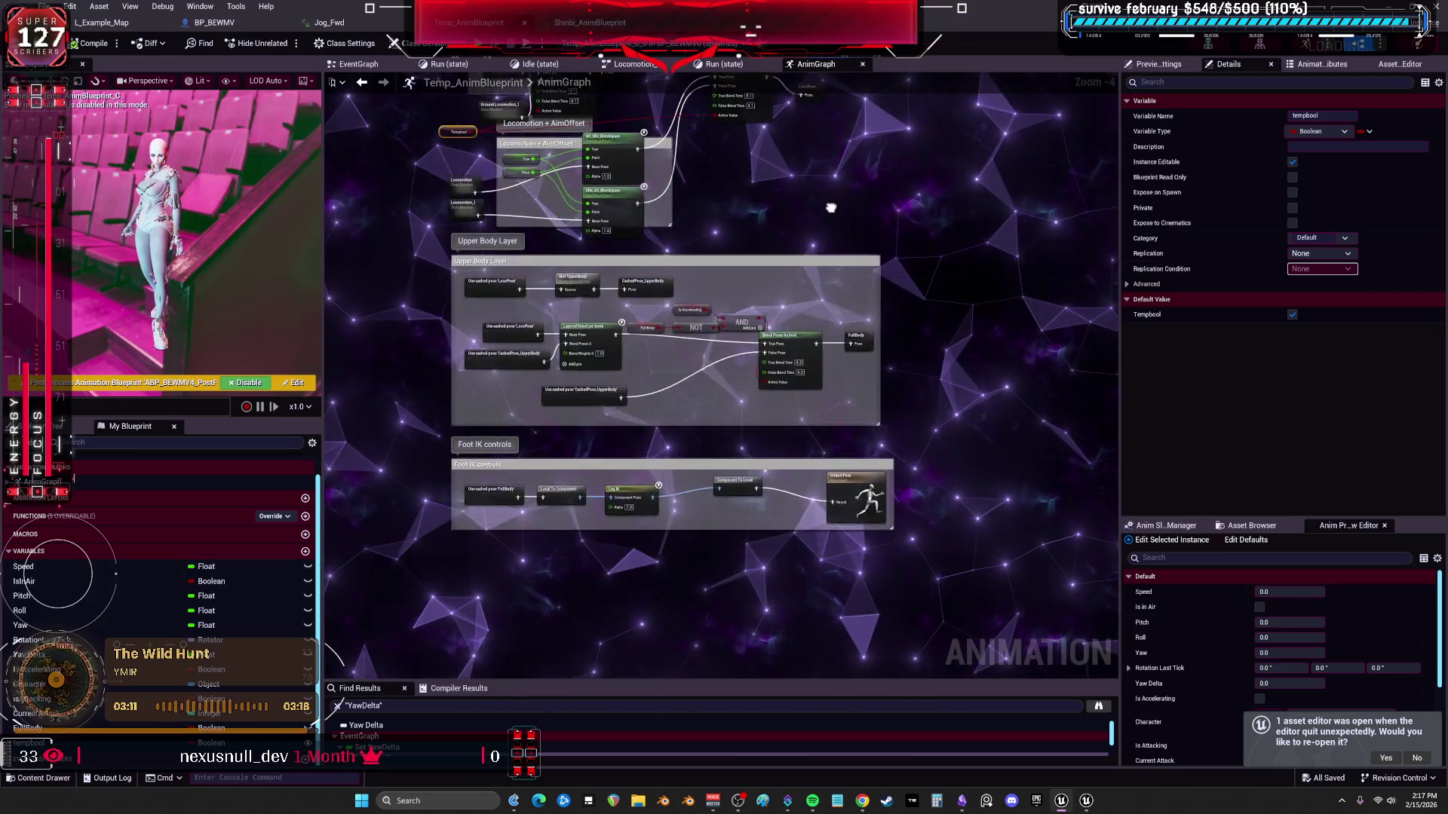
pyautogui.scroll(1, 792, 476)
pyautogui.scroll(1, 724, 497)
pyautogui.scroll(1, 670, 521)
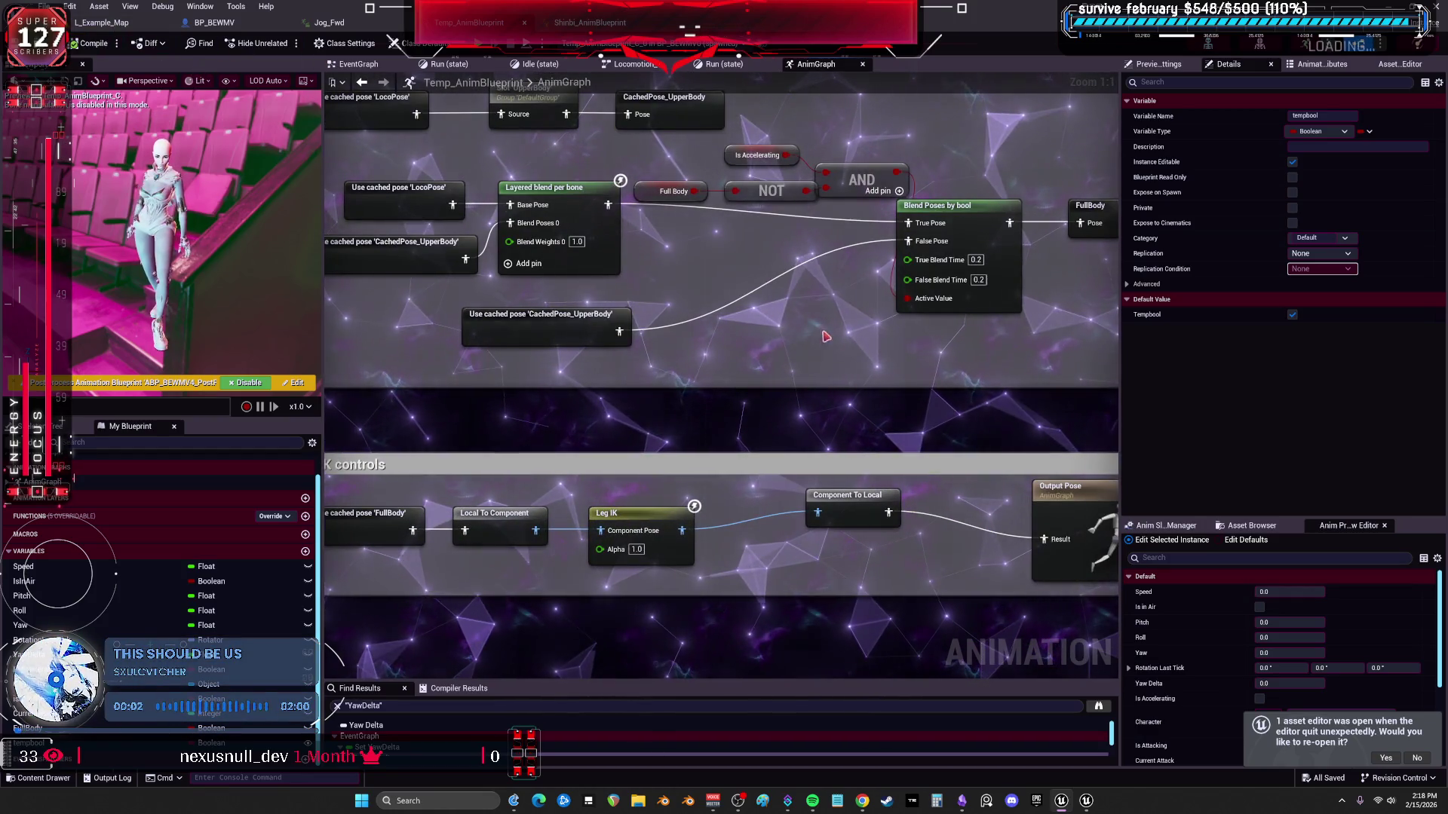
pyautogui.moveTo(849, 335)
pyautogui.mouseDown()
pyautogui.moveTo(629, 351)
pyautogui.moveTo(622, 174)
pyautogui.mouseUp()
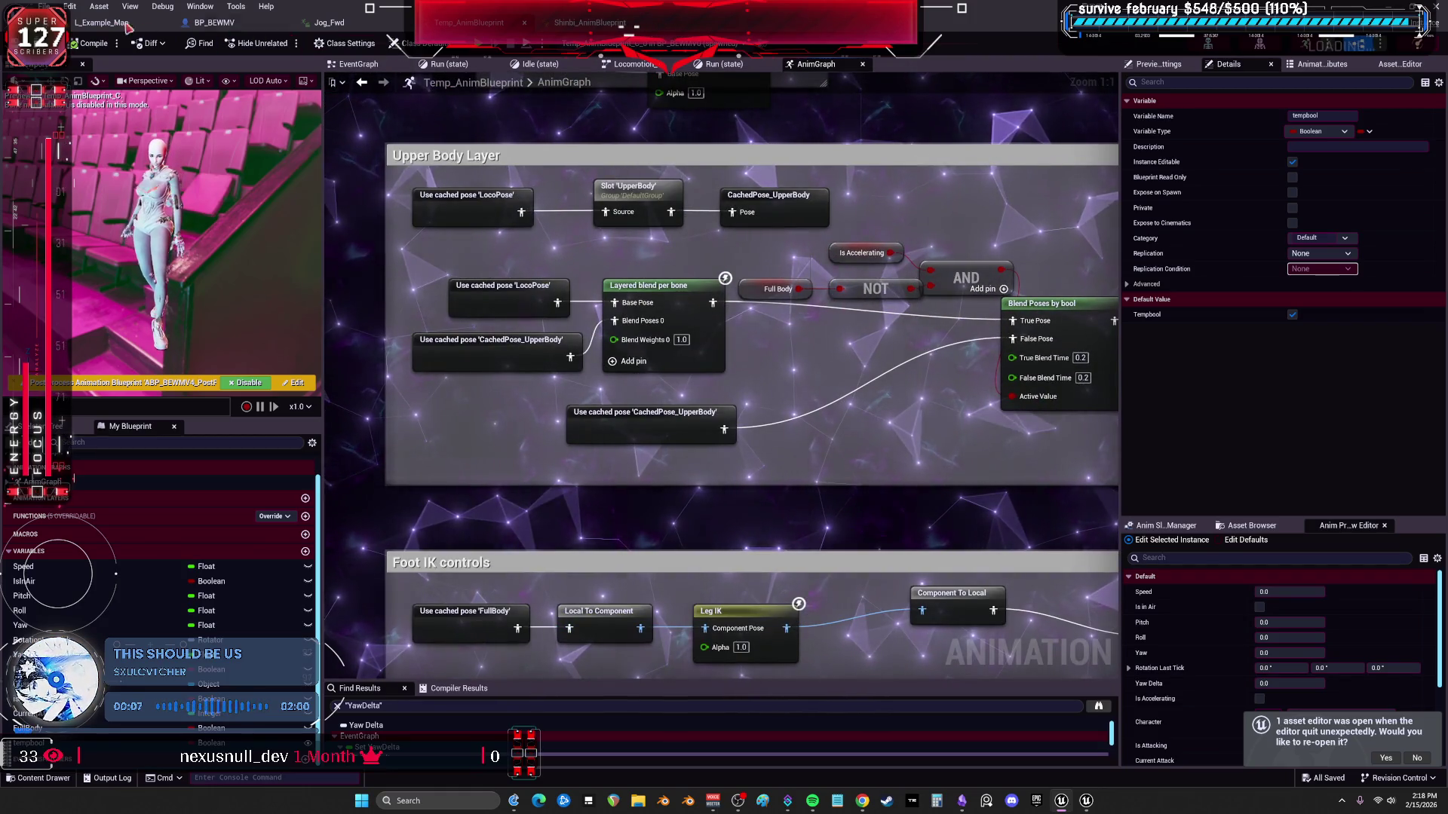
pyautogui.click(961, 801)
pyautogui.scroll(2, 480, 215)
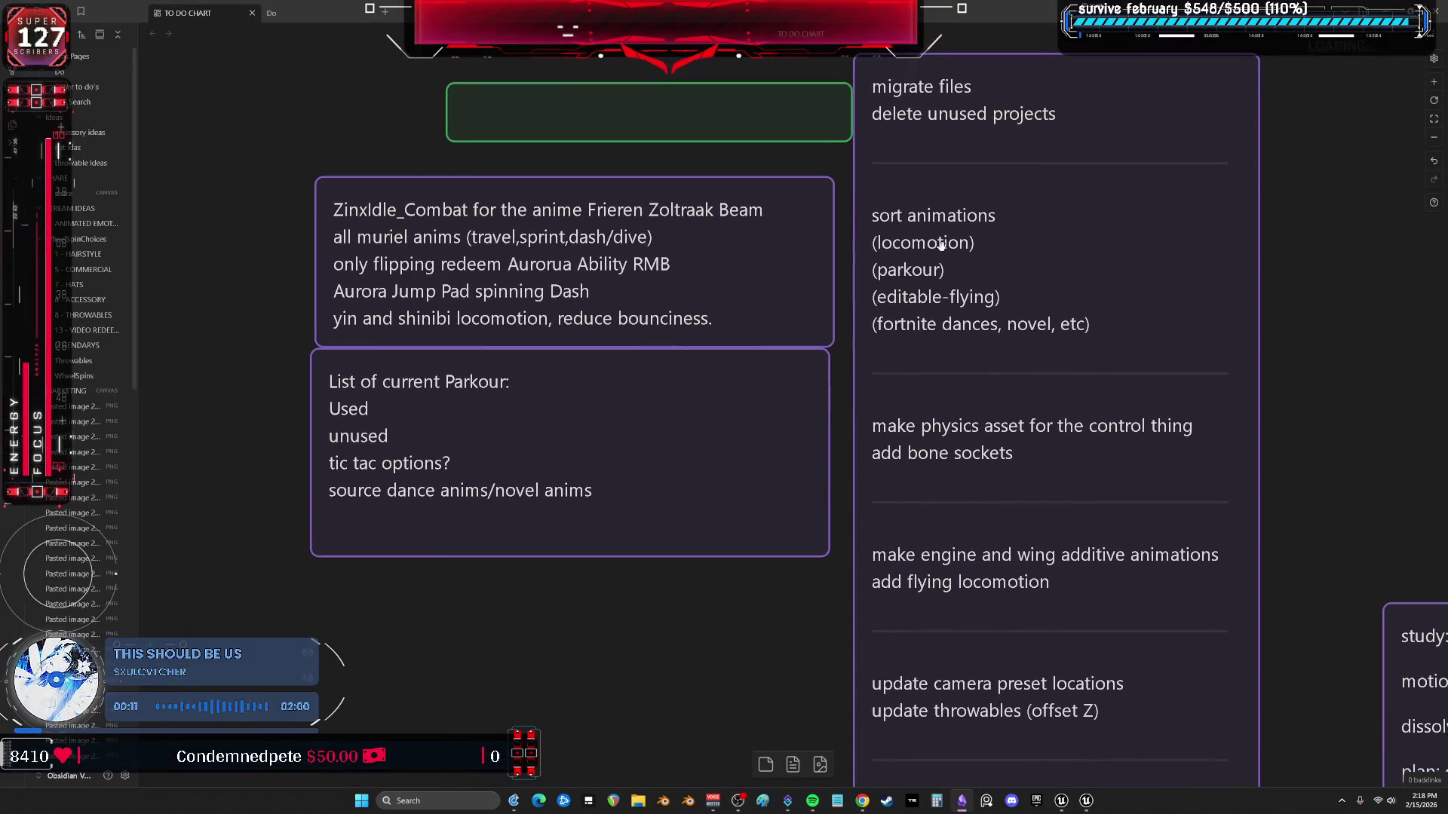
pyautogui.hscroll(2, 940, 245)
pyautogui.scroll(1, 904, 226)
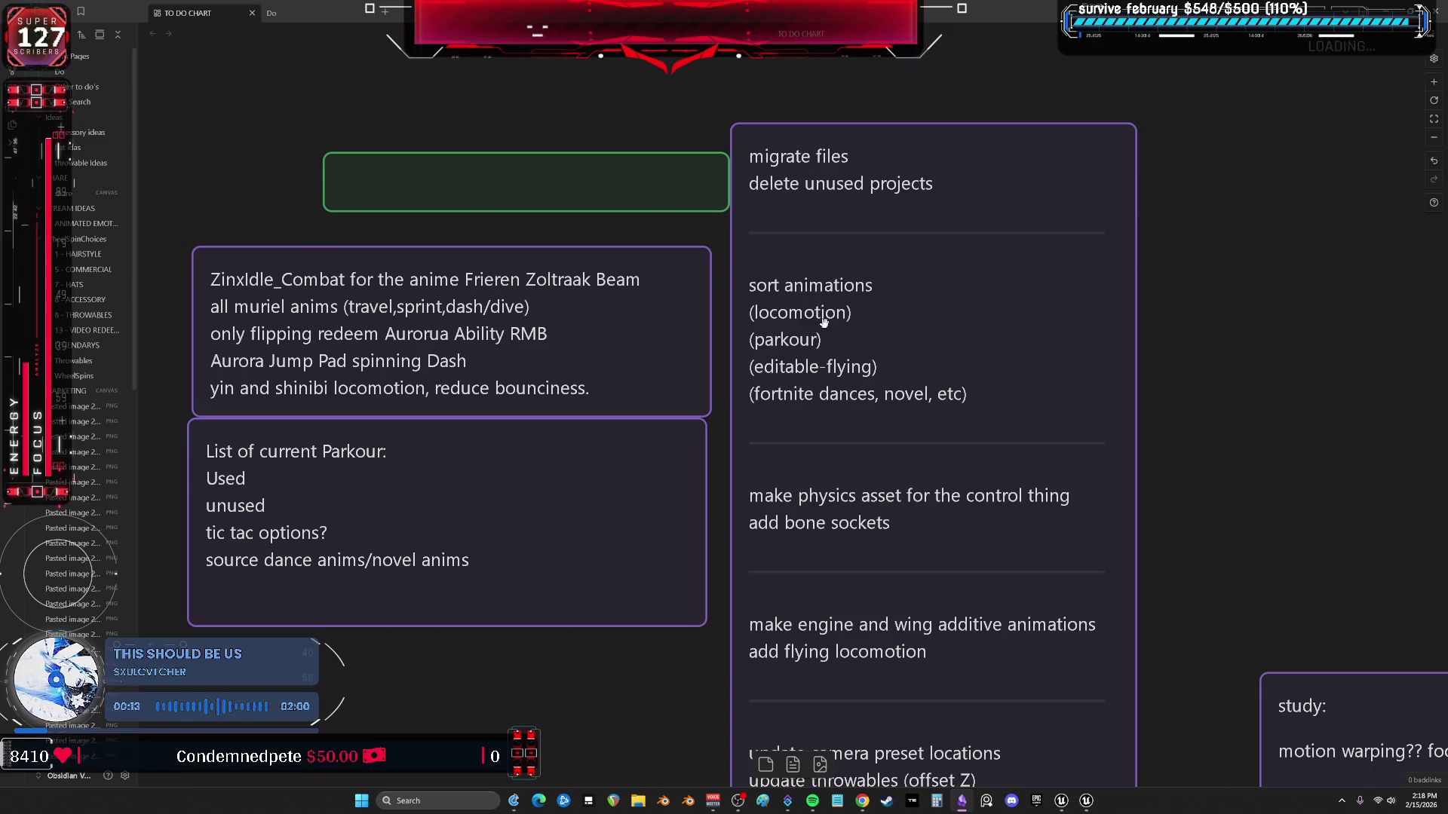
# Strike through the (locomotion) line on the sort animations card.
pyautogui.doubleClick(863, 318)
pyautogui.moveTo(872, 318); pyautogui.dragTo(737, 320)
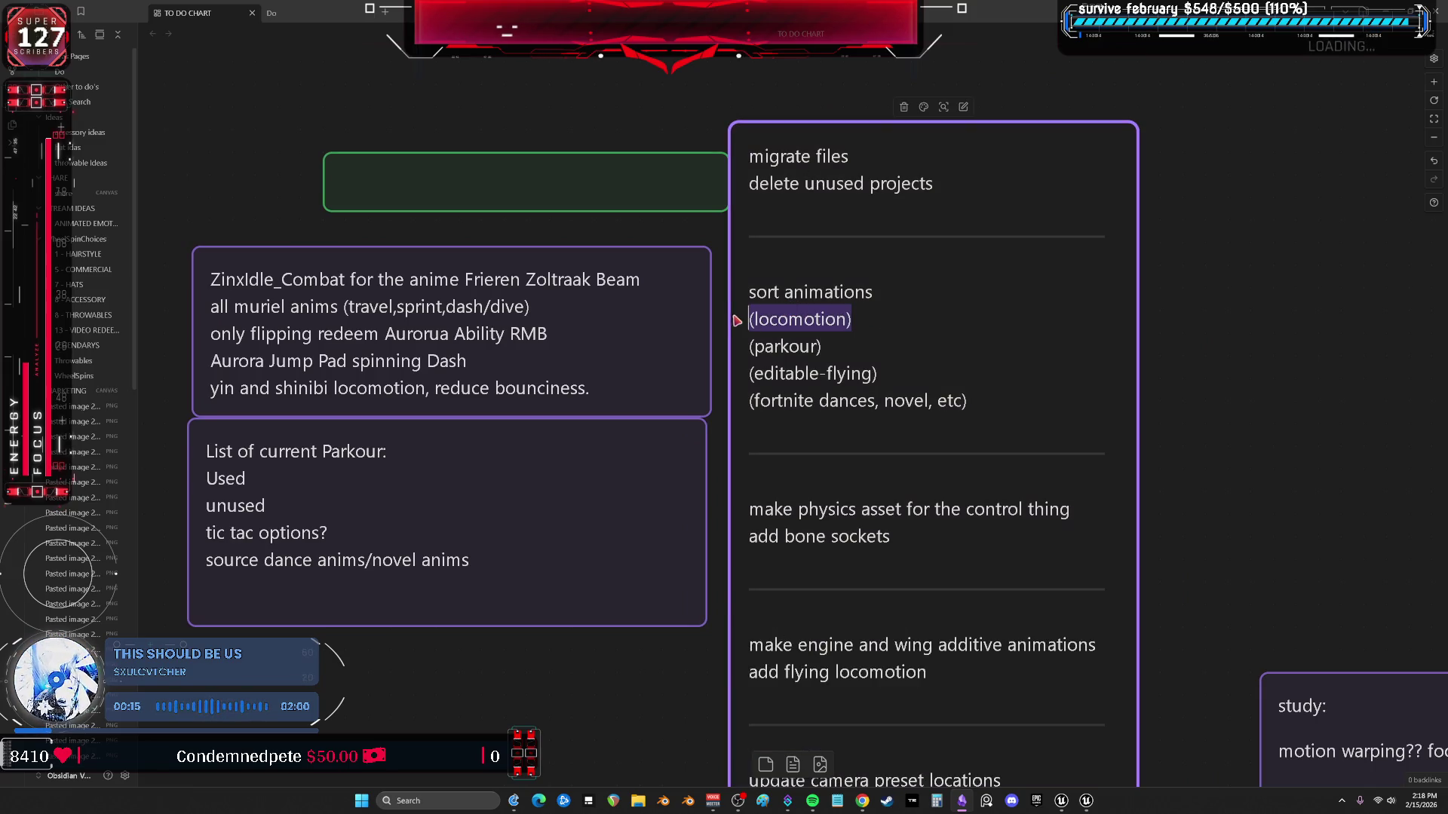
pyautogui.rightClick(812, 317)
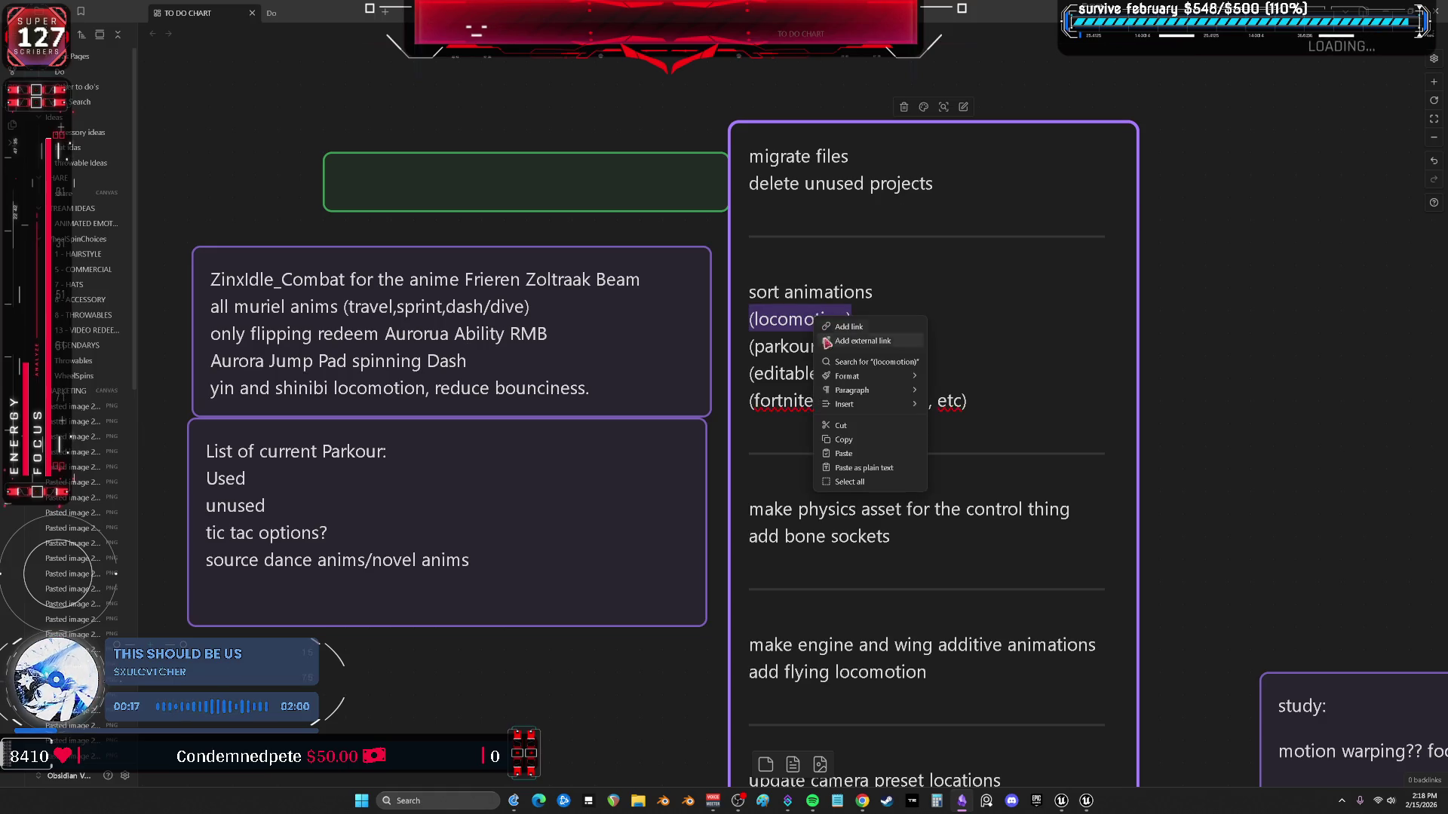
pyautogui.click(1184, 344)
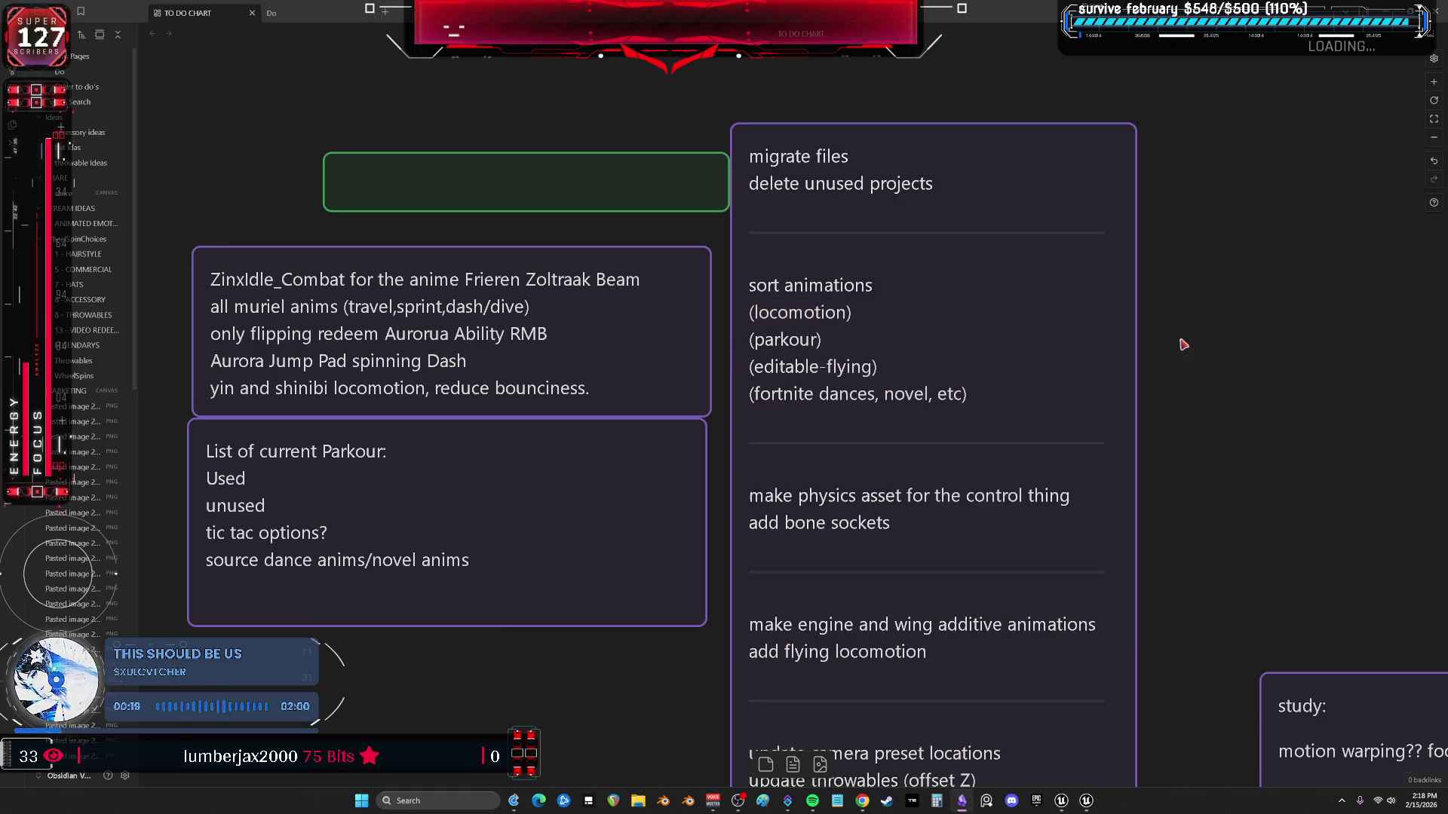
pyautogui.doubleClick(868, 321)
pyautogui.moveTo(883, 320); pyautogui.dragTo(746, 320)
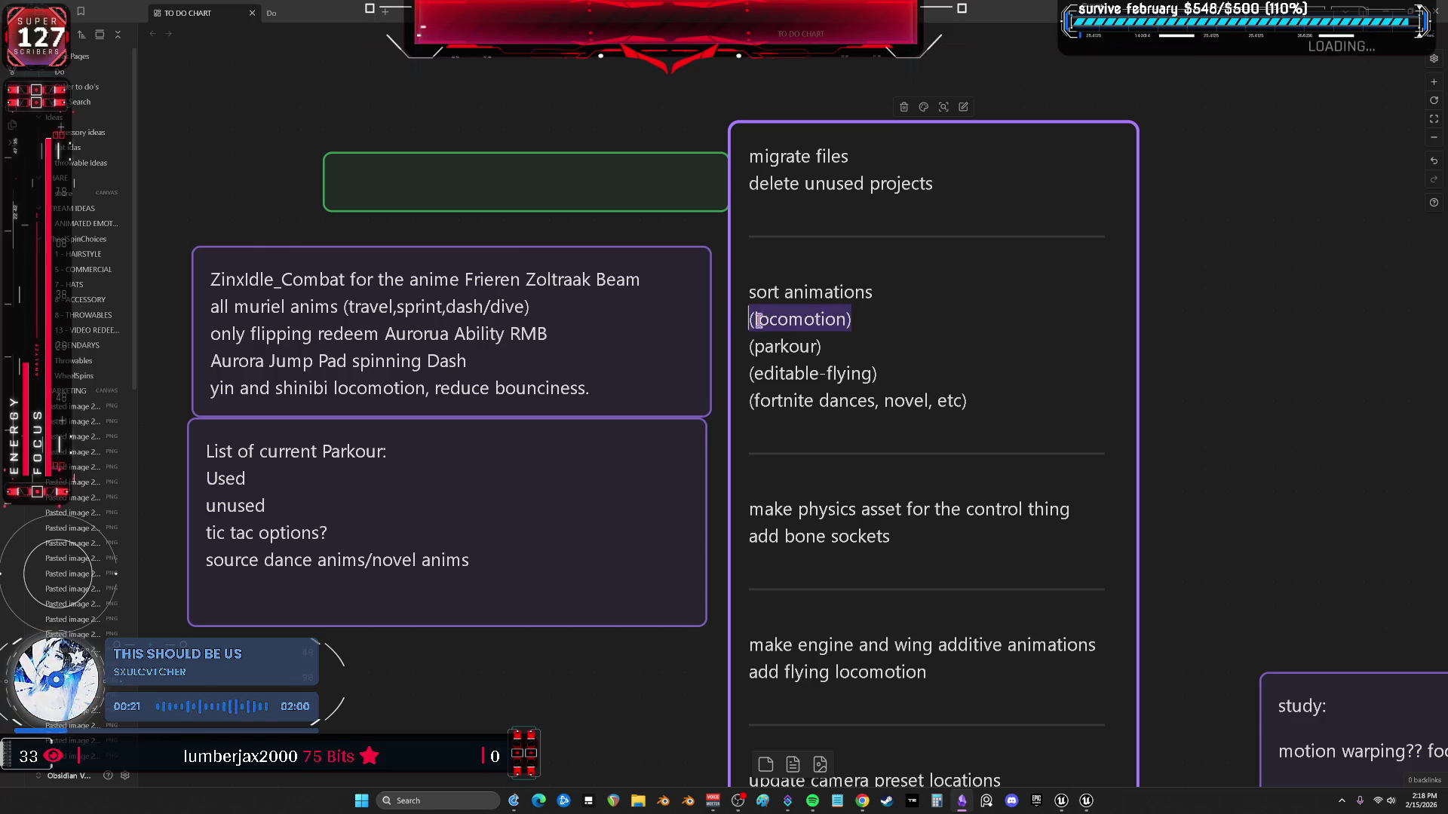
pyautogui.rightClick(795, 322)
pyautogui.moveTo(848, 383)
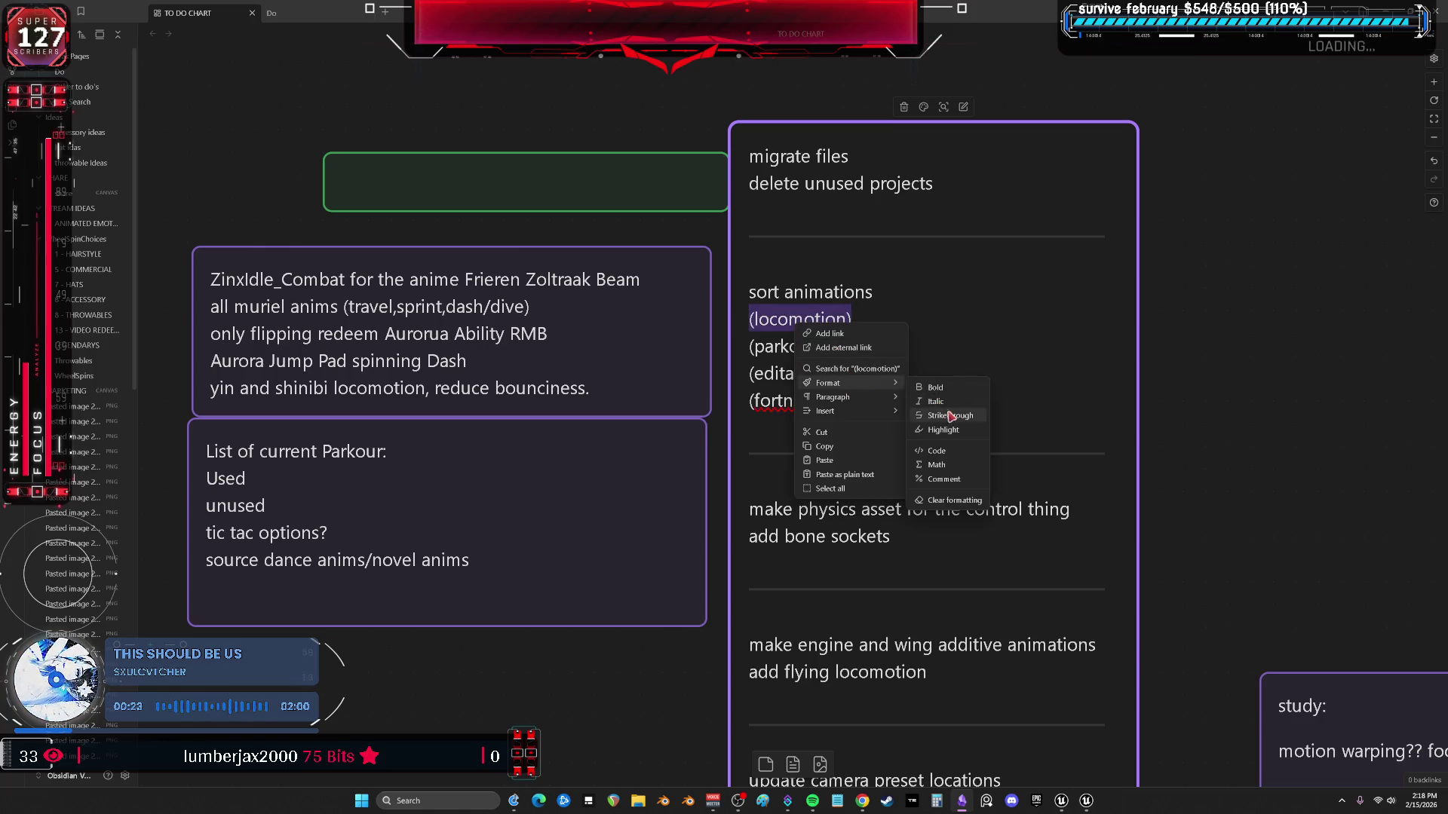
pyautogui.click(950, 416)
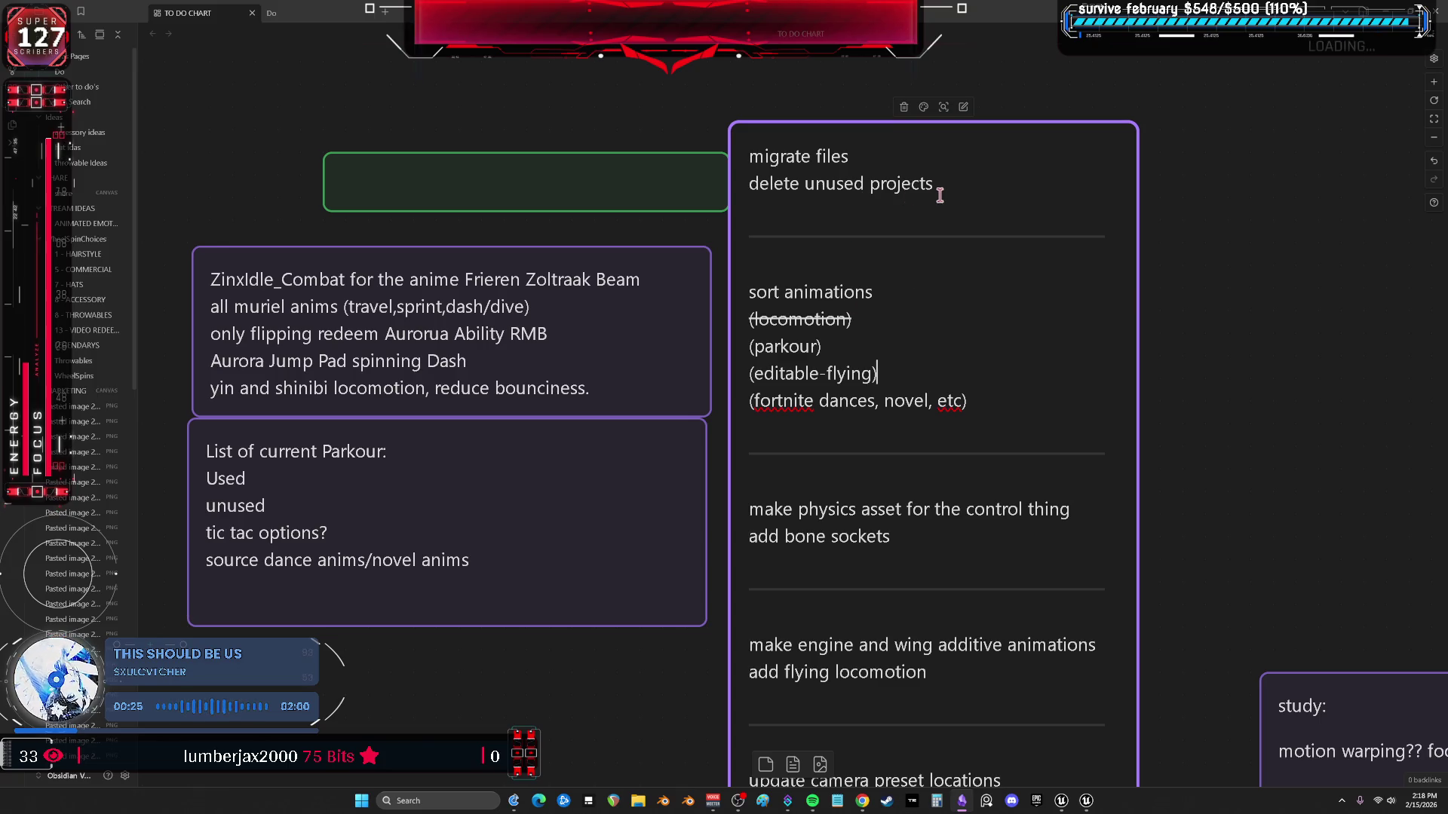
# Strike through the migrate files and delete unused projects lines.
pyautogui.moveTo(947, 193); pyautogui.dragTo(746, 155)
pyautogui.press('BackSpace')
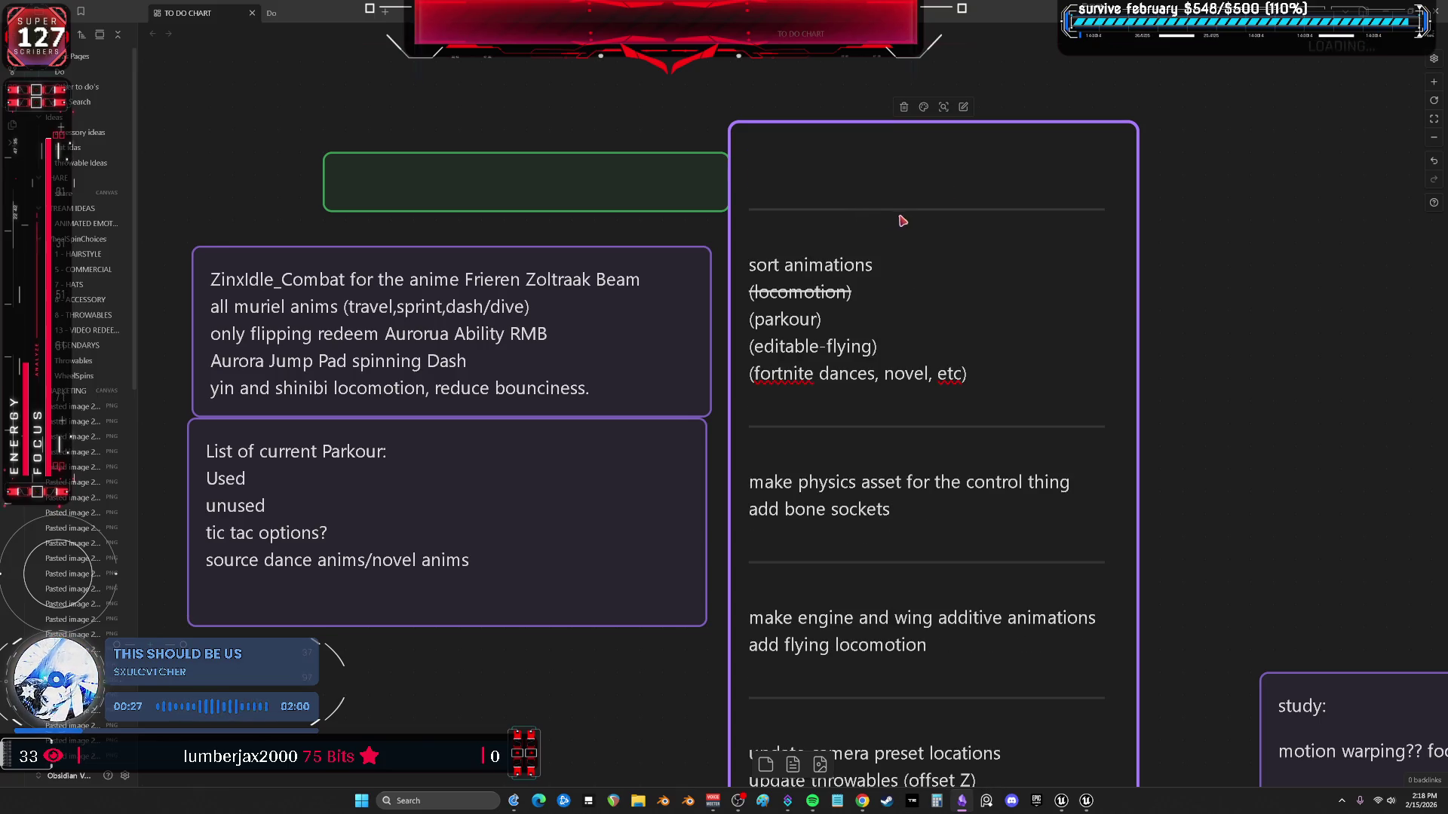
pyautogui.hotkey('ctrl', 'z')
pyautogui.moveTo(970, 194); pyautogui.dragTo(749, 152)
pyautogui.moveTo(970, 159); pyautogui.dragTo(730, 157)
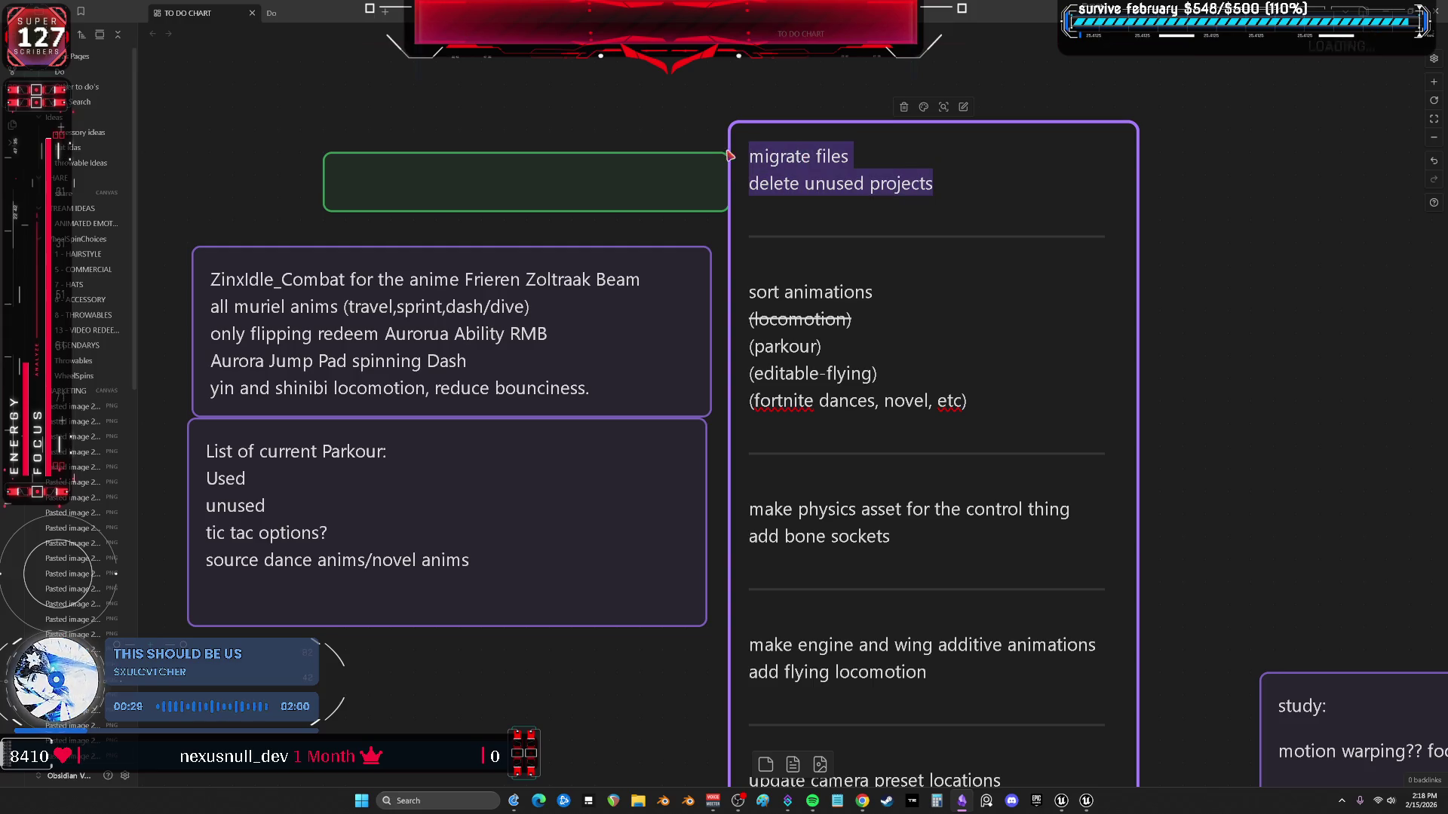
pyautogui.rightClick(815, 163)
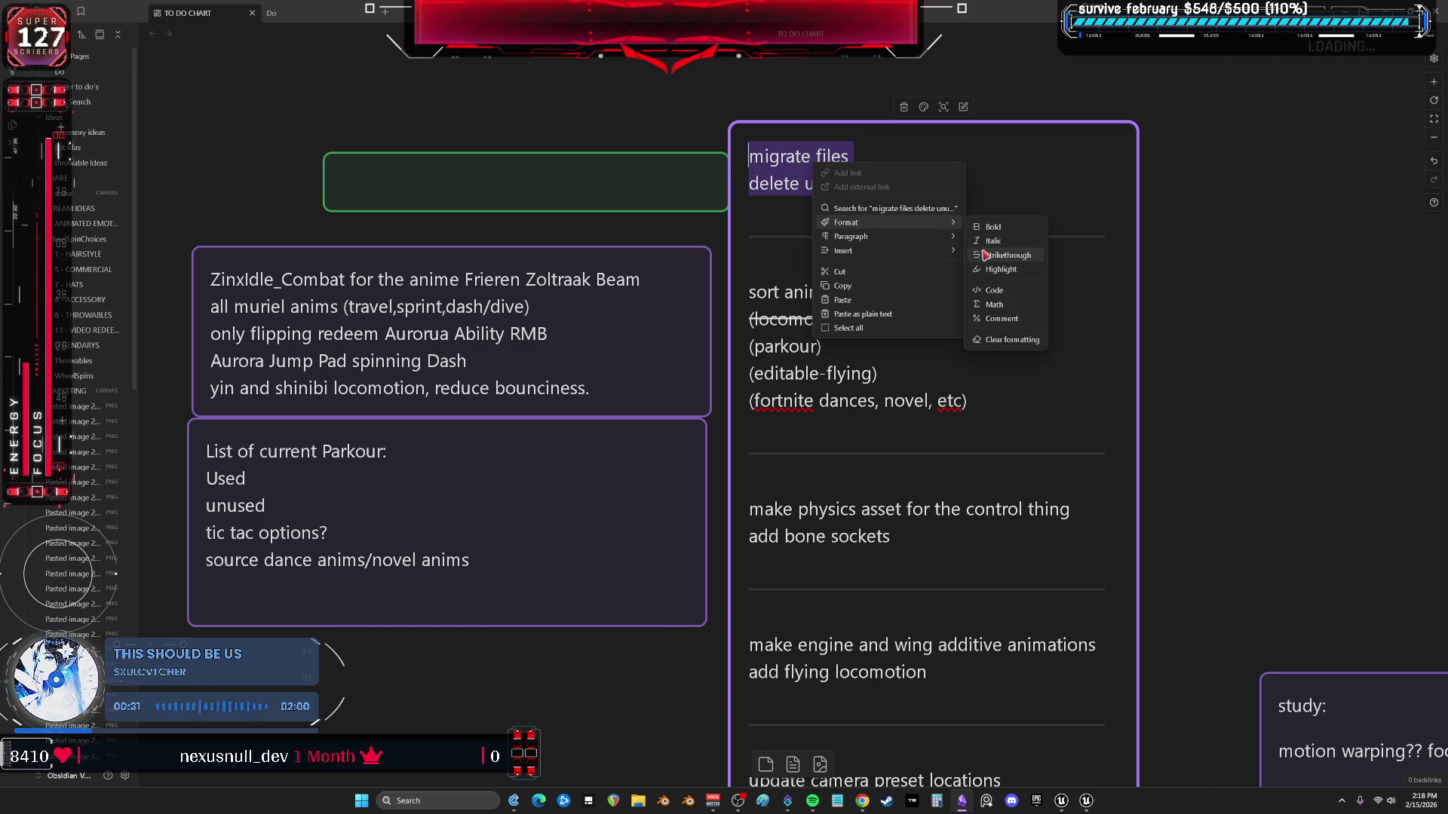
pyautogui.click(984, 255)
# Remove the blank lines and the dashed separator under the tasks.
pyautogui.click(879, 215)
pyautogui.press('BackSpace')
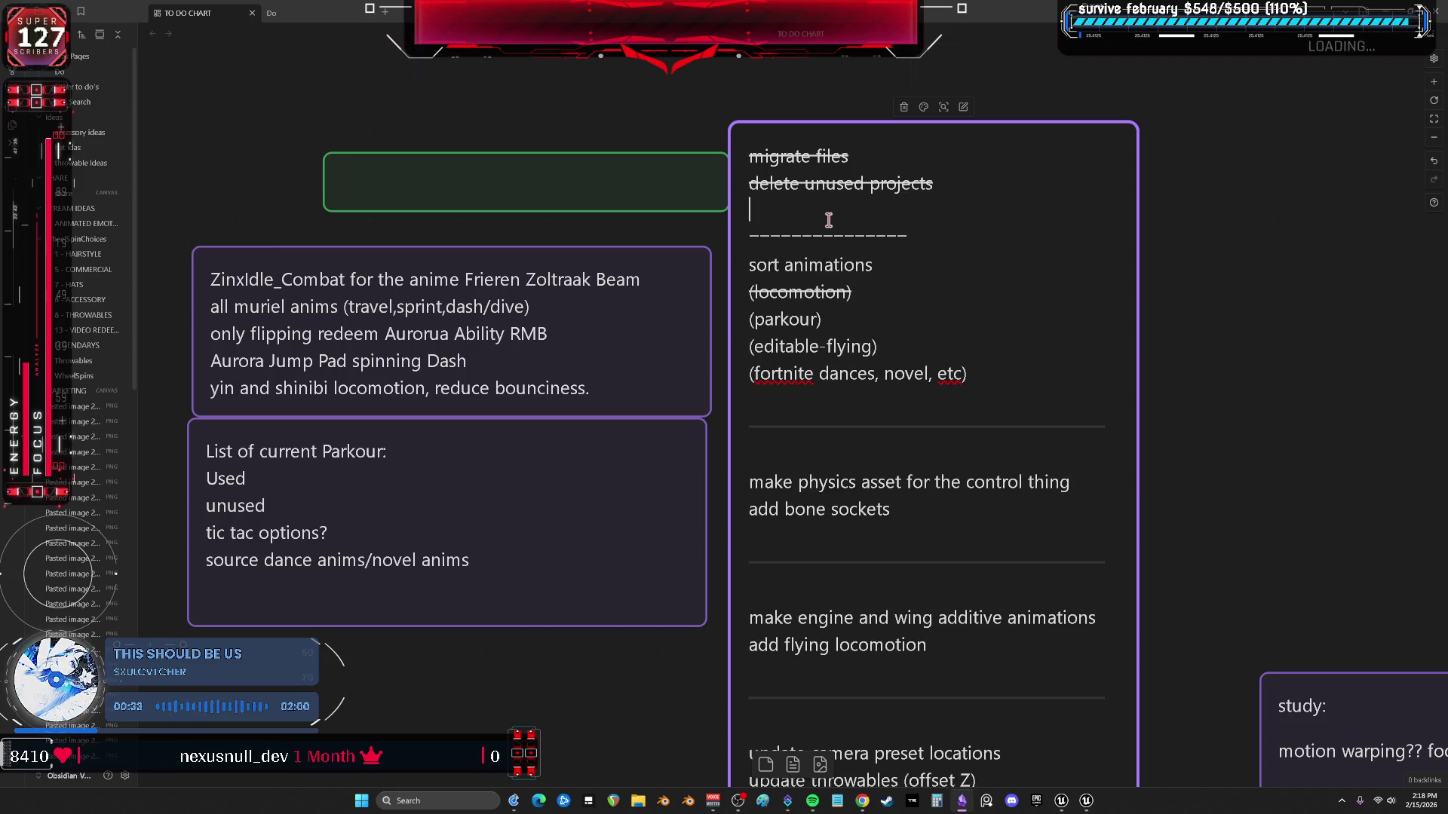
pyautogui.click(828, 218)
pyautogui.press('BackSpace')
pyautogui.press('Return')
pyautogui.tripleClick(905, 236)
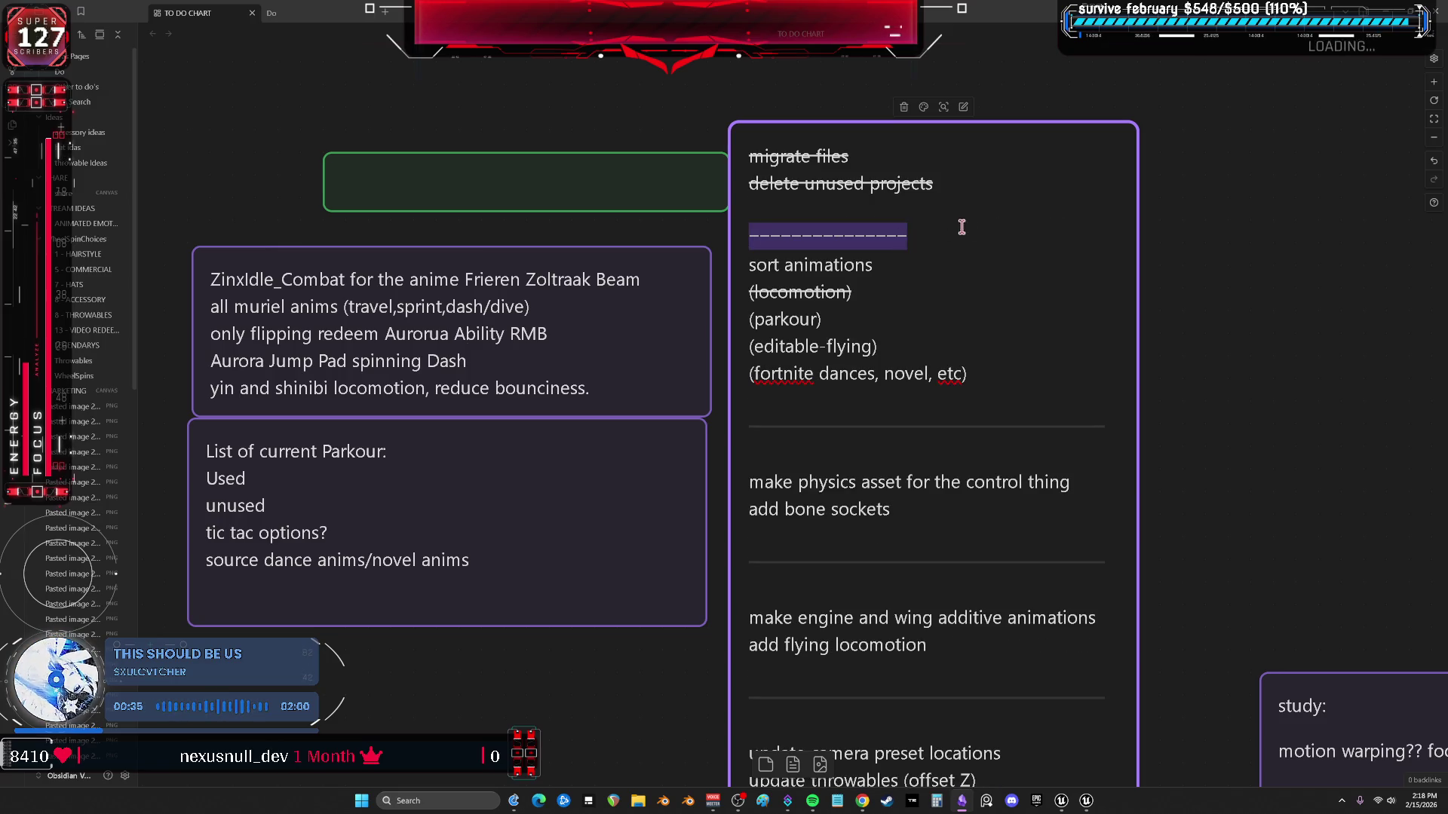
pyautogui.press('BackSpace')
pyautogui.press('BackSpace')
pyautogui.press('BackSpace')
# Strike through sort animations, start a new line under (locomotion), and switch to the Epic Games Launcher.
pyautogui.click(945, 206)
pyautogui.moveTo(855, 210); pyautogui.dragTo(732, 209)
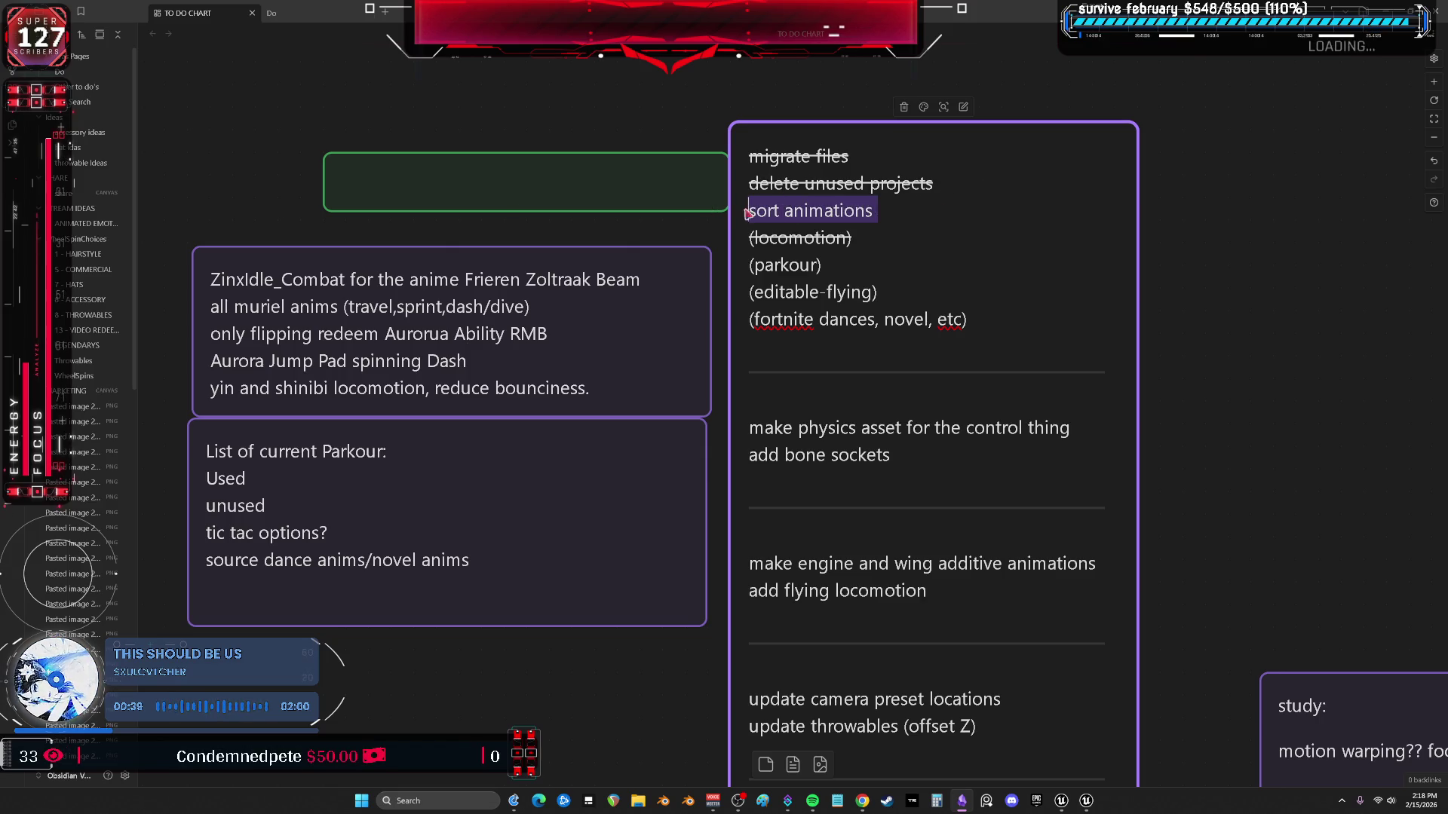
pyautogui.rightClick(795, 212)
pyautogui.click(955, 306)
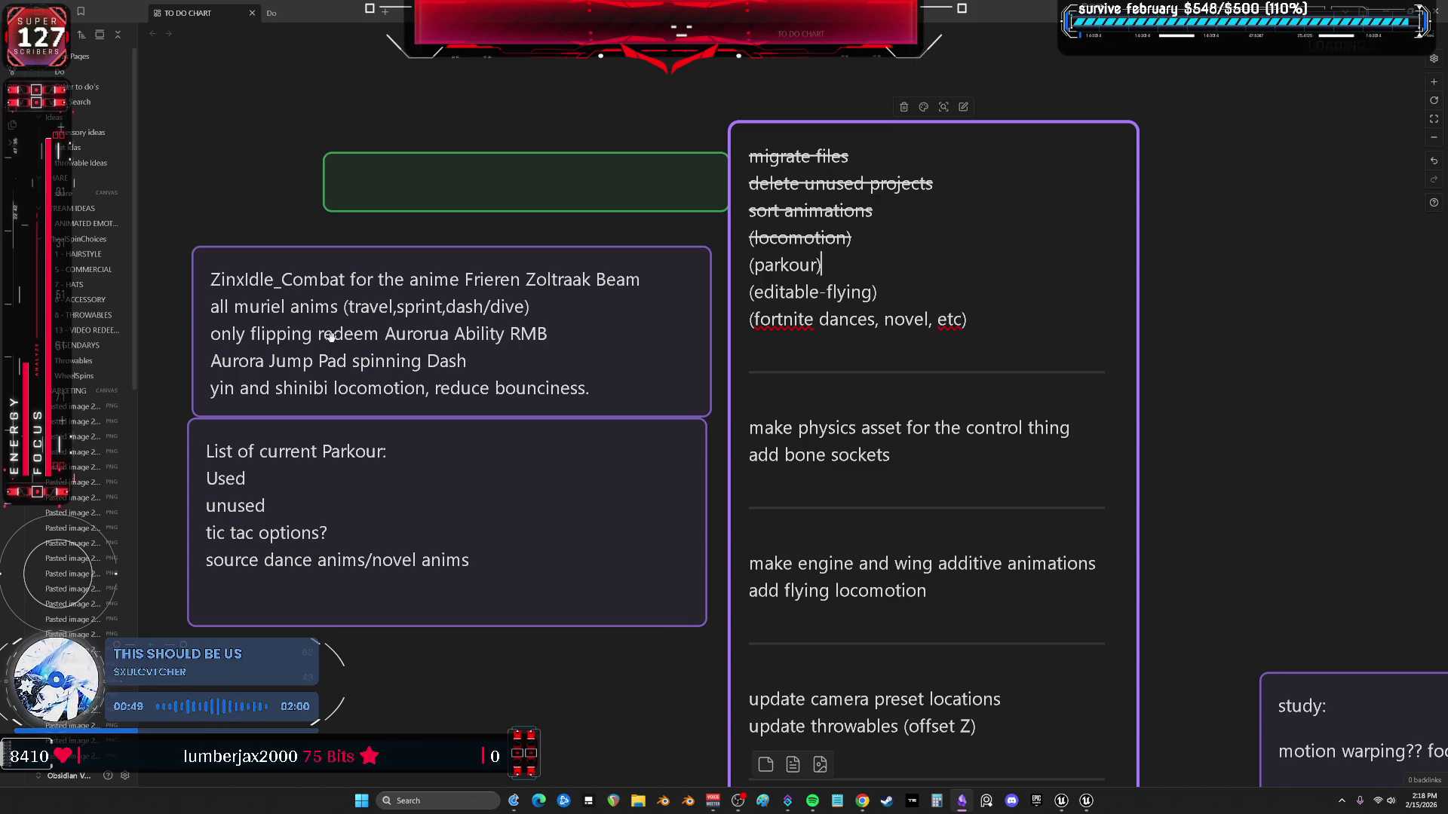
pyautogui.press('Return')
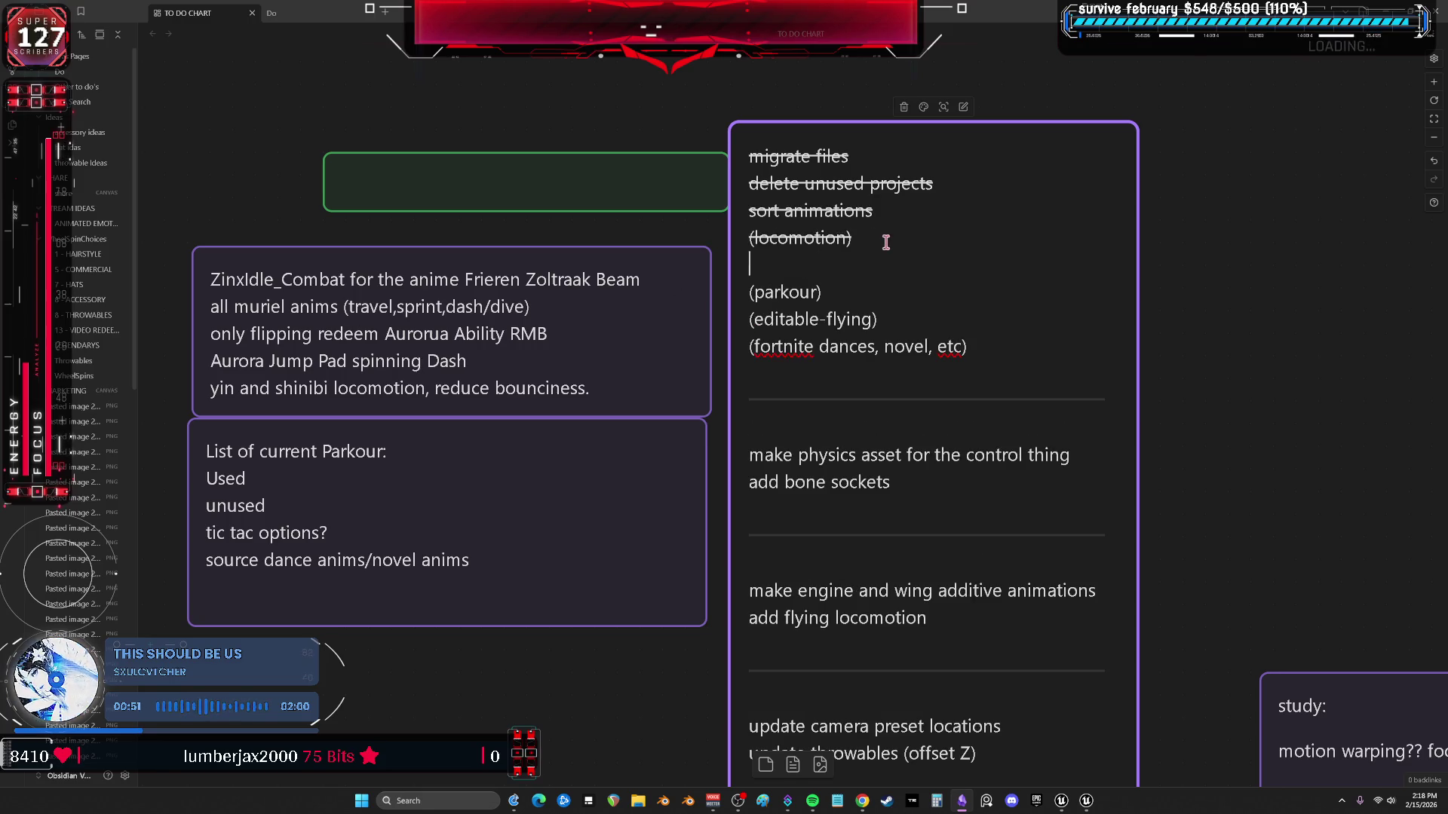
pyautogui.write('dash')
pyautogui.click(1151, 242)
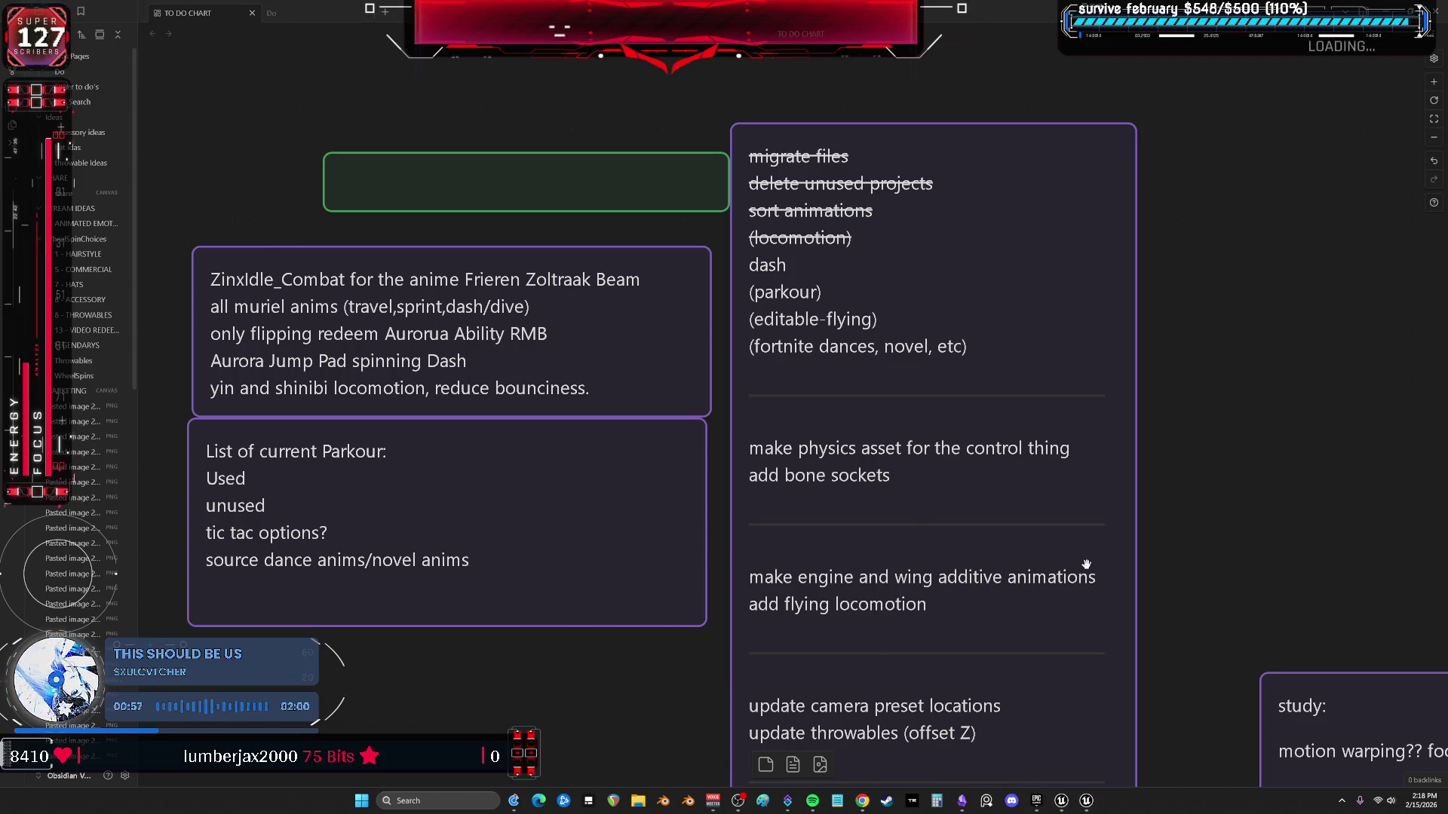
pyautogui.click(1036, 802)
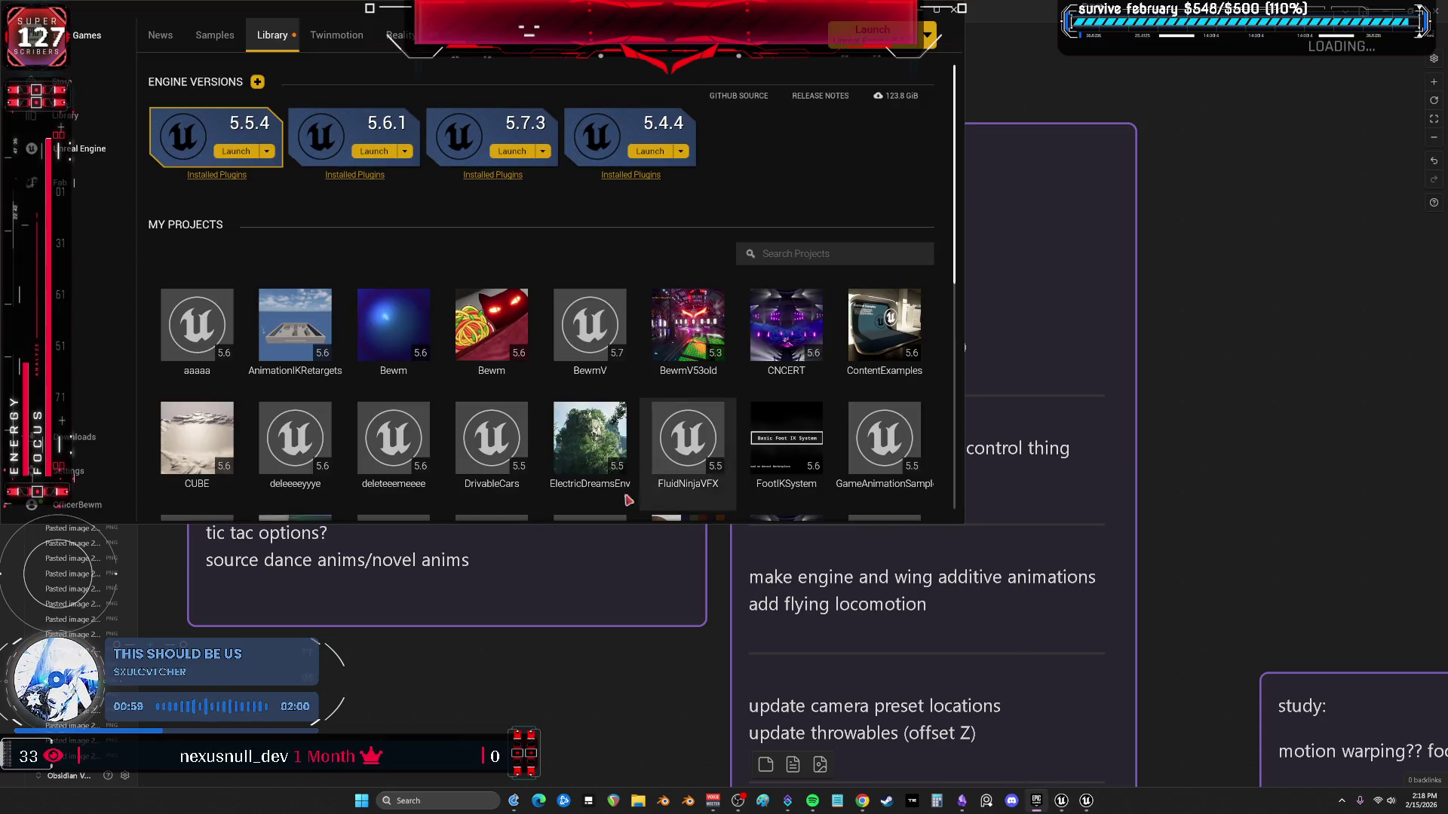
# Maximize the launcher and start adding Blink and Dash VFX to a project, then cancel.
pyautogui.doubleClick(716, 21)
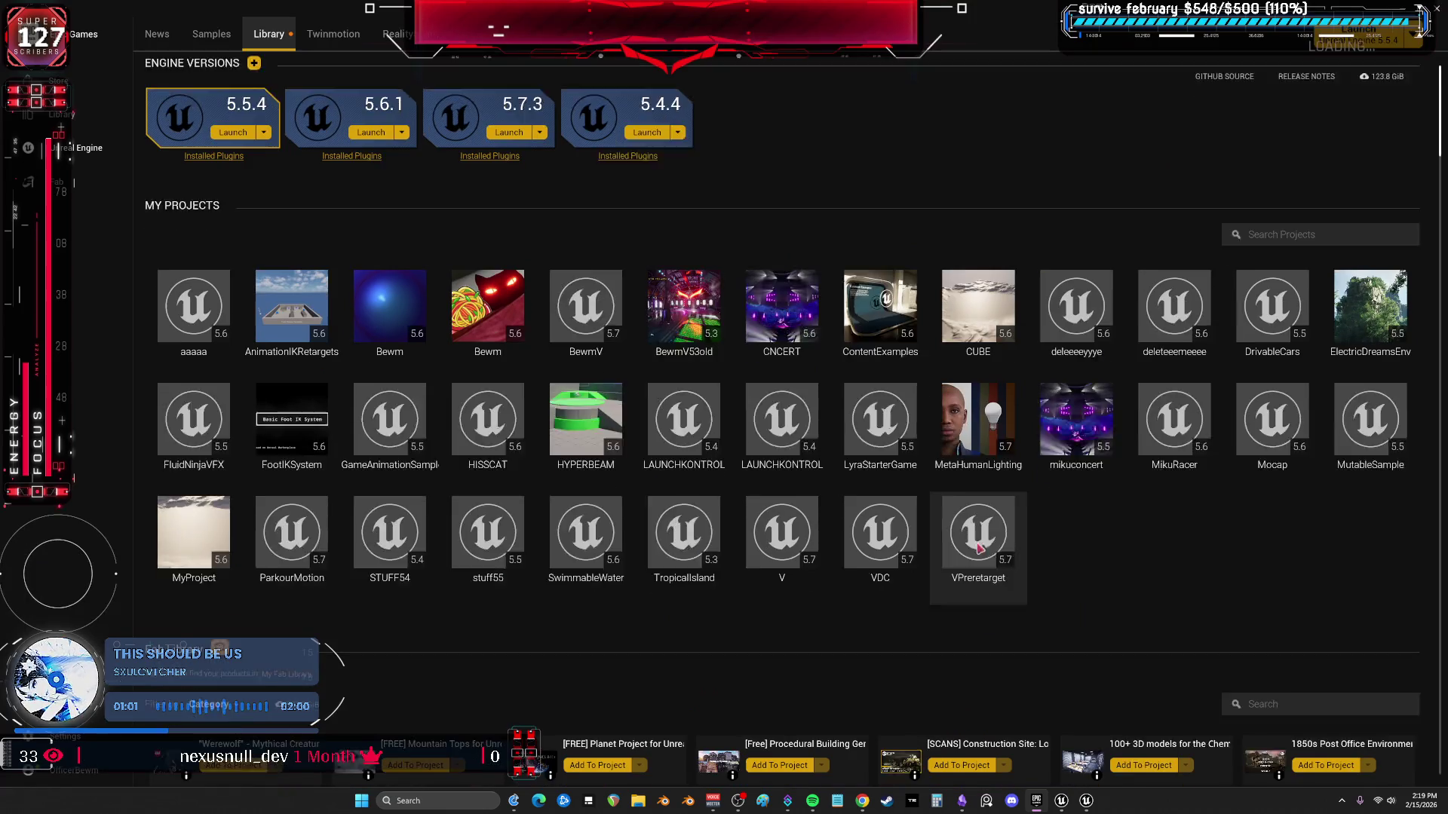
pyautogui.scroll(-1, 1297, 668)
pyautogui.write('dash')
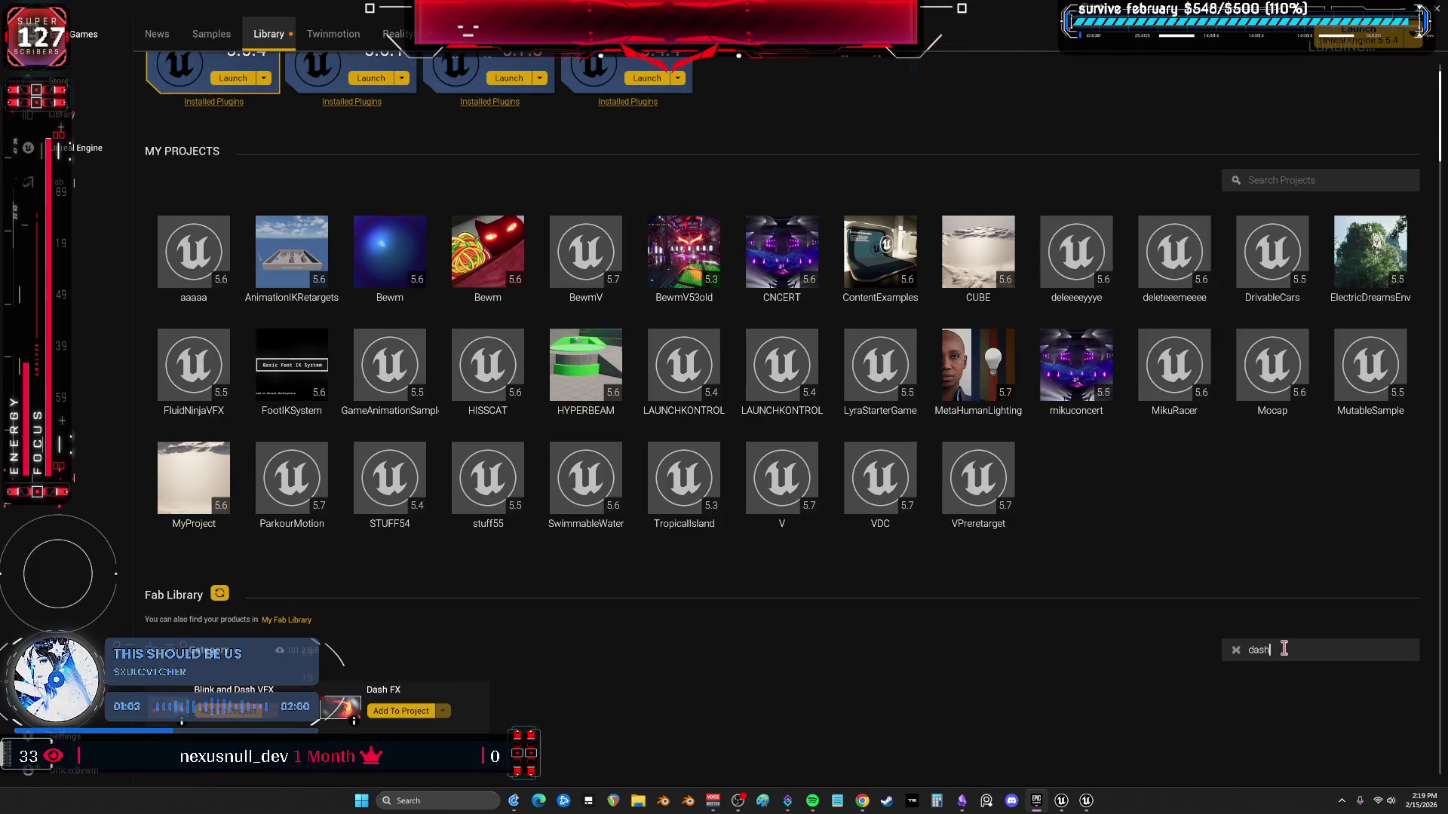
pyautogui.scroll(-3, 1216, 617)
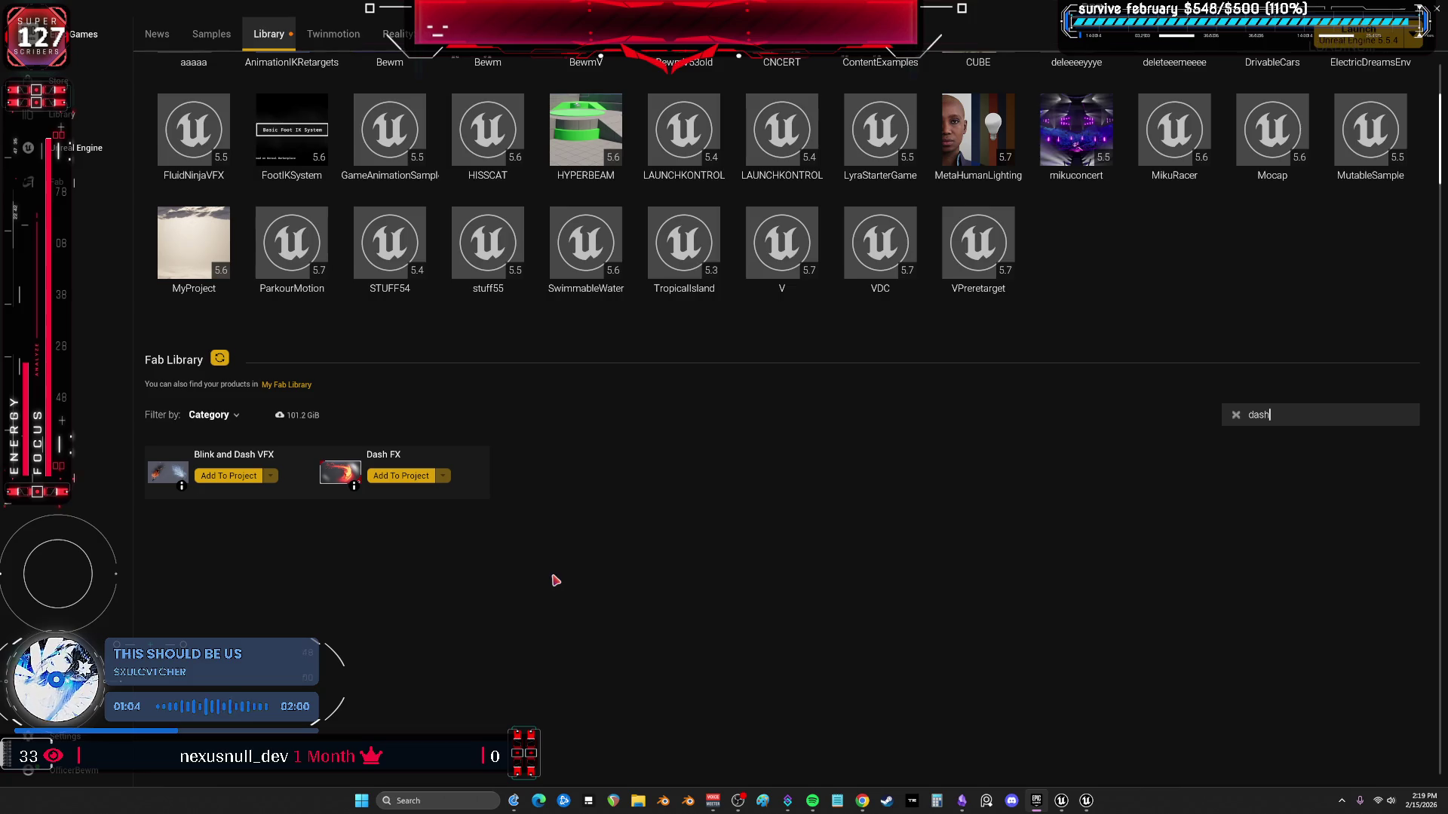
pyautogui.click(239, 479)
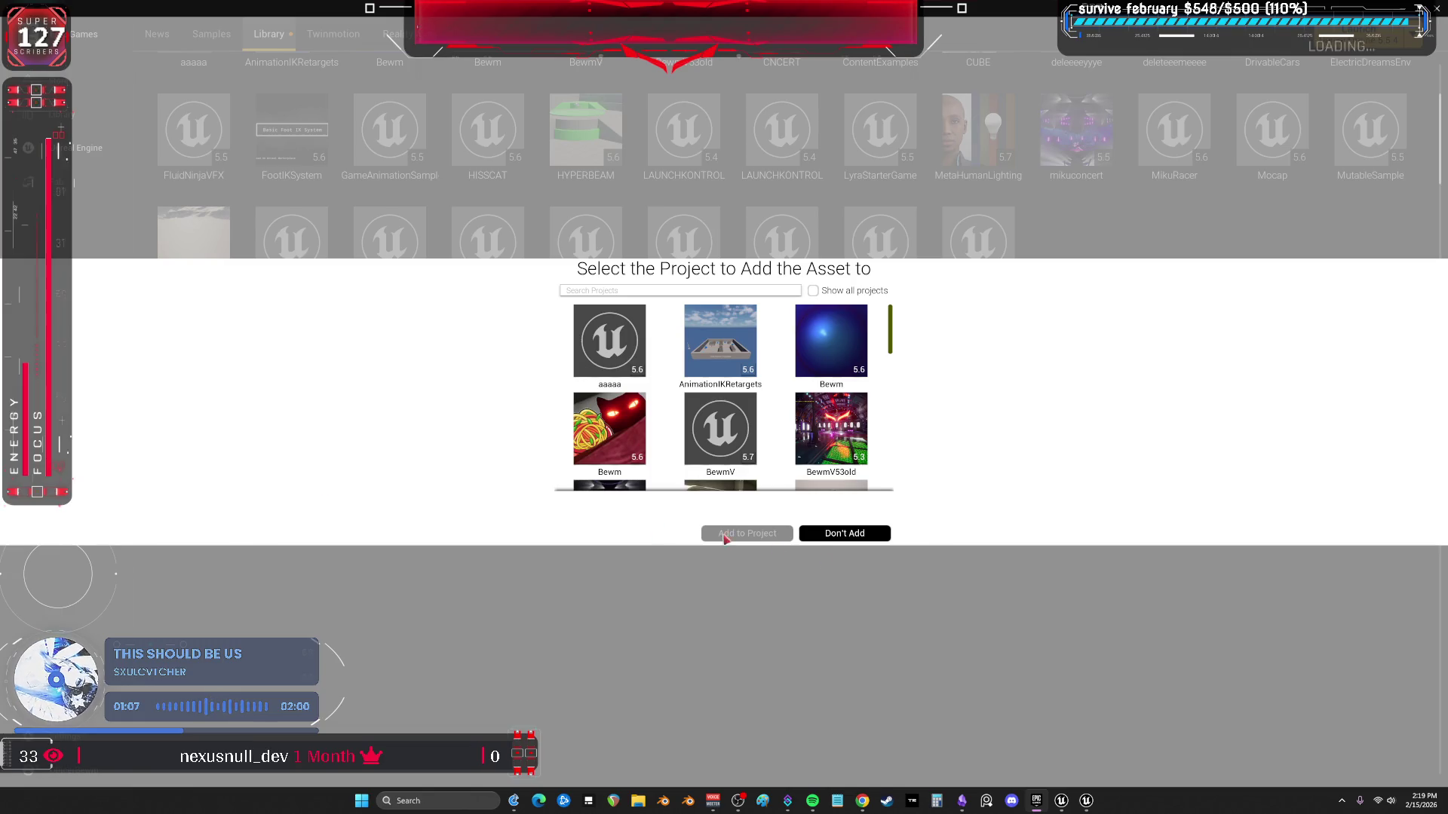
pyautogui.click(847, 536)
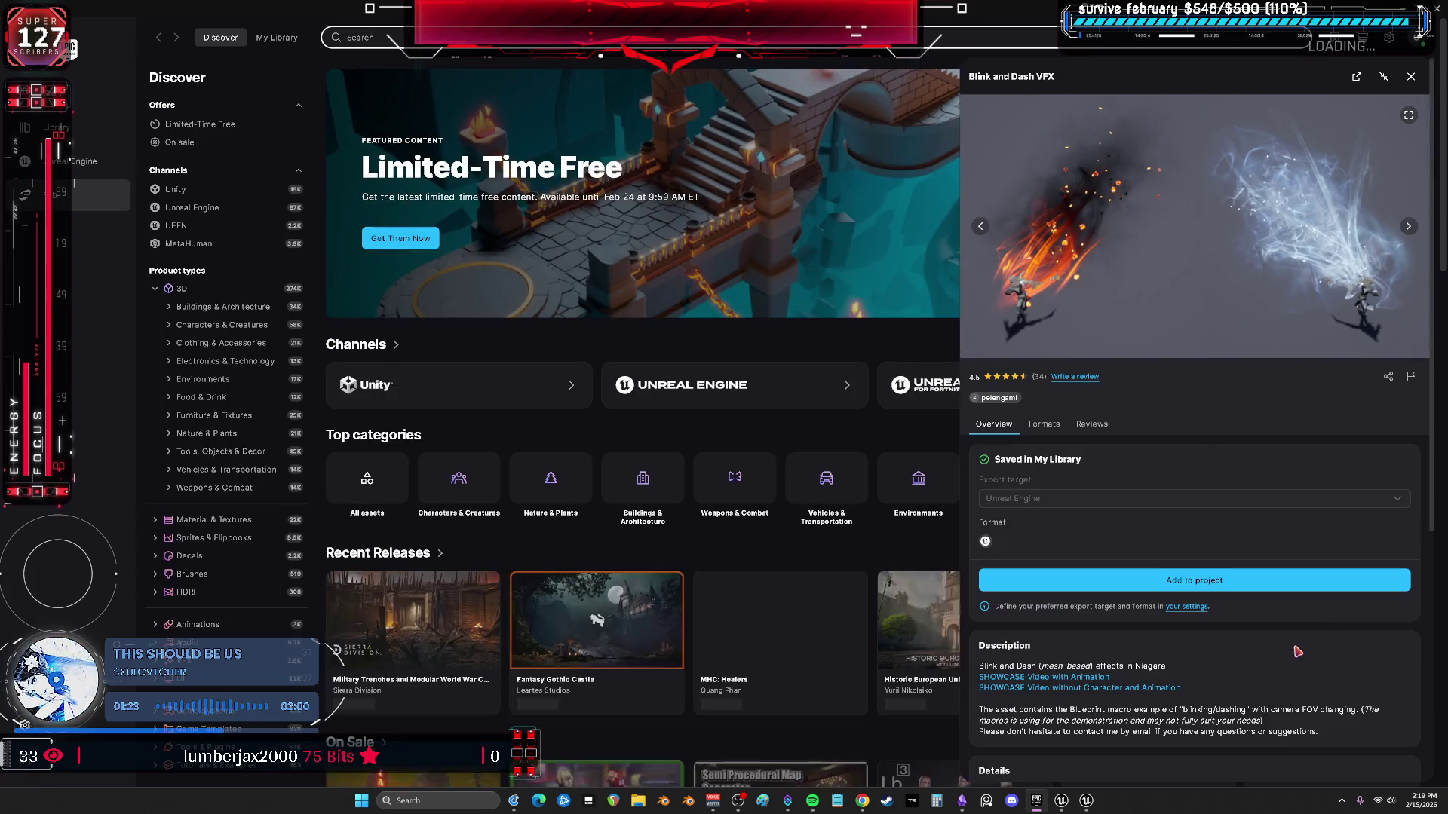
pyautogui.scroll(-3, 1291, 631)
pyautogui.scroll(3, 1256, 548)
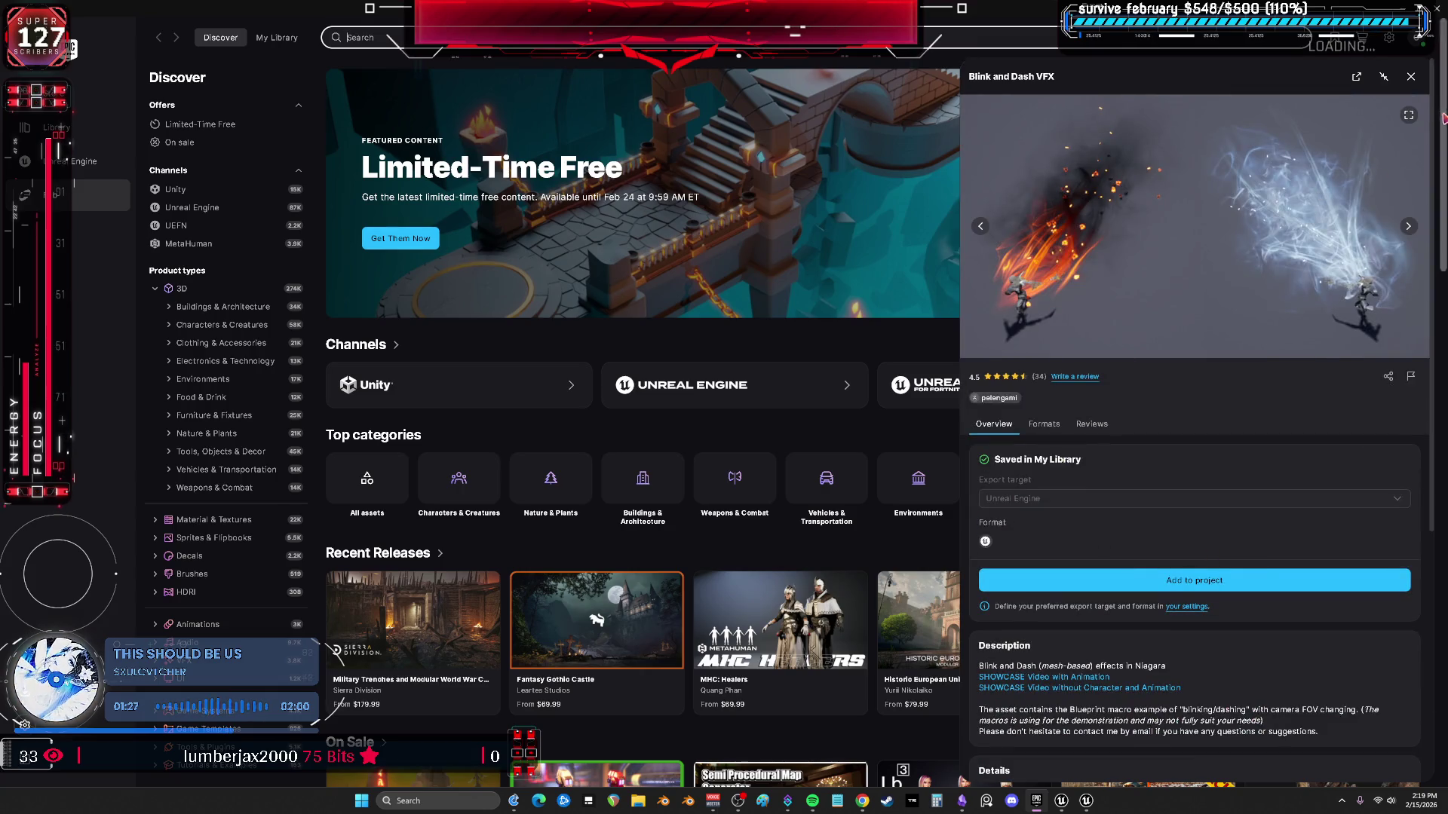
# Close the Blink and Dash VFX details and start adding a Fab pack, then dismiss the picker.
pyautogui.click(1410, 76)
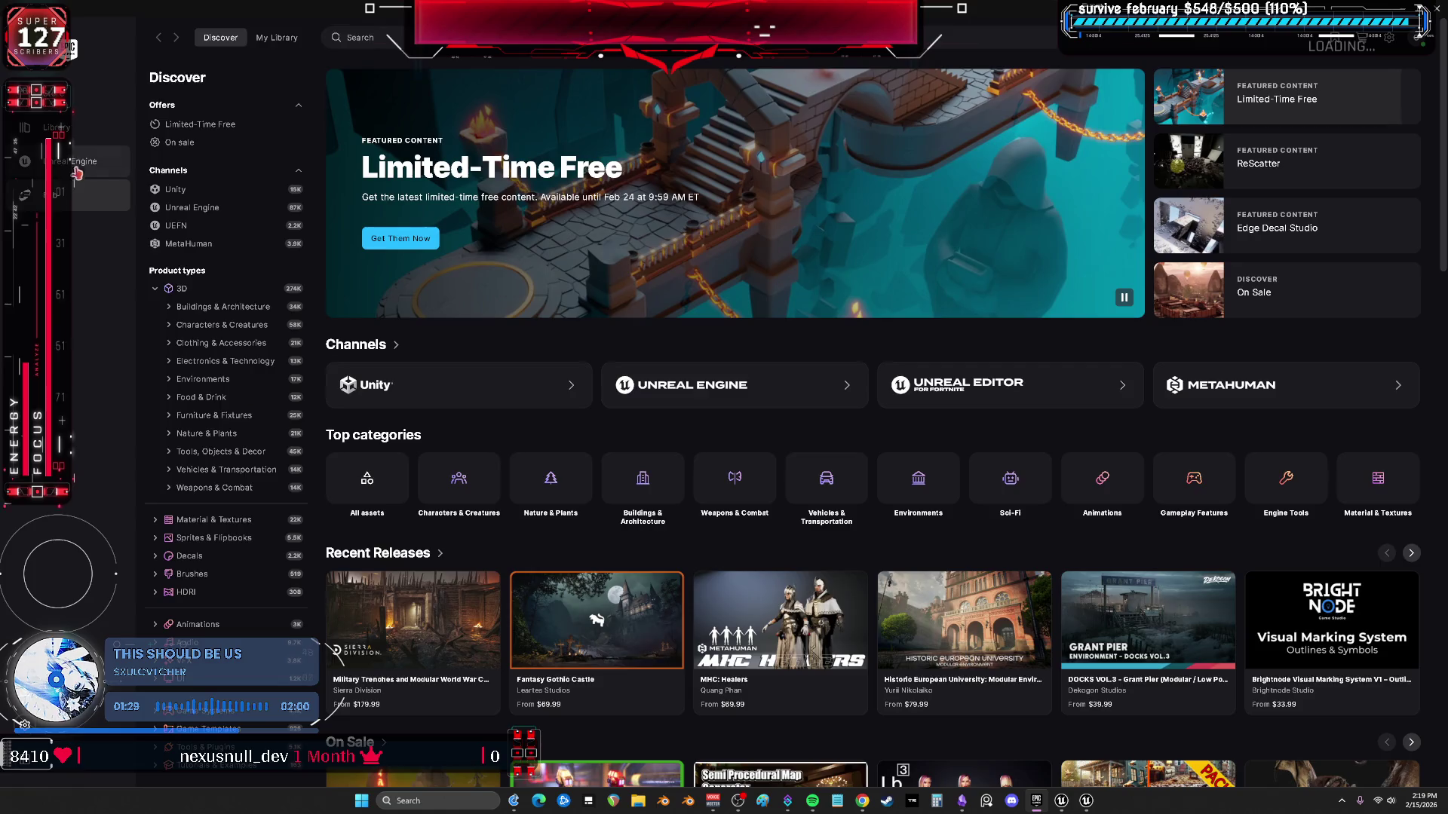
pyautogui.click(77, 170)
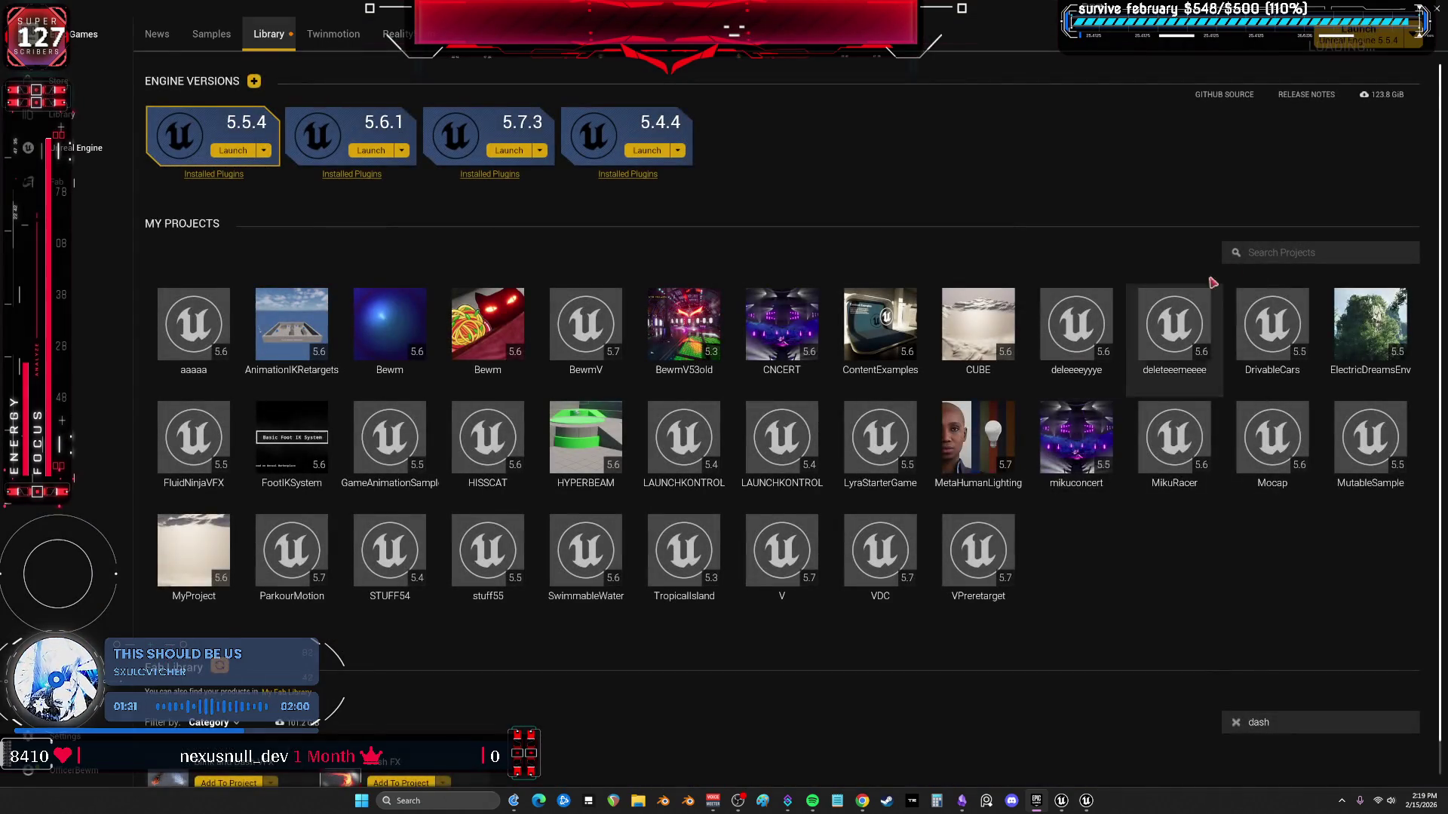
pyautogui.scroll(-1, 1276, 657)
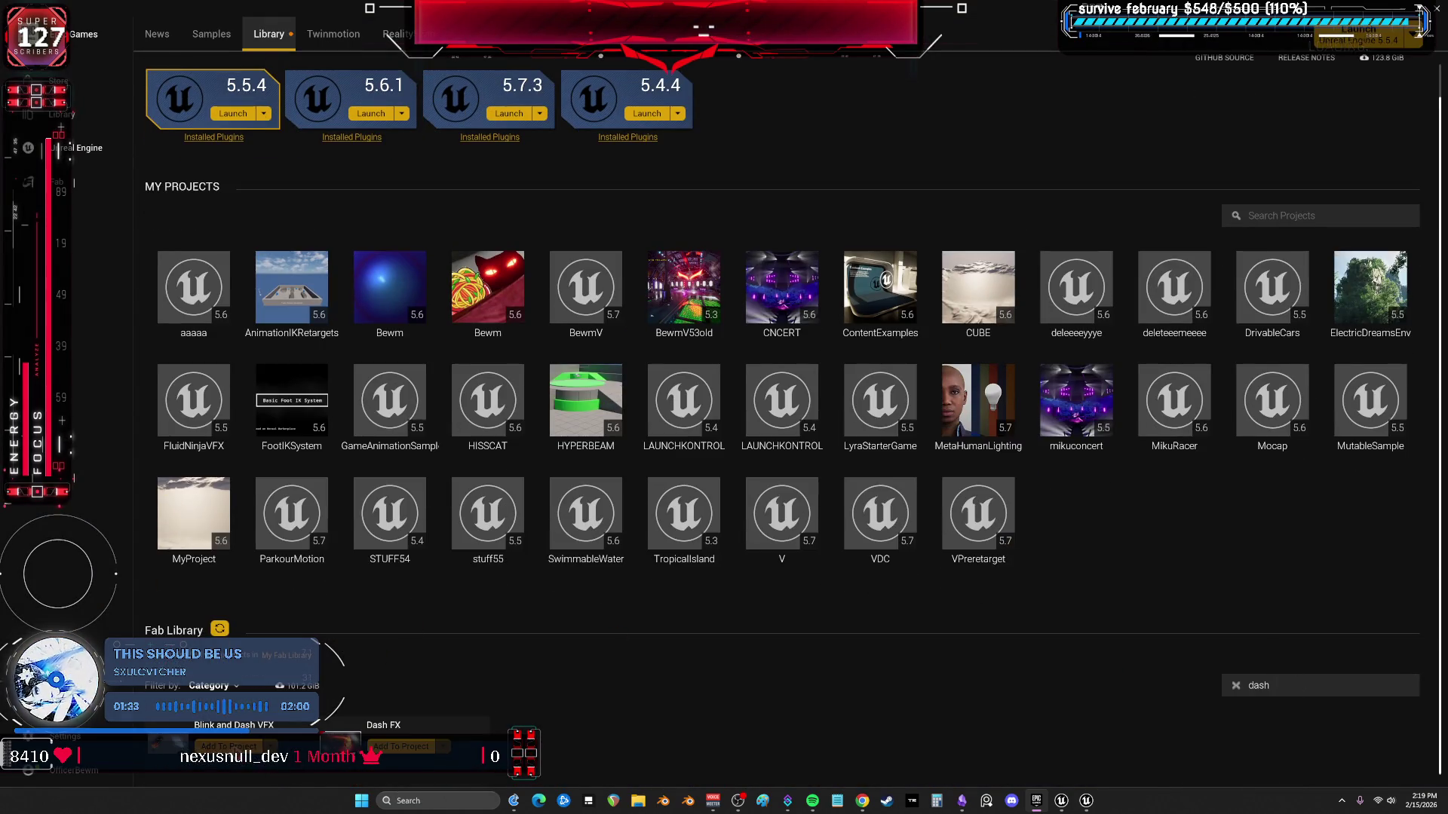
pyautogui.click(402, 747)
pyautogui.scroll(-1, 724, 396)
pyautogui.scroll(-1, 724, 396)
pyautogui.scroll(2, 775, 420)
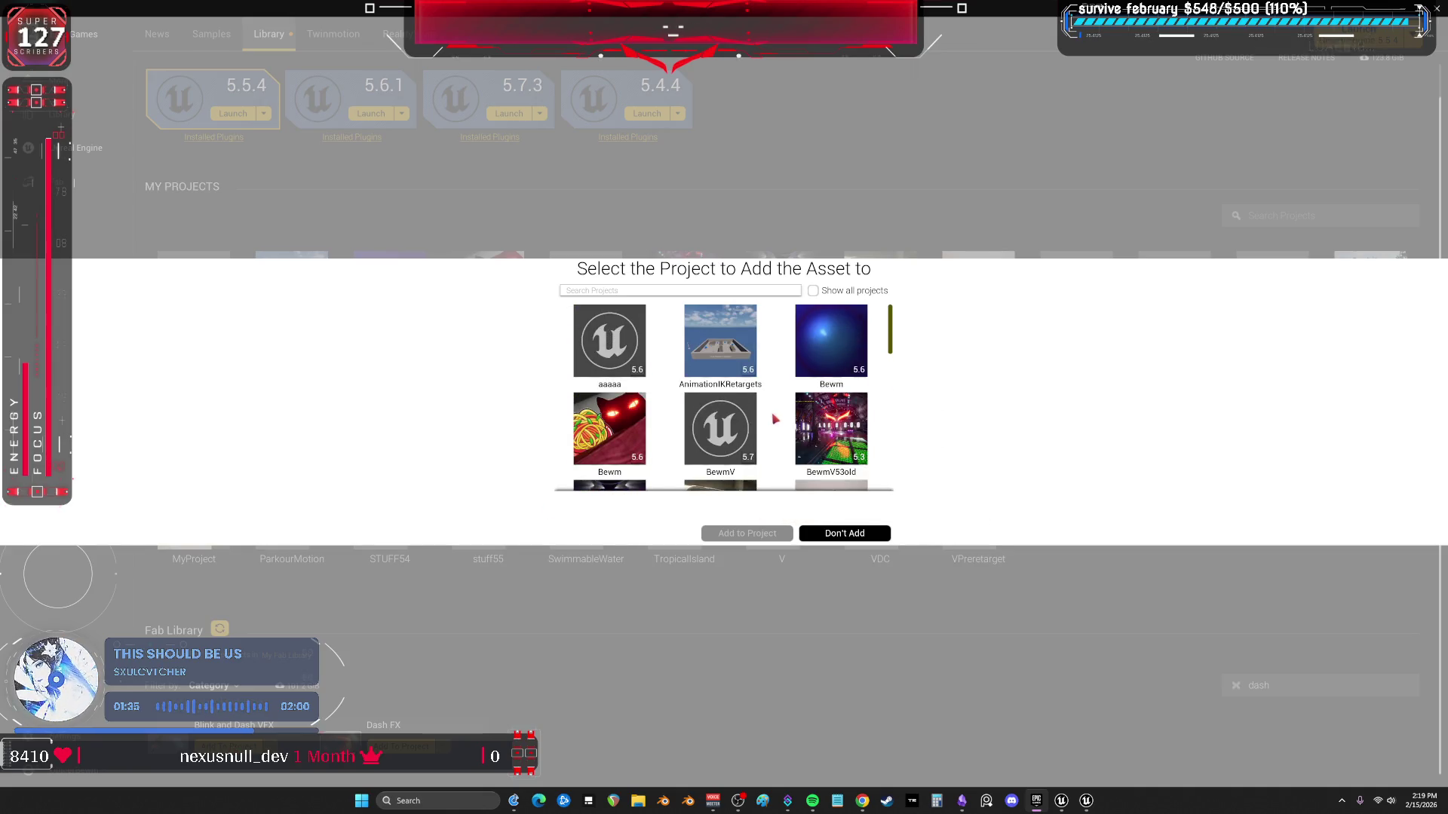
pyautogui.click(765, 534)
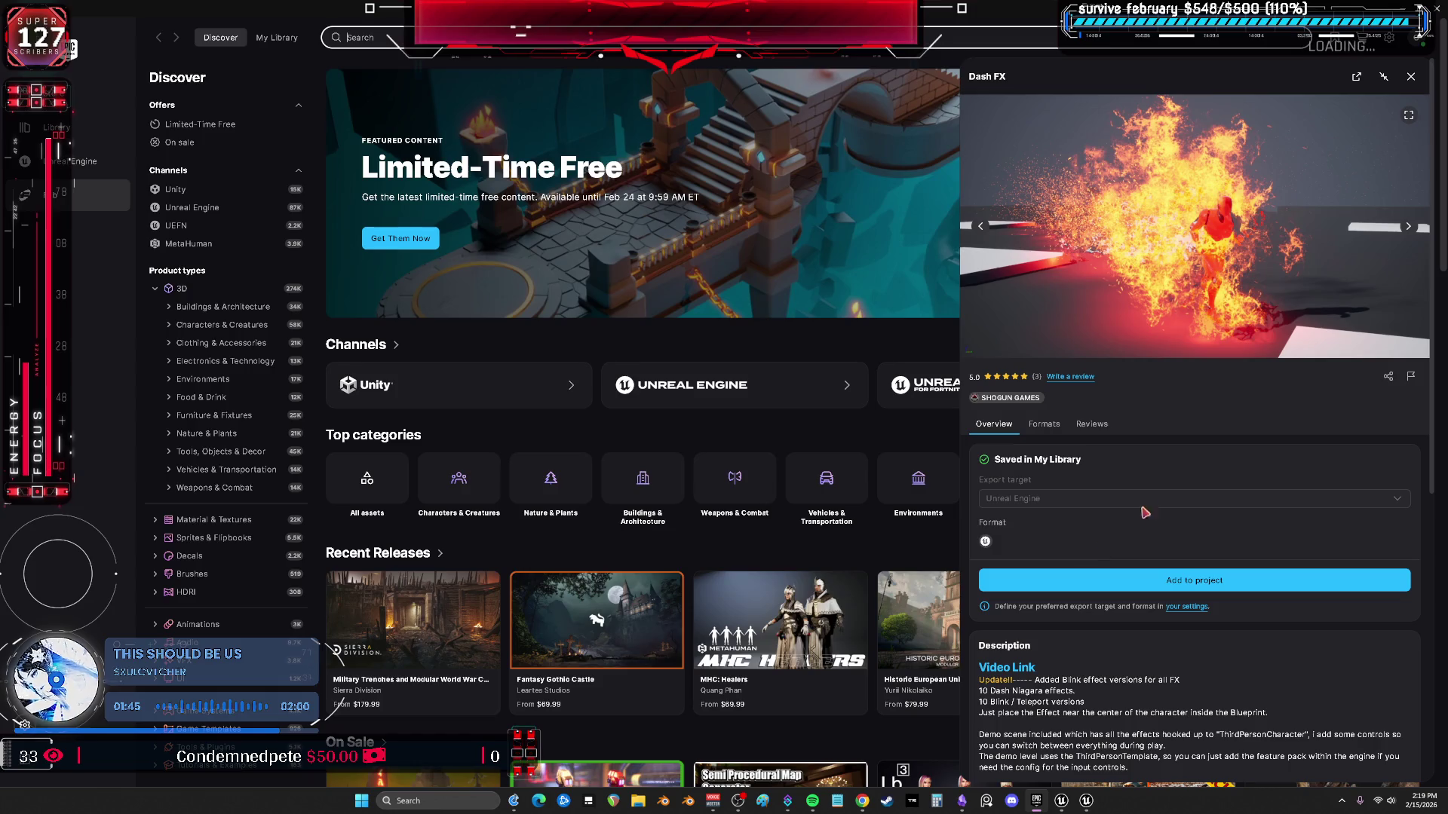
pyautogui.scroll(-4, 1137, 519)
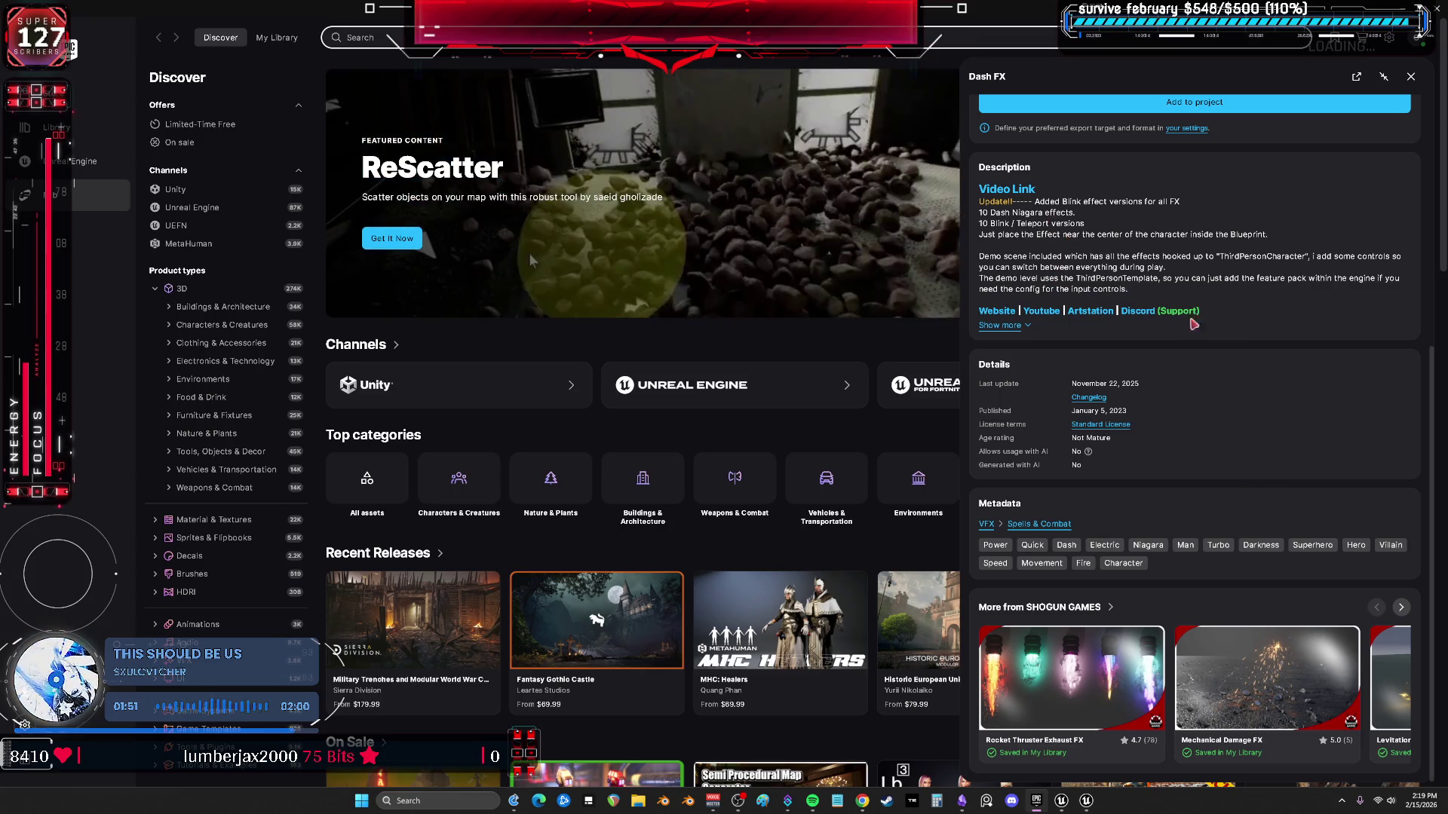
pyautogui.scroll(3, 1177, 316)
# Add the Dash FX pack to the BewmV project and return to the Unreal editor.
pyautogui.click(1104, 473)
pyautogui.click(727, 433)
pyautogui.click(788, 533)
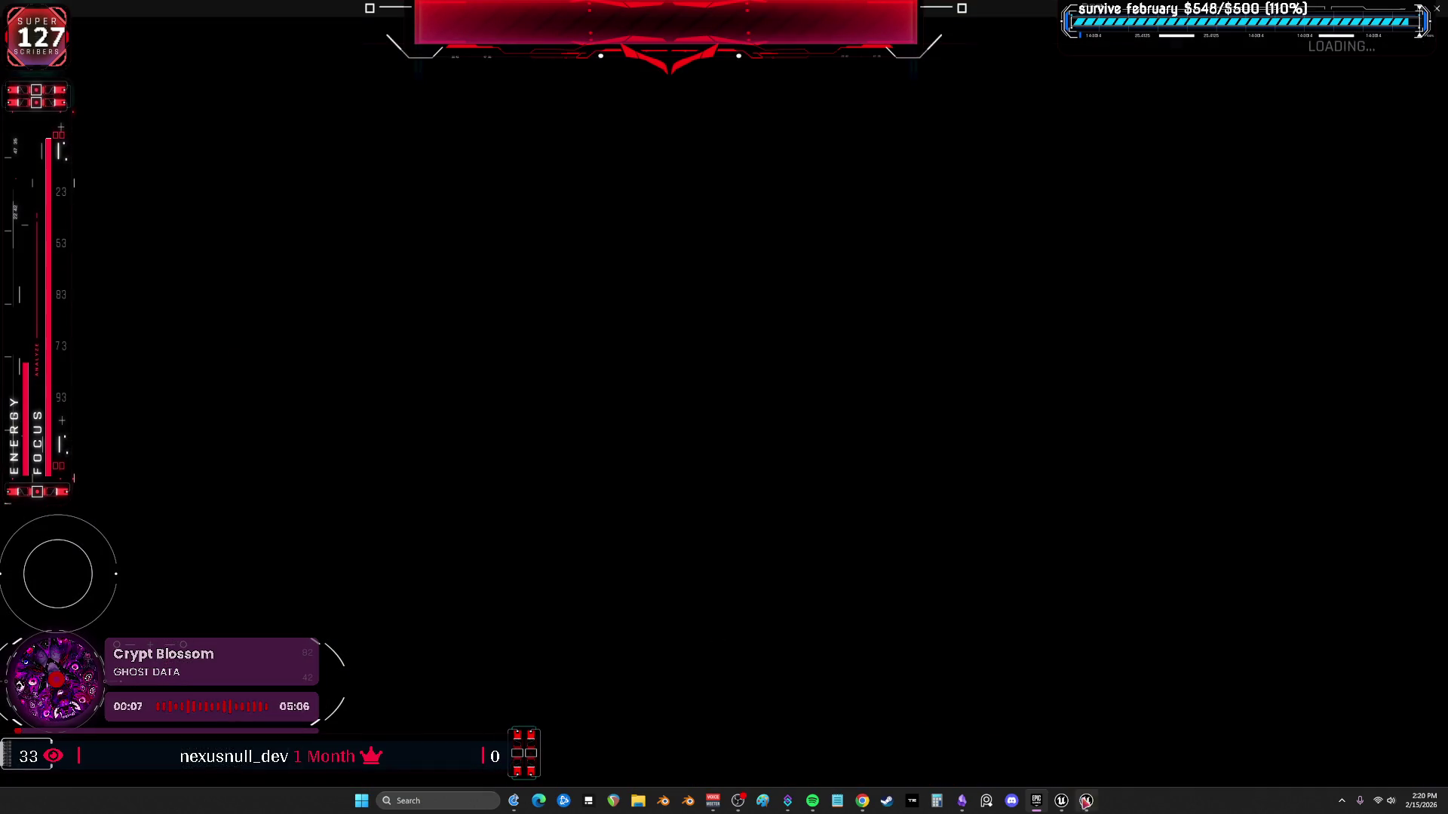
pyautogui.click(1084, 801)
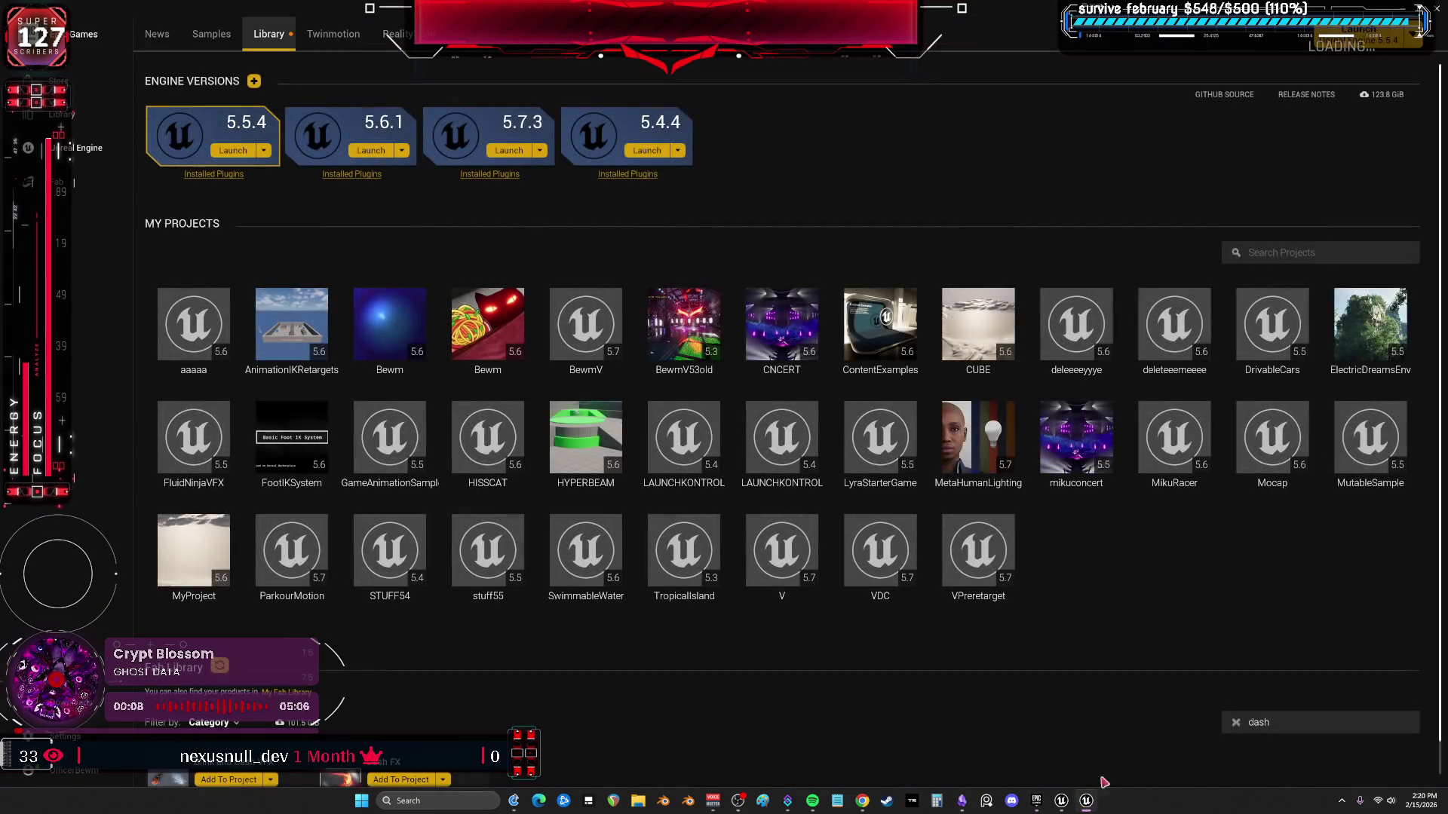
pyautogui.click(1061, 800)
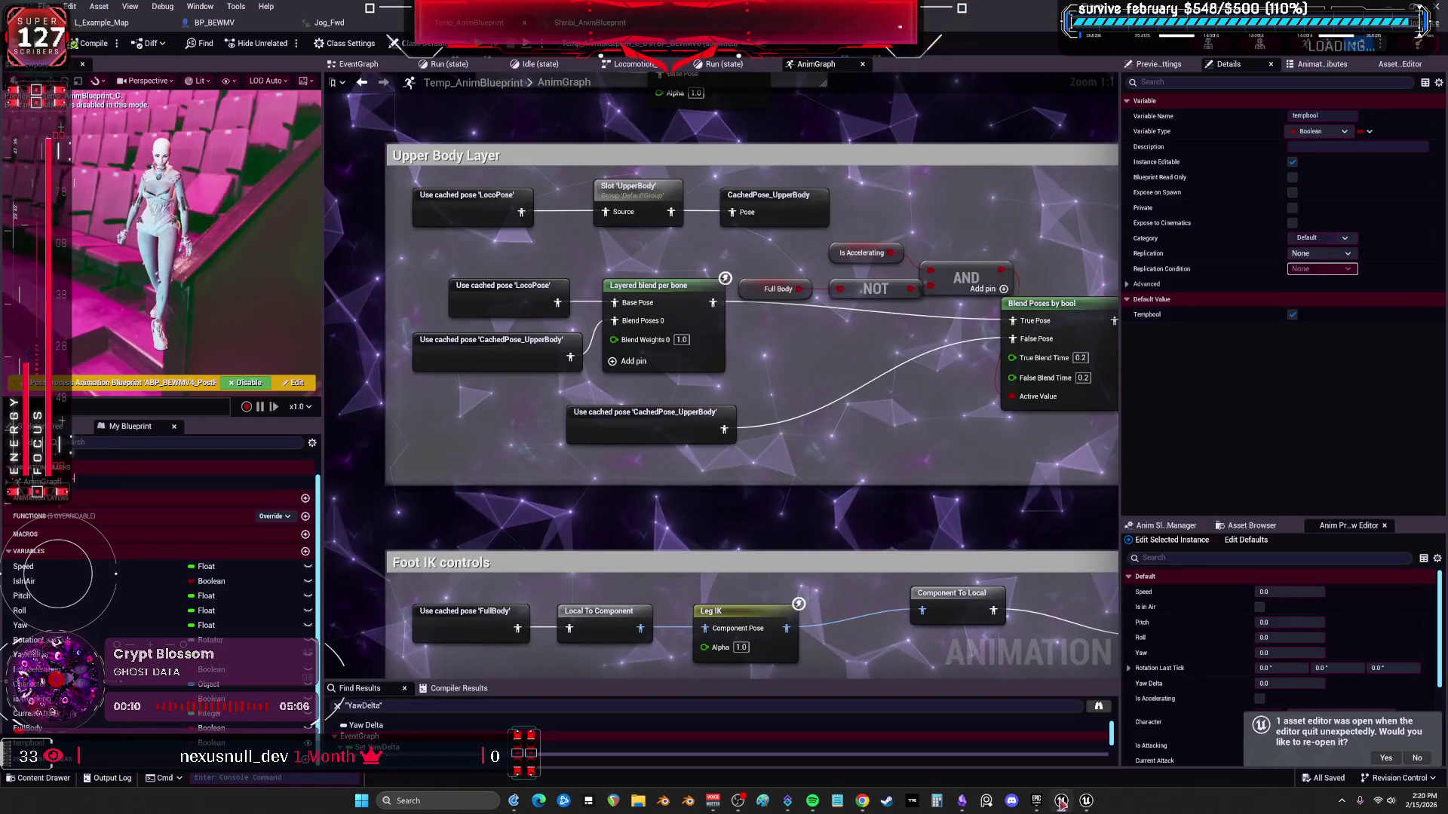
# Delete the Stride Jumps and Ledge Drop blocks from BP_BEWMV's EventGraph and go to the INPUT graph.
pyautogui.click(122, 34)
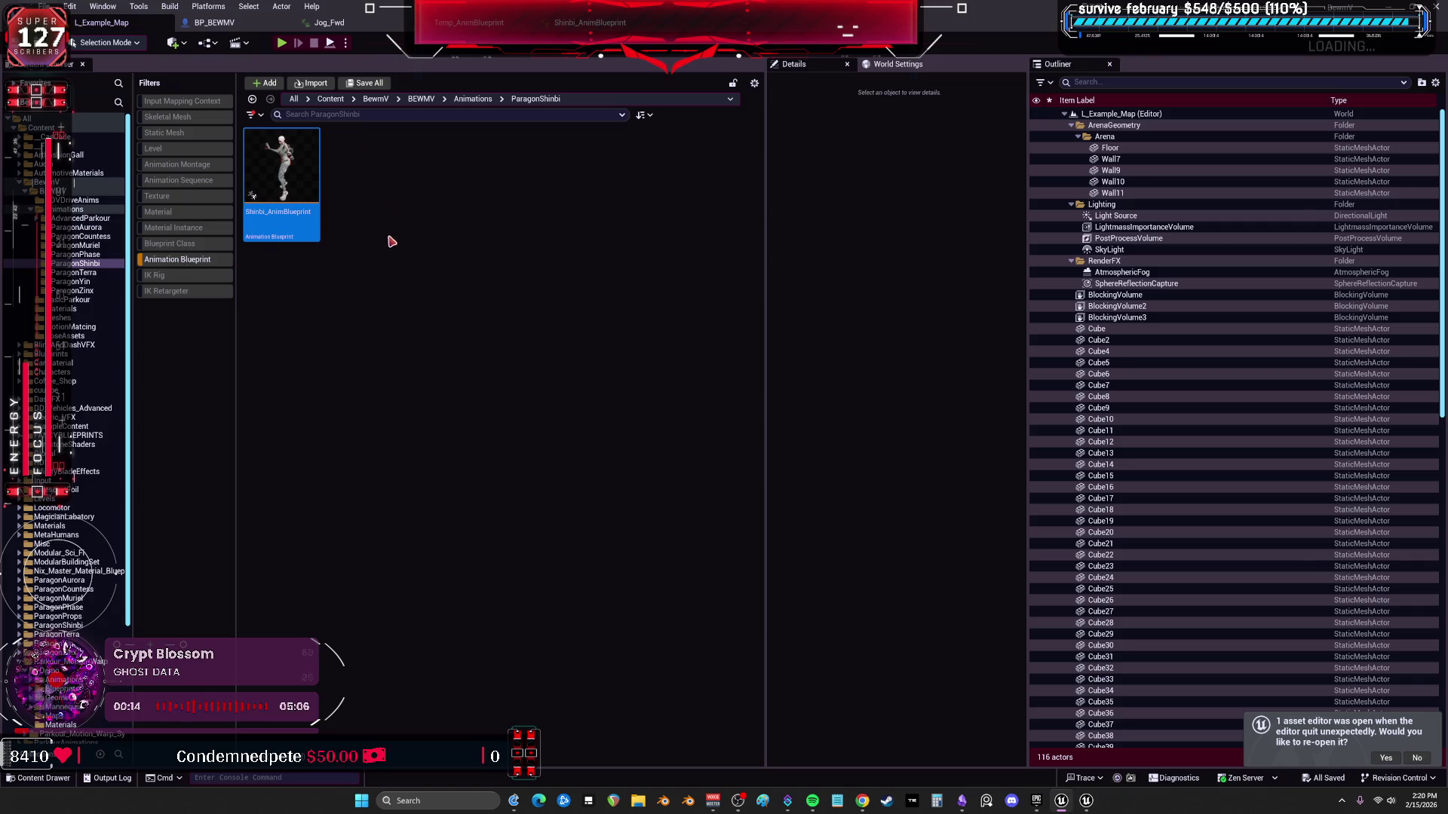
pyautogui.click(255, 26)
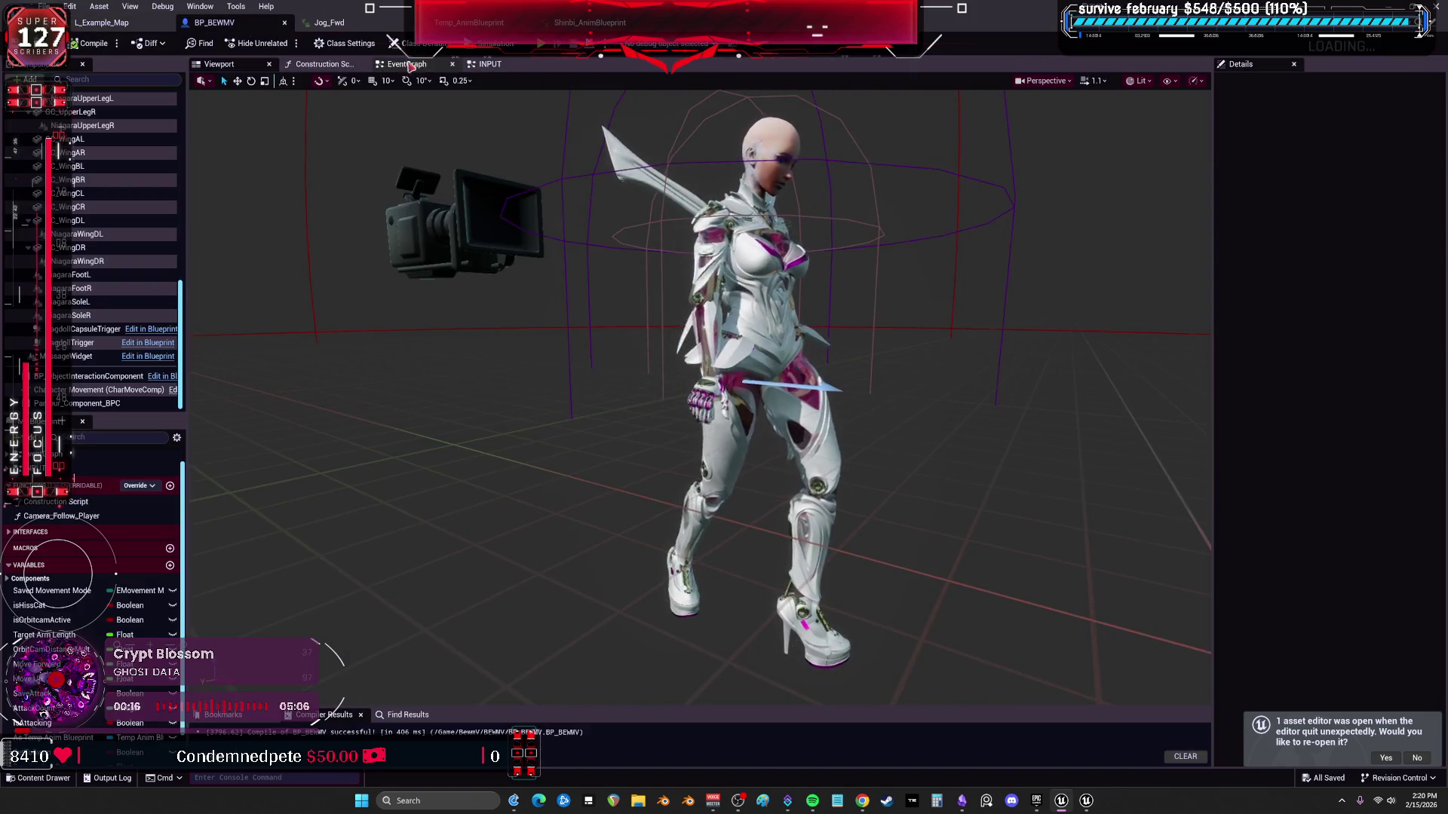
pyautogui.click(407, 63)
pyautogui.scroll(-3, 800, 322)
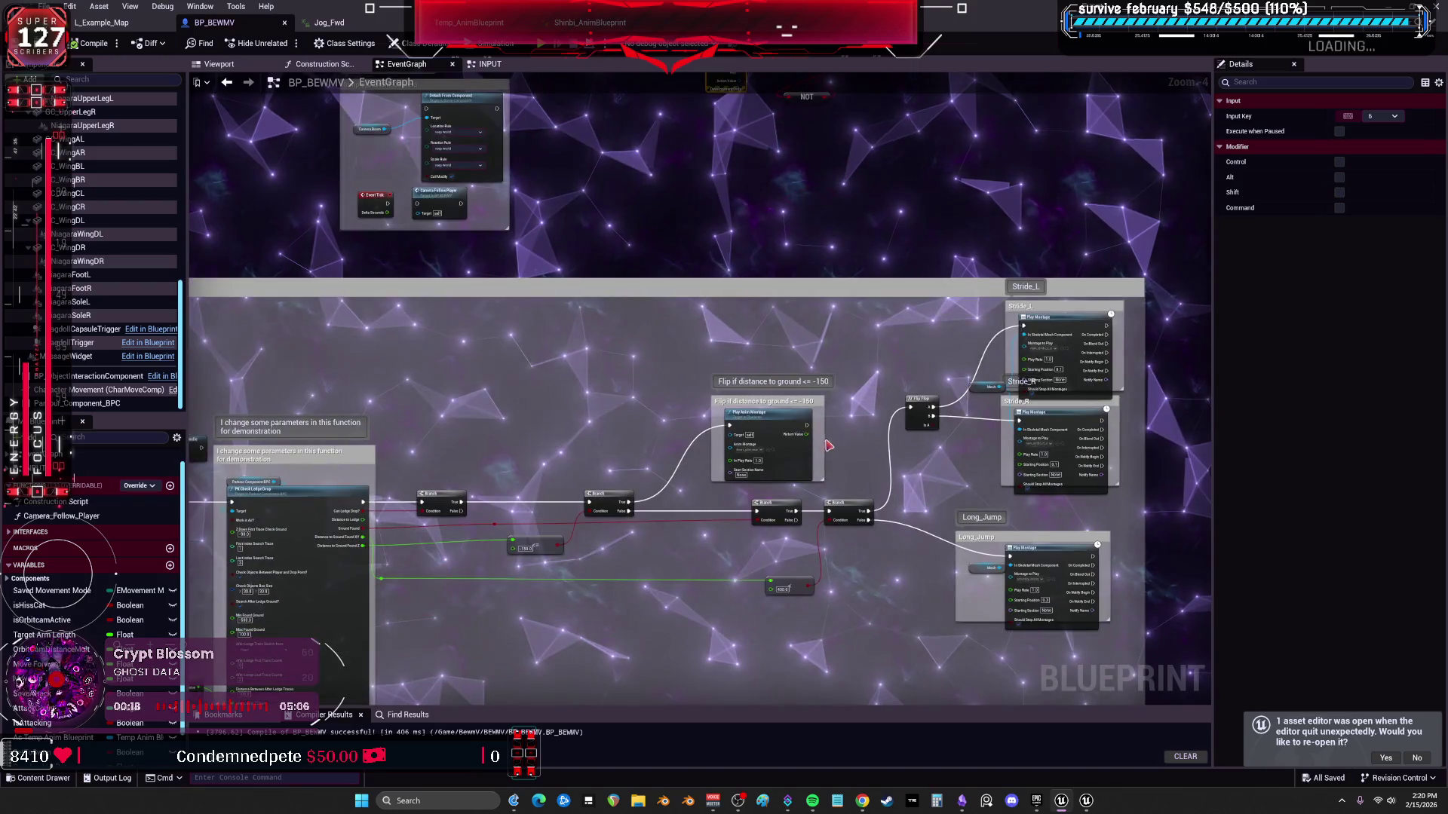
pyautogui.scroll(-2, 981, 275)
pyautogui.scroll(-2, 981, 274)
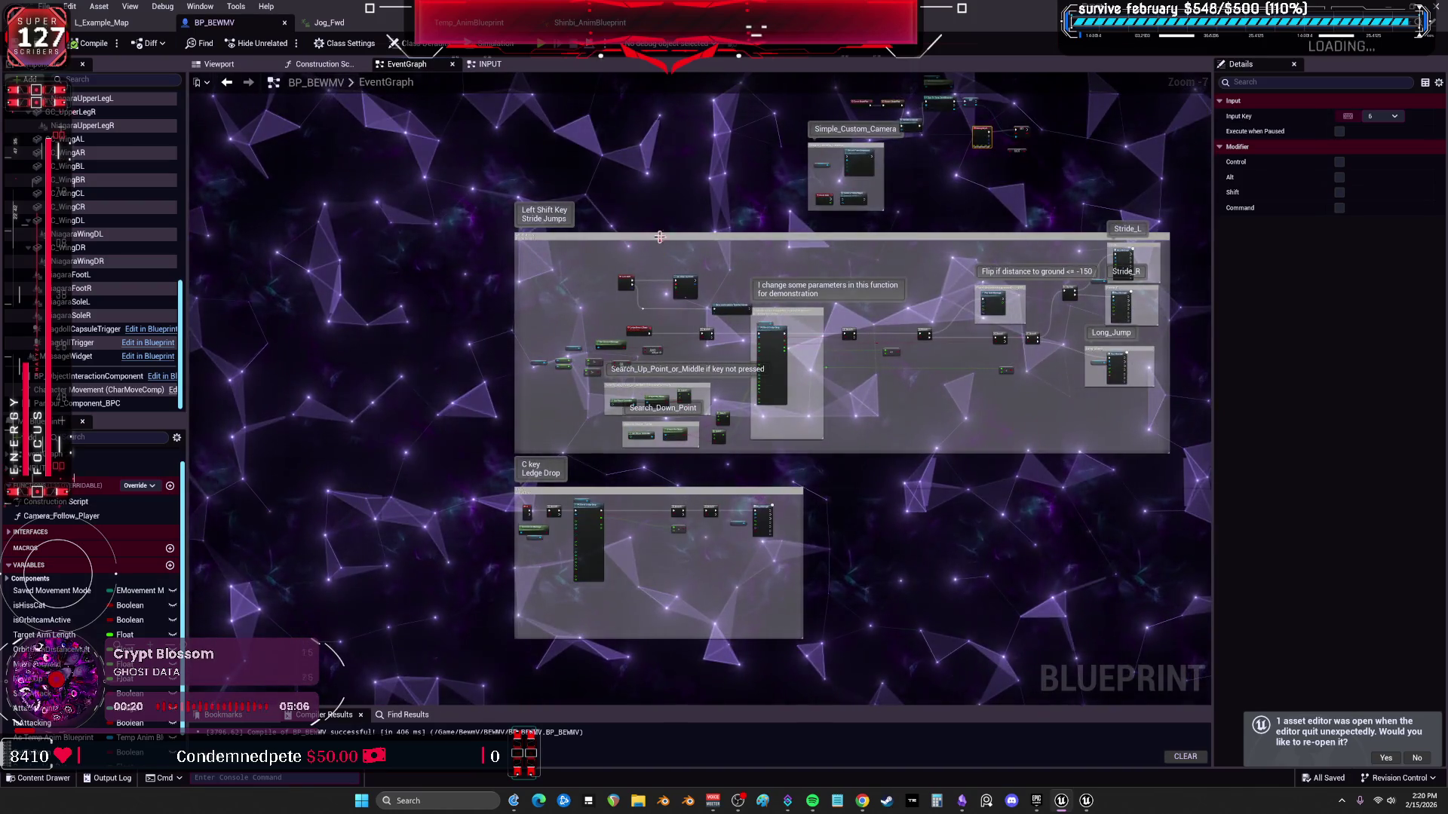
pyautogui.scroll(-1, 670, 326)
pyautogui.scroll(-2, 716, 388)
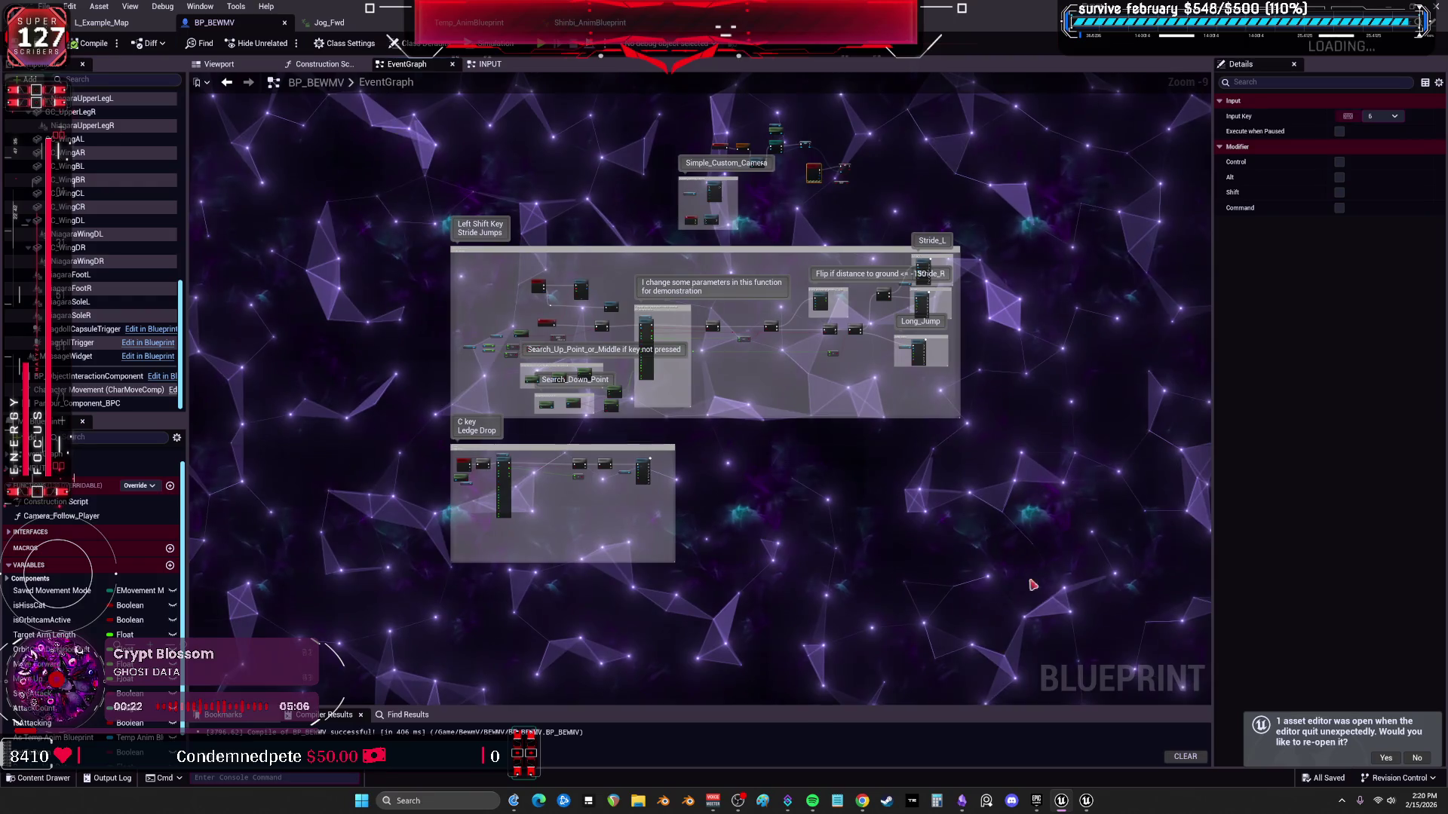
pyautogui.moveTo(1080, 631); pyautogui.dragTo(390, 243)
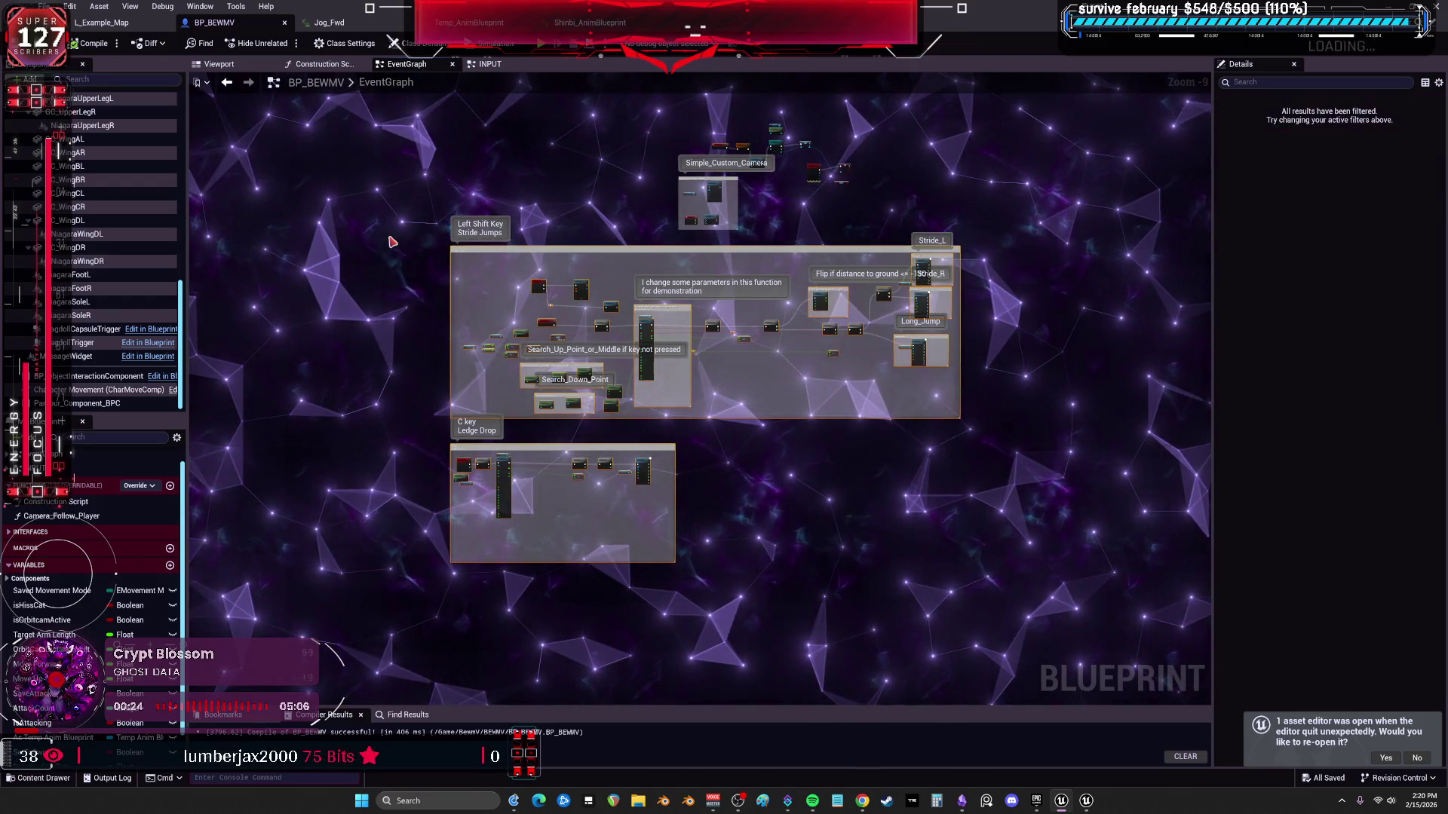
pyautogui.press('Delete')
pyautogui.click(489, 64)
pyautogui.scroll(-4, 837, 350)
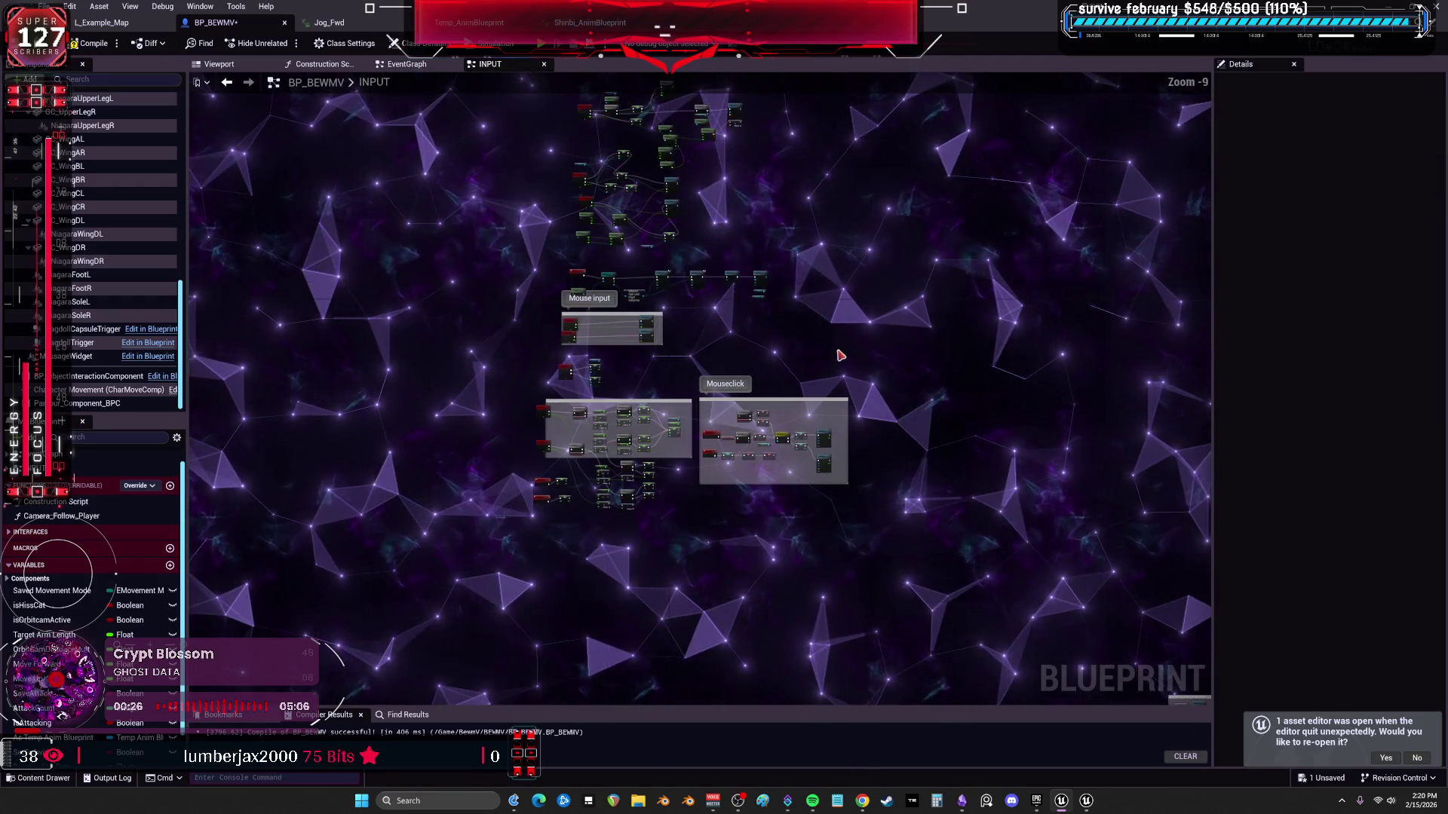
pyautogui.scroll(-2, 814, 374)
pyautogui.scroll(4, 826, 344)
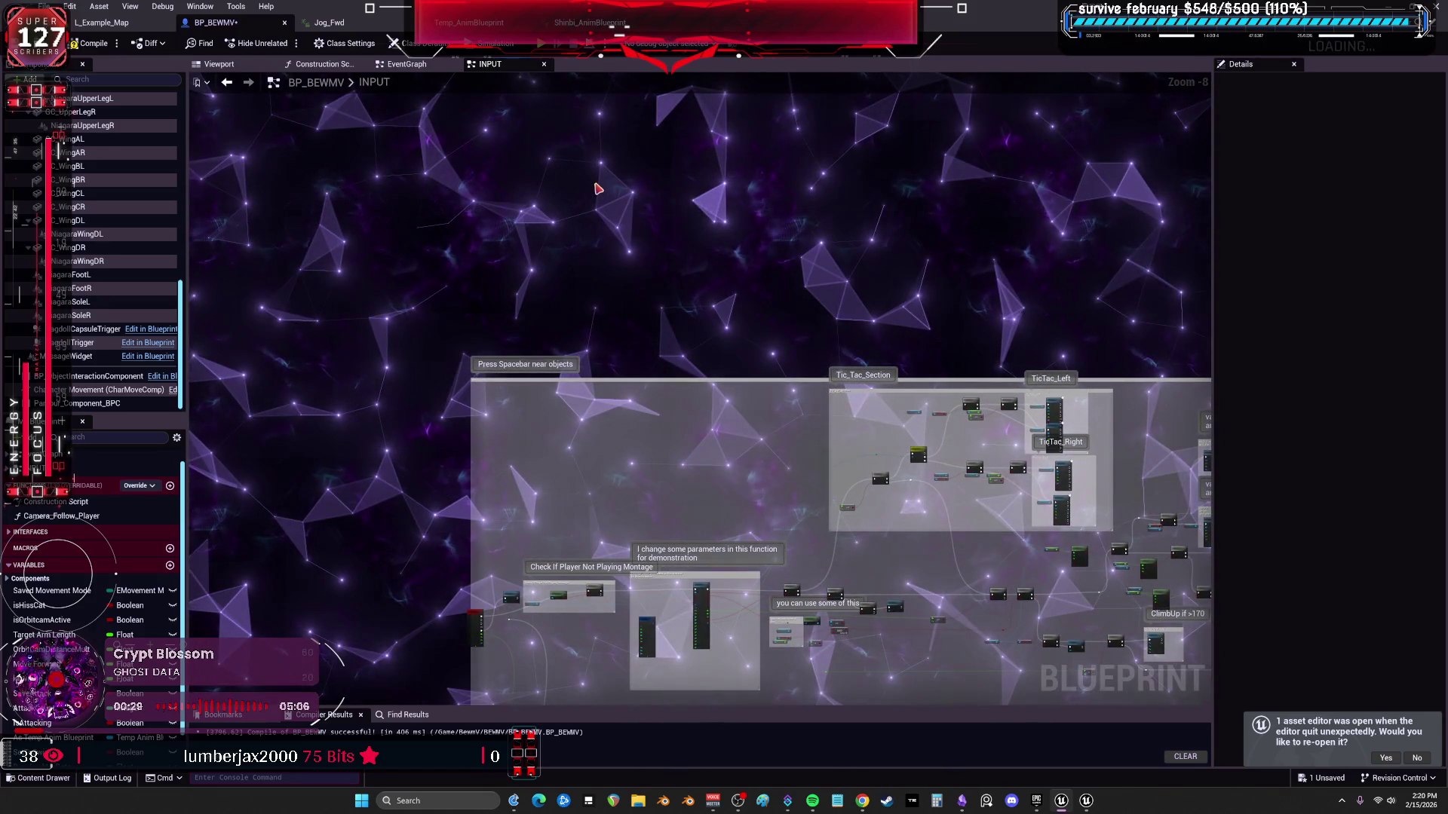
# Reposition the Stride Jumps and Ledge Drop blocks and drop in the As Temp Anim Blueprint variable.
pyautogui.moveTo(598, 189); pyautogui.dragTo(671, 220)
pyautogui.scroll(-2, 527, 353)
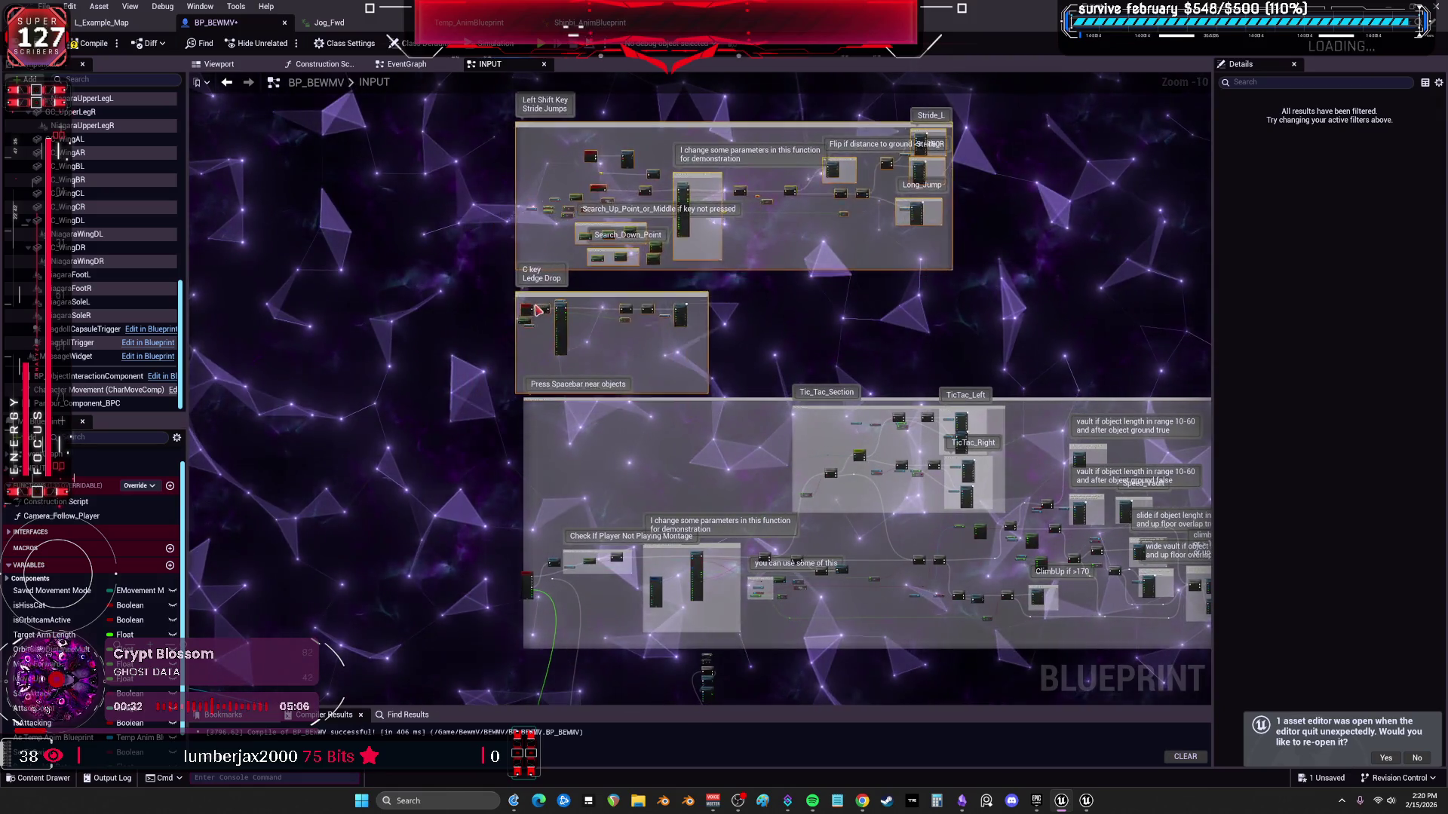
pyautogui.moveTo(478, 346); pyautogui.dragTo(546, 305)
pyautogui.scroll(4, 798, 559)
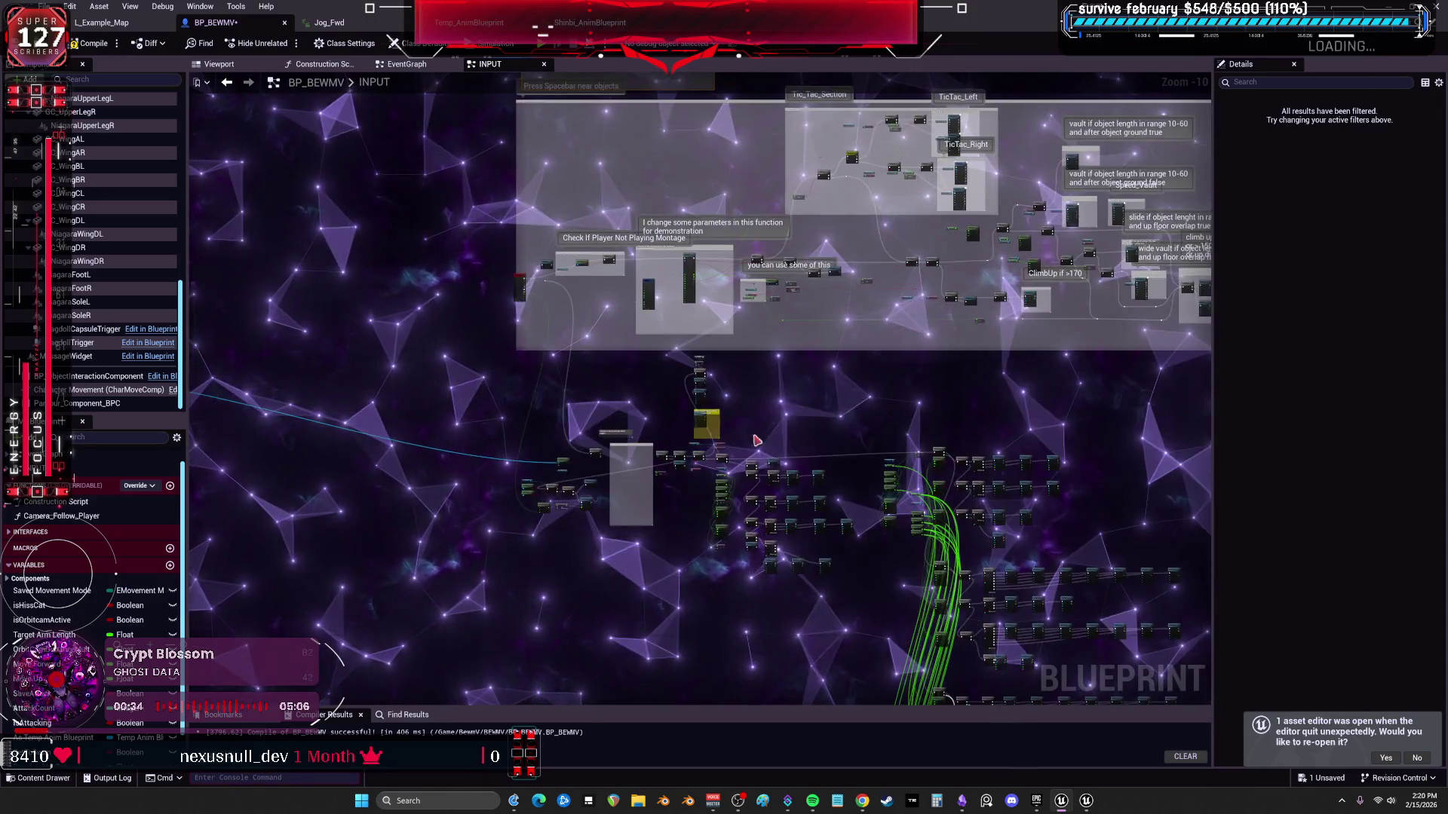
pyautogui.scroll(7, 720, 450)
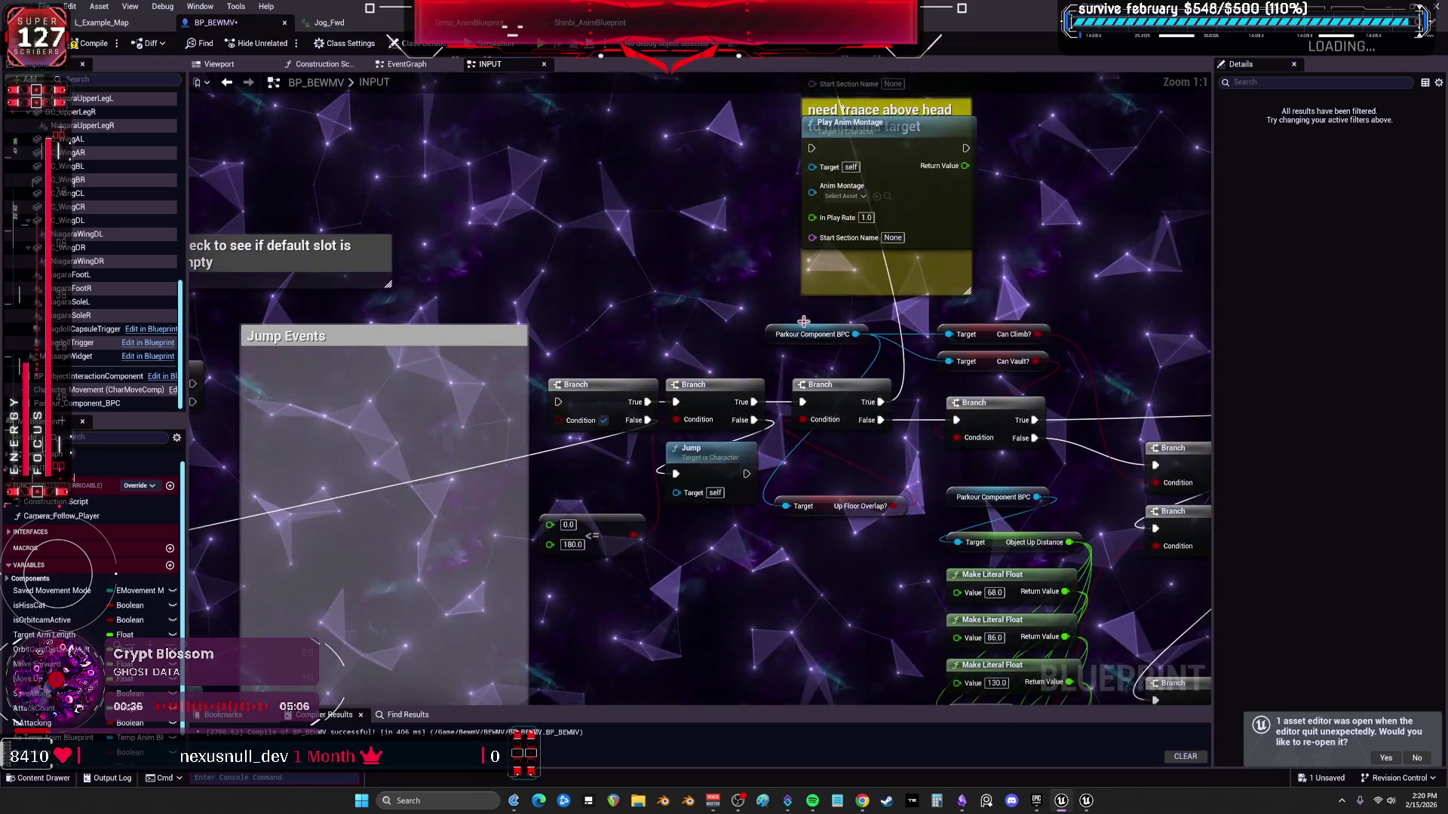
pyautogui.moveTo(578, 263); pyautogui.dragTo(952, 255)
pyautogui.moveTo(523, 351); pyautogui.dragTo(628, 291)
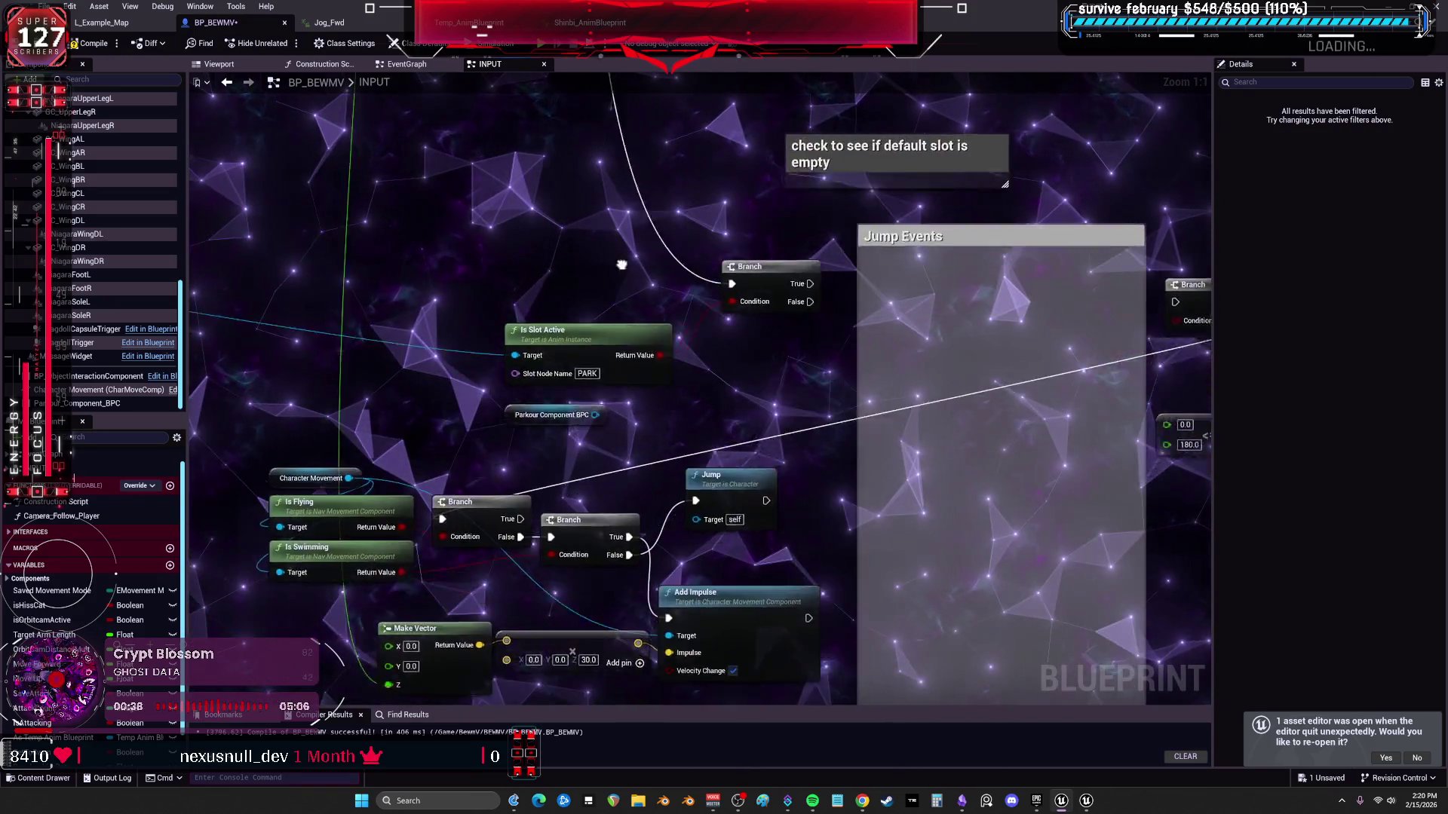
pyautogui.scroll(-3, 777, 201)
pyautogui.moveTo(733, 217); pyautogui.dragTo(992, 317)
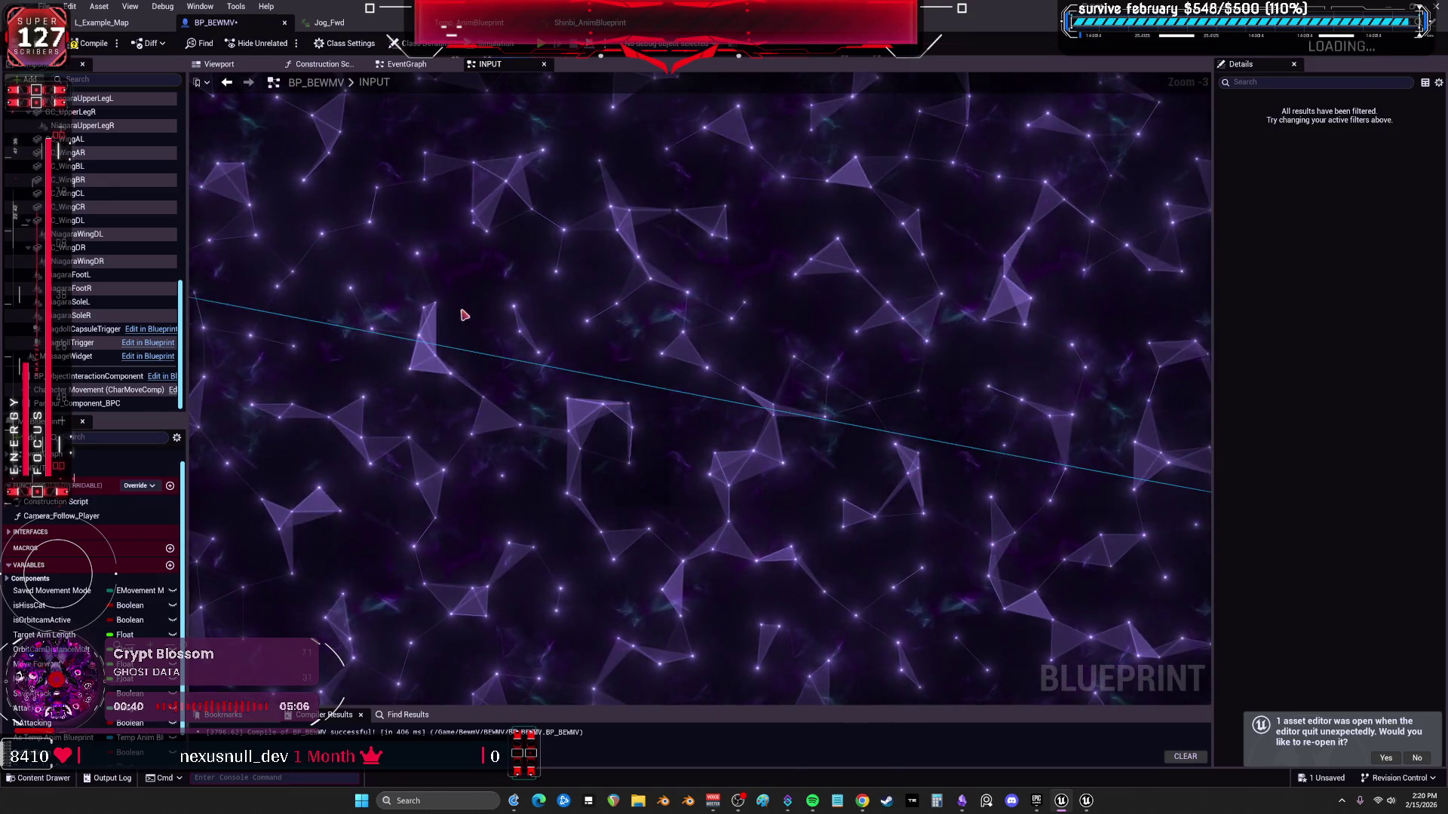
pyautogui.scroll(-1, 648, 303)
pyautogui.click(627, 314)
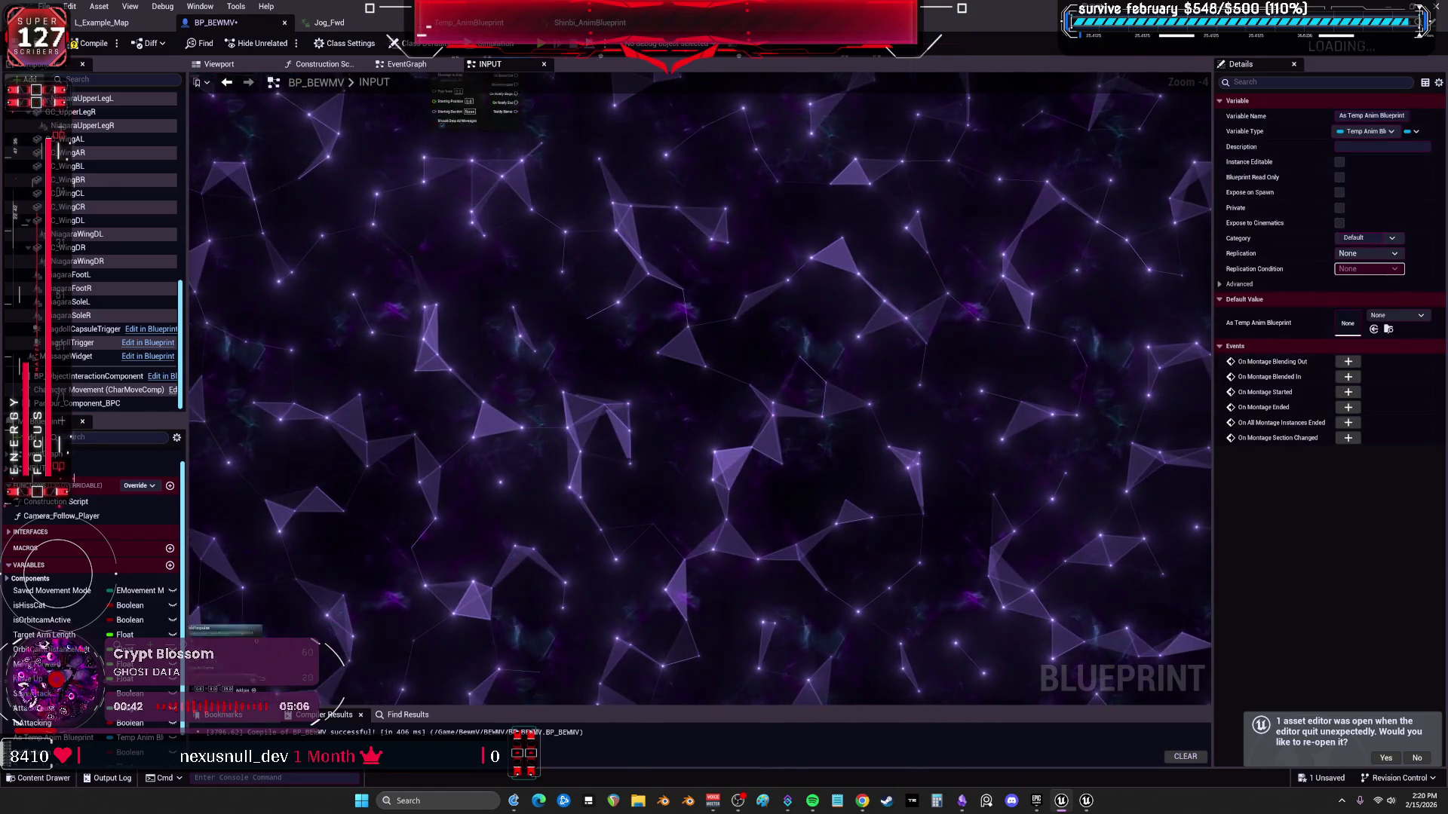
pyautogui.scroll(2, 421, 404)
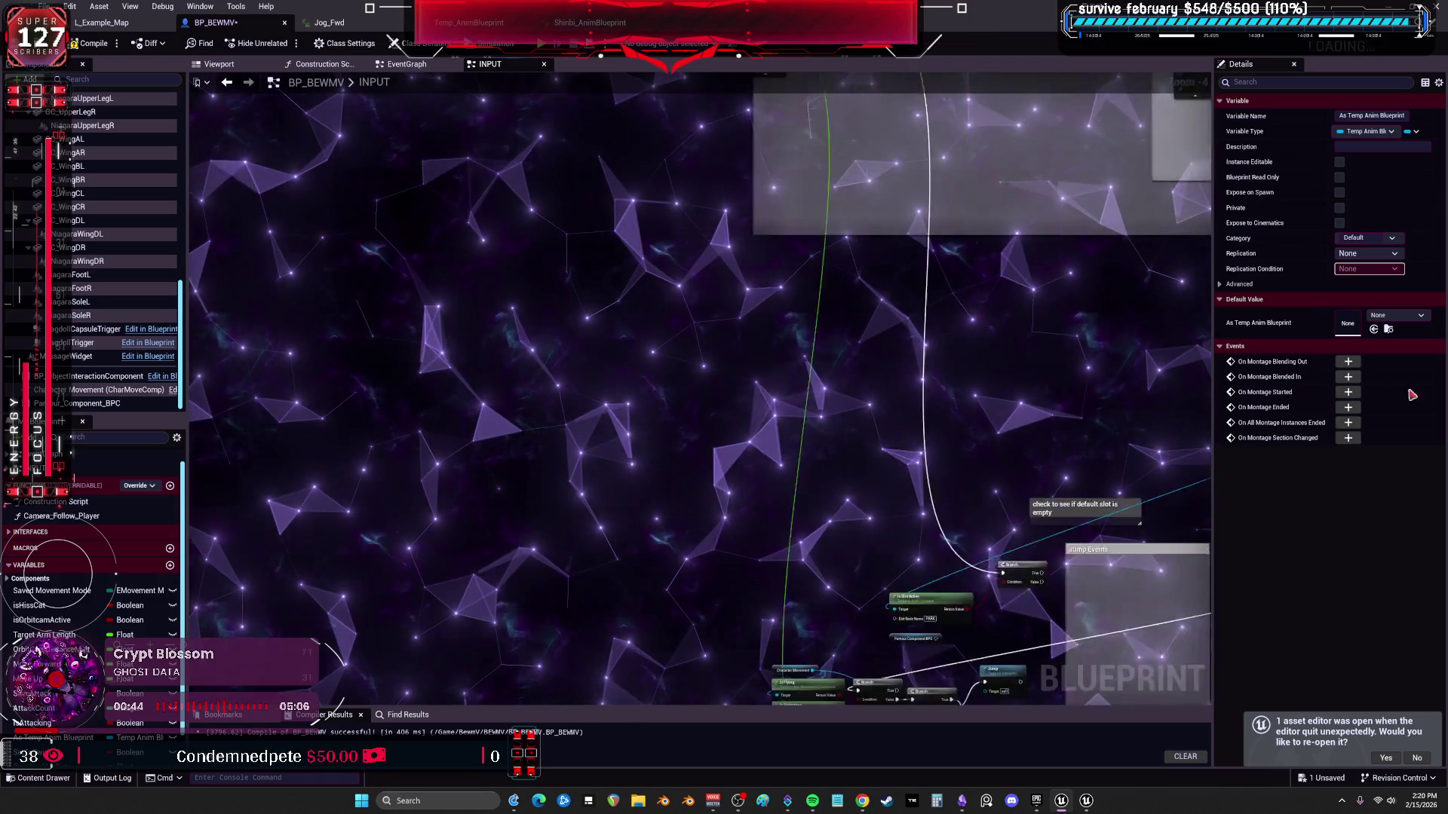
pyautogui.moveTo(792, 340); pyautogui.dragTo(421, 403)
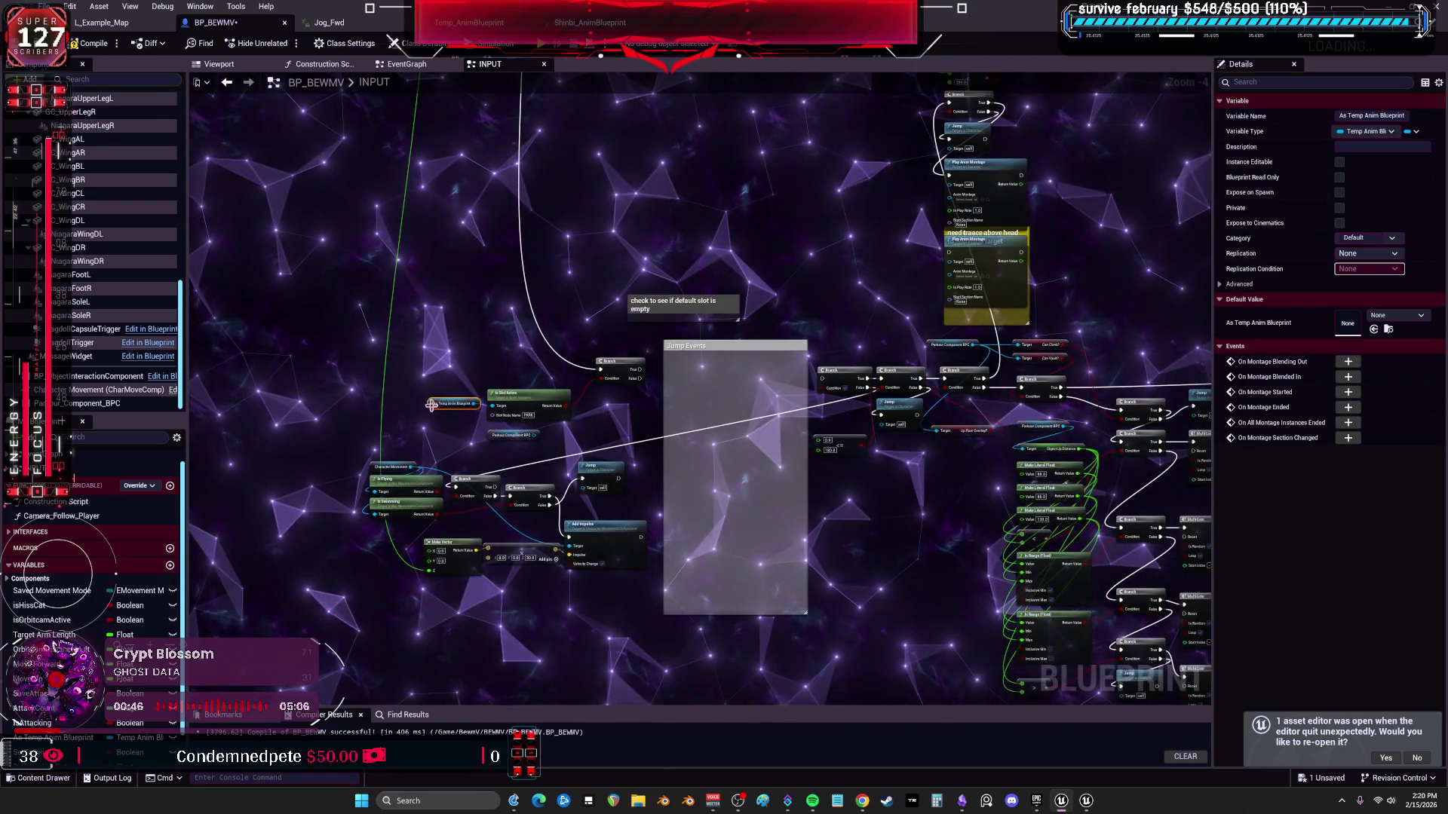
pyautogui.scroll(3, 432, 404)
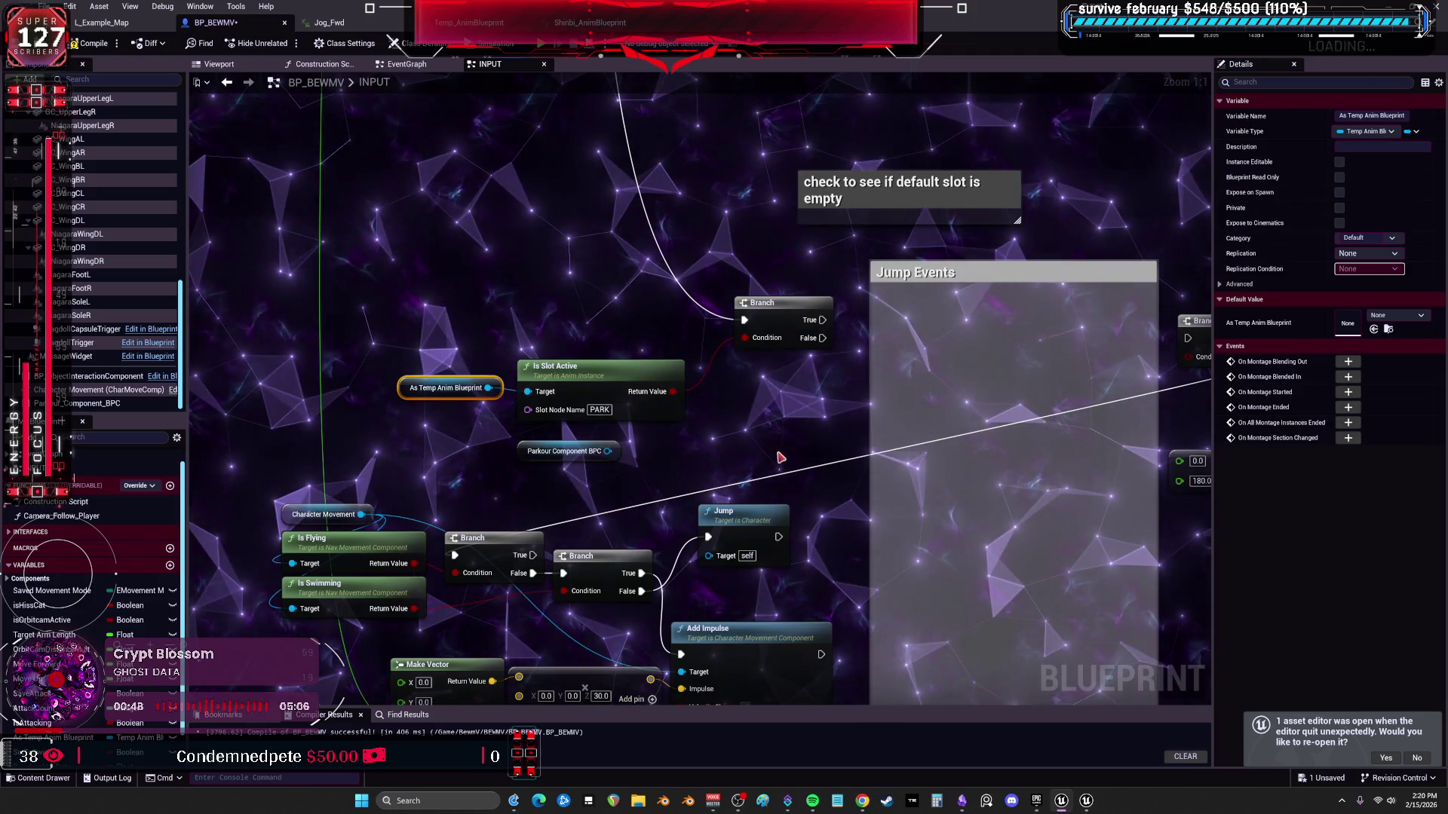
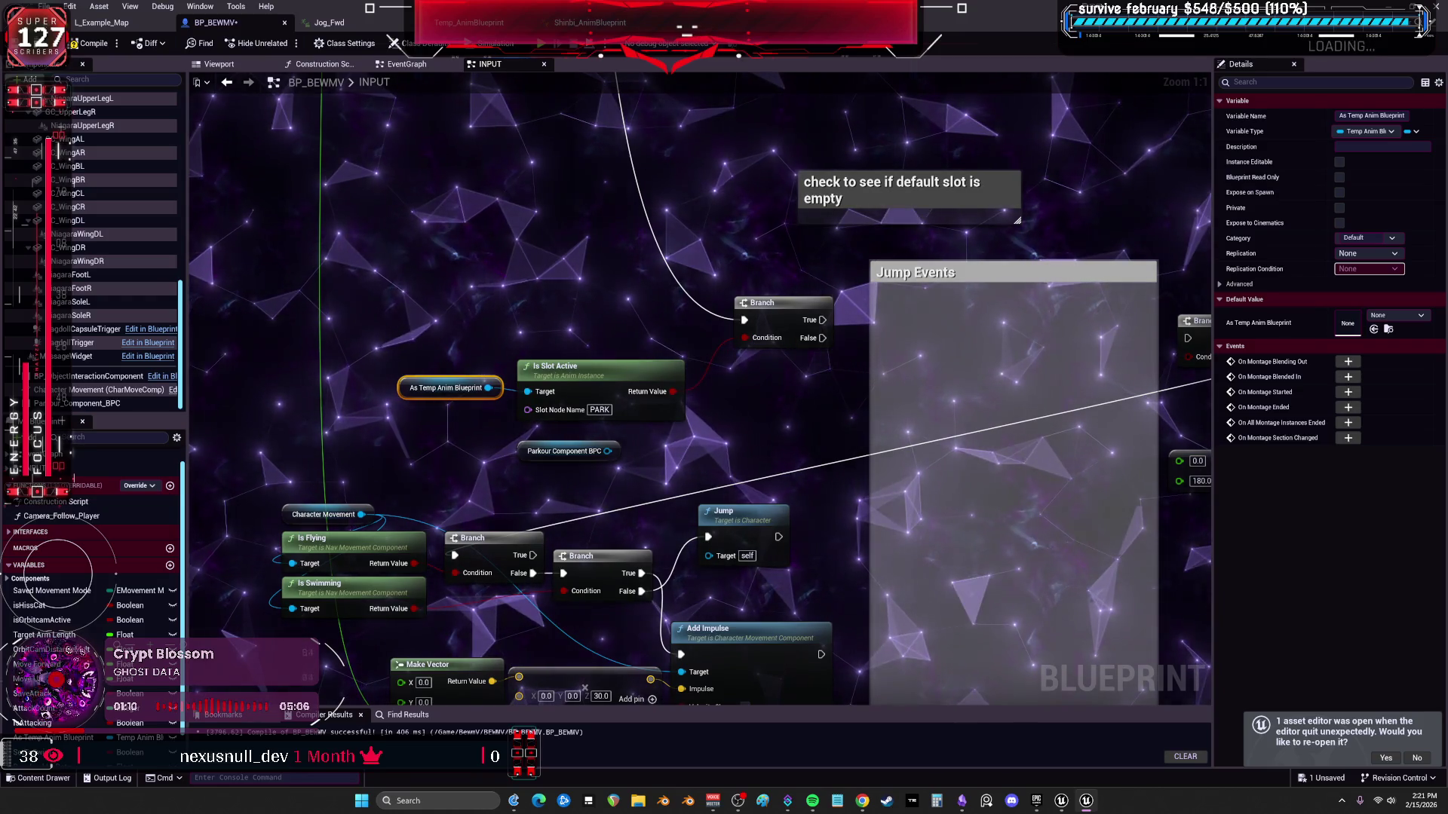
# Clear the blink search in the graph's action list and dismiss it without adding a node.
pyautogui.moveTo(242, 185); pyautogui.dragTo(561, 266)
pyautogui.rightClick(562, 265)
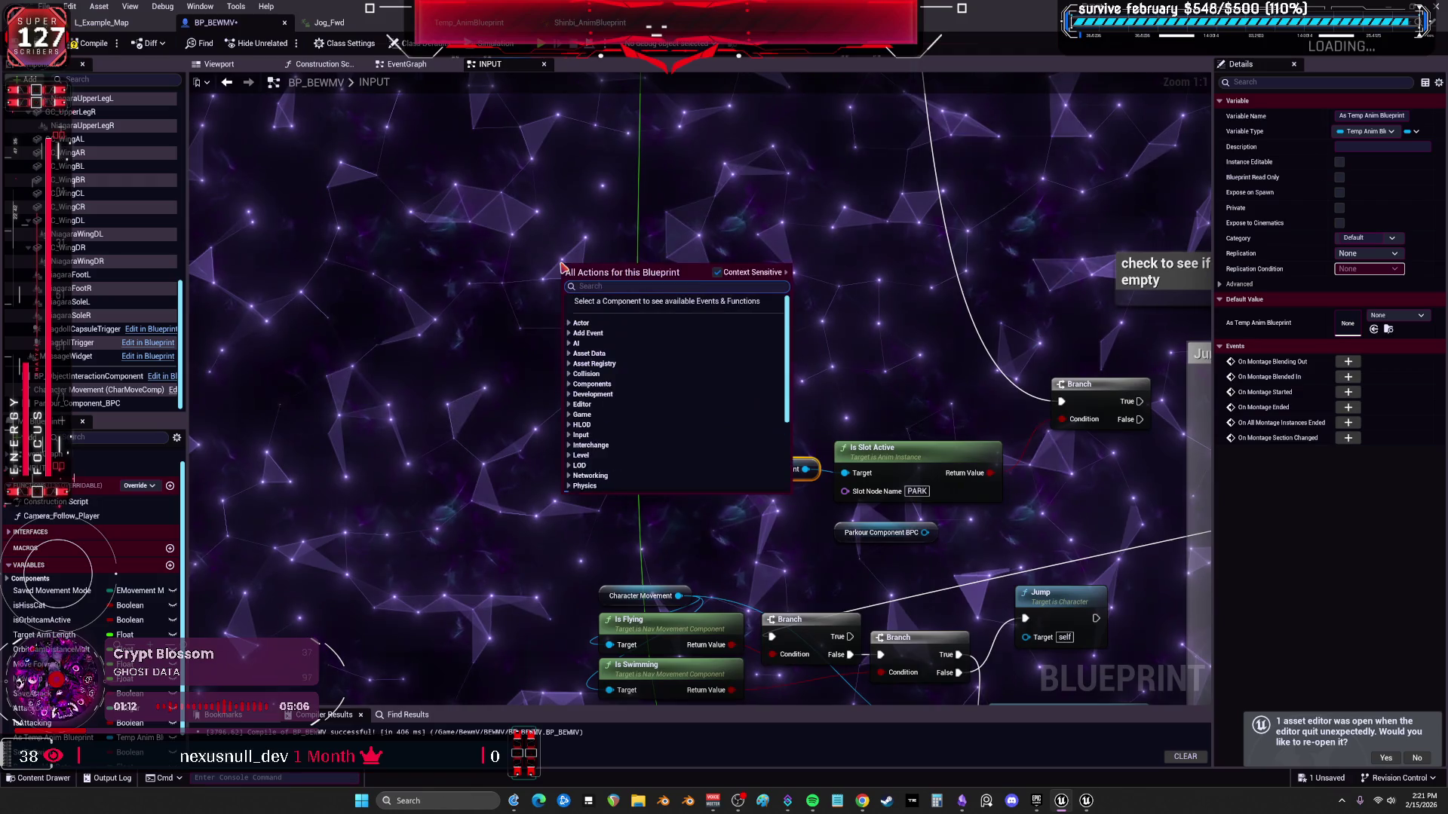
pyautogui.write('blink')
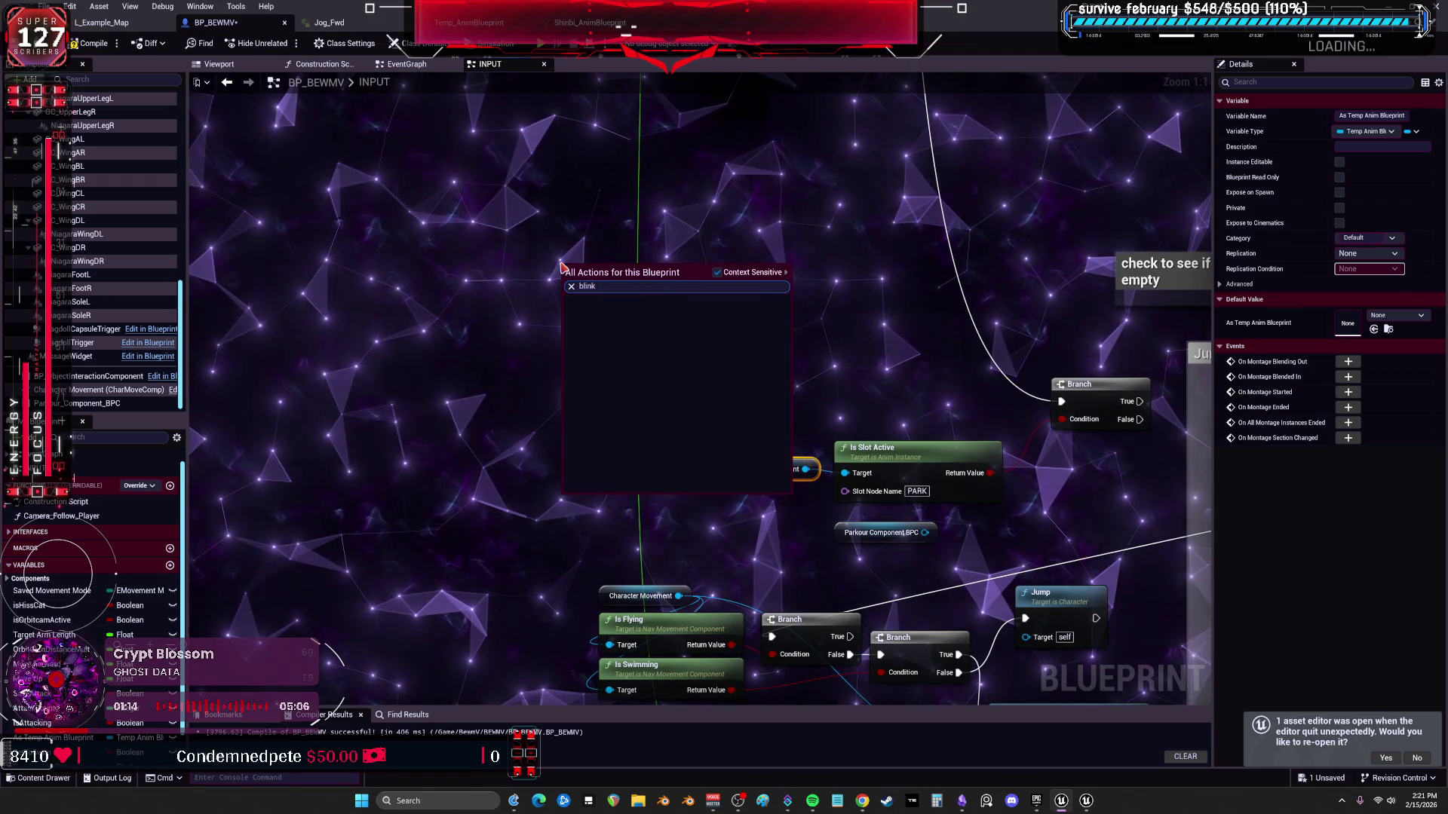
pyautogui.press('BackSpace')
pyautogui.press('BackSpace')
pyautogui.press('BackSpace')
pyautogui.press('BackSpace')
pyautogui.press('BackSpace')
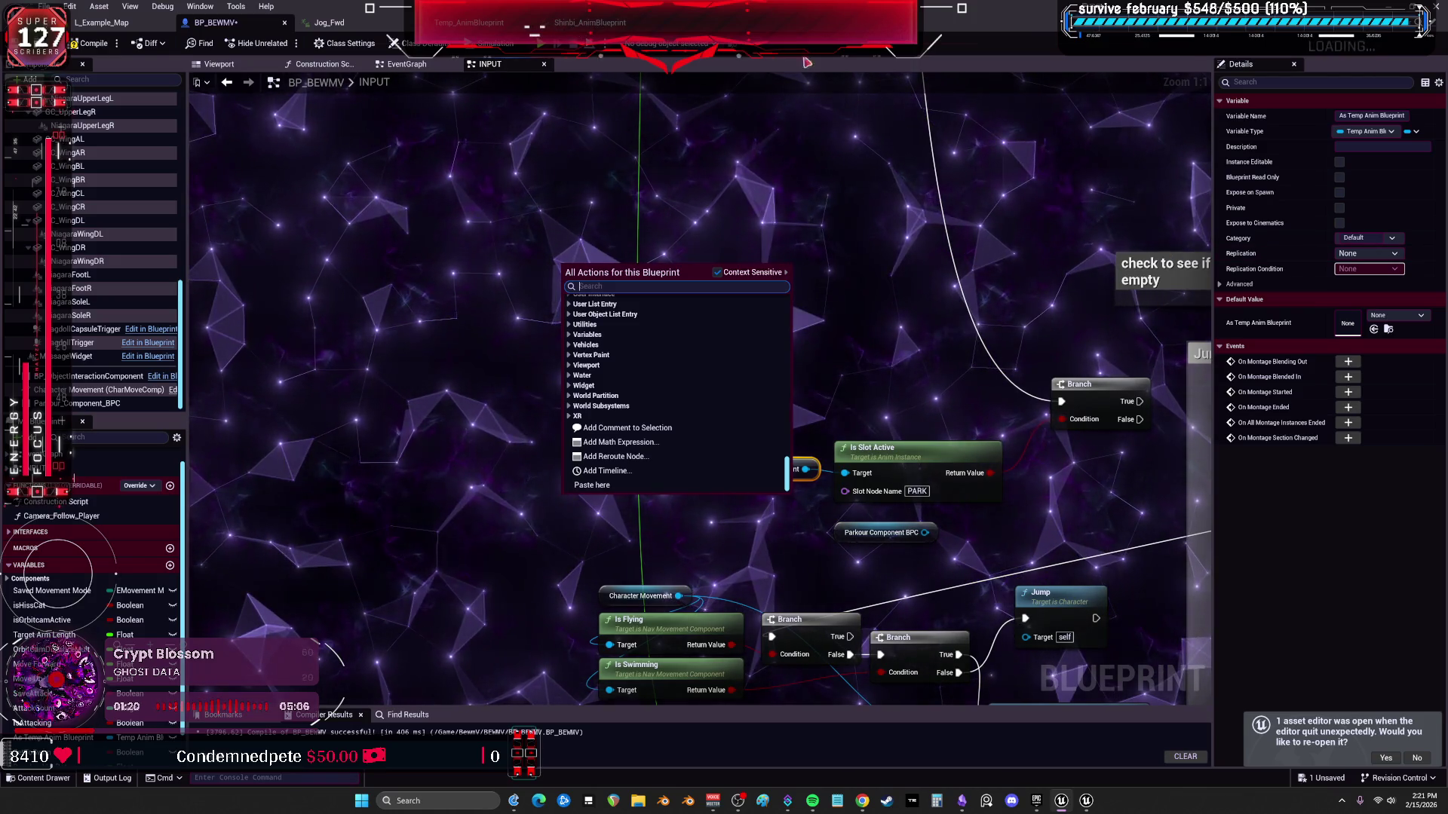
pyautogui.click(373, 216)
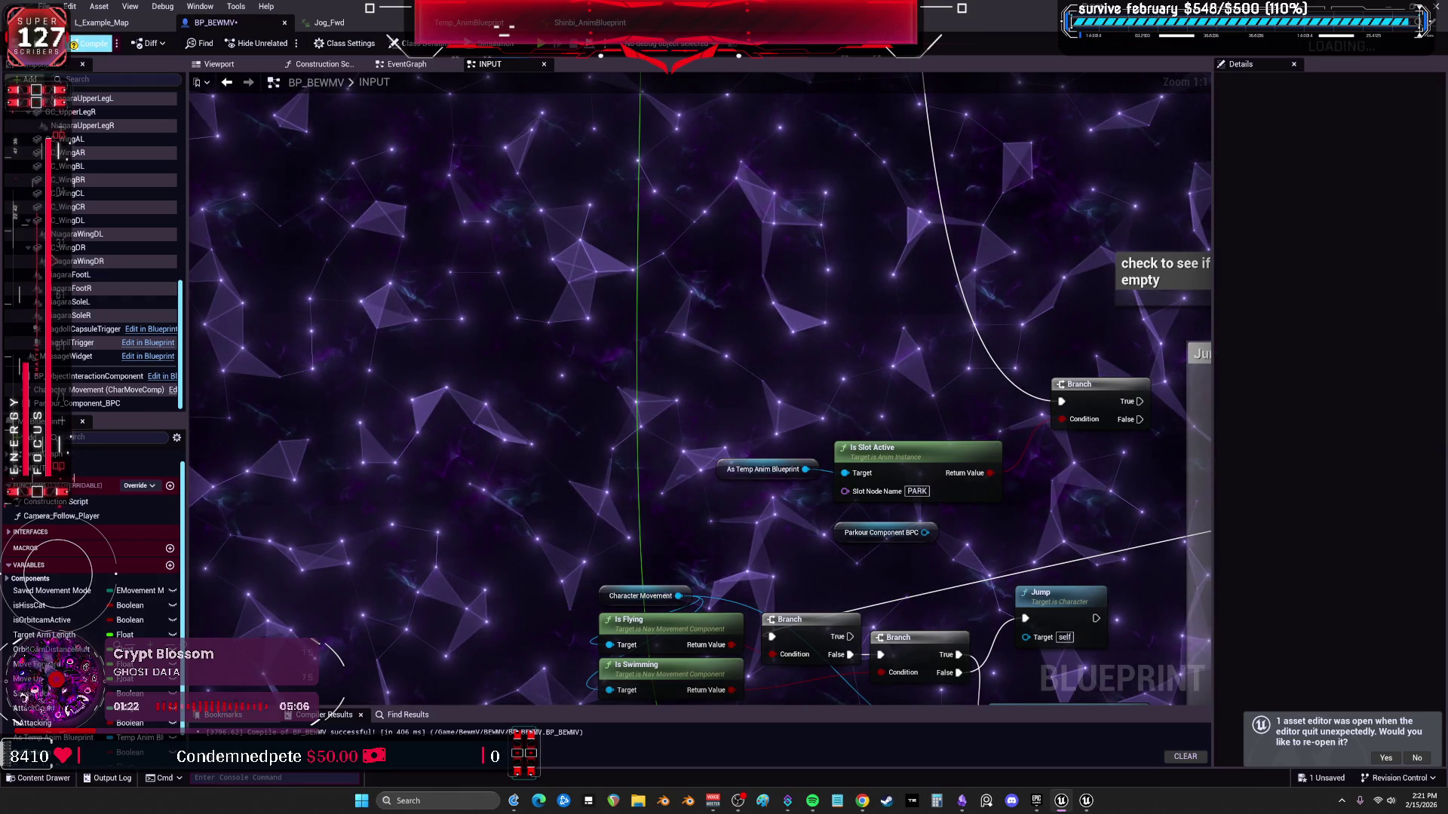
# Browse the Content Browser to DashFX > Demo > ThirdPersonBP > Blueprints with the animation-blueprint filter off.
pyautogui.click(105, 24)
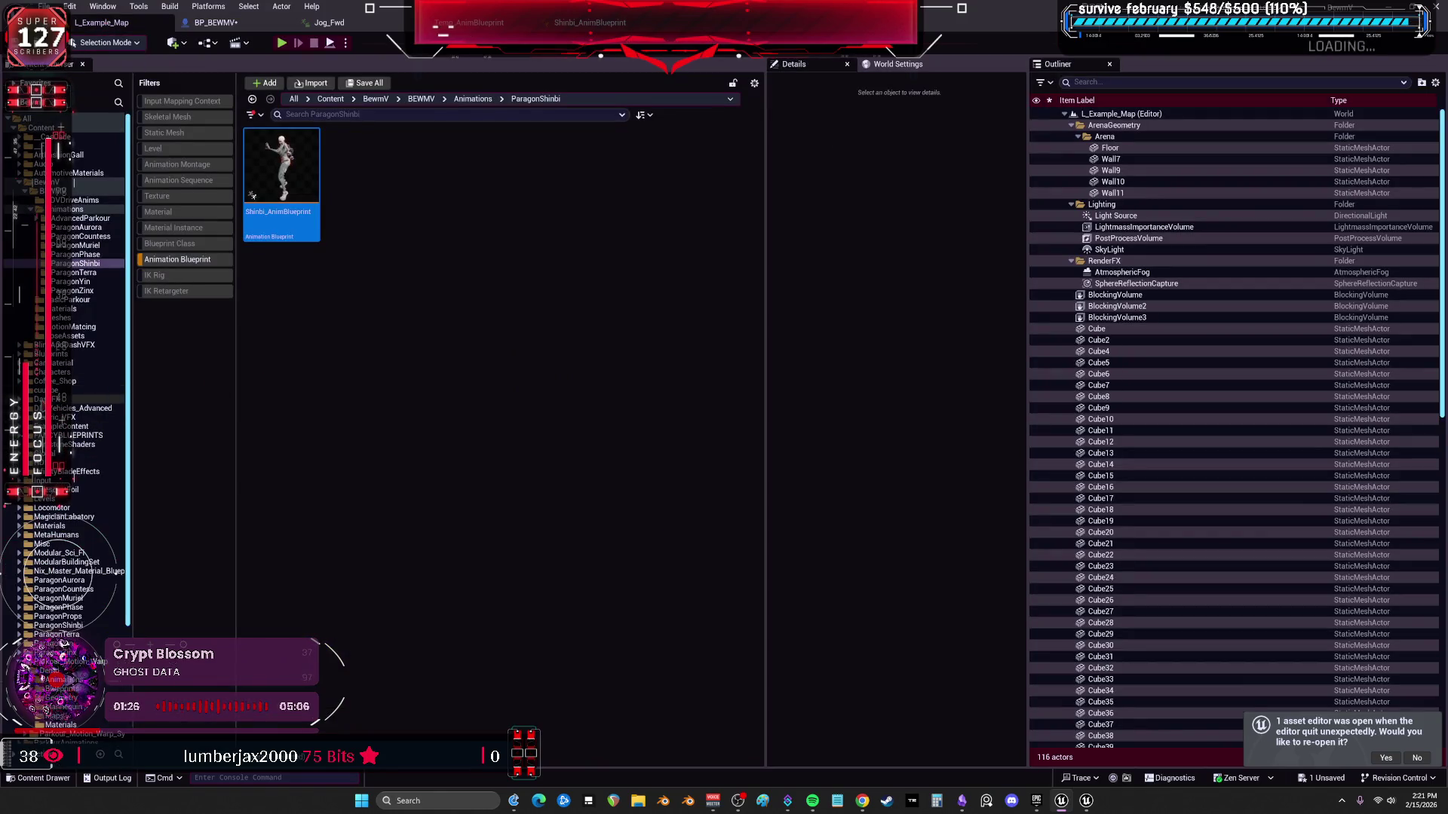
pyautogui.click(67, 399)
pyautogui.click(175, 265)
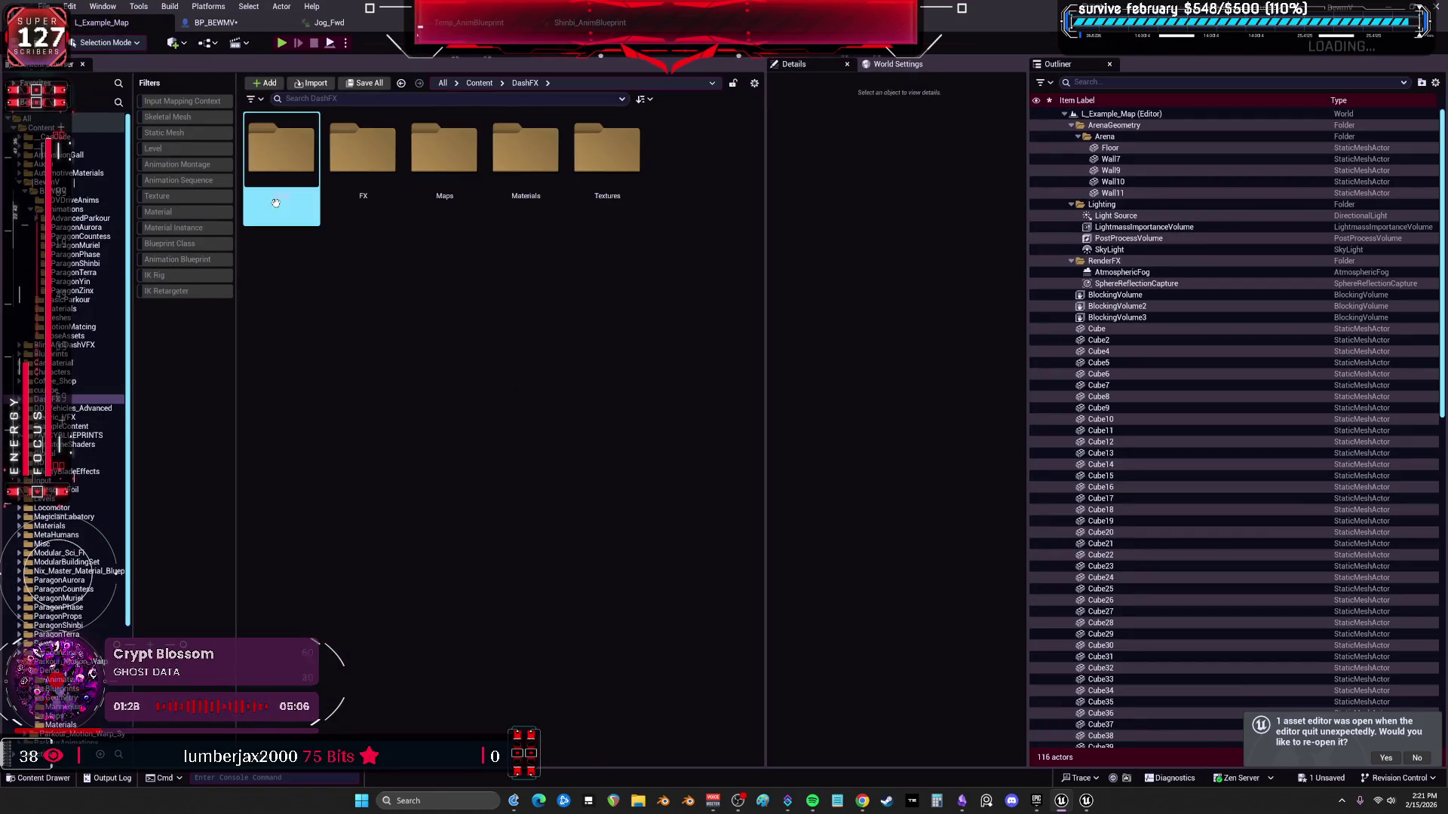
pyautogui.doubleClick(276, 156)
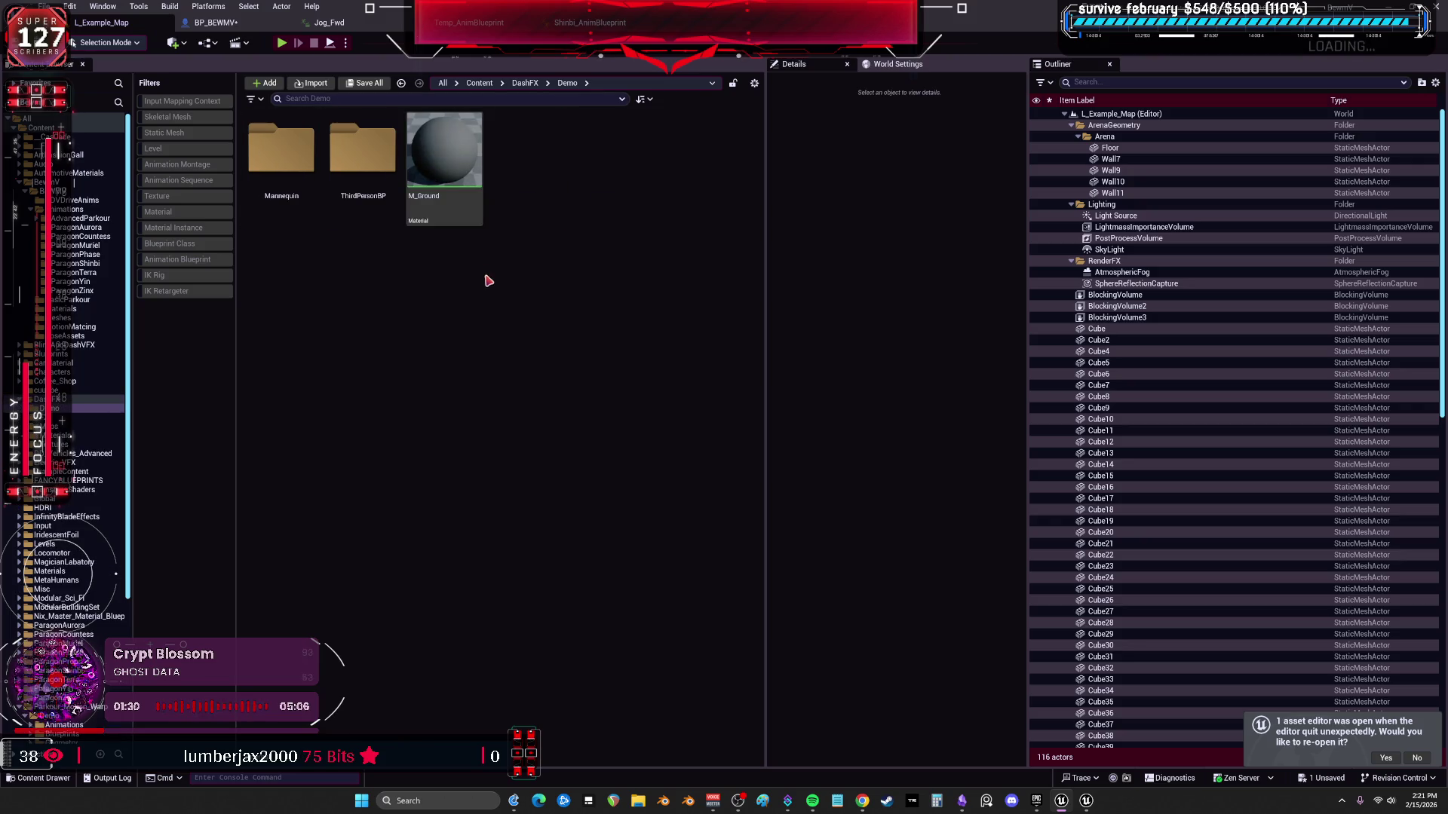
pyautogui.doubleClick(362, 153)
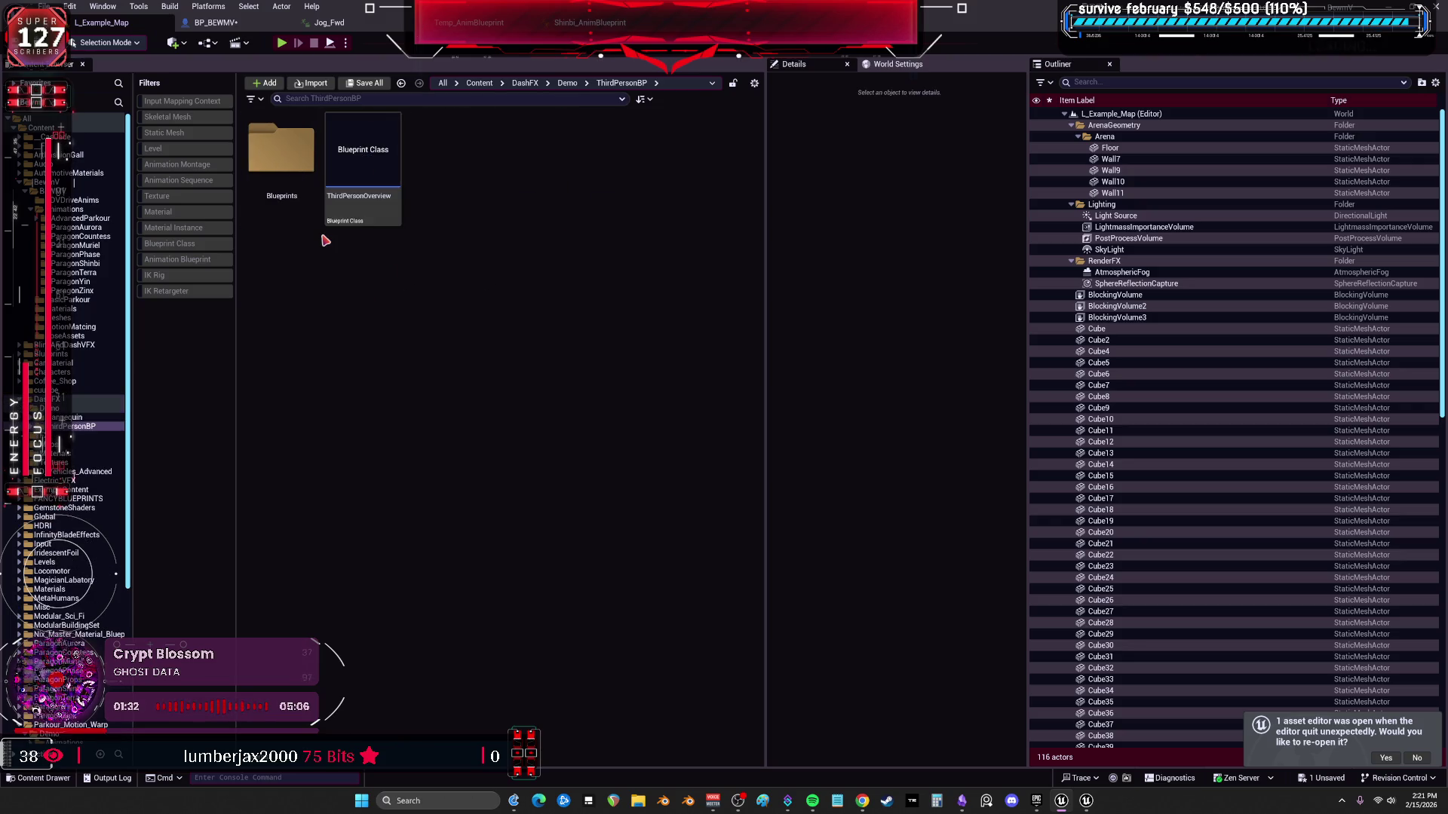
pyautogui.doubleClick(282, 156)
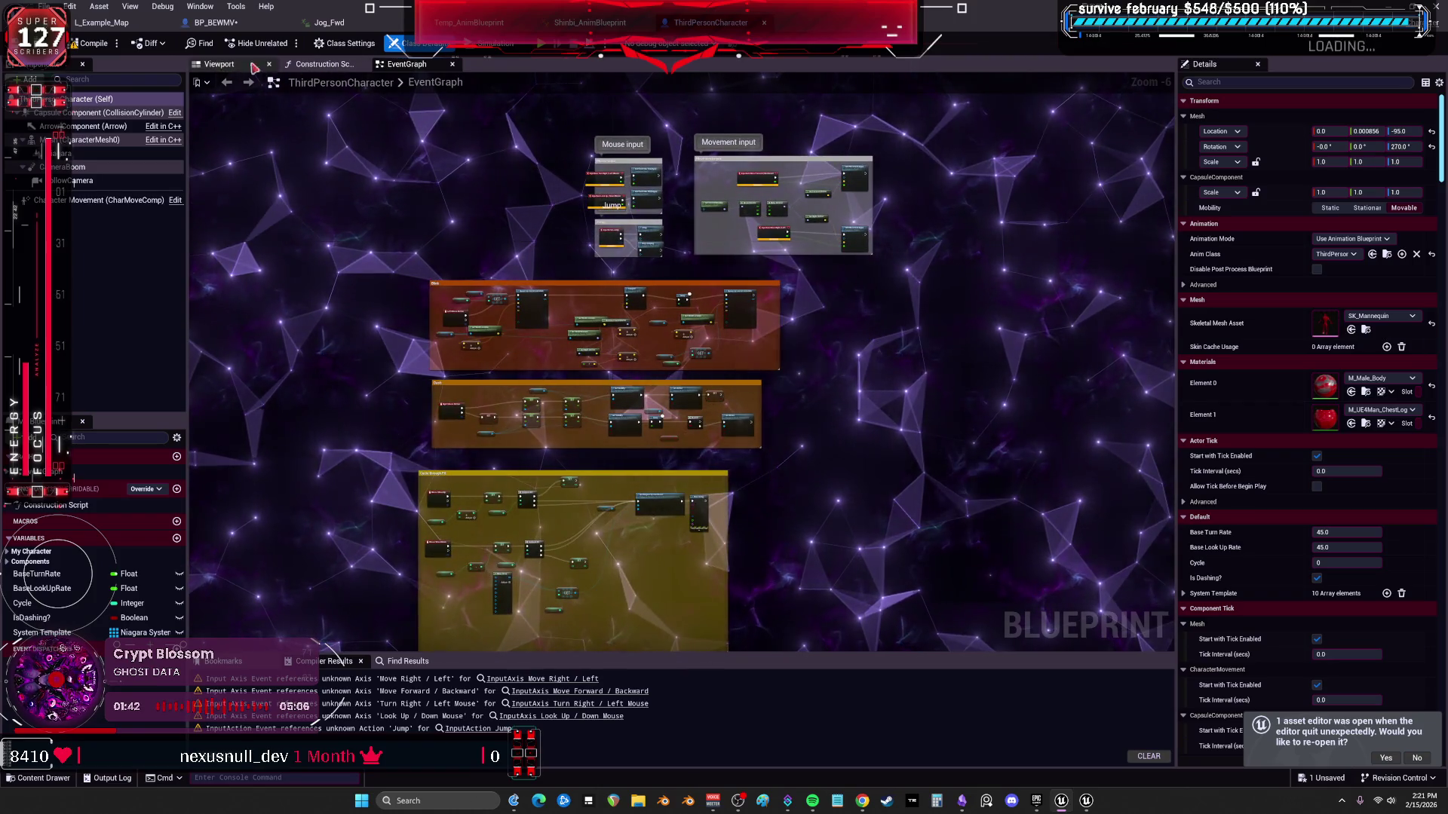
# Check the character viewport, then pan the event graph through the Movement, Blink, Dash and Cycle through FX blocks.
pyautogui.click(226, 63)
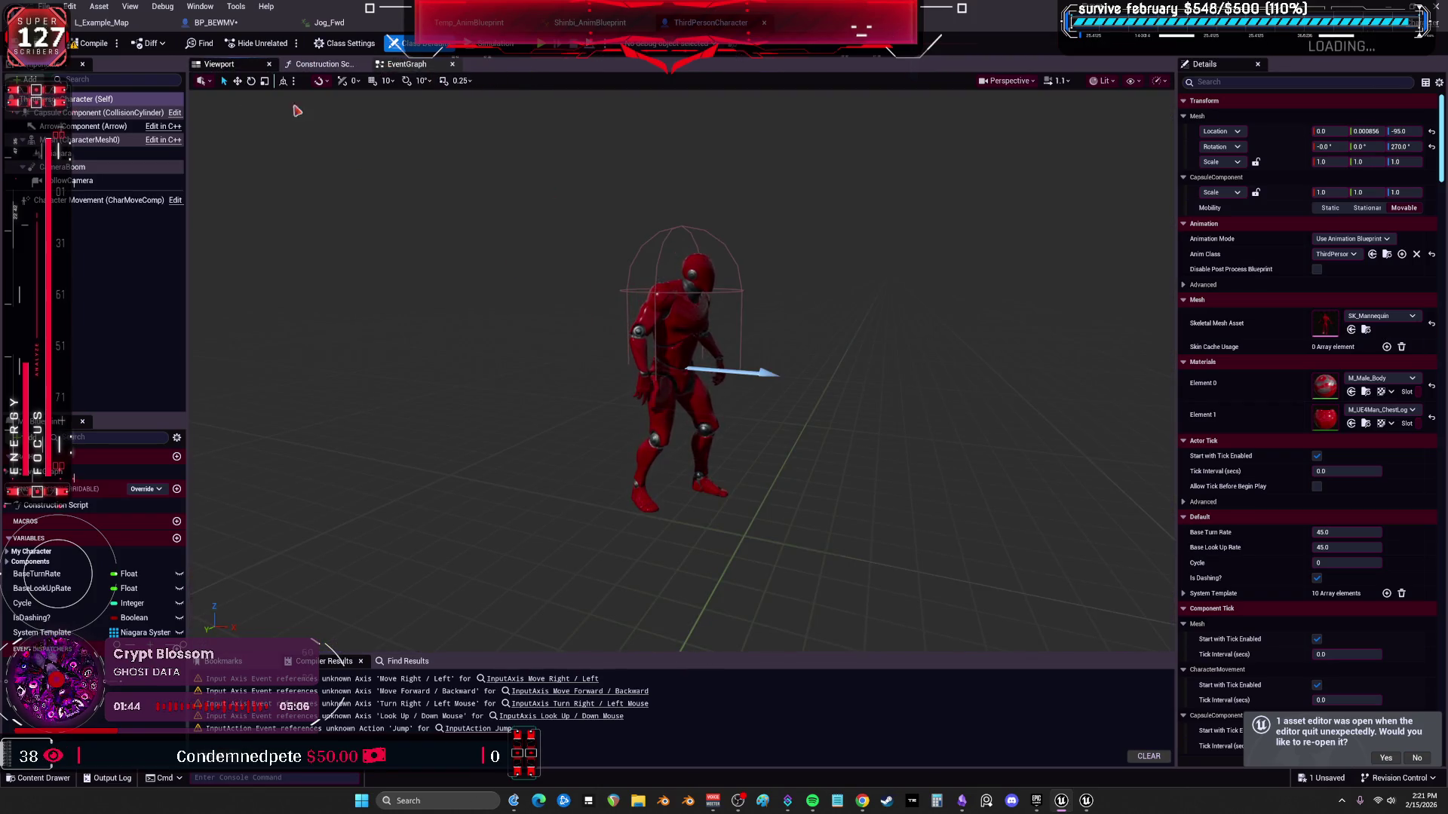
pyautogui.click(419, 68)
pyautogui.scroll(5, 899, 371)
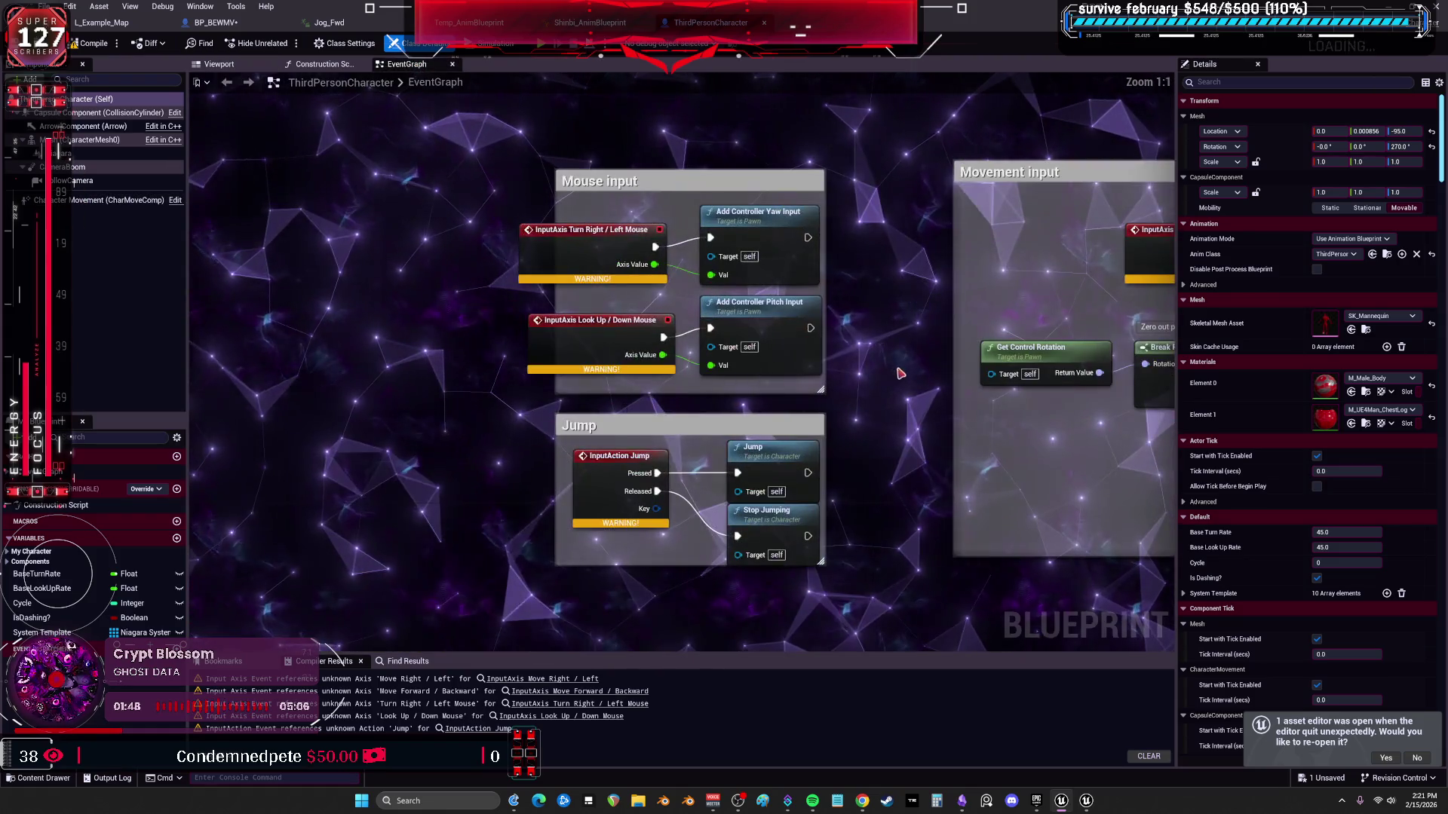
pyautogui.moveTo(900, 371)
pyautogui.mouseDown()
pyautogui.moveTo(234, 358)
pyautogui.moveTo(519, 435)
pyautogui.mouseUp()
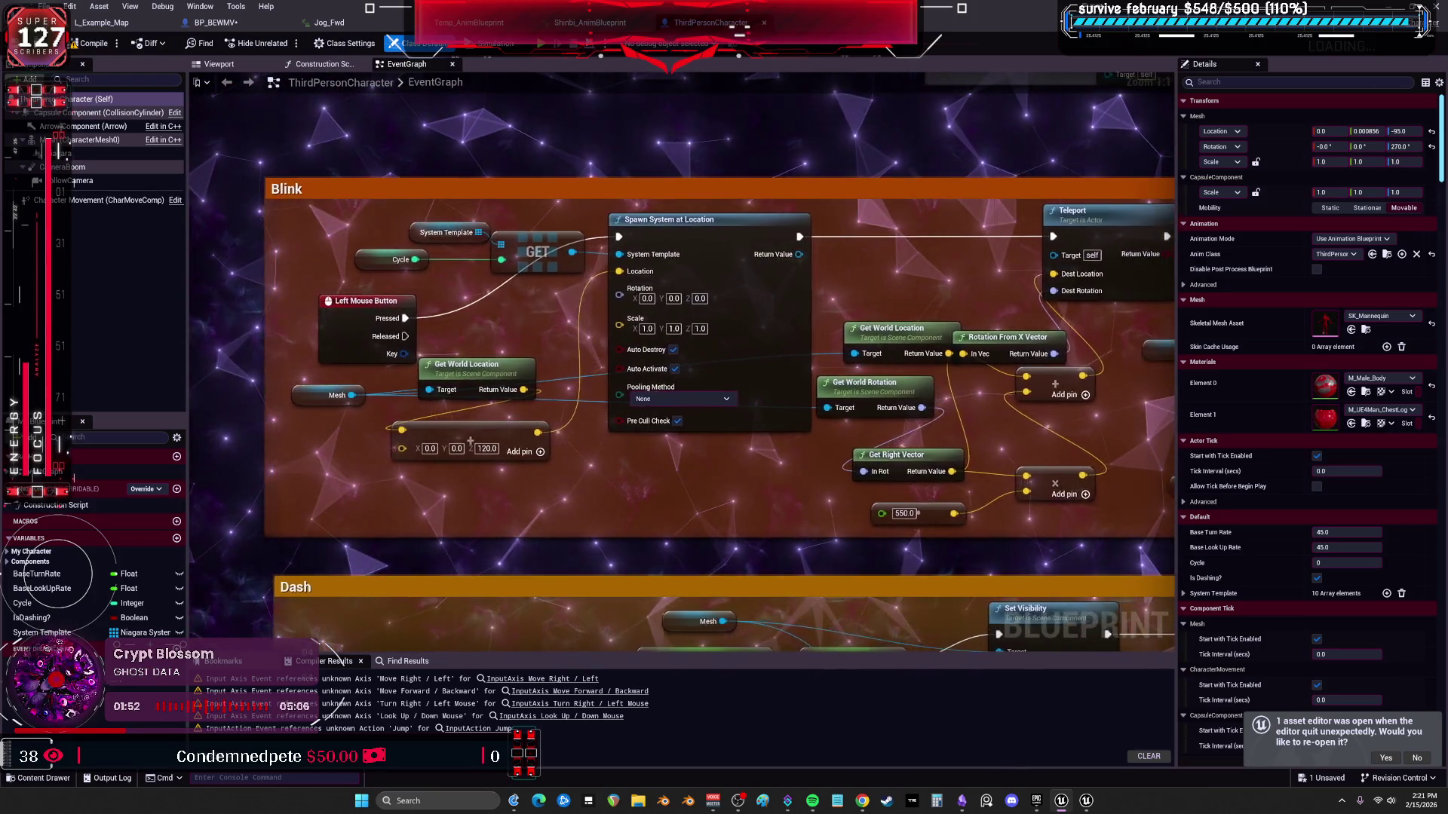
pyautogui.moveTo(1120, 374); pyautogui.dragTo(589, 379)
pyautogui.moveTo(940, 498)
pyautogui.mouseDown()
pyautogui.moveTo(635, 495)
pyautogui.moveTo(625, 372)
pyautogui.mouseUp()
pyautogui.scroll(-2, 635, 496)
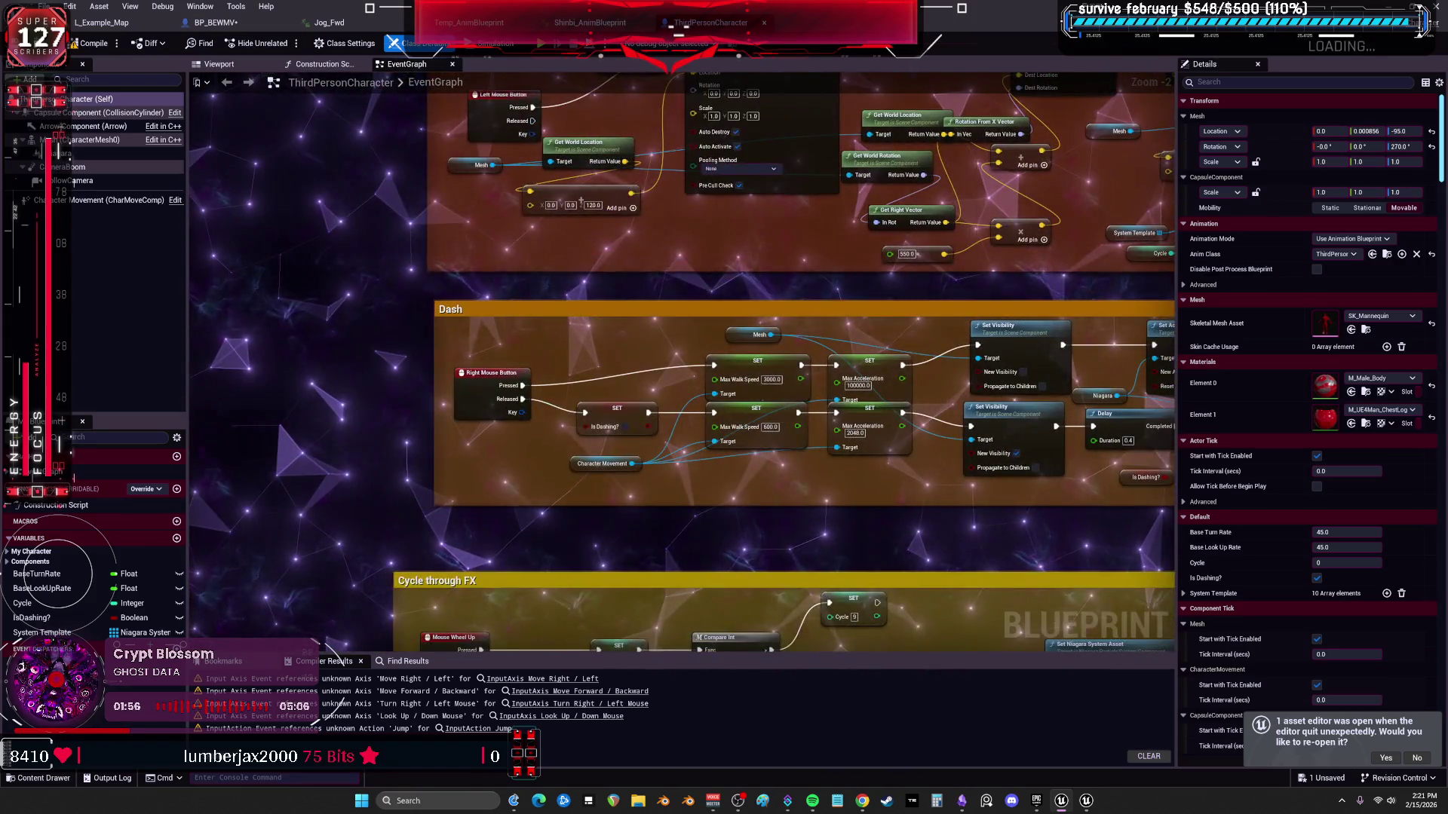
pyautogui.moveTo(814, 529); pyautogui.dragTo(832, 261)
pyautogui.moveTo(870, 510)
pyautogui.mouseDown()
pyautogui.moveTo(860, 434)
pyautogui.moveTo(749, 170)
pyautogui.moveTo(747, 79)
pyautogui.moveTo(462, 347)
pyautogui.mouseUp()
pyautogui.scroll(-1, 462, 346)
pyautogui.scroll(-3, 455, 400)
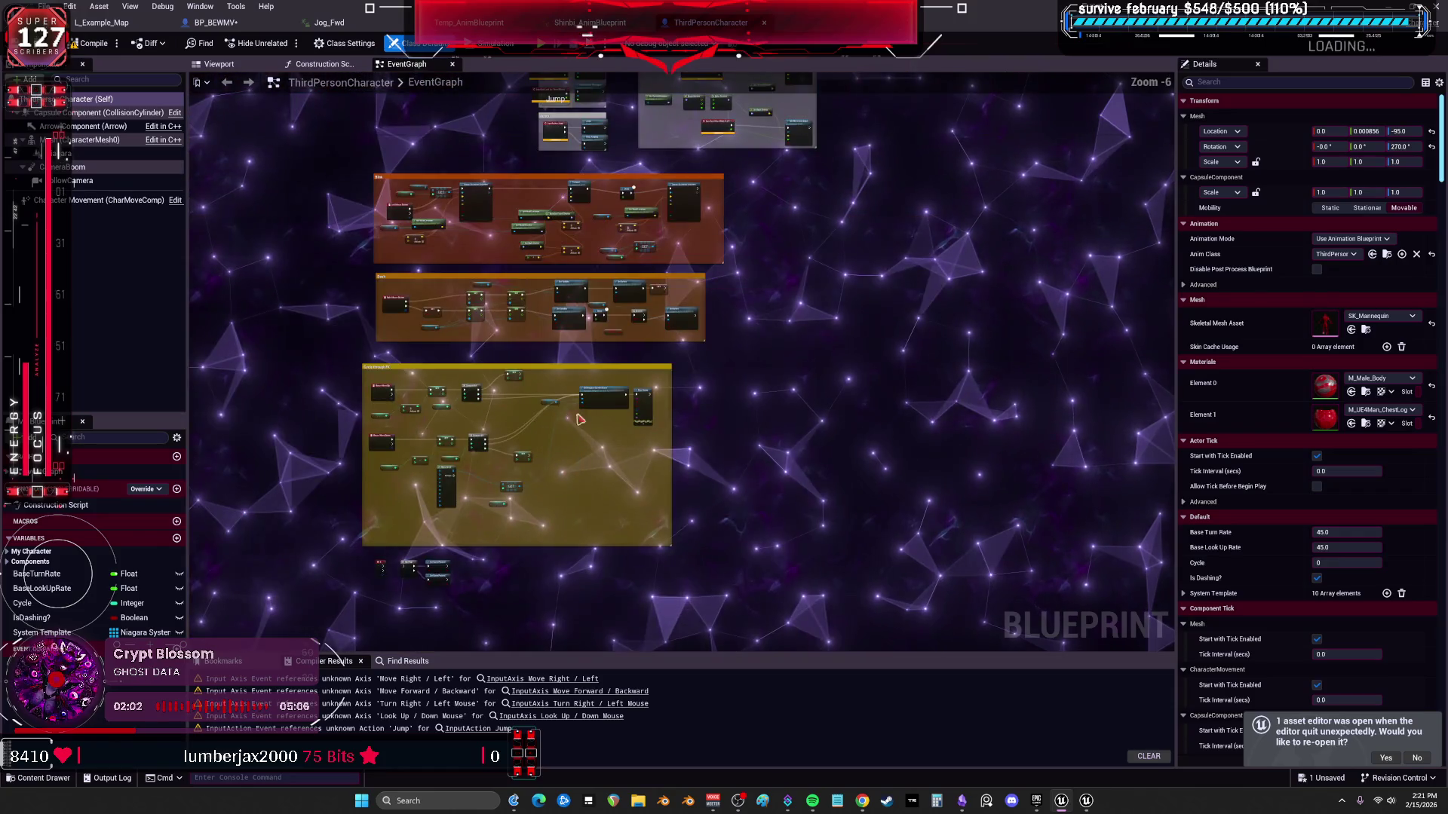
# Marquee-select the Blink, Dash and FX blocks and switch to an empty area of BP_BEWMV's input graph.
pyautogui.moveTo(321, 172); pyautogui.dragTo(325, 170)
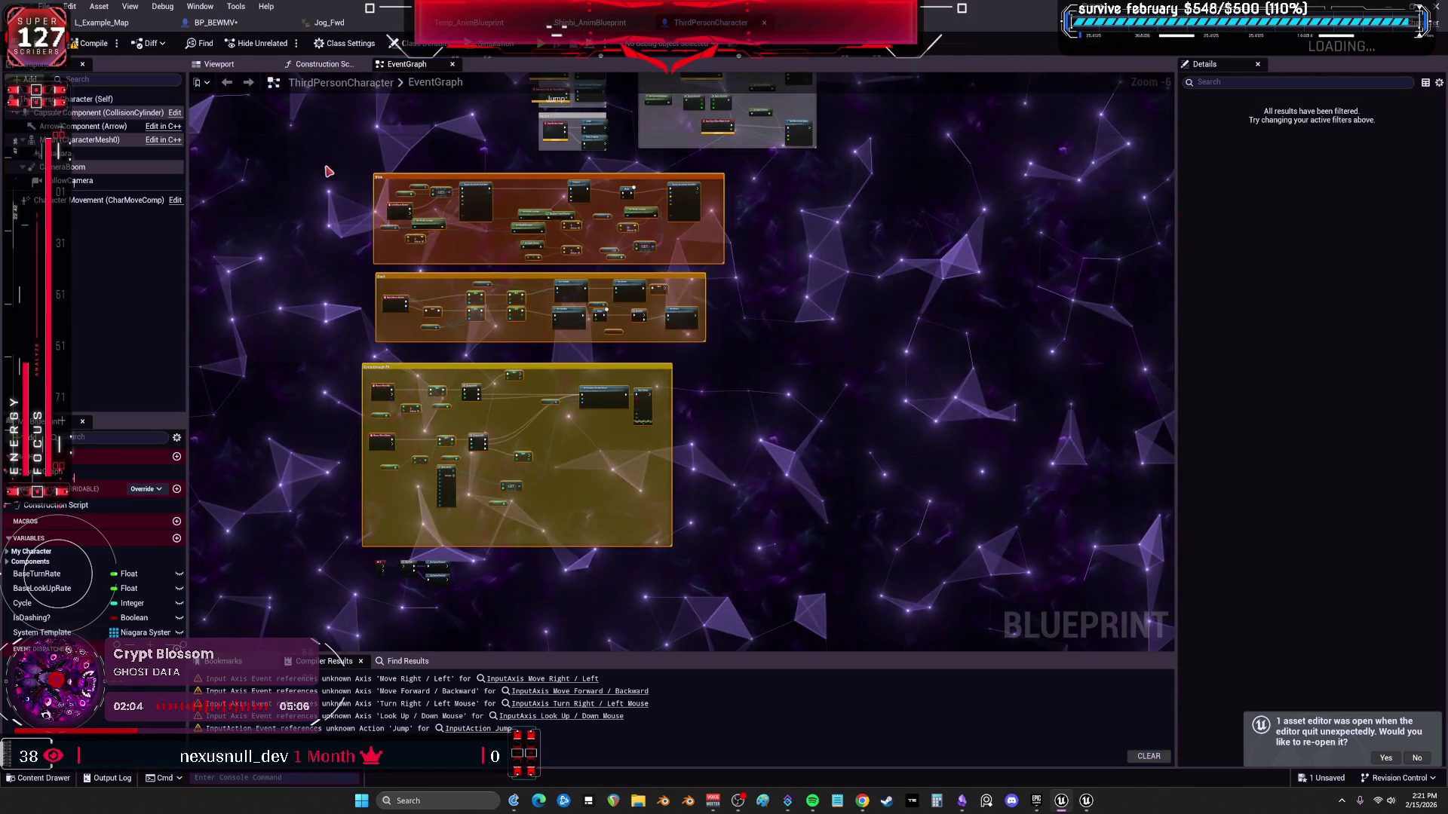
pyautogui.click(236, 26)
pyautogui.moveTo(491, 242)
pyautogui.mouseDown()
pyautogui.moveTo(911, 354)
pyautogui.moveTo(709, 107)
pyautogui.mouseUp()
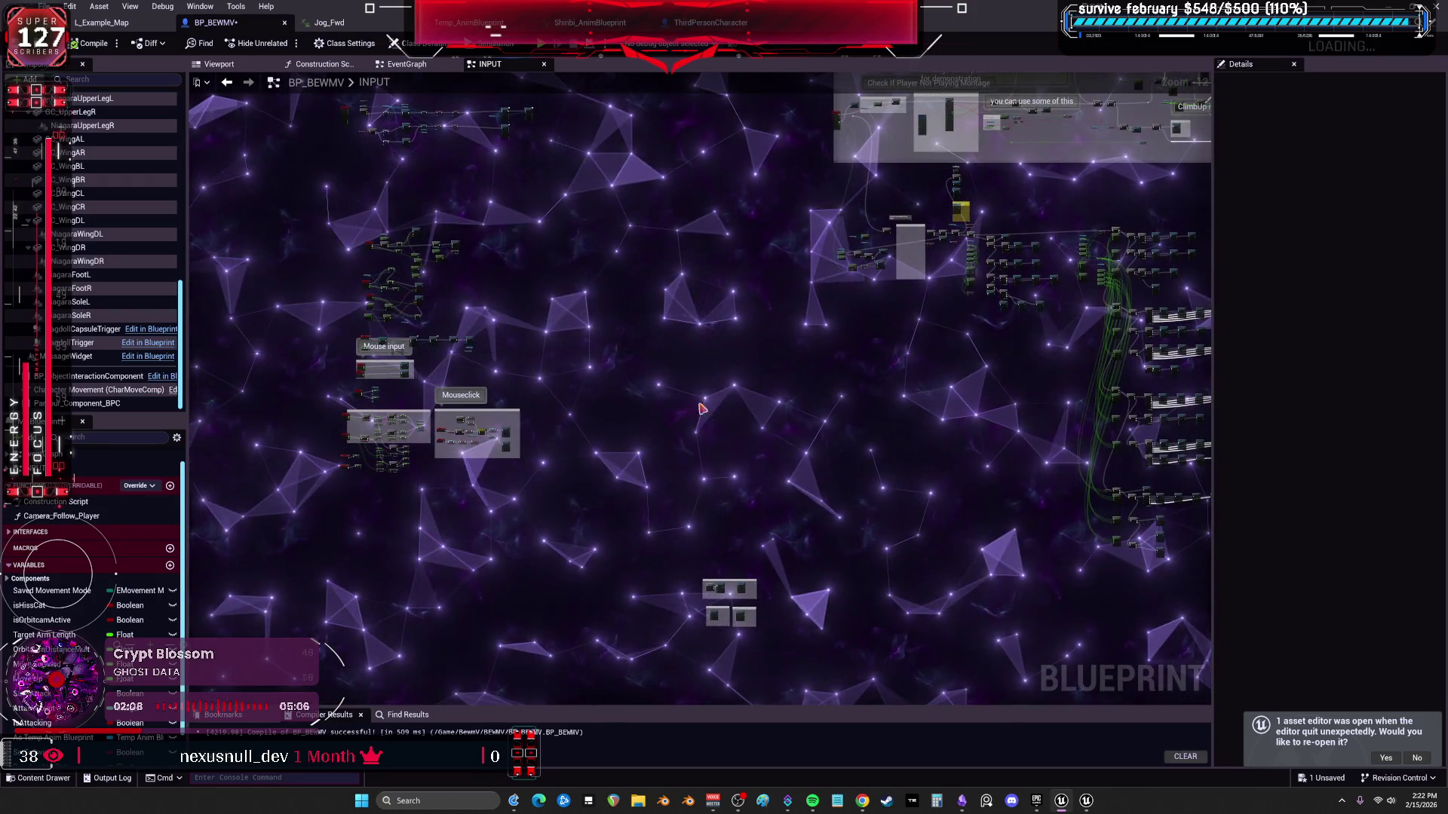
pyautogui.scroll(6, 688, 398)
pyautogui.scroll(2, 683, 390)
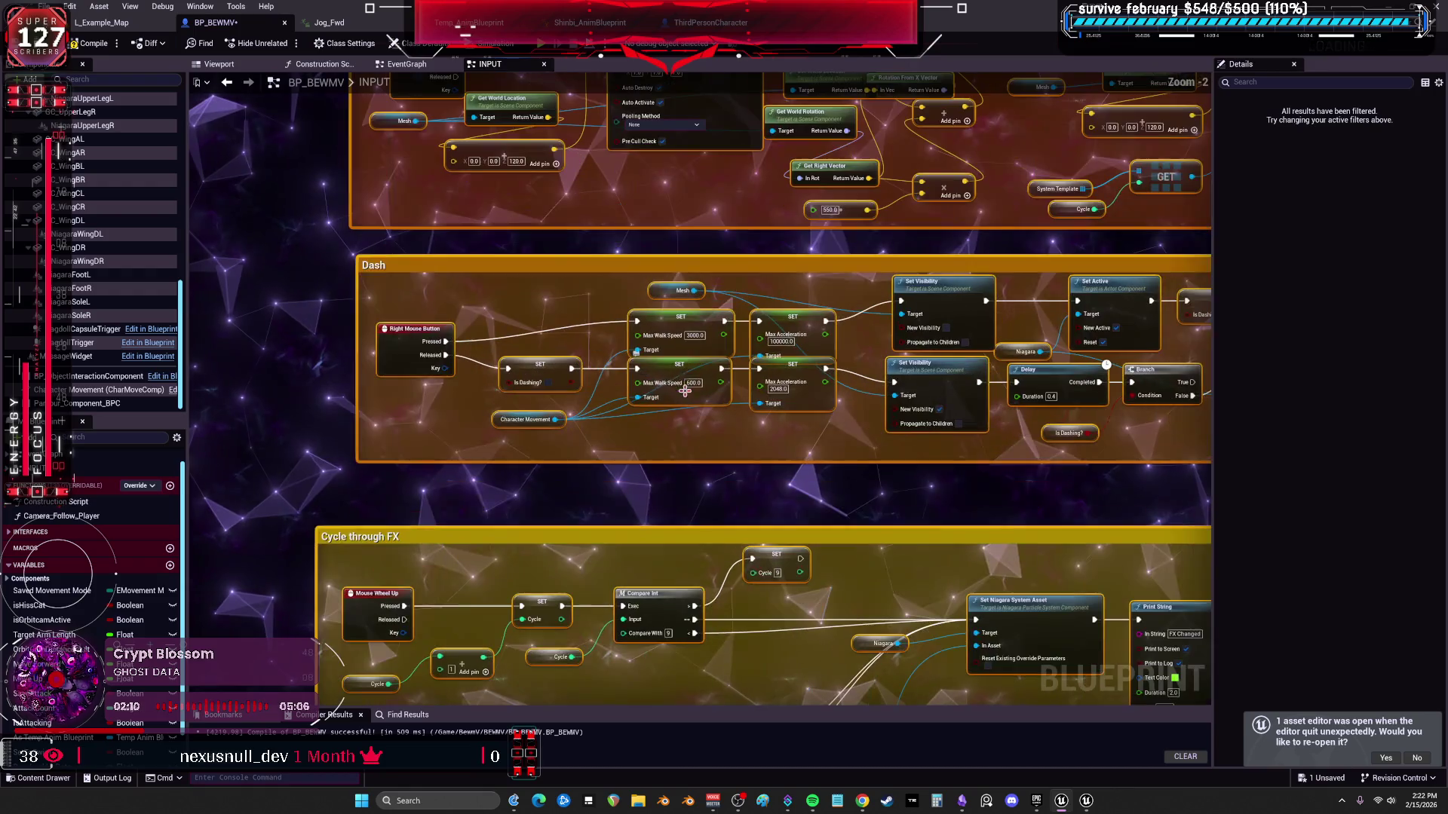
# Look over the pasted blocks, checking the System Template, Cycle, IsDashing? and Make Array nodes.
pyautogui.moveTo(526, 299); pyautogui.dragTo(520, 448)
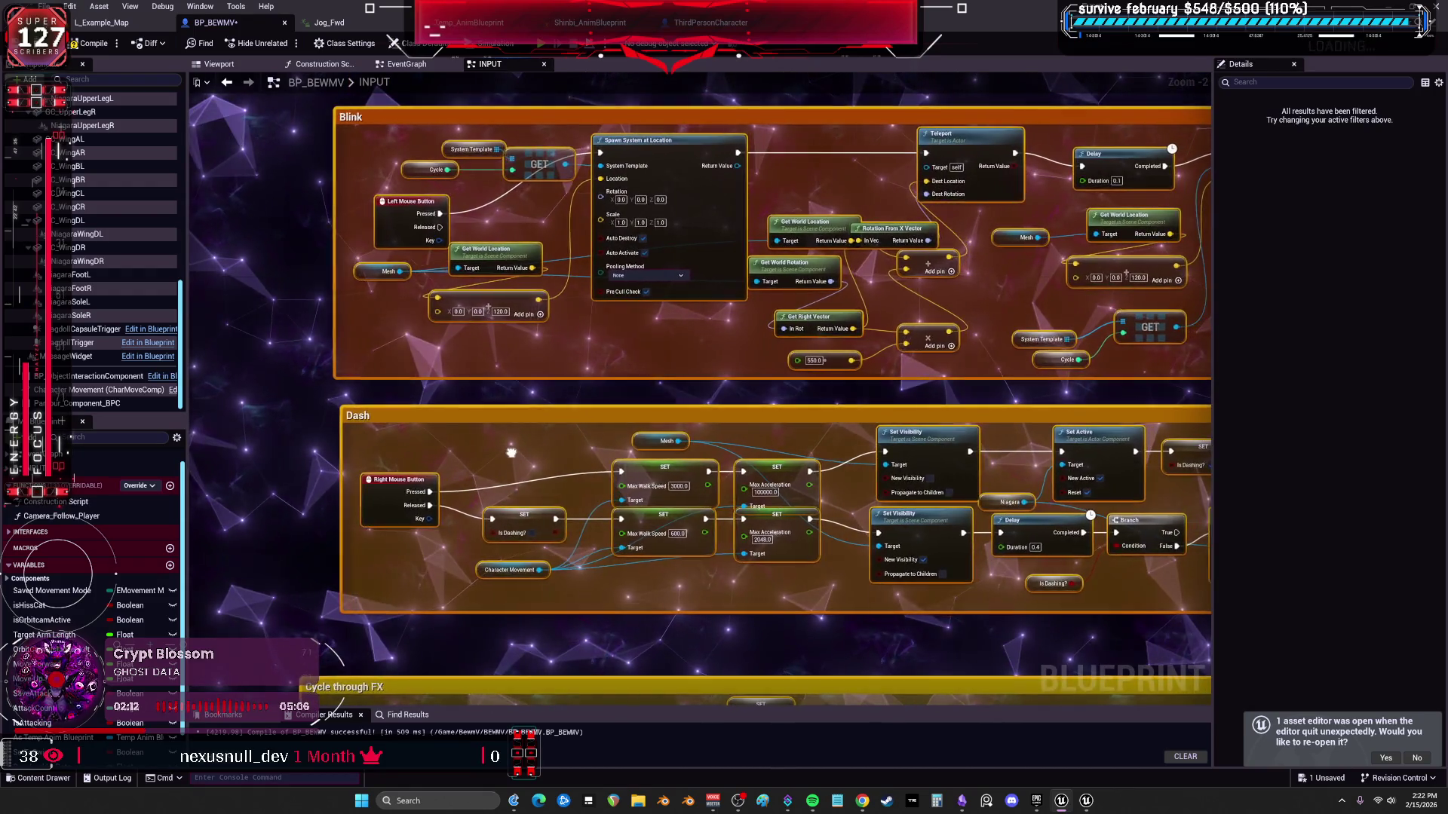
pyautogui.scroll(2, 560, 226)
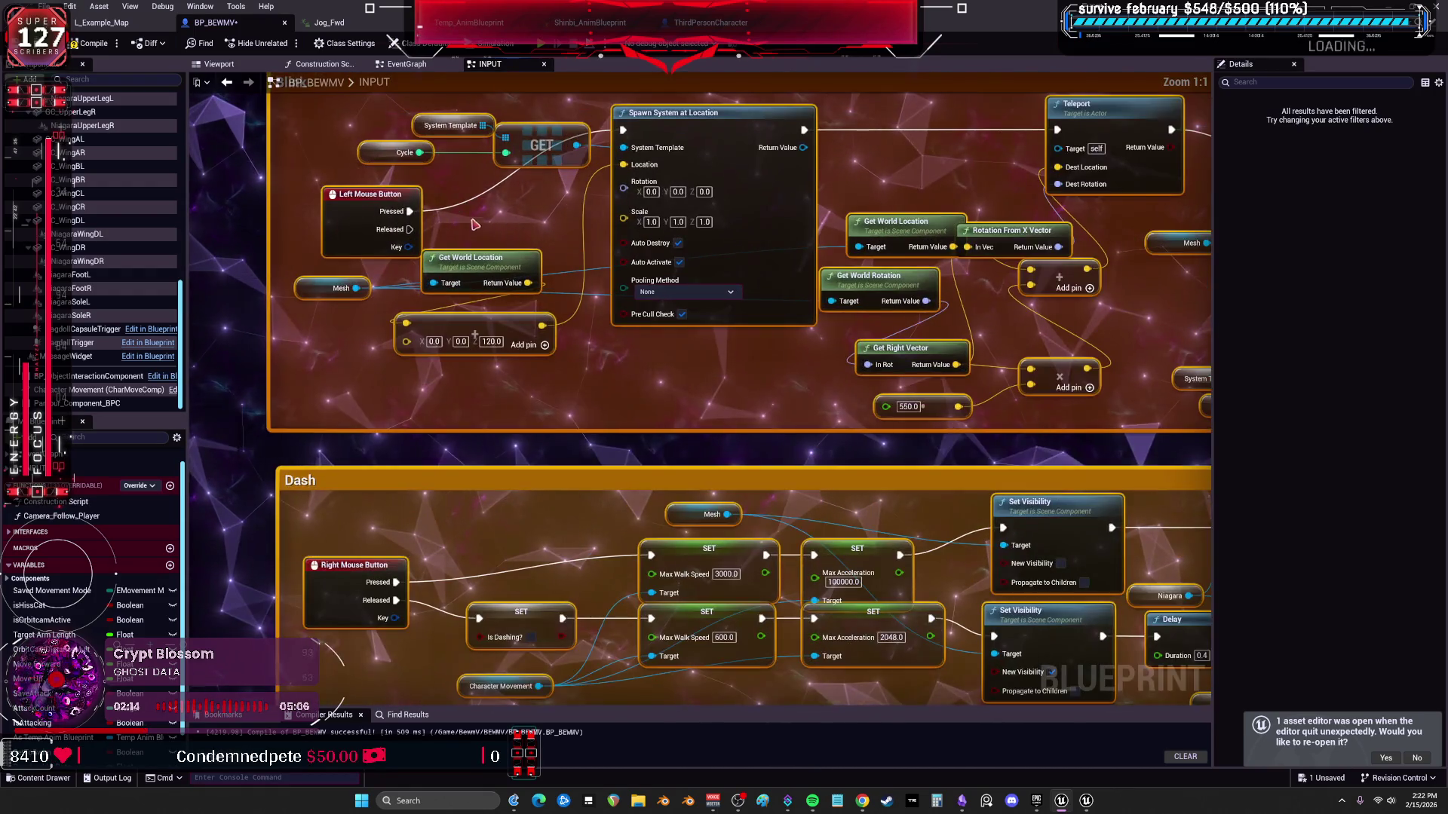
pyautogui.rightClick(417, 132)
pyautogui.rightClick(371, 156)
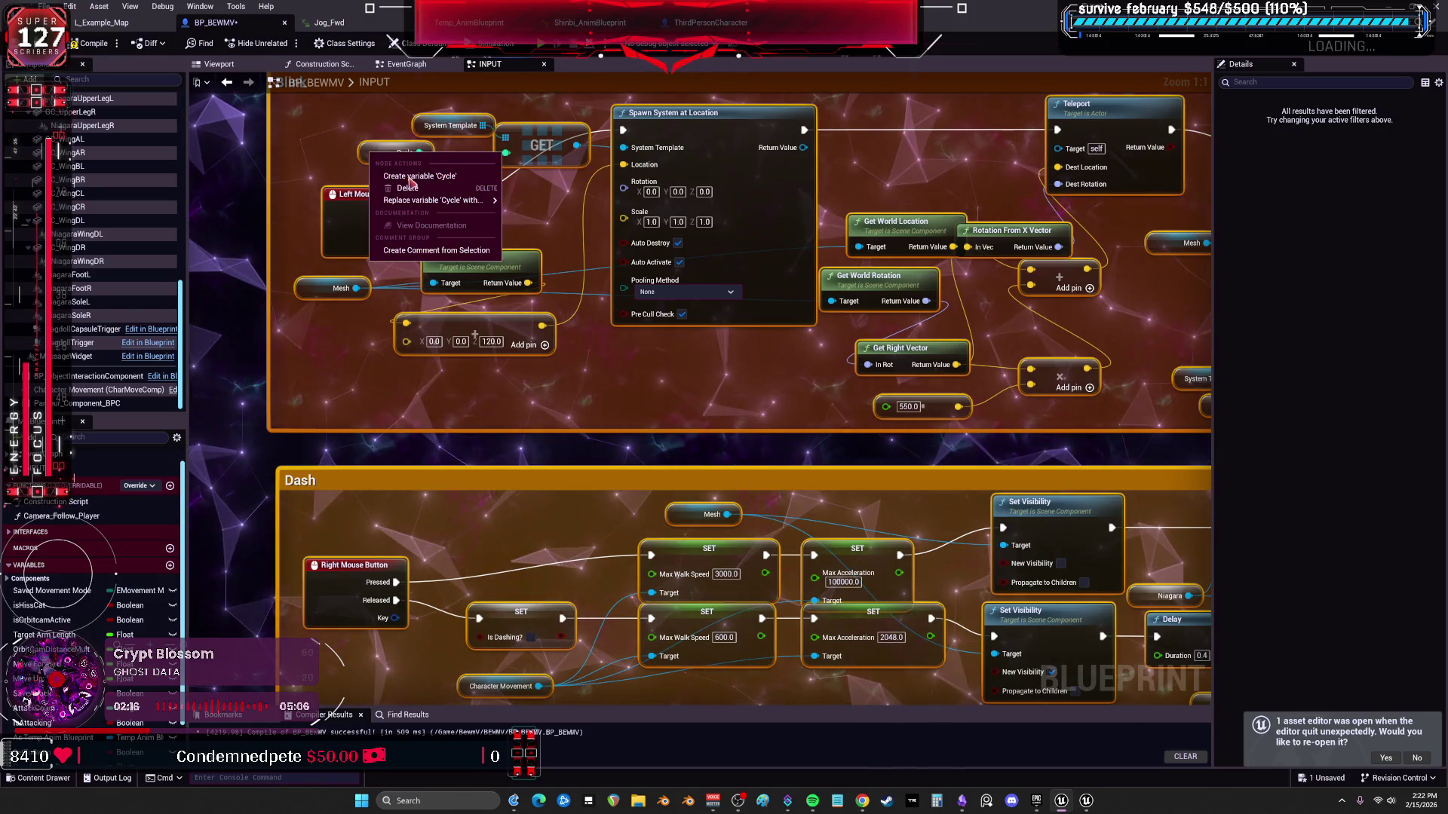
pyautogui.click(445, 325)
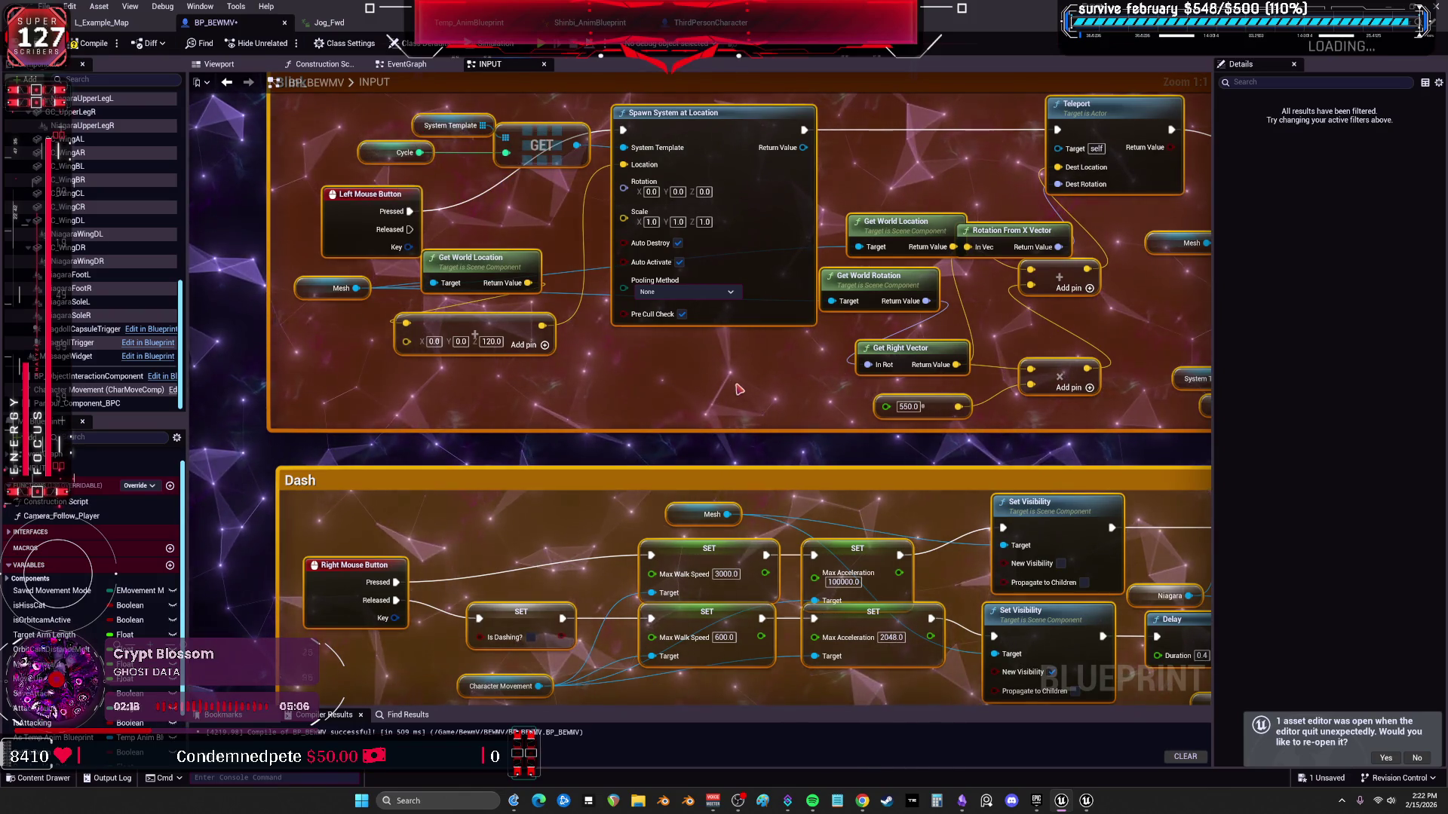
pyautogui.scroll(-5, 718, 385)
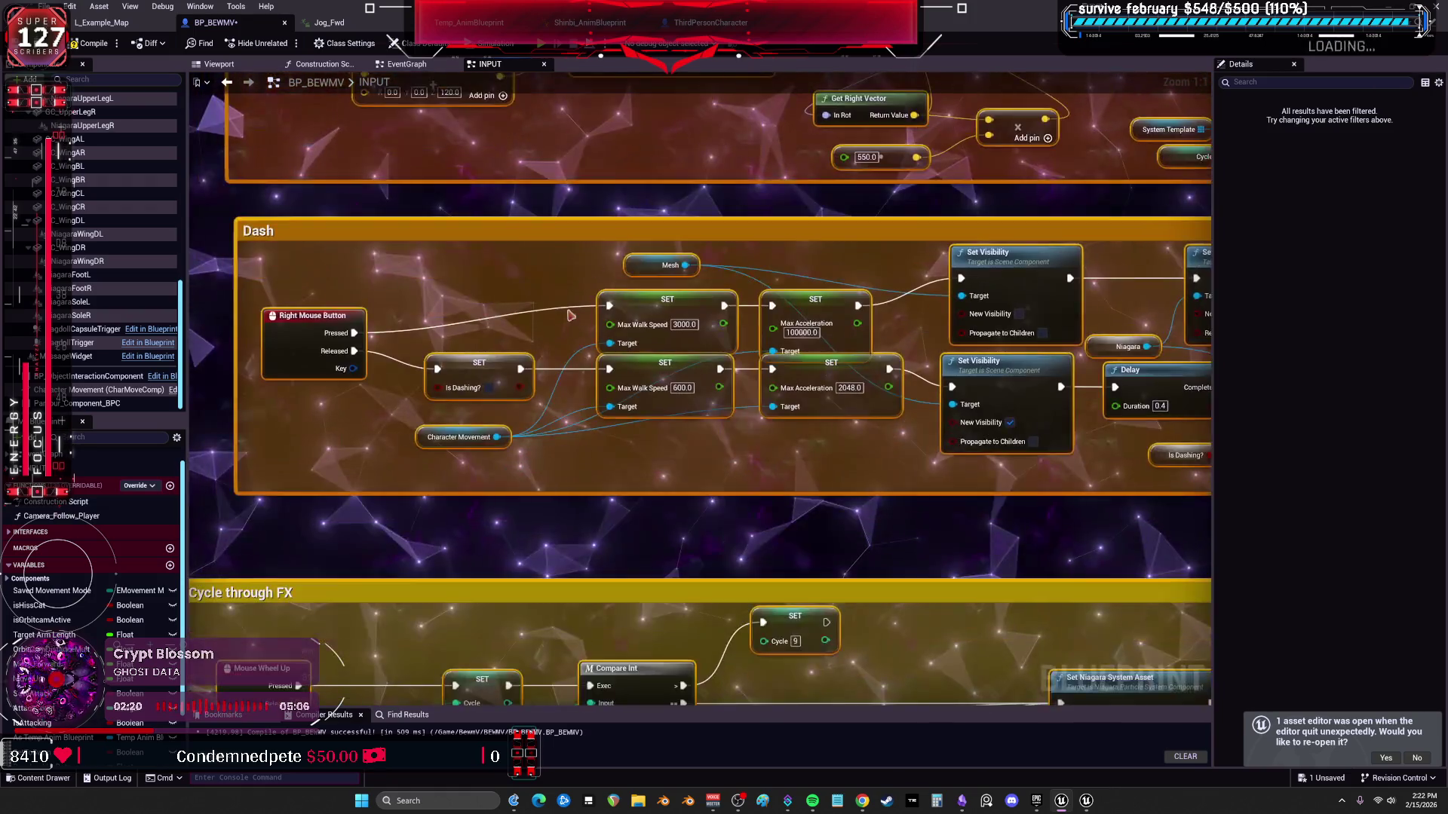
pyautogui.rightClick(480, 390)
pyautogui.click(710, 452)
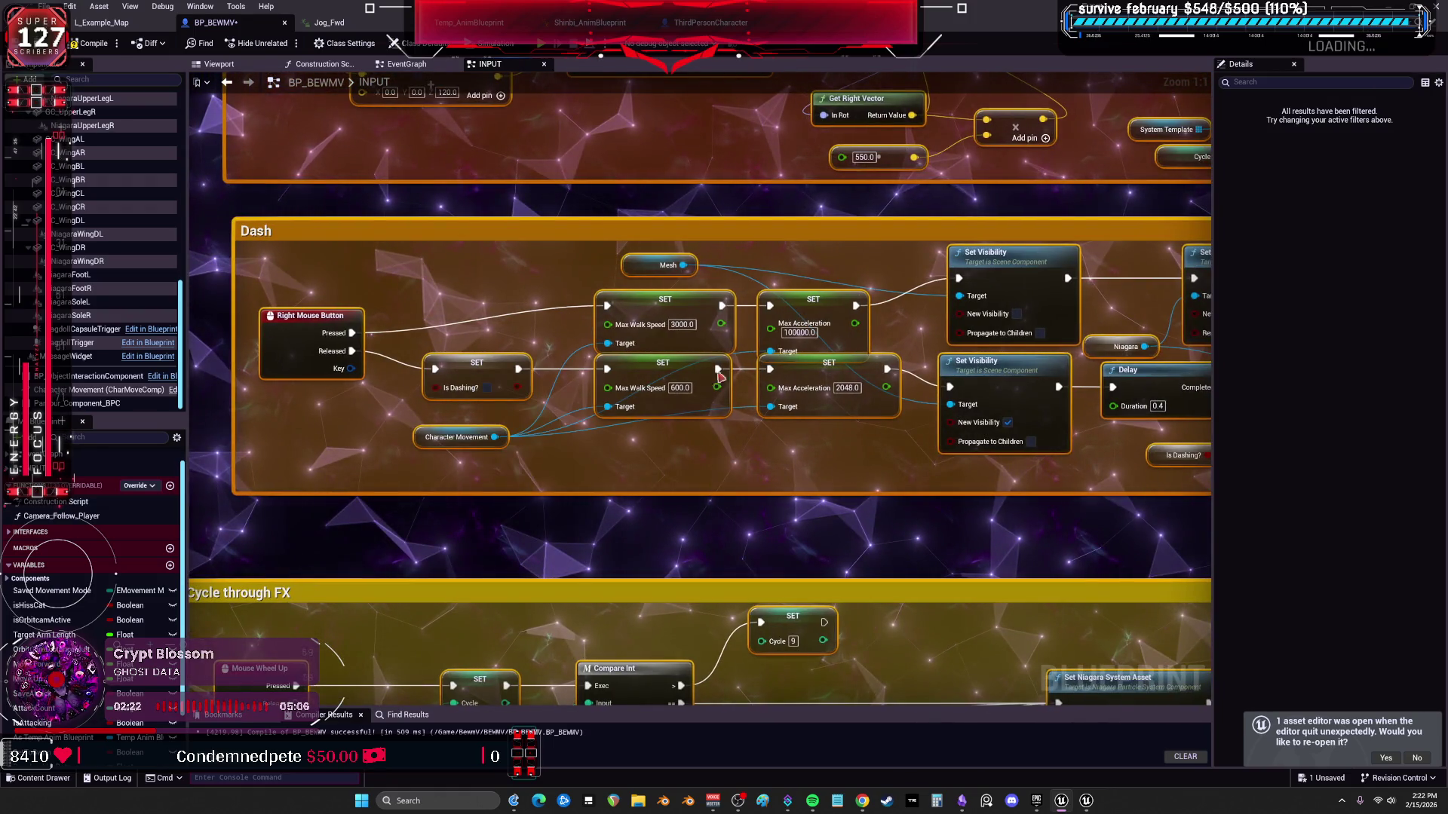
pyautogui.scroll(-2, 715, 390)
pyautogui.scroll(-3, 715, 390)
pyautogui.scroll(-4, 735, 407)
pyautogui.moveTo(756, 422); pyautogui.dragTo(744, 211)
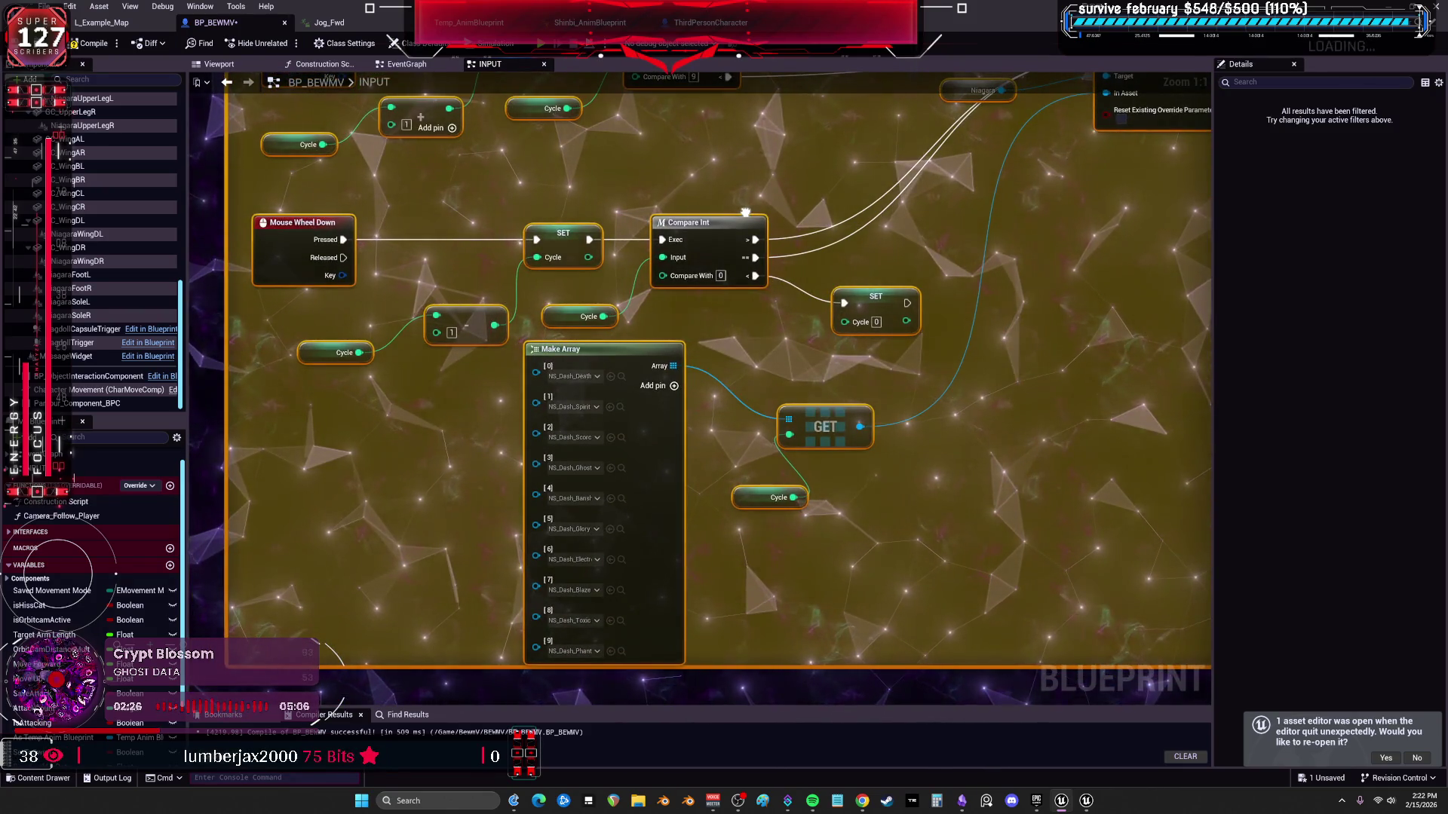
pyautogui.scroll(-3, 745, 211)
pyautogui.scroll(-3, 745, 211)
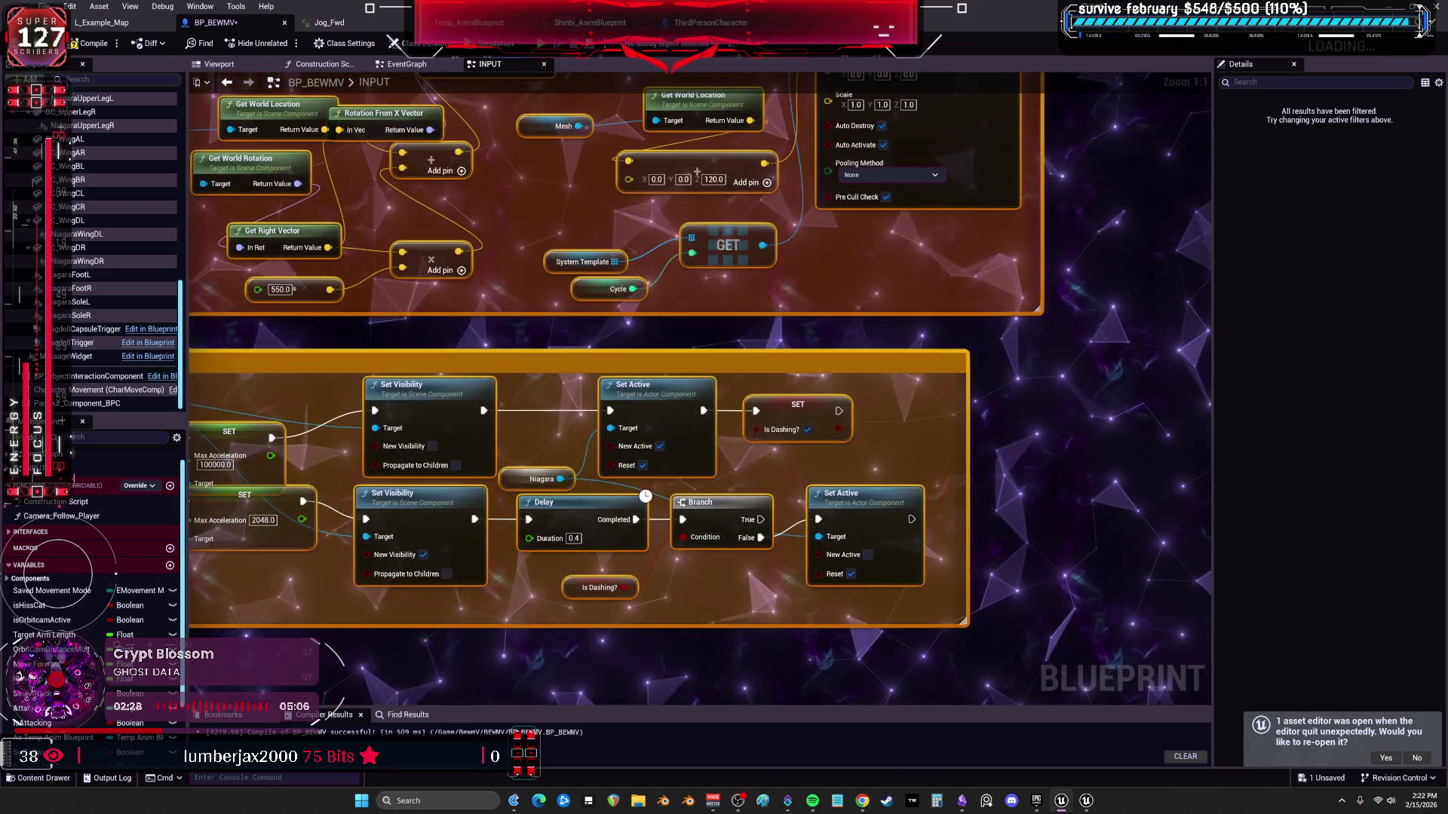
pyautogui.moveTo(620, 290); pyautogui.dragTo(611, 518)
# Compile BP_BEWMV and jump to the Get Niagara error from Compiler Results, then compare with ThirdPersonCharacter.
pyautogui.click(92, 43)
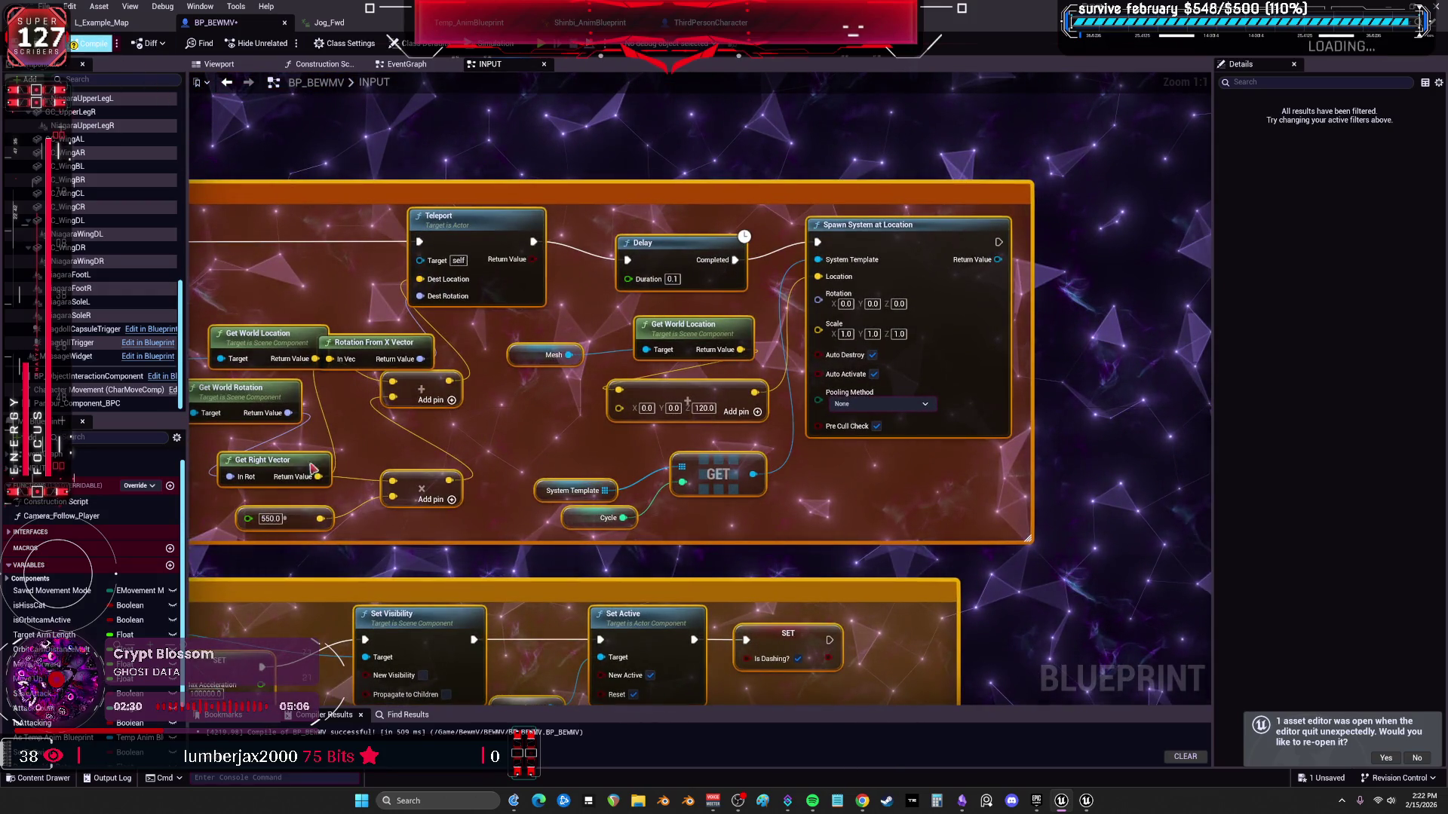
pyautogui.click(593, 741)
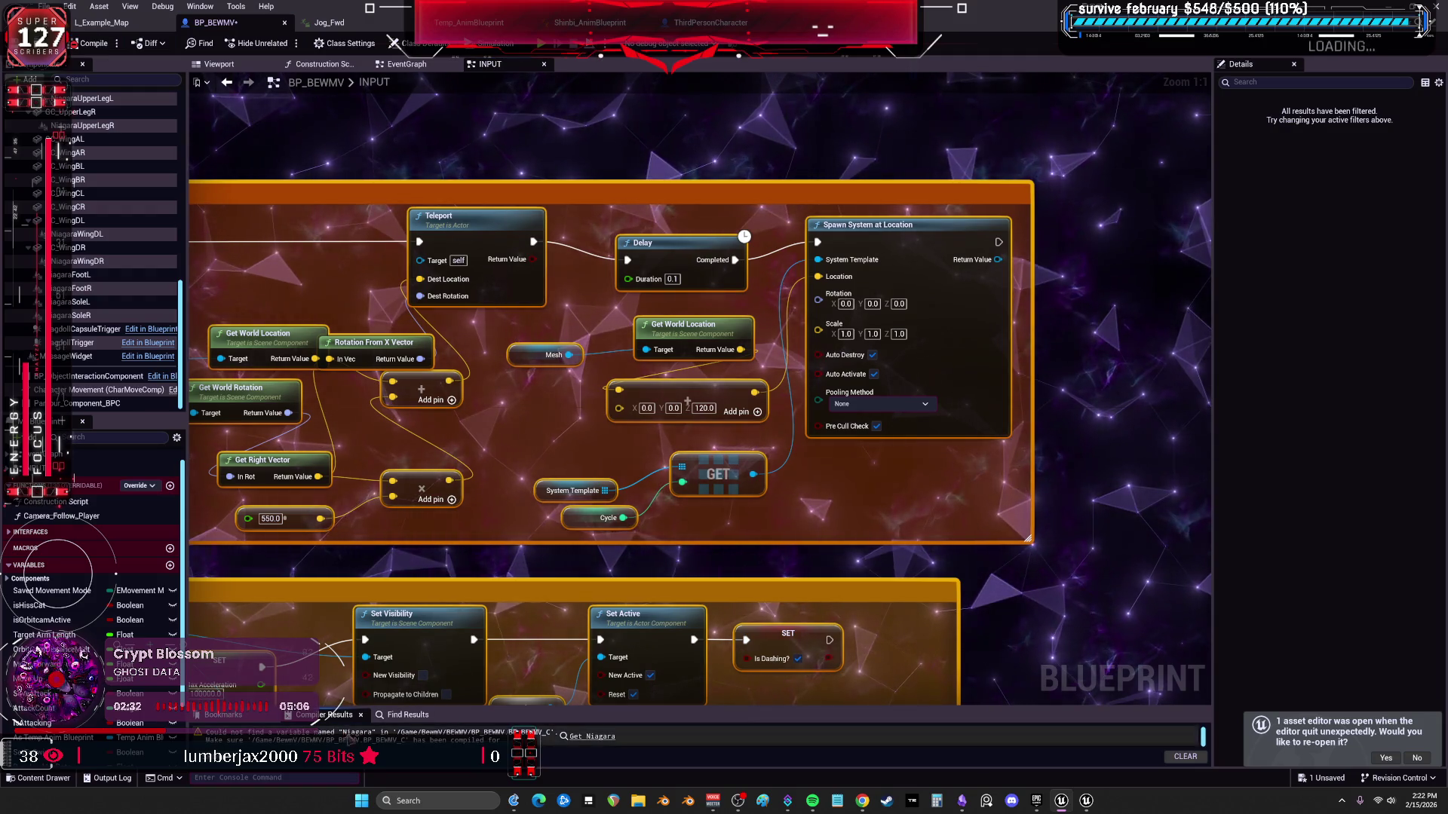
pyautogui.click(593, 741)
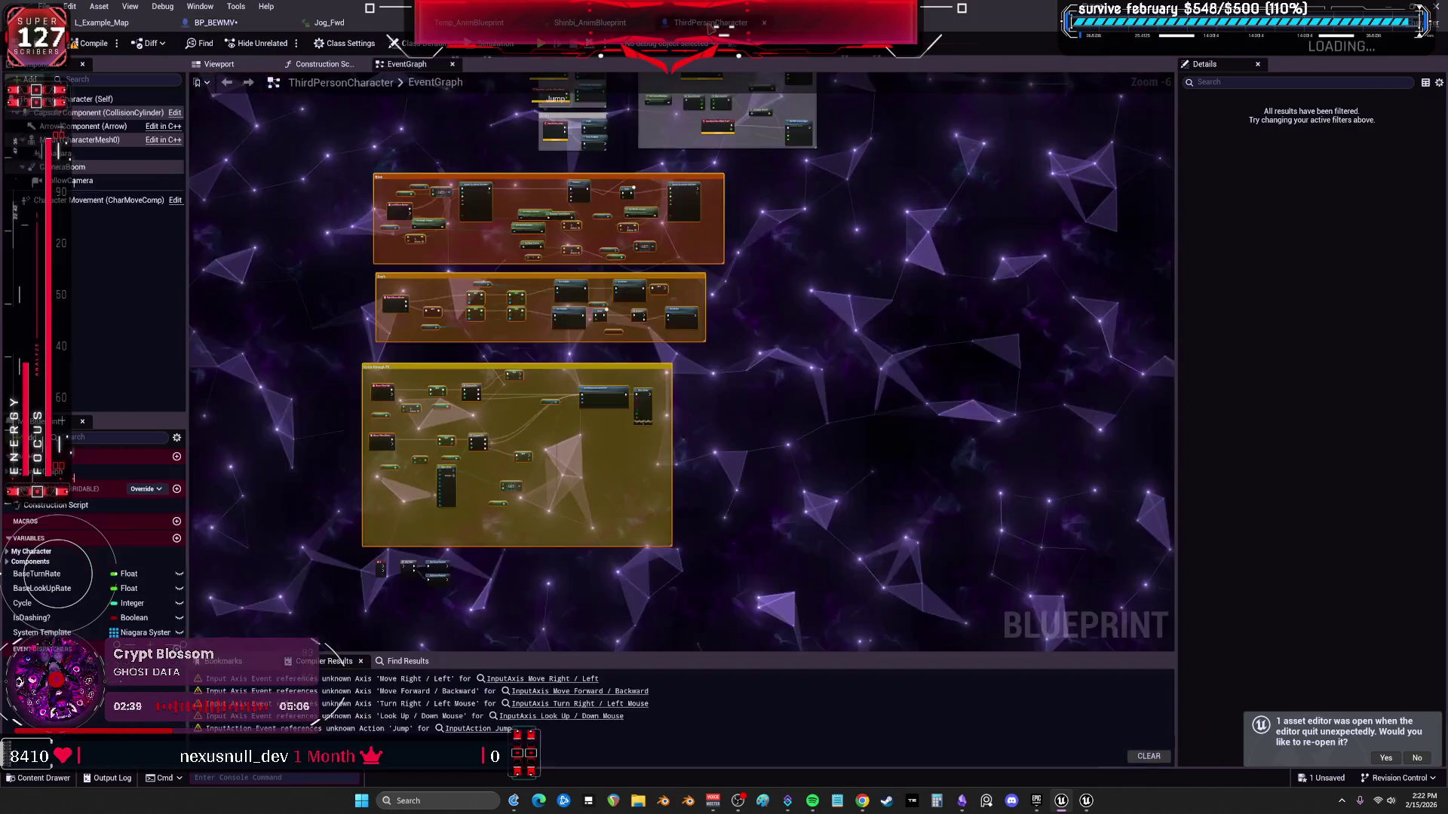
pyautogui.click(708, 23)
# Compare the Niagara component settings in both blueprints with NS_Dash_Death assigned, then start a play-test (Alt+P).
pyautogui.click(72, 154)
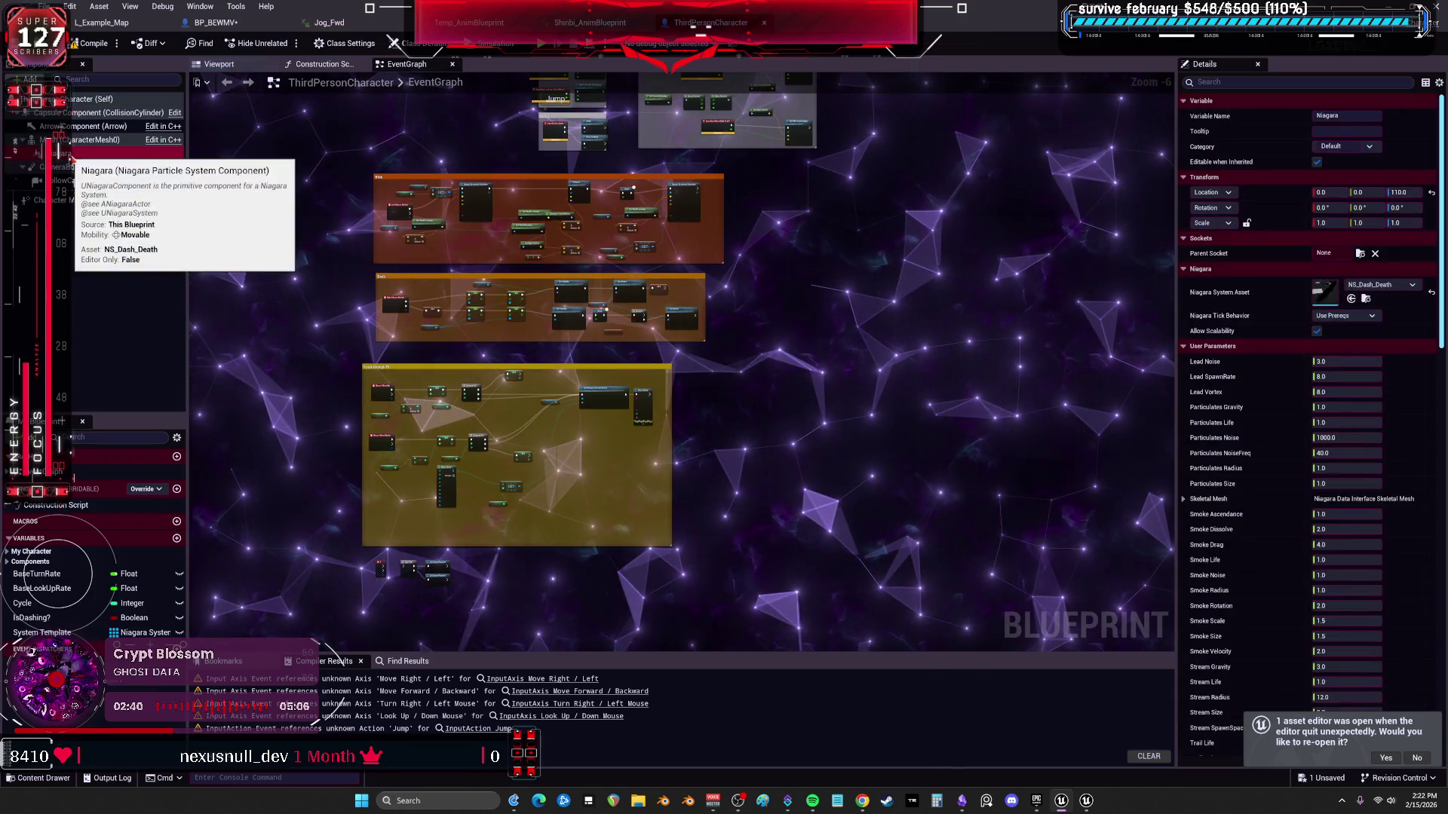
pyautogui.click(218, 22)
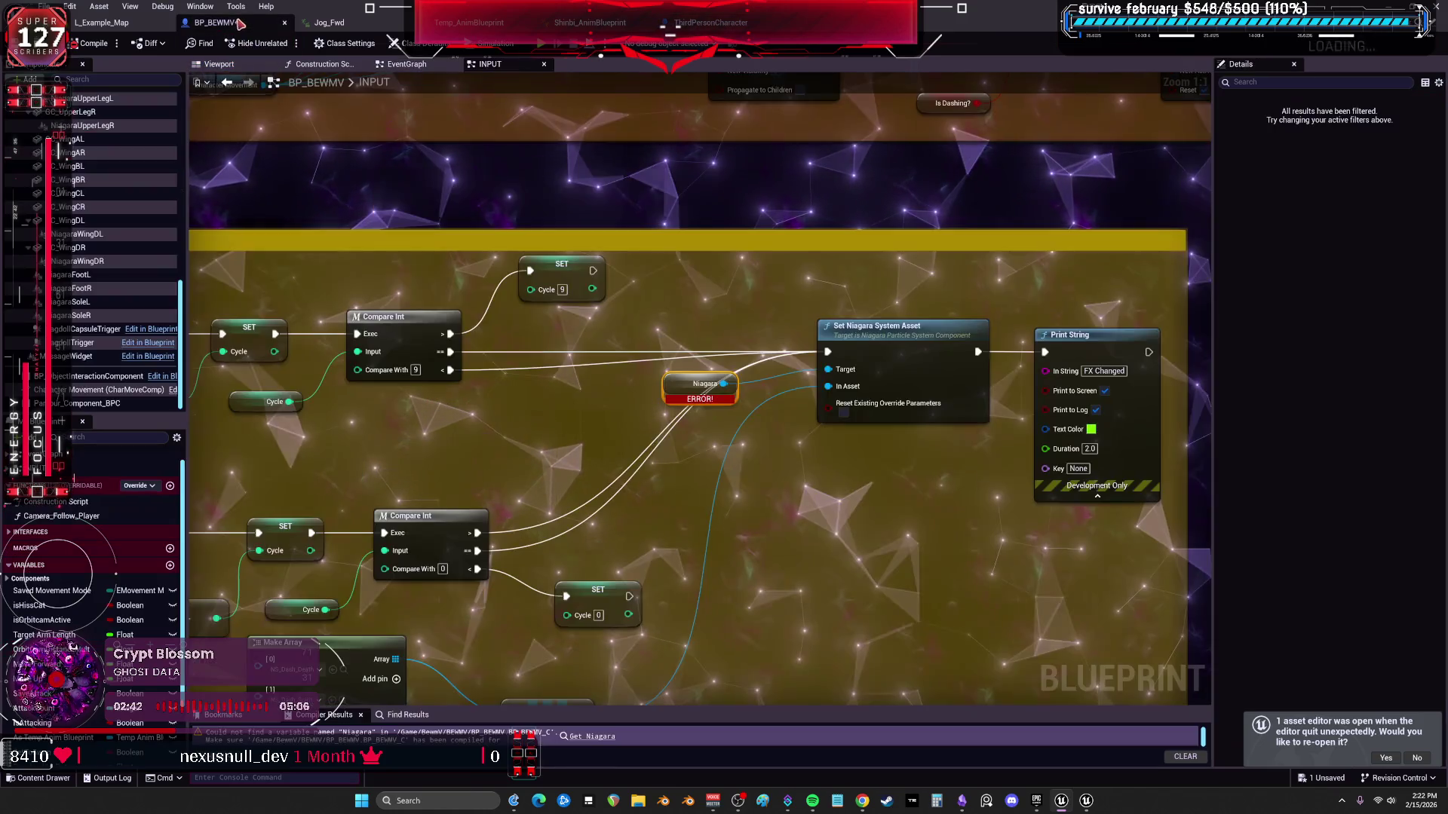
pyautogui.scroll(5, 90, 215)
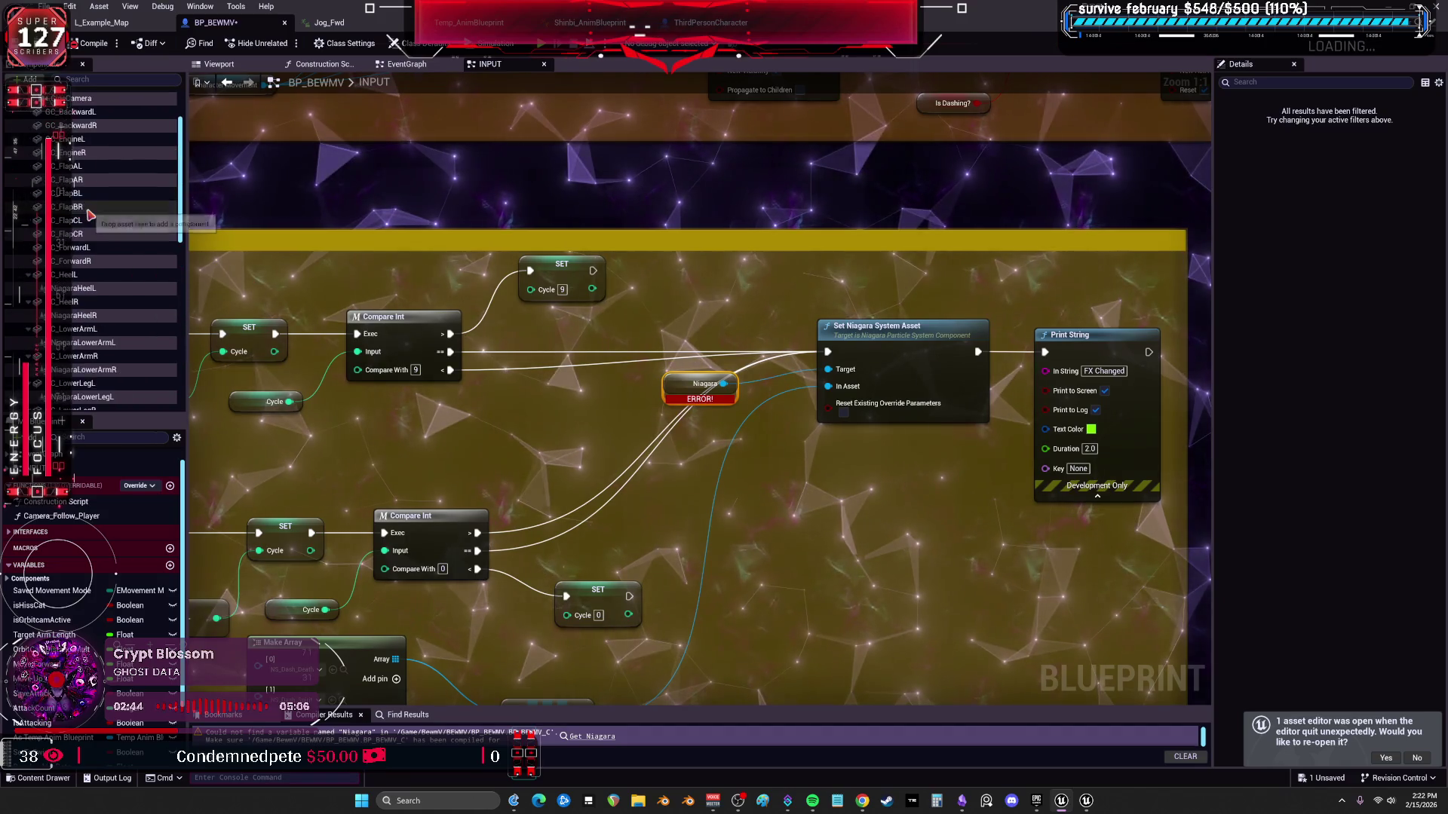
pyautogui.click(77, 143)
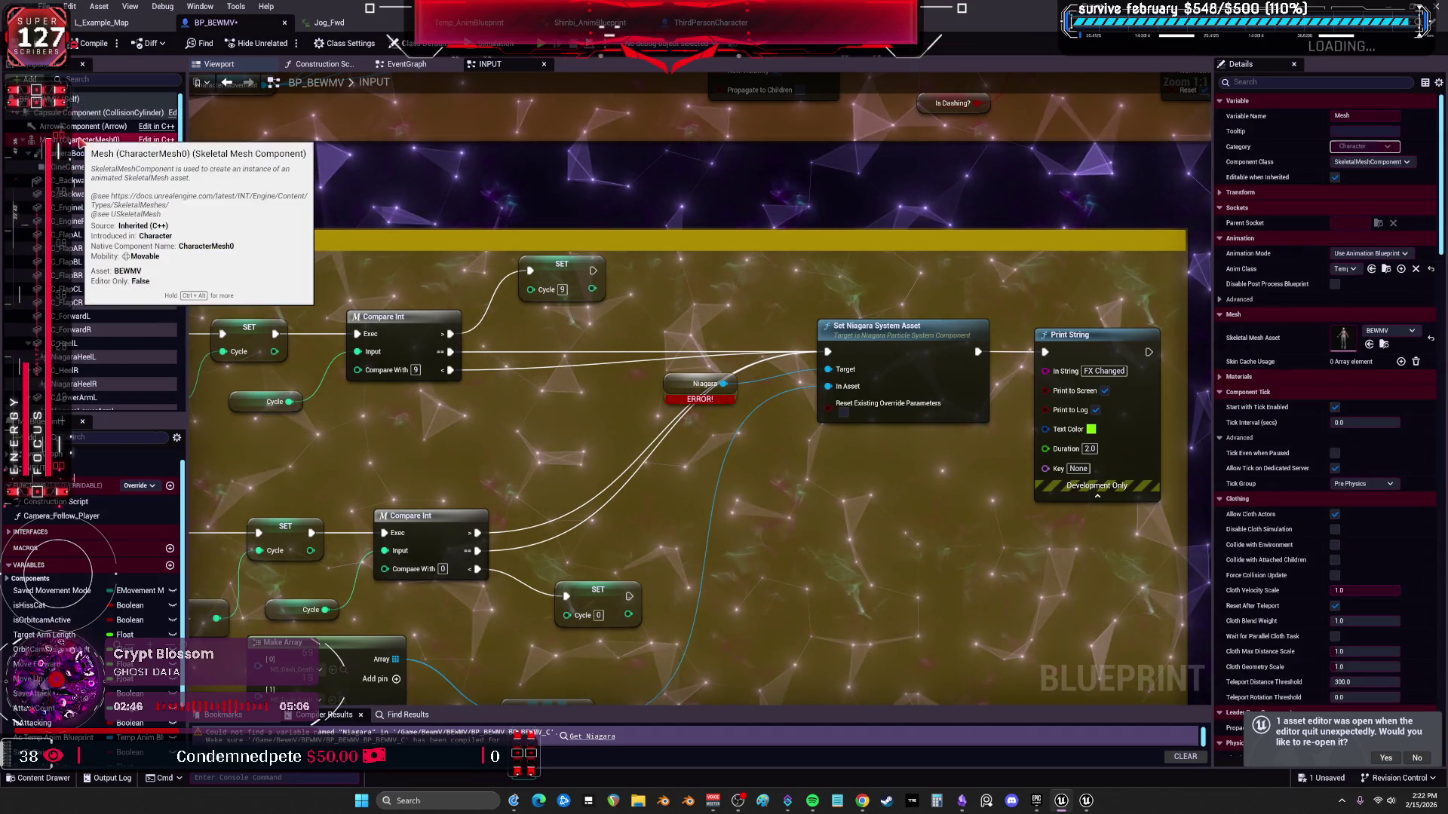
pyautogui.click(706, 383)
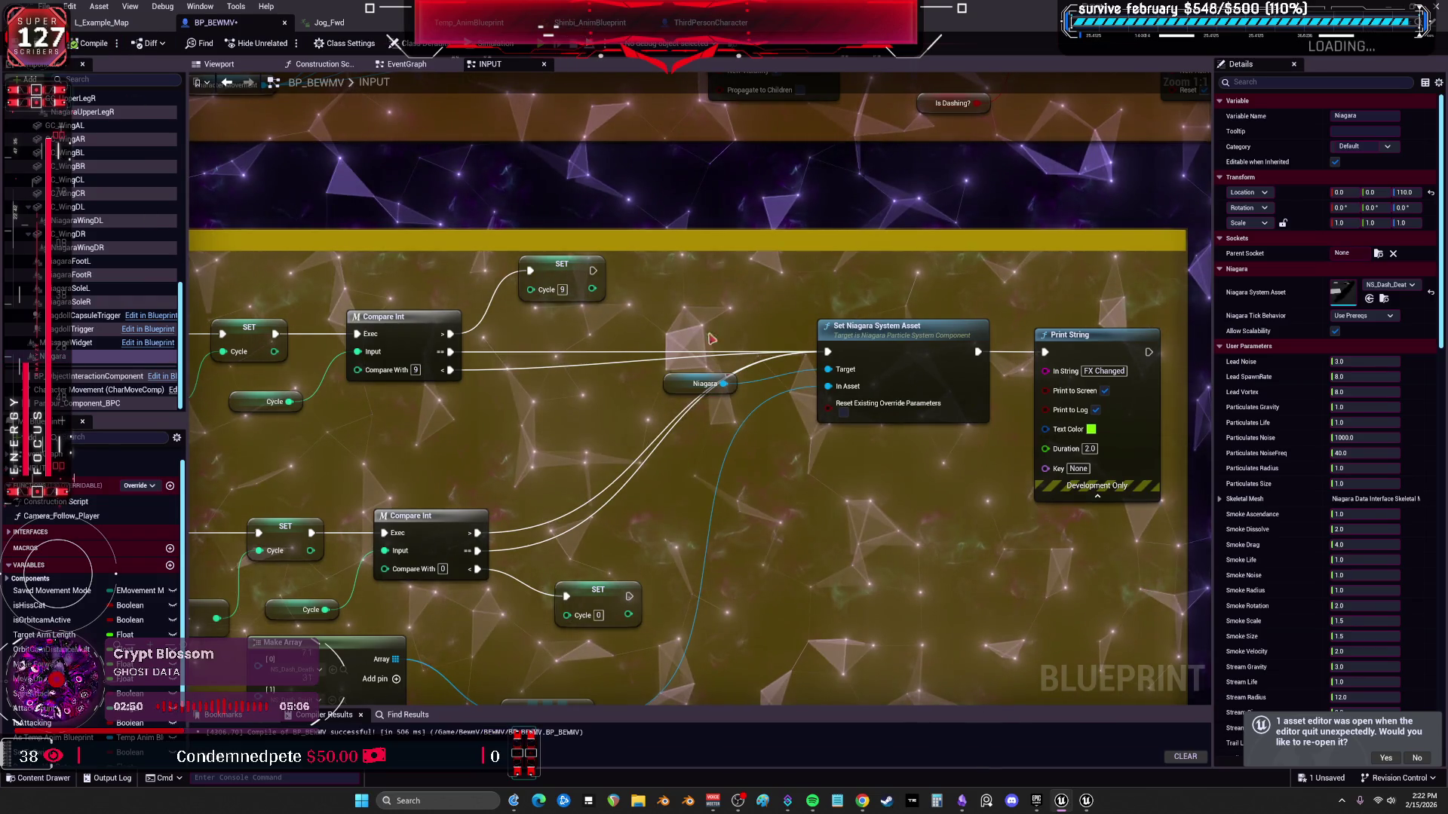
pyautogui.hotkey('alt', 'p')
pyautogui.press('w')
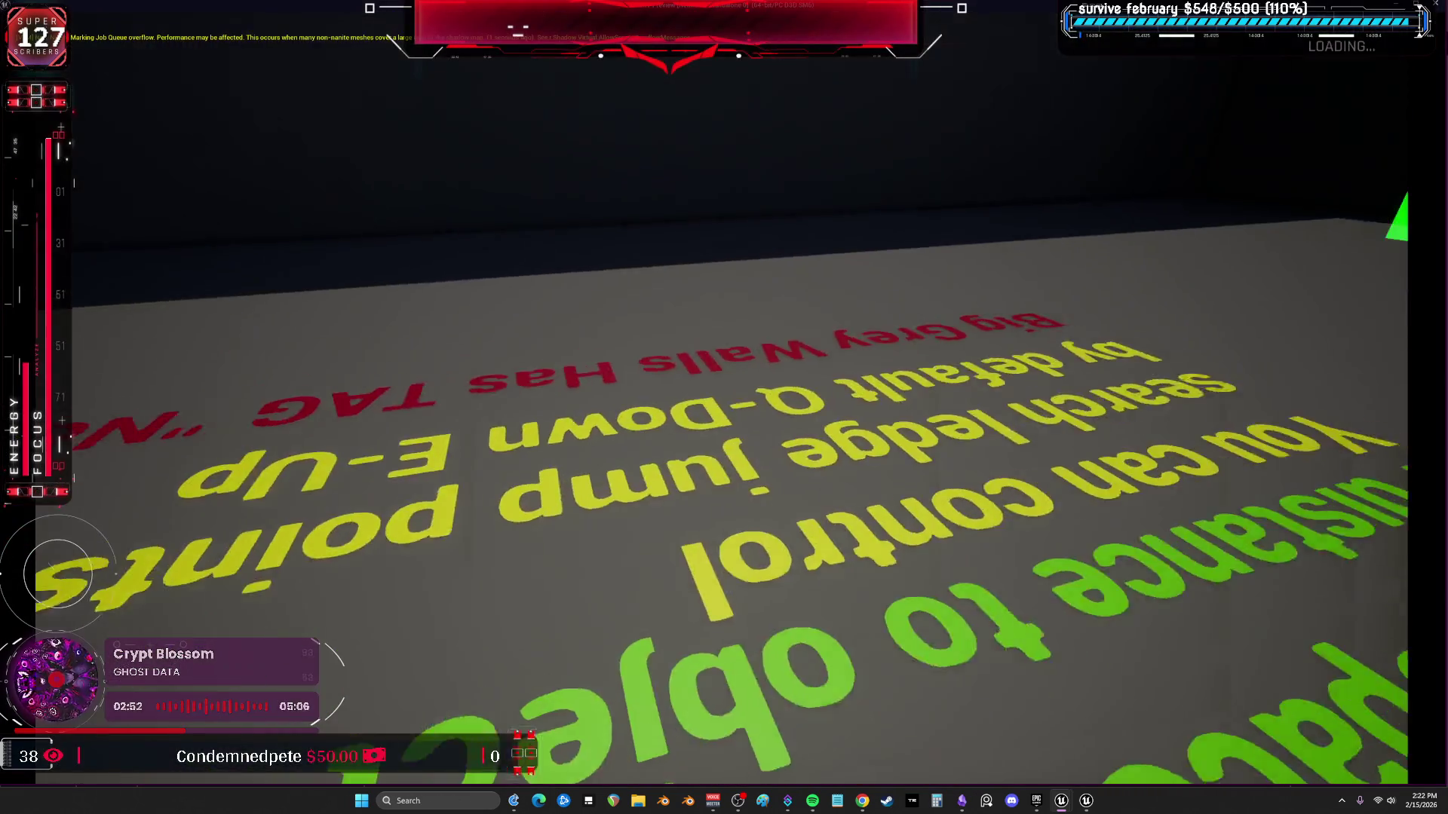
# Walk the character around the vault room with W and trigger the dash smoke effect with E.
pyautogui.press('w')
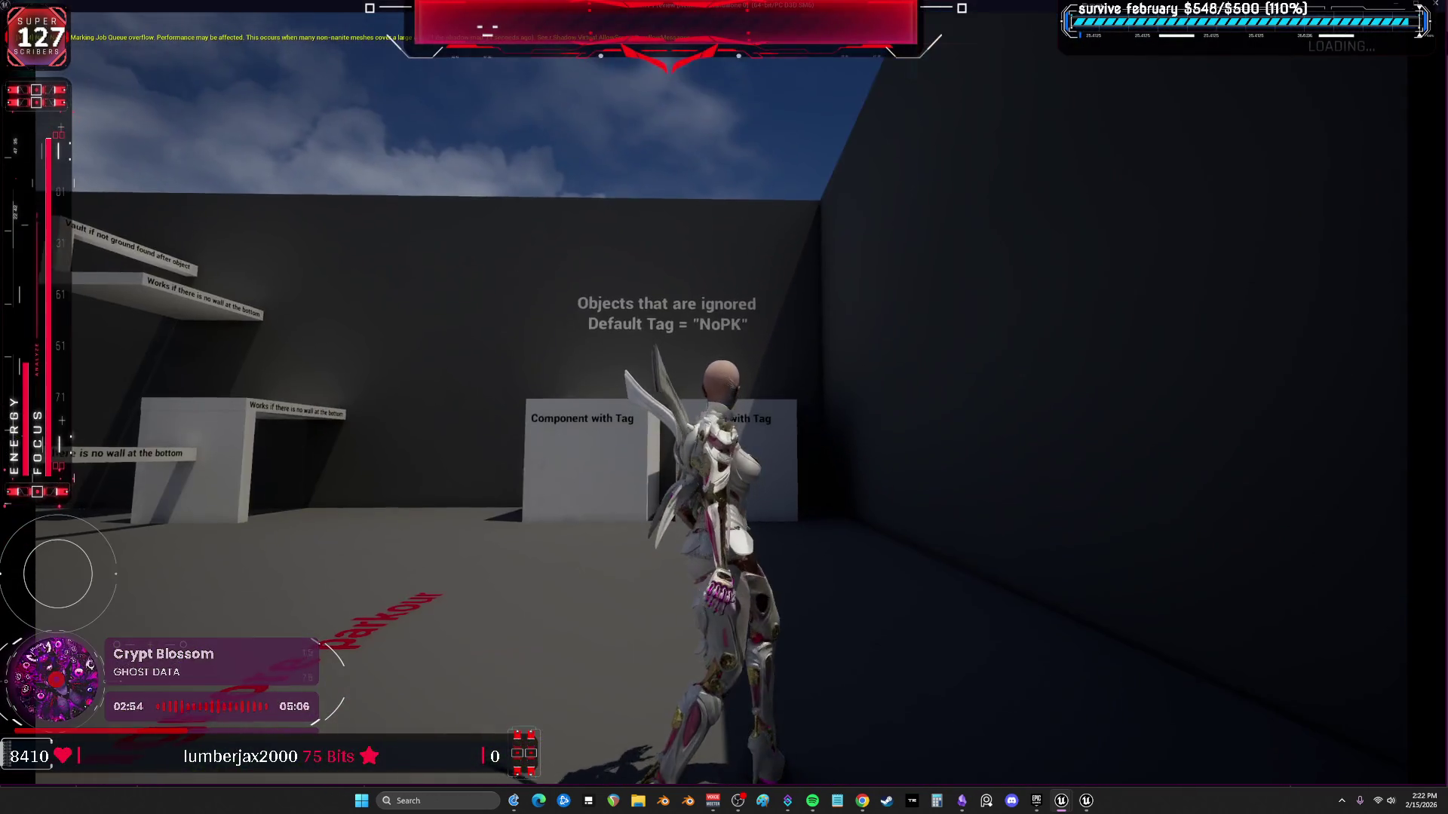
pyautogui.press('w')
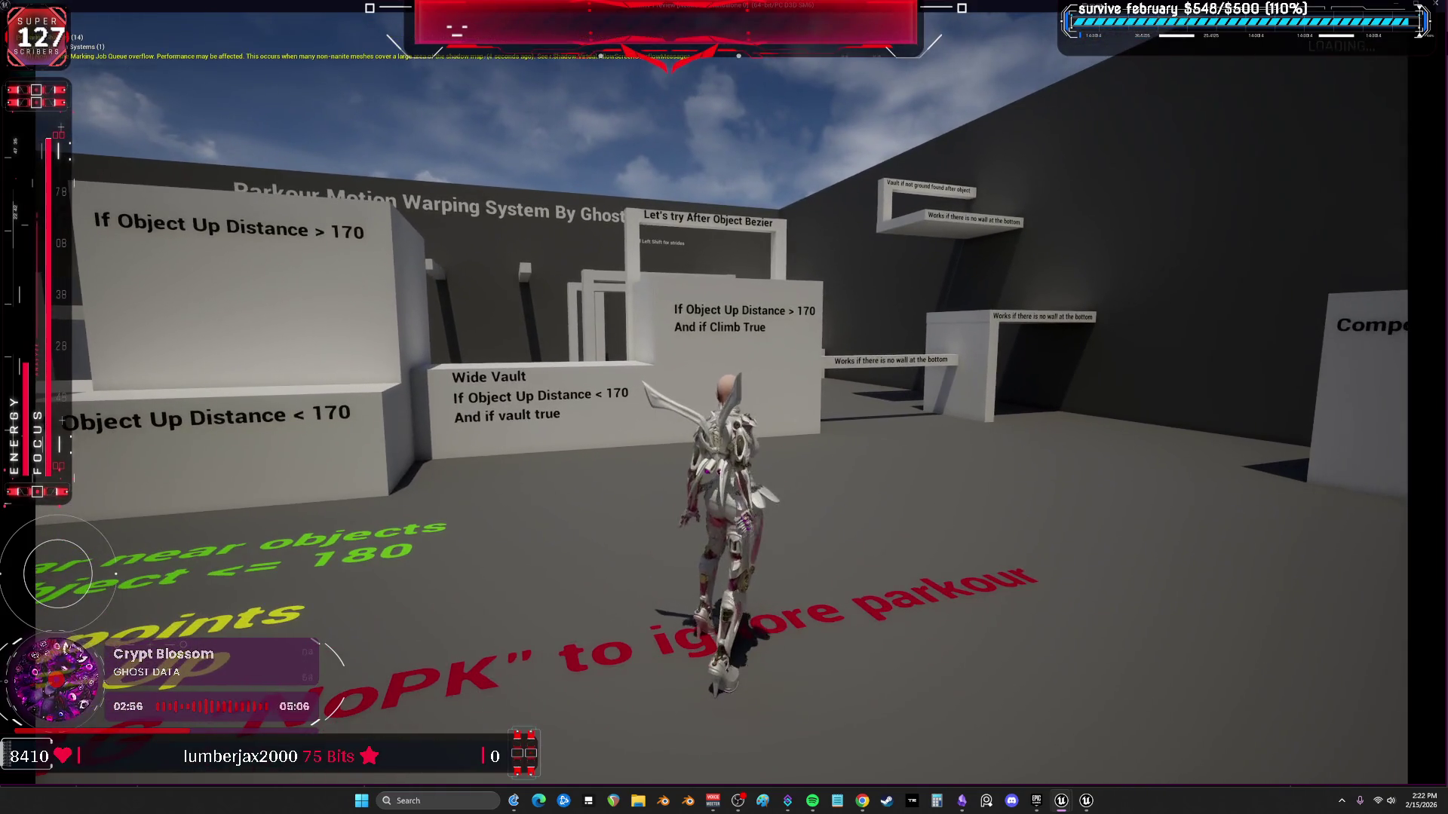
pyautogui.press('w')
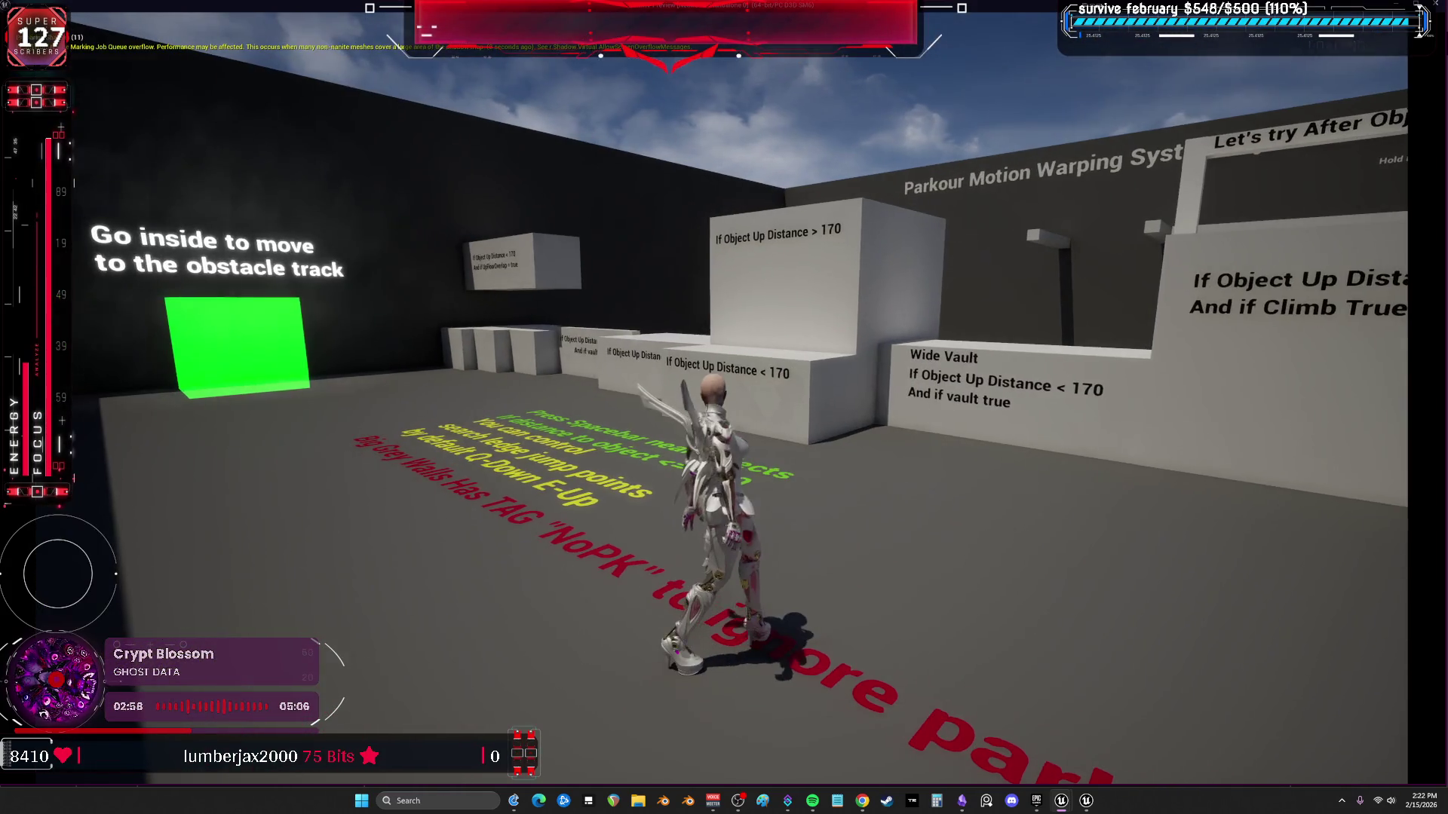
pyautogui.press('e')
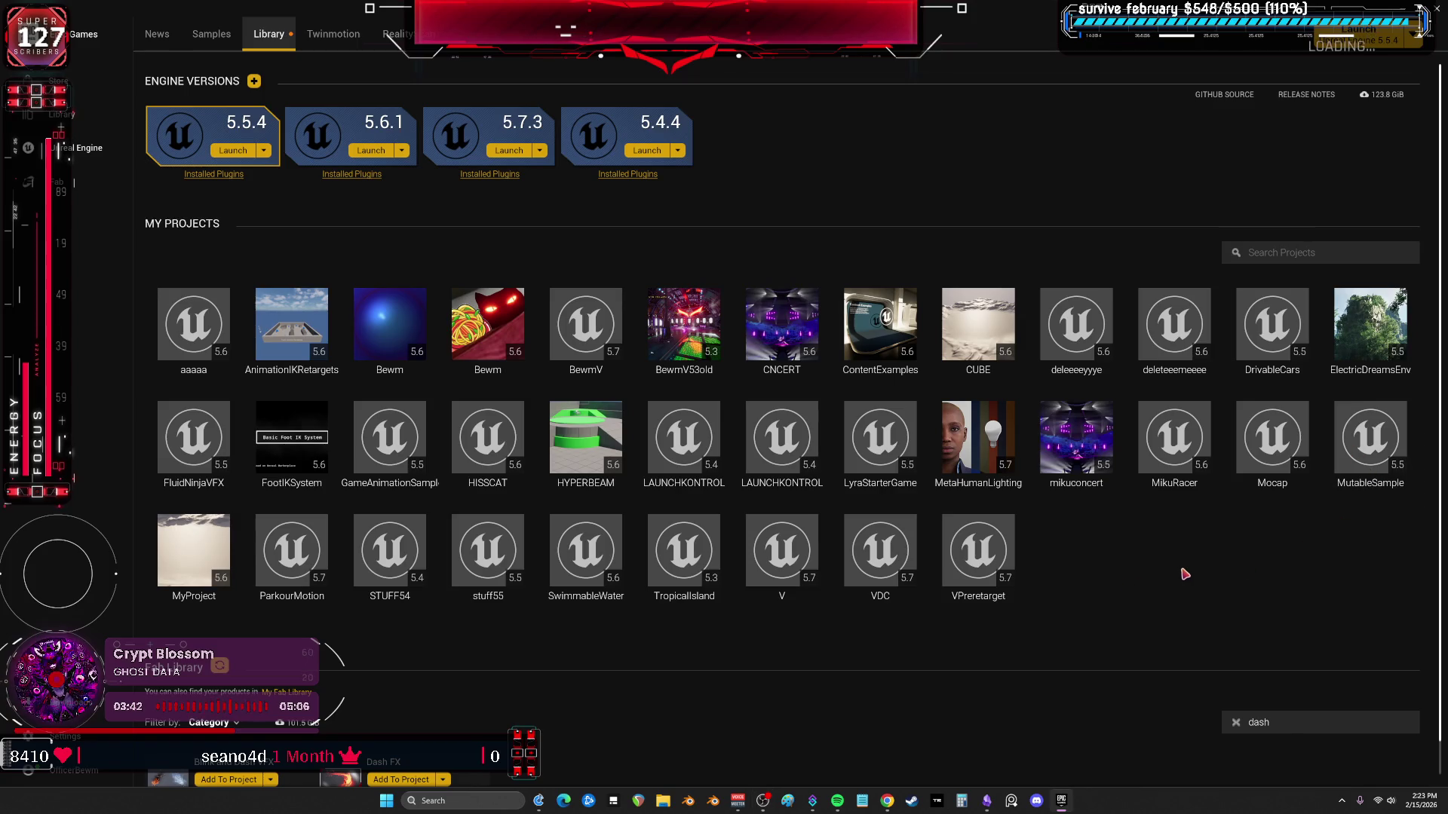
# Launch the BewmV project from Library > My Projects and switch over to the music player.
pyautogui.click(585, 329)
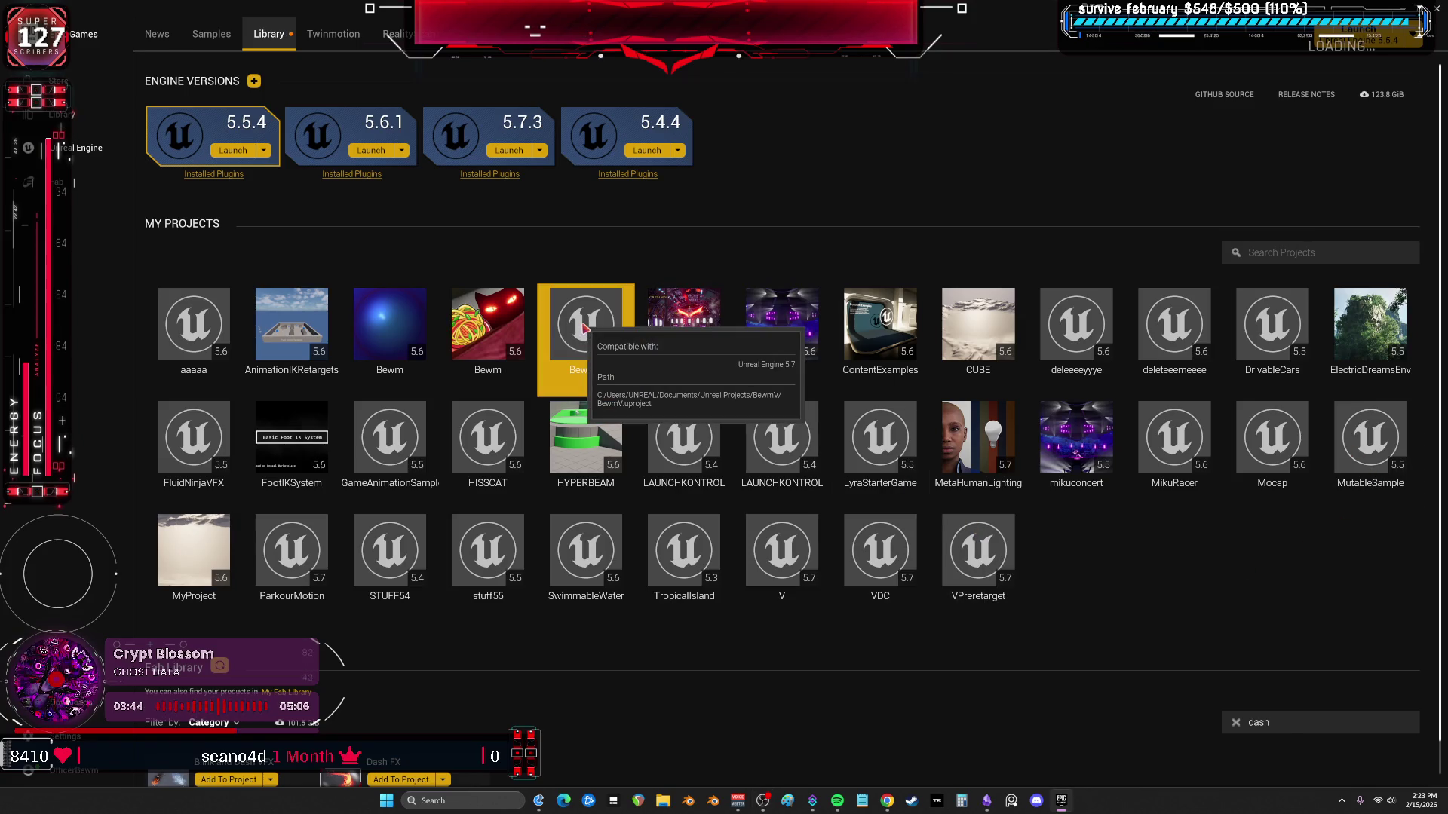
pyautogui.doubleClick(585, 328)
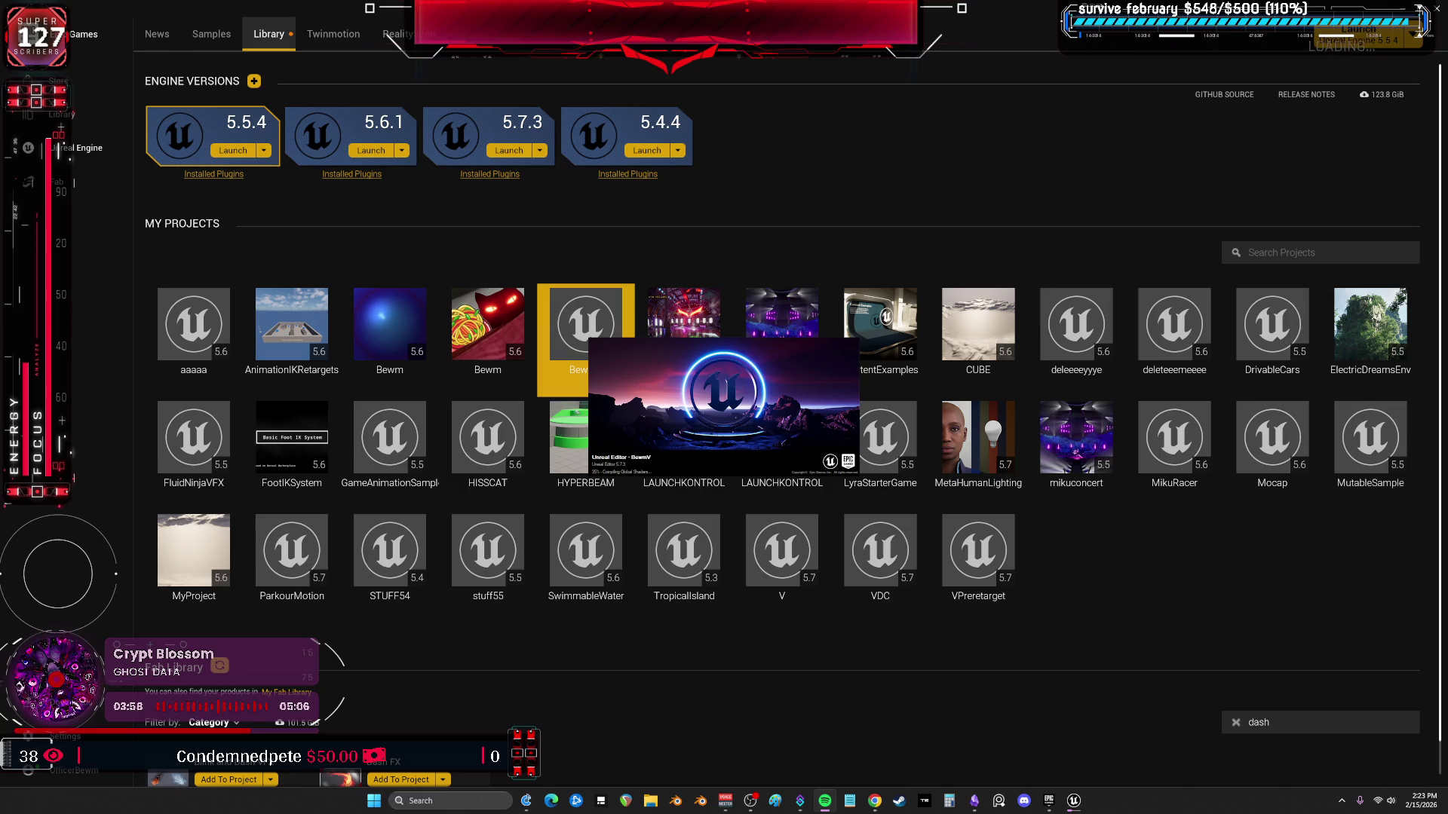
pyautogui.hotkey('alt', 'Tab')
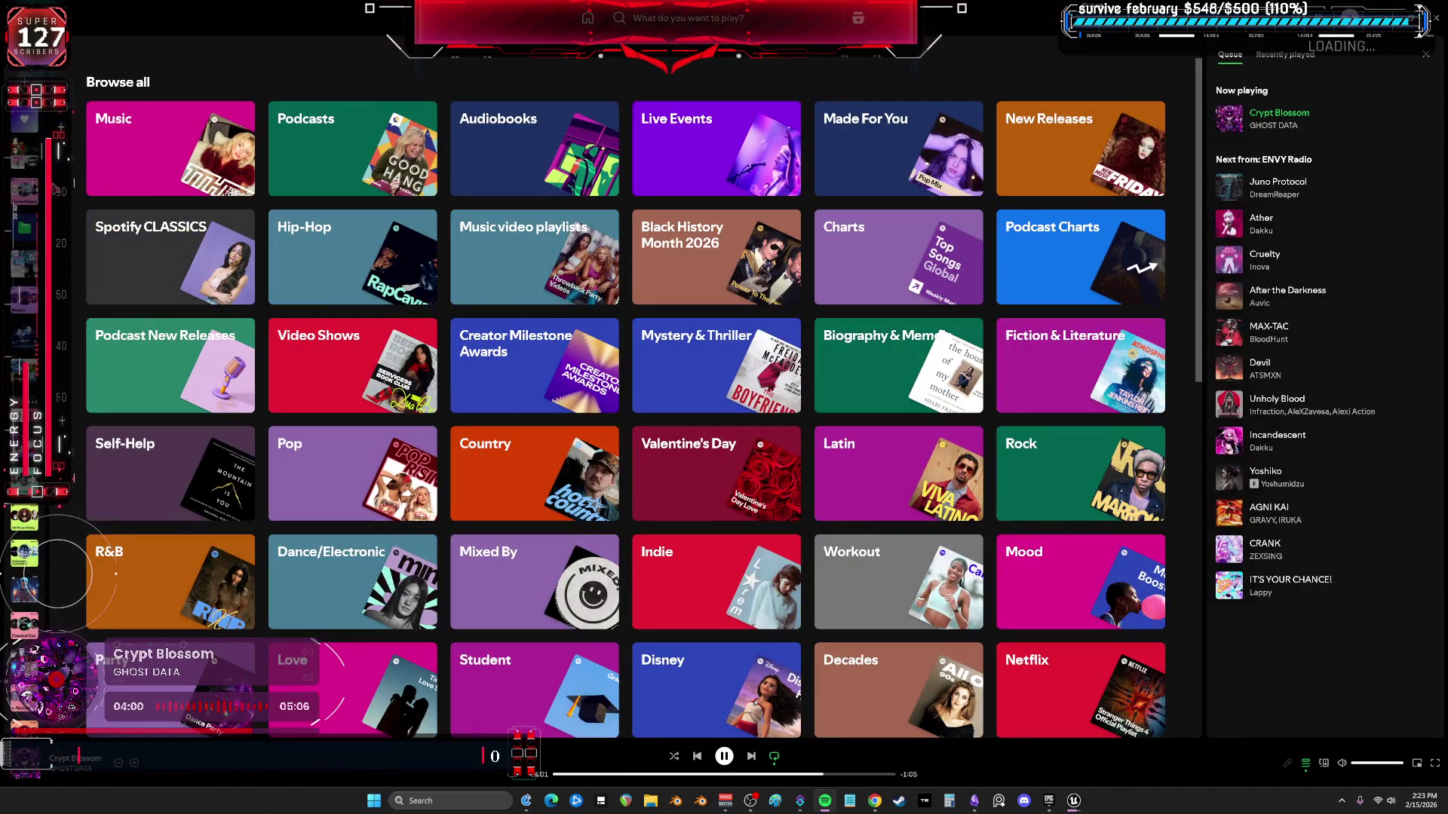
# Start KRUSHED 2 DEATH Radio from a track's options in Spotify, then reopen ThirdPersonCharacter in the editor.
pyautogui.click(24, 118)
pyautogui.click(25, 147)
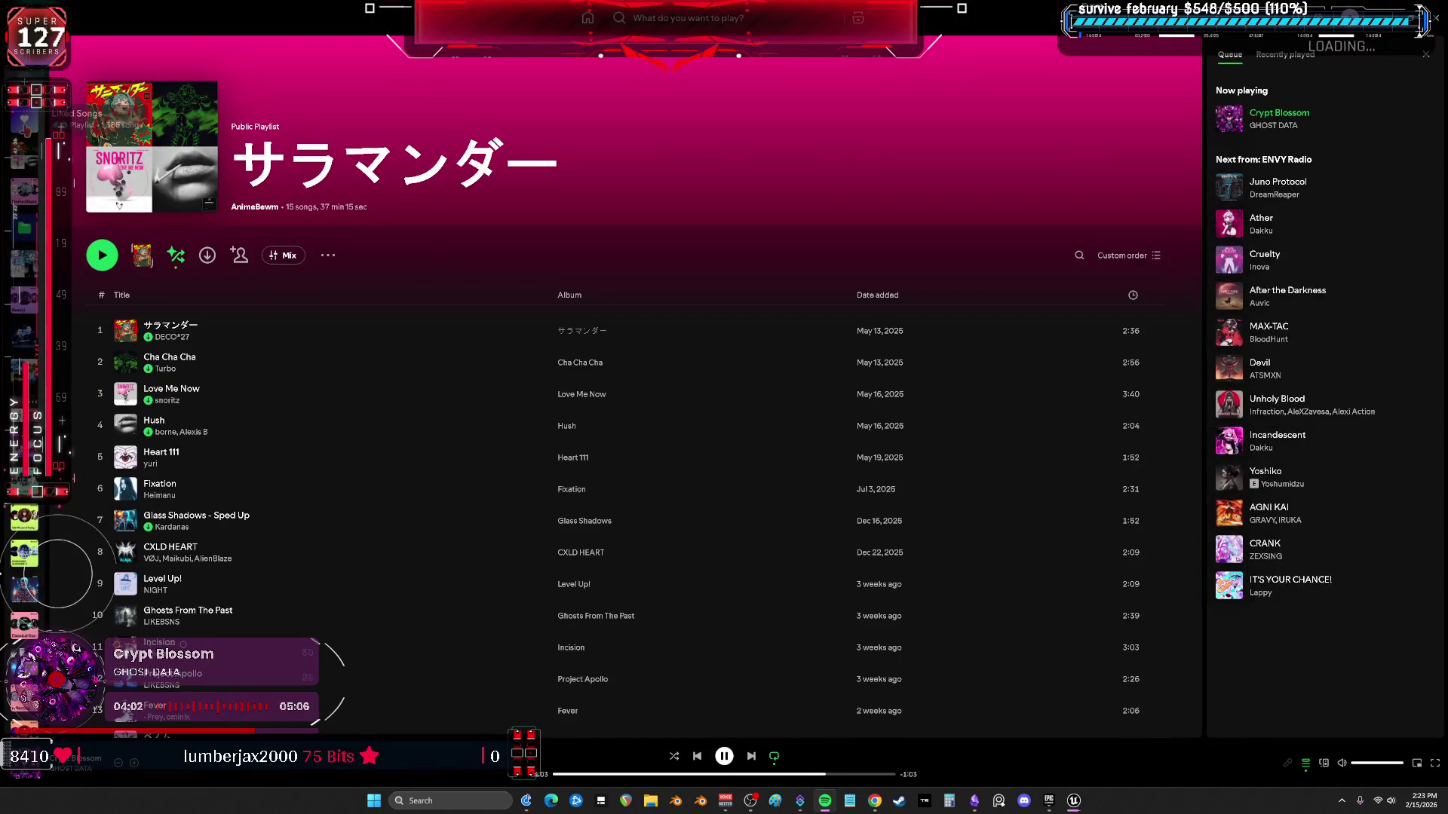
pyautogui.click(24, 118)
pyautogui.rightClick(241, 358)
pyautogui.click(322, 520)
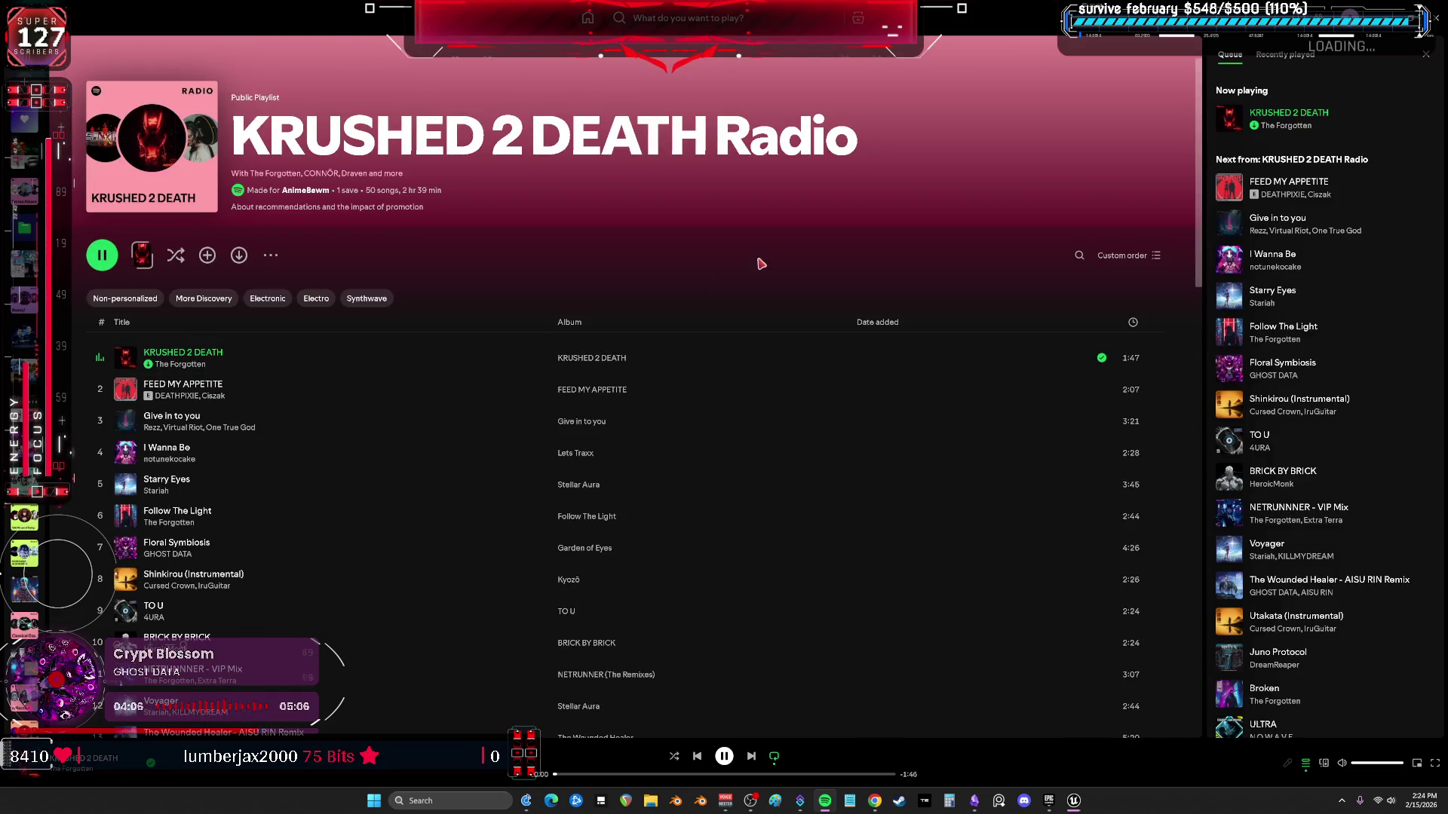
pyautogui.hotkey('alt', 'Tab')
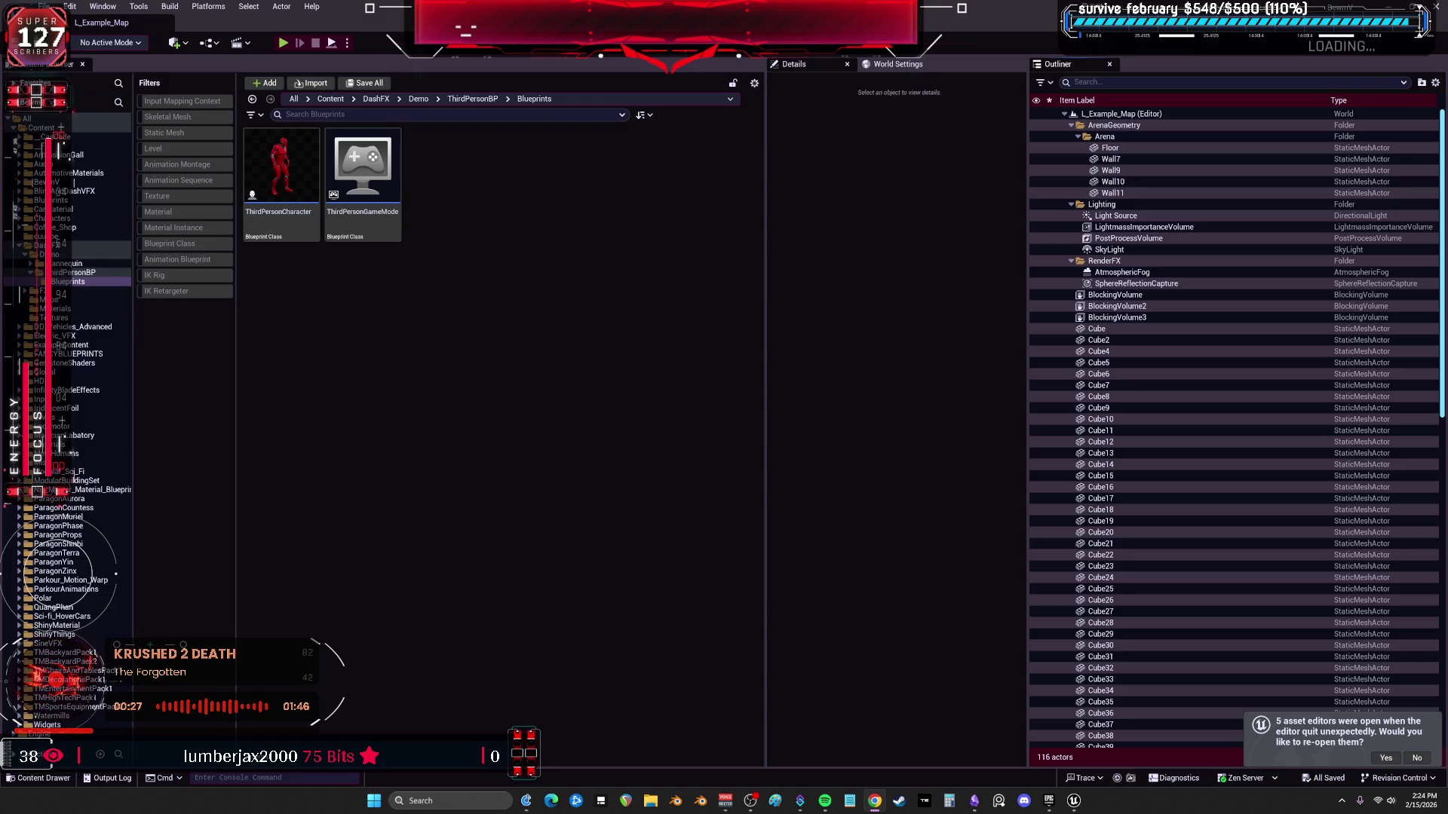
pyautogui.doubleClick(292, 213)
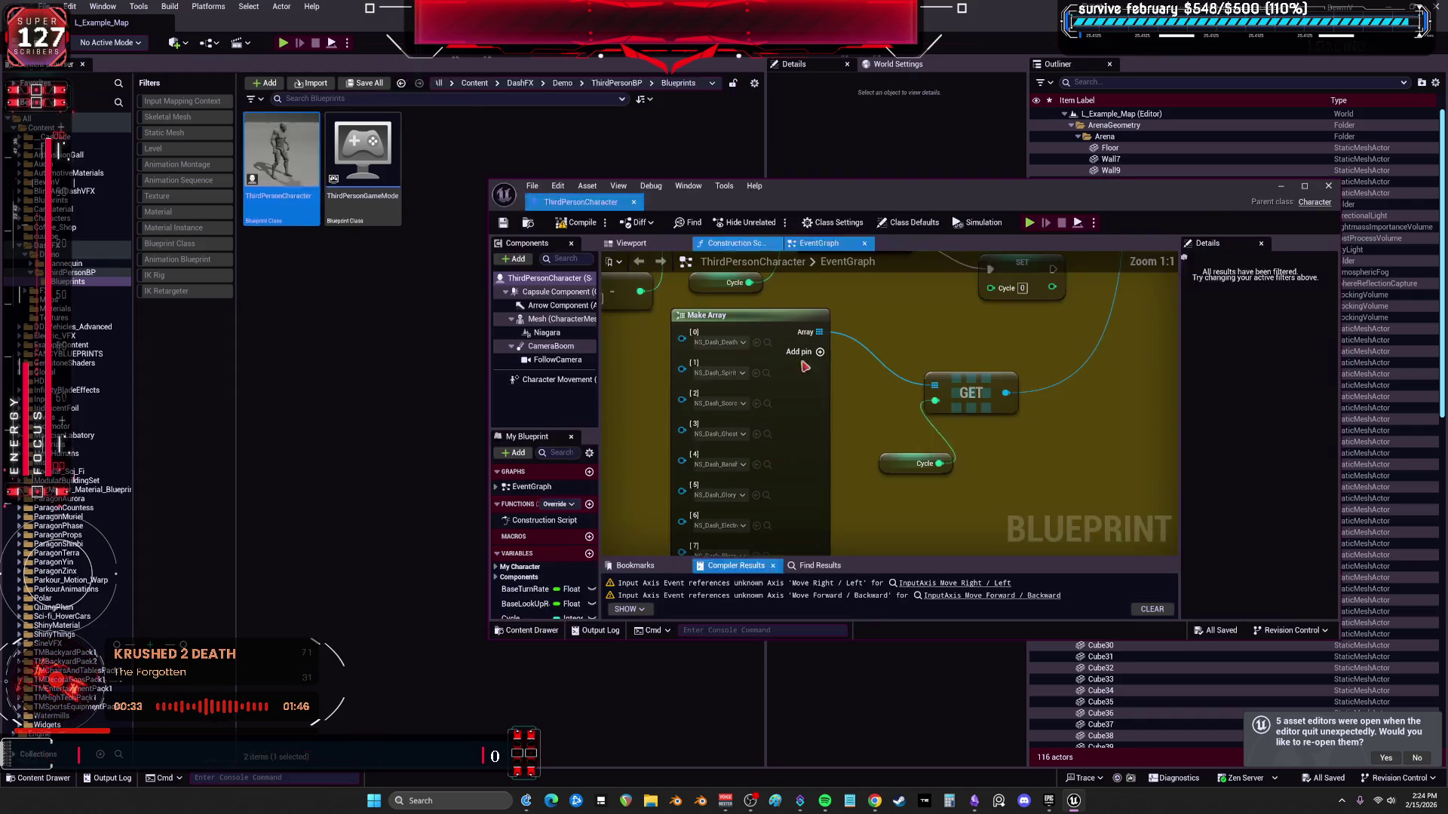
# Float the blueprint editor window aside and browse the BlinkAndDashVFX and BewmV folders.
pyautogui.doubleClick(789, 232)
pyautogui.doubleClick(790, 55)
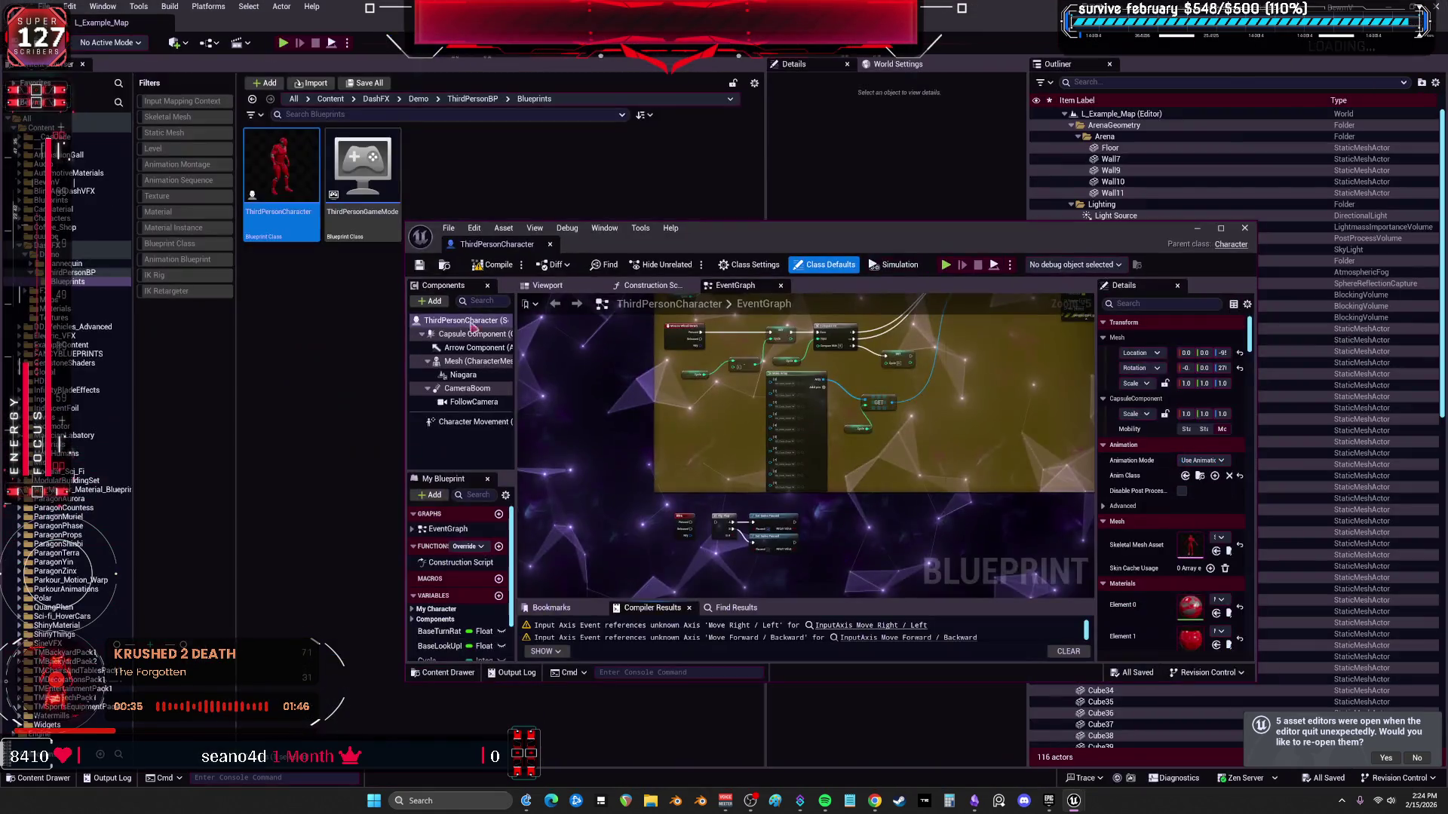
pyautogui.click(80, 190)
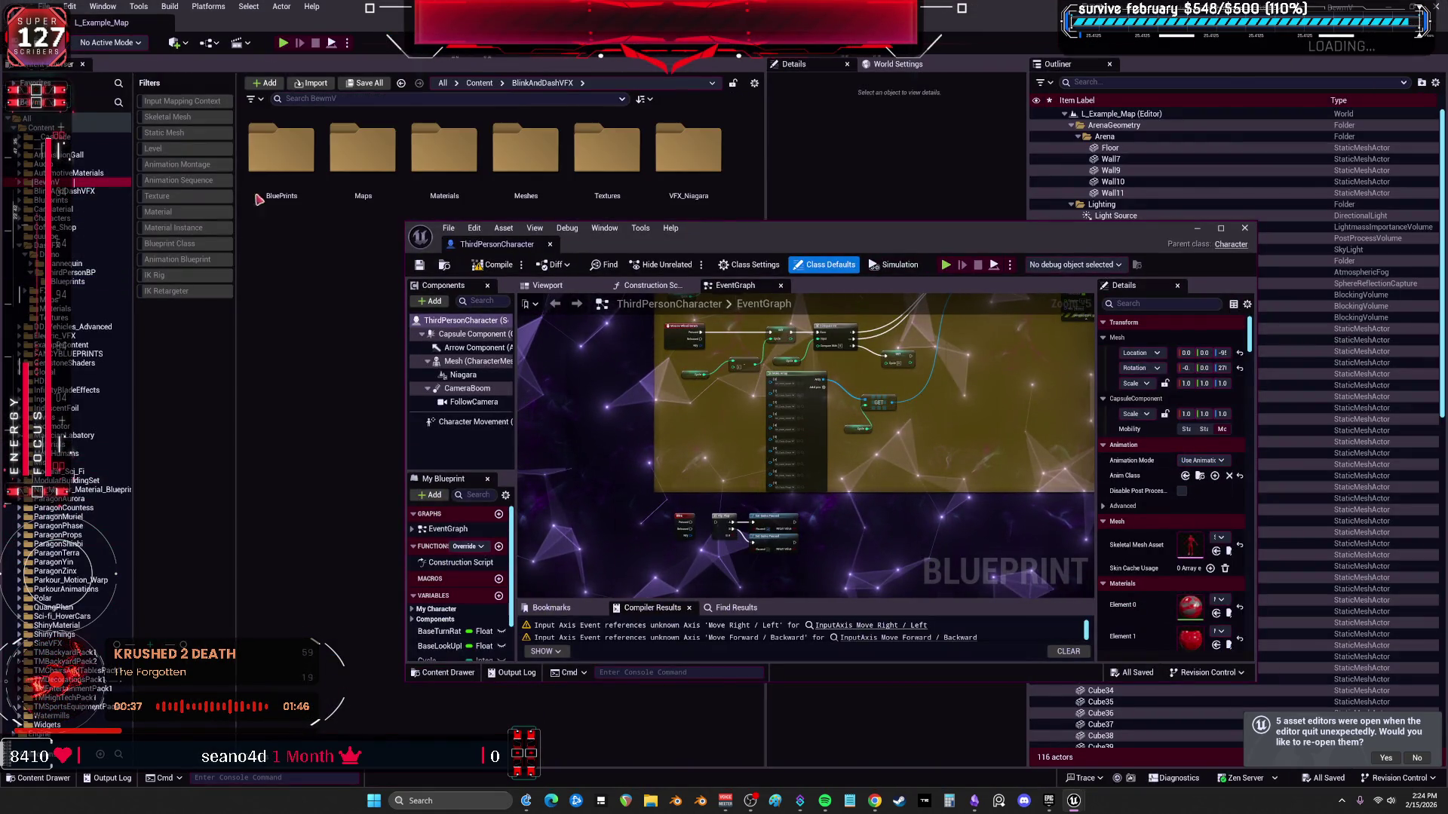
pyautogui.click(72, 178)
pyautogui.moveTo(729, 230)
pyautogui.mouseDown()
pyautogui.moveTo(786, 251)
pyautogui.moveTo(1084, 260)
pyautogui.mouseUp()
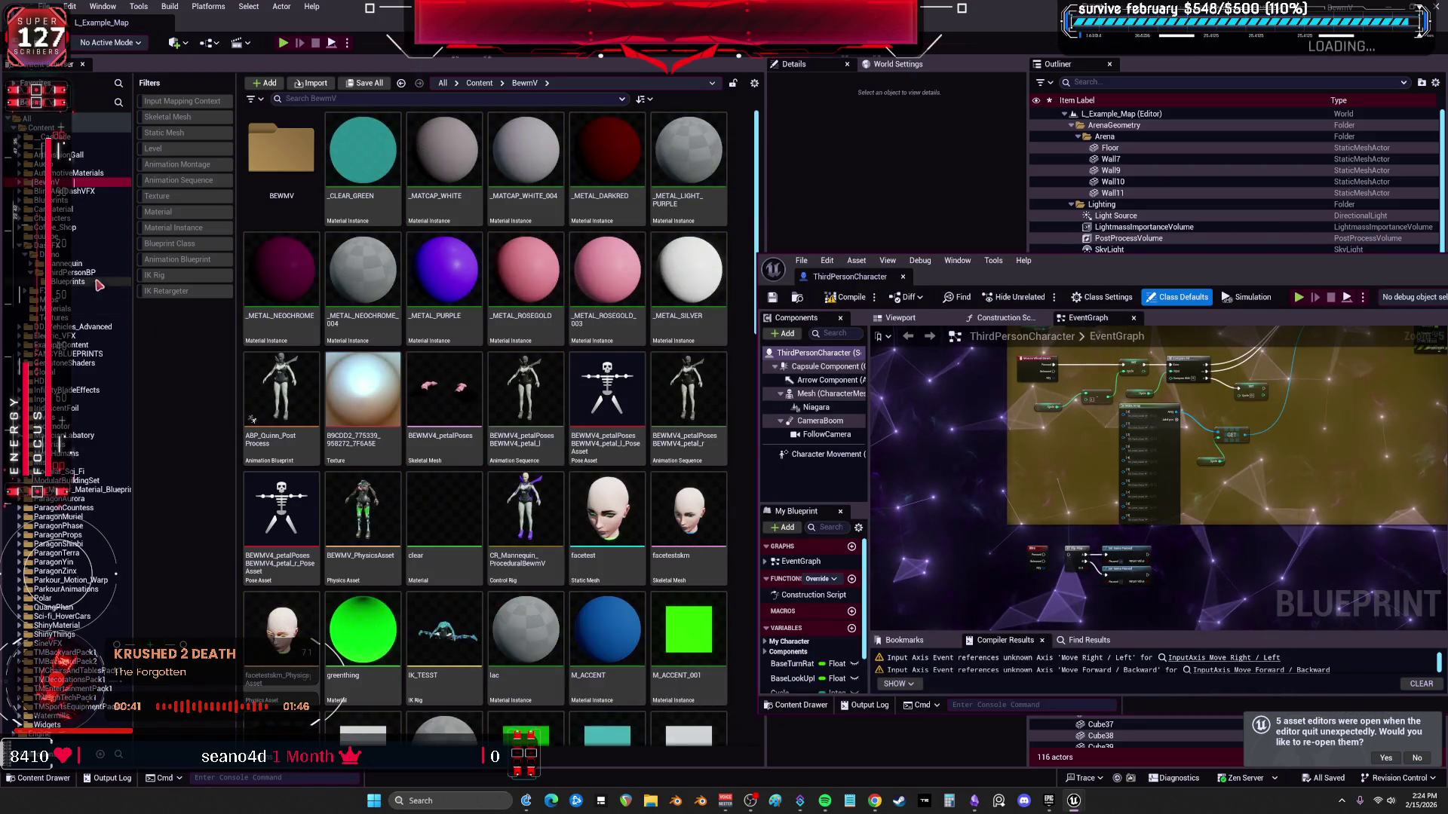
# Settle on the BlinkAndDashVFX BluePrints folder and open the BlinkAndDashFX_UsageExample blueprint.
pyautogui.click(79, 199)
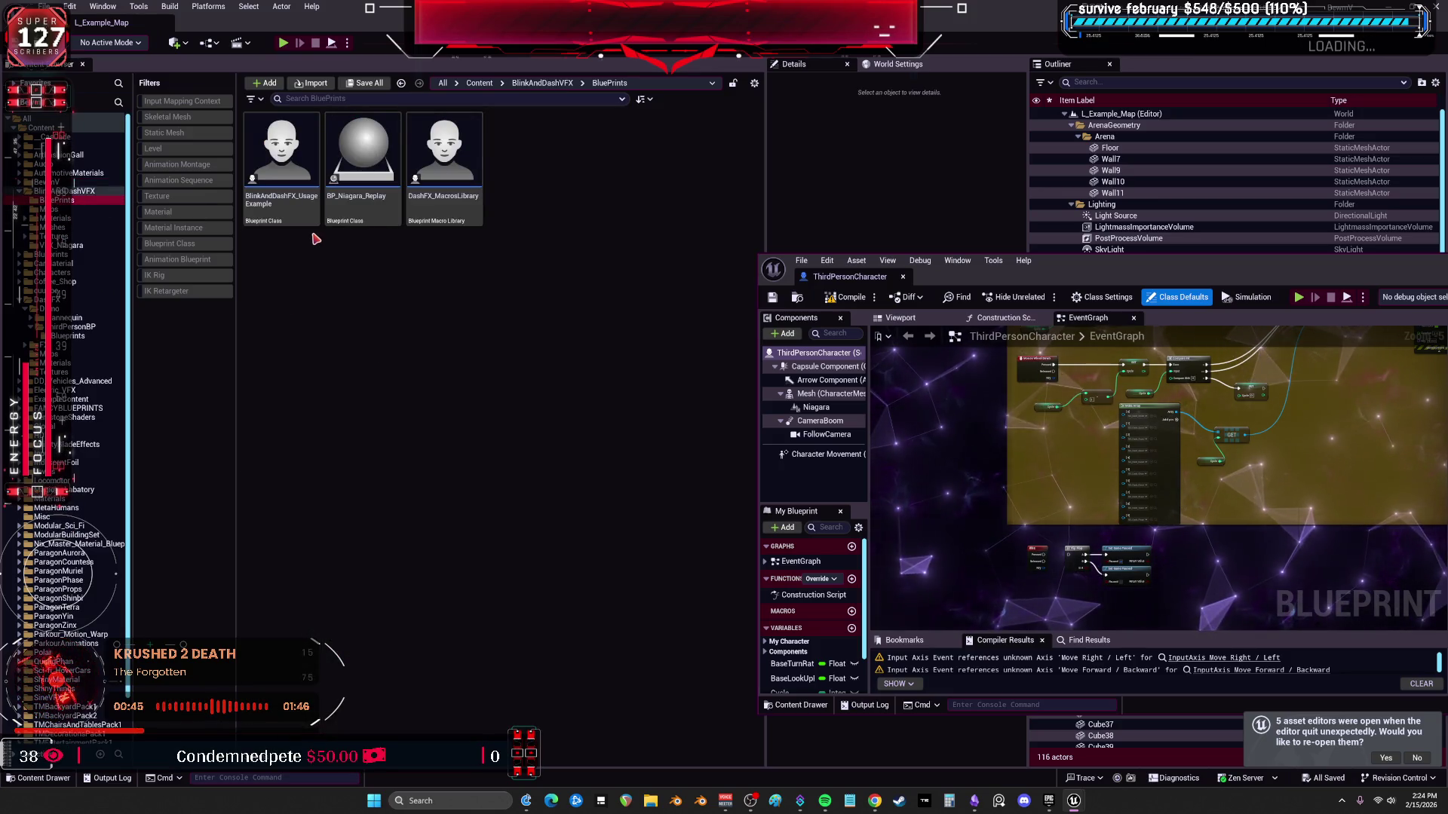
pyautogui.press('Down')
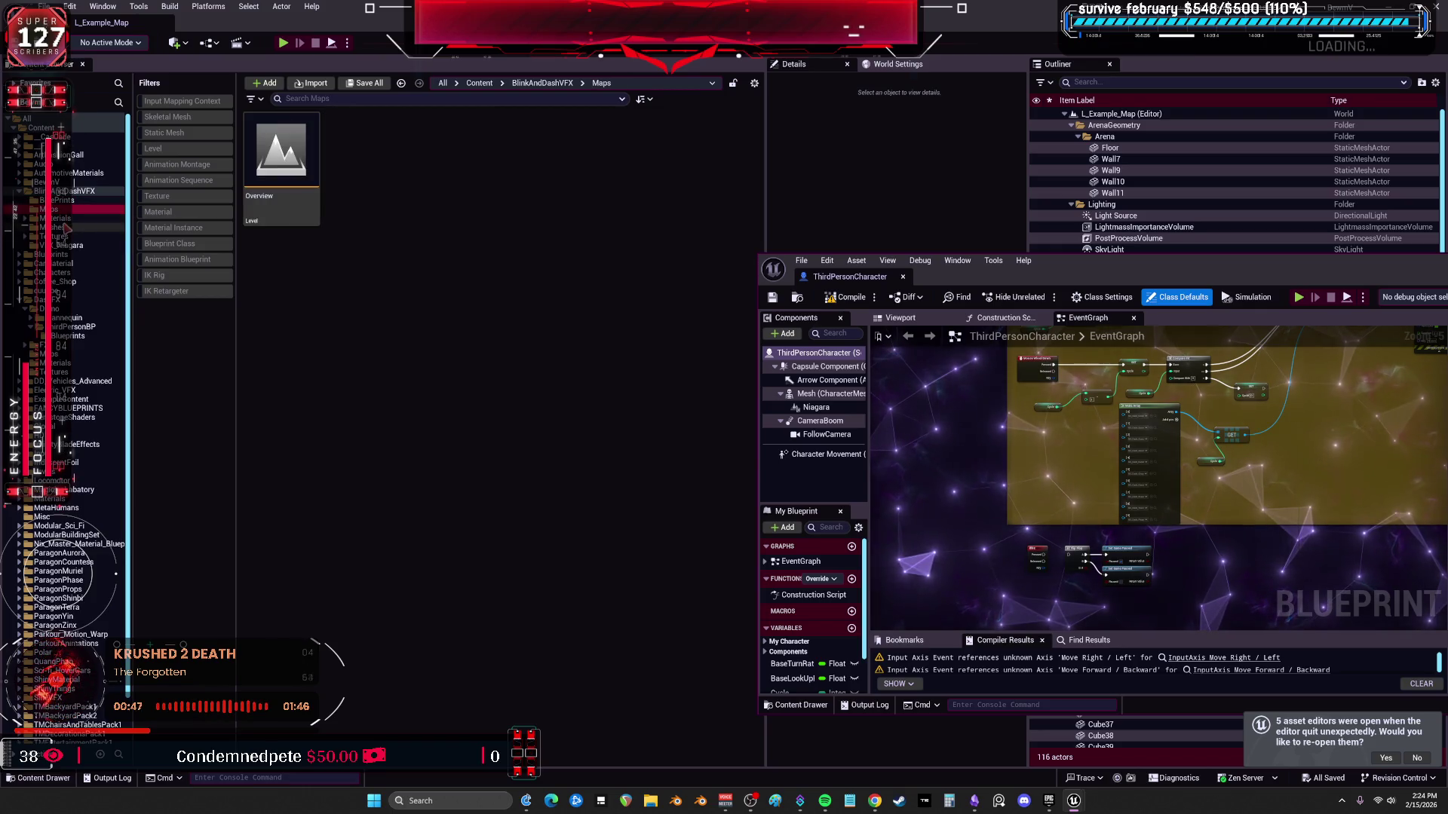
pyautogui.press('Down')
pyautogui.press('Down')
pyautogui.press('Down')
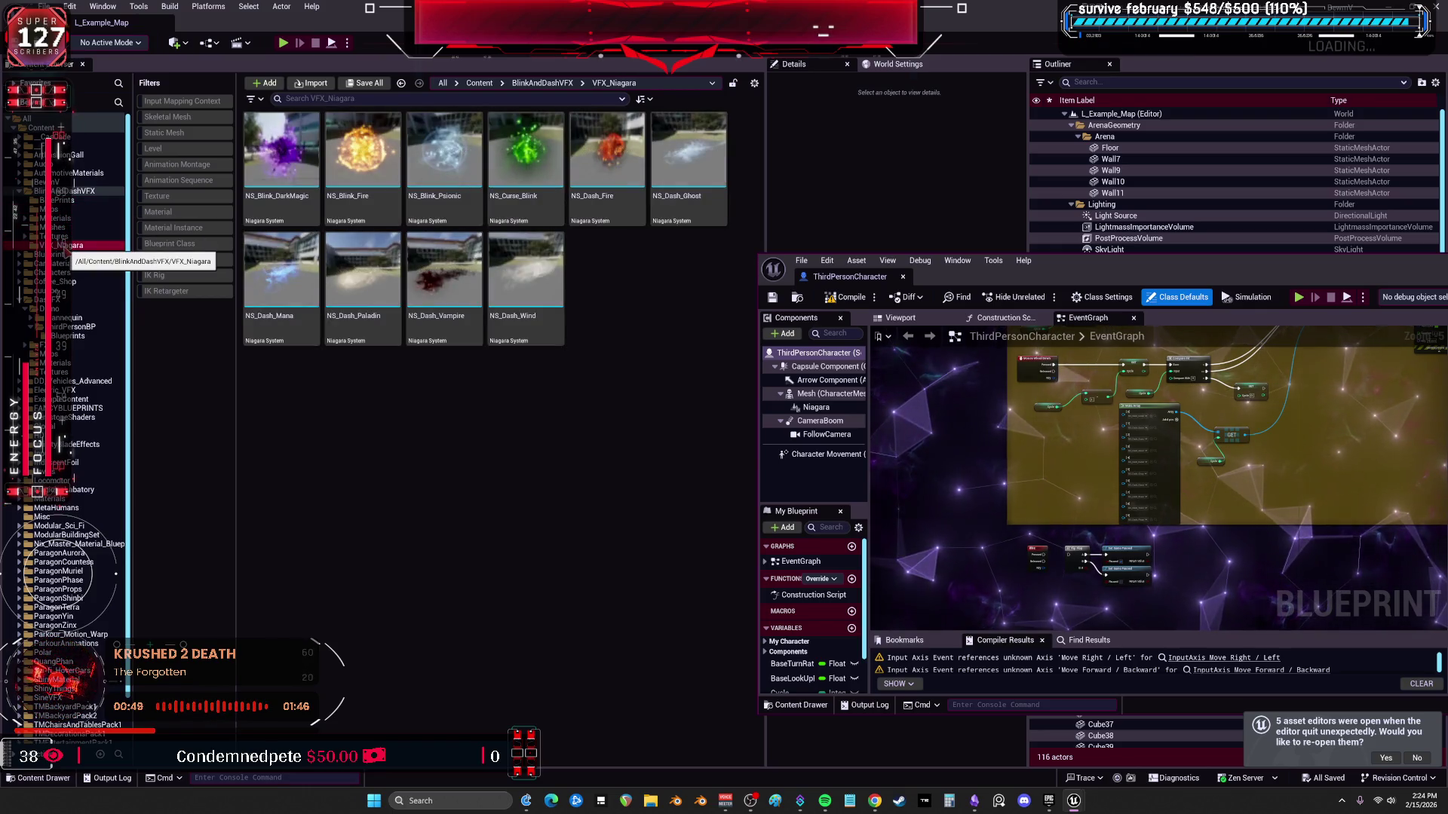
pyautogui.click(80, 199)
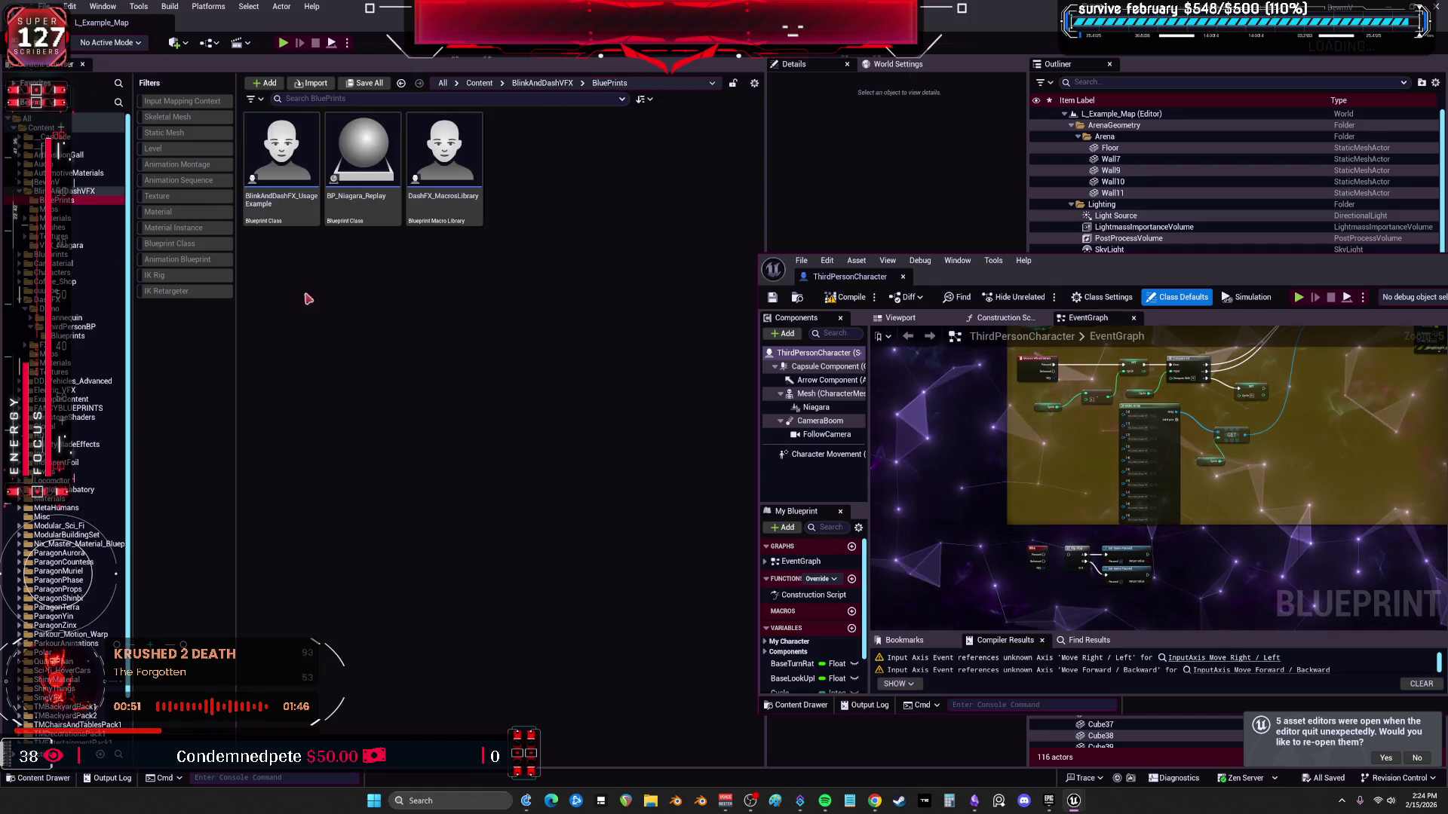
pyautogui.doubleClick(286, 204)
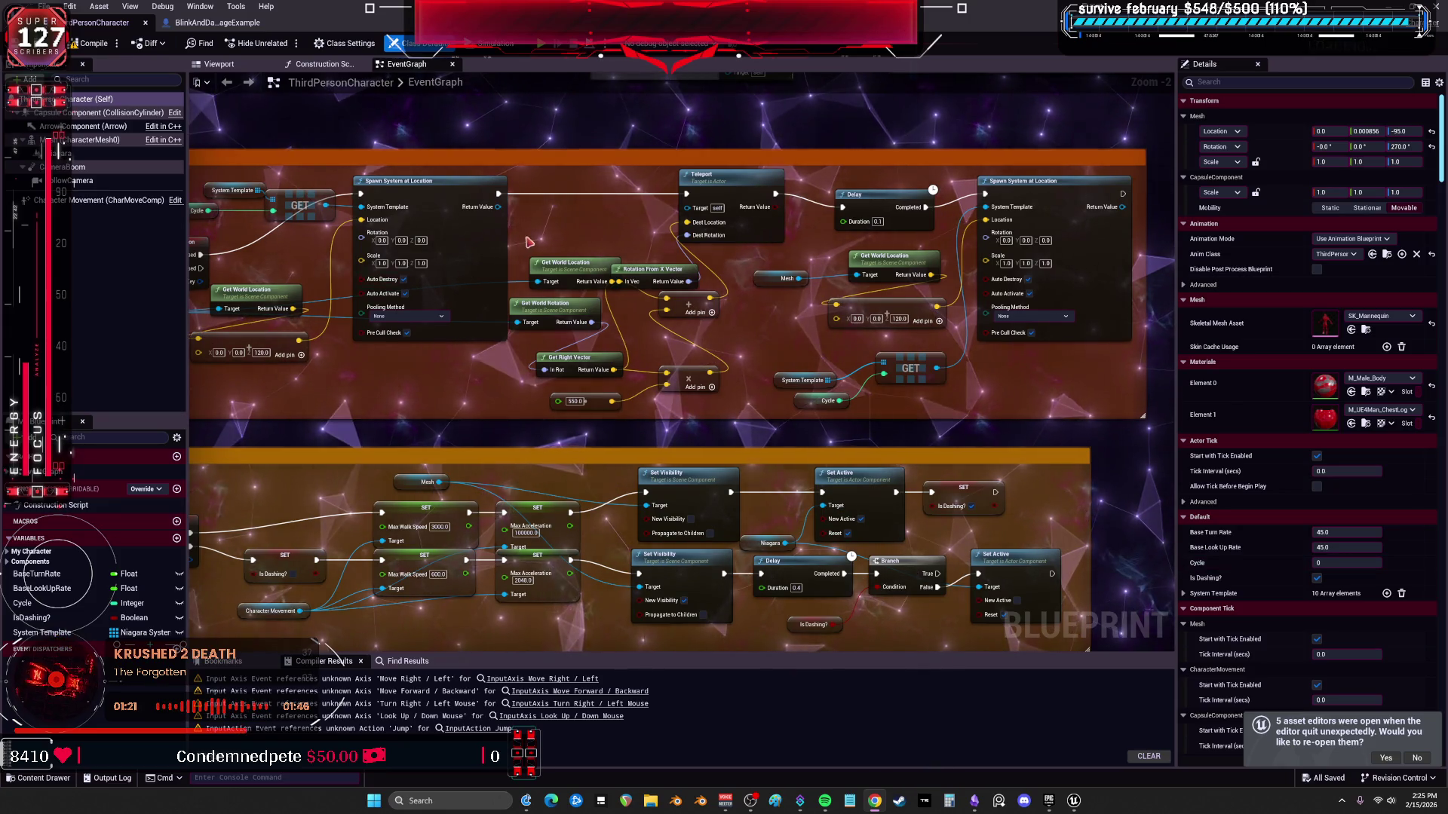
pyautogui.scroll(-3, 526, 242)
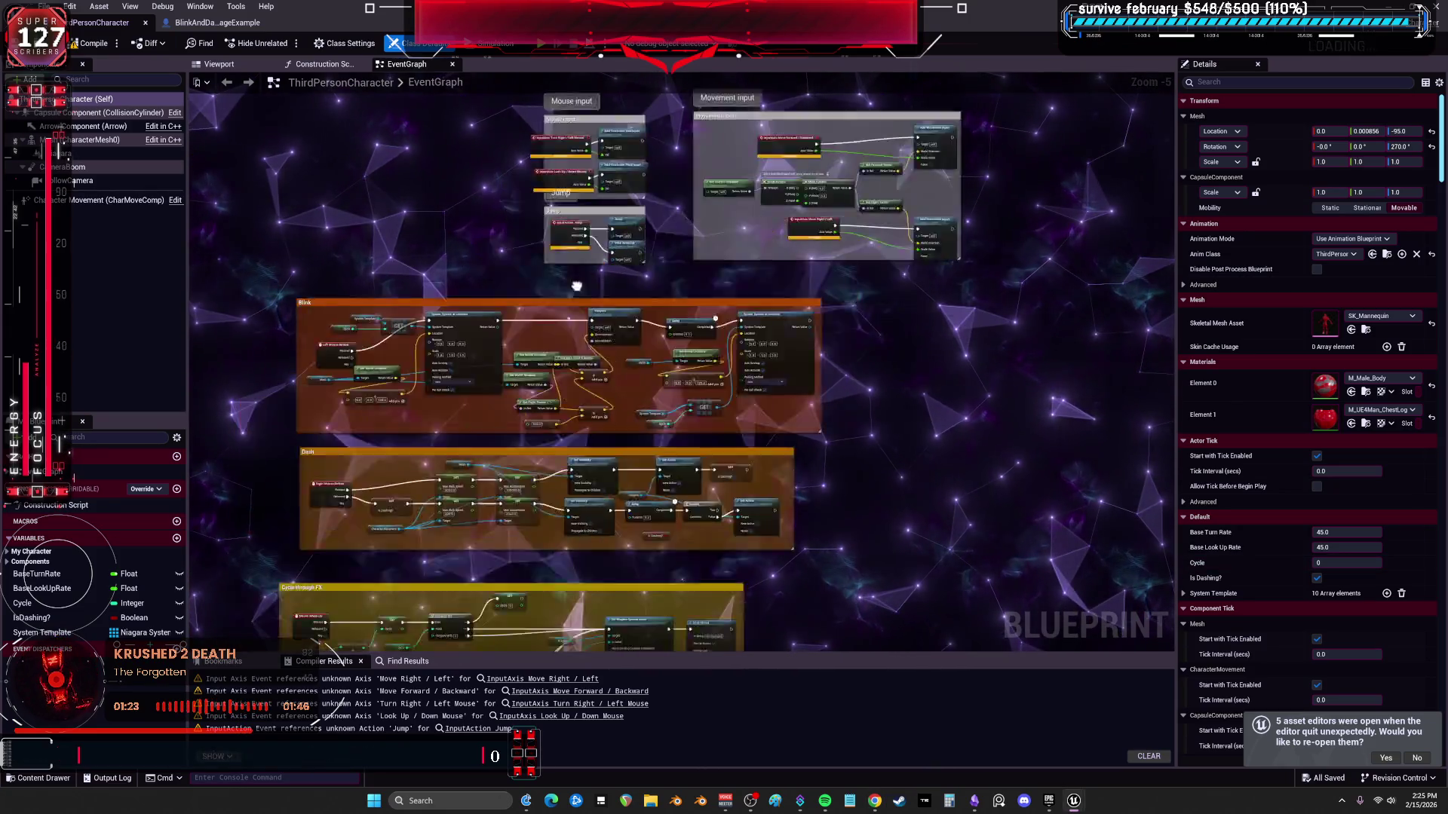
pyautogui.scroll(2, 549, 328)
pyautogui.scroll(1, 549, 328)
pyautogui.scroll(1, 633, 363)
pyautogui.scroll(1, 733, 399)
# Pan the Blink graph to the Spawn System at Location node and inspect the Teleport node.
pyautogui.moveTo(734, 399); pyautogui.dragTo(186, 389)
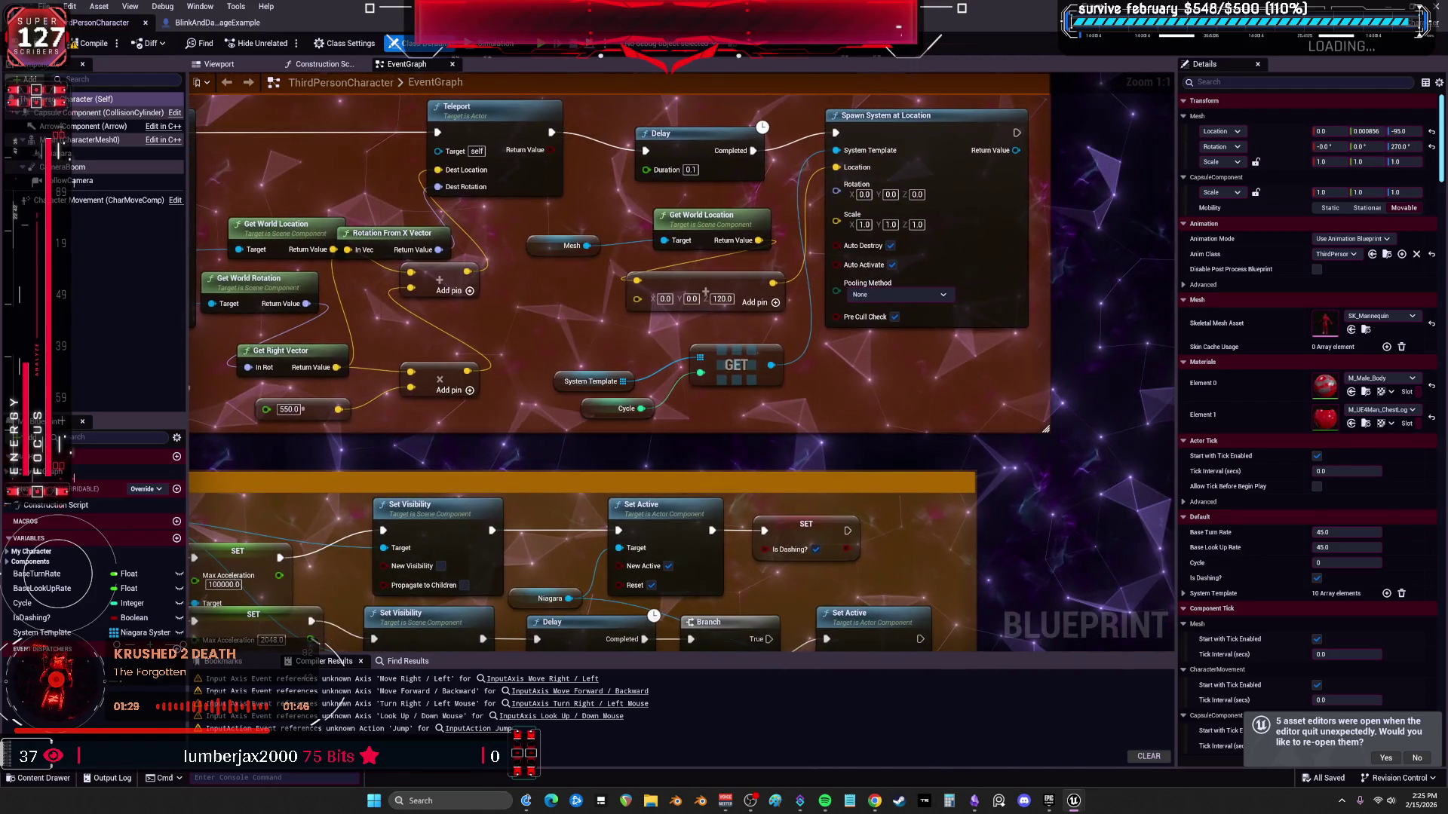
pyautogui.moveTo(182, 388)
pyautogui.mouseDown()
pyautogui.moveTo(532, 399)
pyautogui.moveTo(527, 416)
pyautogui.mouseUp()
pyautogui.moveTo(808, 137)
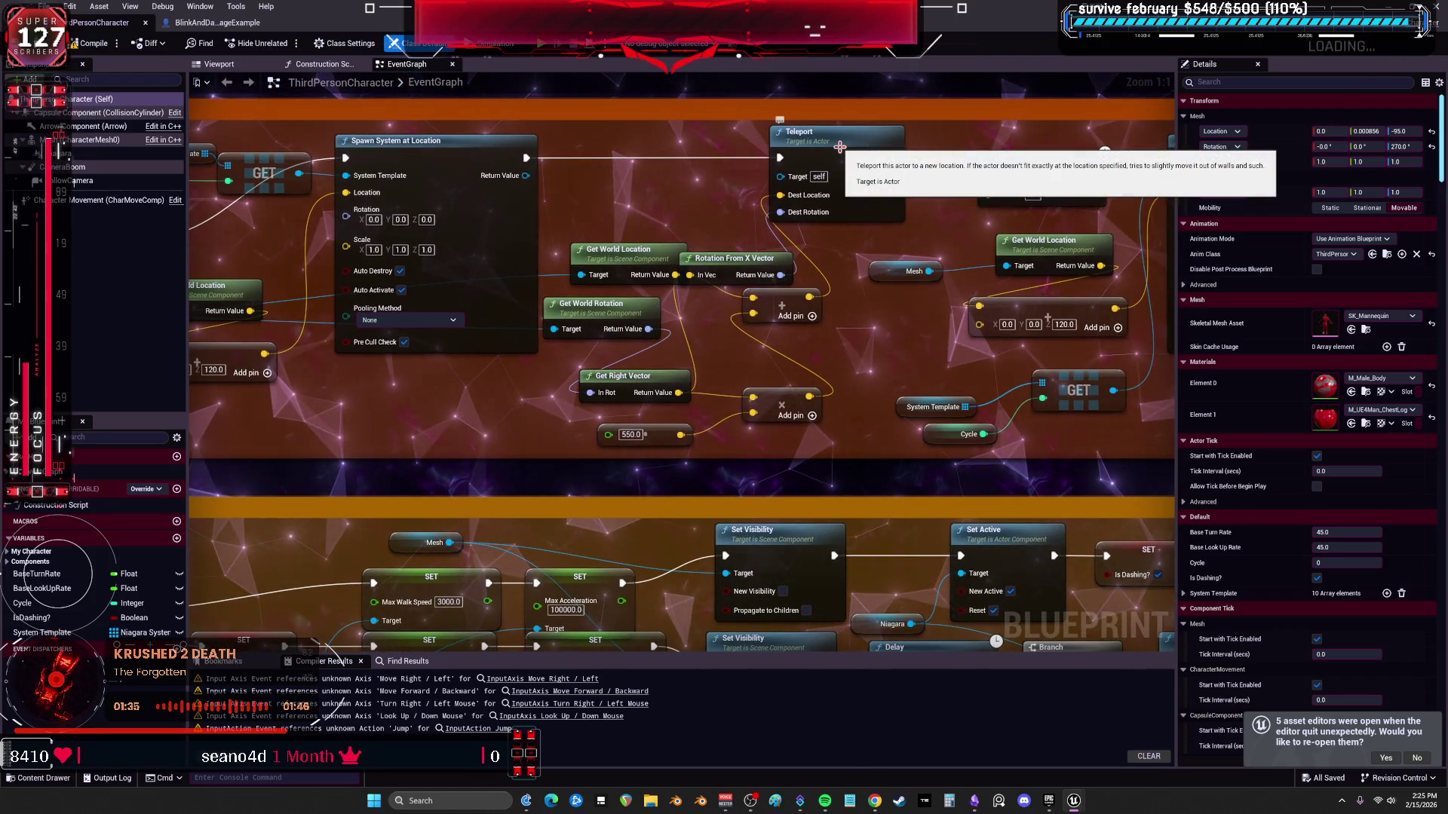
pyautogui.rightClick(839, 147)
pyautogui.press('Escape')
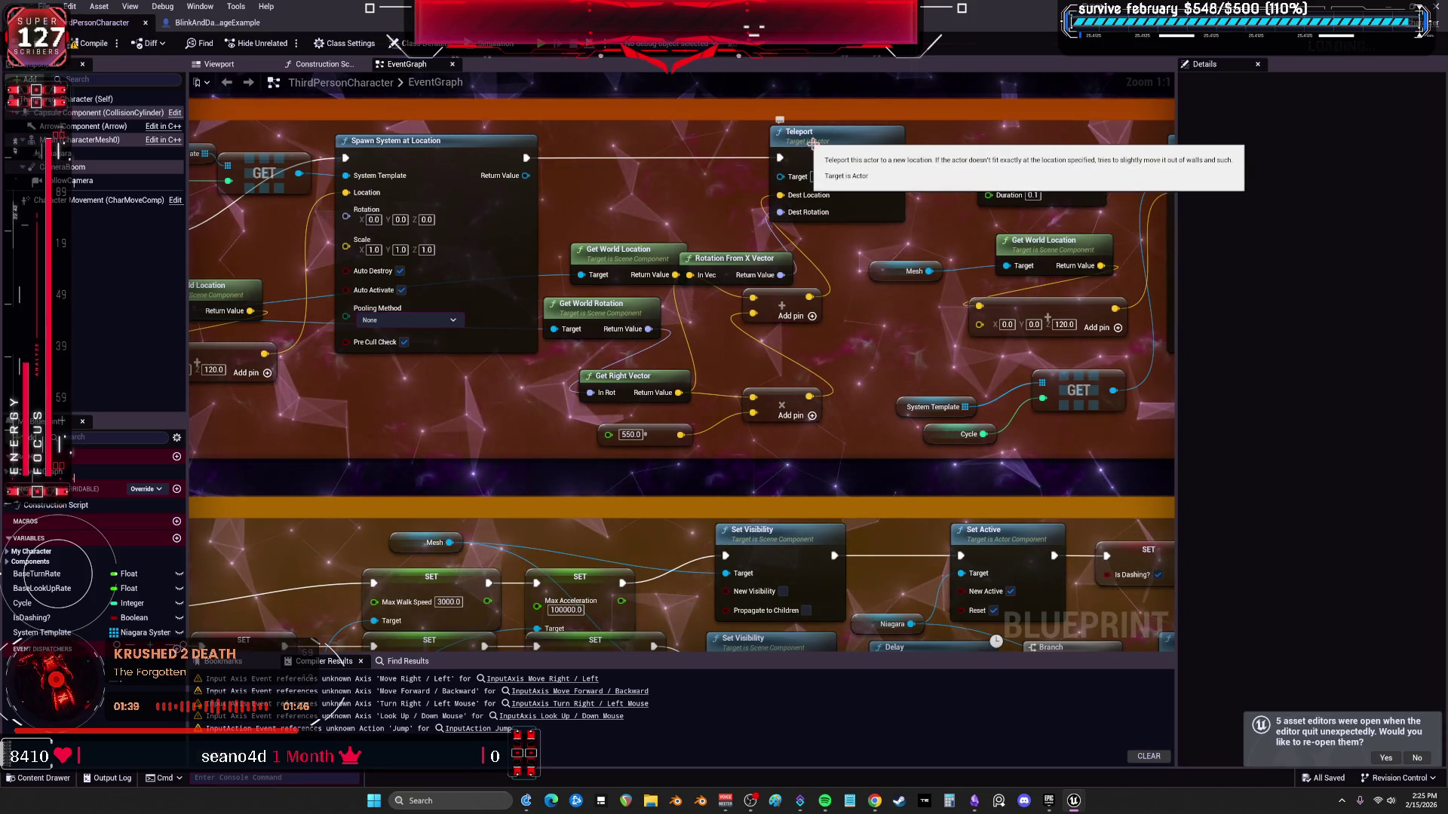
pyautogui.click(839, 126)
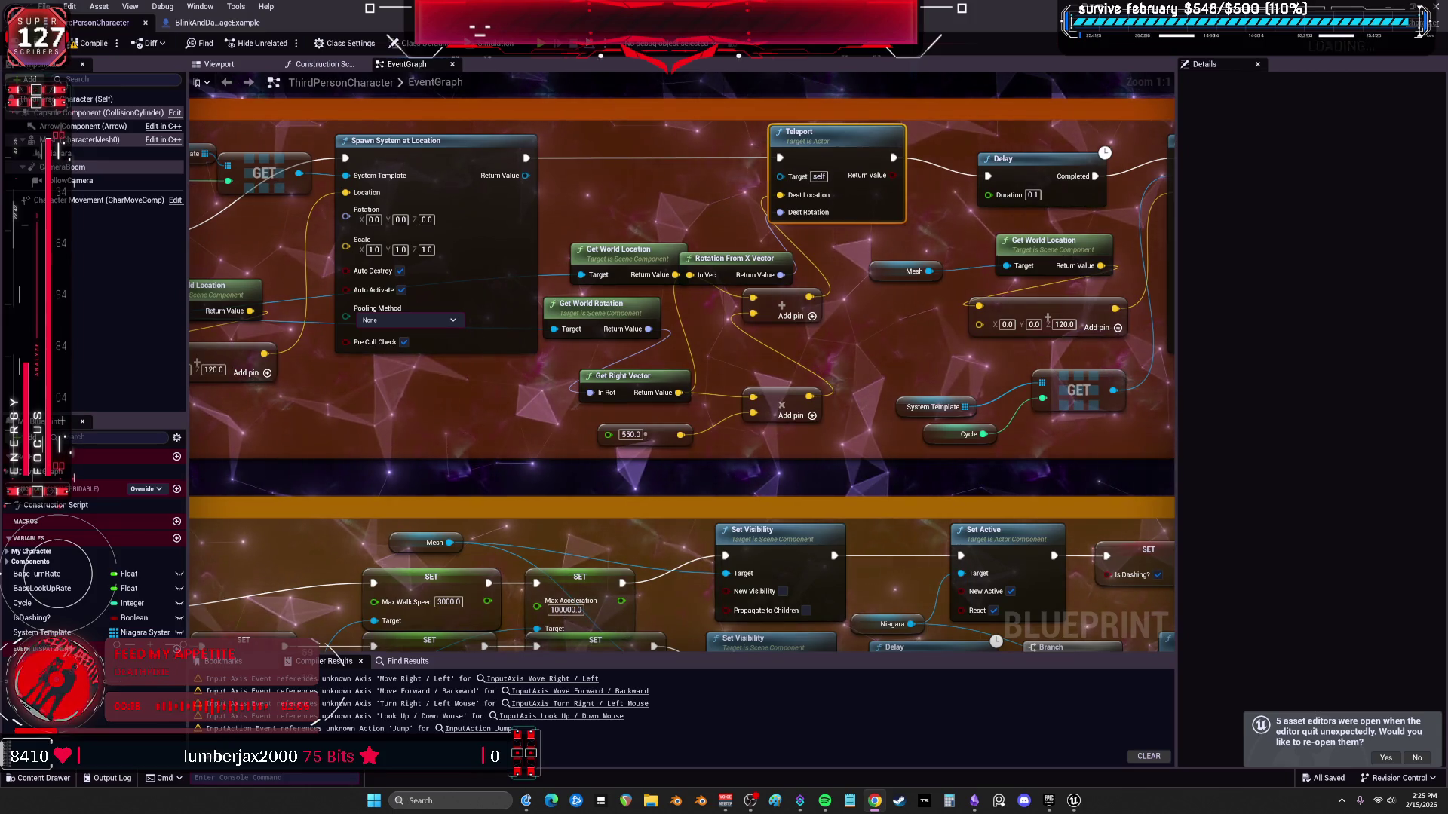
pyautogui.scroll(-1, 621, 422)
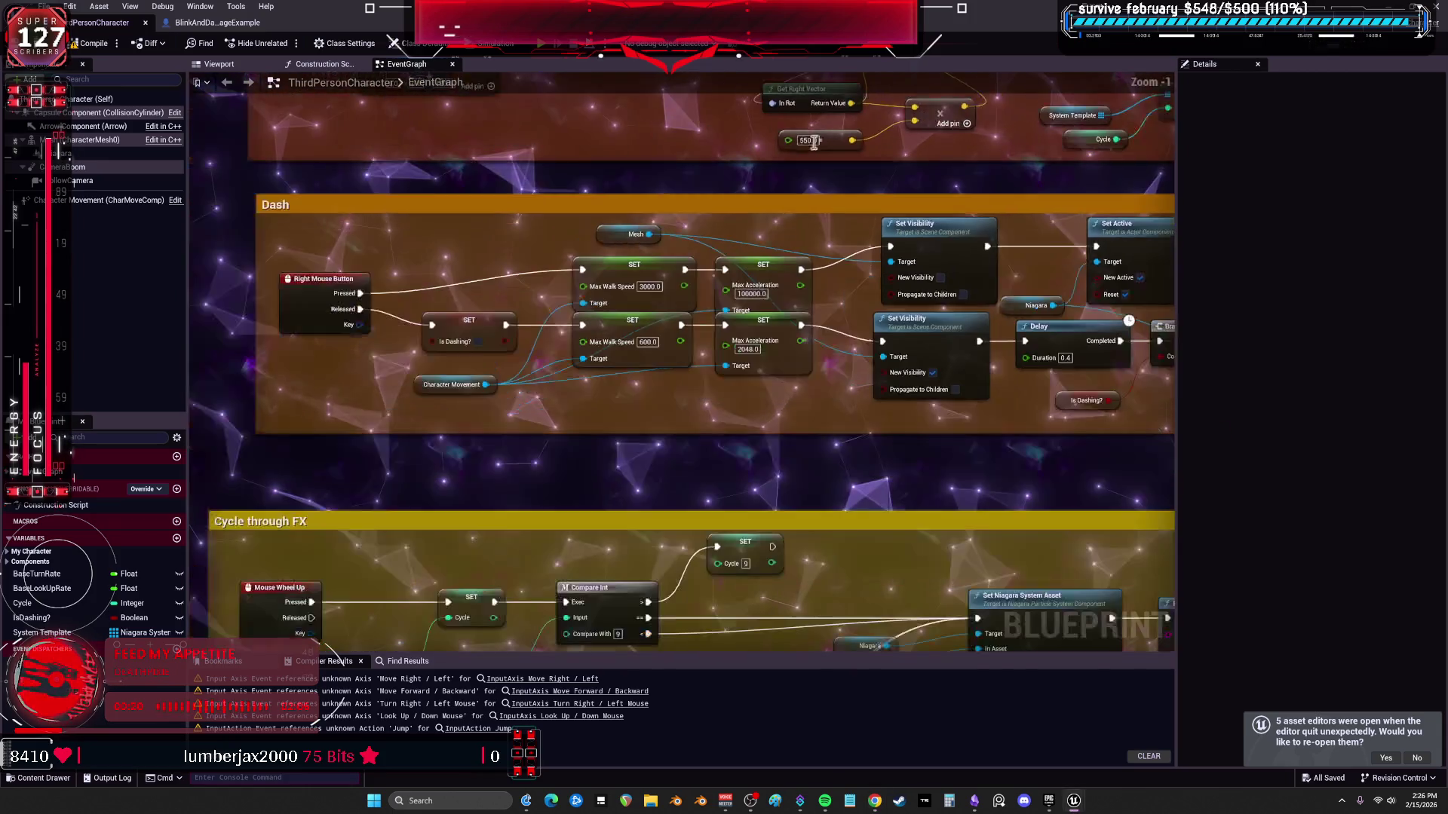
# Review the Dash and Cycle through FX nodes, then go to the usage example's main EventGraph.
pyautogui.moveTo(1018, 463)
pyautogui.mouseDown()
pyautogui.moveTo(630, 451)
pyautogui.moveTo(571, 266)
pyautogui.mouseUp()
pyautogui.scroll(2, 892, 402)
pyautogui.scroll(2, 892, 402)
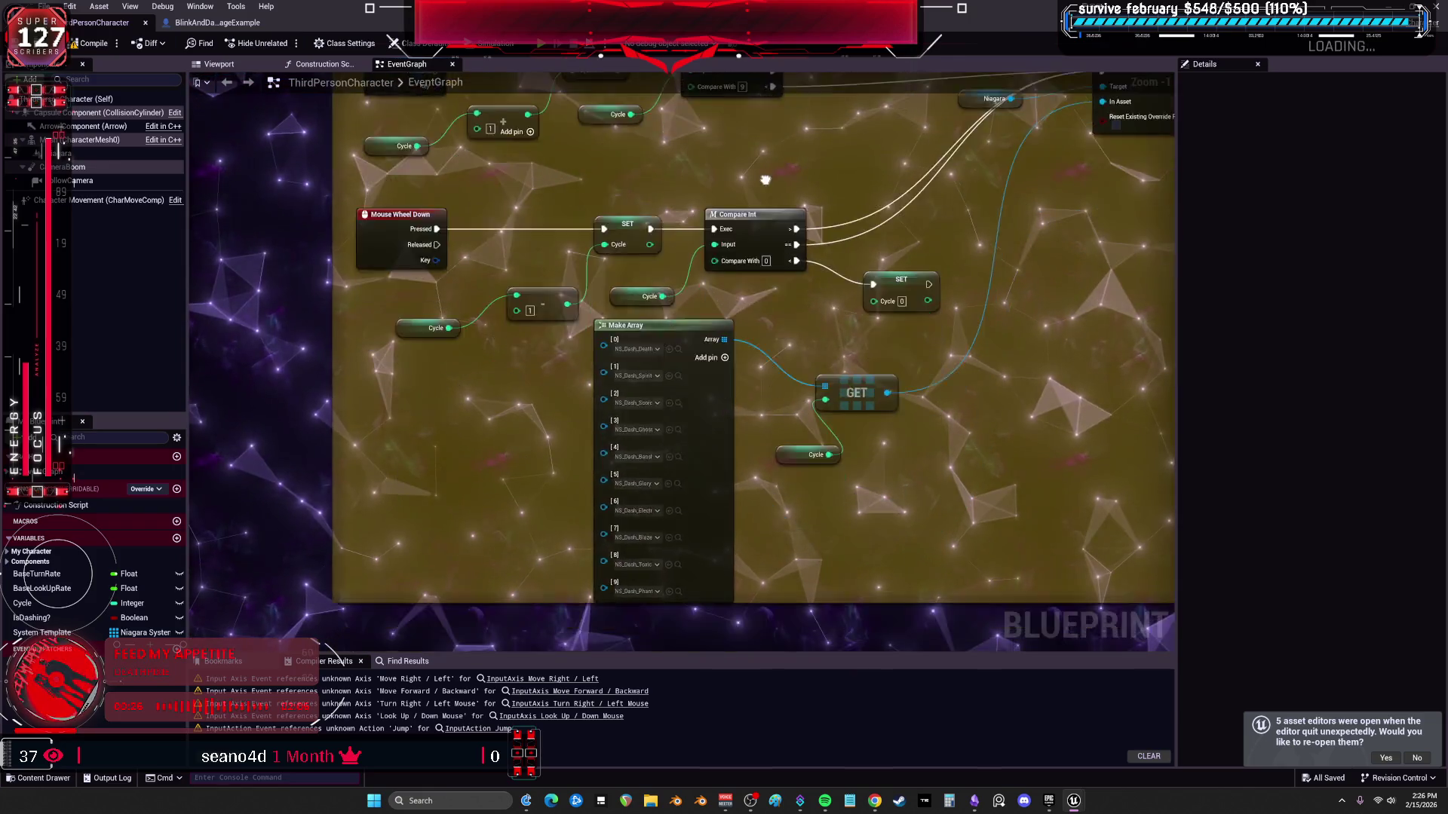
pyautogui.moveTo(892, 402); pyautogui.dragTo(297, 99)
pyautogui.click(225, 26)
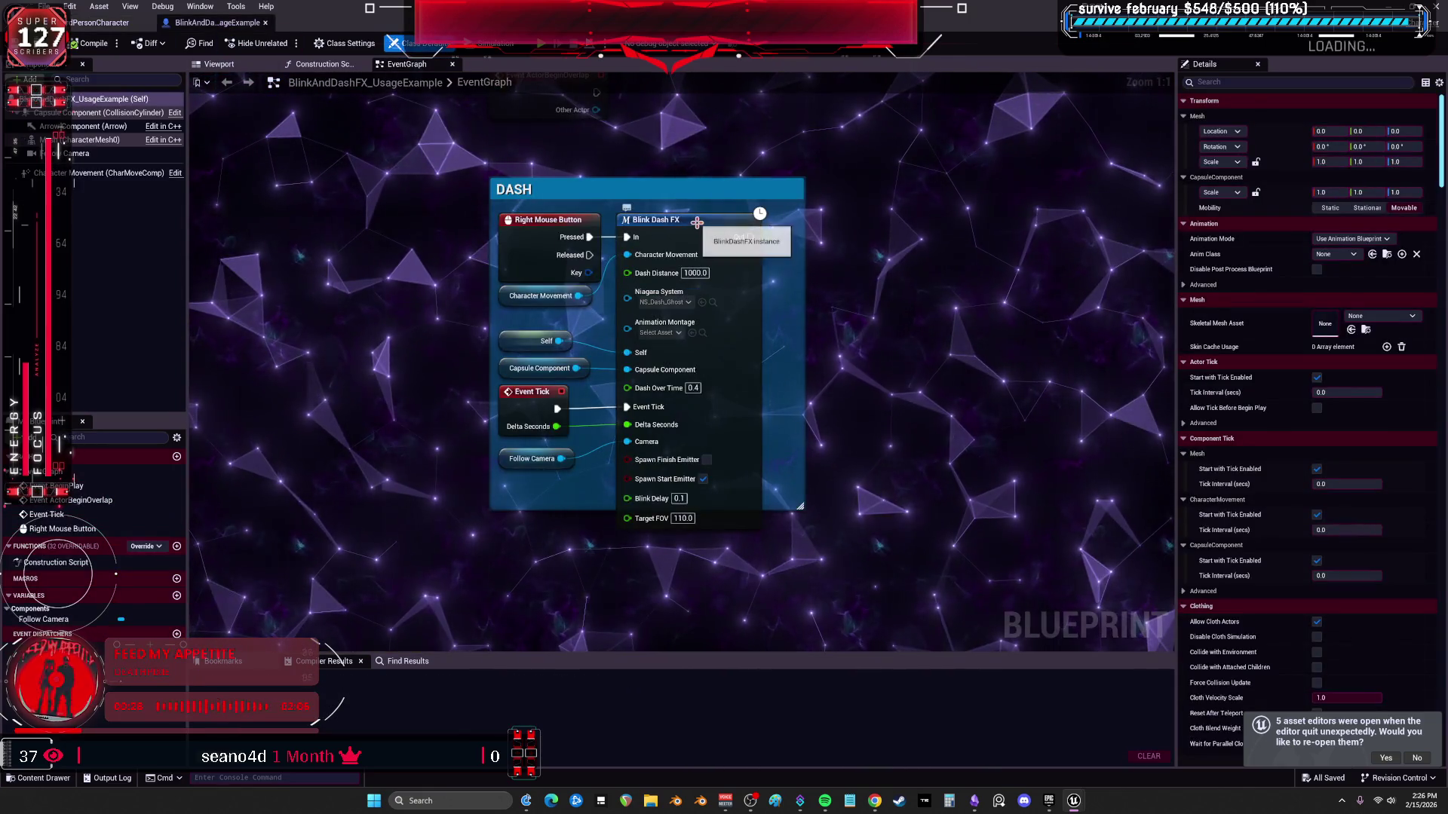
# Inspect the Blink Dash FX macro's inner graph, including its FOV update nodes.
pyautogui.doubleClick(679, 232)
pyautogui.moveTo(440, 288); pyautogui.dragTo(484, 306)
pyautogui.scroll(-4, 484, 306)
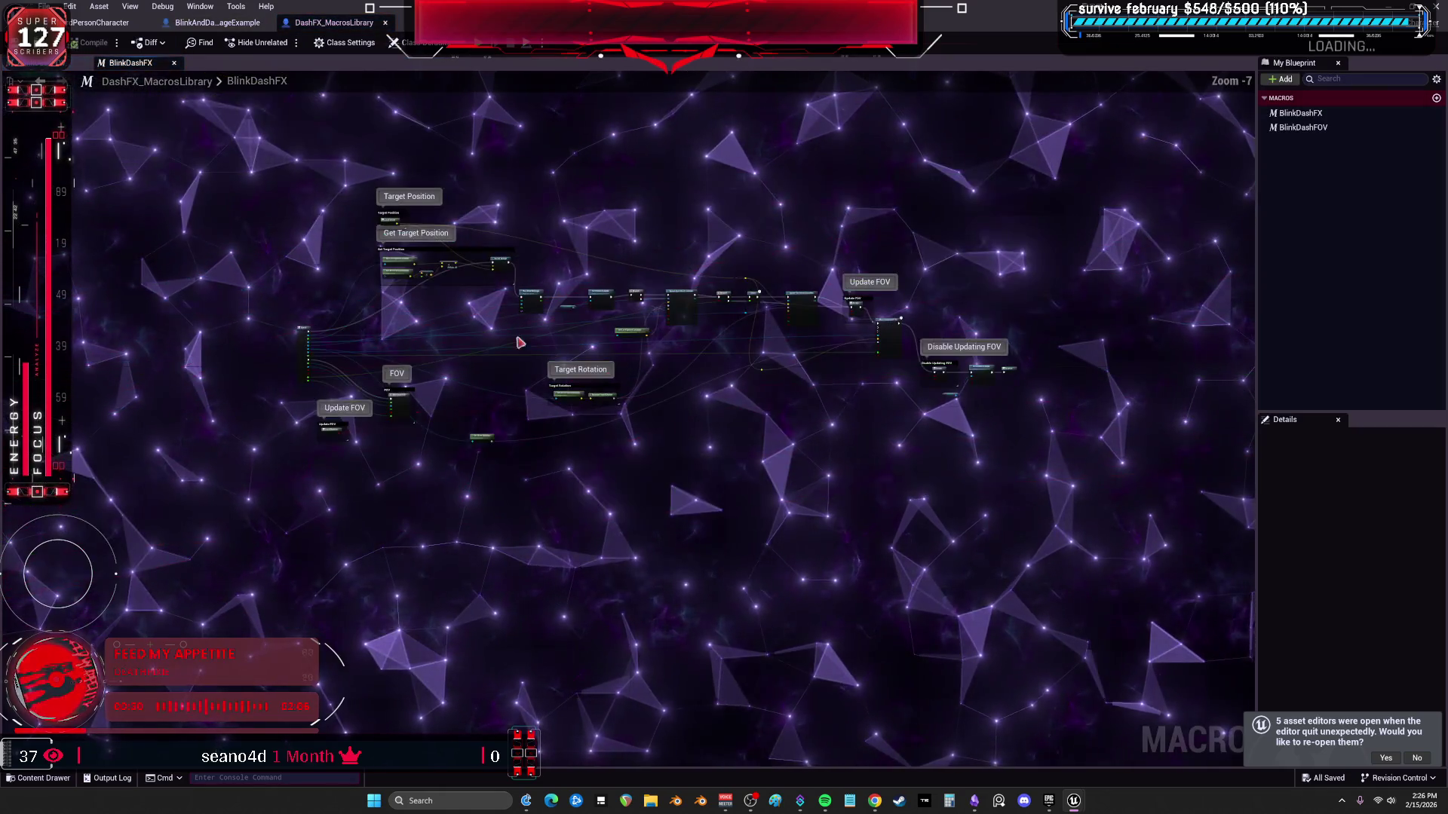
pyautogui.scroll(4, 468, 383)
pyautogui.scroll(-4, 468, 383)
pyautogui.moveTo(707, 355)
pyautogui.mouseDown()
pyautogui.moveTo(908, 251)
pyautogui.moveTo(365, 330)
pyautogui.mouseUp()
pyautogui.scroll(4, 881, 279)
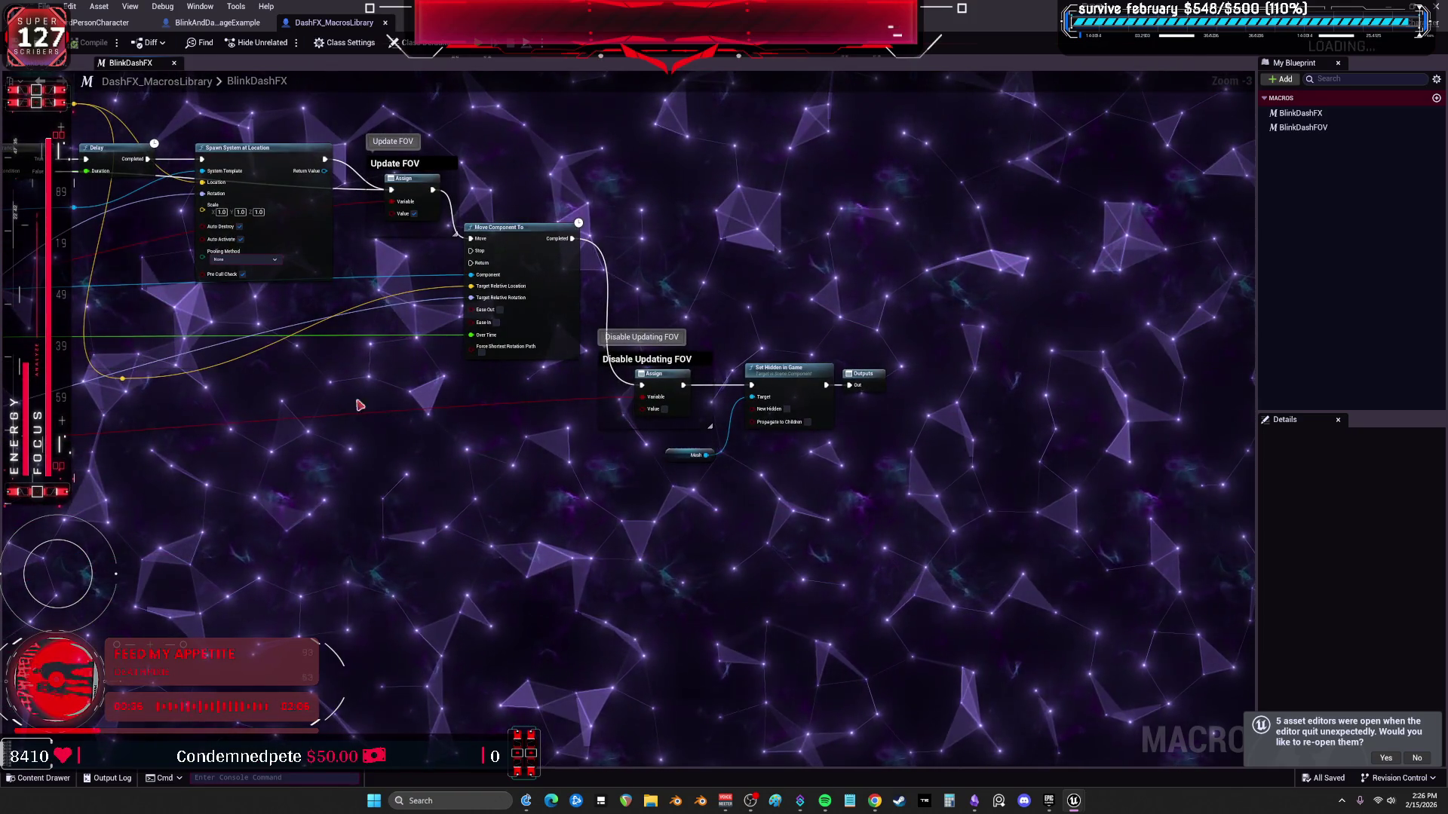
pyautogui.scroll(-2, 366, 405)
pyautogui.scroll(-1, 523, 360)
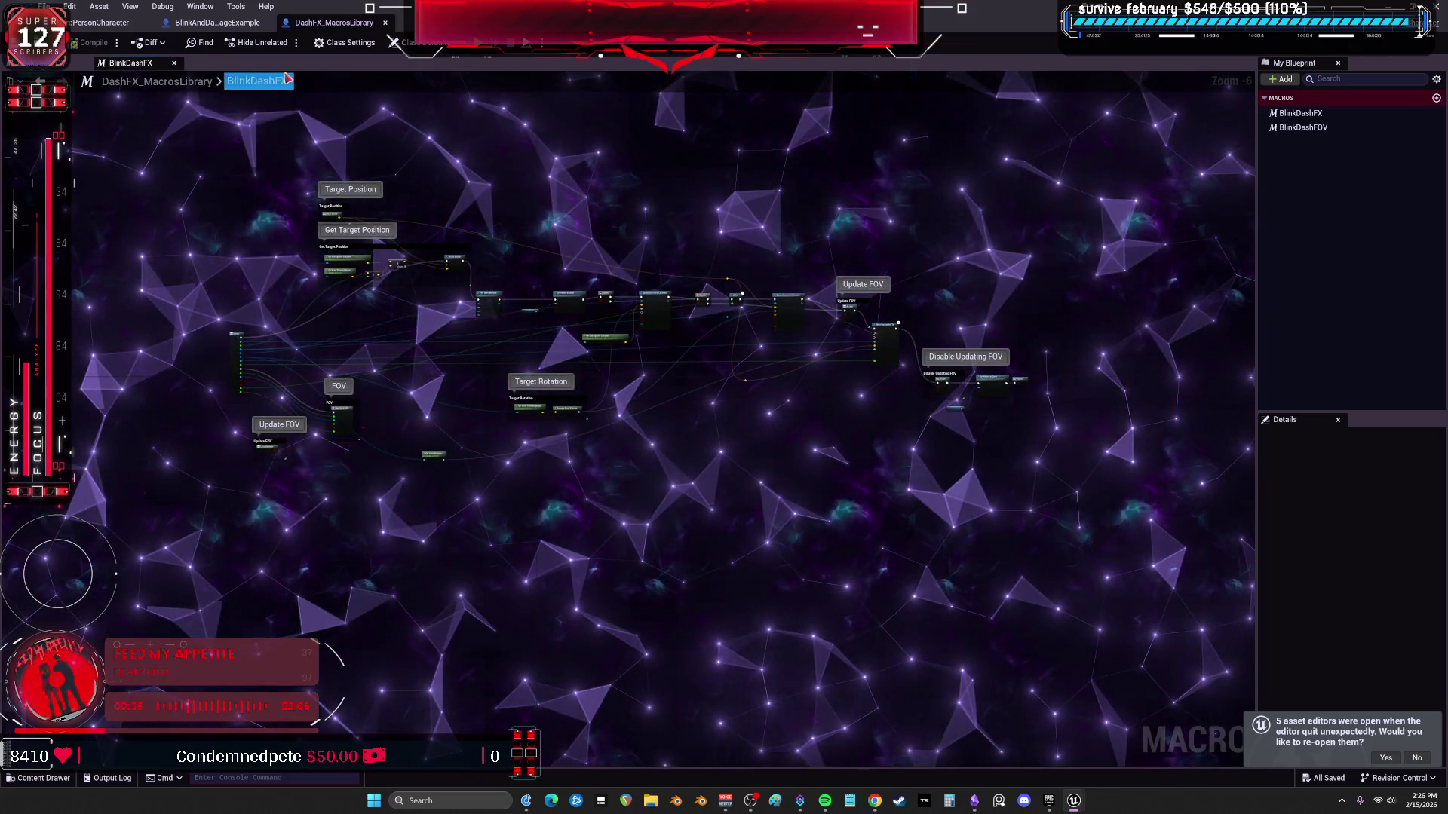
# Return through the usage example graph to the ThirdPersonCharacter event graph and the level editor.
pyautogui.click(232, 24)
pyautogui.scroll(-3, 611, 544)
pyautogui.scroll(-1, 612, 544)
pyautogui.click(100, 22)
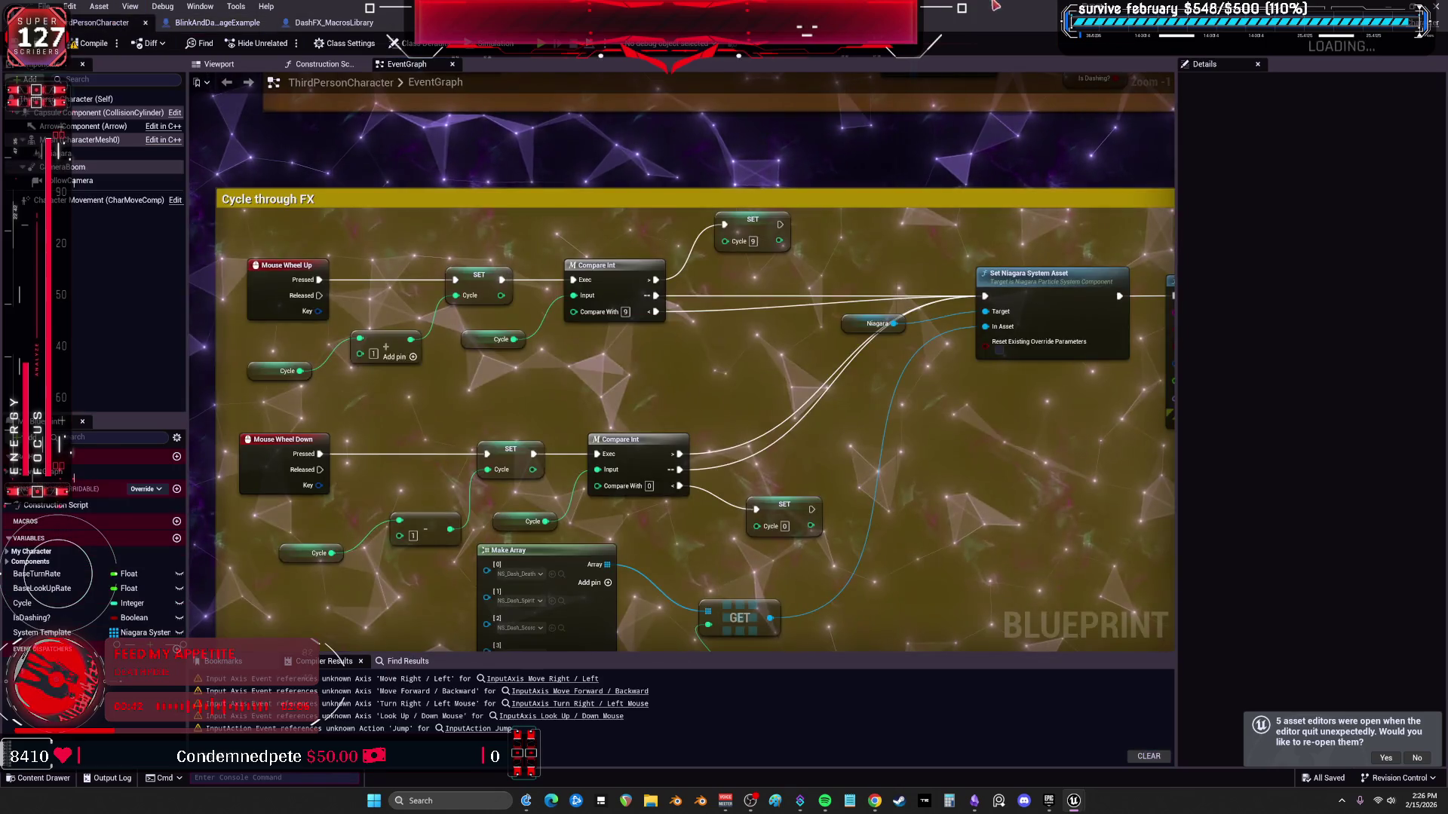
pyautogui.hotkey('alt', 'Tab')
# Browse to BewmV > BEWMV in the Content Browser and open the BP_BEWMV Blueprint.
pyautogui.click(51, 181)
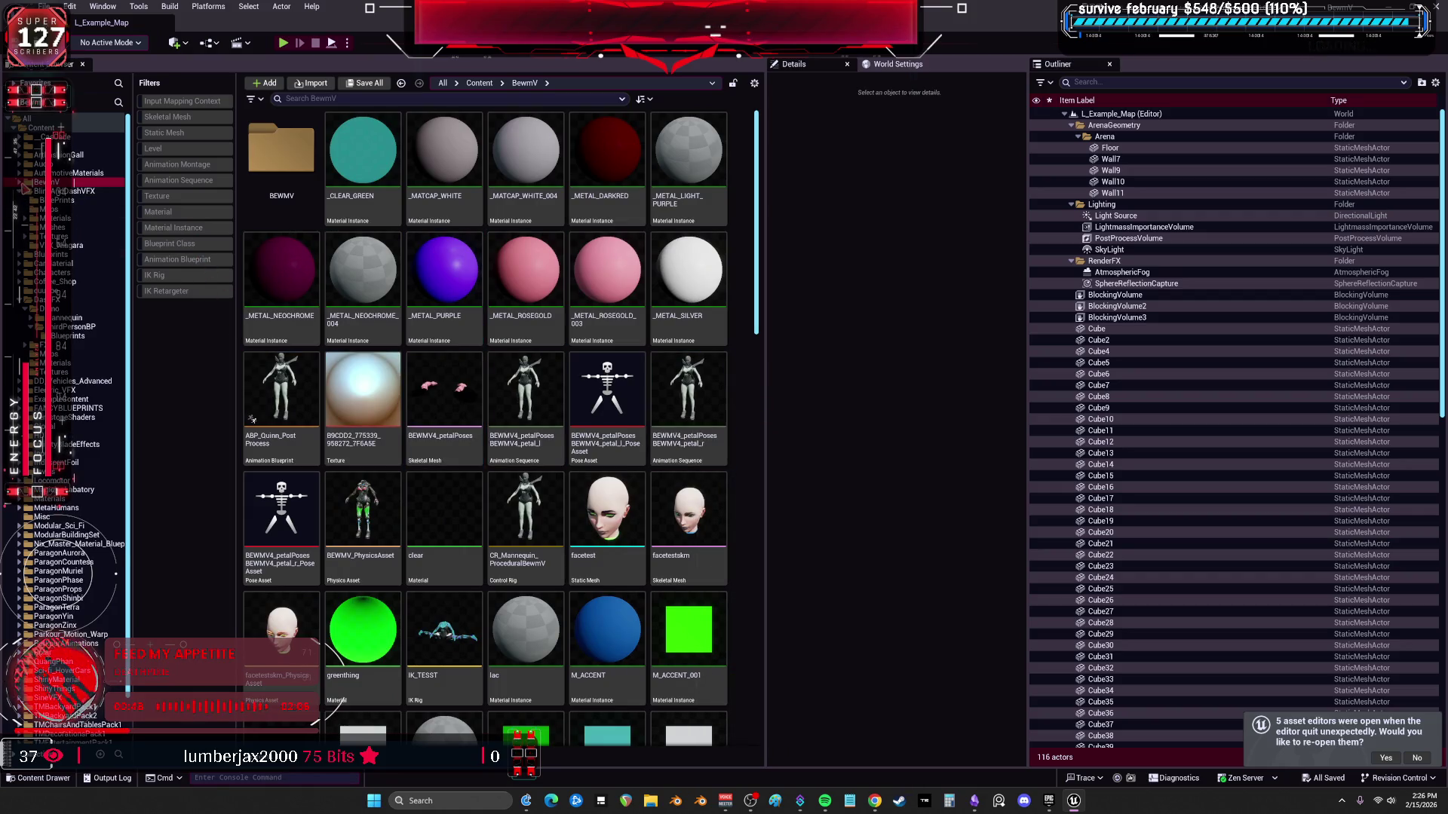
pyautogui.click(80, 191)
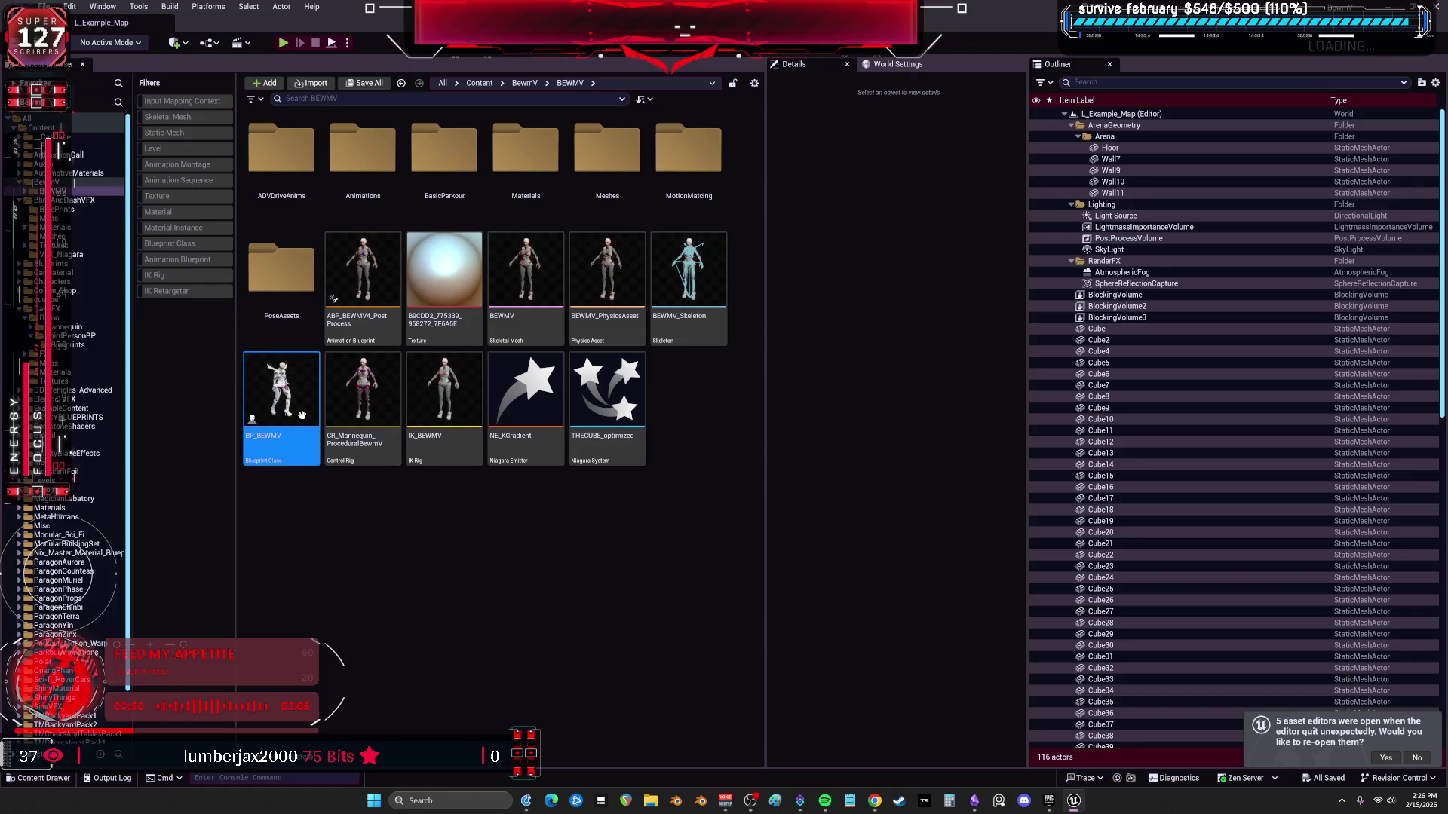
pyautogui.doubleClick(301, 417)
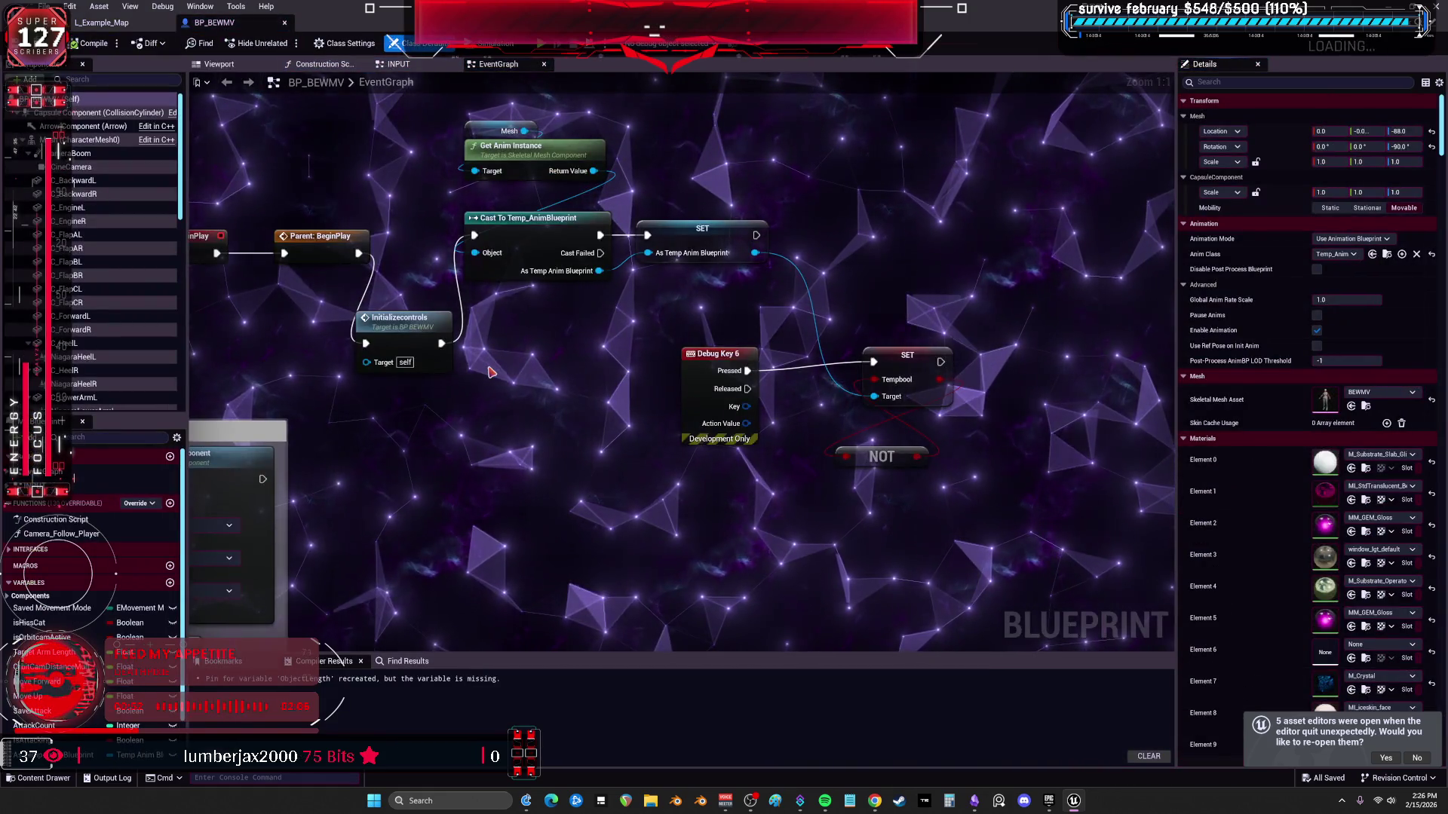
pyautogui.scroll(-3, 490, 372)
pyautogui.scroll(-3, 531, 306)
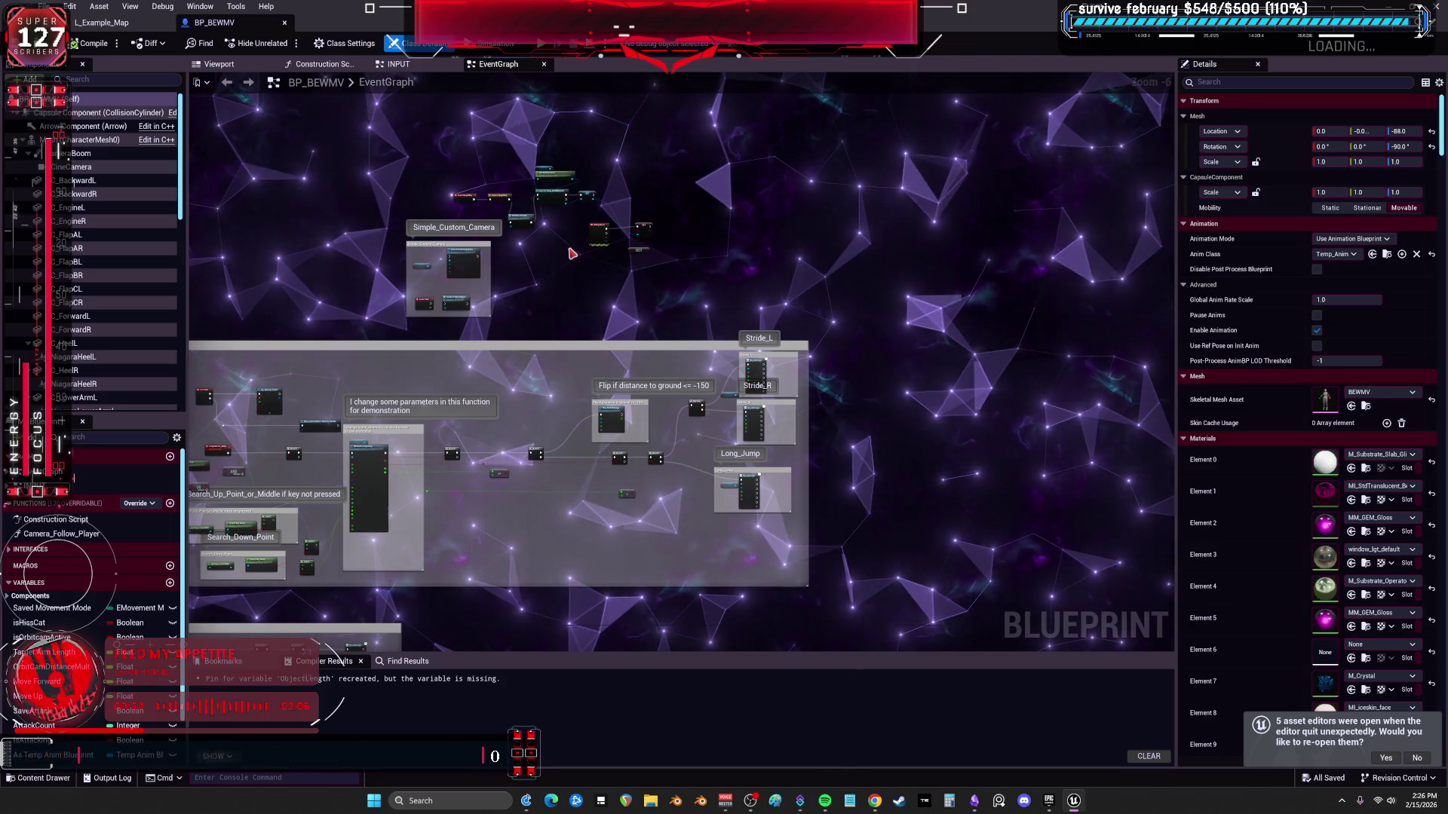
# Play-test the level, running the character toward the boxes and green cube, then stop the session.
pyautogui.hotkey('alt', 'p')
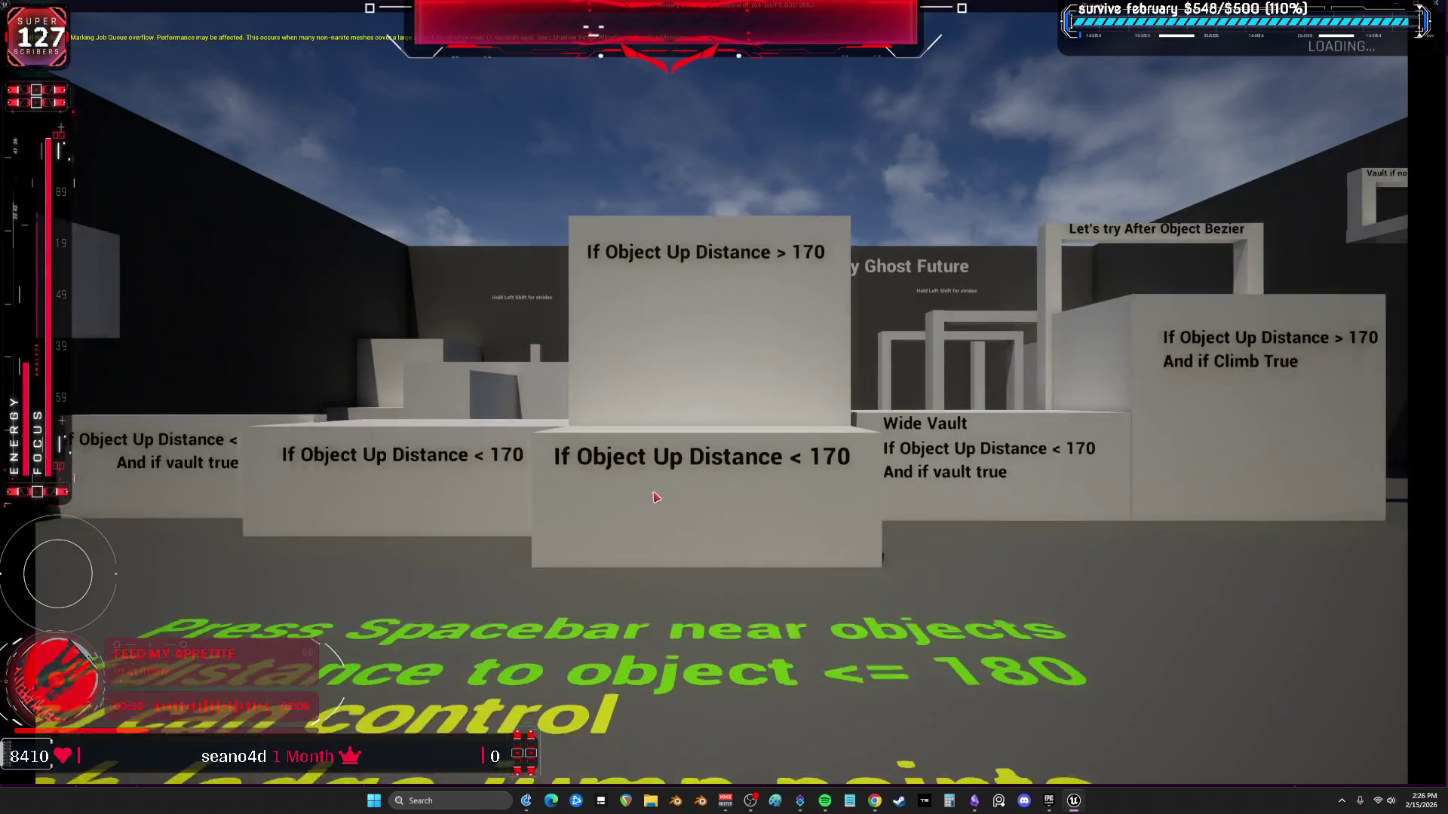
pyautogui.press('w')
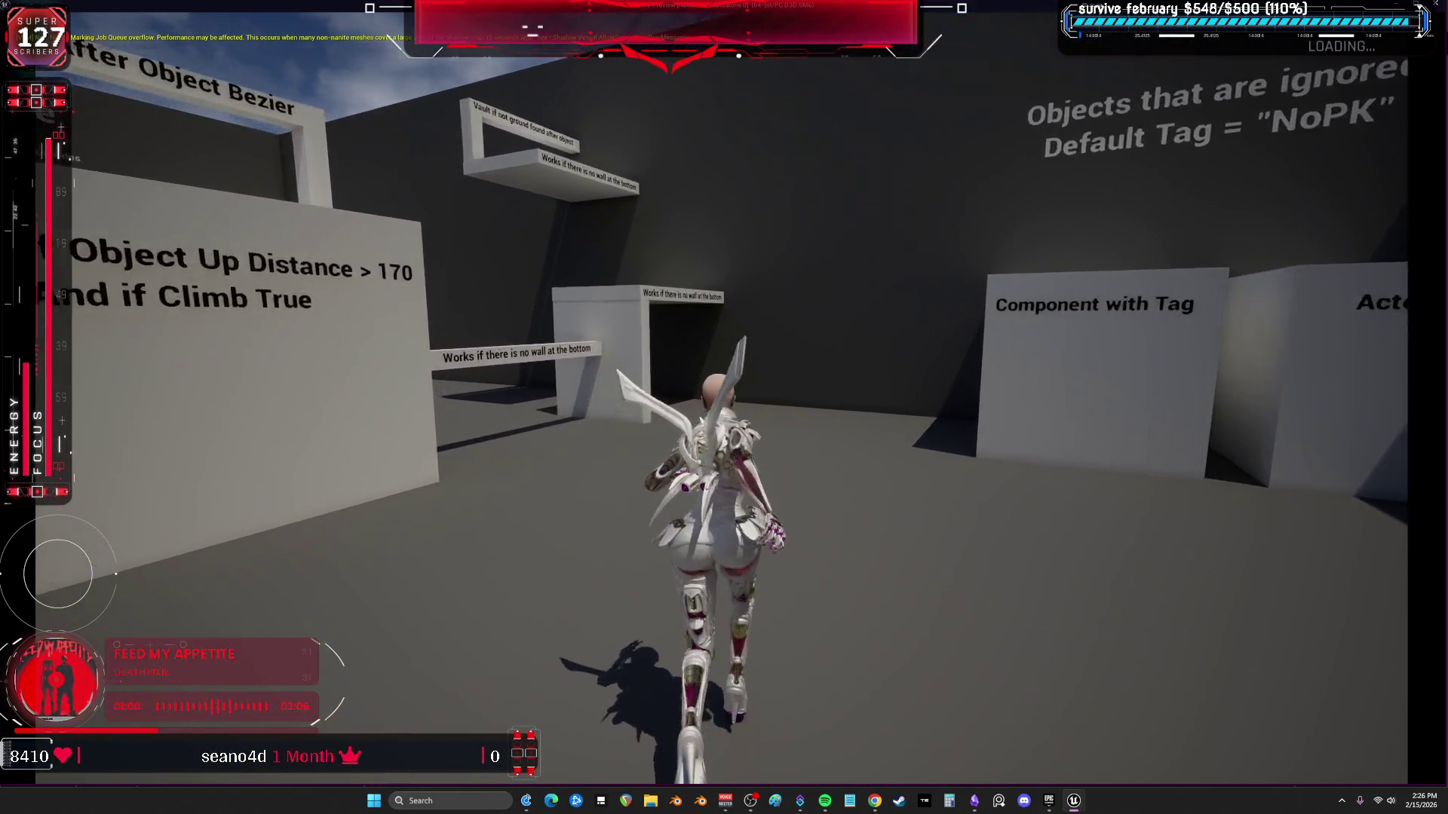
pyautogui.press('w')
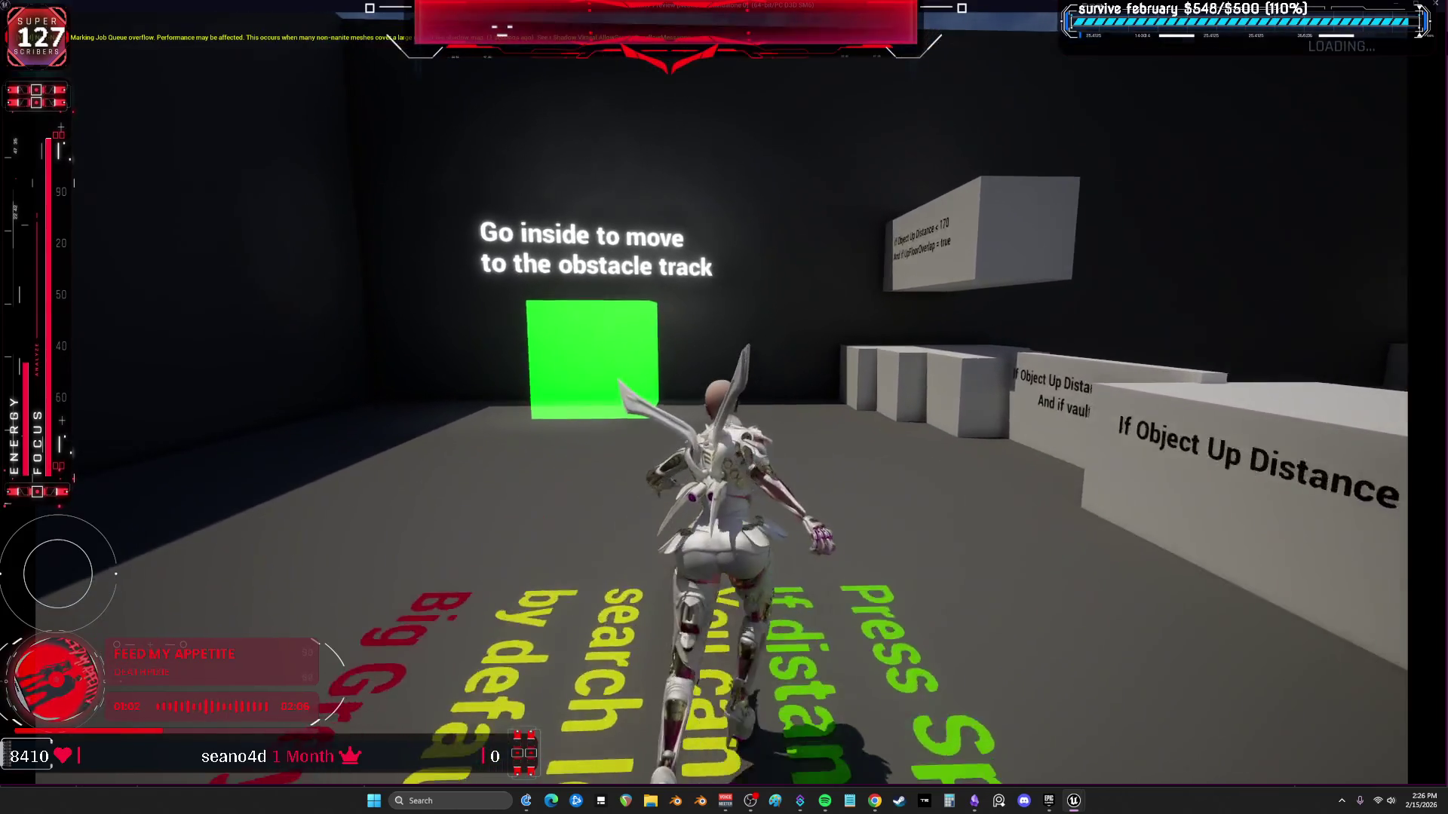
pyautogui.press('s')
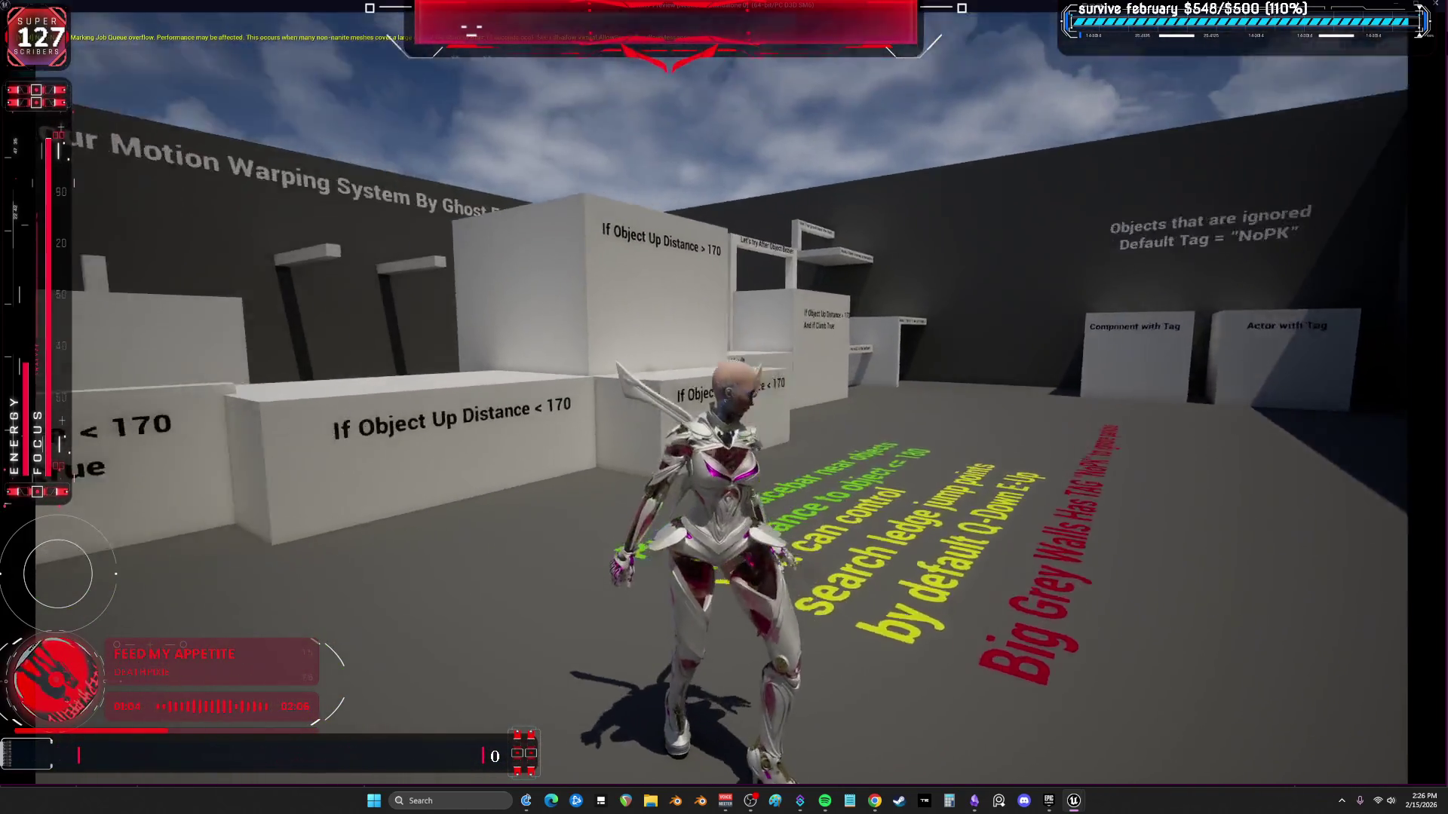
pyautogui.press('Escape')
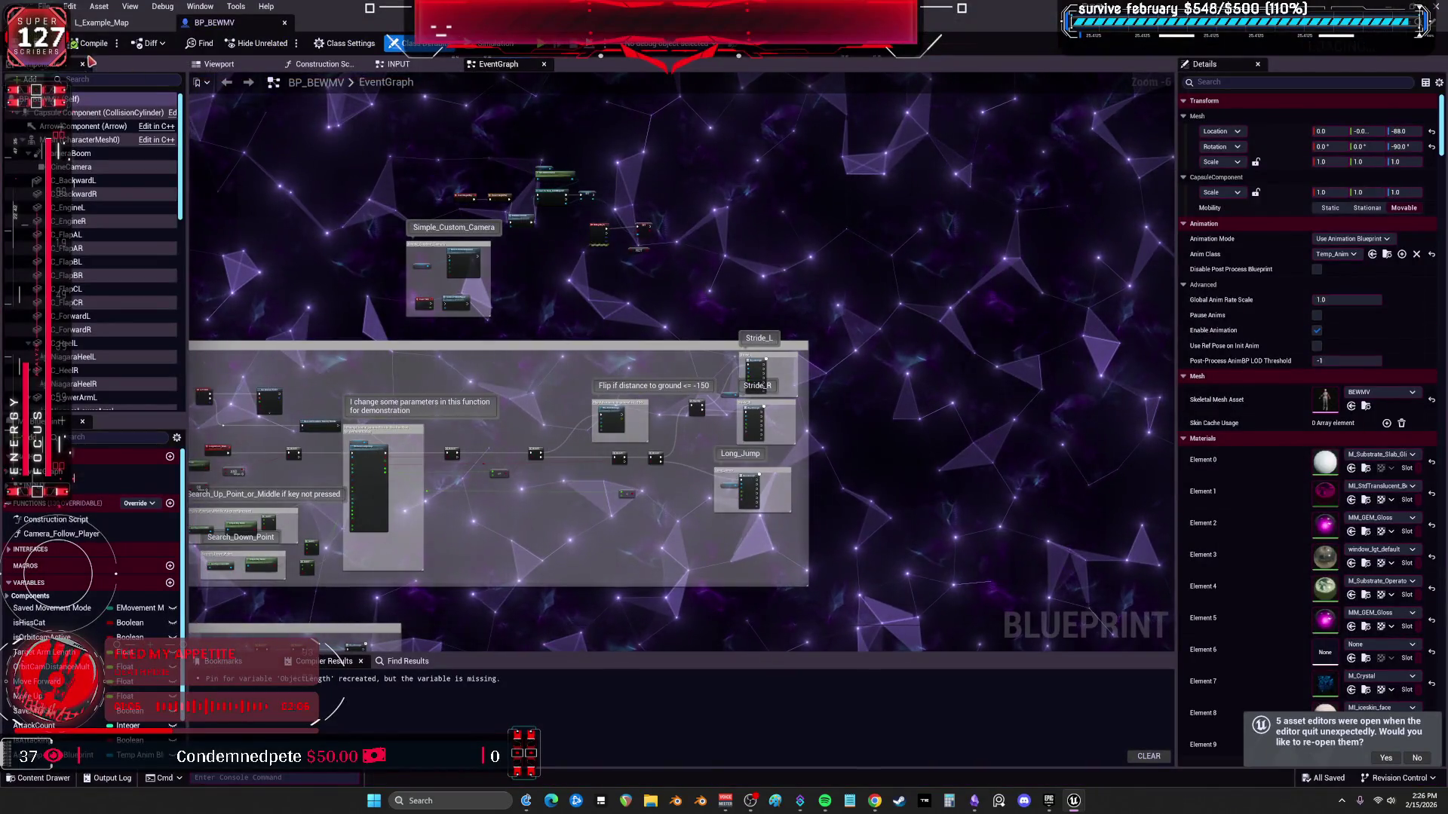
# From the Mesh component's Anim Class, locate and open Temp_AnimBlueprint.
pyautogui.click(79, 138)
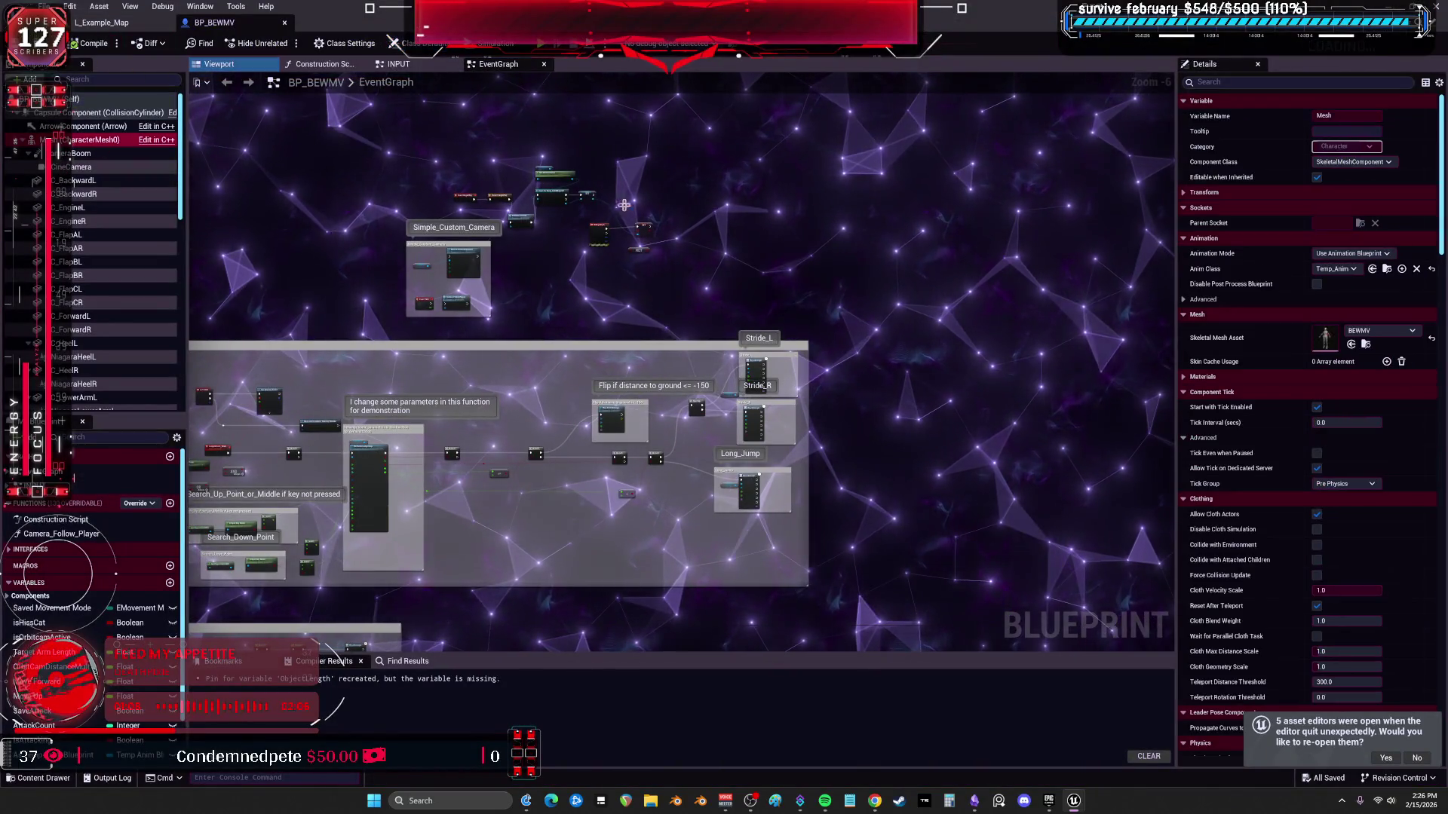
pyautogui.click(1387, 270)
pyautogui.doubleClick(354, 422)
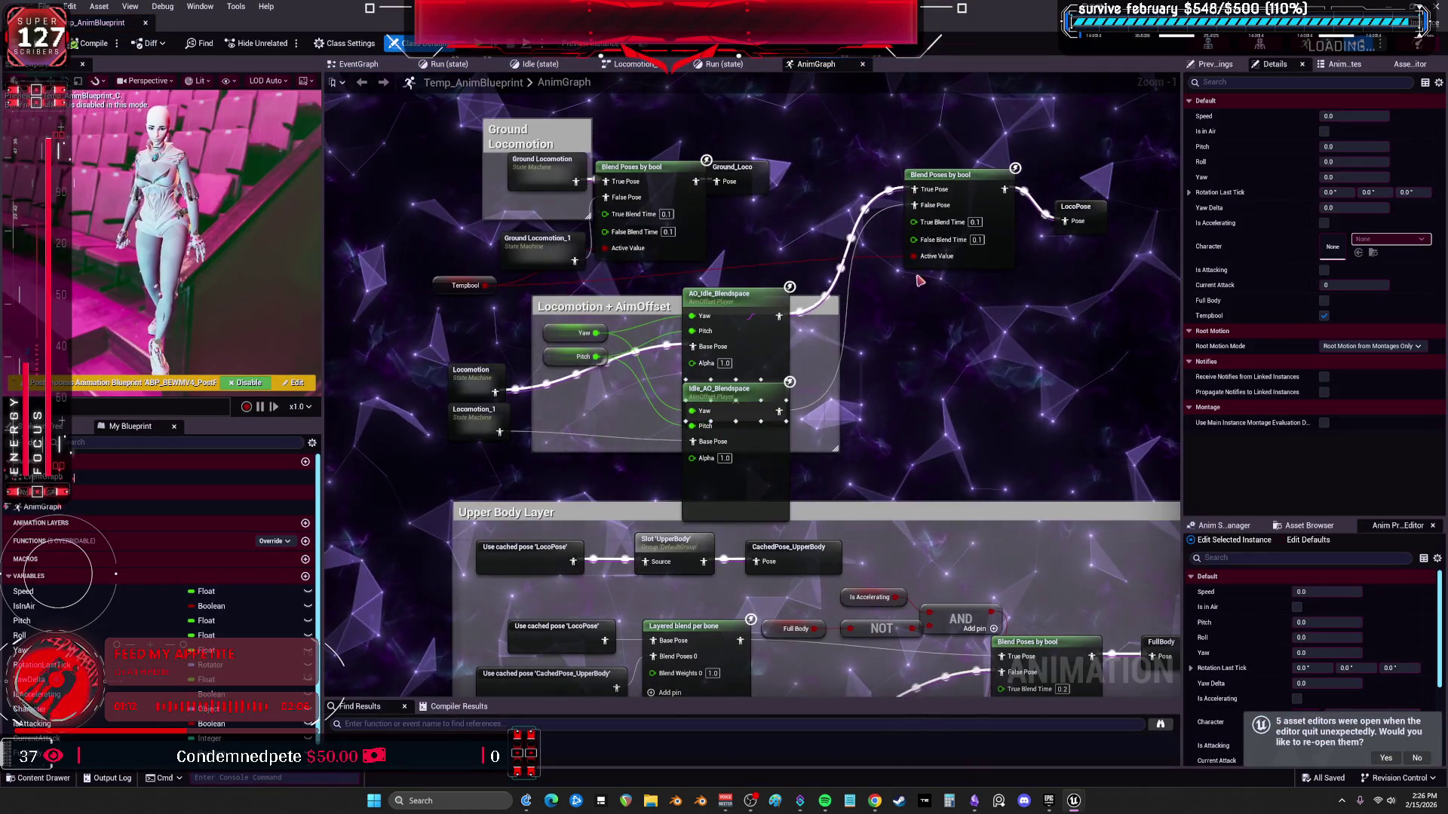
# Move the Blend Poses by bool node down beside LocoPose and inspect the TempBool variable.
pyautogui.click(478, 434)
pyautogui.moveTo(981, 211)
pyautogui.mouseDown()
pyautogui.moveTo(986, 321)
pyautogui.moveTo(950, 330)
pyautogui.mouseUp()
pyautogui.click(1087, 232)
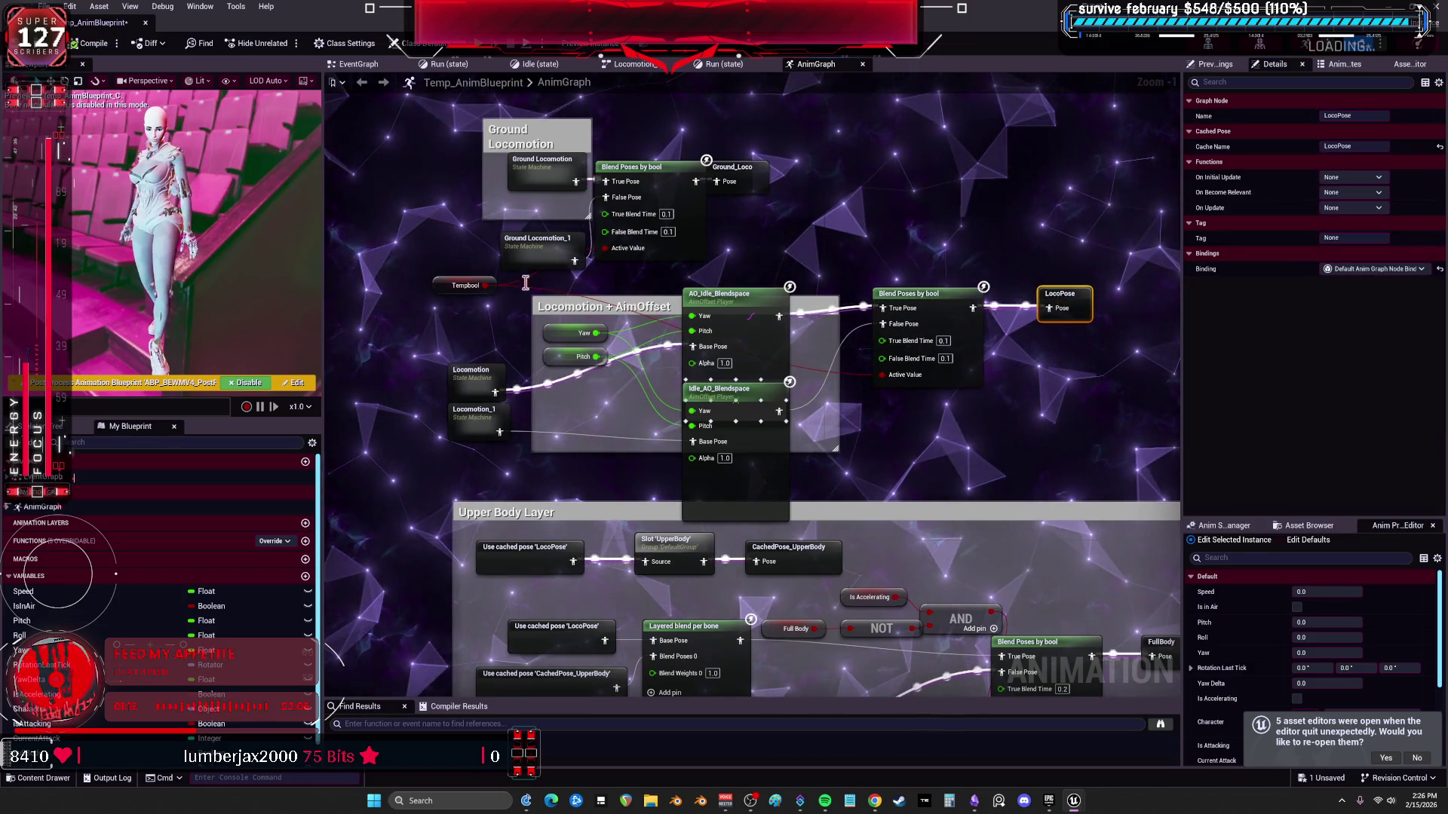
pyautogui.click(484, 285)
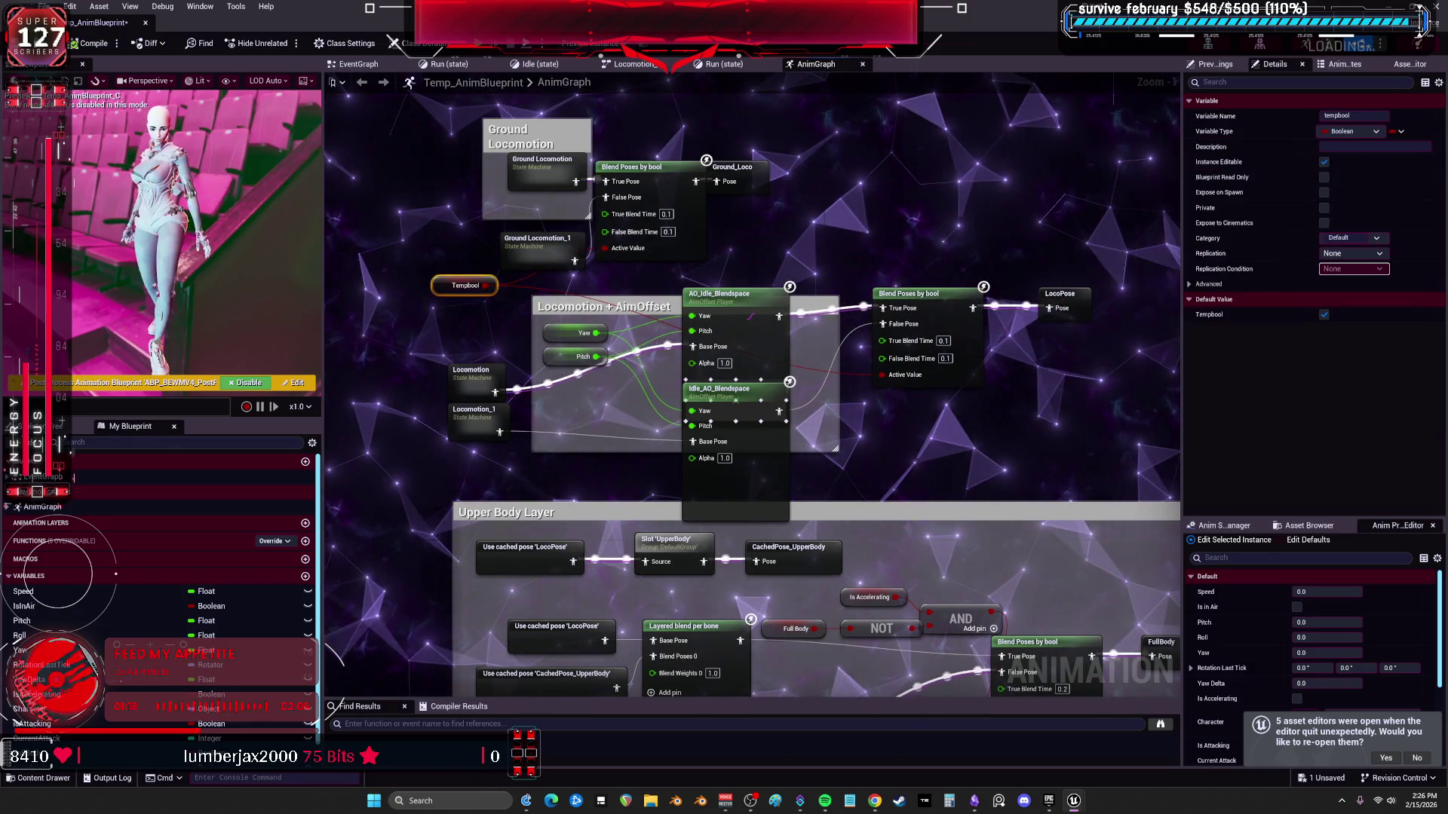
# Reopen Temp_AnimBlueprint and bring the Output Pose, upper-body and foot IK nodes into view.
pyautogui.hotkey('alt', 'Tab')
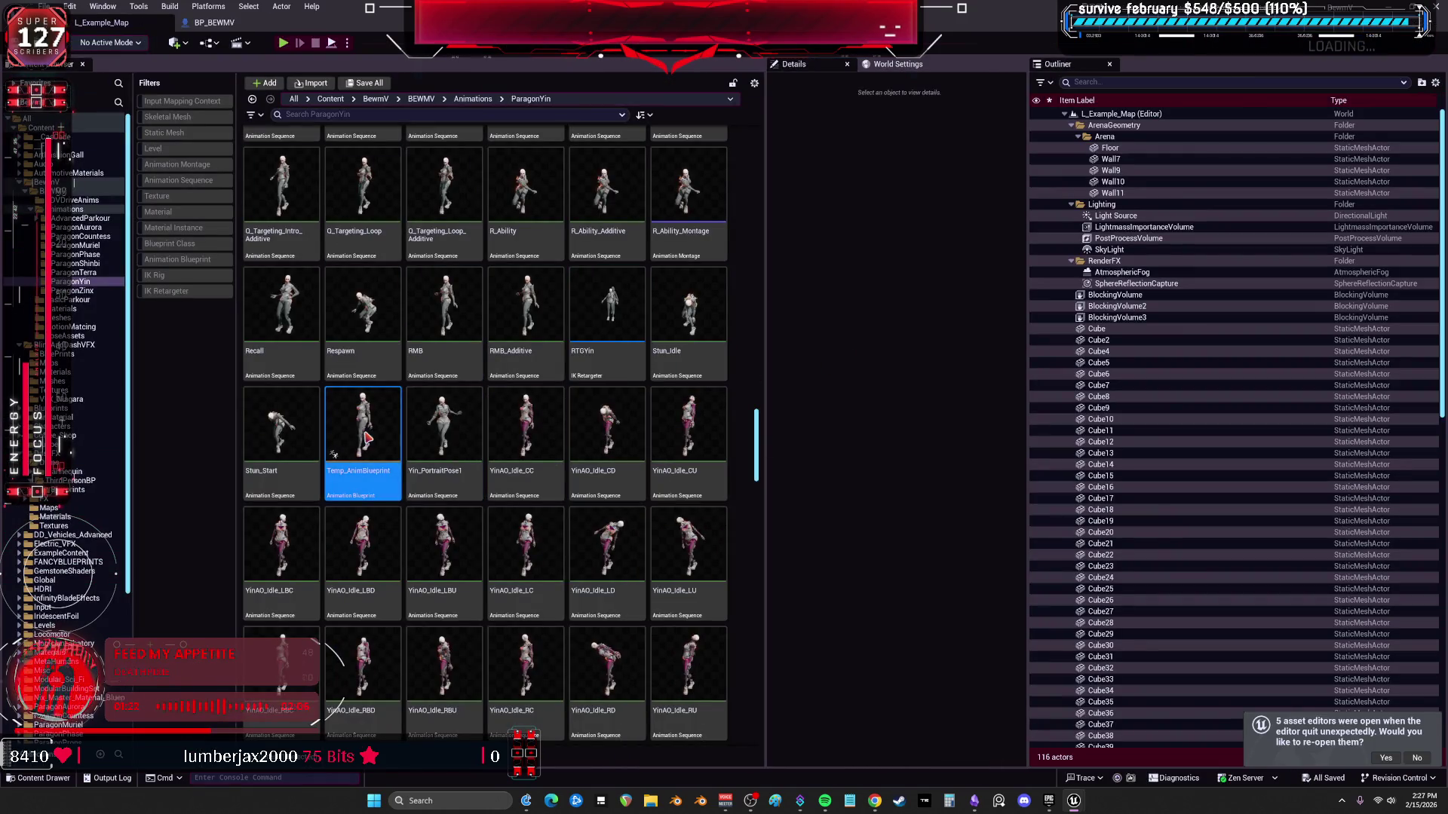
pyautogui.doubleClick(363, 431)
pyautogui.scroll(2, 724, 377)
pyautogui.scroll(1, 725, 377)
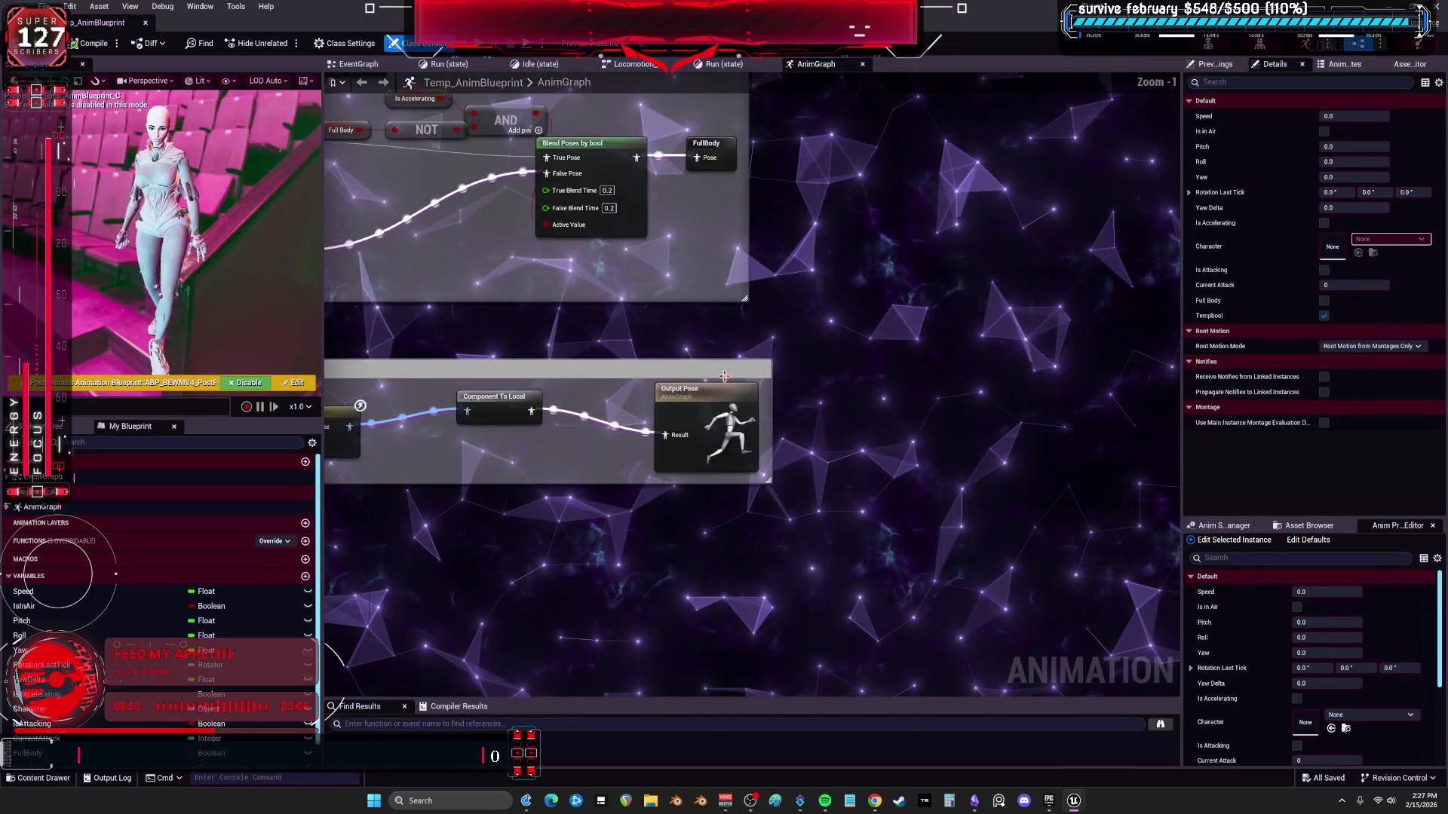
pyautogui.moveTo(724, 377); pyautogui.dragTo(1048, 355)
pyautogui.moveTo(829, 296)
pyautogui.mouseDown()
pyautogui.moveTo(904, 516)
pyautogui.moveTo(865, 257)
pyautogui.moveTo(612, 216)
pyautogui.mouseUp()
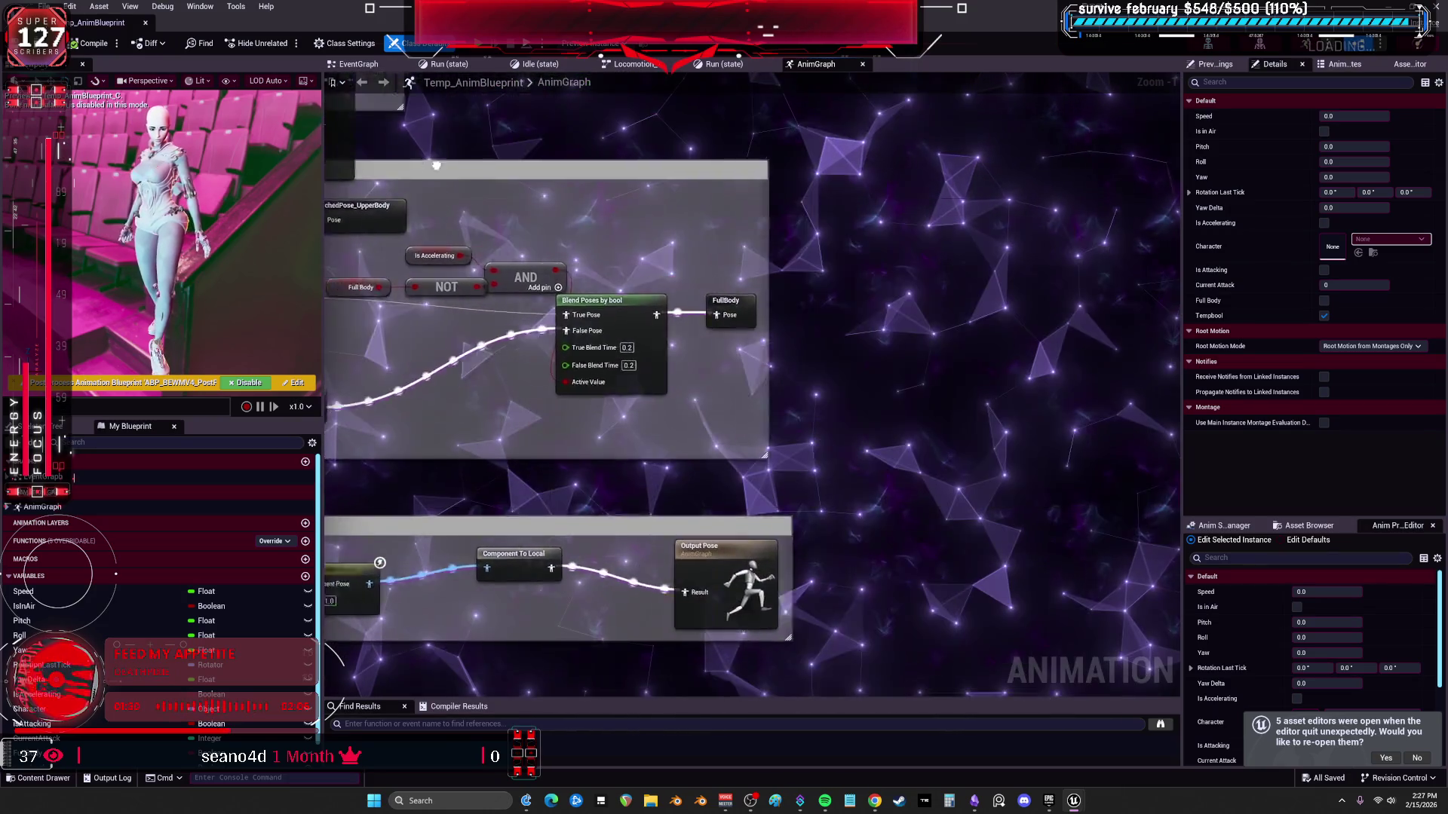
# Add a Slot 'DefaultSlot' node to the AnimGraph and make room for it beside the Foot IK chain.
pyautogui.rightClick(550, 497)
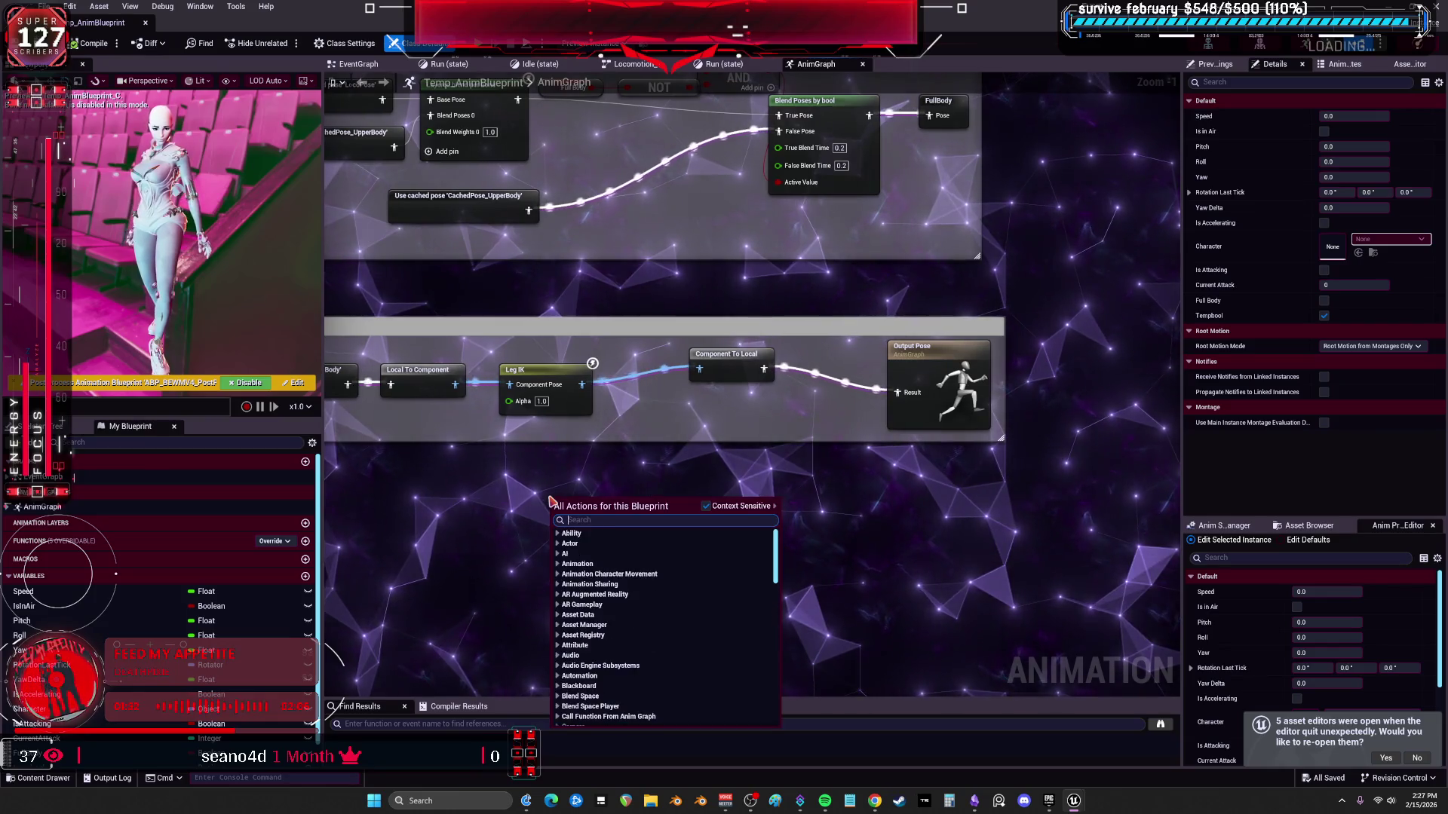
pyautogui.write('slot def')
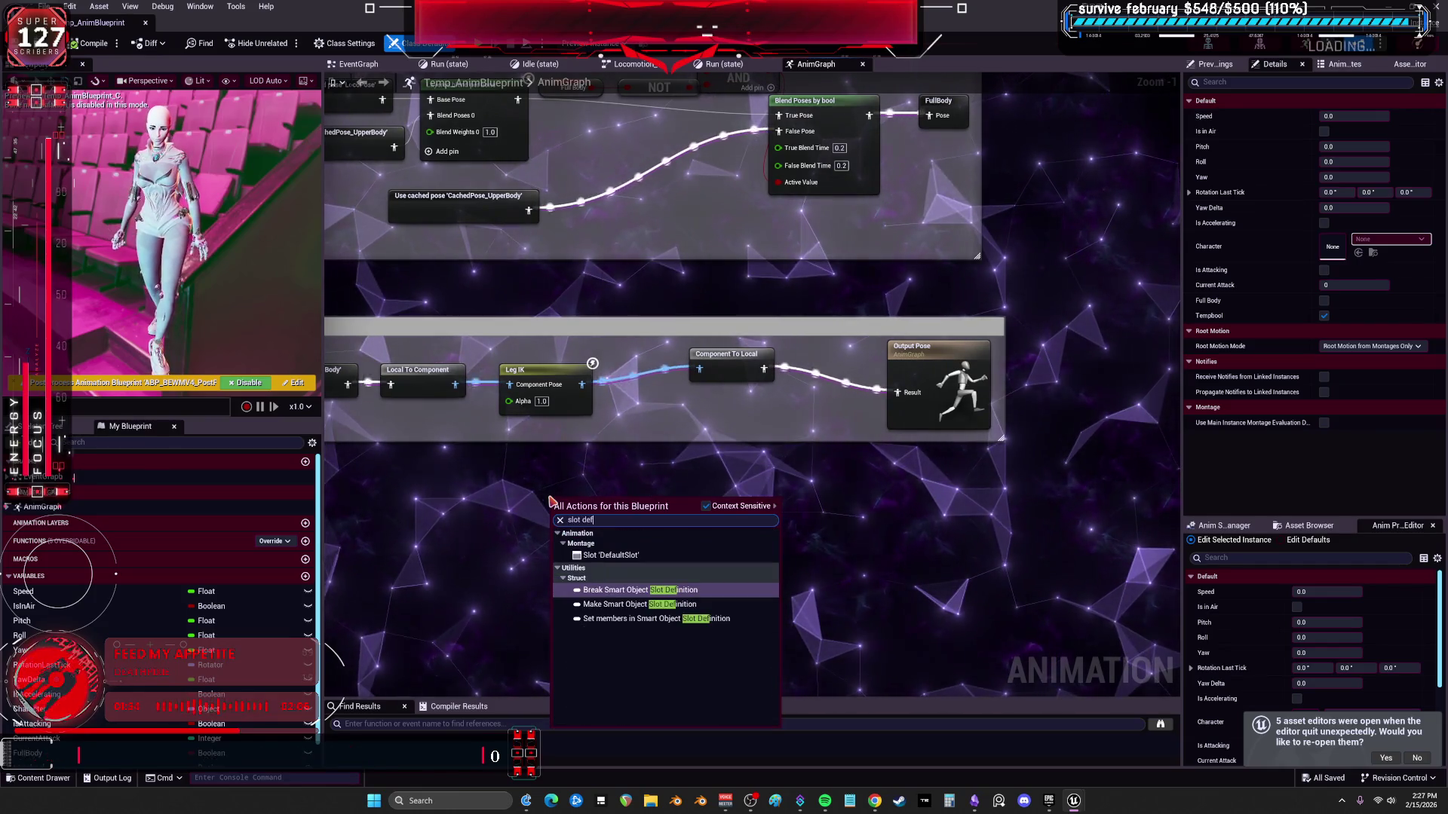
pyautogui.click(618, 556)
pyautogui.scroll(-3, 858, 644)
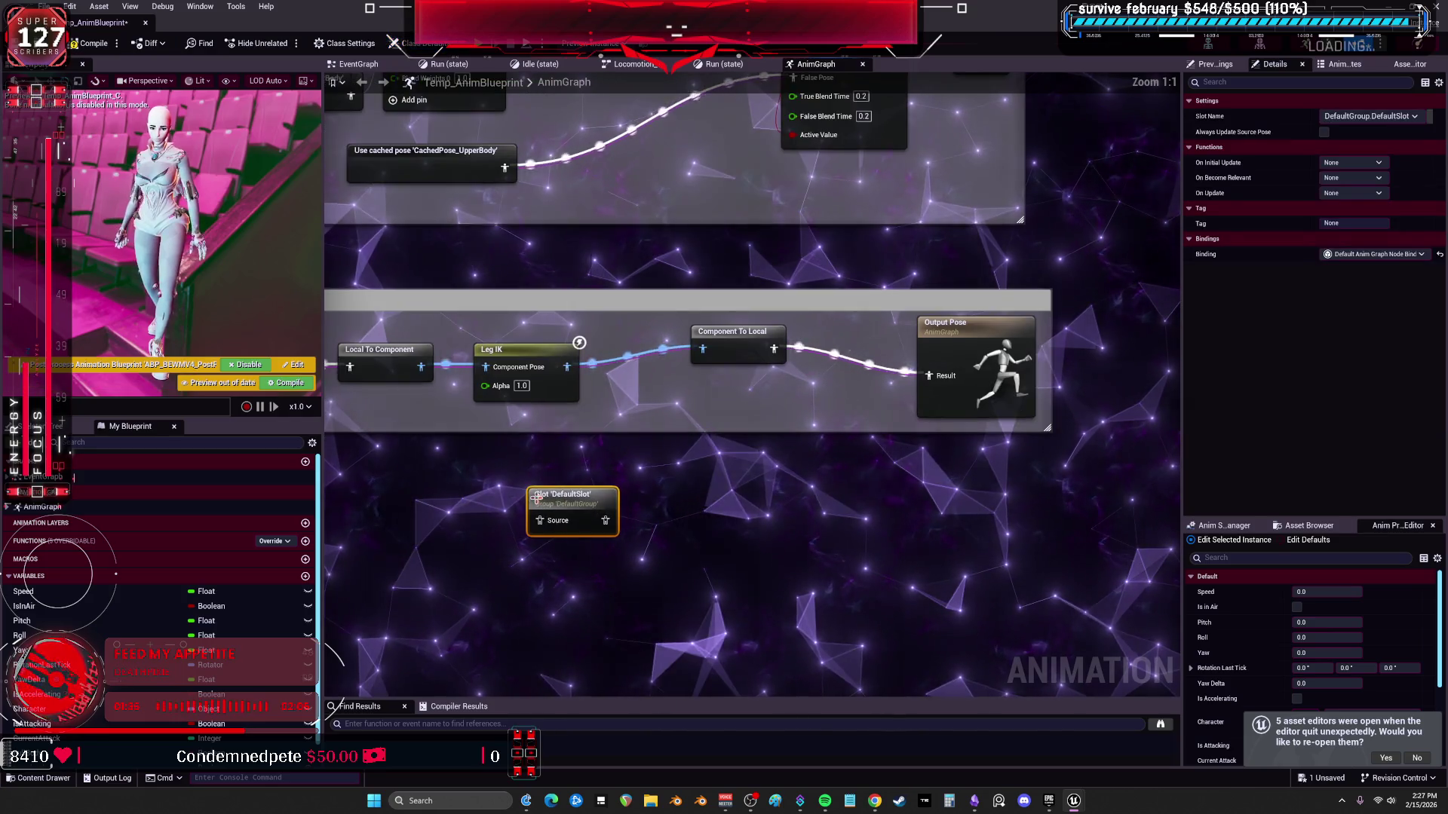
pyautogui.scroll(-2, 792, 612)
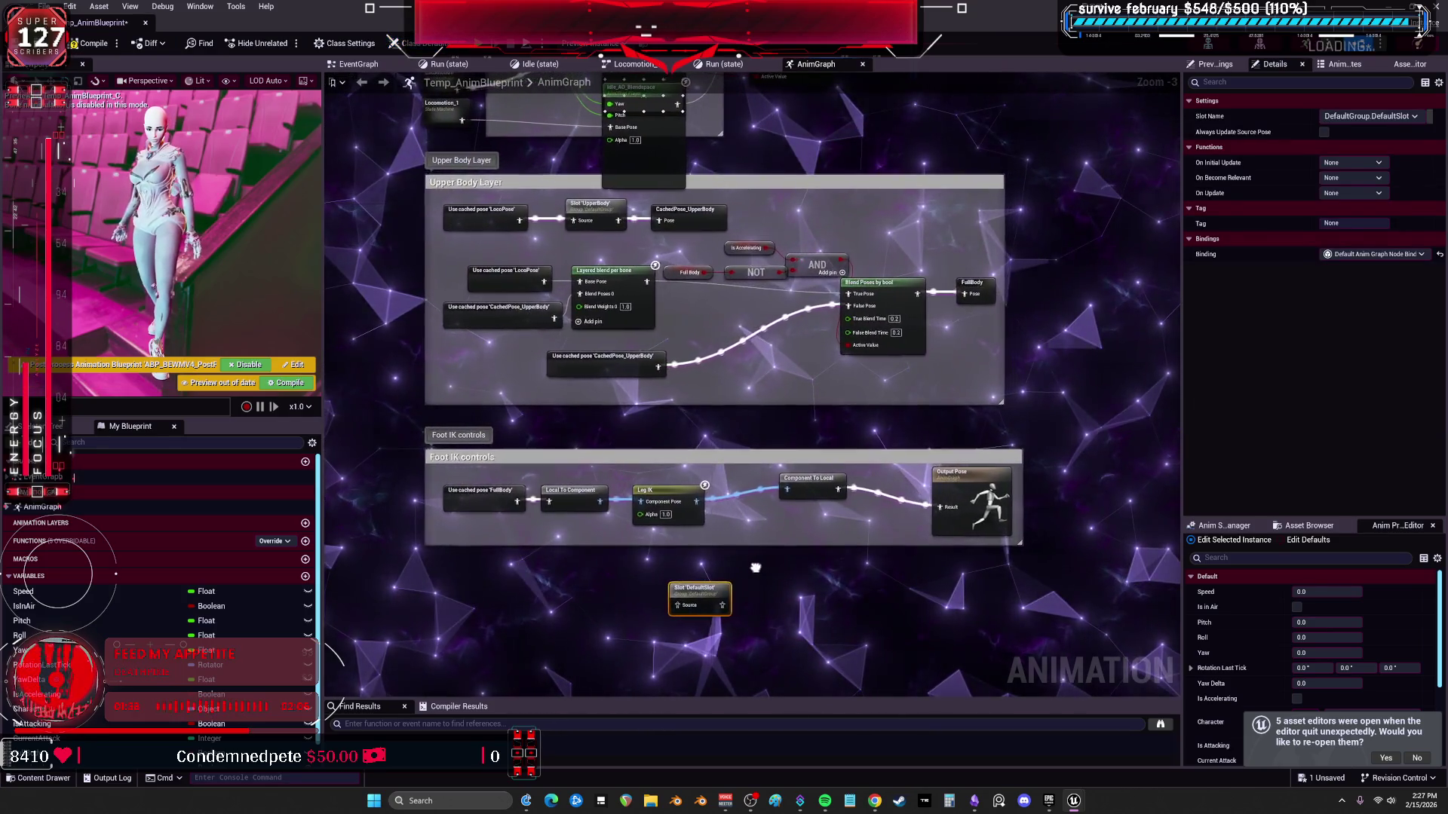
pyautogui.scroll(1, 711, 535)
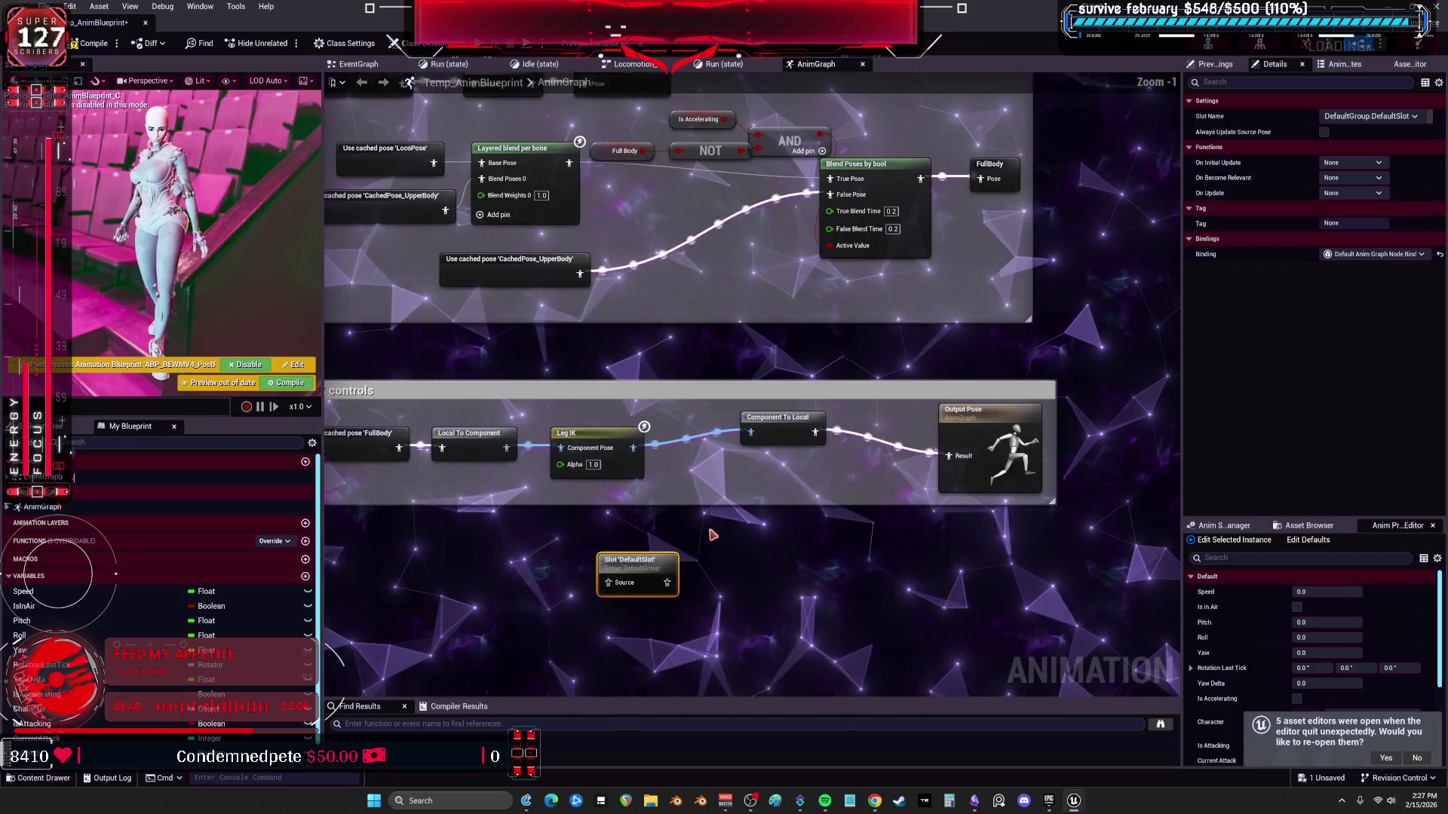
pyautogui.moveTo(669, 564); pyautogui.dragTo(708, 520)
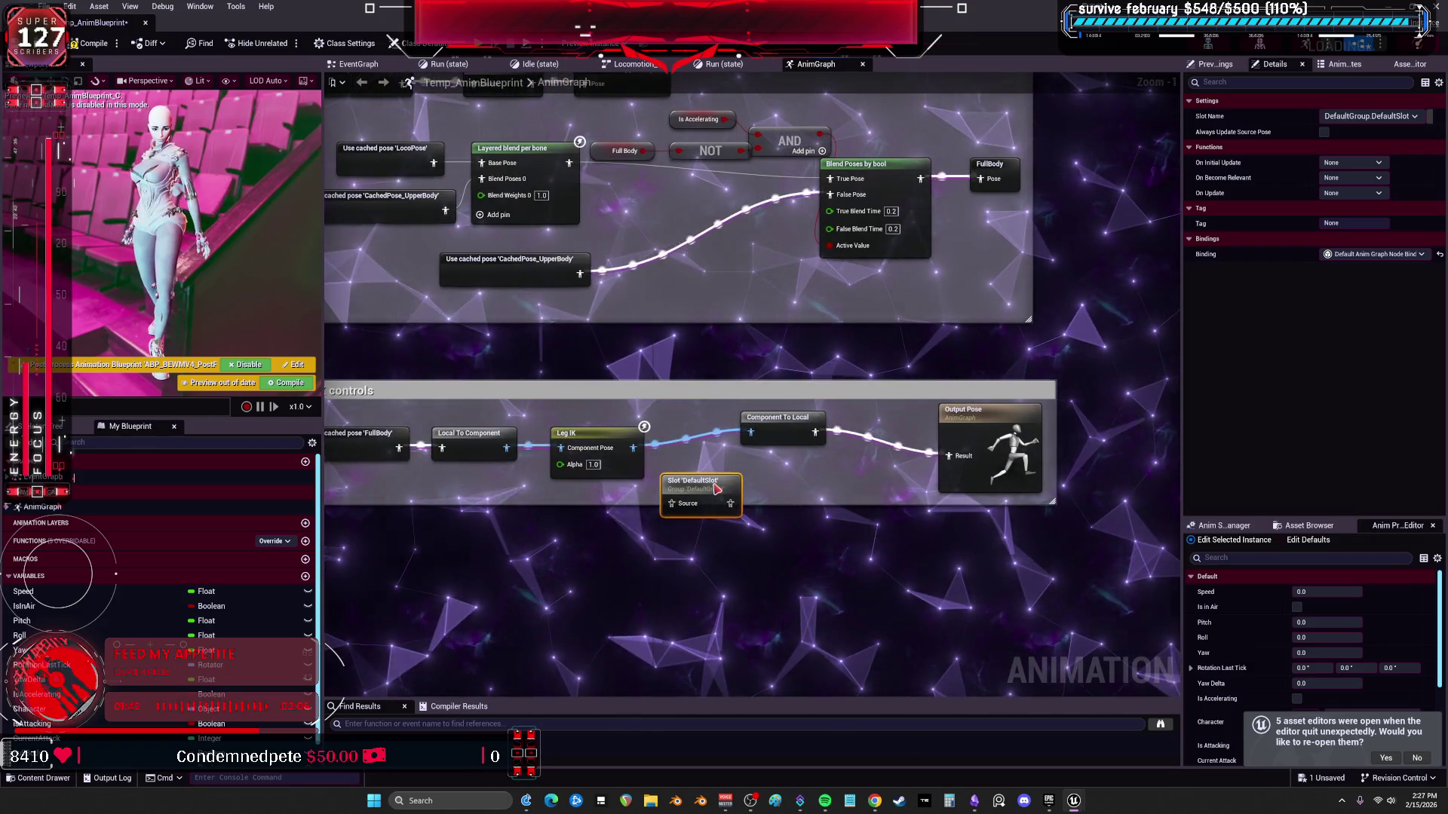
pyautogui.moveTo(596, 435); pyautogui.dragTo(659, 436)
# Wire the slot between the FullBody cached pose and the Leg IK chain, removing stray conversion nodes, then compile.
pyautogui.moveTo(508, 498)
pyautogui.mouseDown()
pyautogui.moveTo(575, 515)
pyautogui.moveTo(478, 426)
pyautogui.mouseUp()
pyautogui.press('Delete')
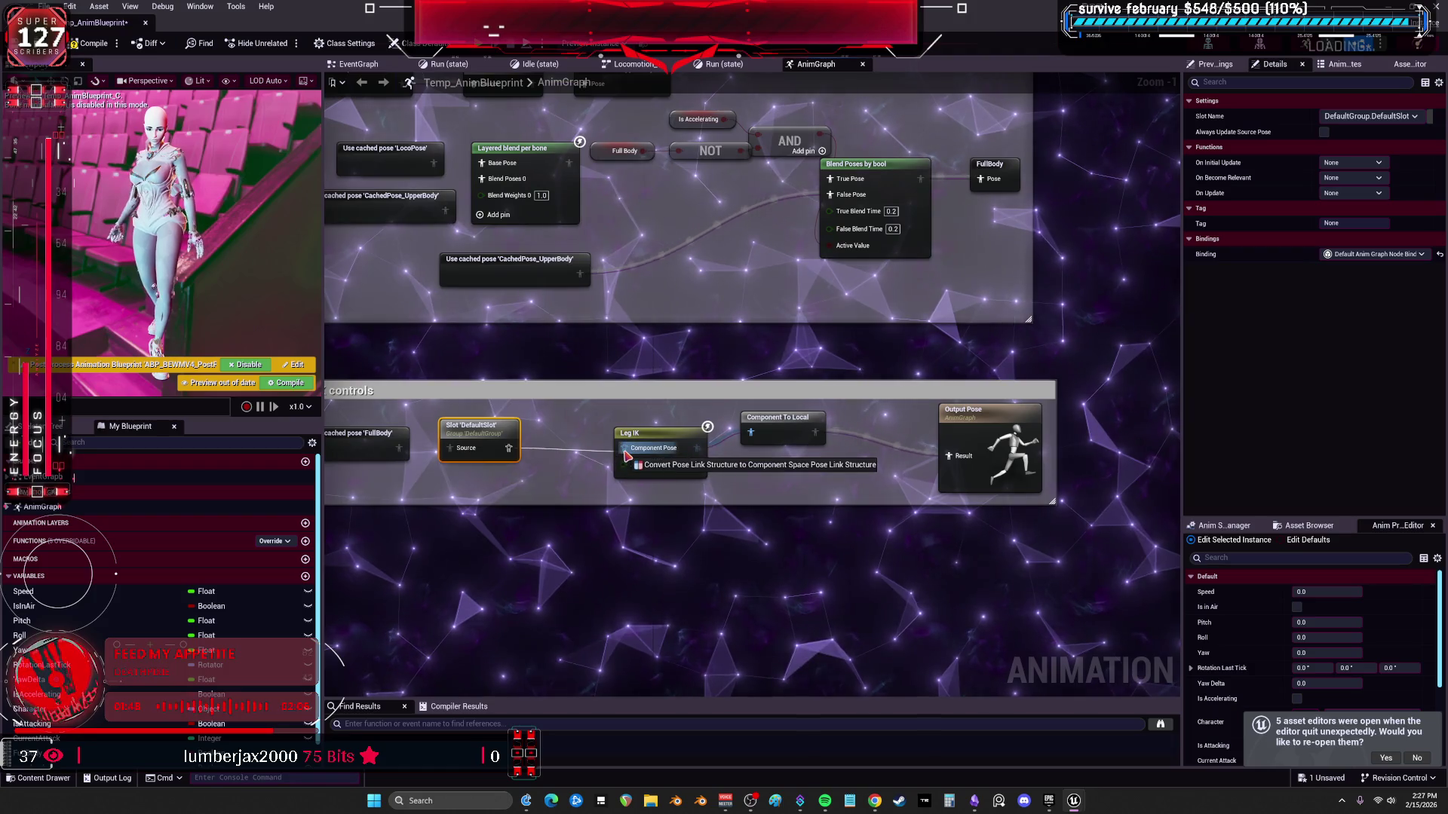
pyautogui.moveTo(626, 453); pyautogui.dragTo(555, 459)
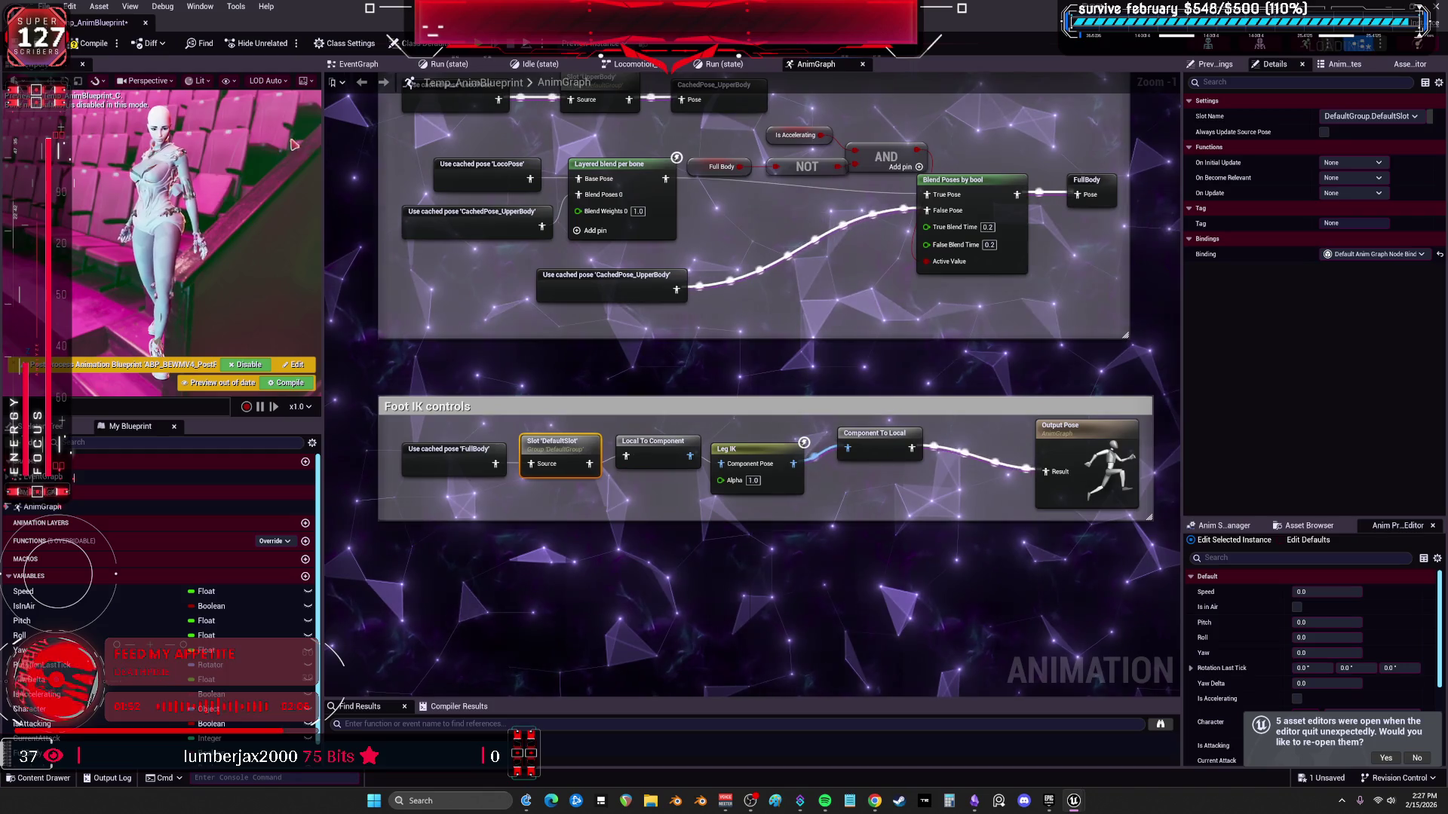
pyautogui.click(91, 43)
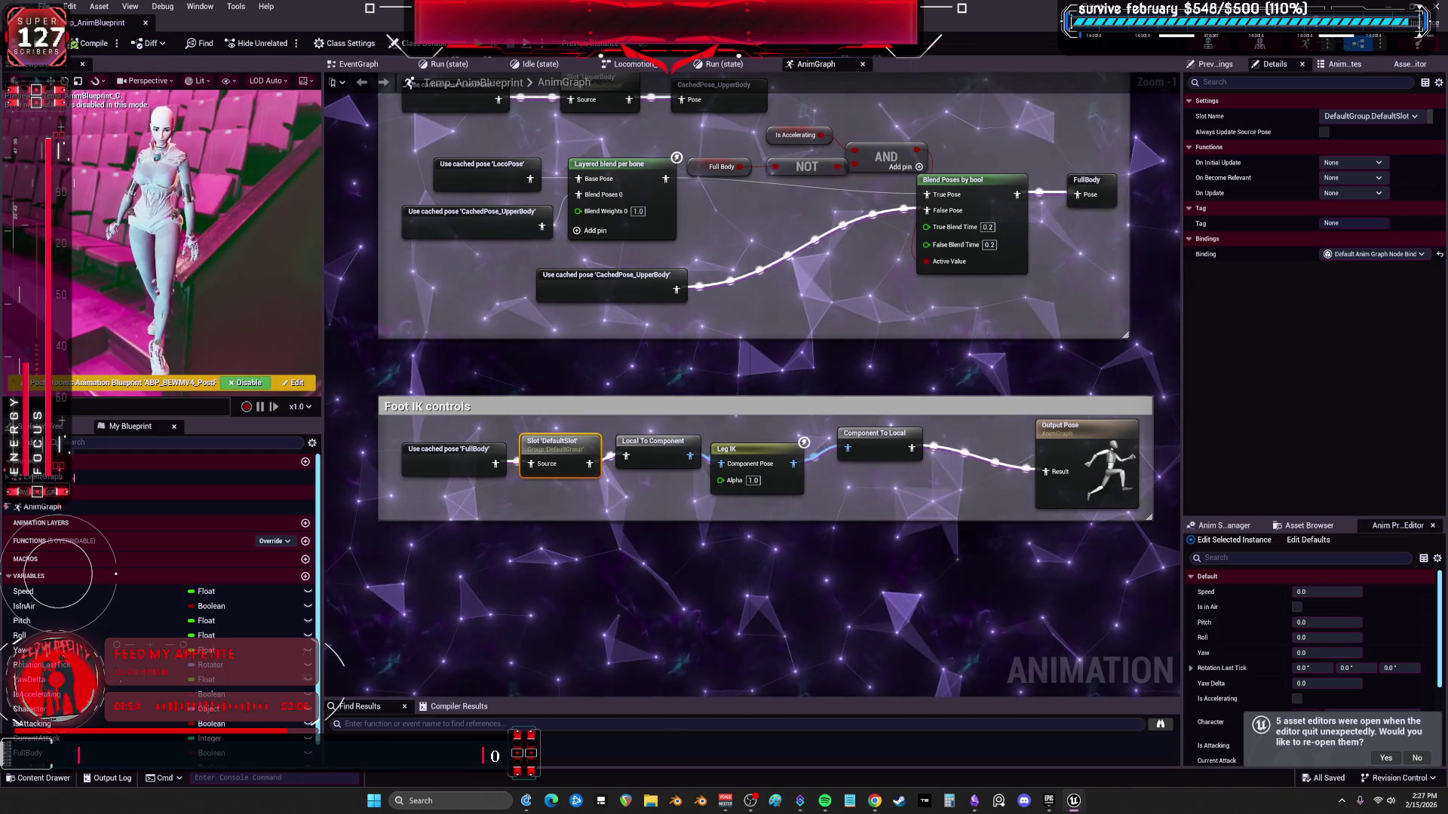
# Switch to the BP_BEWMV event graph and marquee-select a group of its nodes.
pyautogui.click(215, 23)
pyautogui.click(362, 23)
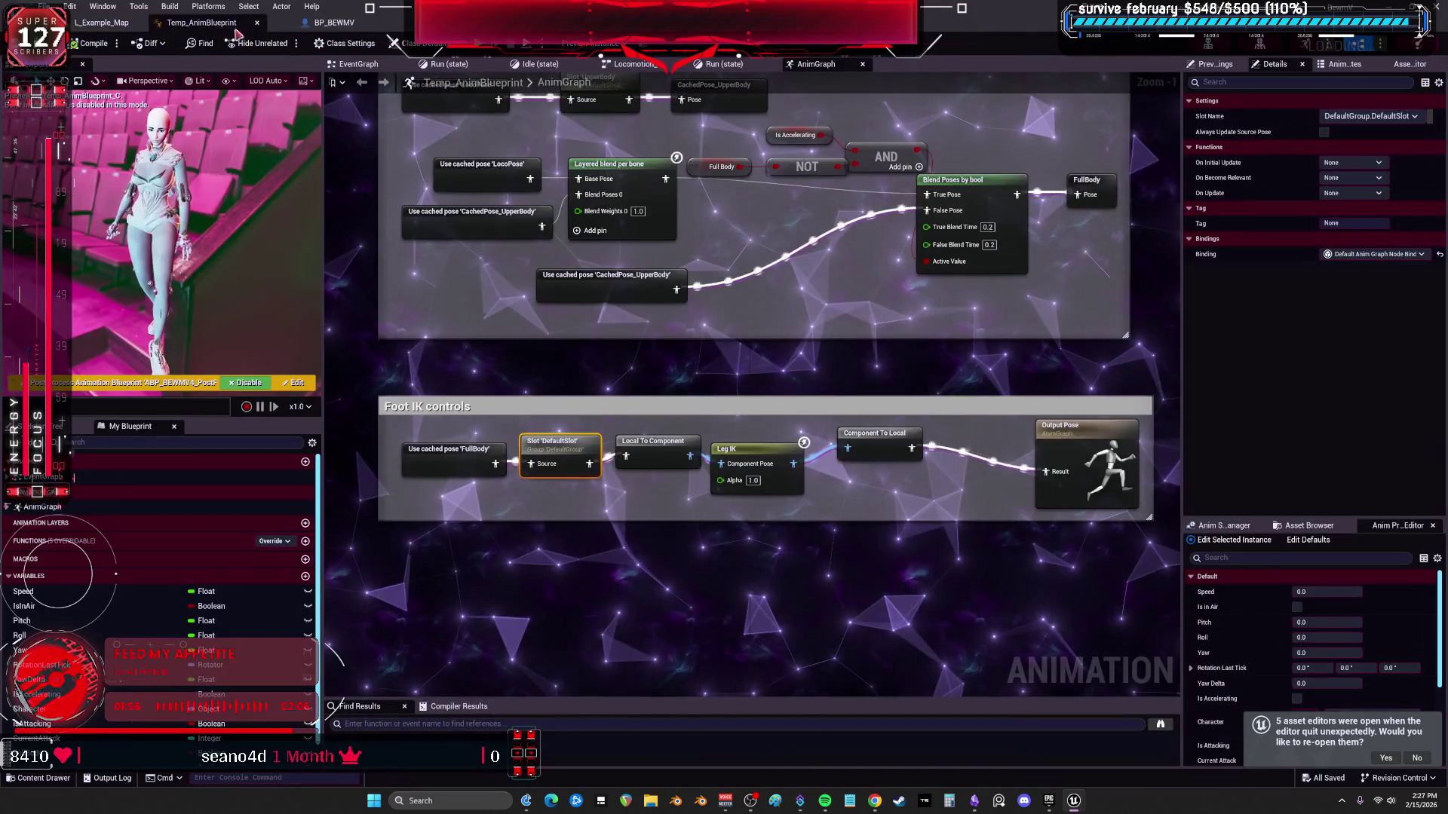
pyautogui.click(216, 23)
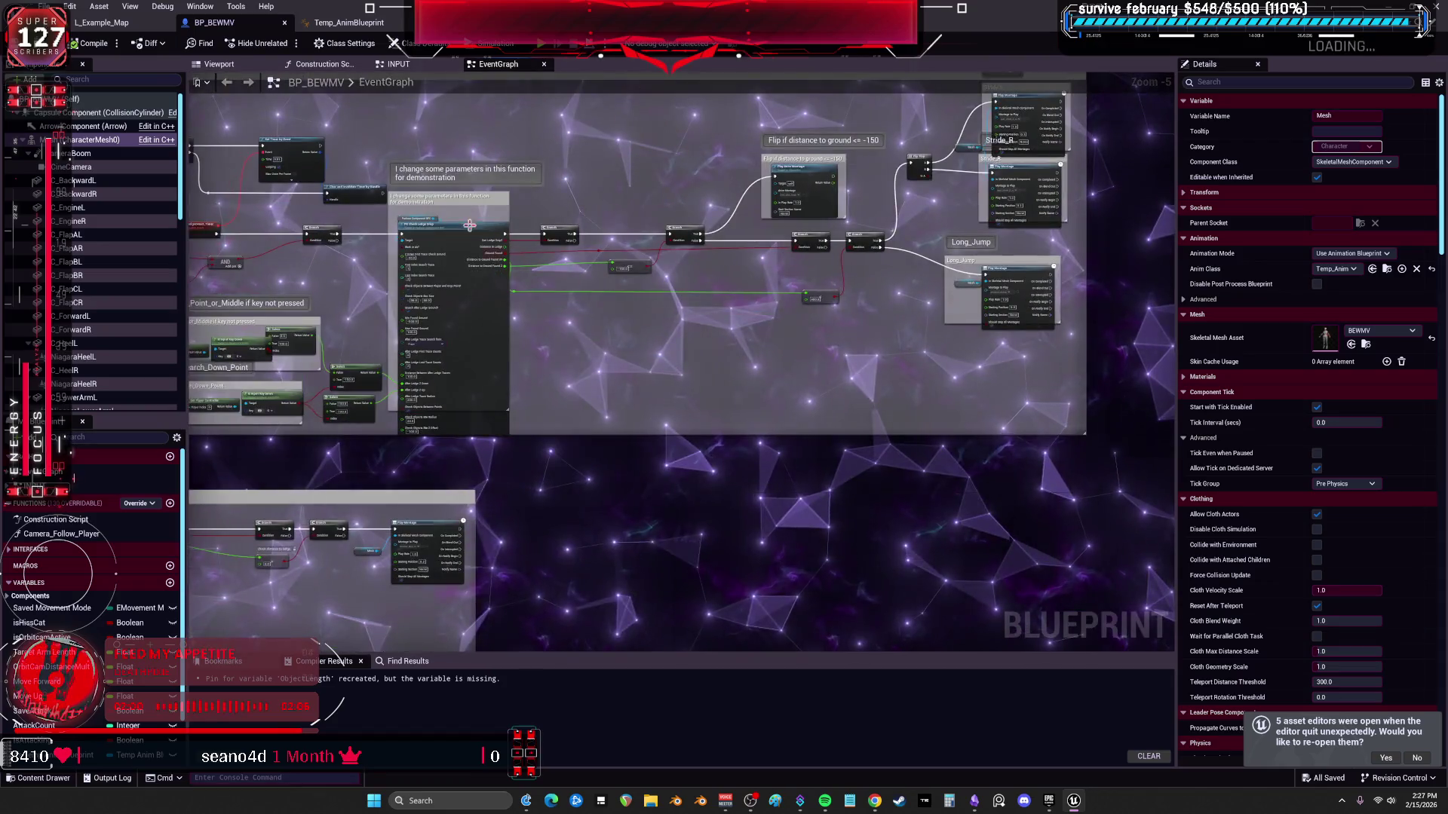
pyautogui.scroll(-2, 489, 238)
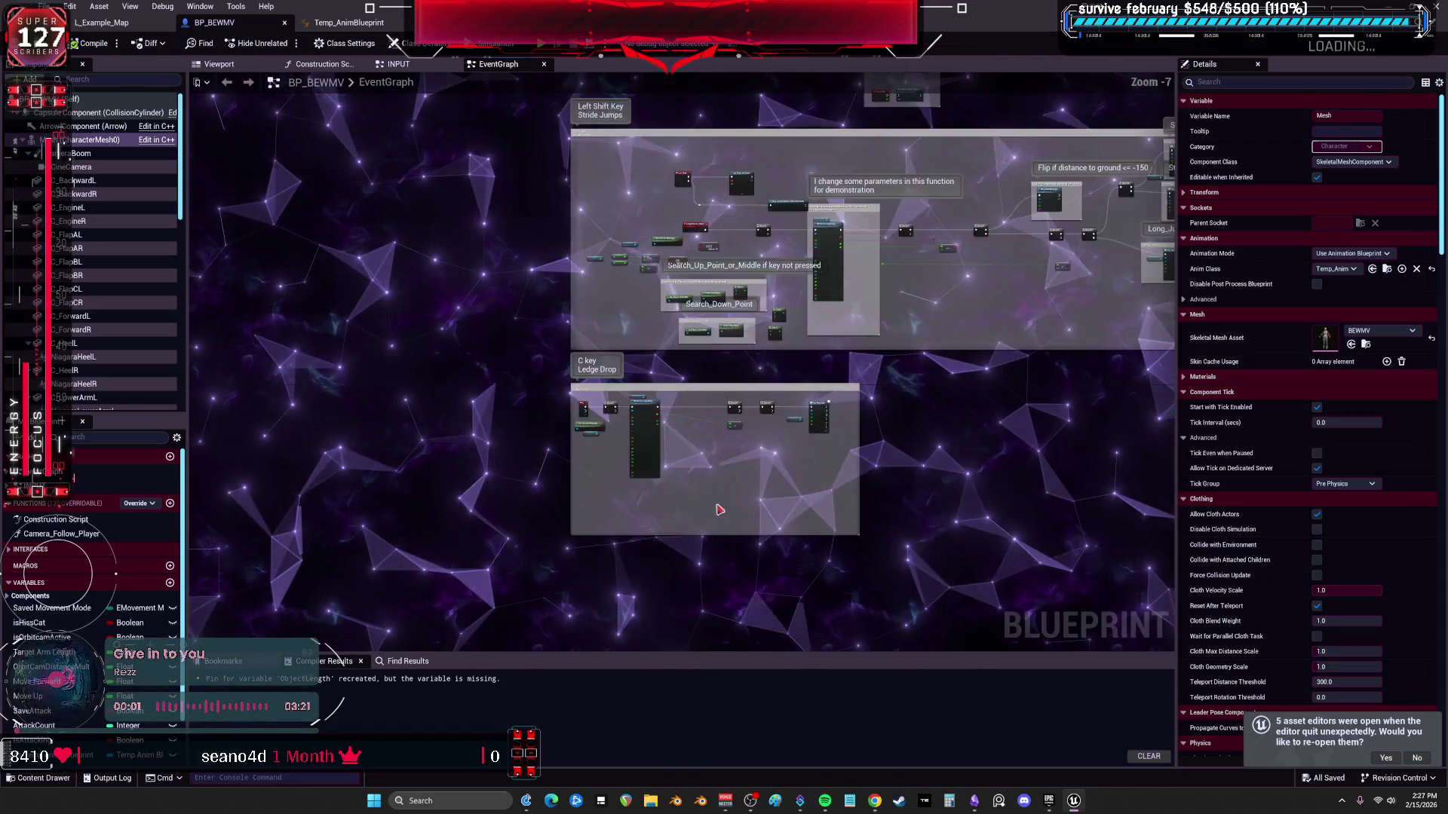
pyautogui.scroll(-3, 707, 509)
pyautogui.moveTo(985, 564)
pyautogui.mouseDown()
pyautogui.moveTo(484, 442)
pyautogui.moveTo(343, 298)
pyautogui.moveTo(355, 268)
pyautogui.mouseUp()
pyautogui.scroll(7, 616, 318)
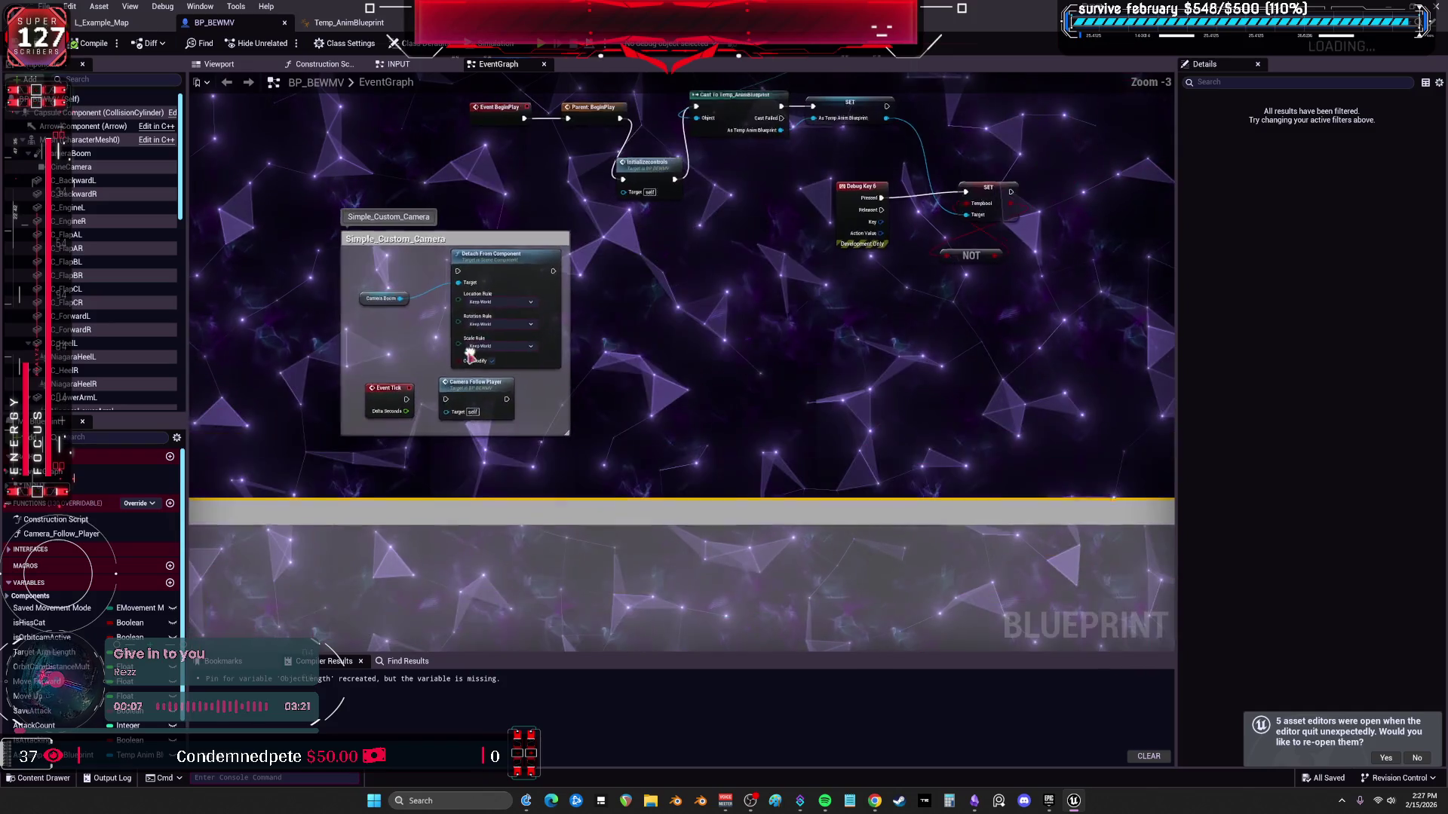
# Delete the Simple_Custom_Camera nodes with Event Tick, then undo to restore them.
pyautogui.moveTo(609, 568); pyautogui.dragTo(453, 426)
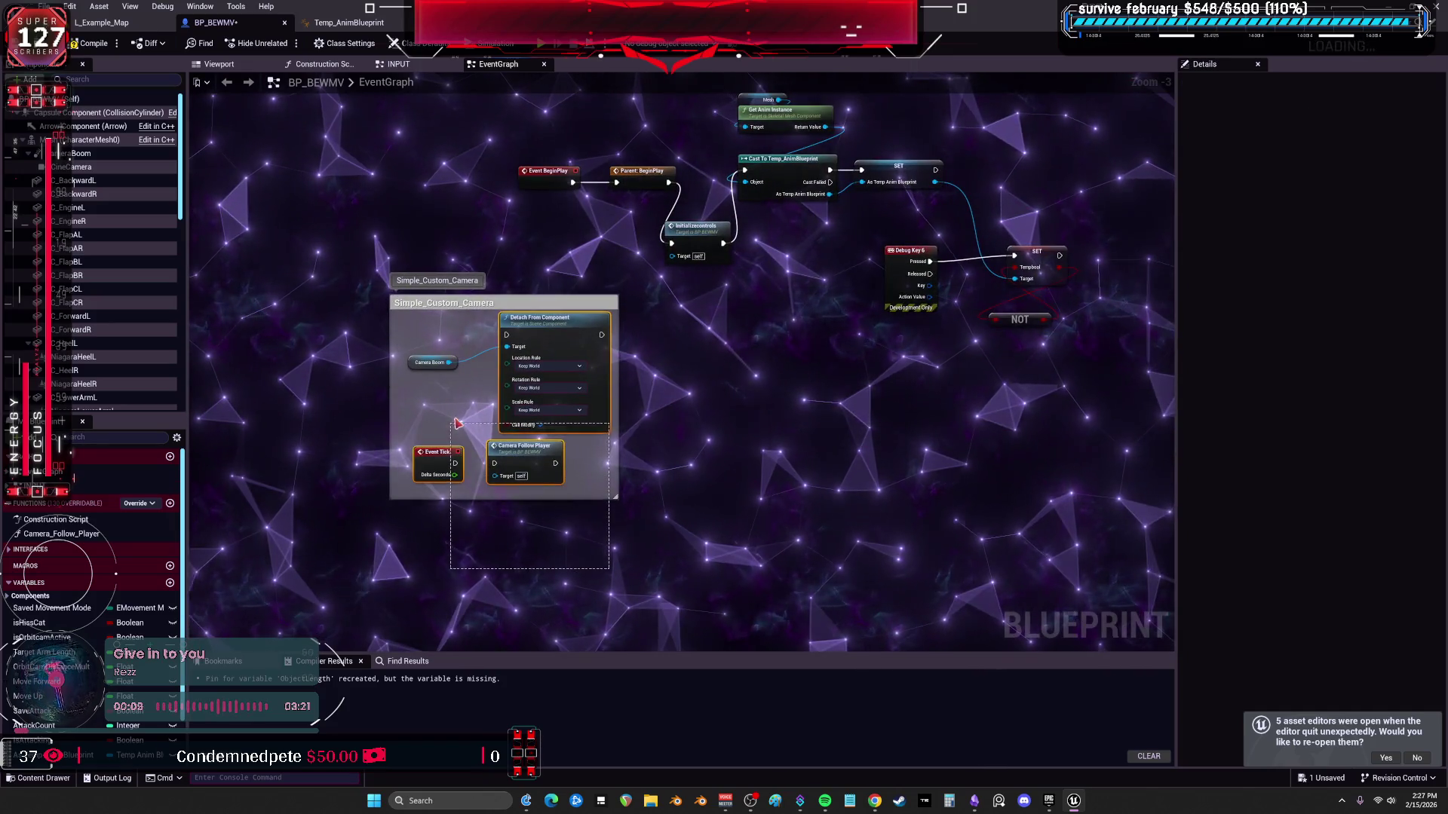
pyautogui.moveTo(510, 275); pyautogui.dragTo(505, 273)
pyautogui.press('Delete')
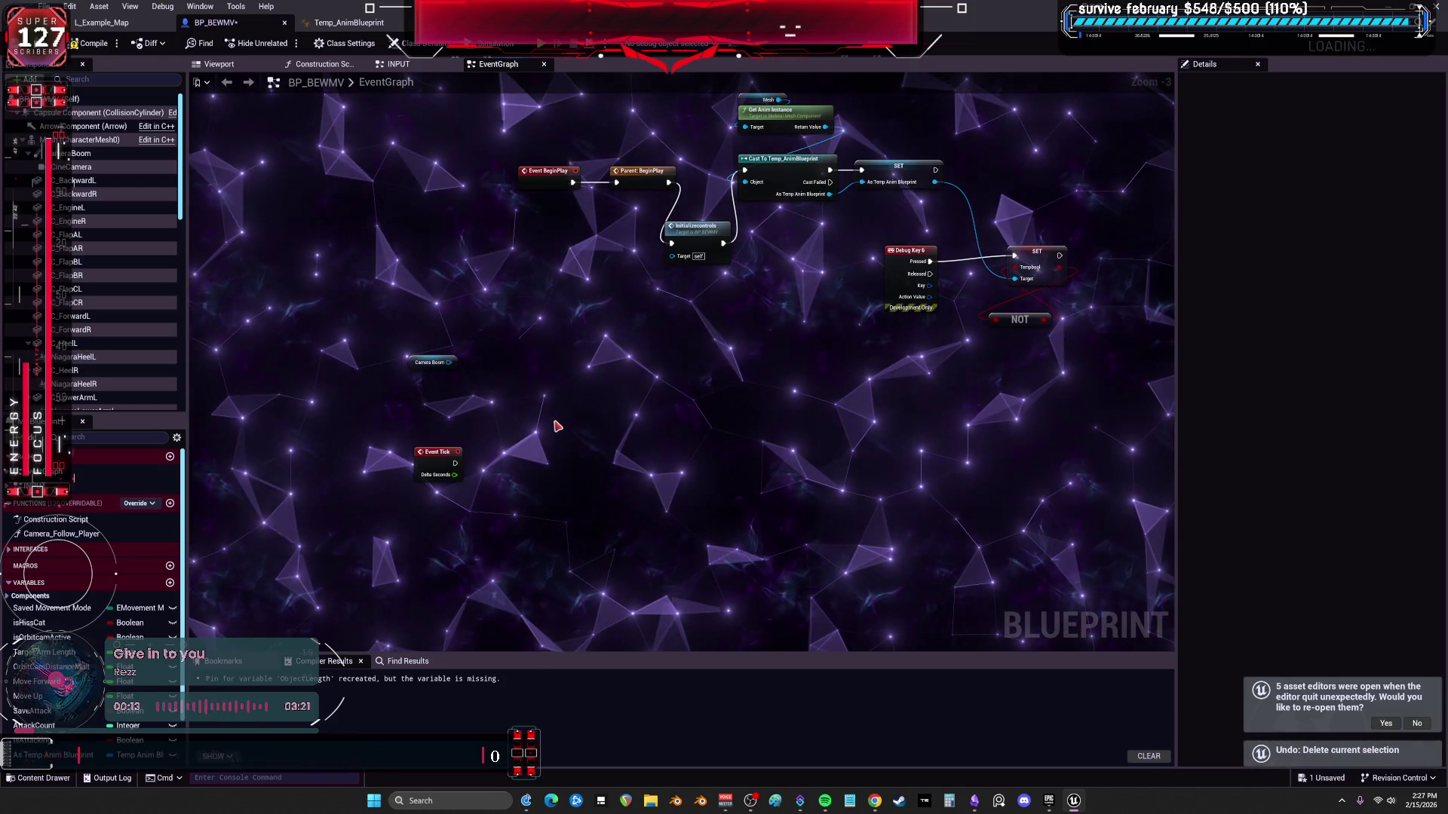
pyautogui.hotkey('ctrl', 'z')
pyautogui.scroll(3, 555, 421)
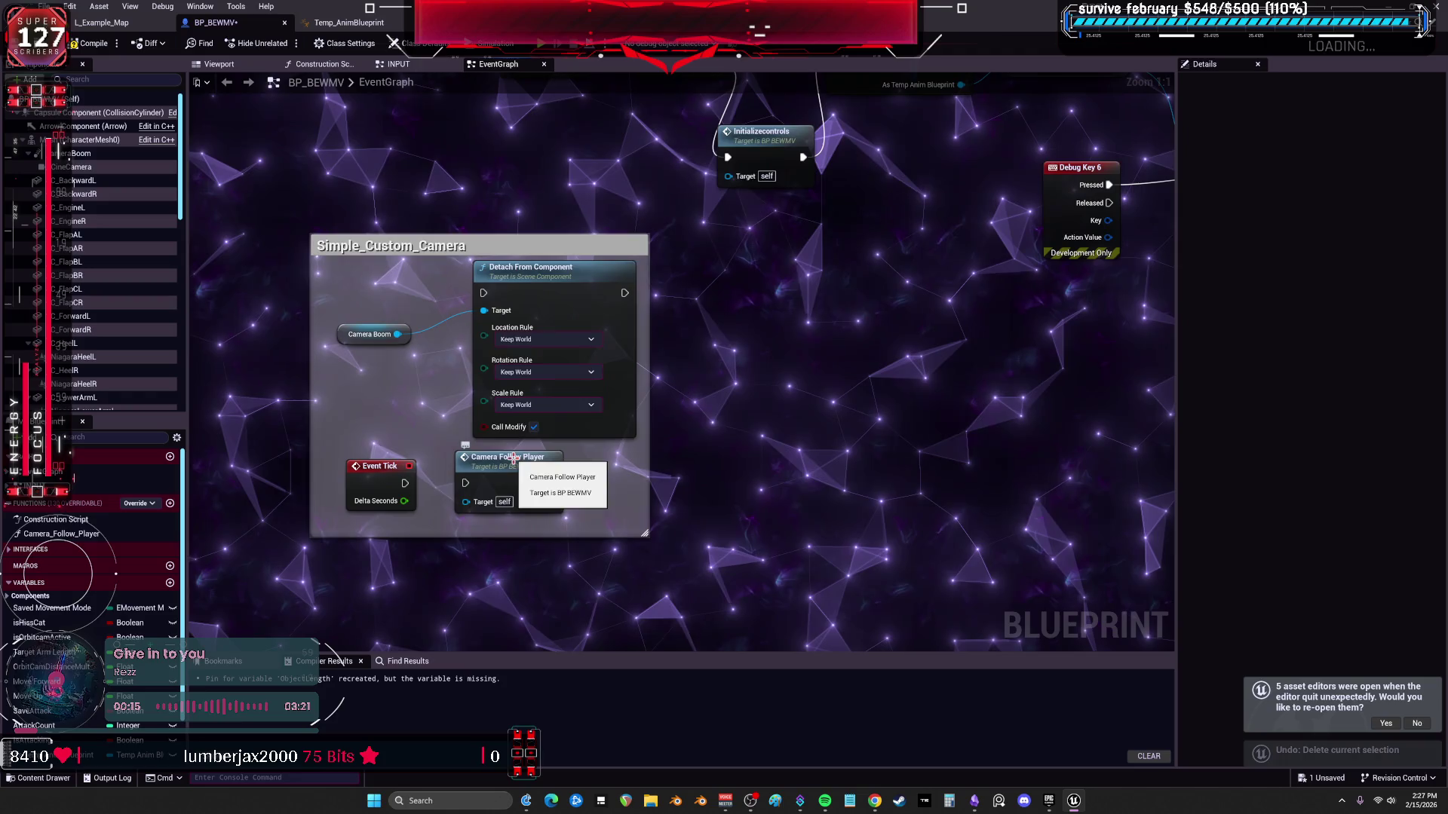
# Inspect the Camera_Follow_Player function graph, return, and switch to the INPUT graph.
pyautogui.doubleClick(512, 457)
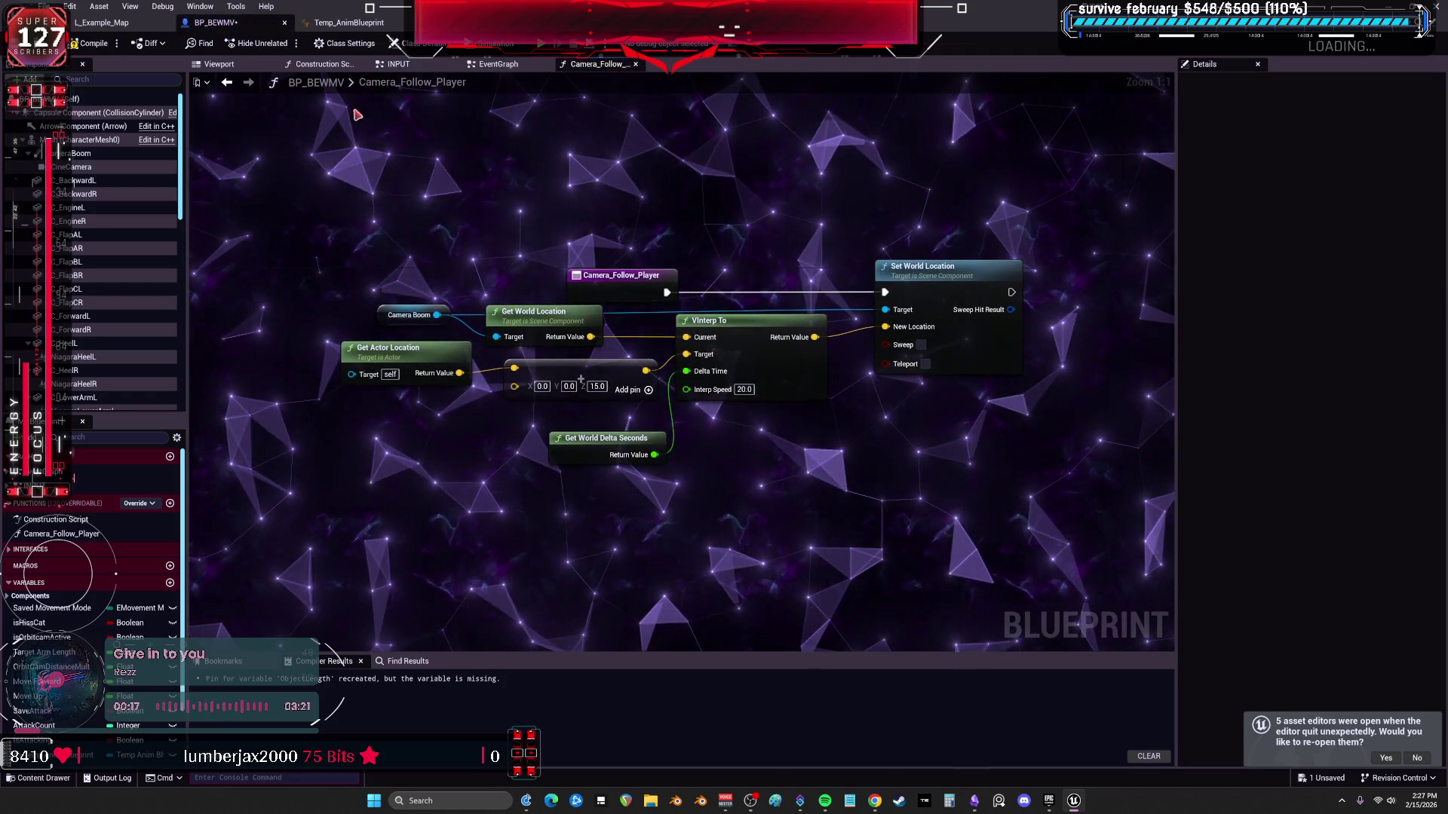
pyautogui.click(227, 85)
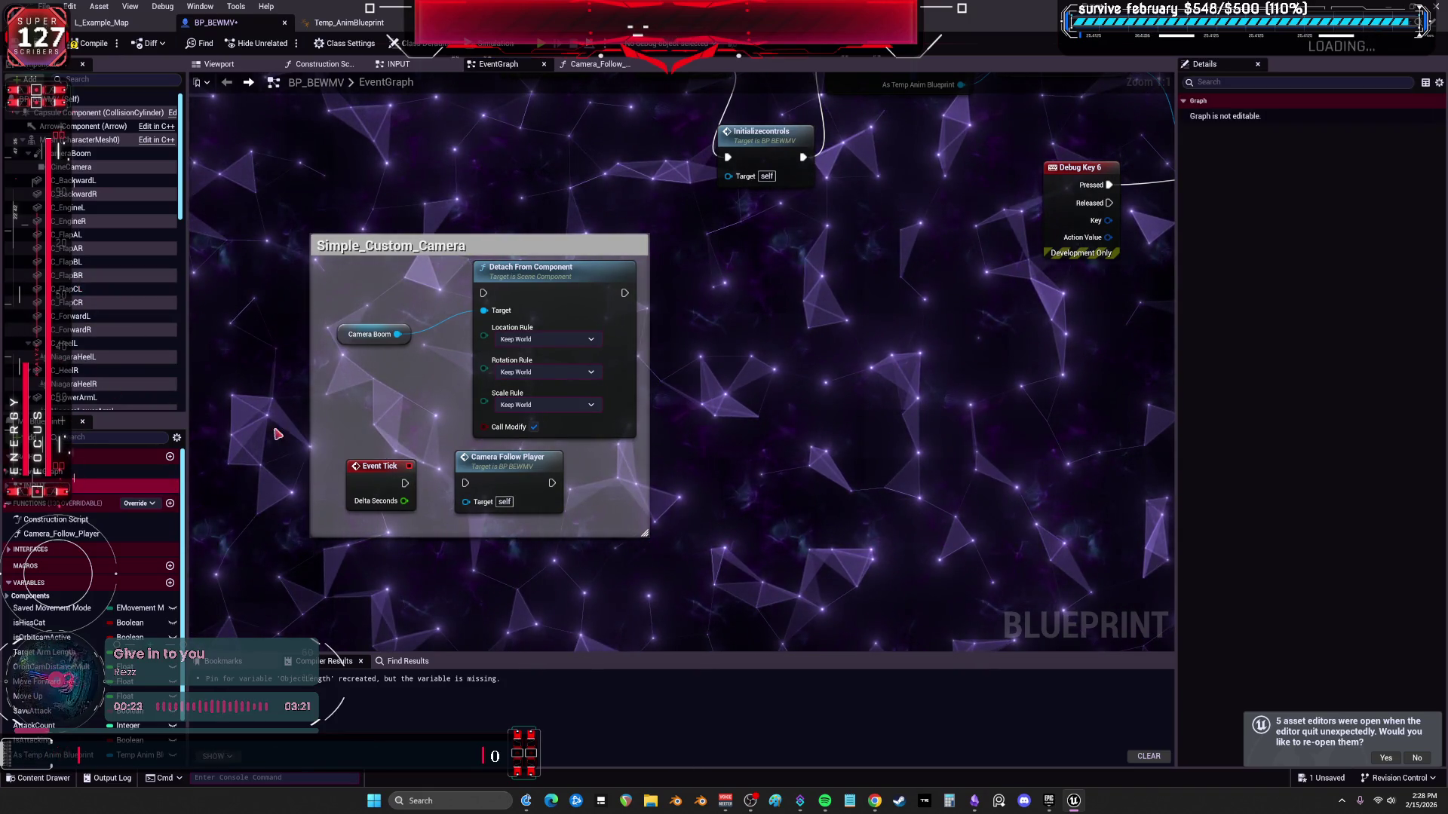
pyautogui.doubleClick(114, 486)
pyautogui.scroll(-4, 634, 357)
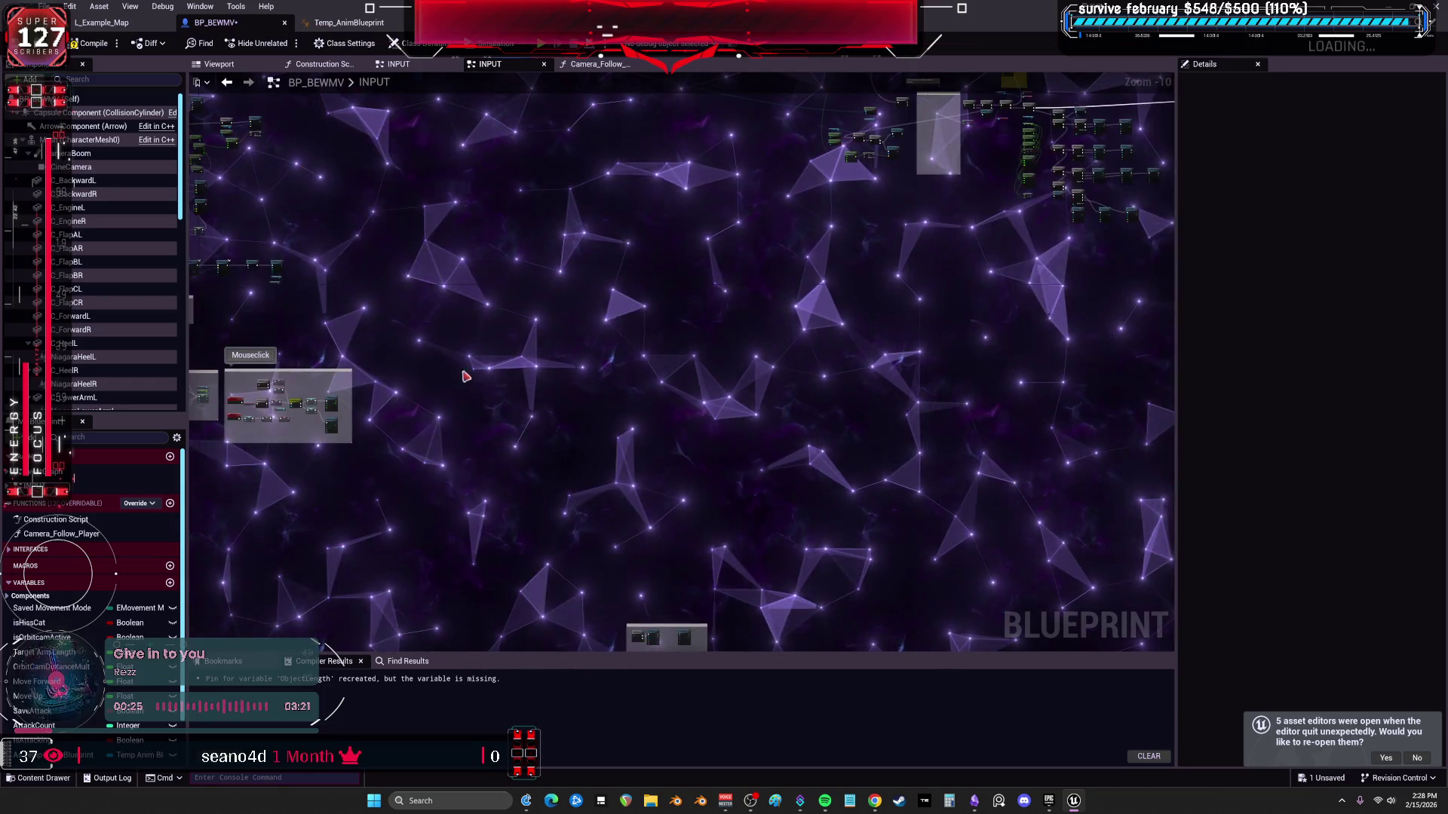
pyautogui.scroll(2, 591, 393)
pyautogui.scroll(1, 577, 385)
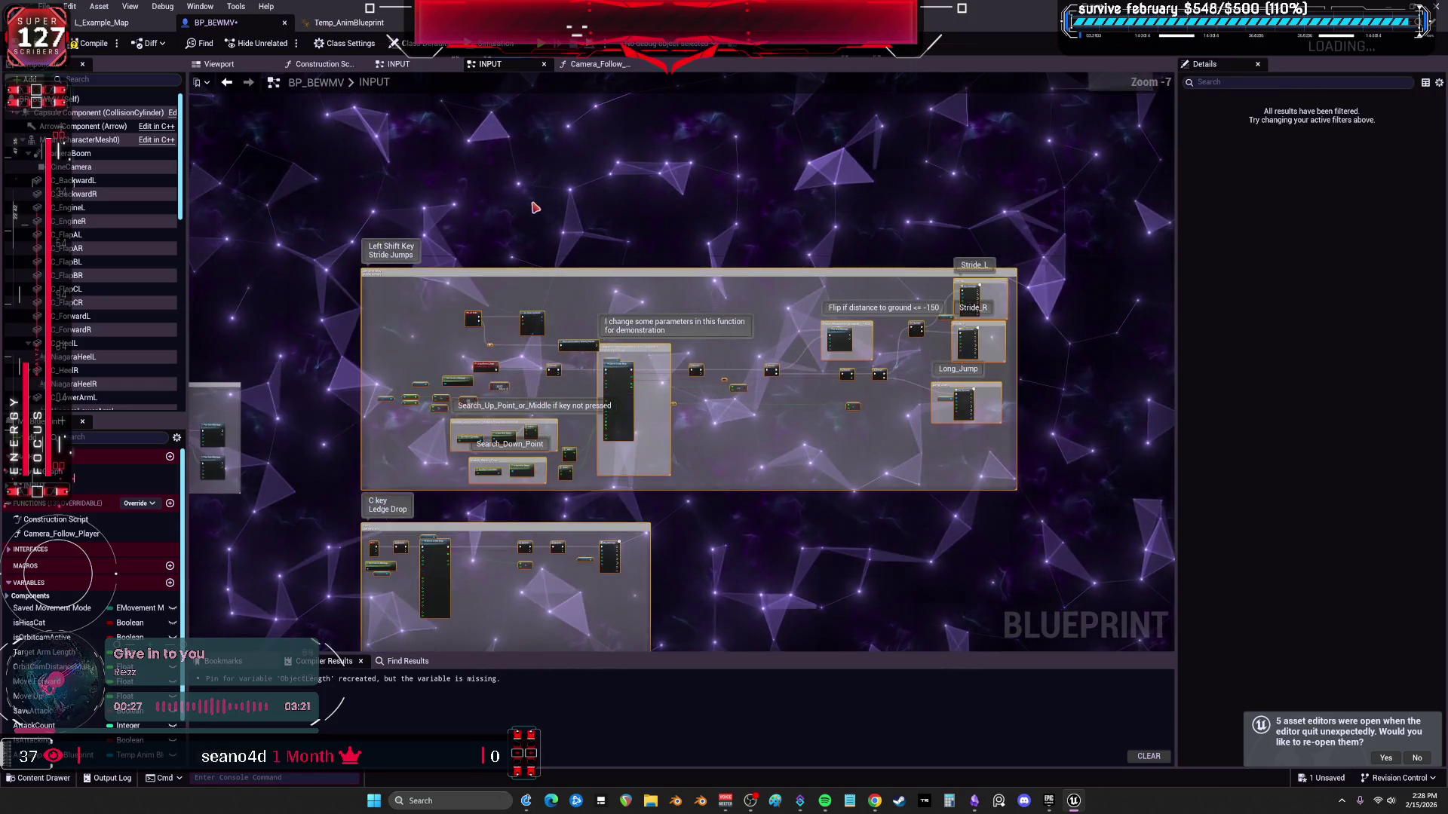
pyautogui.scroll(2, 566, 384)
pyautogui.scroll(1, 558, 385)
# Add a Debug Key 2 event node and a Blink Dash FX node to the INPUT graph.
pyautogui.rightClick(546, 291)
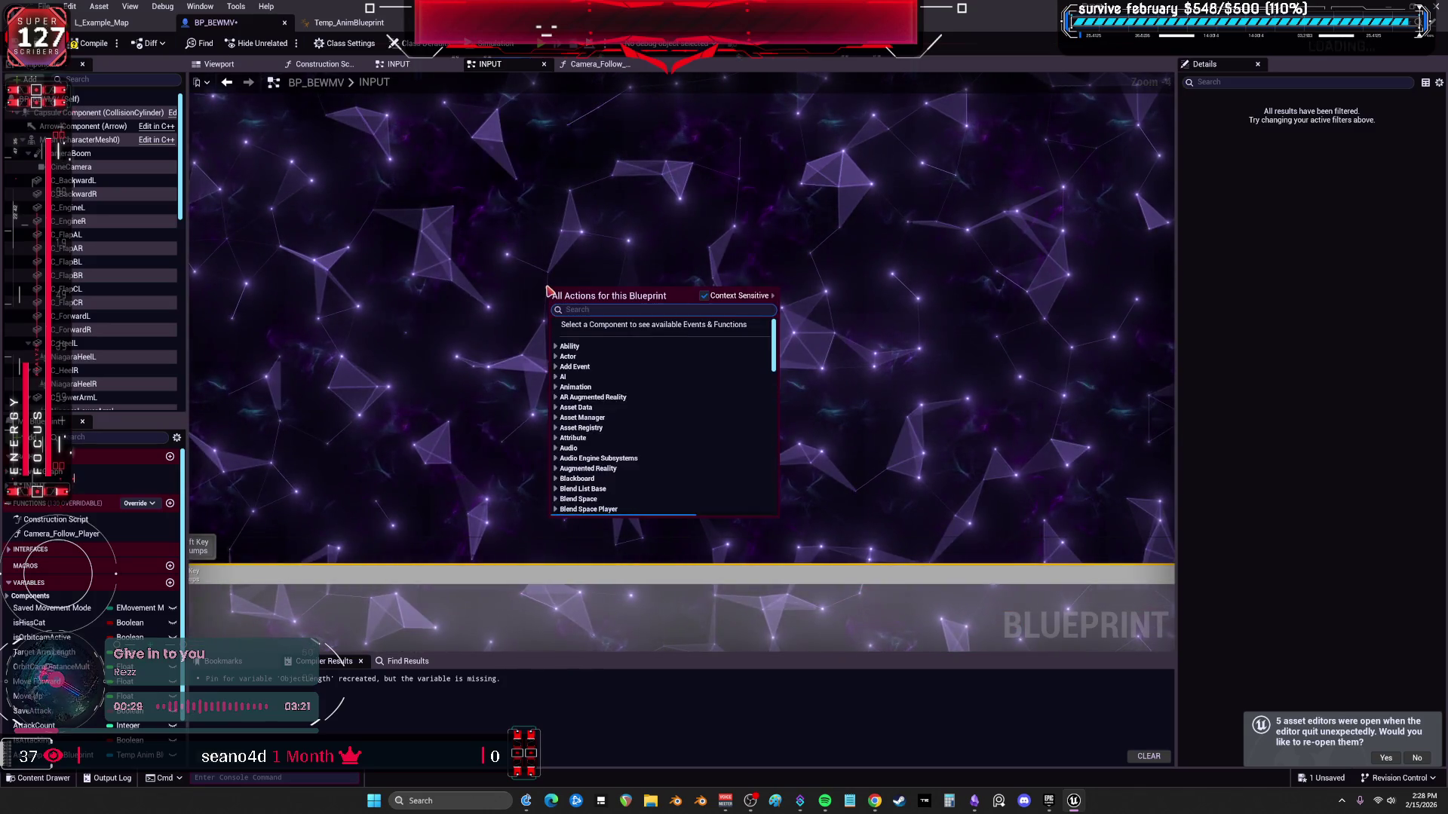
pyautogui.write('debug')
pyautogui.write(' key')
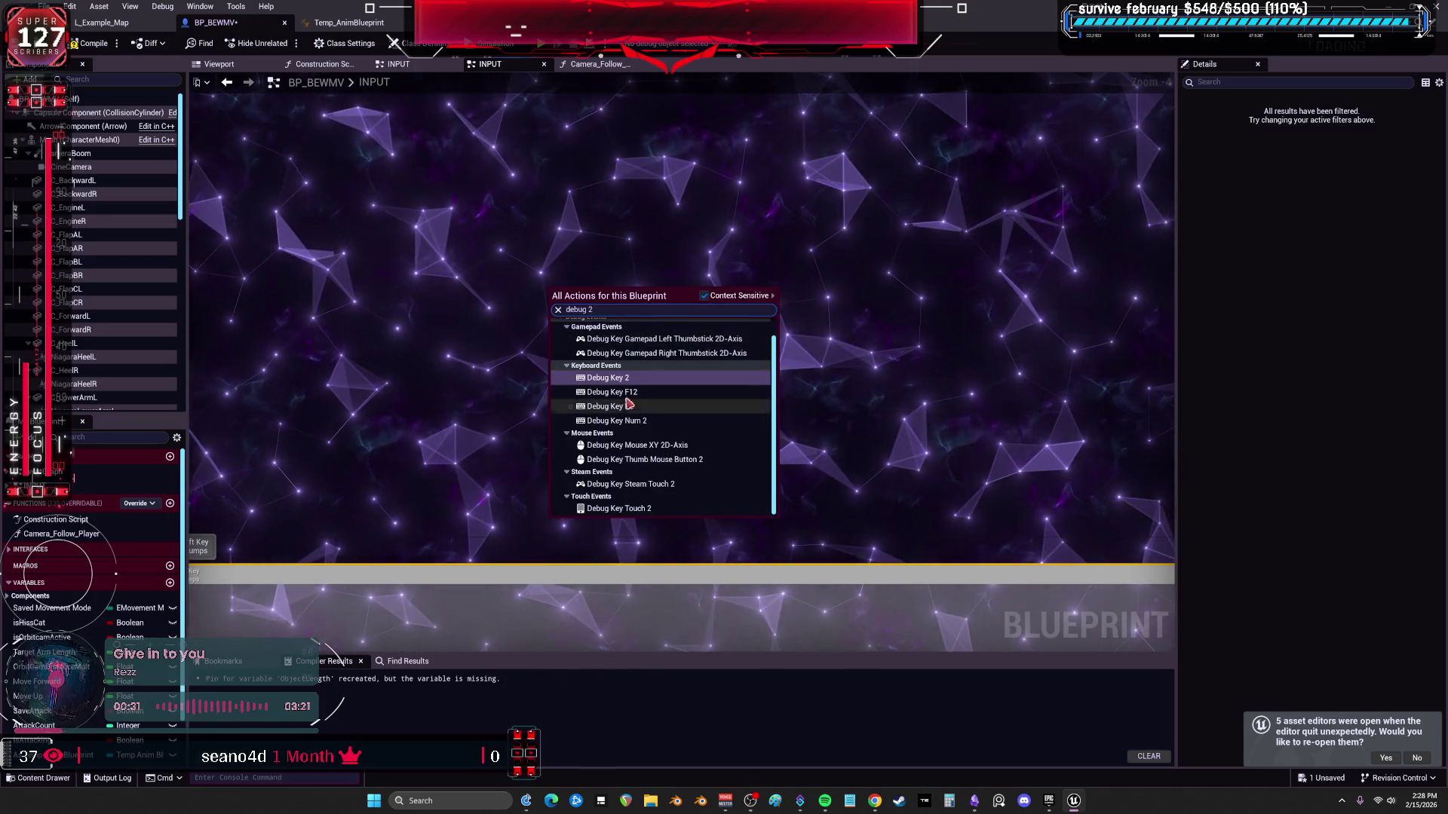
pyautogui.click(629, 380)
pyautogui.rightClick(599, 260)
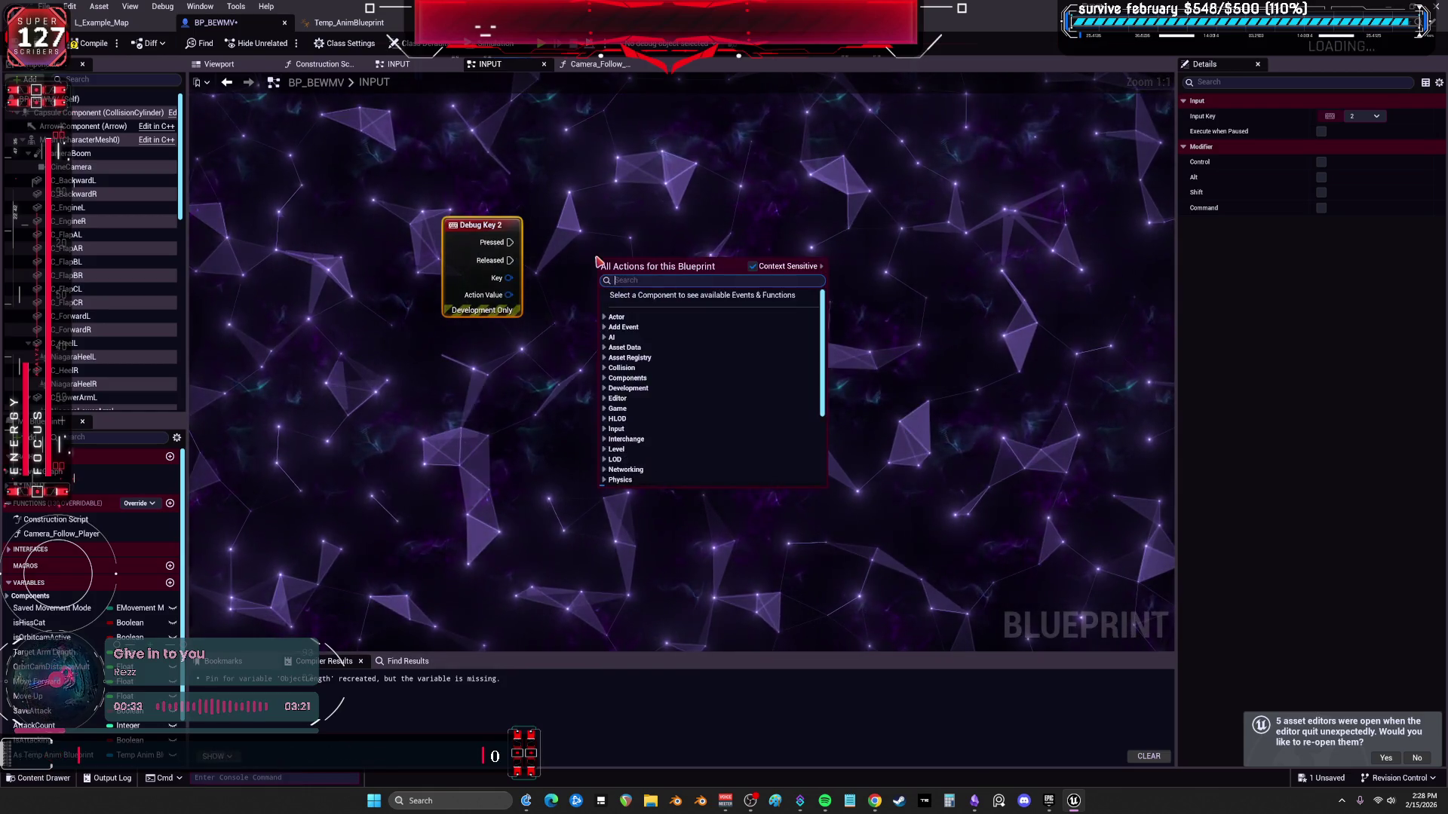
pyautogui.write('dash')
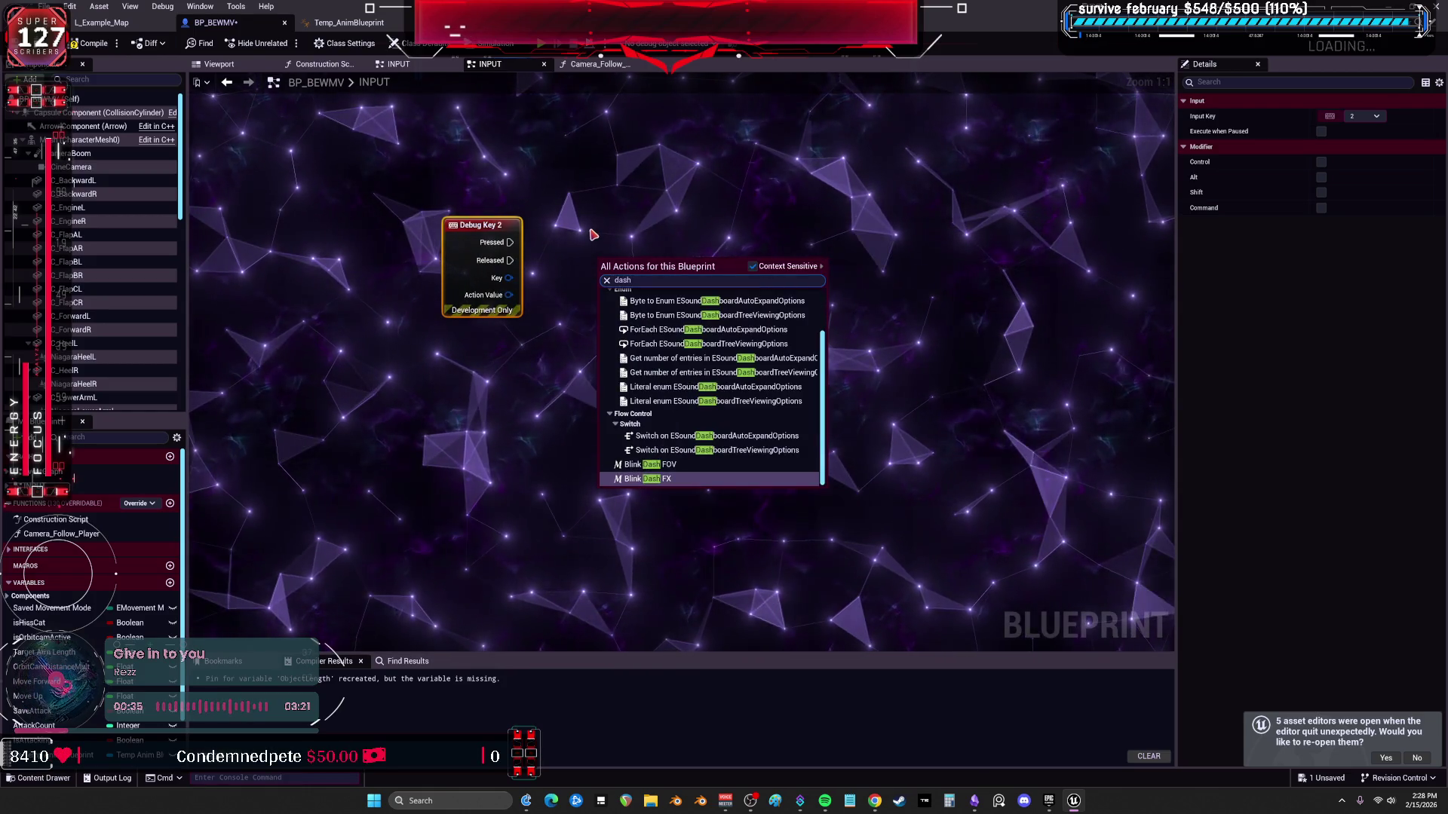
pyautogui.click(666, 478)
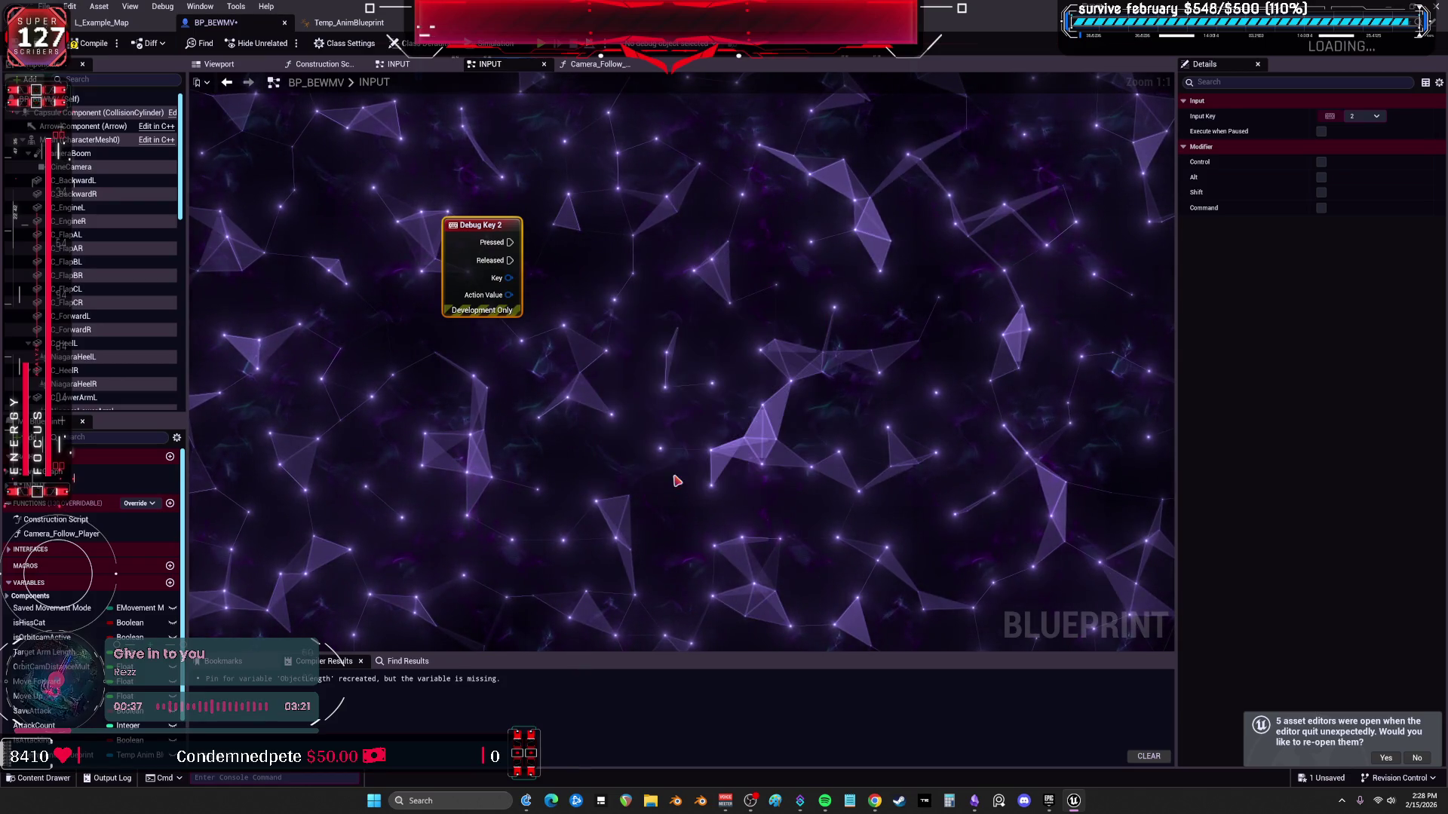
# Add a Blink Dash FOV node, cut it out of the INPUT graph, and move to the EventGraph.
pyautogui.rightClick(781, 286)
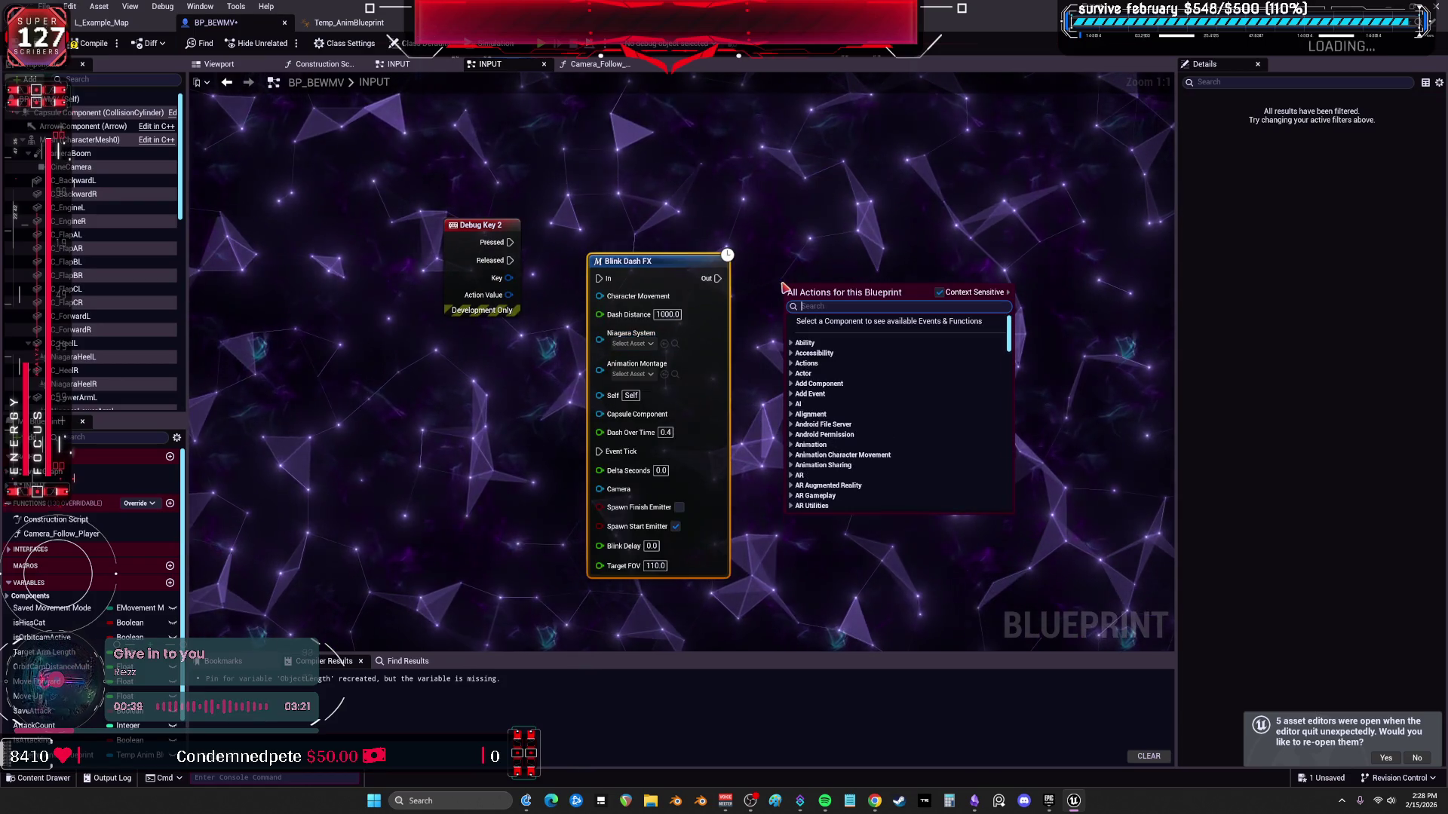
pyautogui.write('blink')
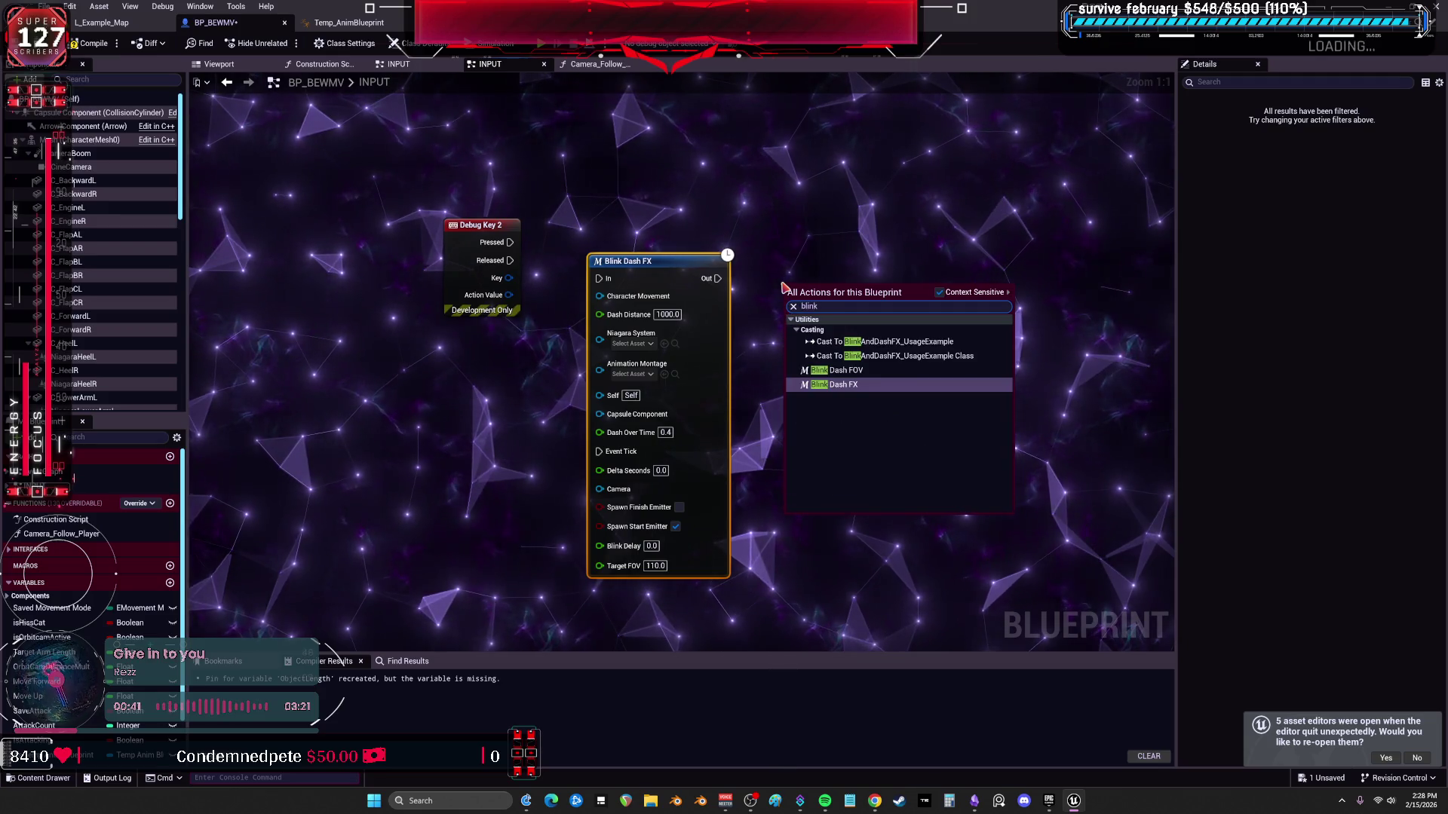
pyautogui.click(855, 374)
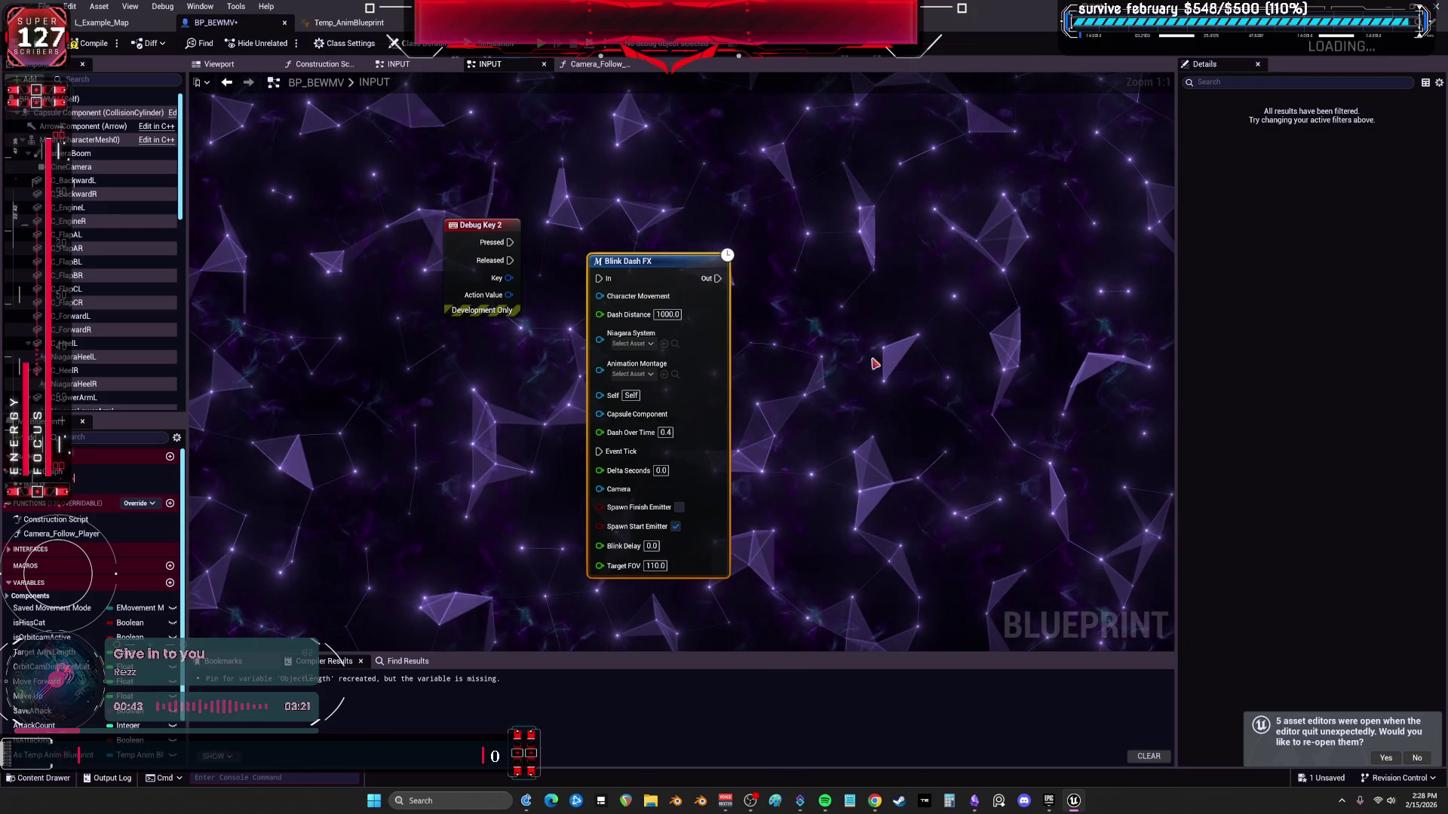
pyautogui.moveTo(841, 296); pyautogui.dragTo(698, 184)
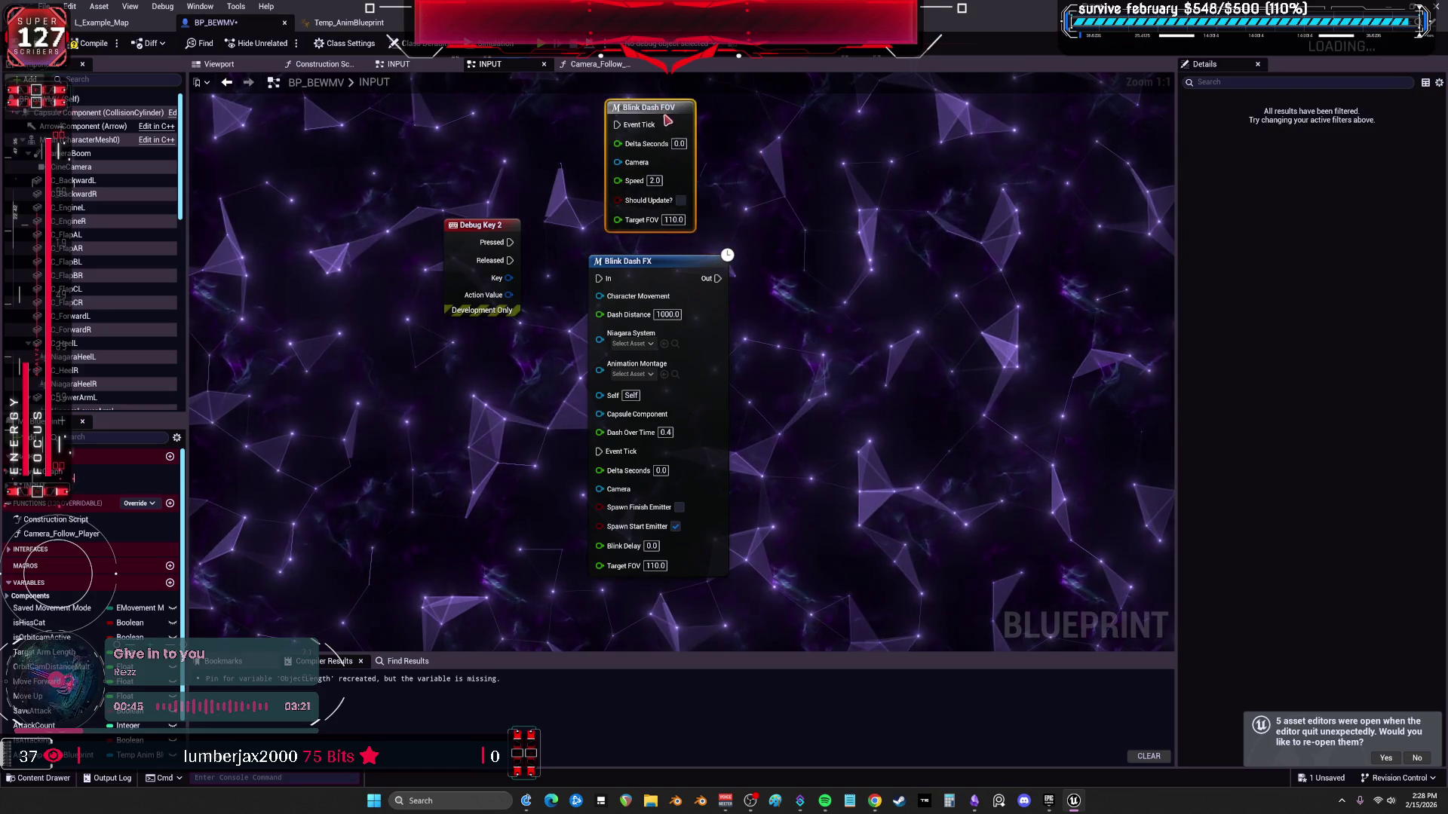
pyautogui.click(620, 225)
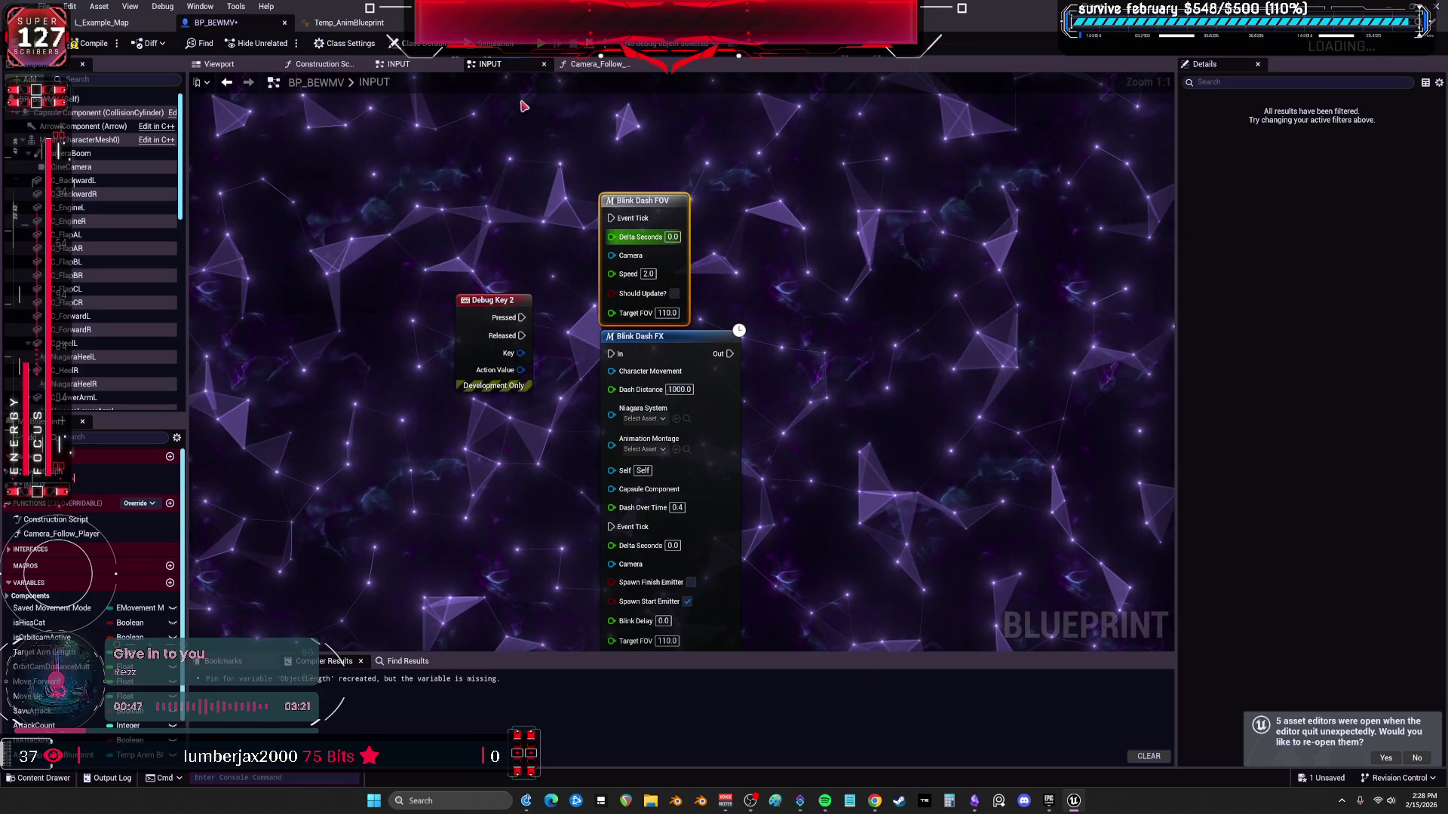
pyautogui.press('Delete')
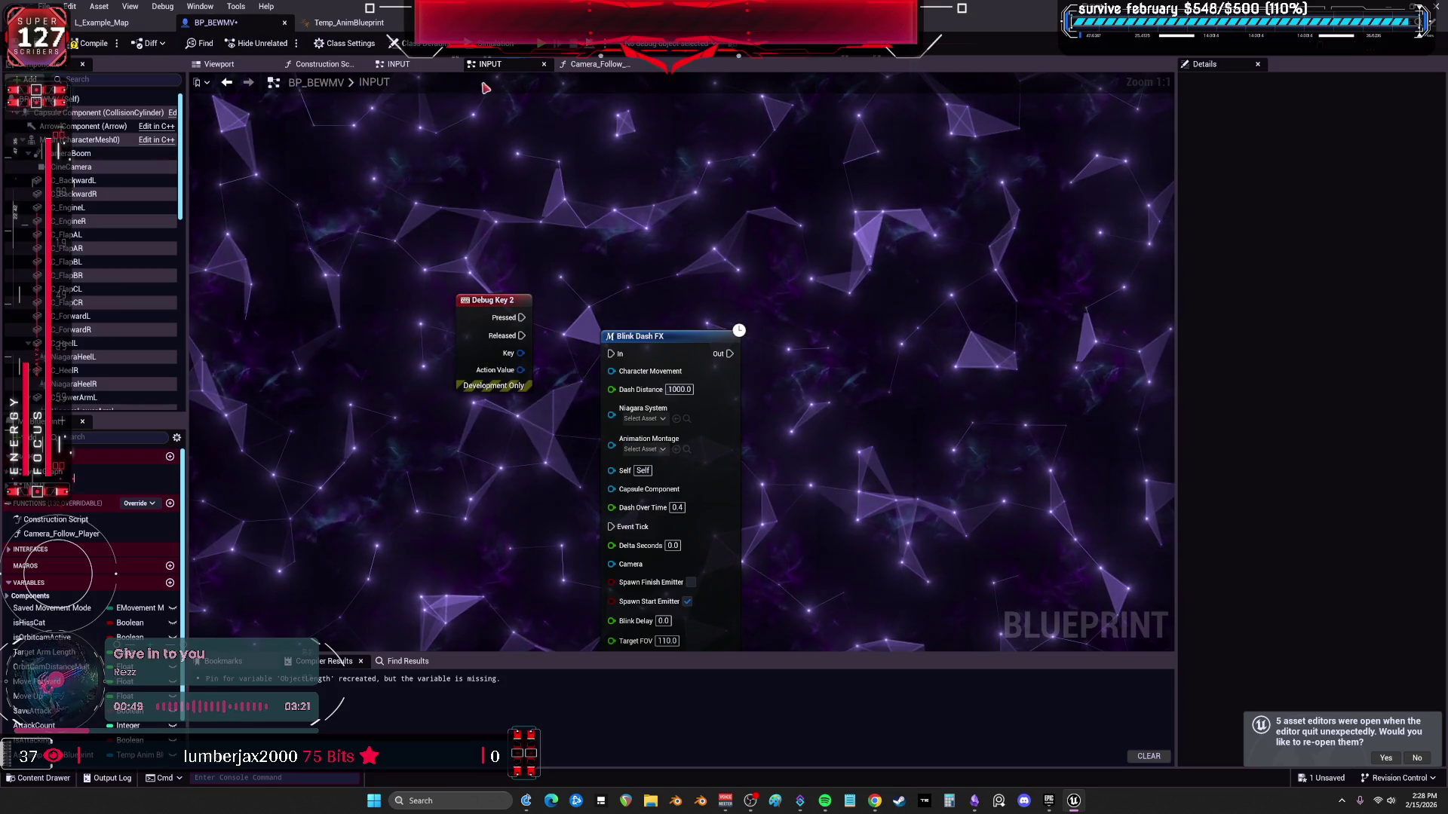
pyautogui.doubleClick(102, 469)
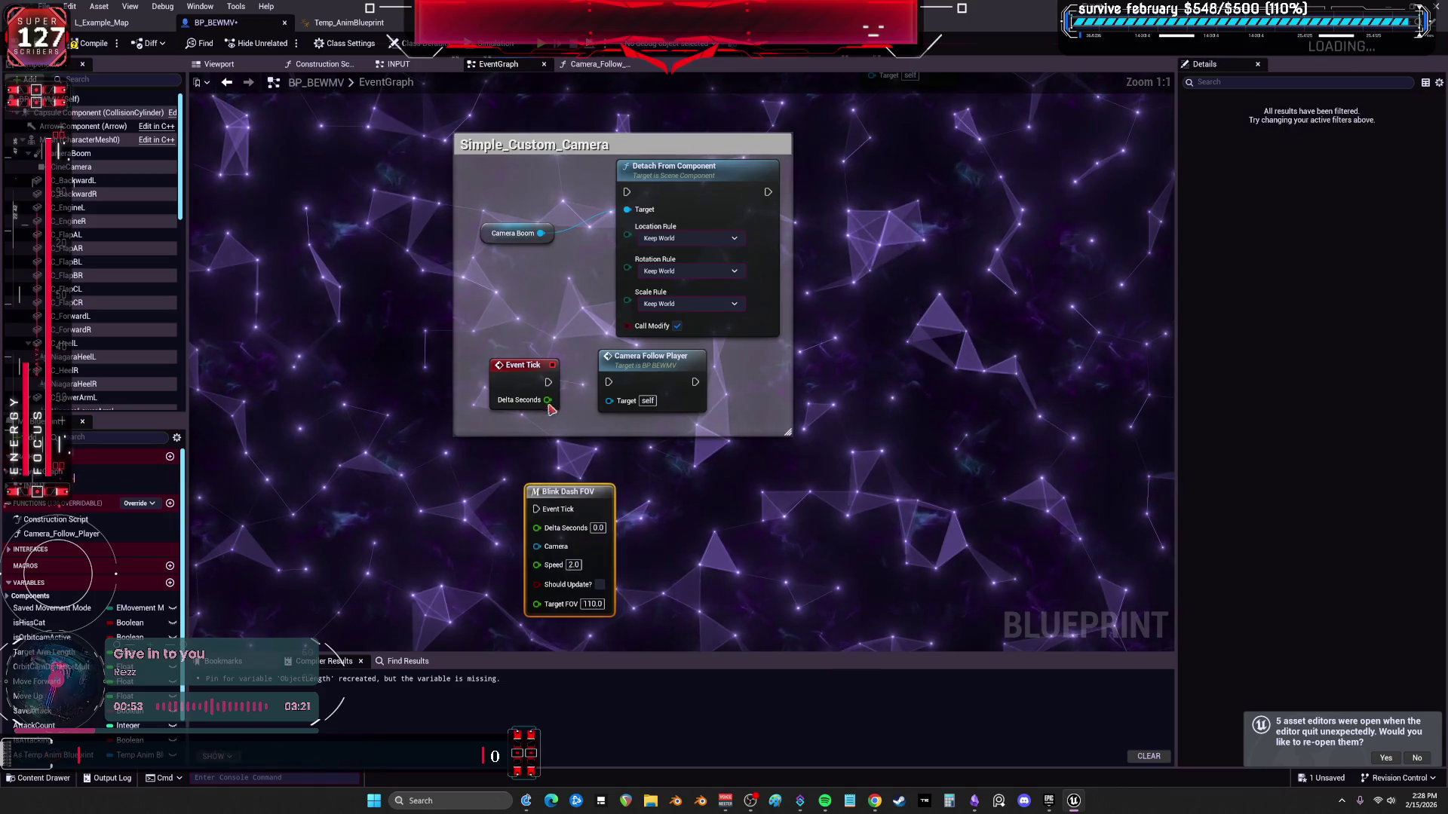
# Wire Event Tick into Blink Dash FOV and feed a Cine Camera getter into its Camera pin.
pyautogui.moveTo(549, 382)
pyautogui.mouseDown()
pyautogui.moveTo(536, 508)
pyautogui.moveTo(682, 482)
pyautogui.mouseUp()
pyautogui.moveTo(504, 401)
pyautogui.mouseDown()
pyautogui.moveTo(503, 464)
pyautogui.moveTo(532, 527)
pyautogui.moveTo(654, 518)
pyautogui.mouseUp()
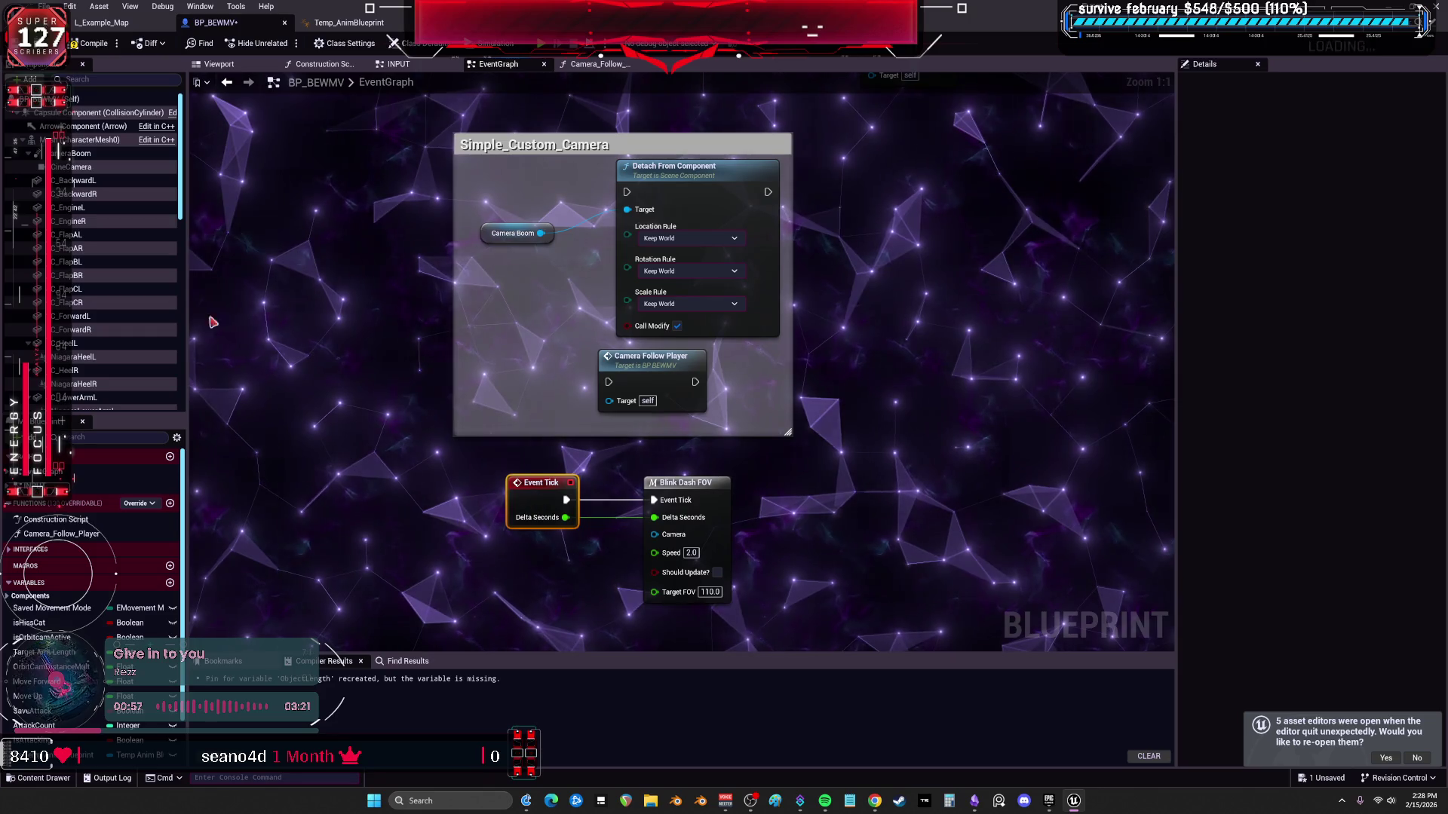
pyautogui.scroll(-3, 103, 320)
pyautogui.scroll(-3, 102, 321)
pyautogui.scroll(-3, 101, 321)
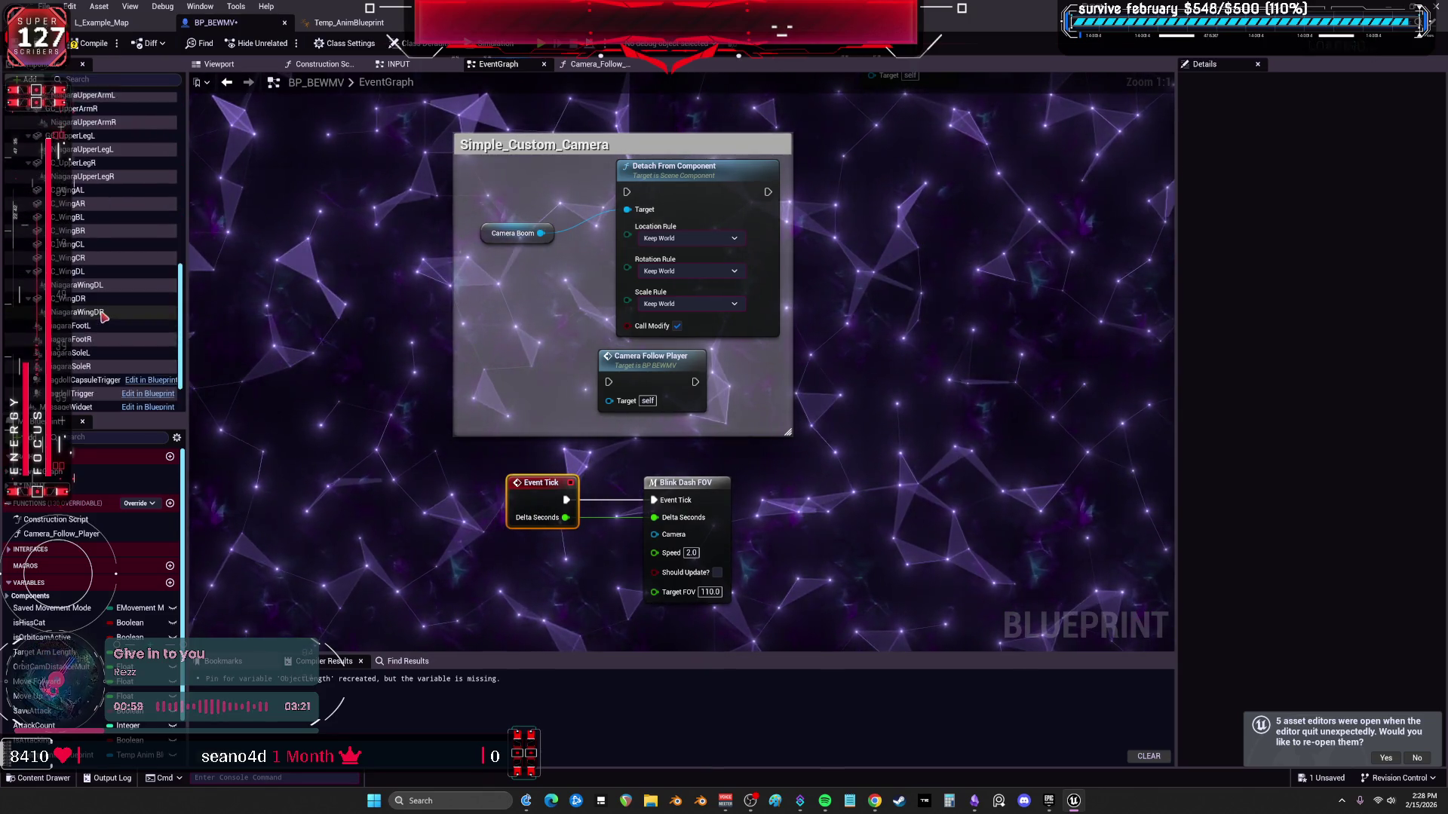
pyautogui.scroll(3, 102, 318)
pyautogui.scroll(2, 102, 306)
pyautogui.scroll(2, 105, 283)
pyautogui.scroll(2, 105, 266)
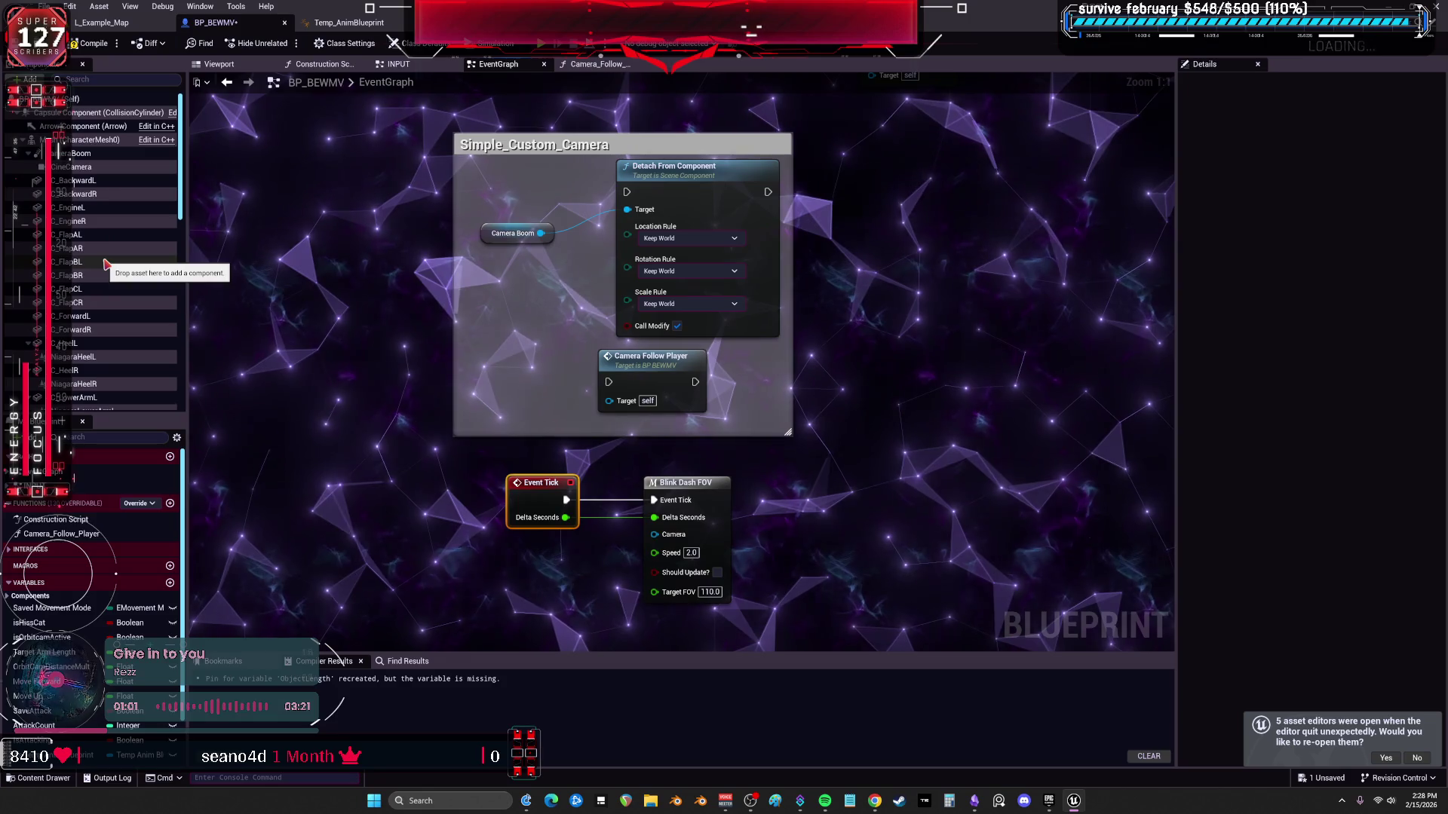
pyautogui.moveTo(74, 167)
pyautogui.mouseDown()
pyautogui.moveTo(619, 546)
pyautogui.moveTo(655, 534)
pyautogui.mouseUp()
pyautogui.moveTo(548, 427); pyautogui.dragTo(512, 428)
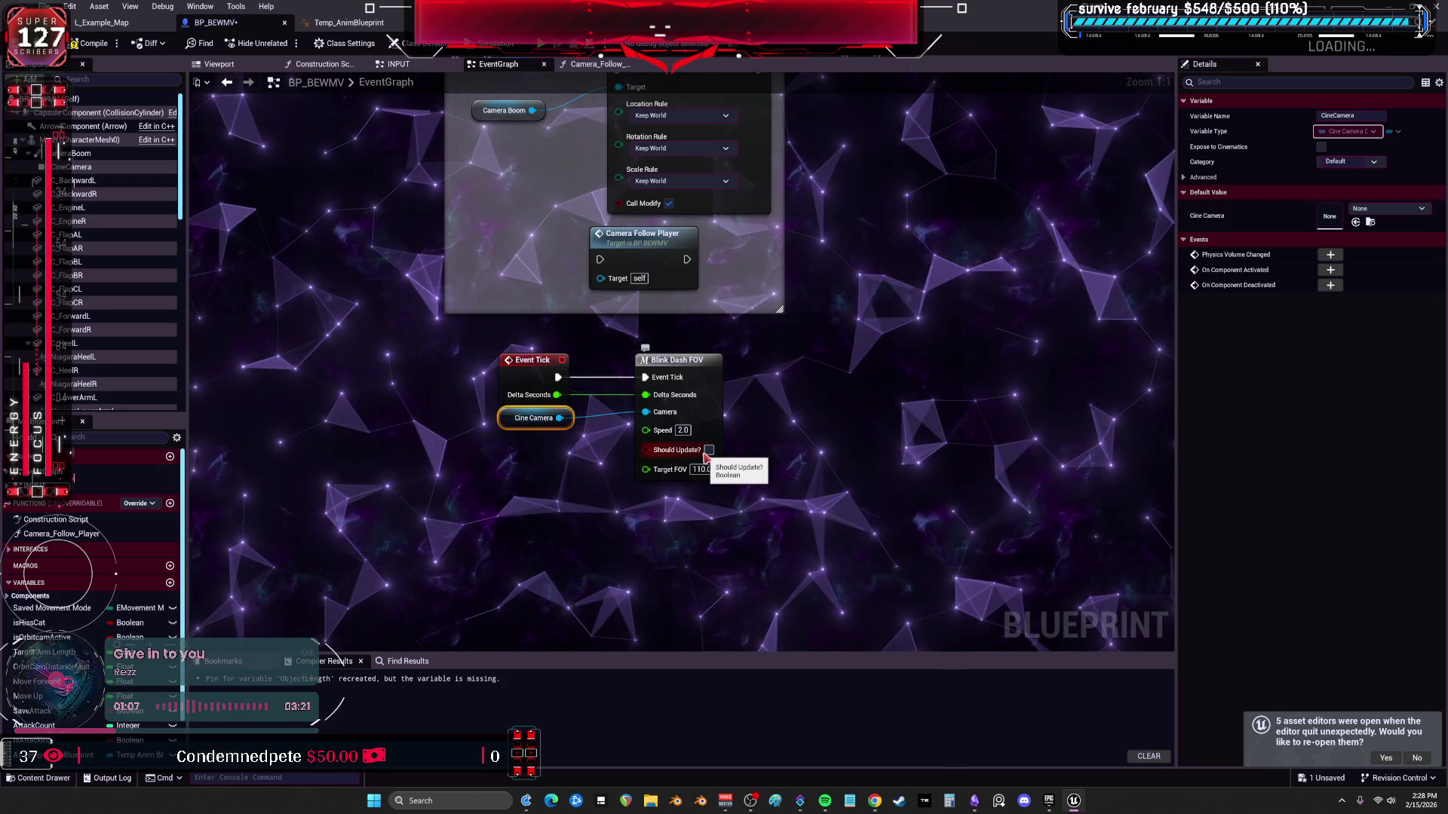
# Review the Should Update? pin options without changes and return to the INPUT graph.
pyautogui.rightClick(647, 450)
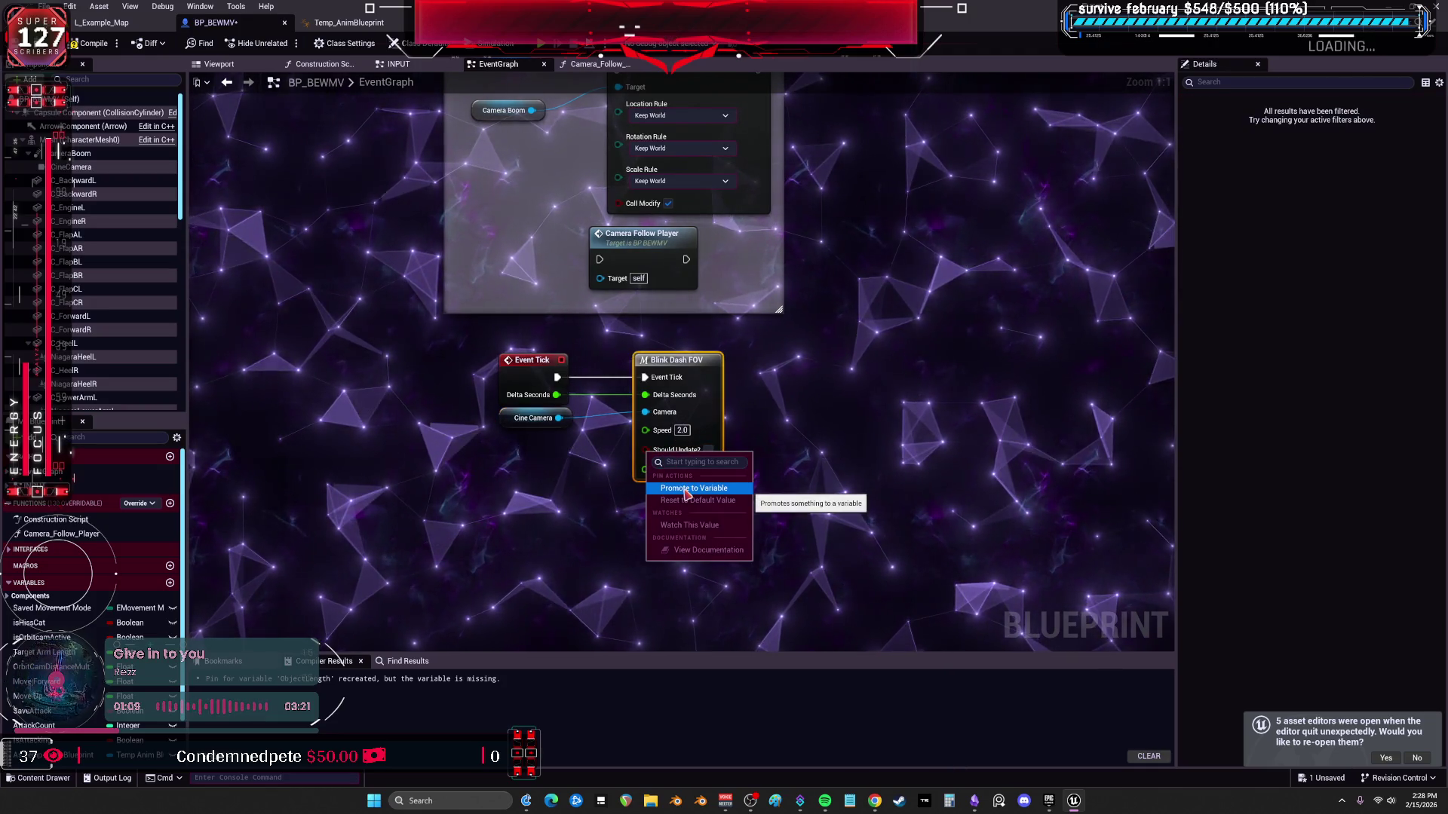
pyautogui.click(588, 510)
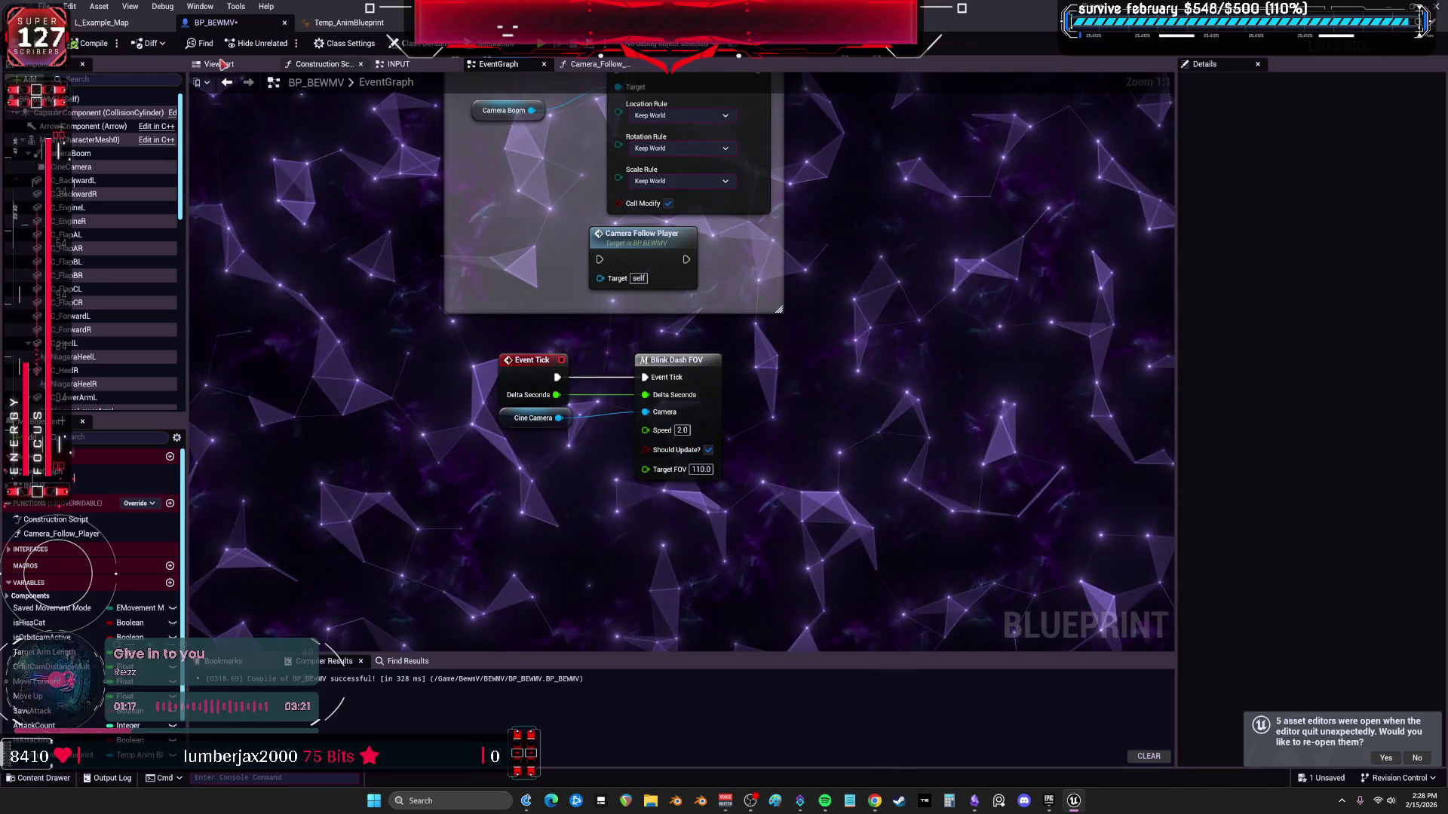
pyautogui.click(399, 63)
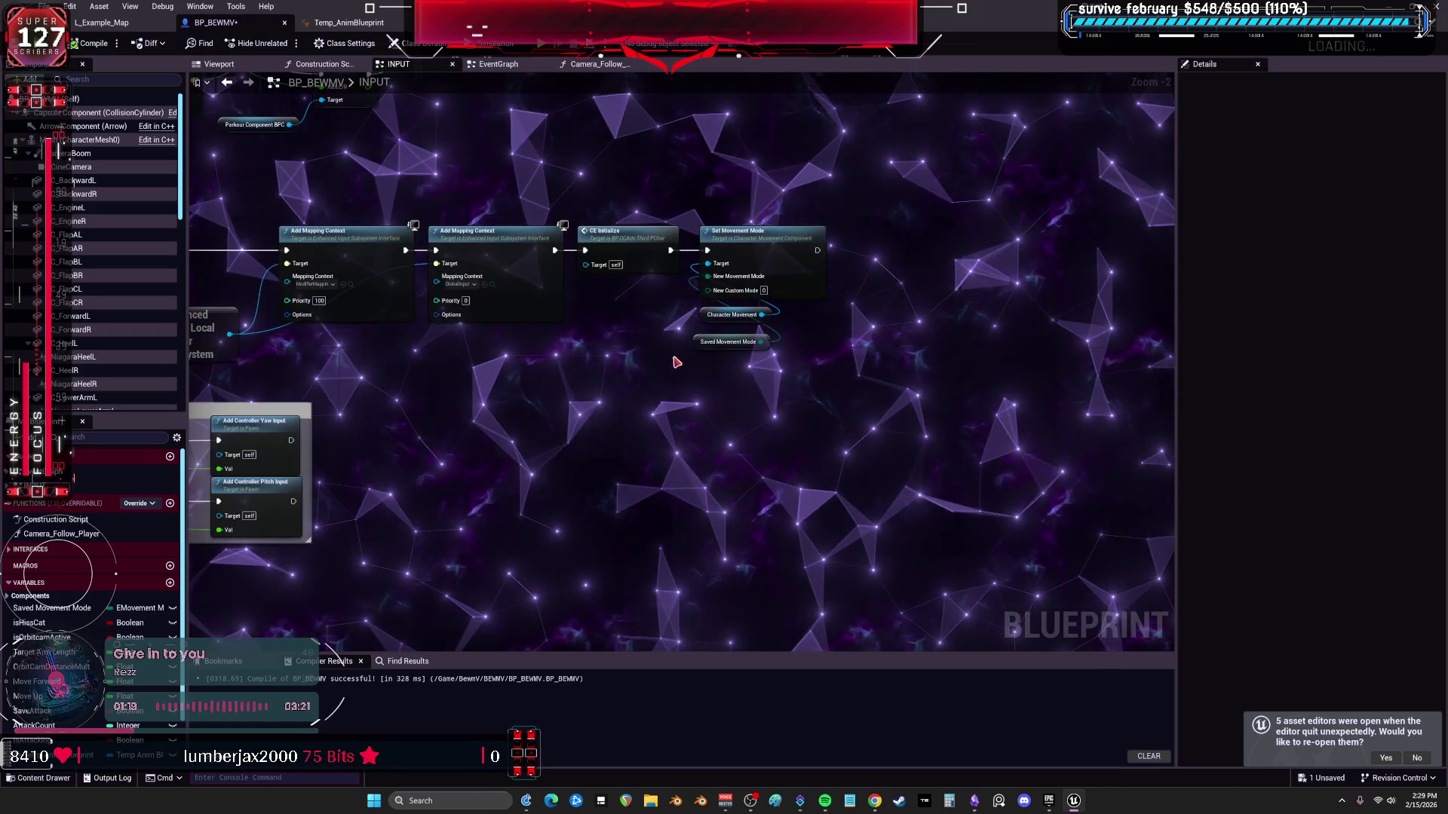
pyautogui.scroll(-2, 763, 343)
pyautogui.scroll(2, 763, 344)
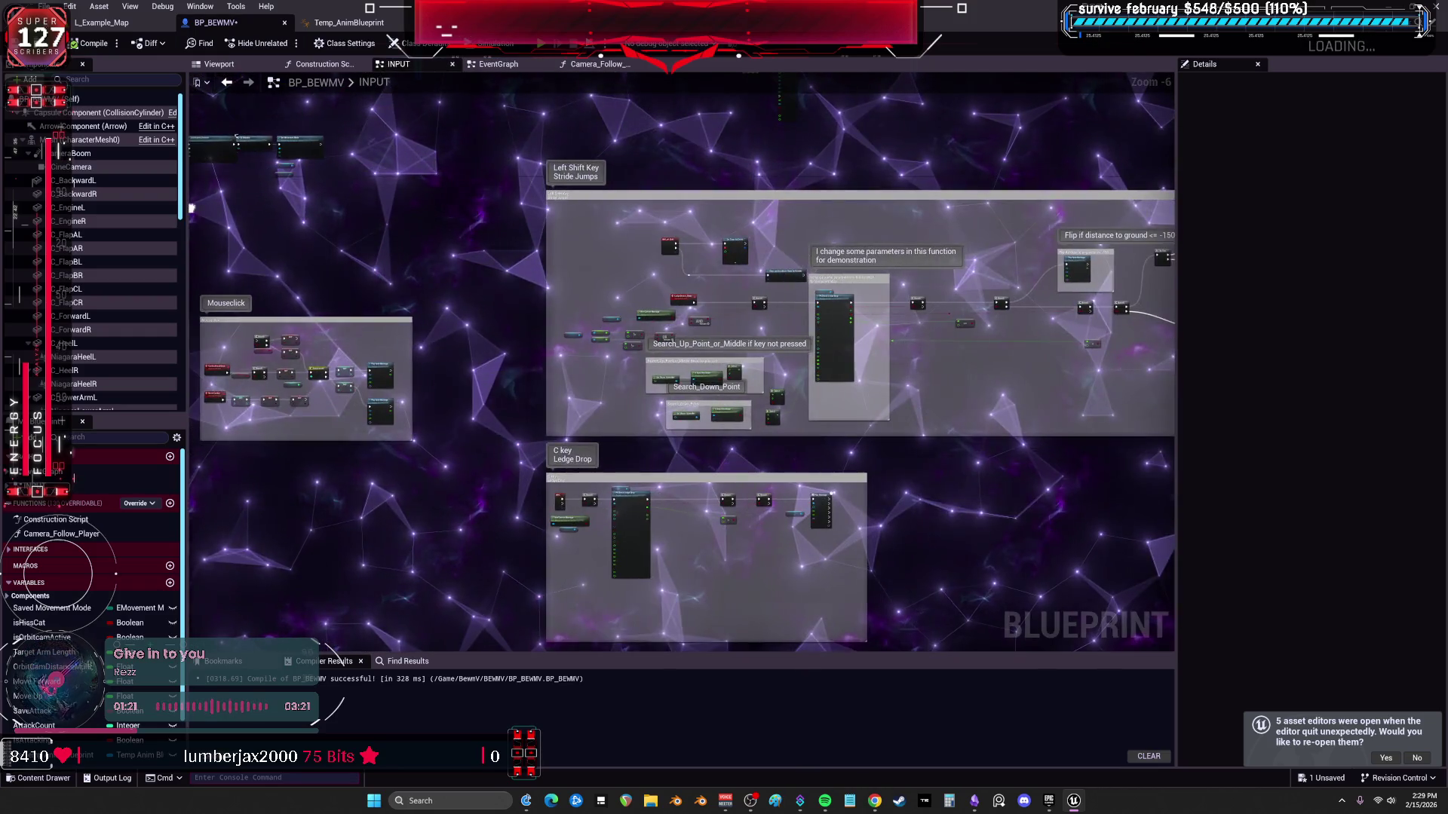
pyautogui.scroll(2, 764, 344)
pyautogui.scroll(-4, 223, 572)
pyautogui.scroll(3, 786, 448)
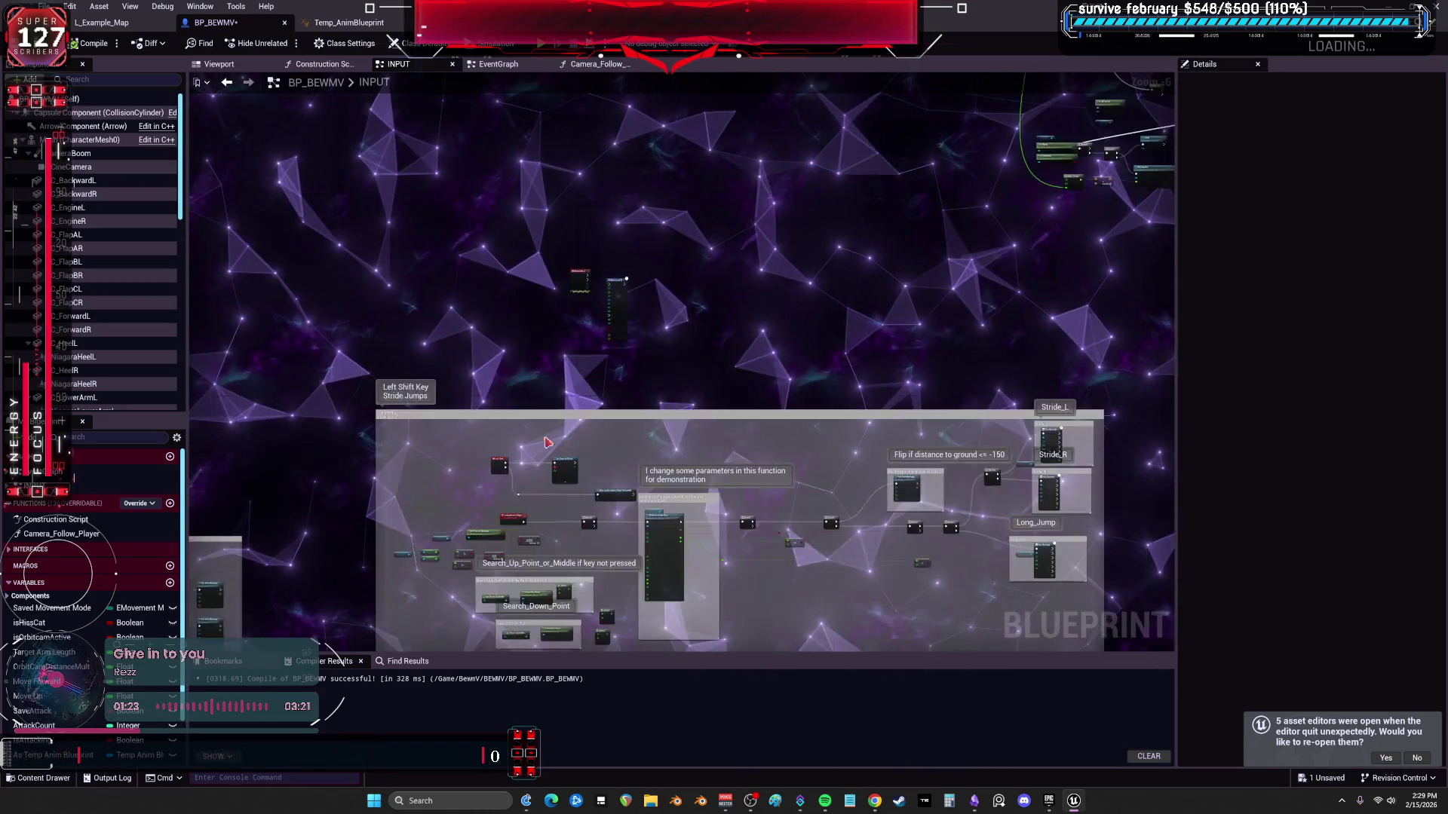
pyautogui.scroll(3, 785, 448)
# Connect Debug Key 2's Pressed to Blink Dash FX, select the pair, and move to the EventGraph.
pyautogui.moveTo(462, 238); pyautogui.dragTo(445, 278)
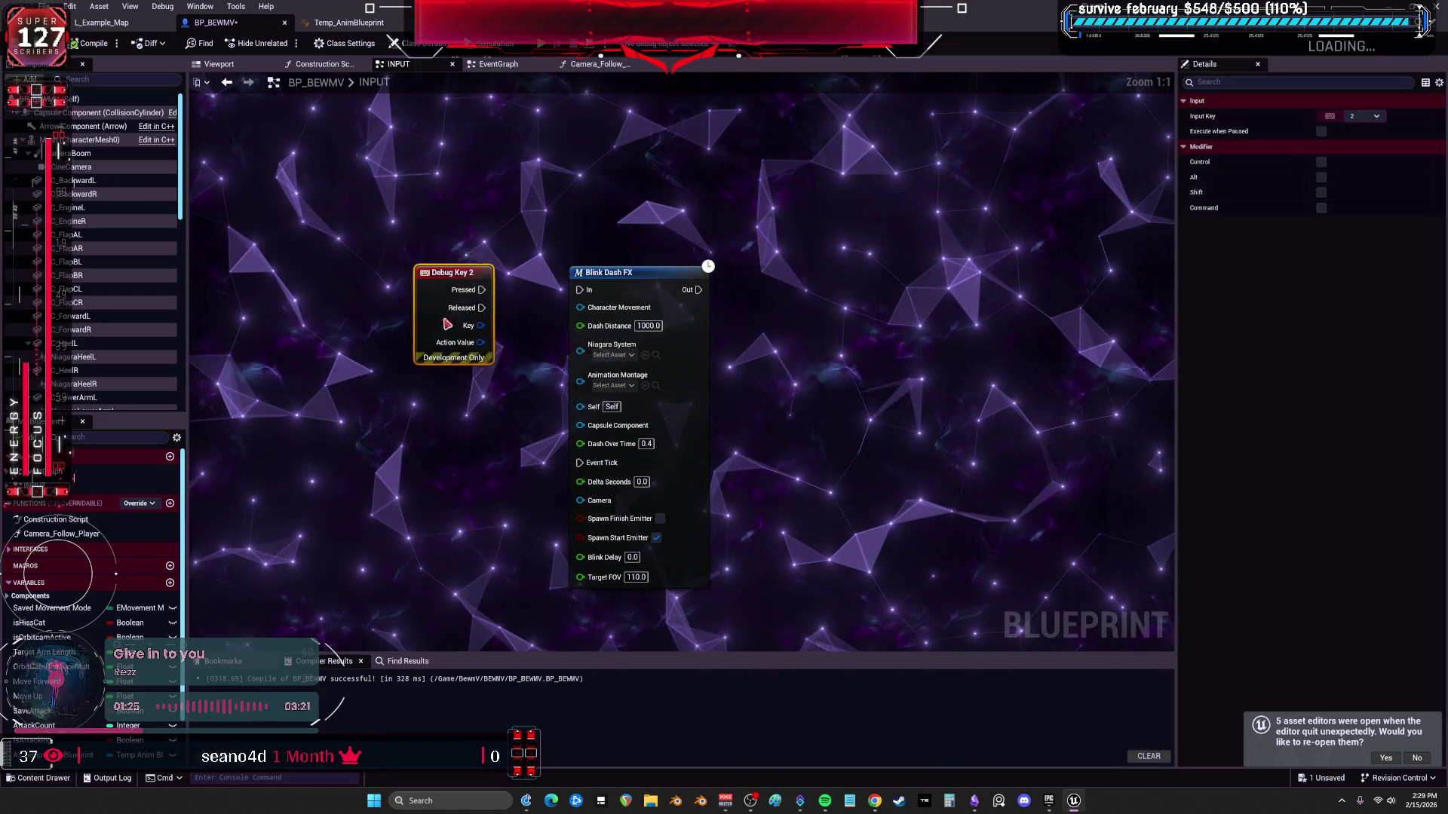
pyautogui.moveTo(629, 293); pyautogui.dragTo(450, 300)
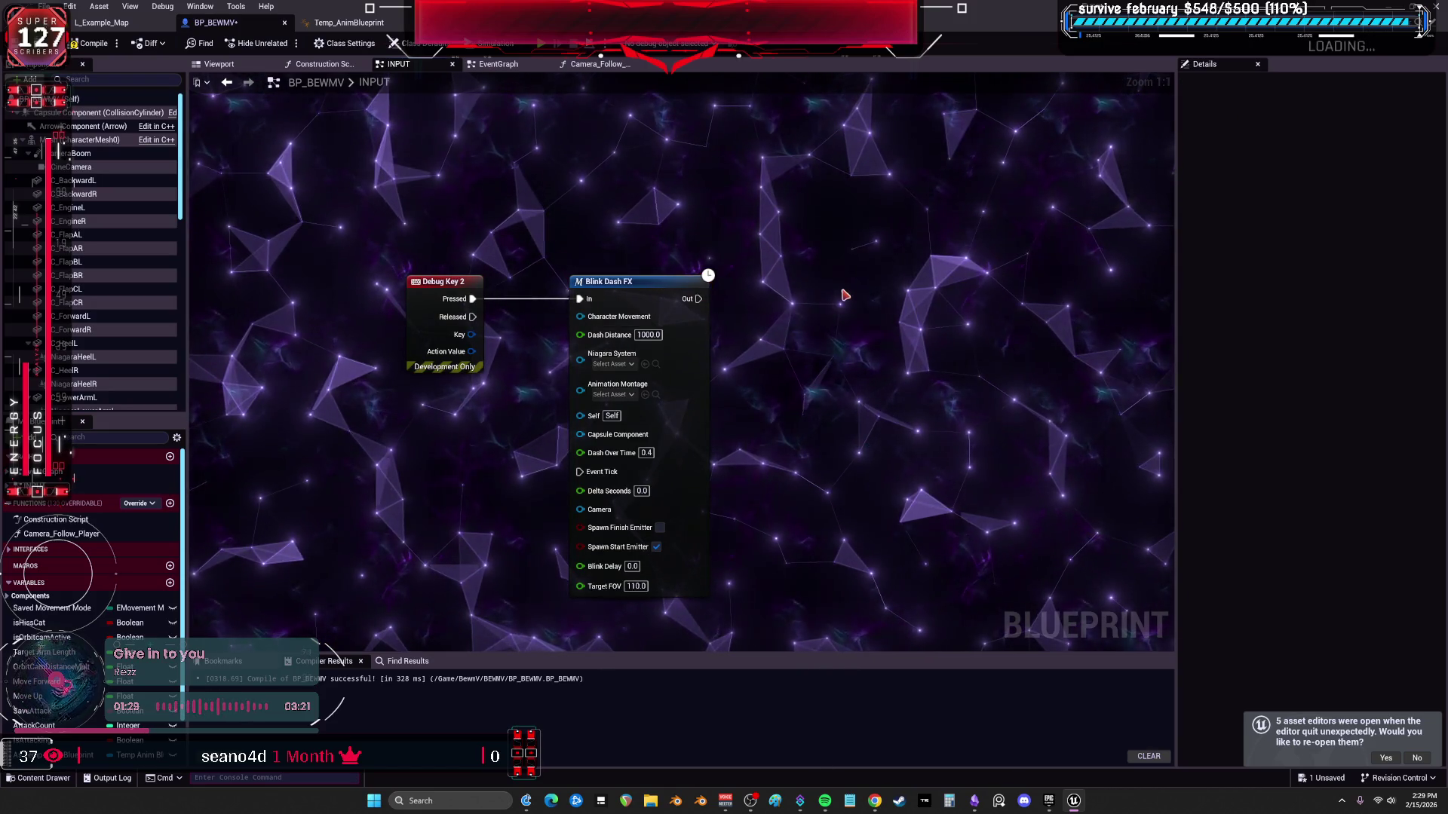
pyautogui.moveTo(798, 340); pyautogui.dragTo(756, 312)
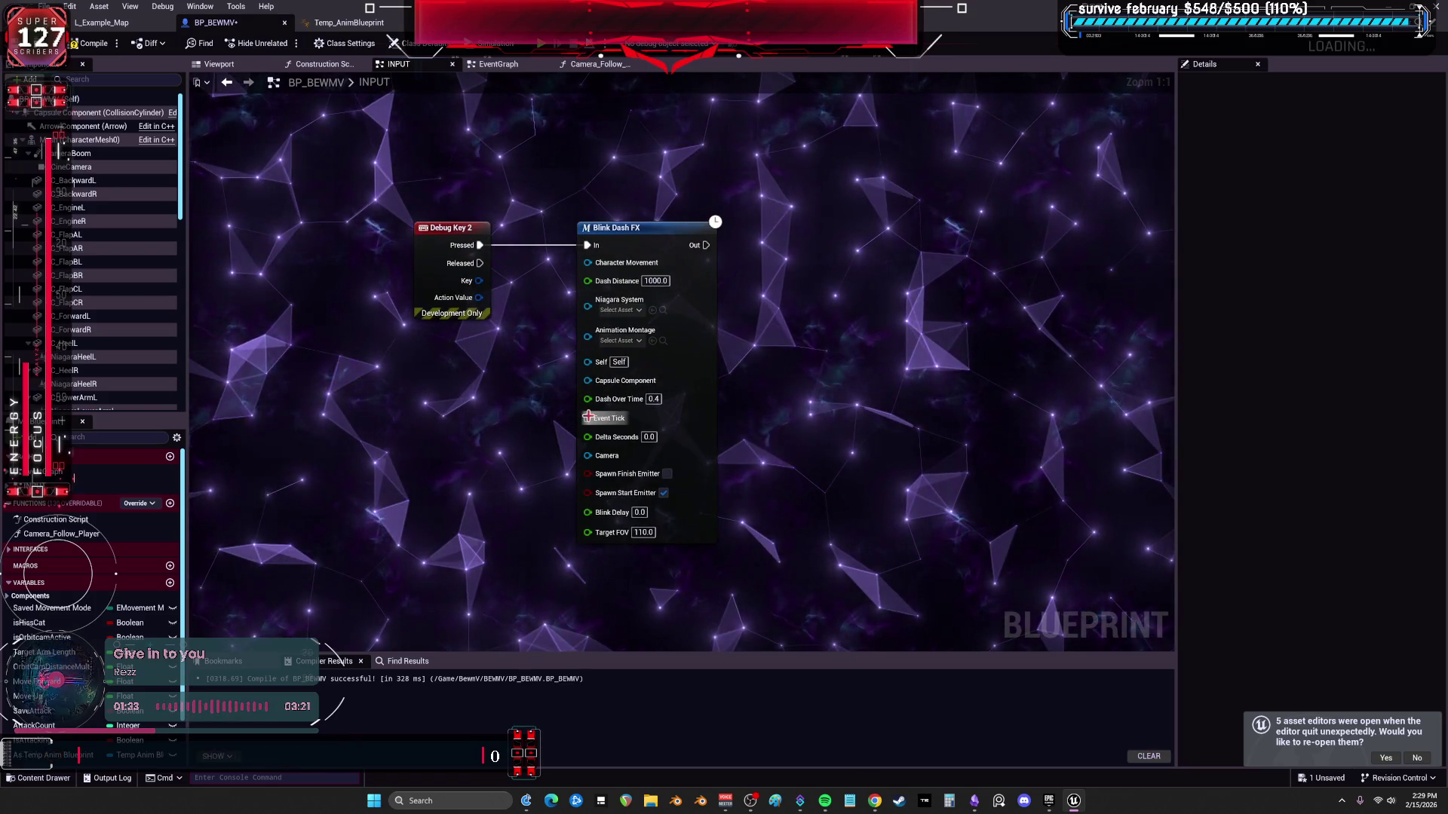
pyautogui.moveTo(726, 194); pyautogui.dragTo(355, 319)
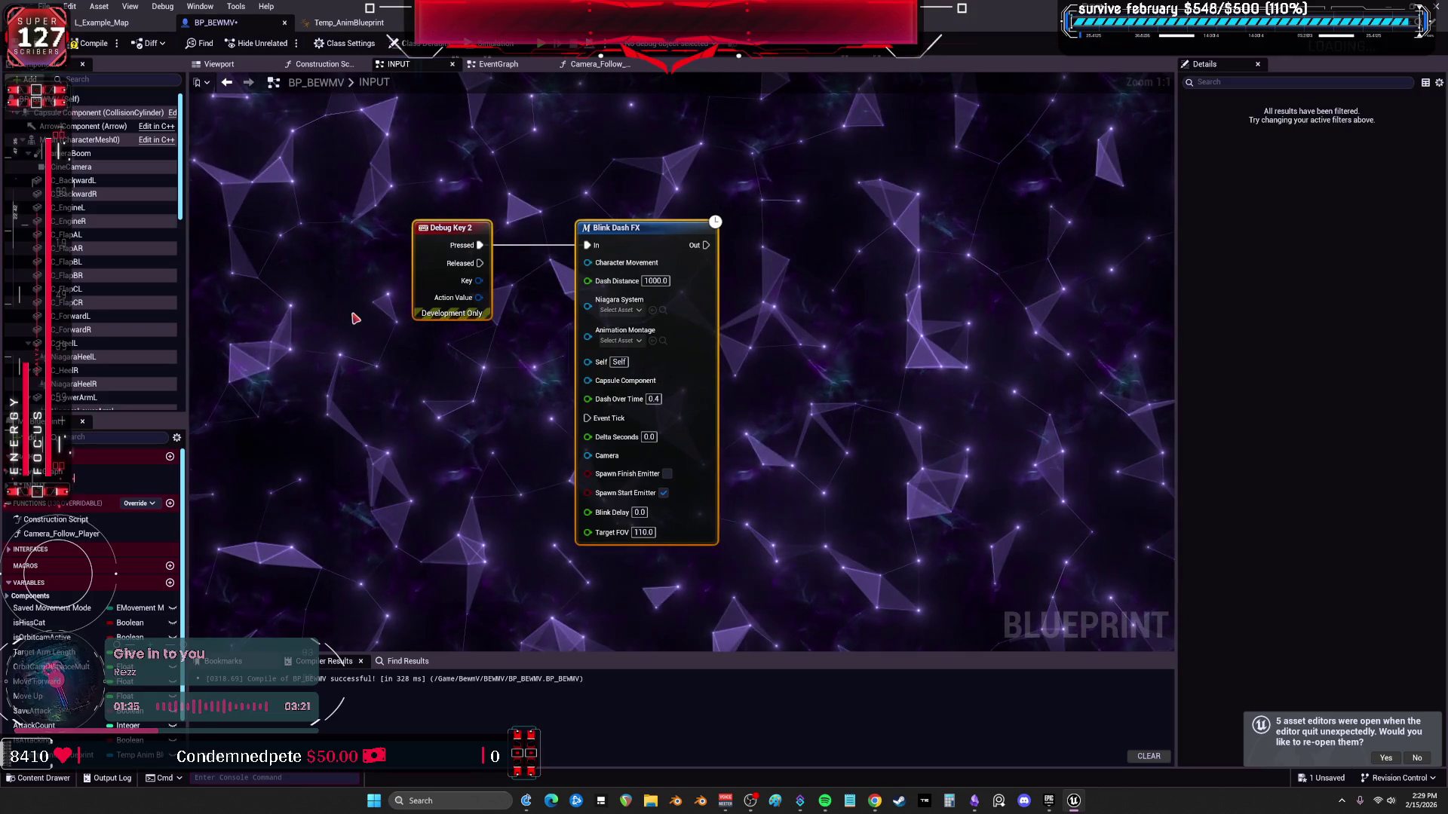
pyautogui.click(504, 64)
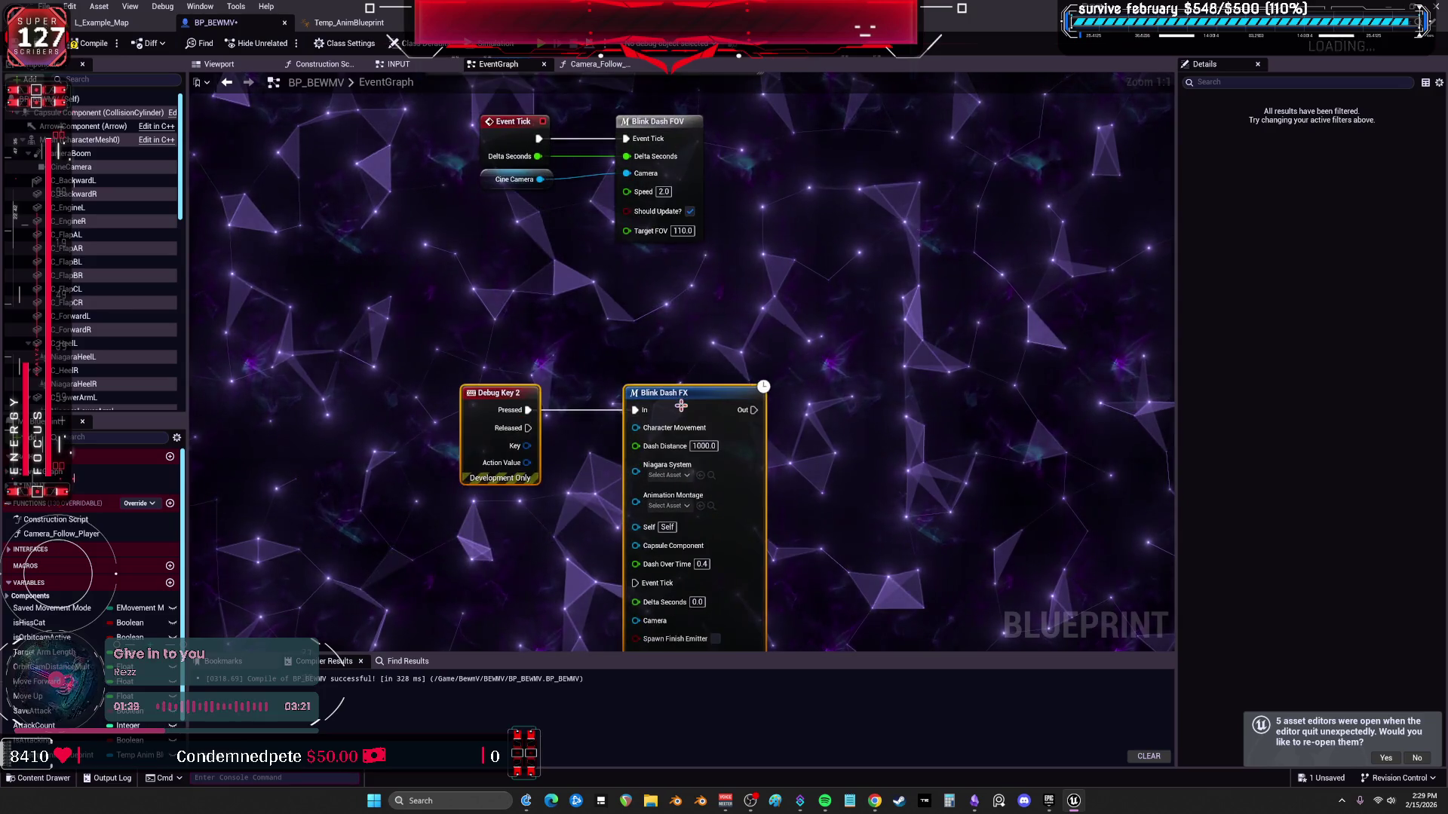
# Place Debug Key 2 and Blink Dash FX below Event Tick, route Event Tick into FX and chain FX's output into Blink Dash FOV.
pyautogui.moveTo(703, 413); pyautogui.dragTo(679, 201)
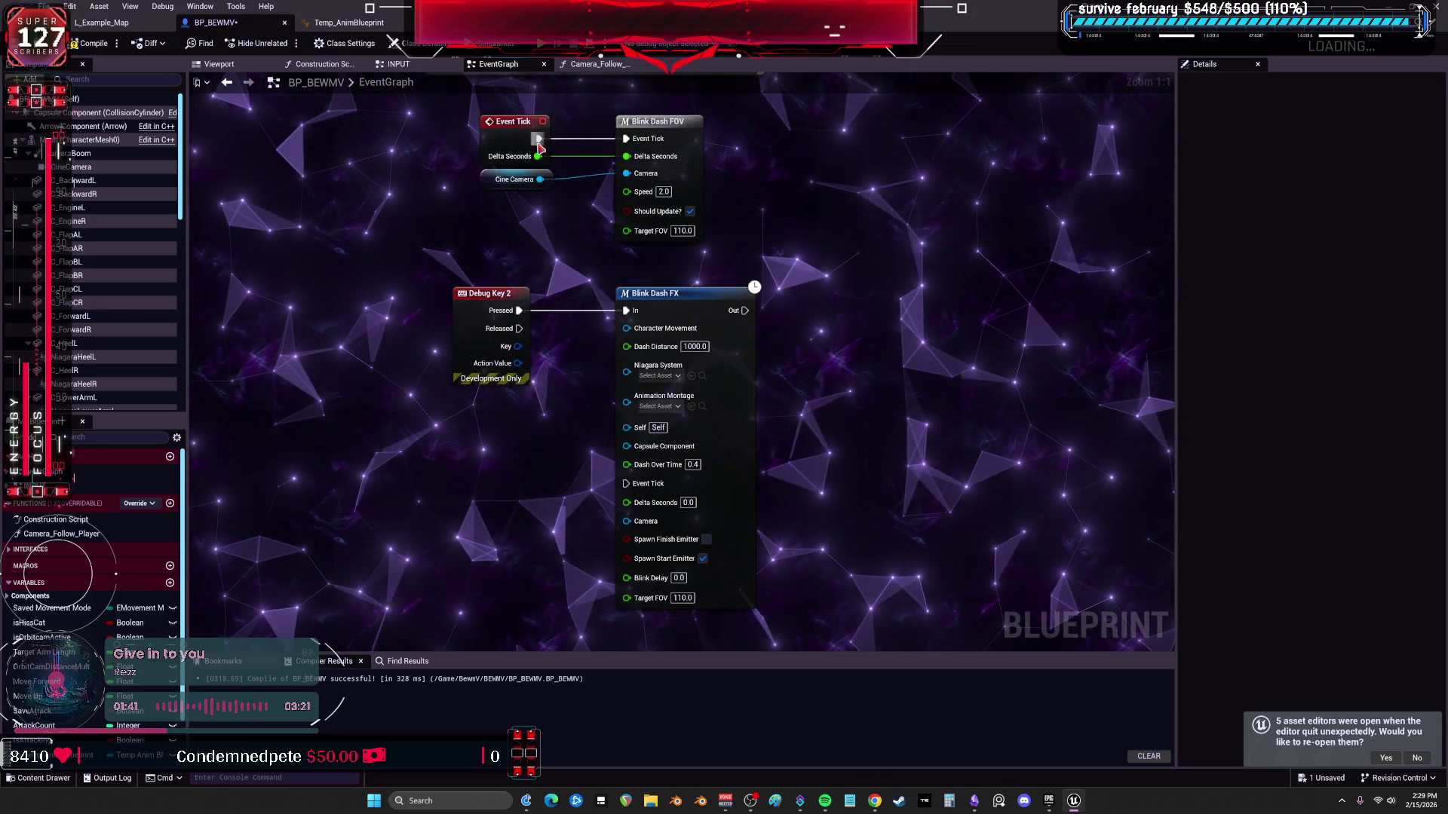
pyautogui.moveTo(538, 138); pyautogui.dragTo(626, 482)
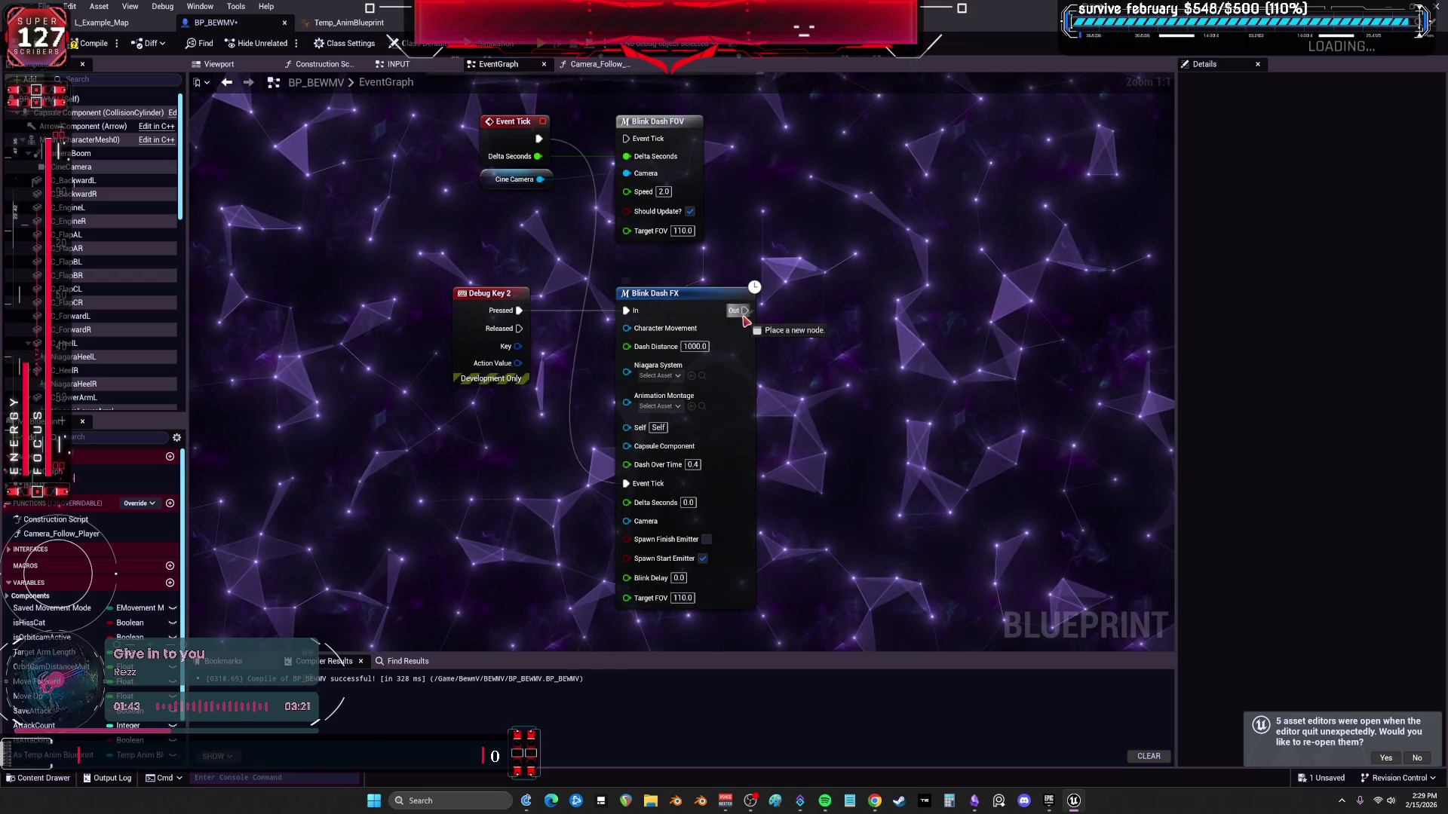
pyautogui.moveTo(744, 314); pyautogui.dragTo(625, 138)
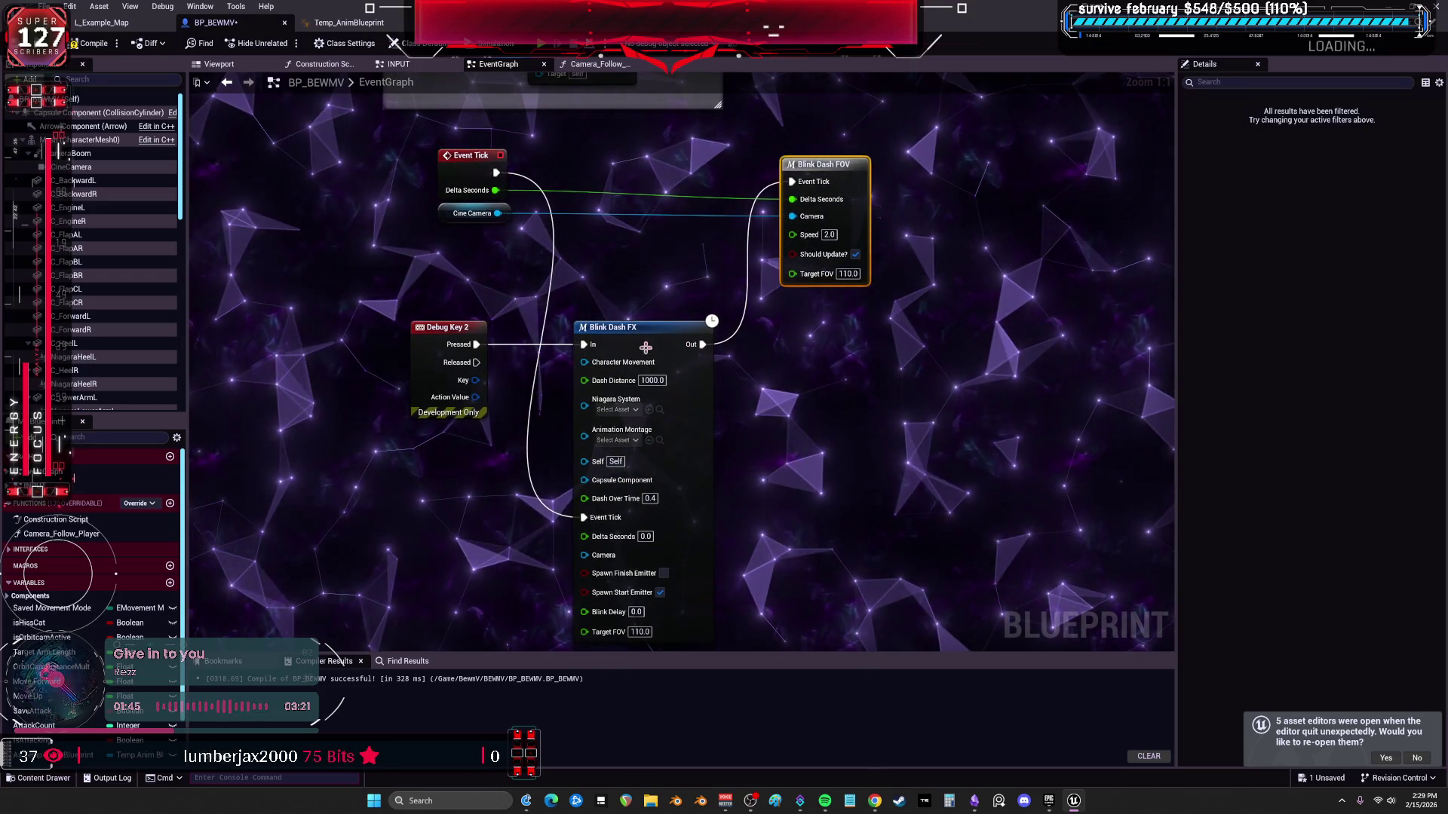
# Tidy the node layout, feed Delta Seconds into Blink Dash FX, and compile the blueprint.
pyautogui.moveTo(648, 342); pyautogui.dragTo(658, 172)
pyautogui.moveTo(456, 221); pyautogui.dragTo(577, 209)
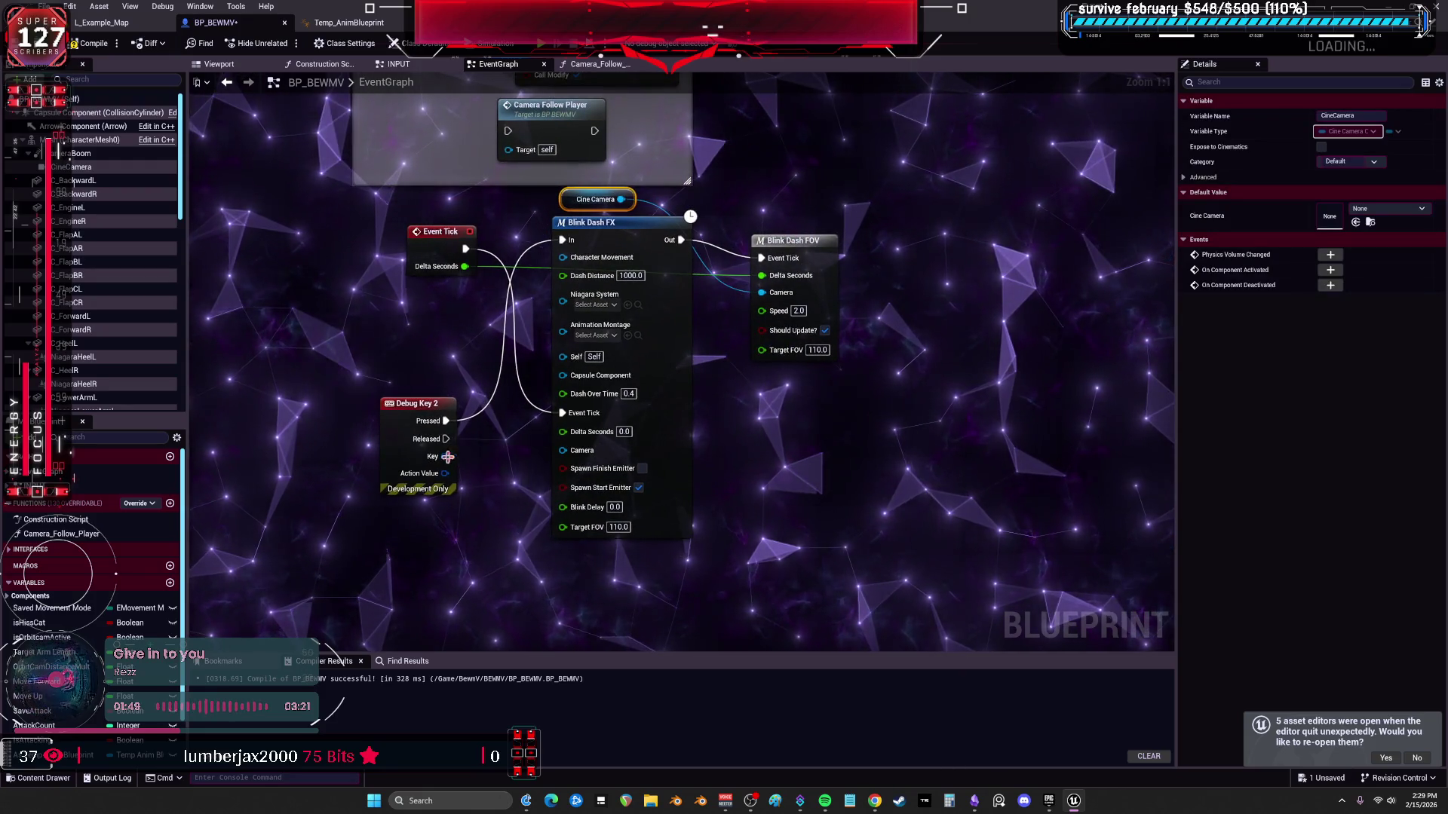
pyautogui.moveTo(397, 421); pyautogui.dragTo(430, 322)
pyautogui.moveTo(438, 243); pyautogui.dragTo(436, 442)
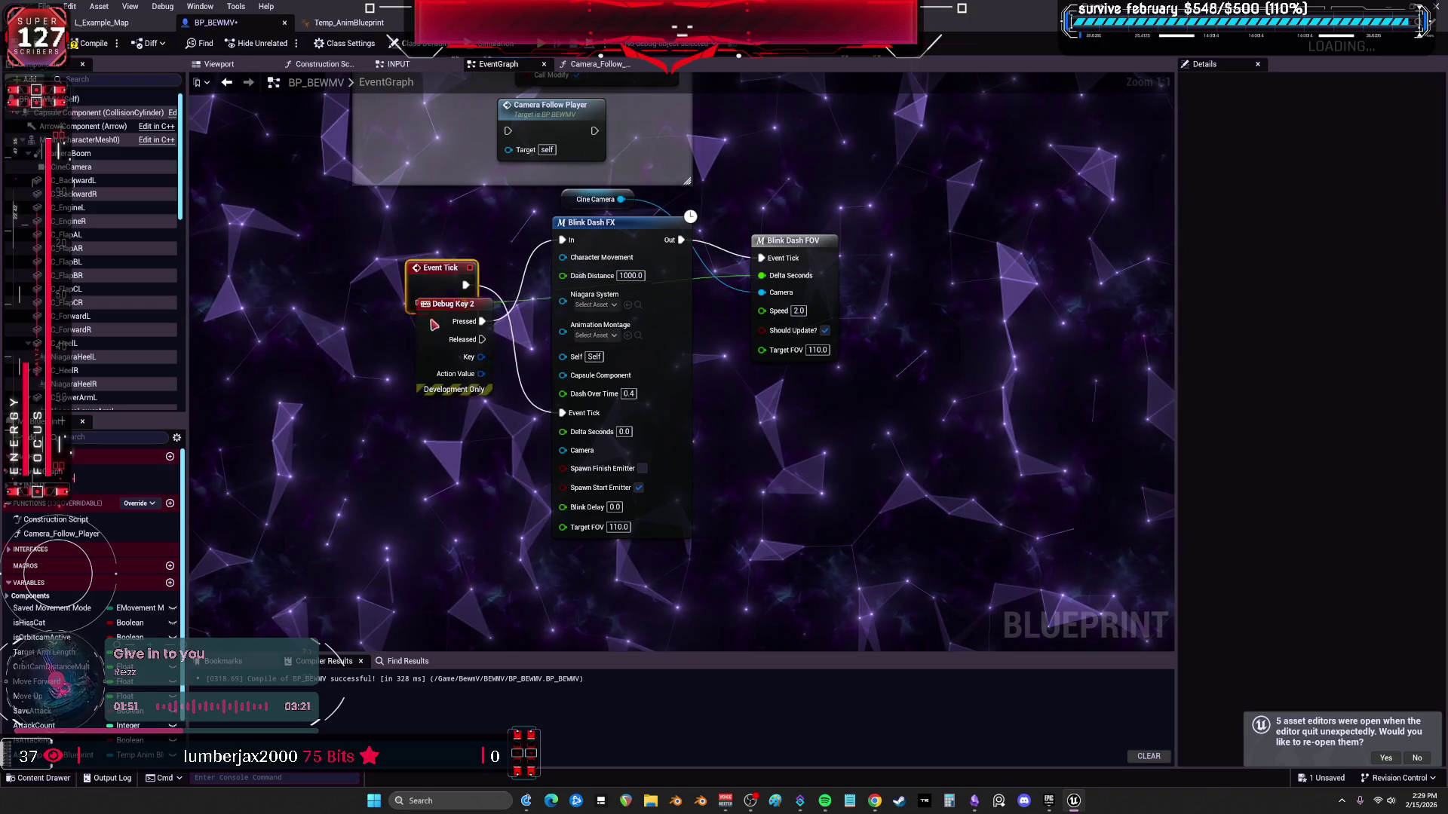
pyautogui.moveTo(440, 316); pyautogui.dragTo(440, 261)
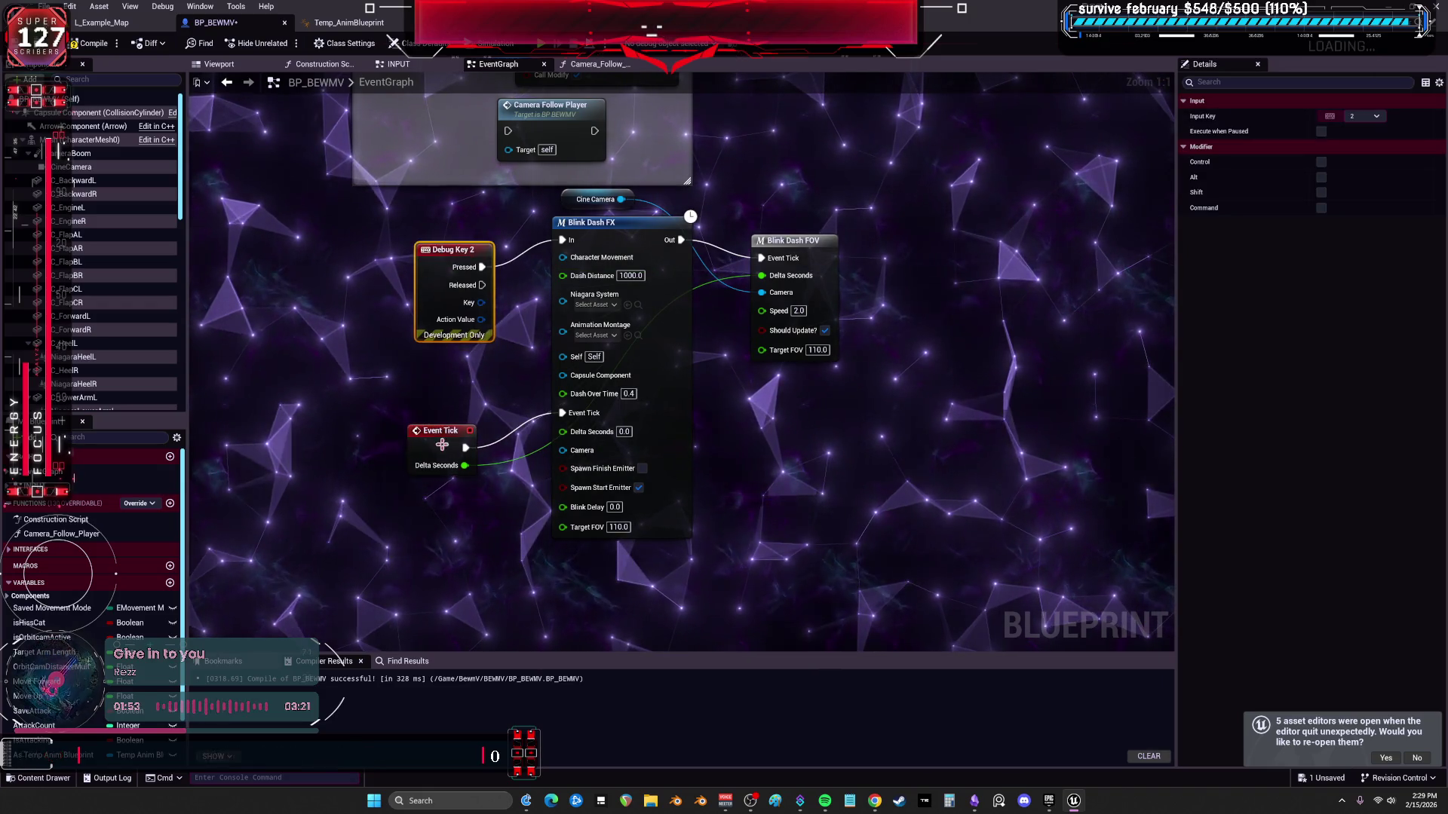
pyautogui.moveTo(449, 454); pyautogui.dragTo(449, 419)
pyautogui.moveTo(559, 439); pyautogui.dragTo(563, 431)
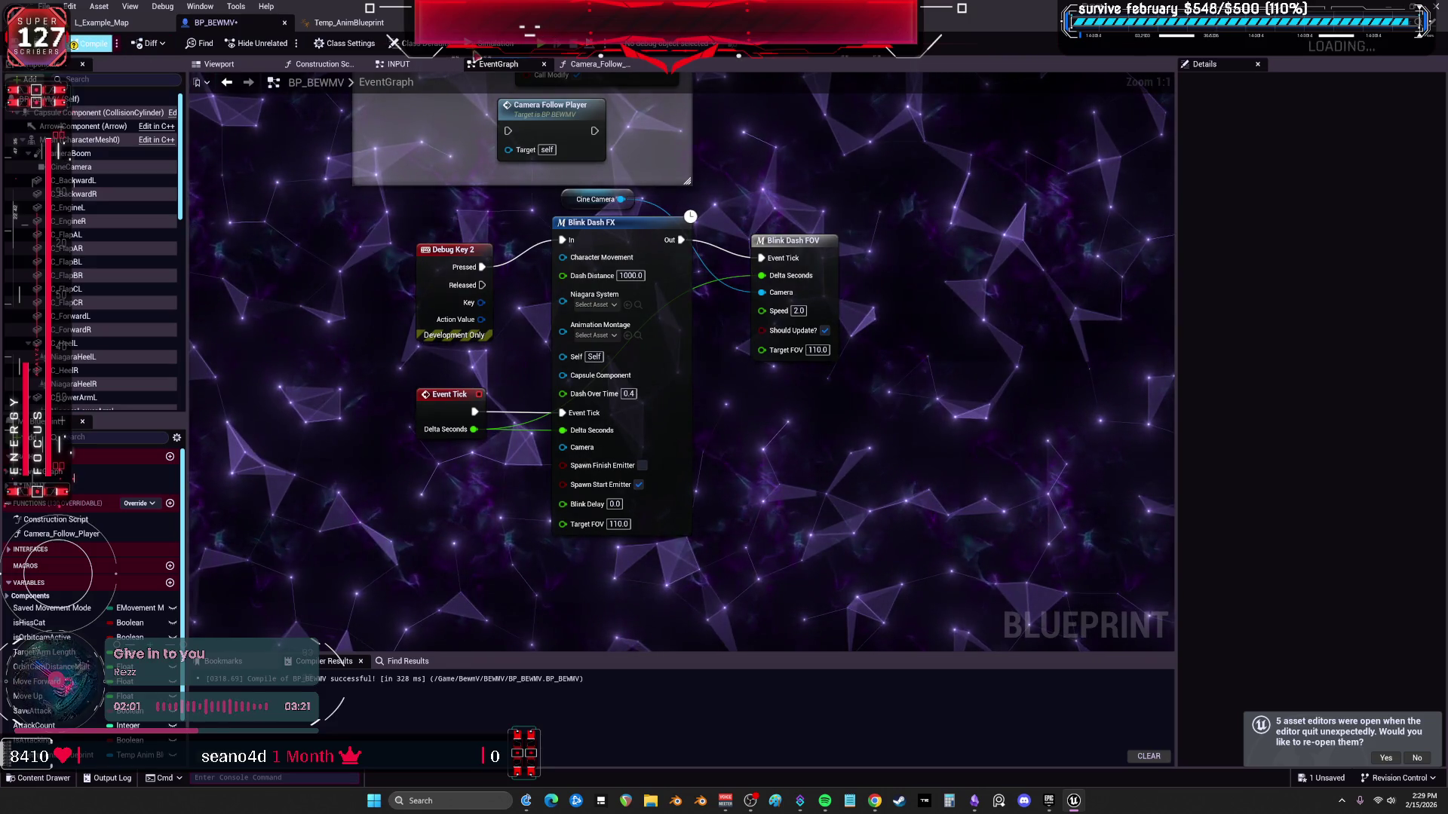
pyautogui.click(93, 44)
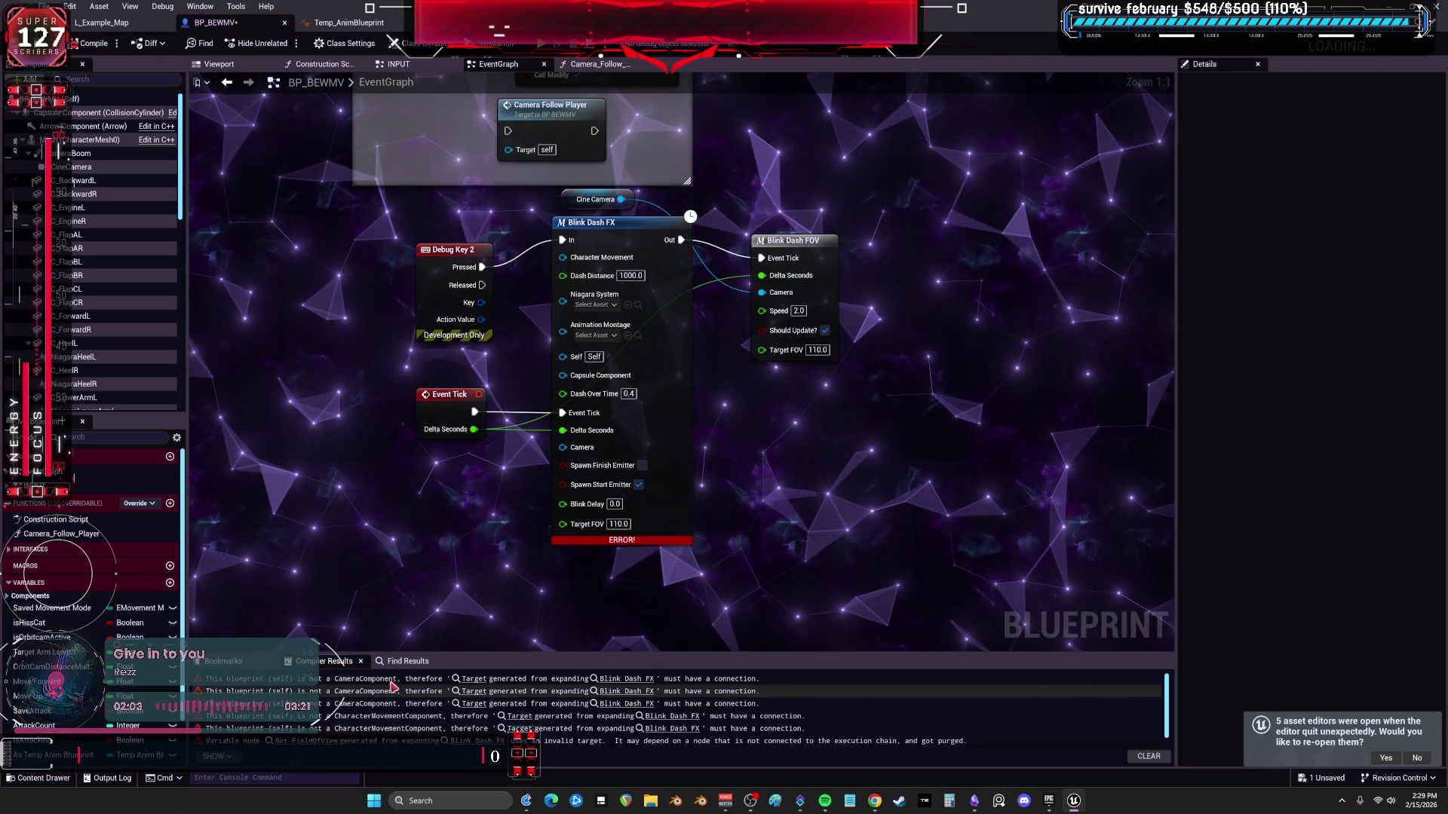
# Inspect the flagged Blink Dash FOV macro, return to the event graph, and browse Niagara systems for Blink Dash FX.
pyautogui.click(474, 680)
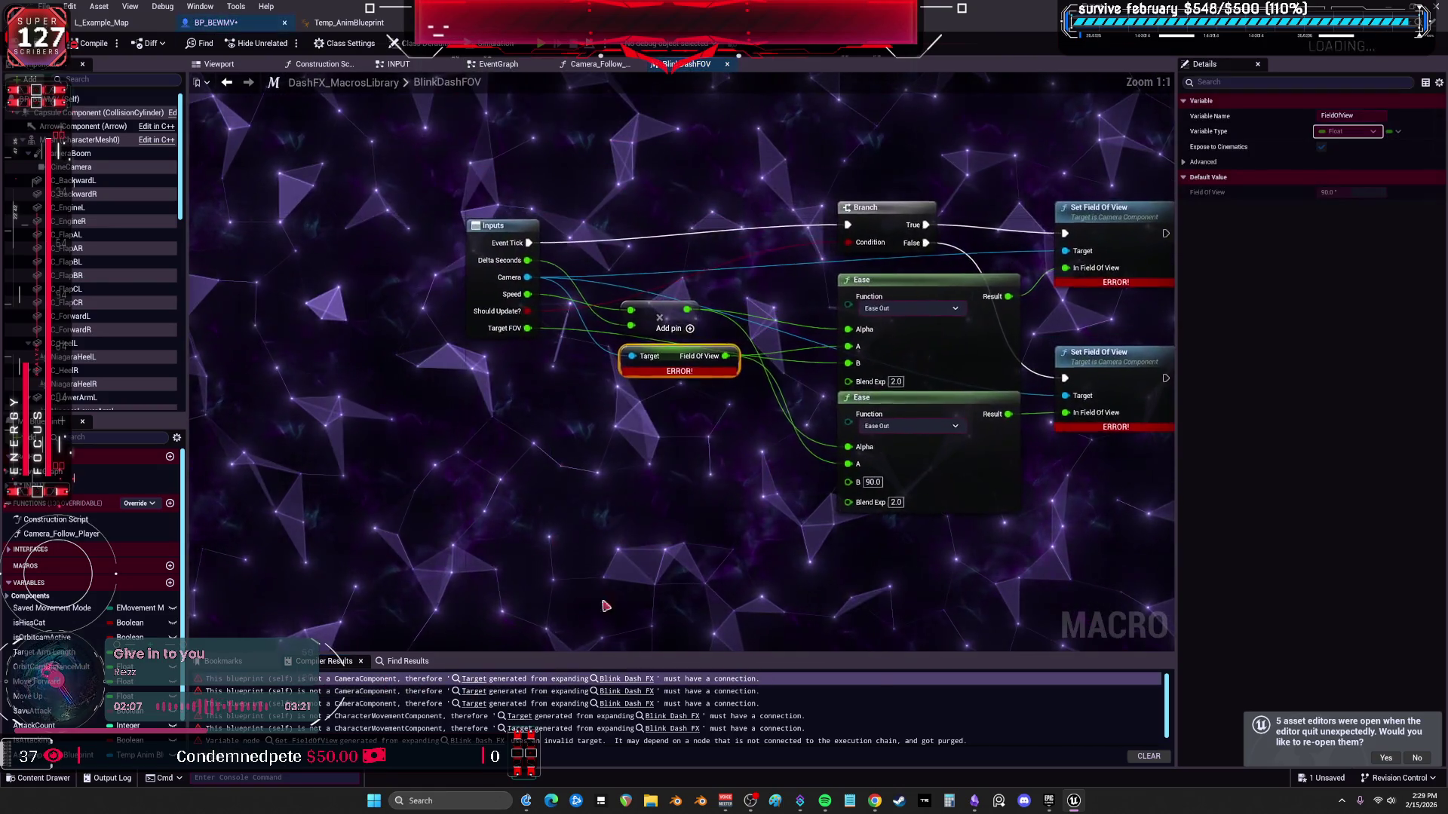
pyautogui.click(242, 84)
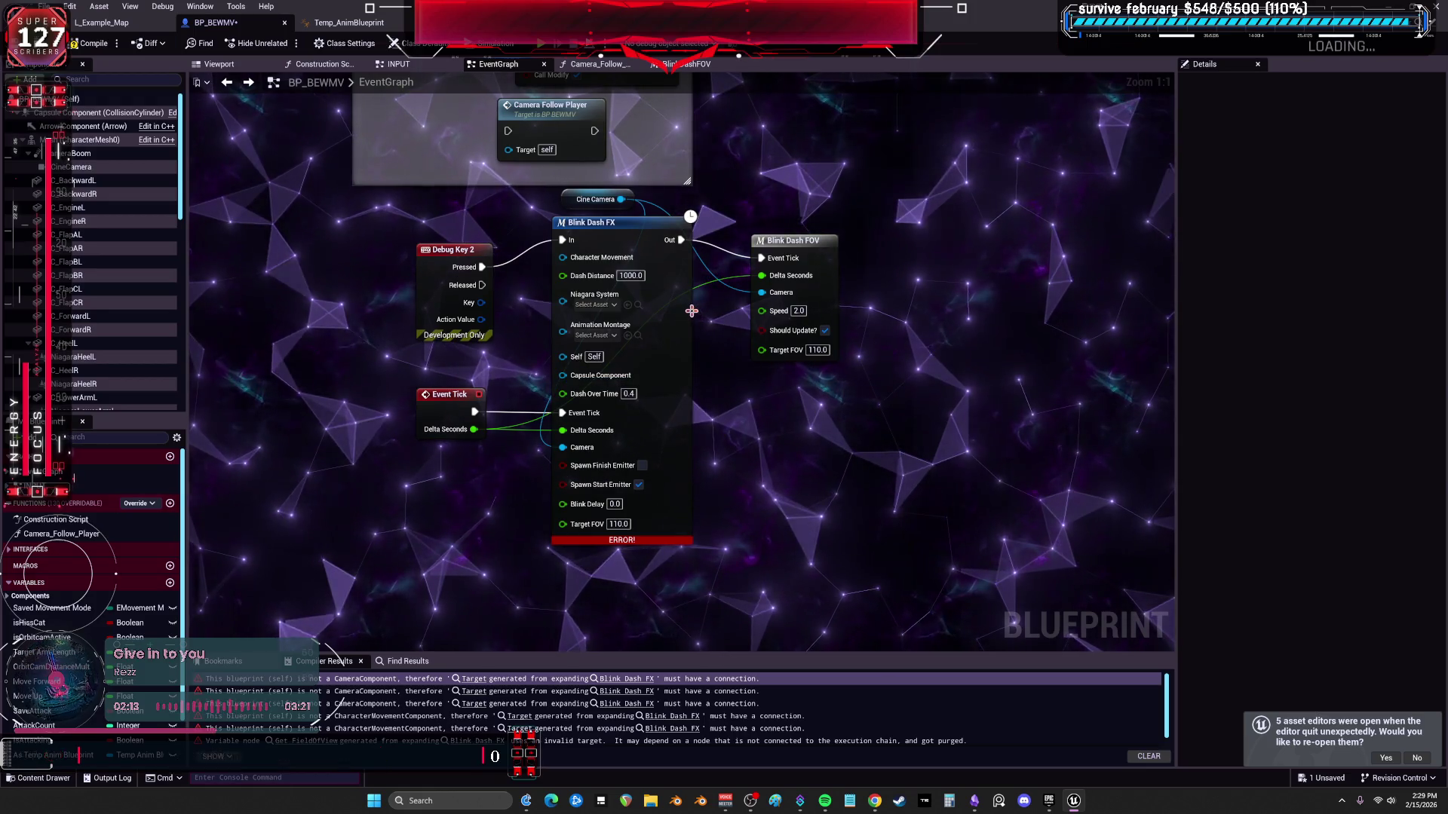
pyautogui.click(596, 305)
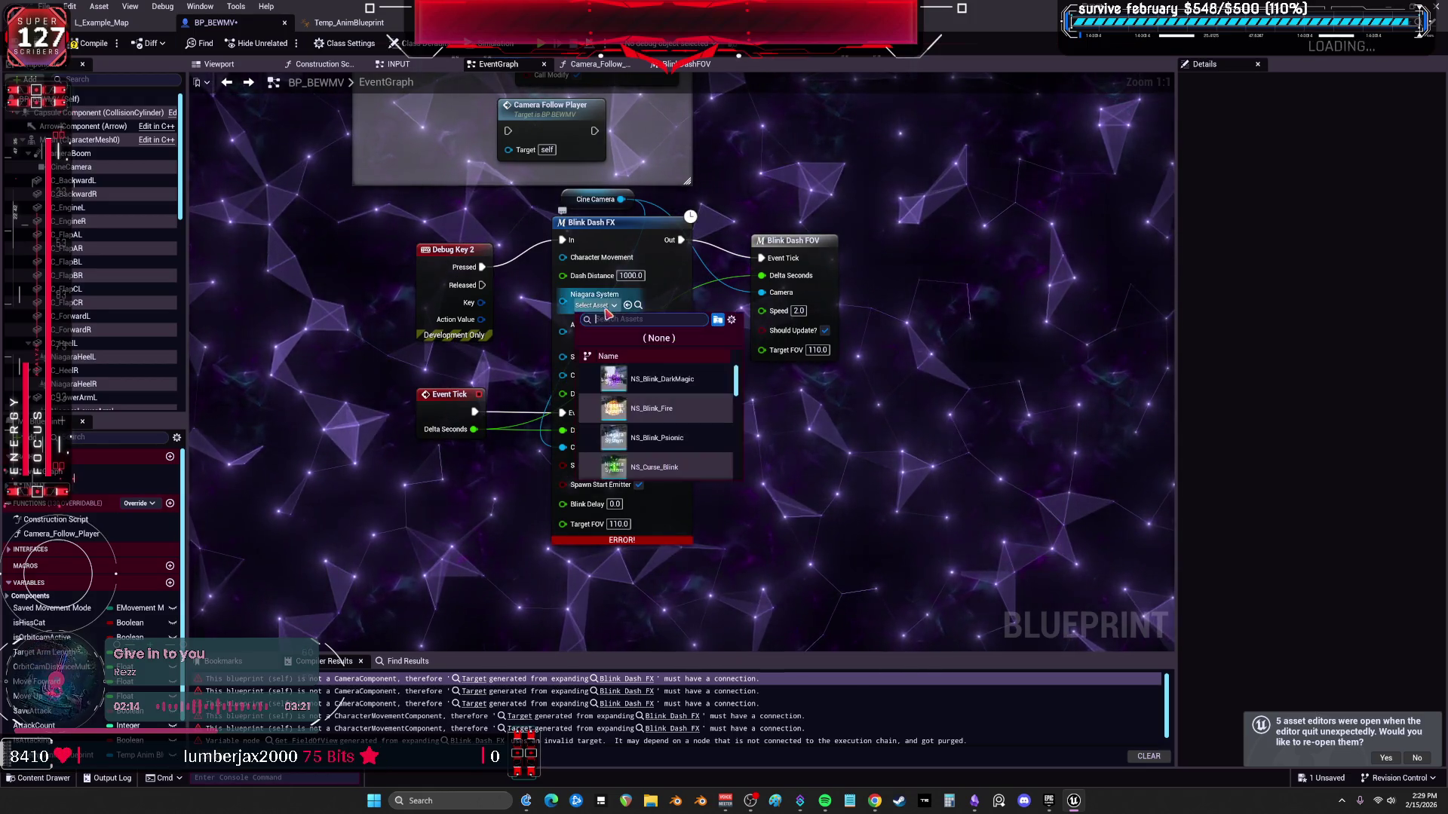
# Assign NS_Blink_DarkMagic and vault_speed_Anim_Montage to Blink Dash FX and recompile.
pyautogui.click(668, 379)
pyautogui.click(599, 337)
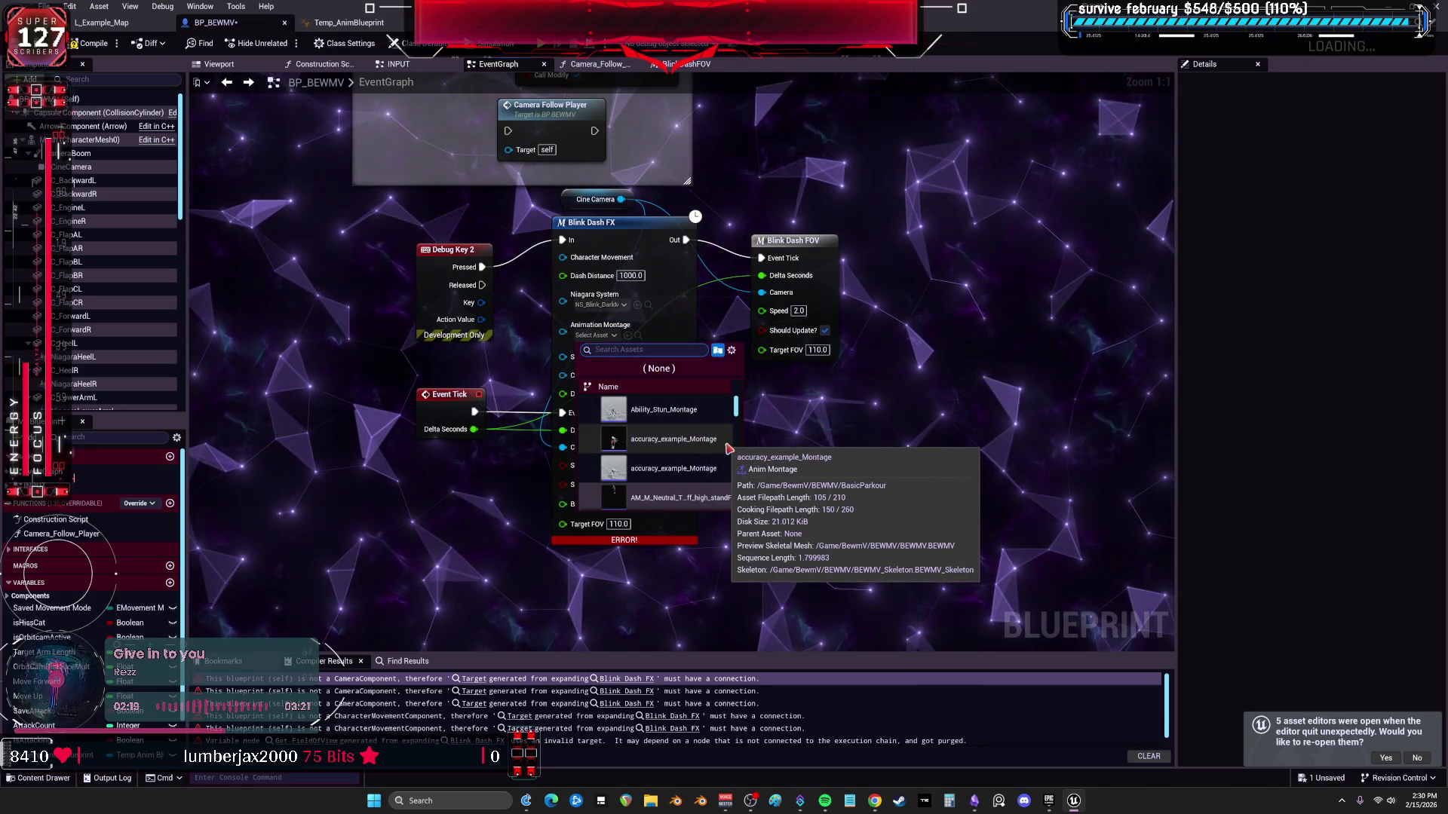
pyautogui.write('dash')
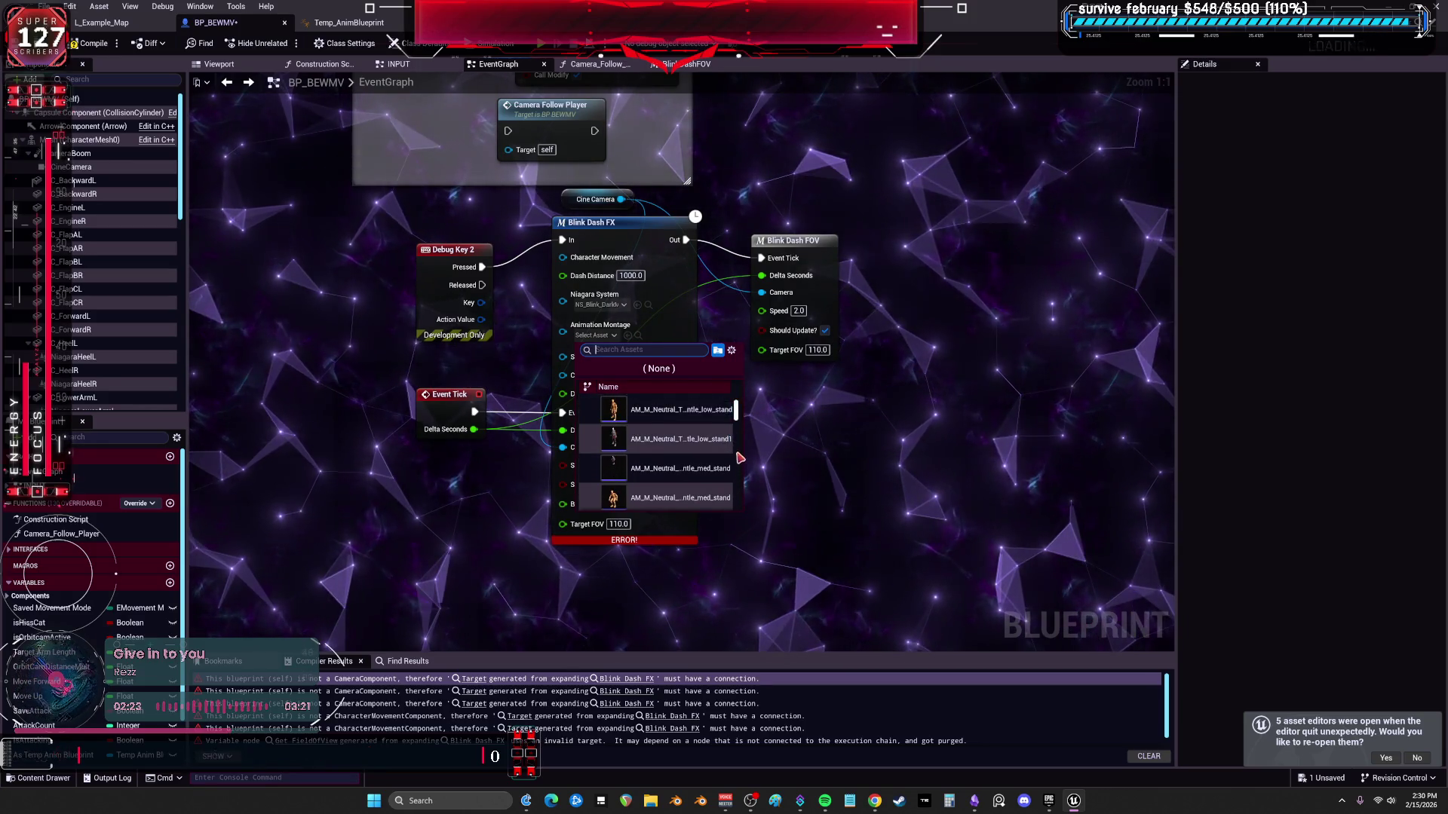
pyautogui.scroll(-5, 731, 462)
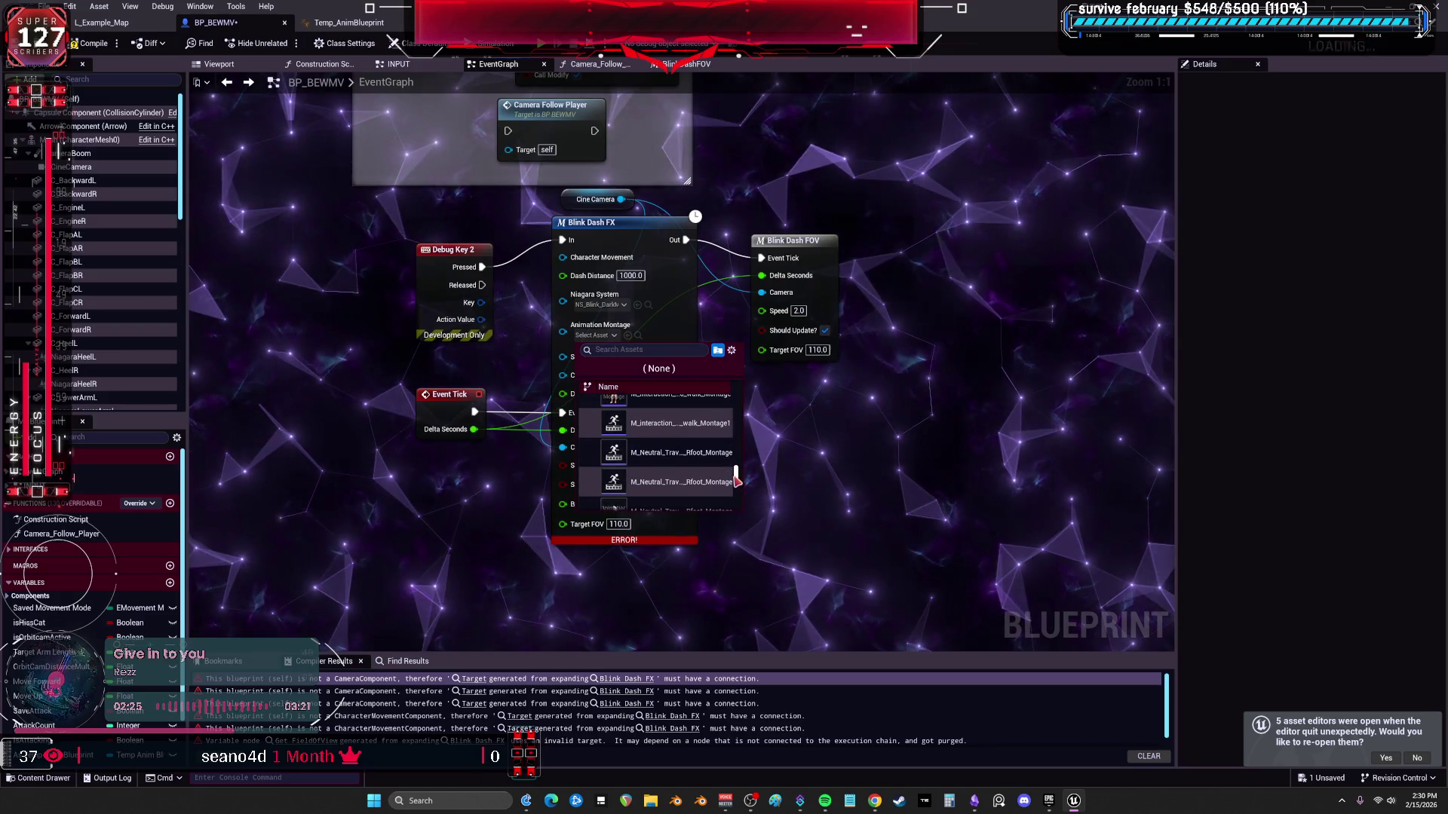
pyautogui.moveTo(735, 482); pyautogui.dragTo(740, 520)
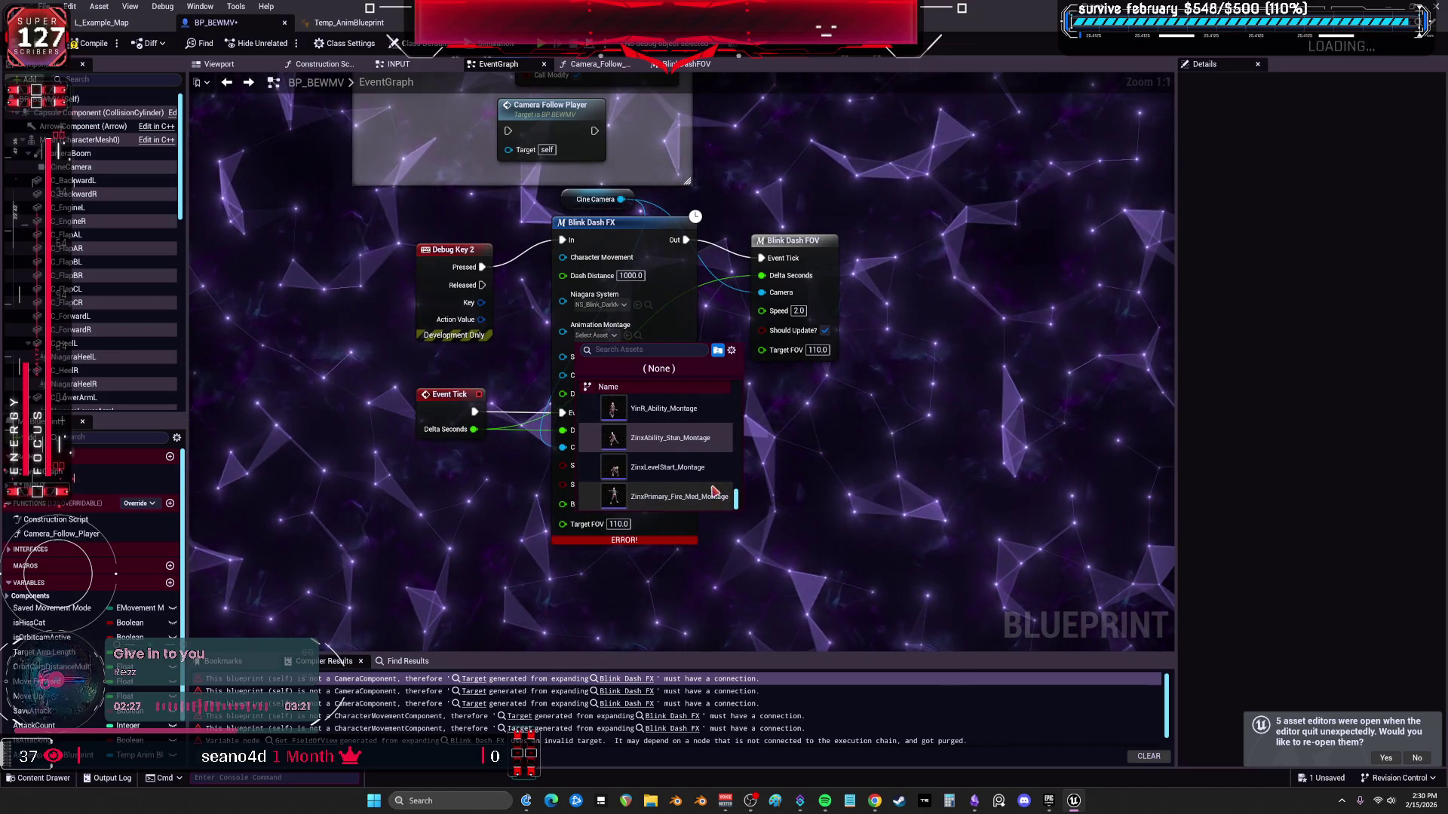
pyautogui.scroll(2, 695, 484)
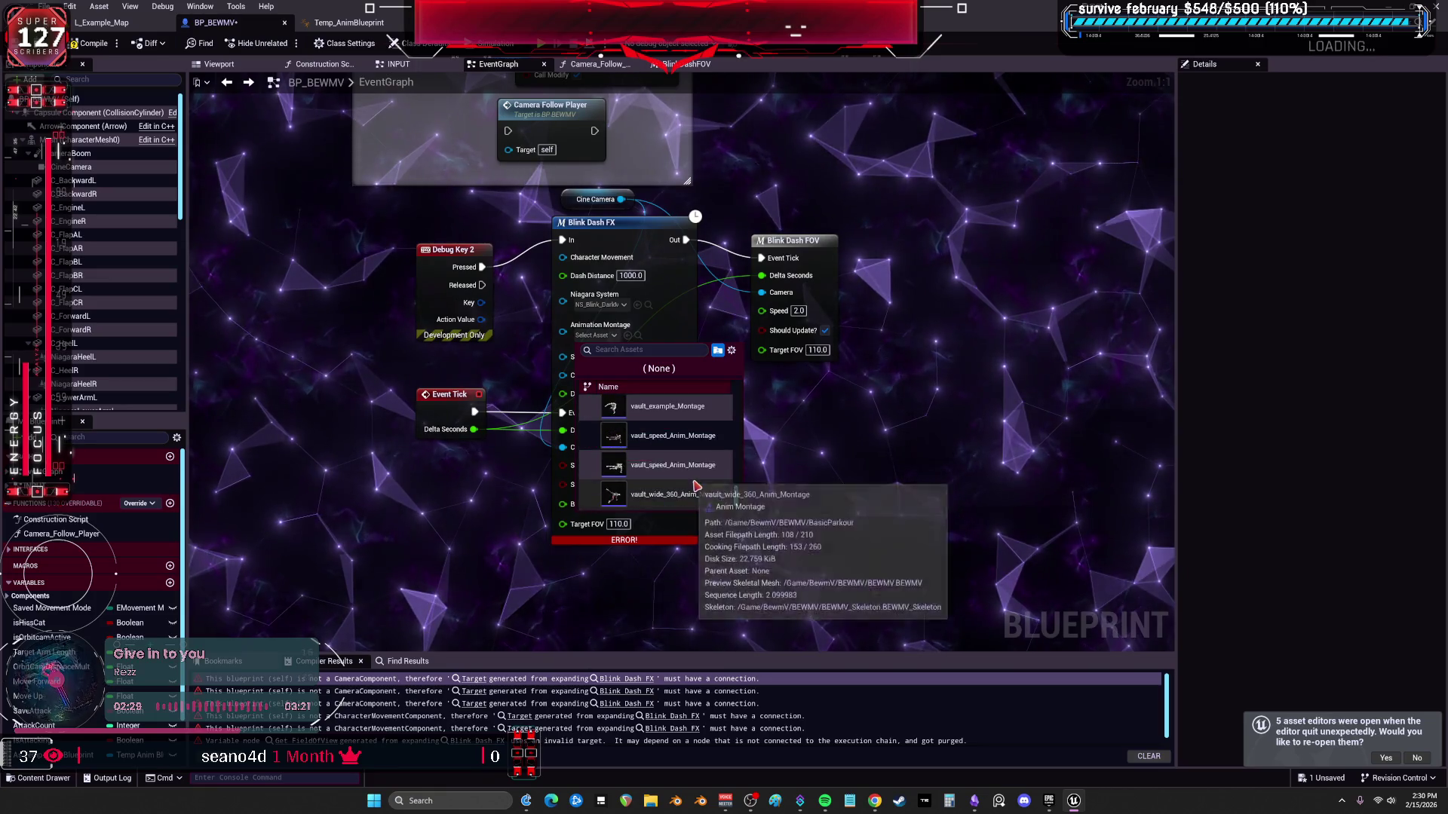
pyautogui.scroll(2, 696, 481)
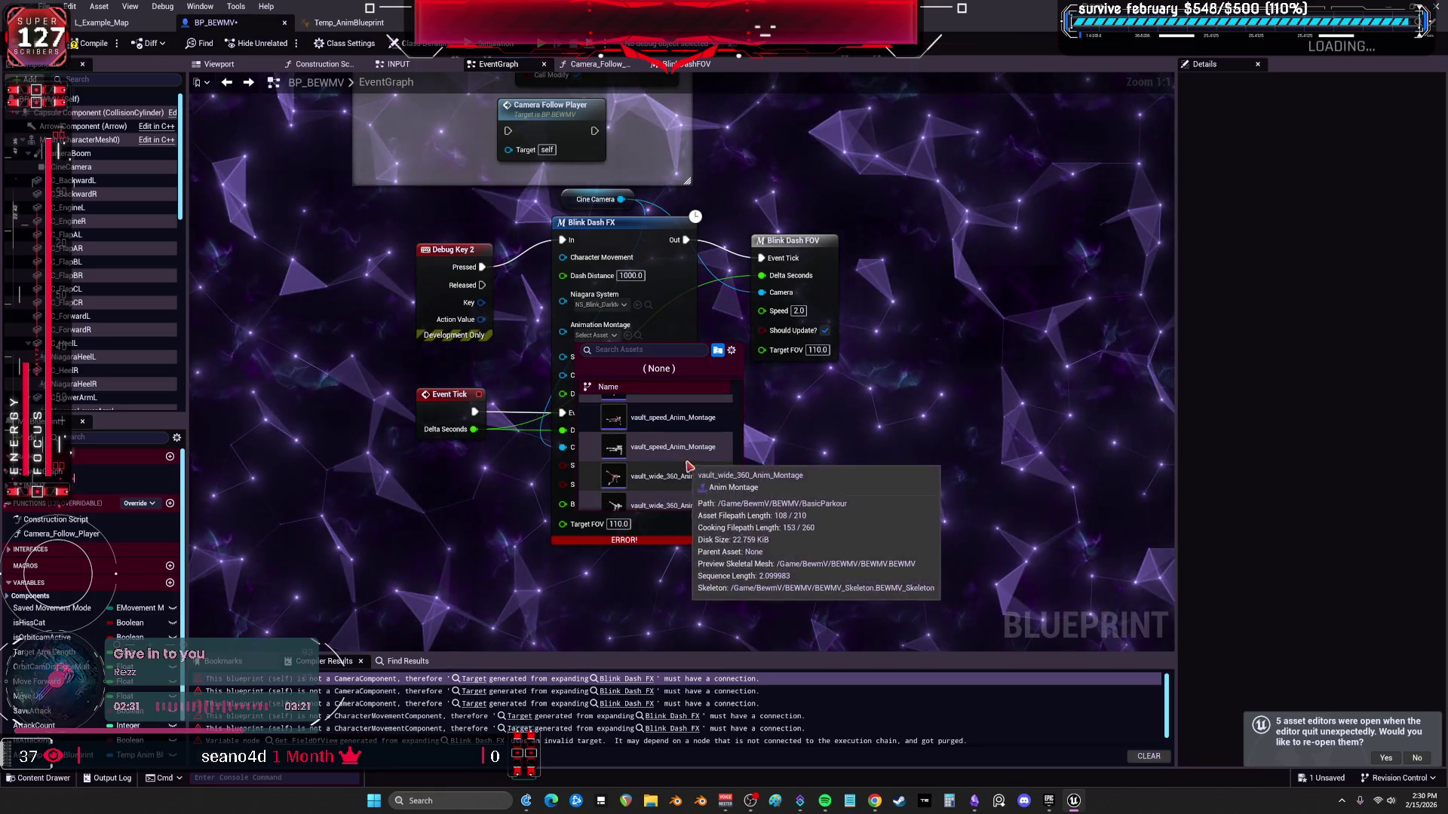
pyautogui.click(699, 480)
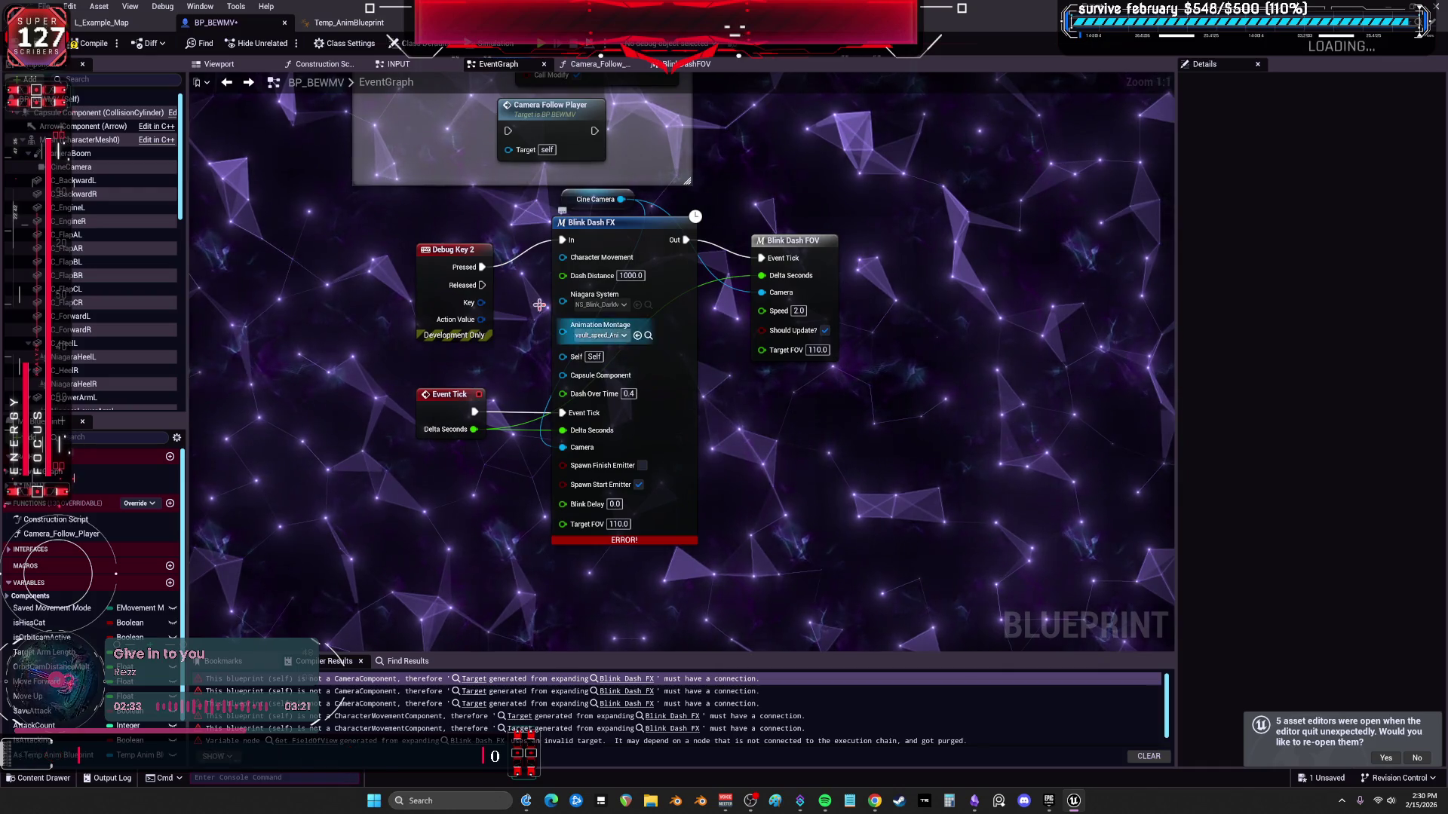
pyautogui.click(91, 44)
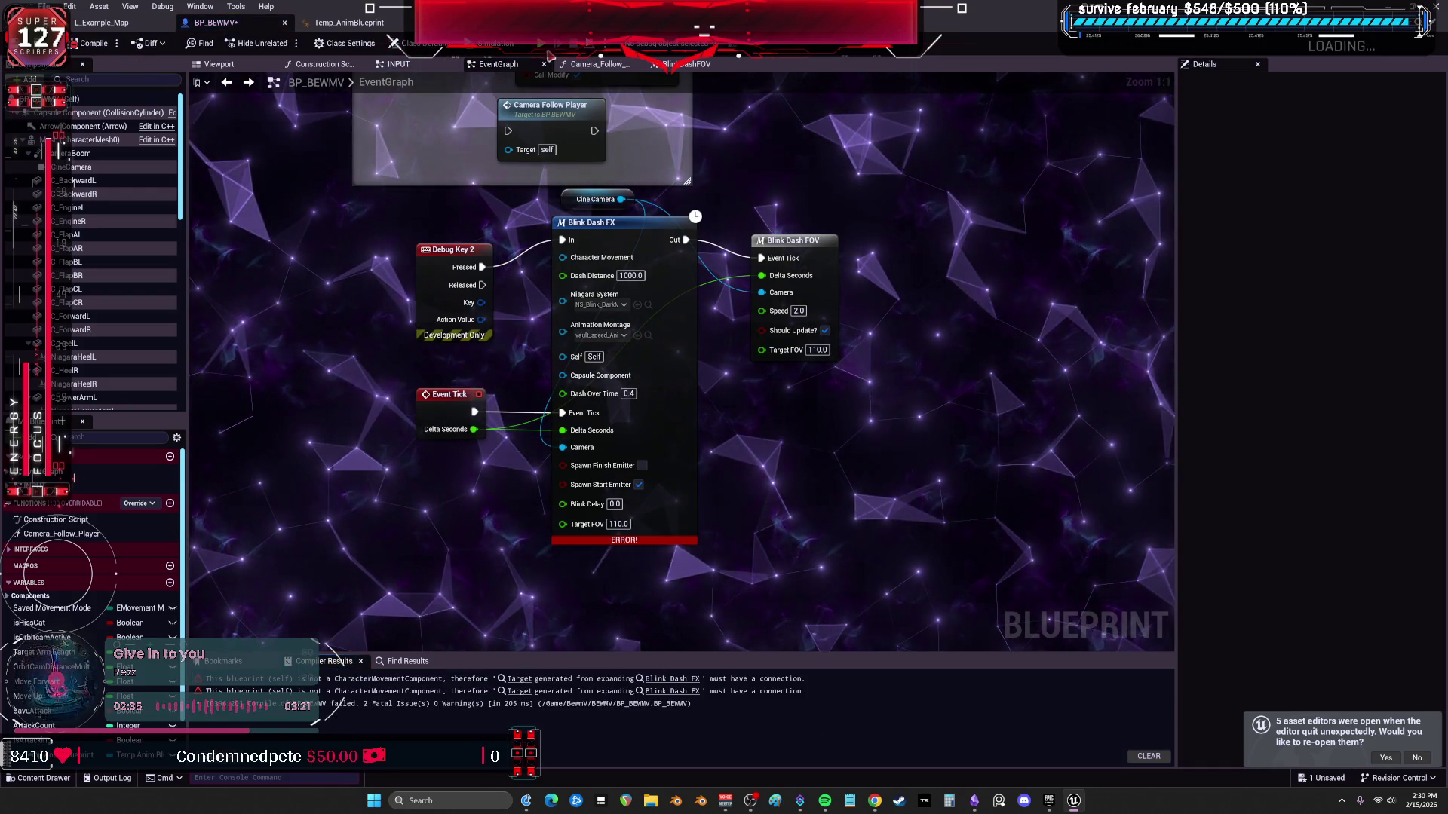
# Attempt a play session, review the compile errors instead and dismiss the message log.
pyautogui.hotkey('alt', 'p')
pyautogui.click(863, 421)
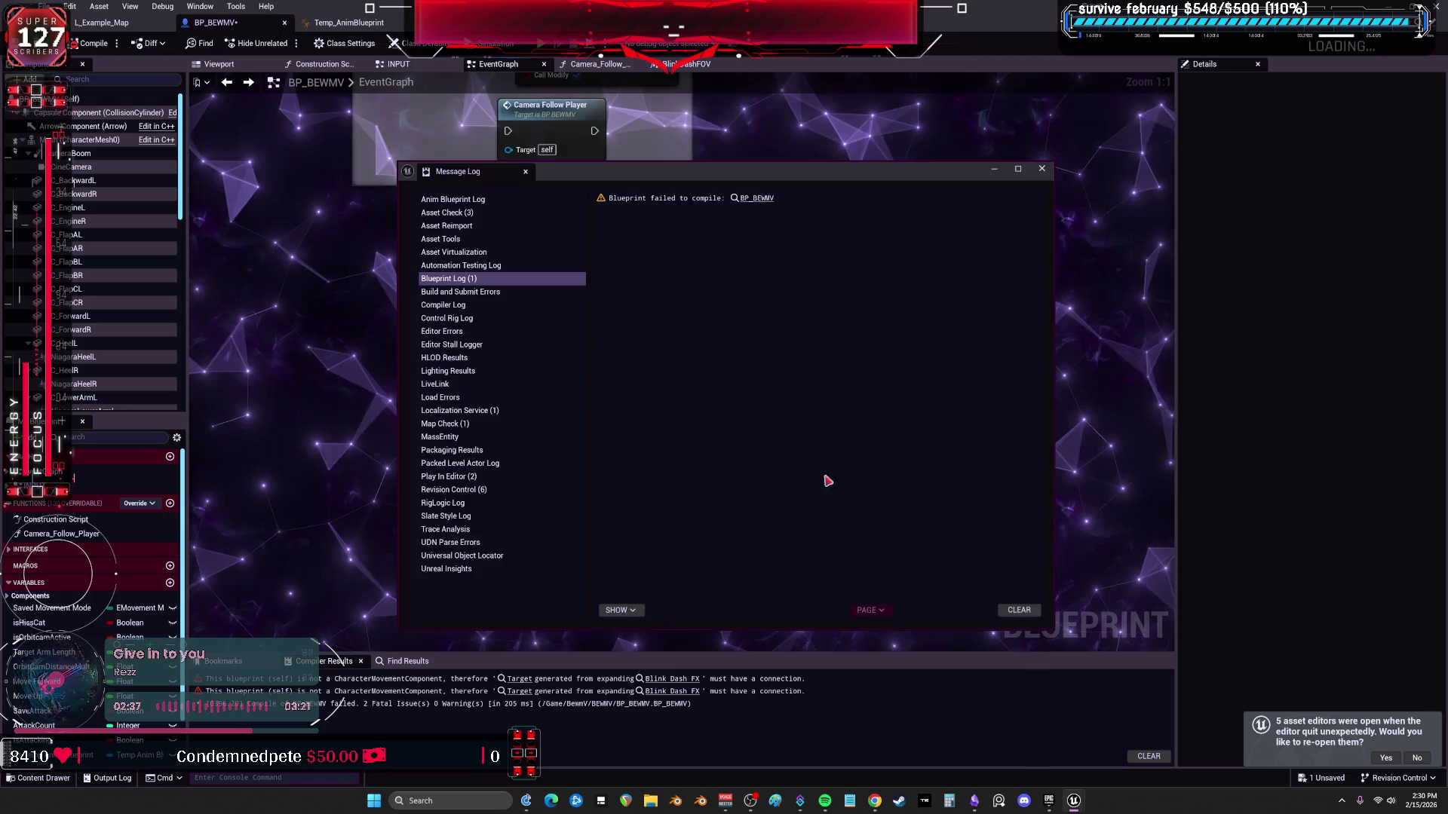
pyautogui.click(1041, 167)
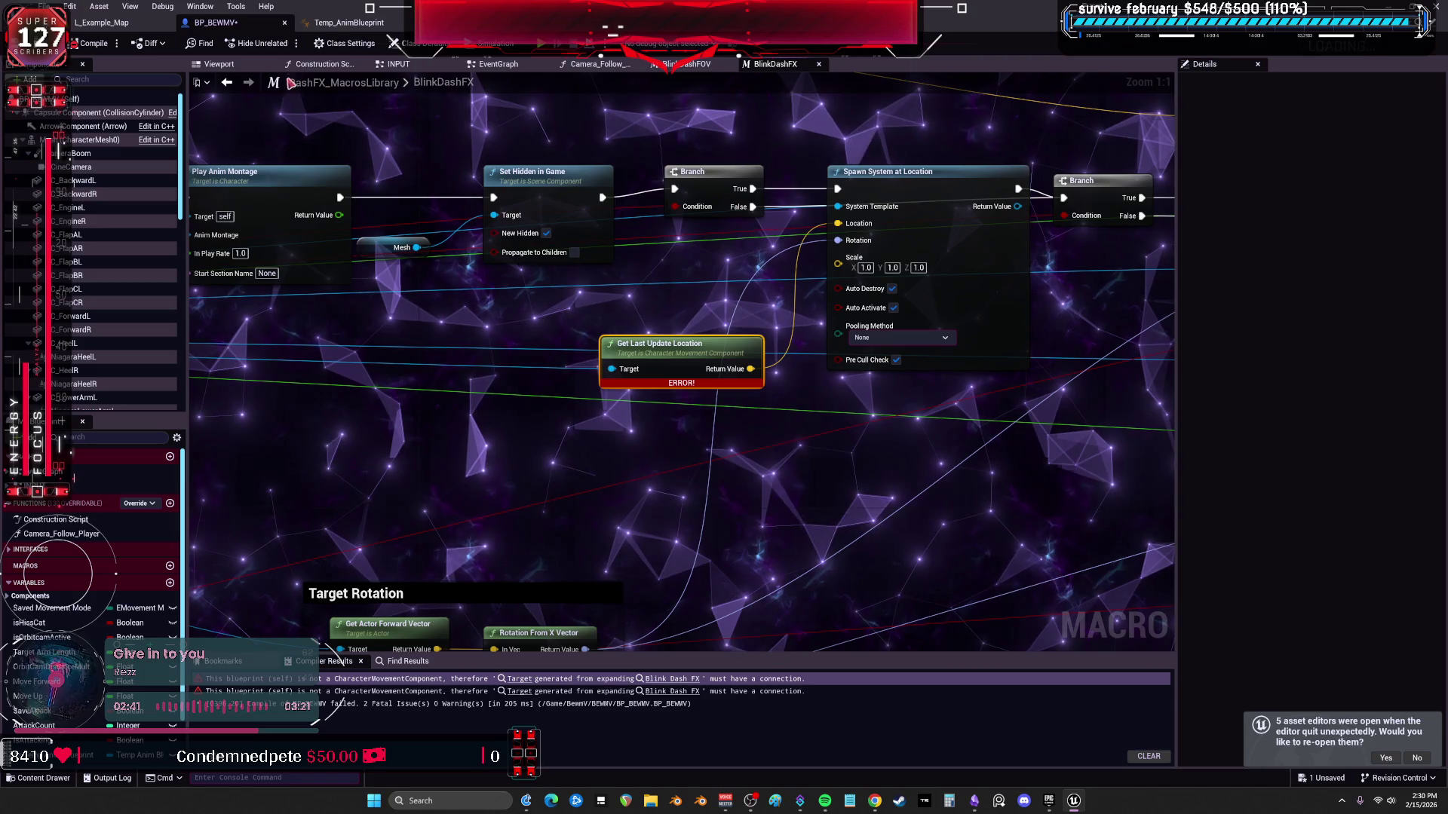
# Inspect the BlinkDashFX macro's inputs, then return to the BP_BEWMV event graph.
pyautogui.click(498, 64)
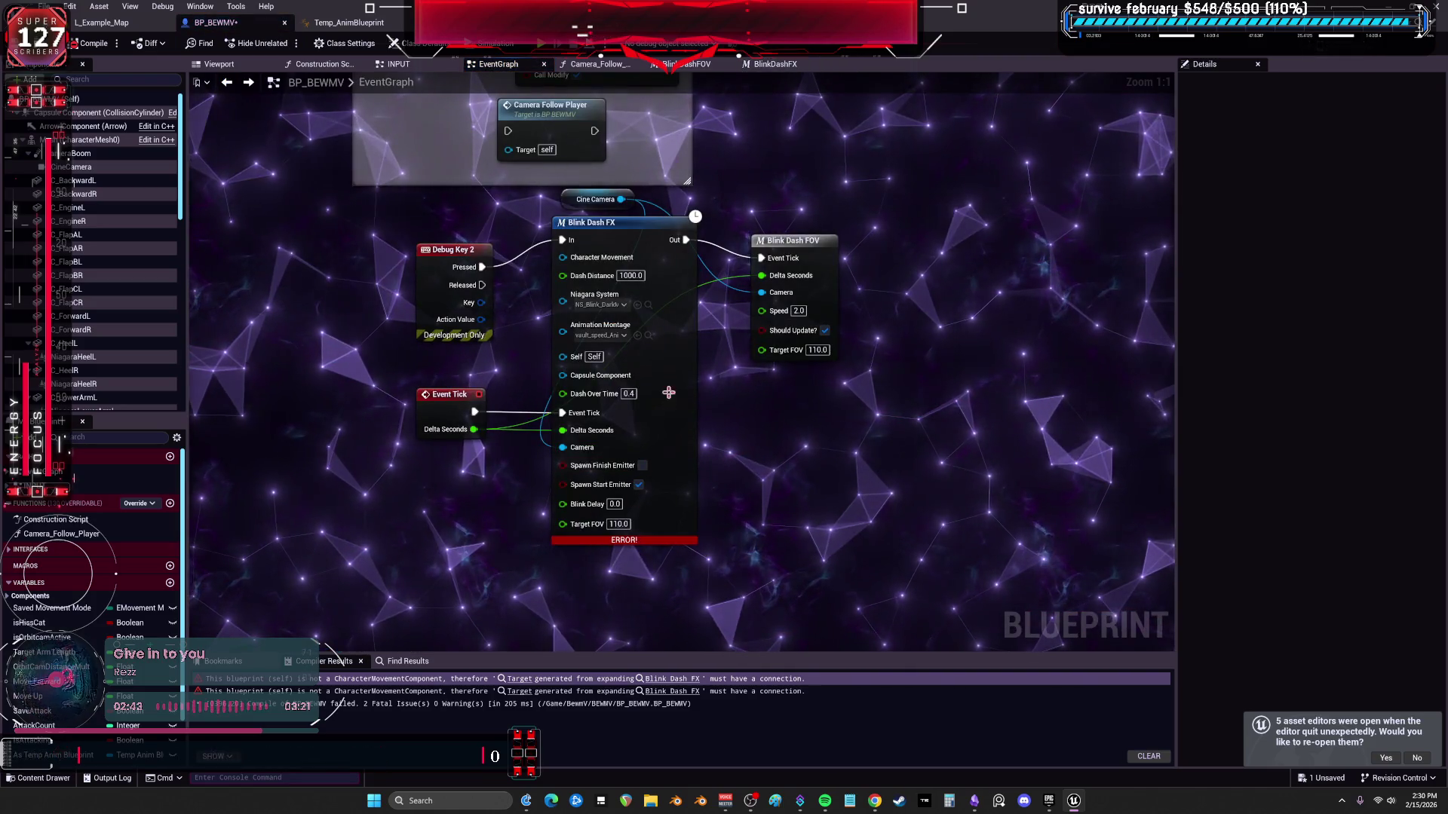
pyautogui.click(521, 692)
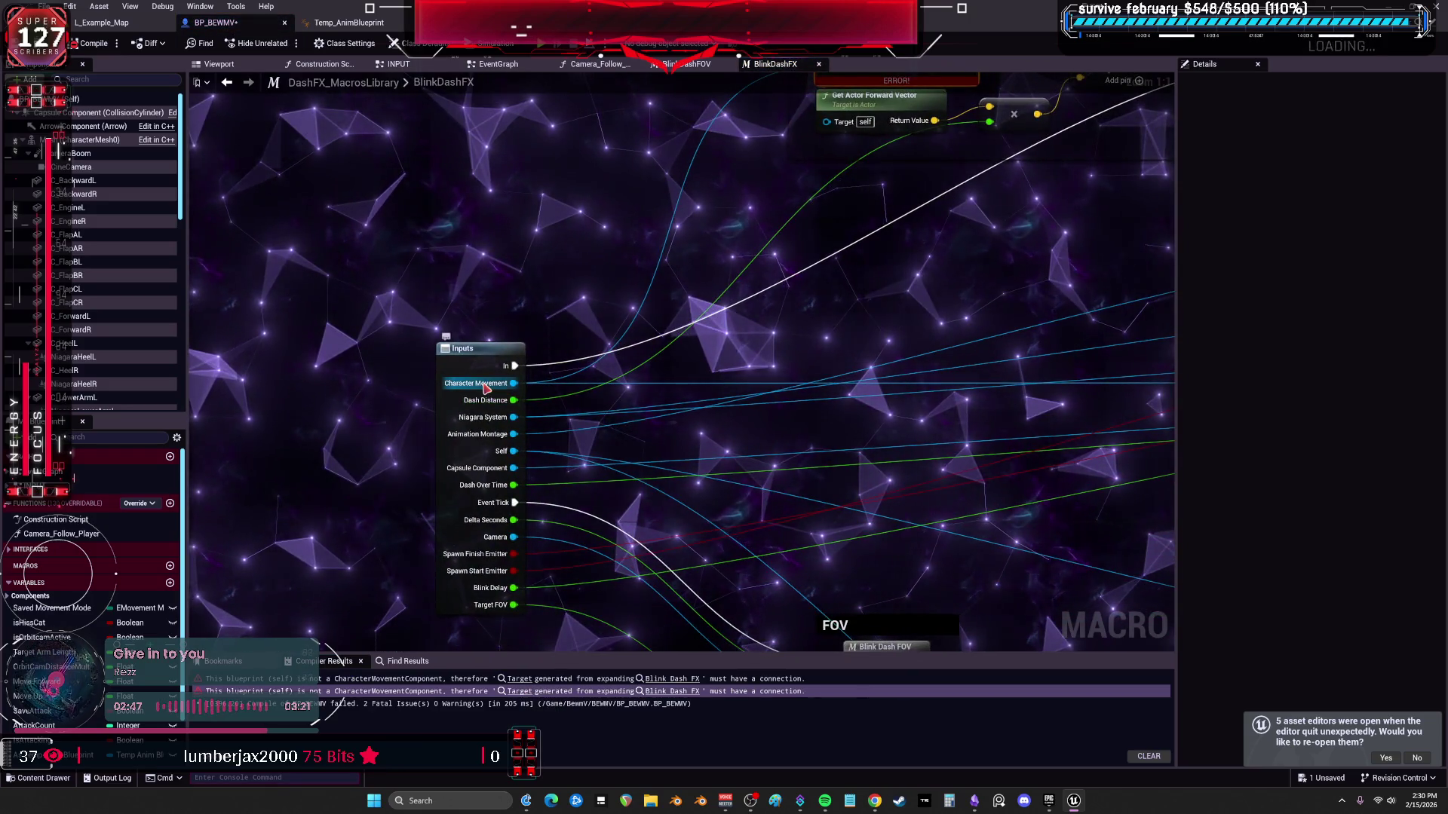
pyautogui.click(227, 84)
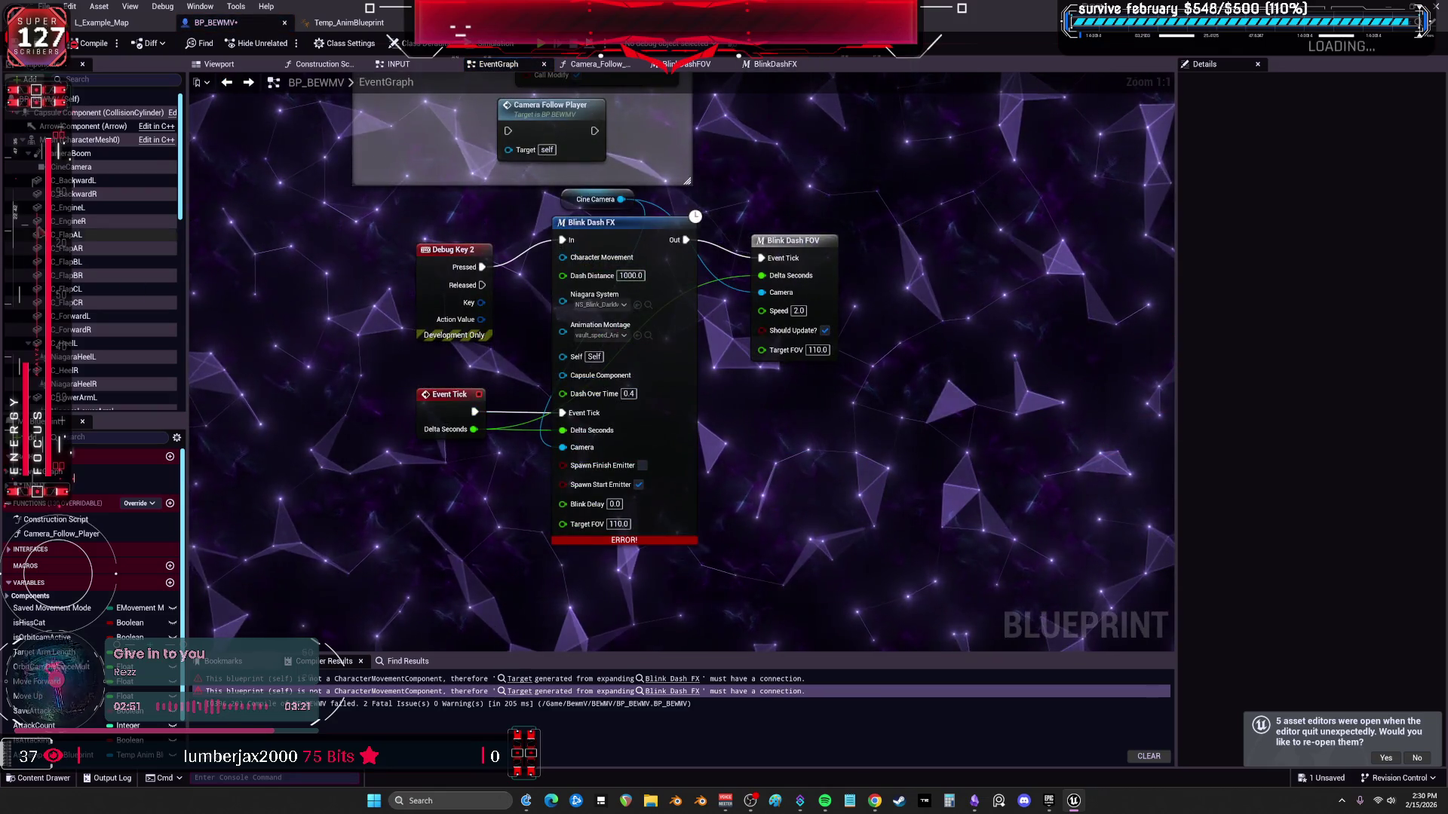
pyautogui.scroll(-5, 103, 390)
pyautogui.scroll(-5, 109, 373)
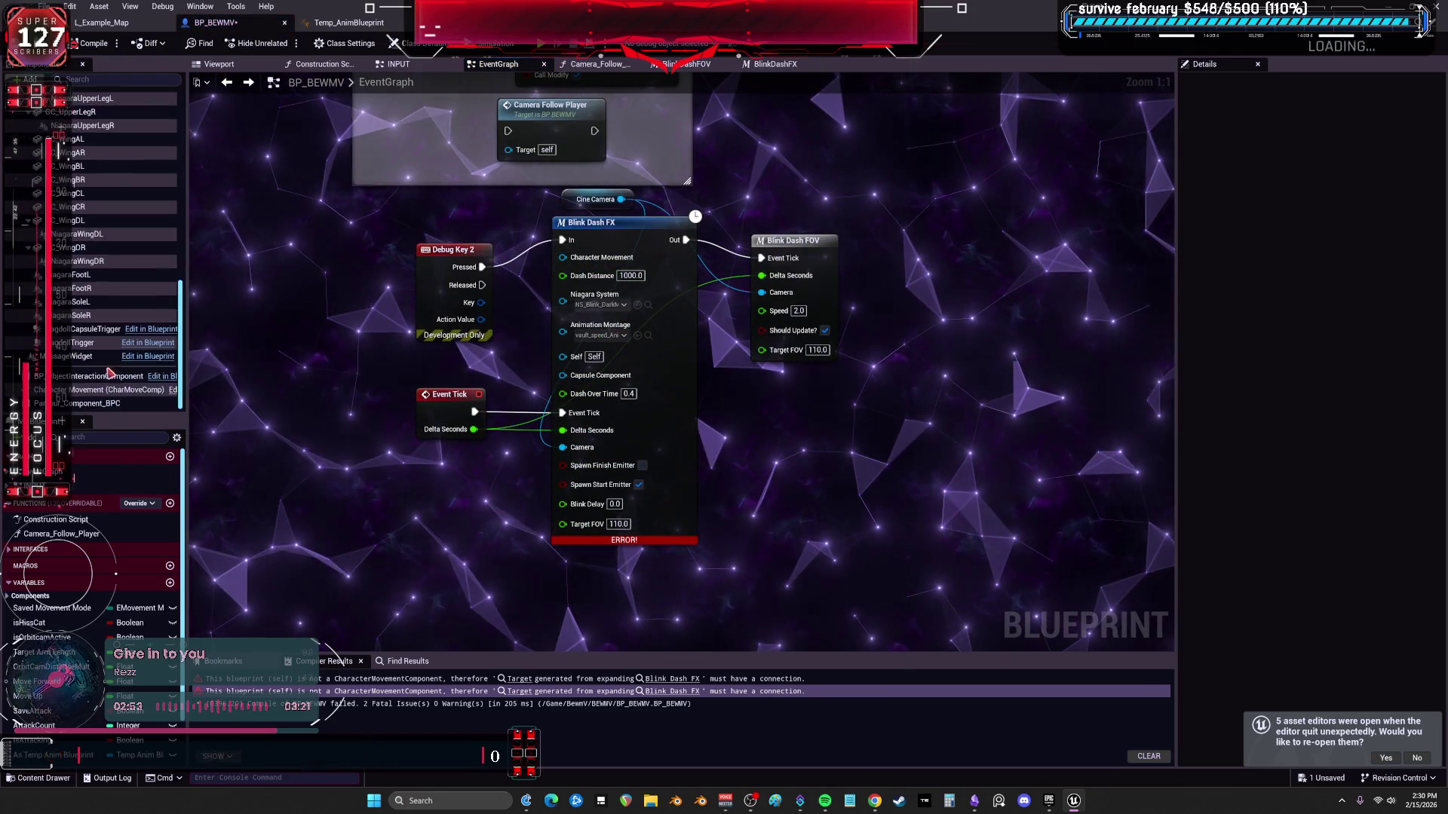
# Add Character Movement and Capsule Component getters beside Blink Dash FX, recompile and start playing.
pyautogui.moveTo(69, 396); pyautogui.dragTo(514, 218)
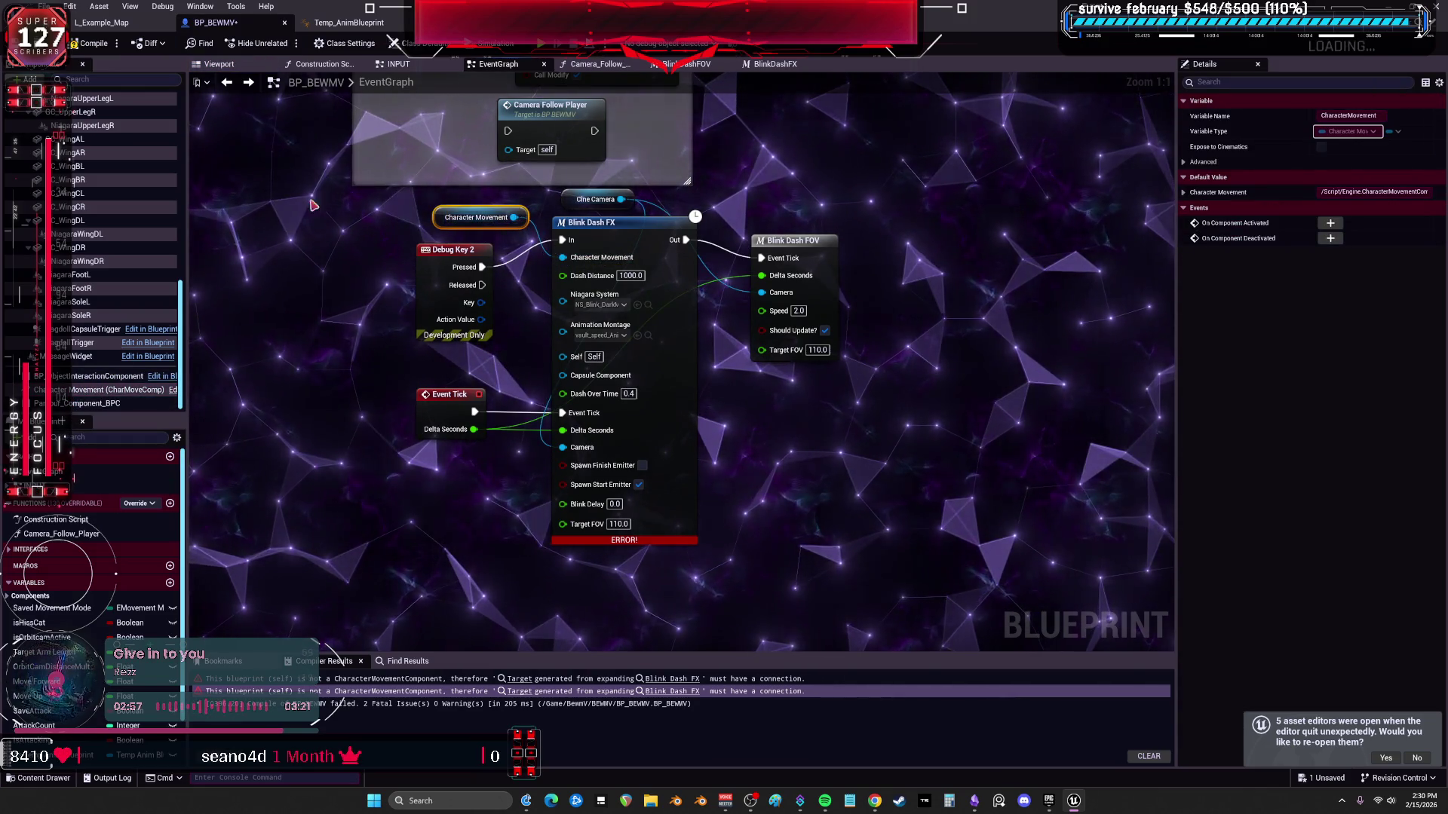
pyautogui.scroll(5, 136, 192)
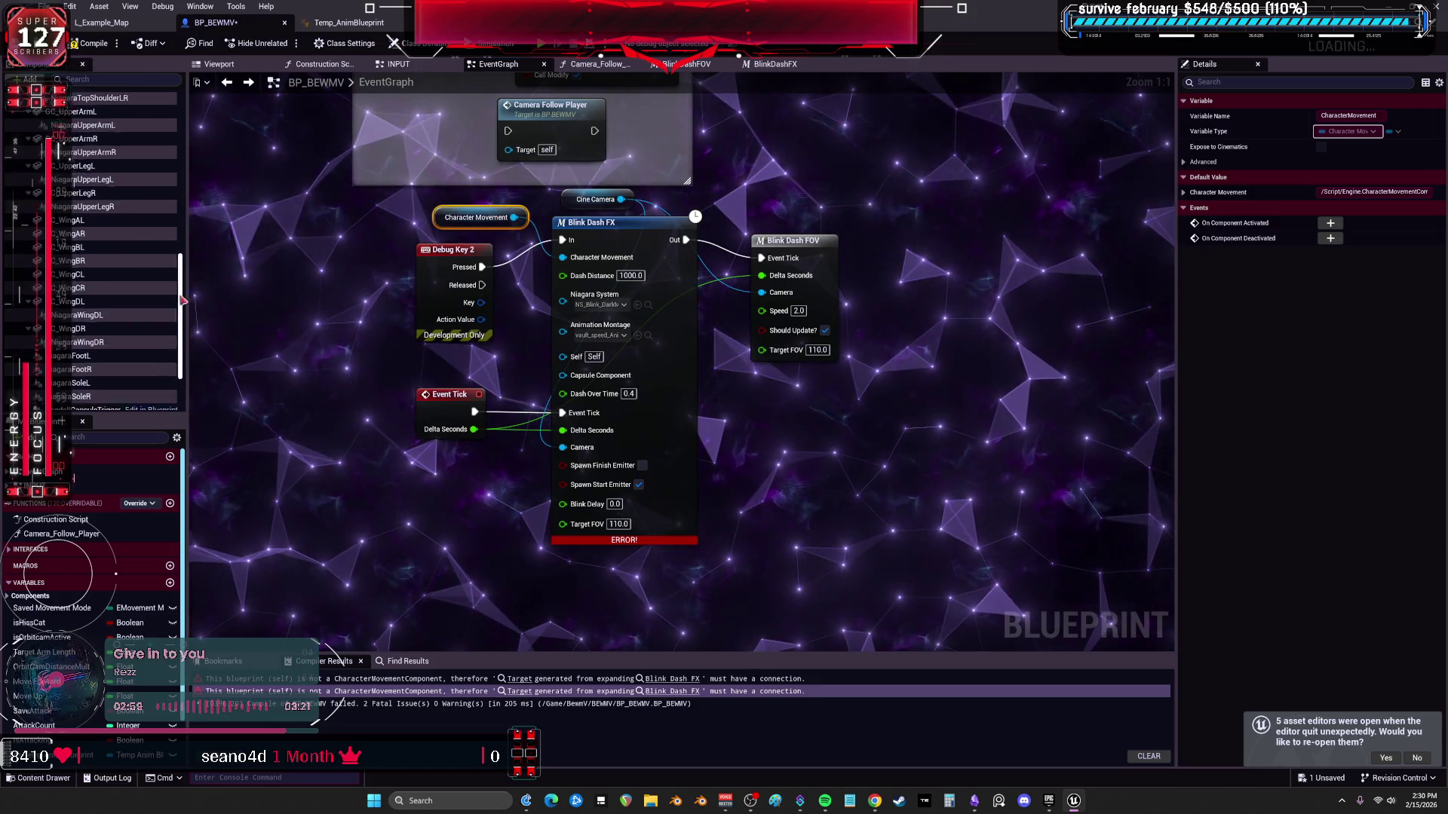
pyautogui.scroll(5, 115, 134)
pyautogui.moveTo(68, 114); pyautogui.dragTo(360, 327)
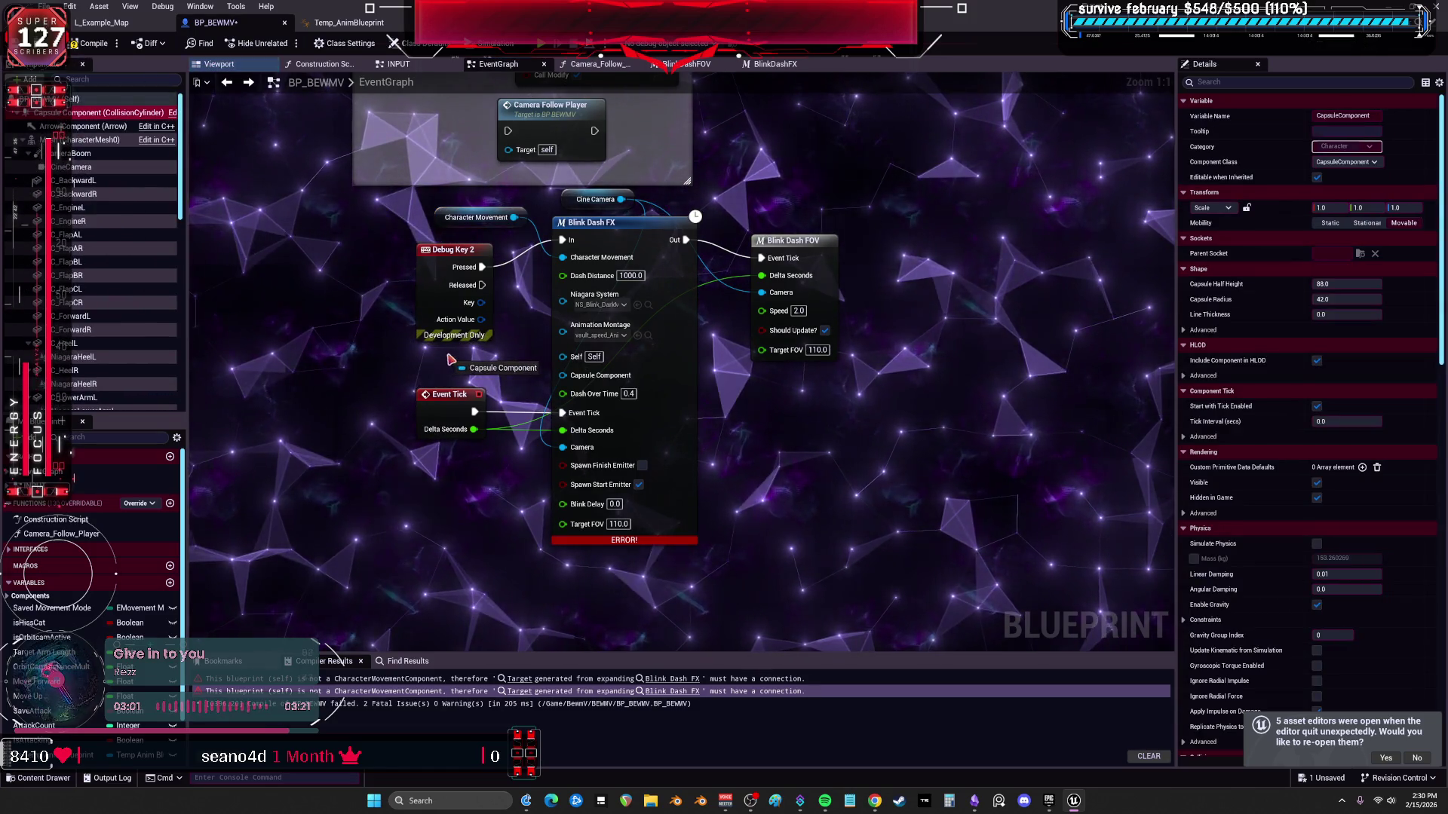
pyautogui.moveTo(450, 360); pyautogui.dragTo(484, 380)
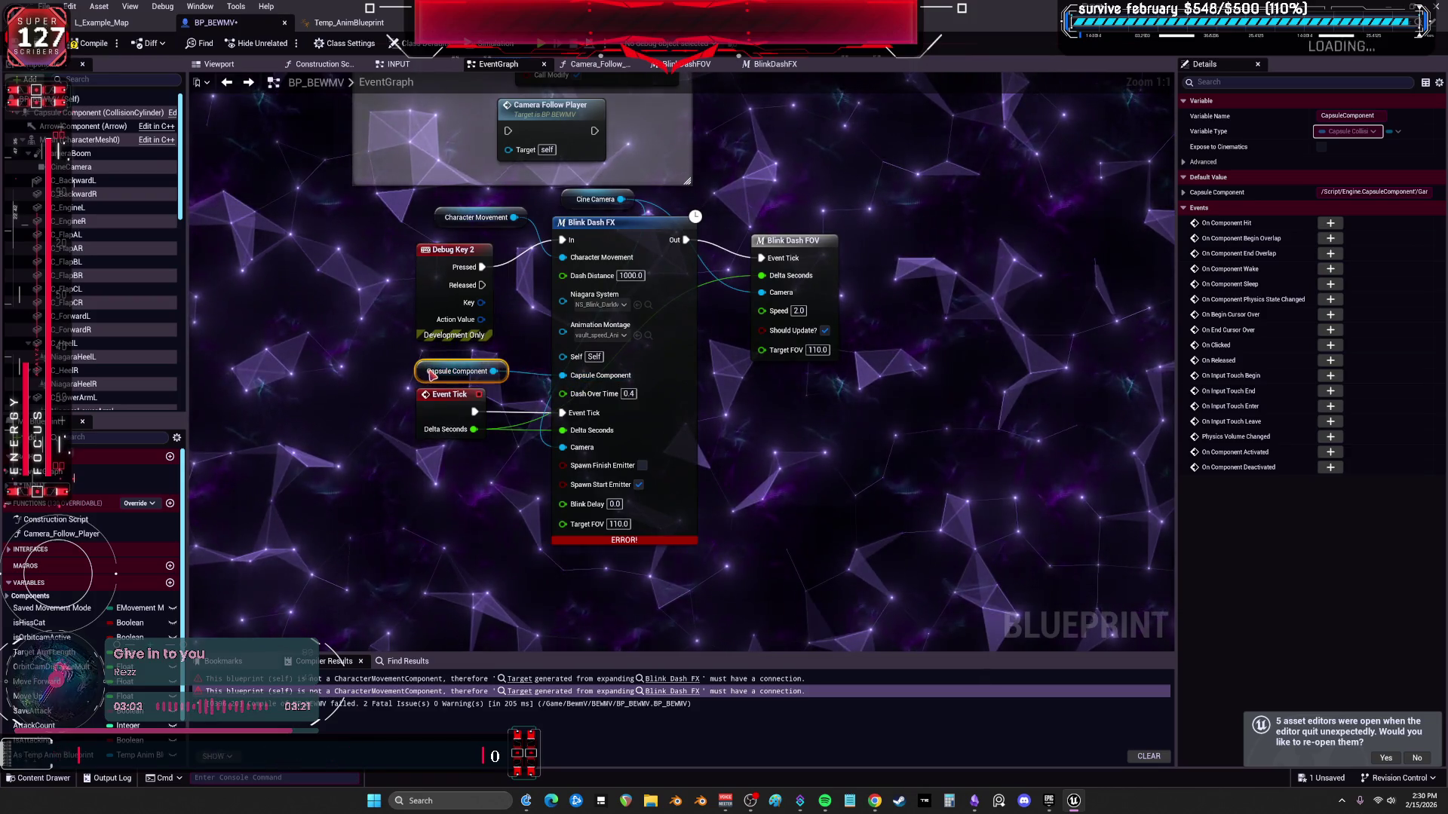
pyautogui.click(93, 46)
pyautogui.hotkey('alt', 'p')
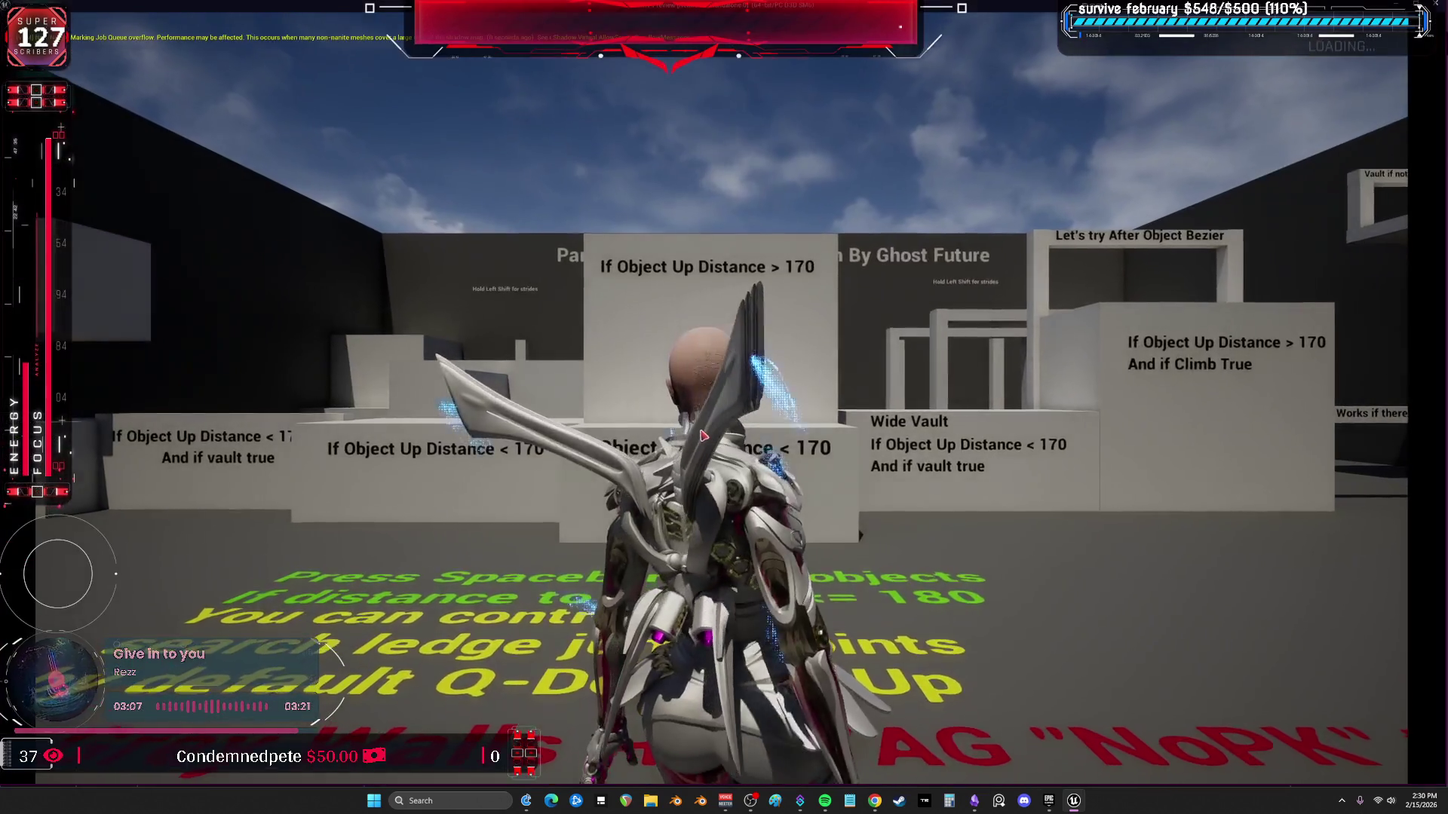
# Run the character through the level, vaulting the ledges and the Wide Vault box.
pyautogui.press('w')
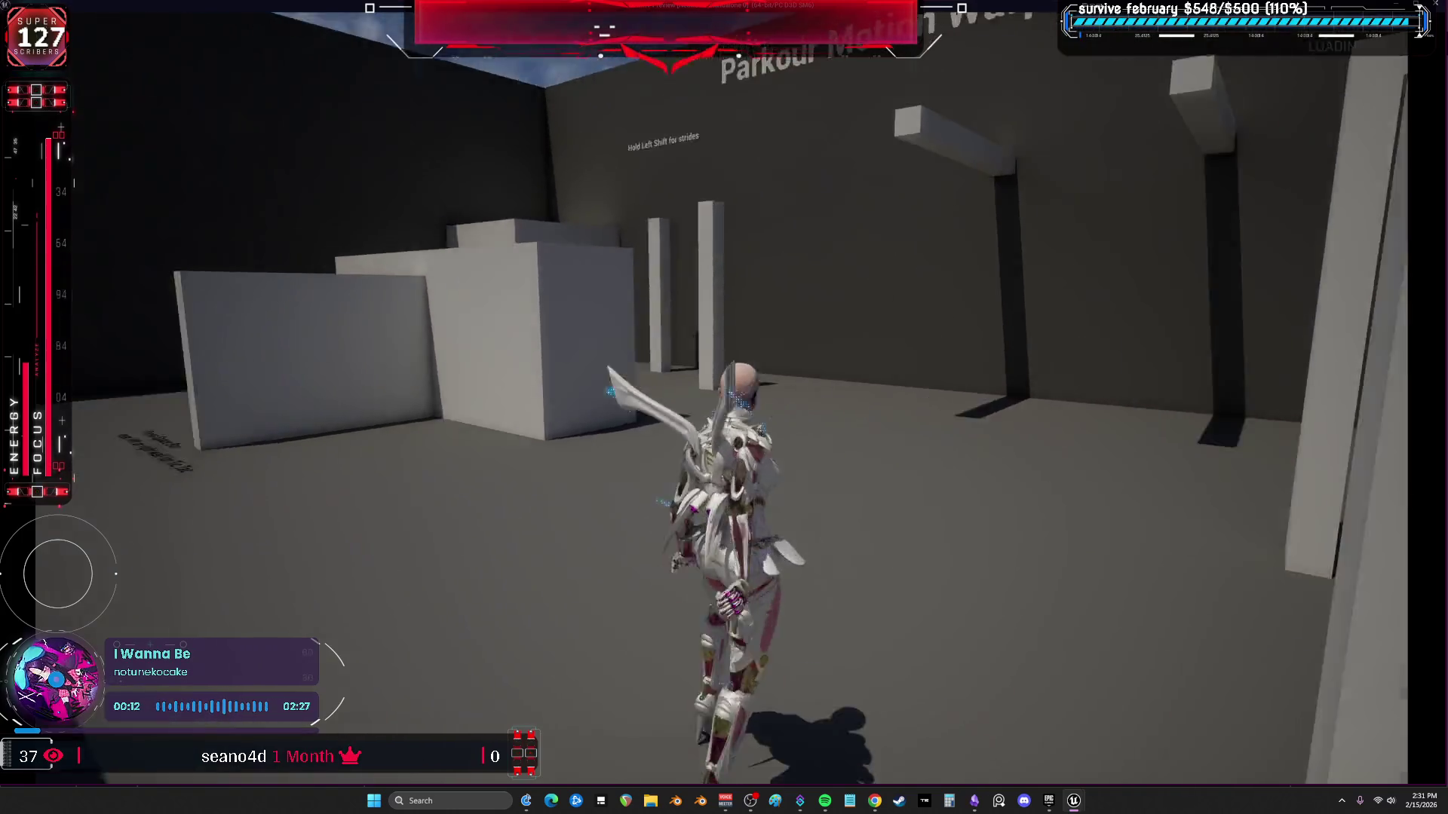
pyautogui.press('space')
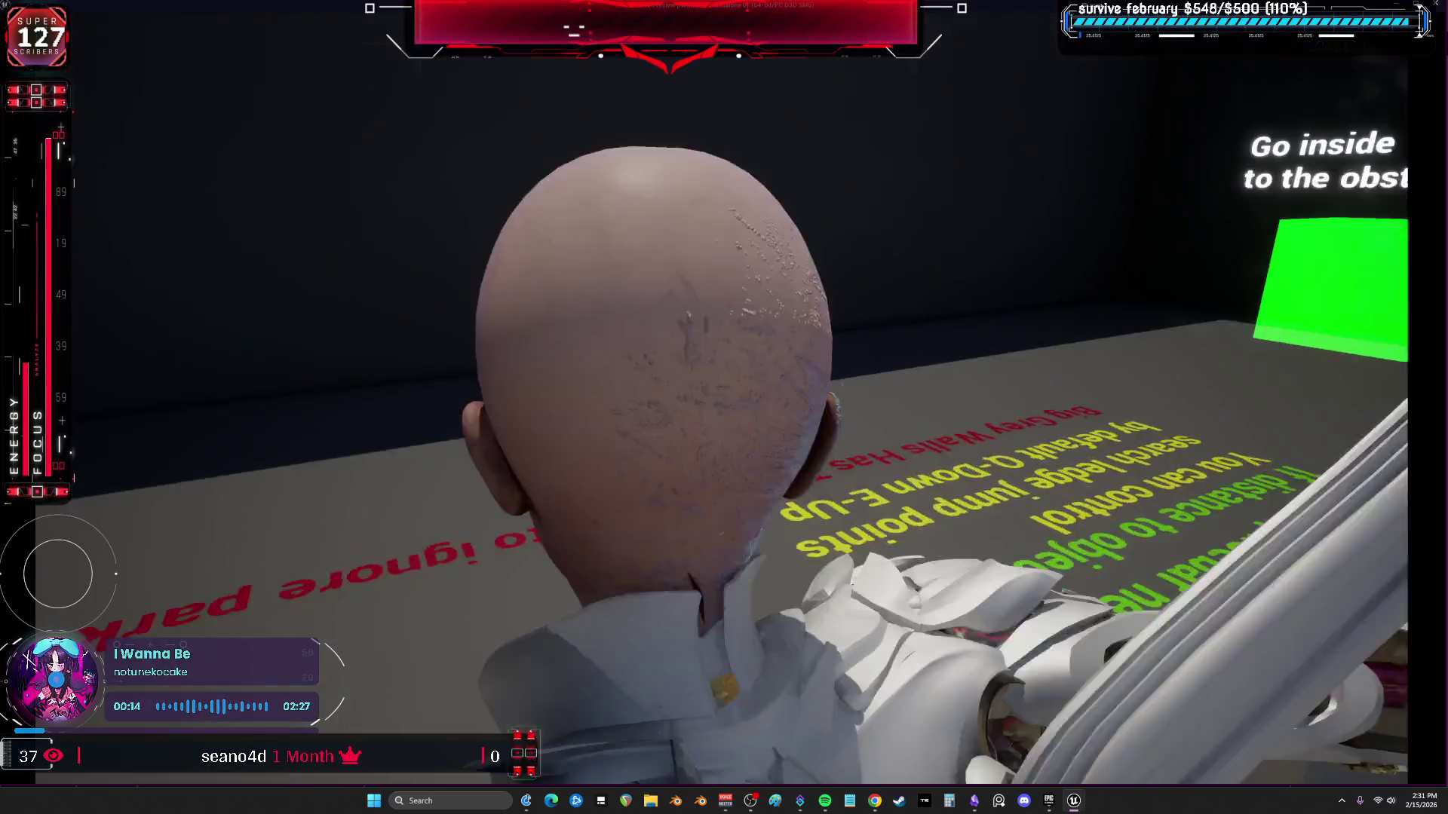
pyautogui.press('space')
pyautogui.press('space')
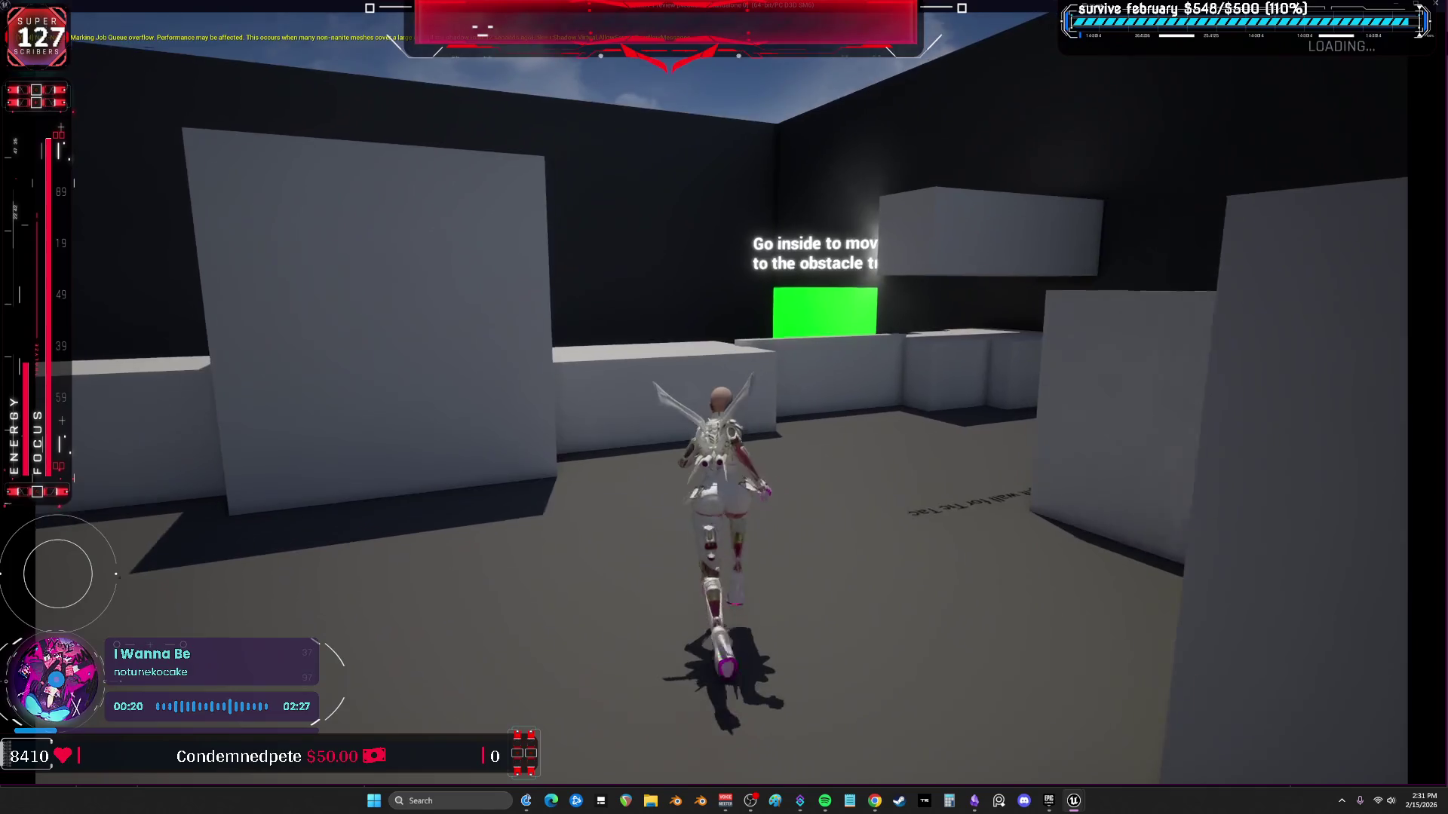
pyautogui.press('space')
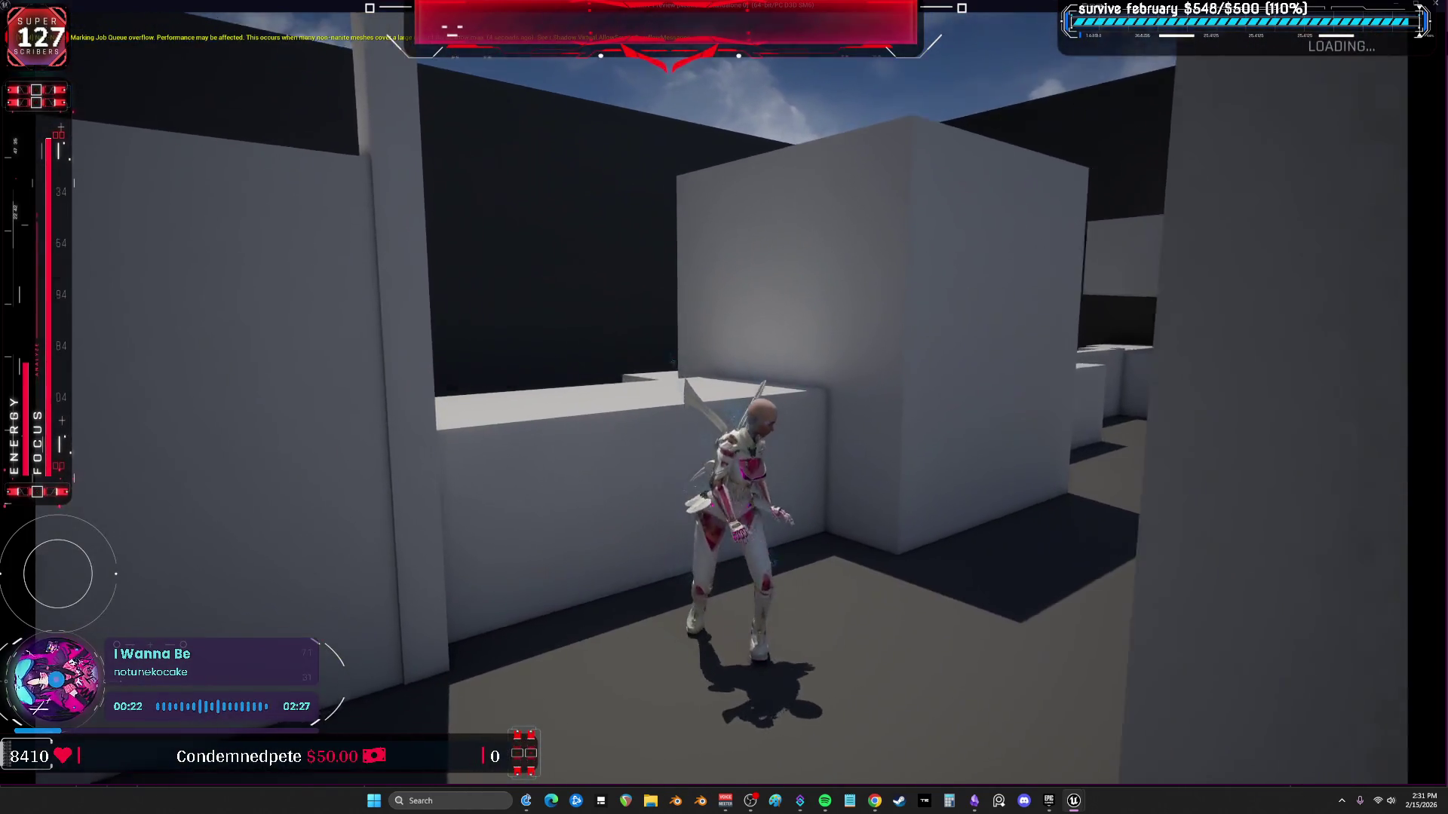
pyautogui.press('space')
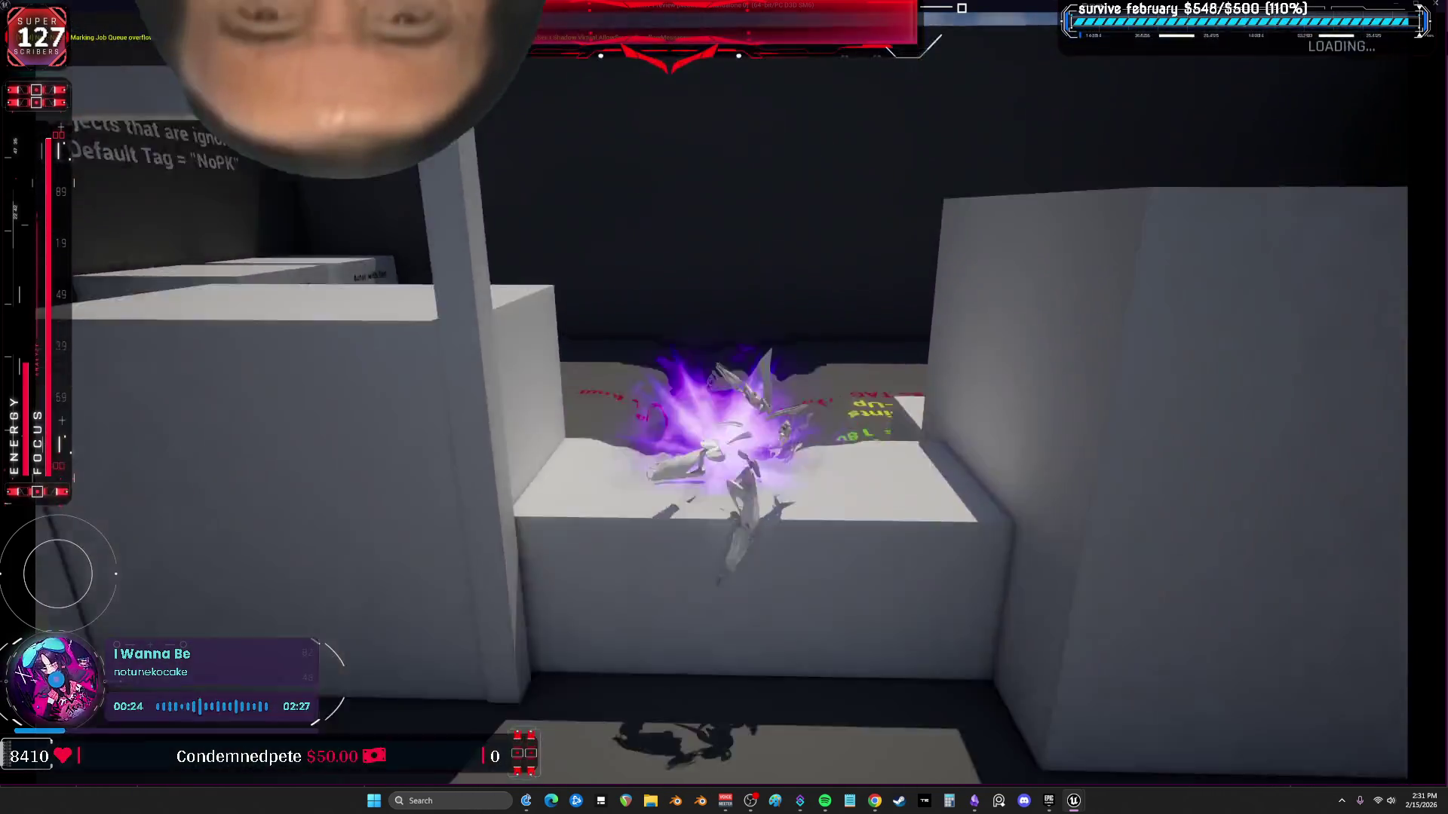
# Trigger the blink dash teleport repeatedly around the Parkour Motion Warping building, then stop playing.
pyautogui.press('r')
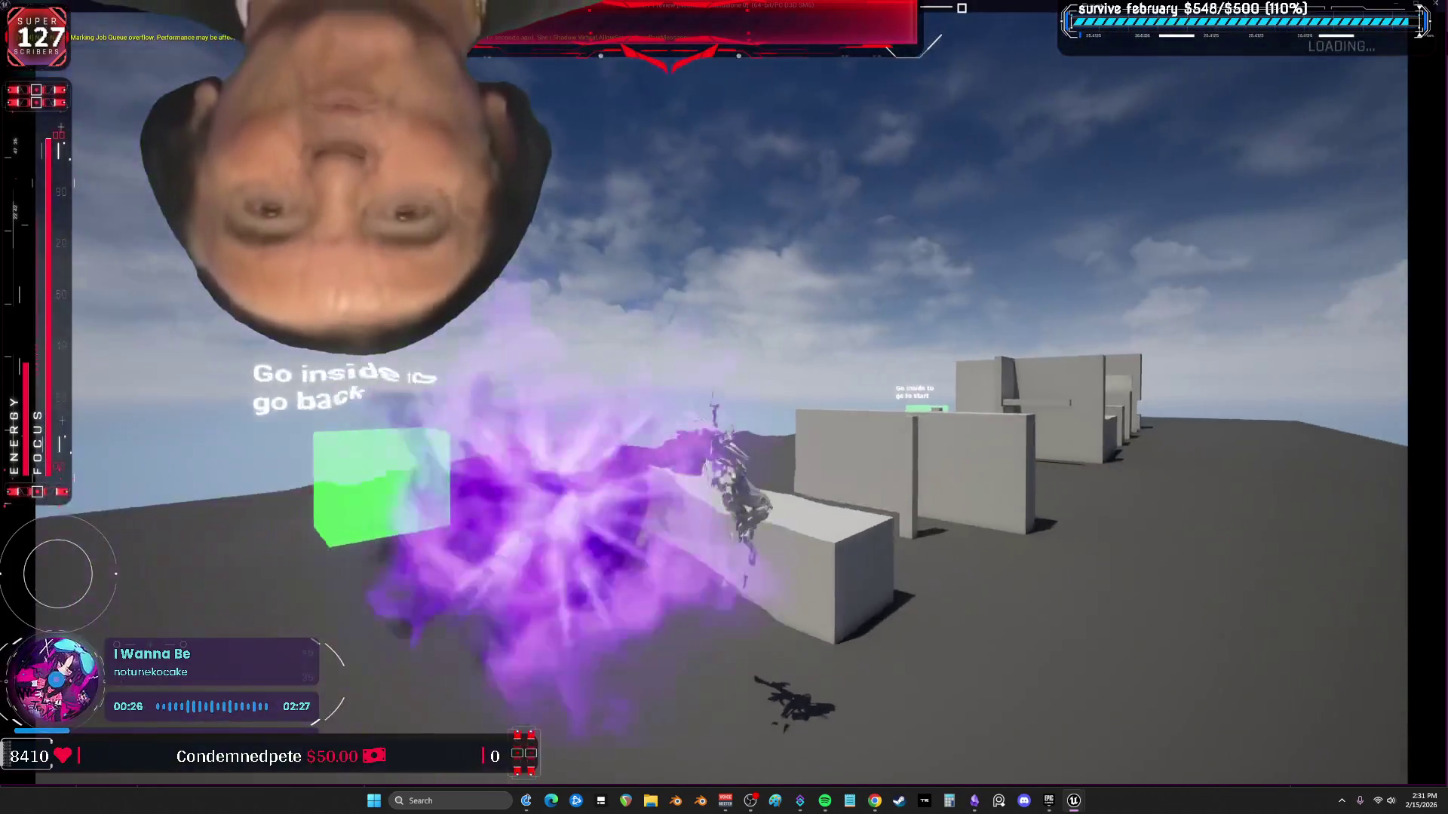
pyautogui.press('r')
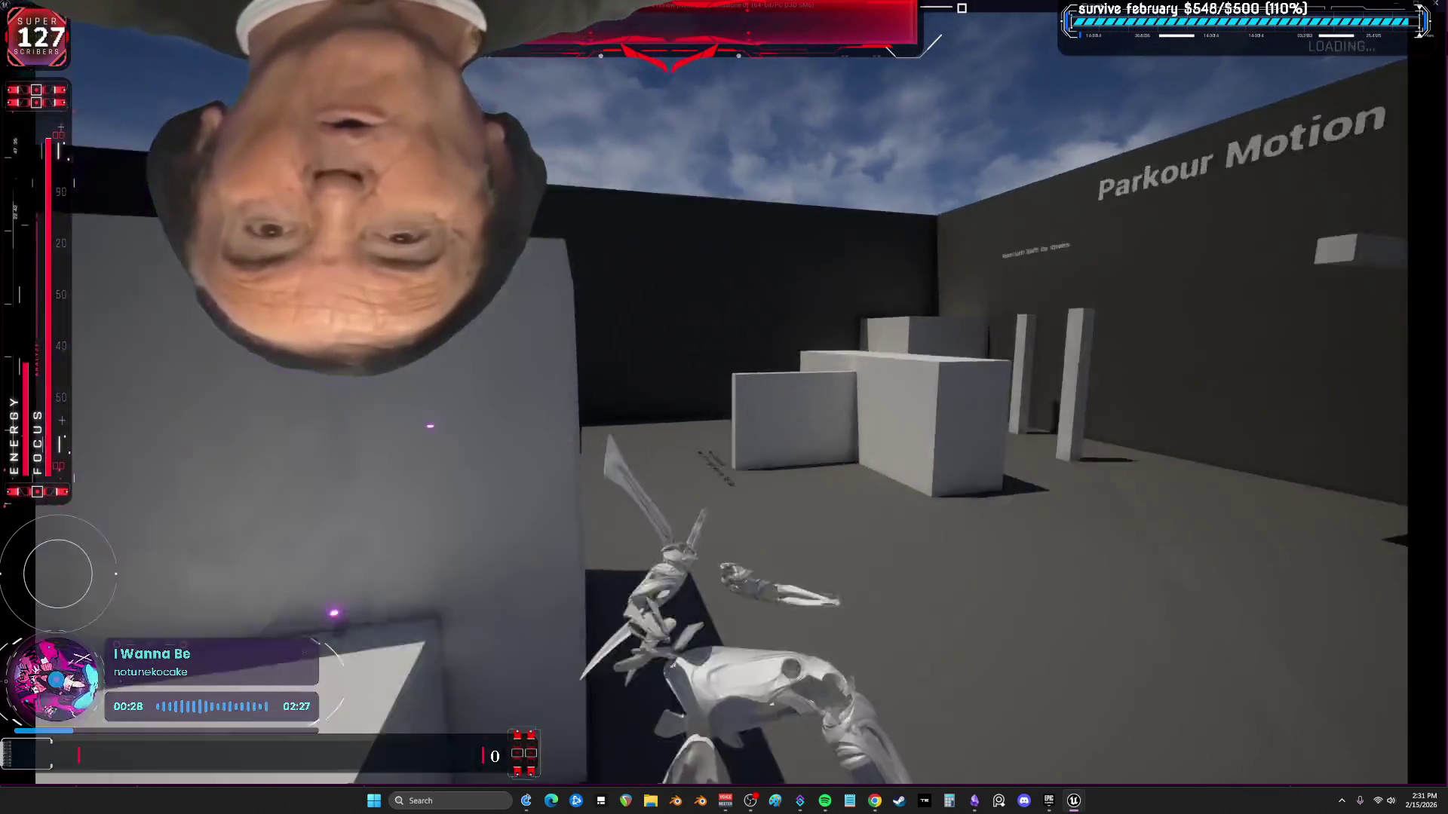
pyautogui.press('r')
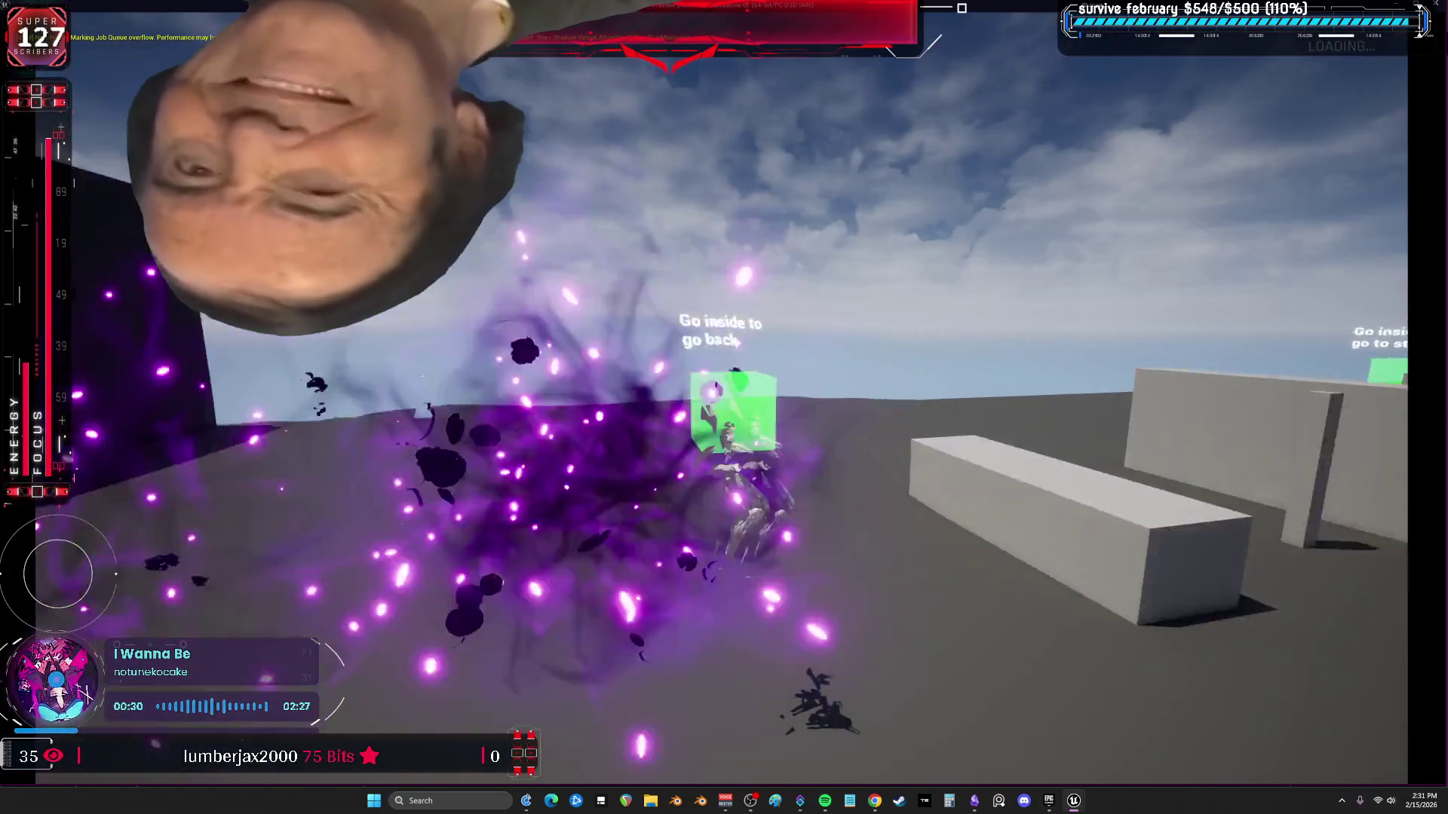
pyautogui.press('r')
pyautogui.press('r')
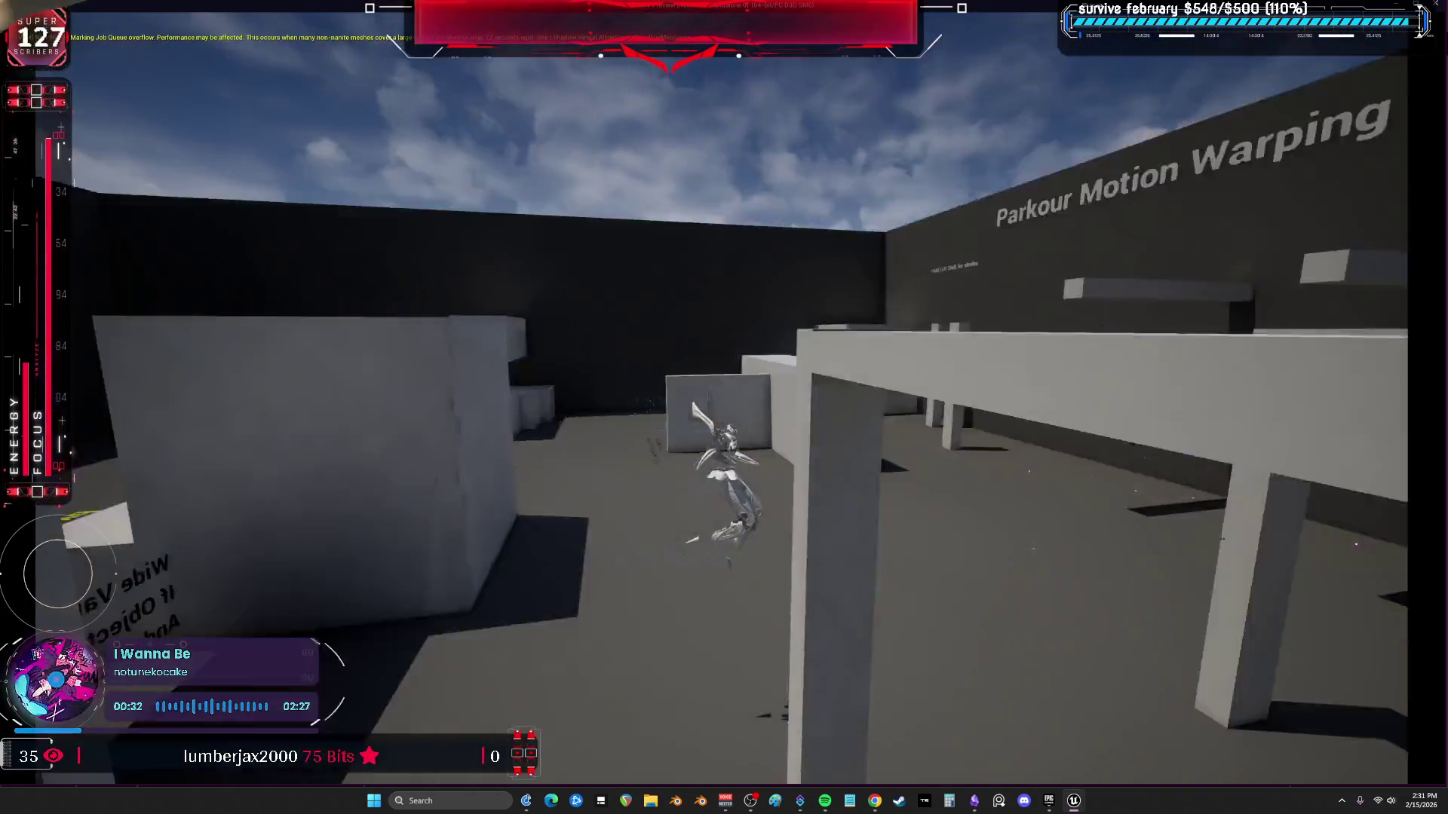
pyautogui.press('r')
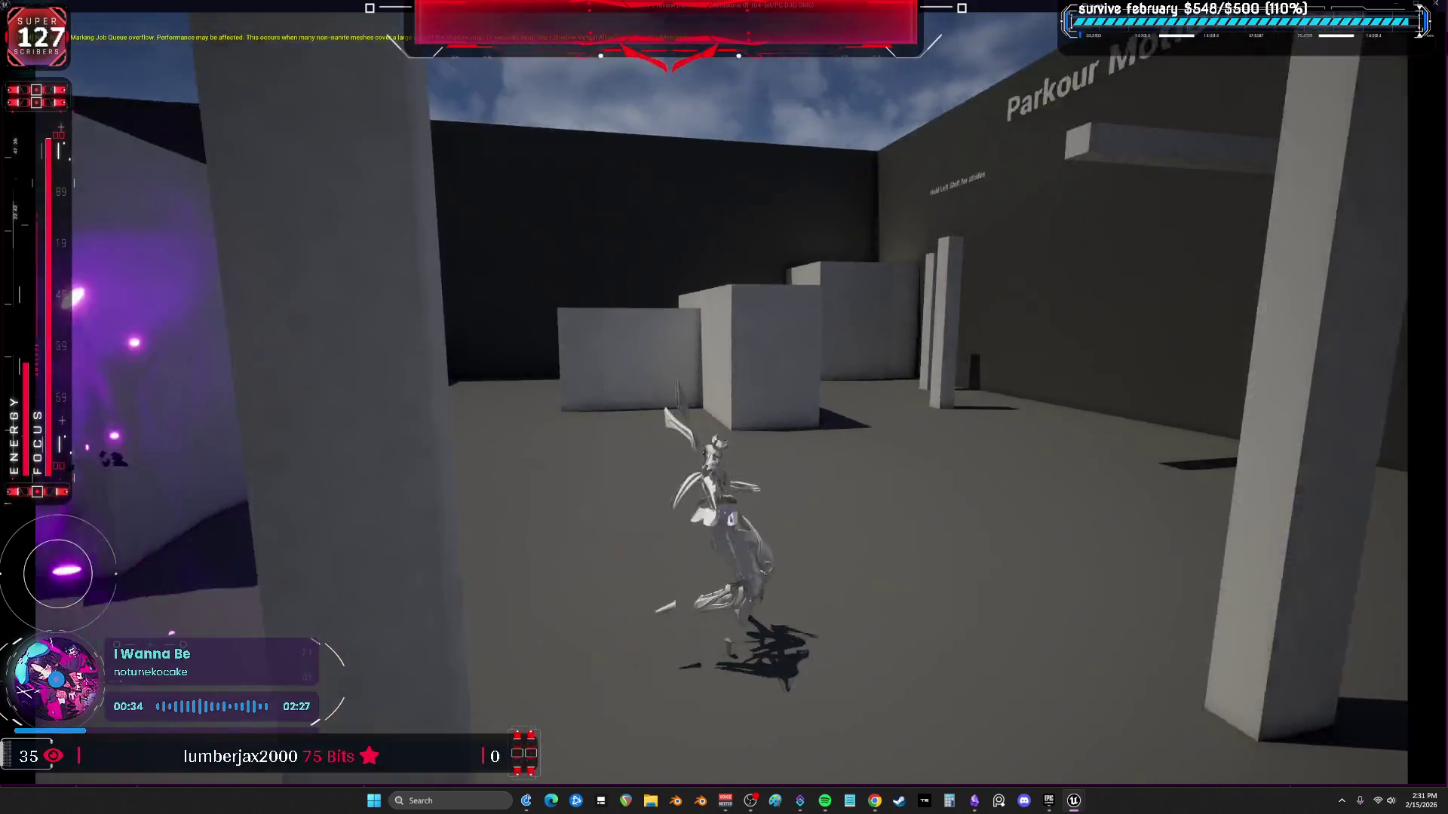
pyautogui.press('r')
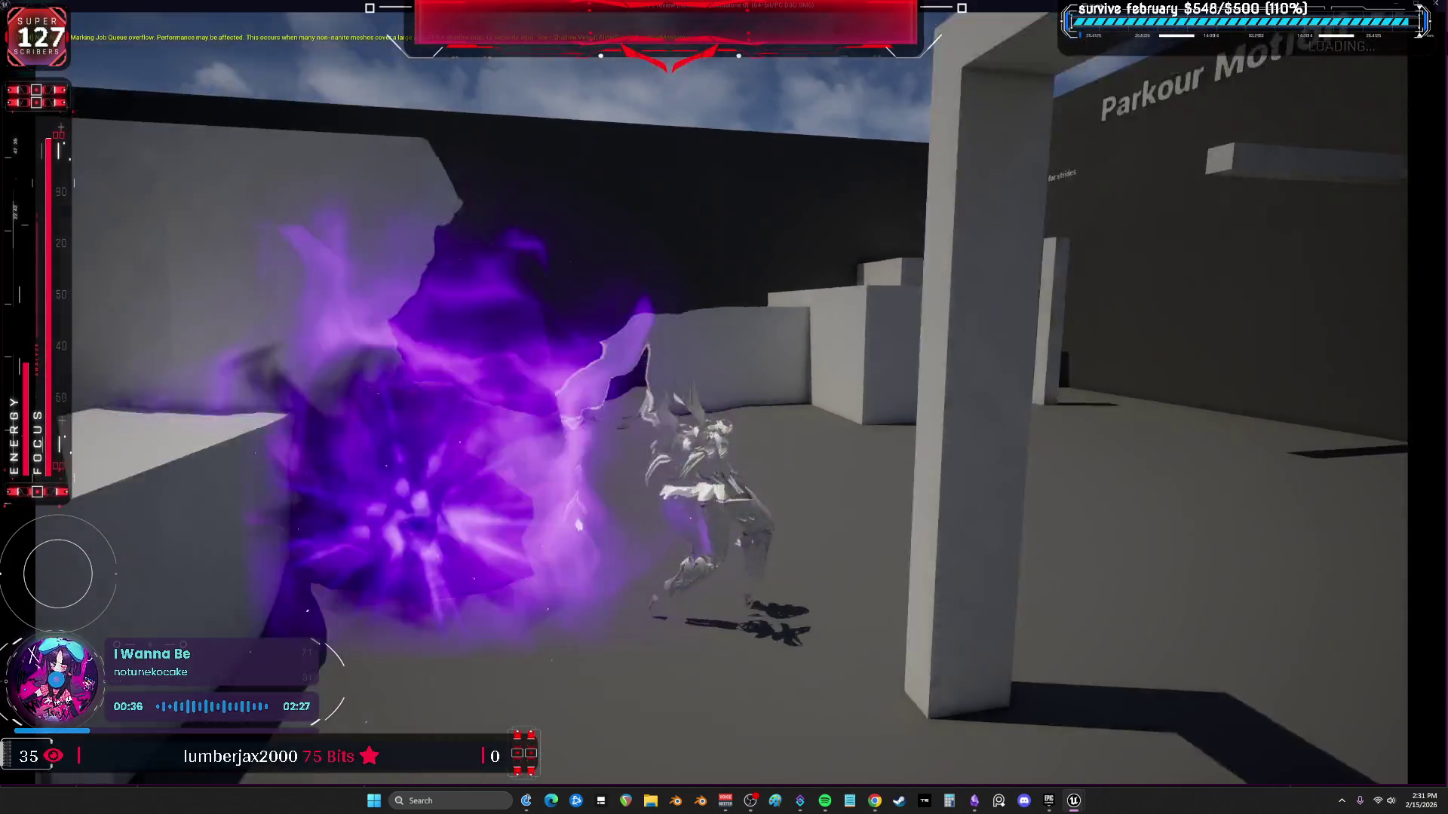
pyautogui.press('Escape')
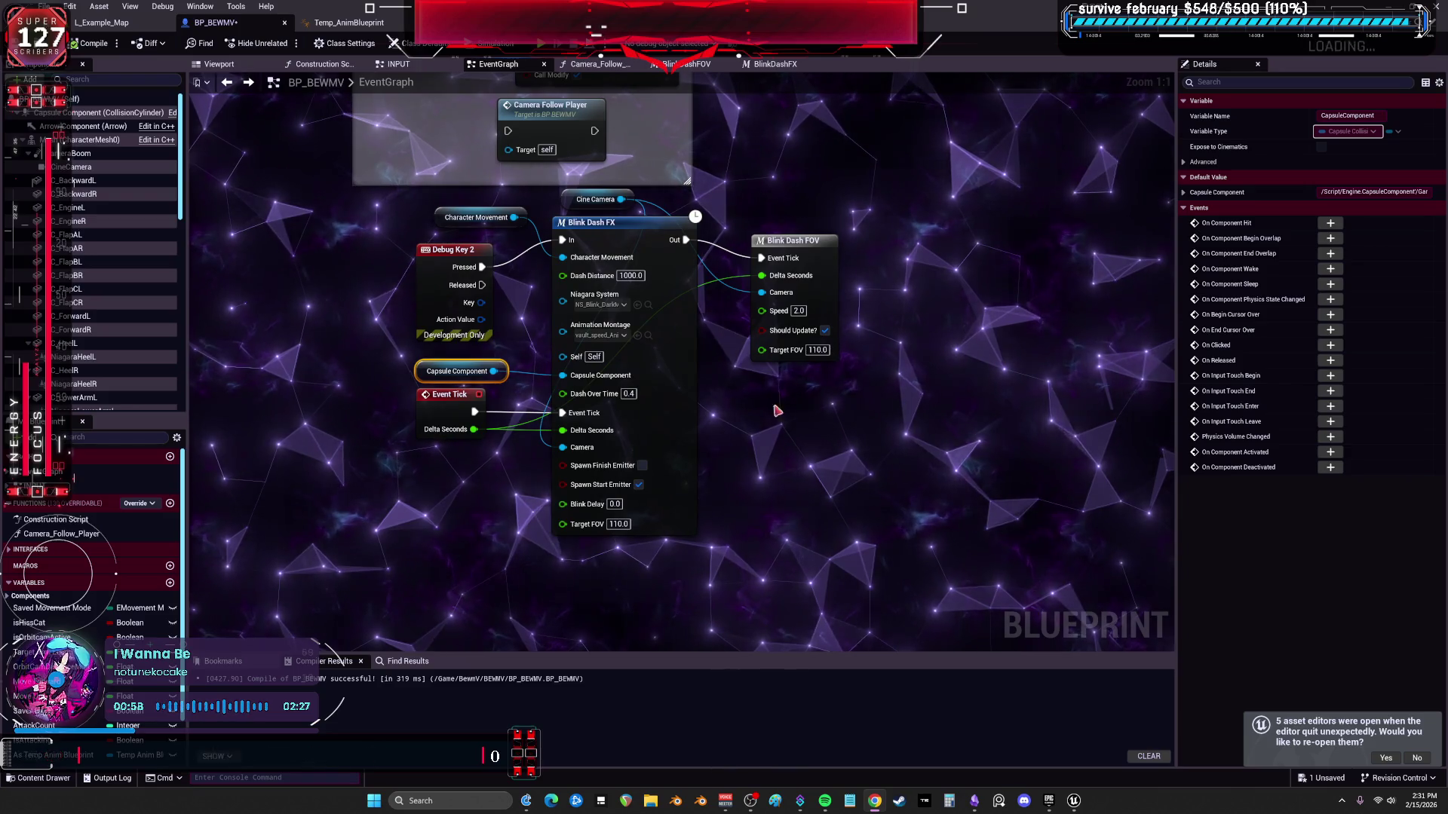
# Nudge the Blink Dash FOV node and switch to the L_Example_Map level editor.
pyautogui.moveTo(768, 300); pyautogui.dragTo(776, 281)
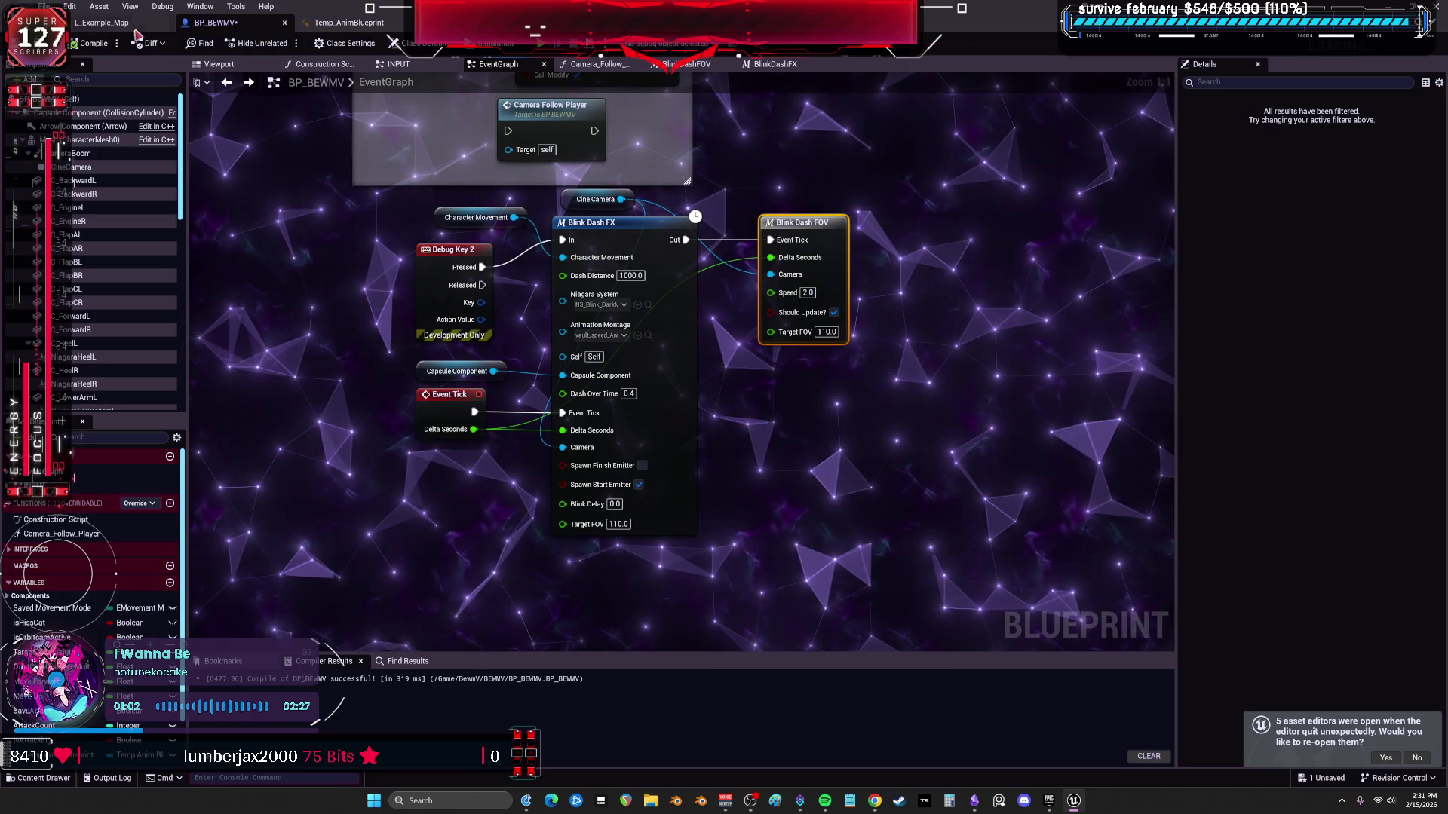
pyautogui.click(104, 23)
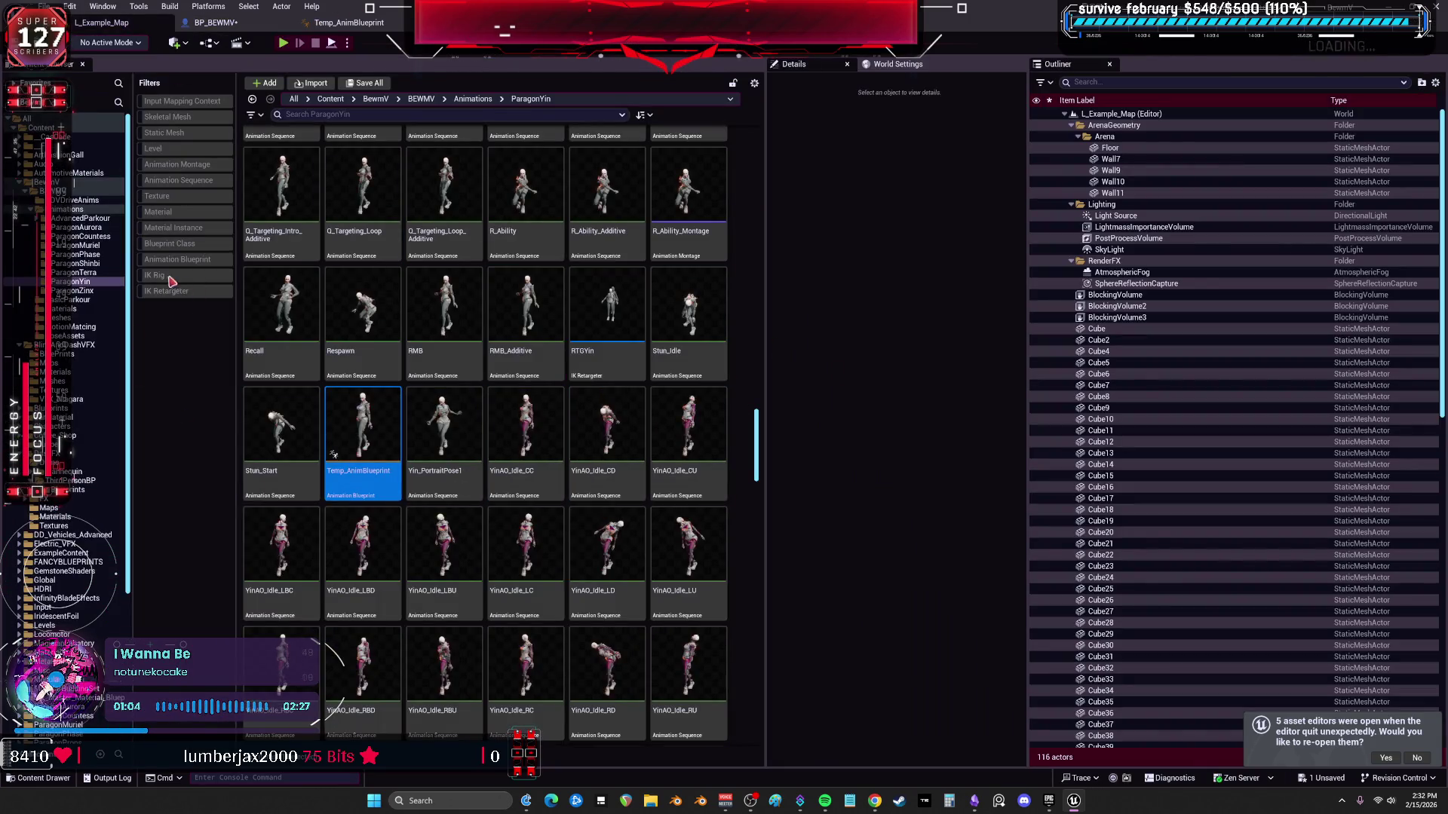
# Browse the ParagonShinbi animation assets and return to the Unreal editor.
pyautogui.click(90, 264)
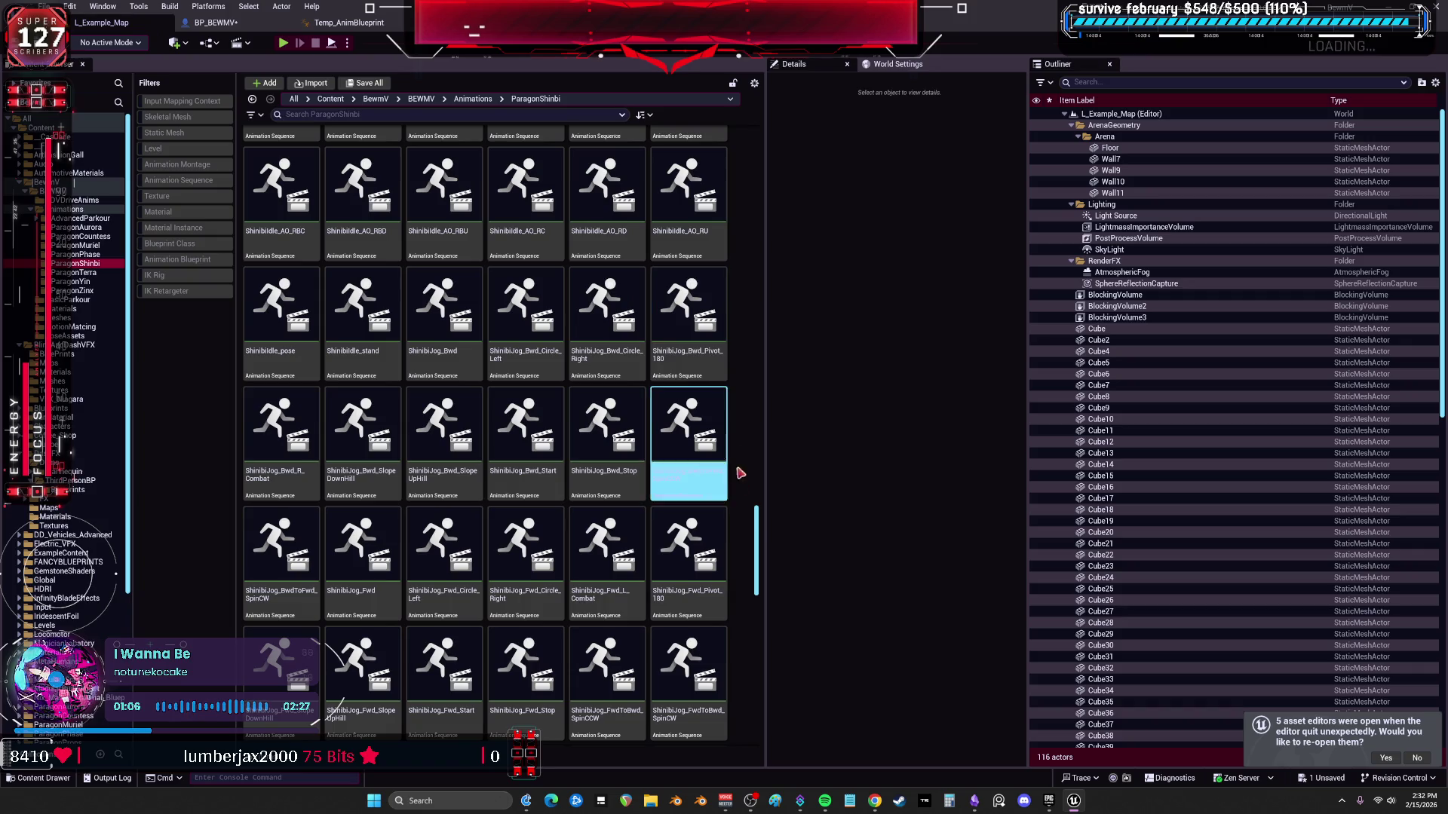
pyautogui.scroll(15, 414, 147)
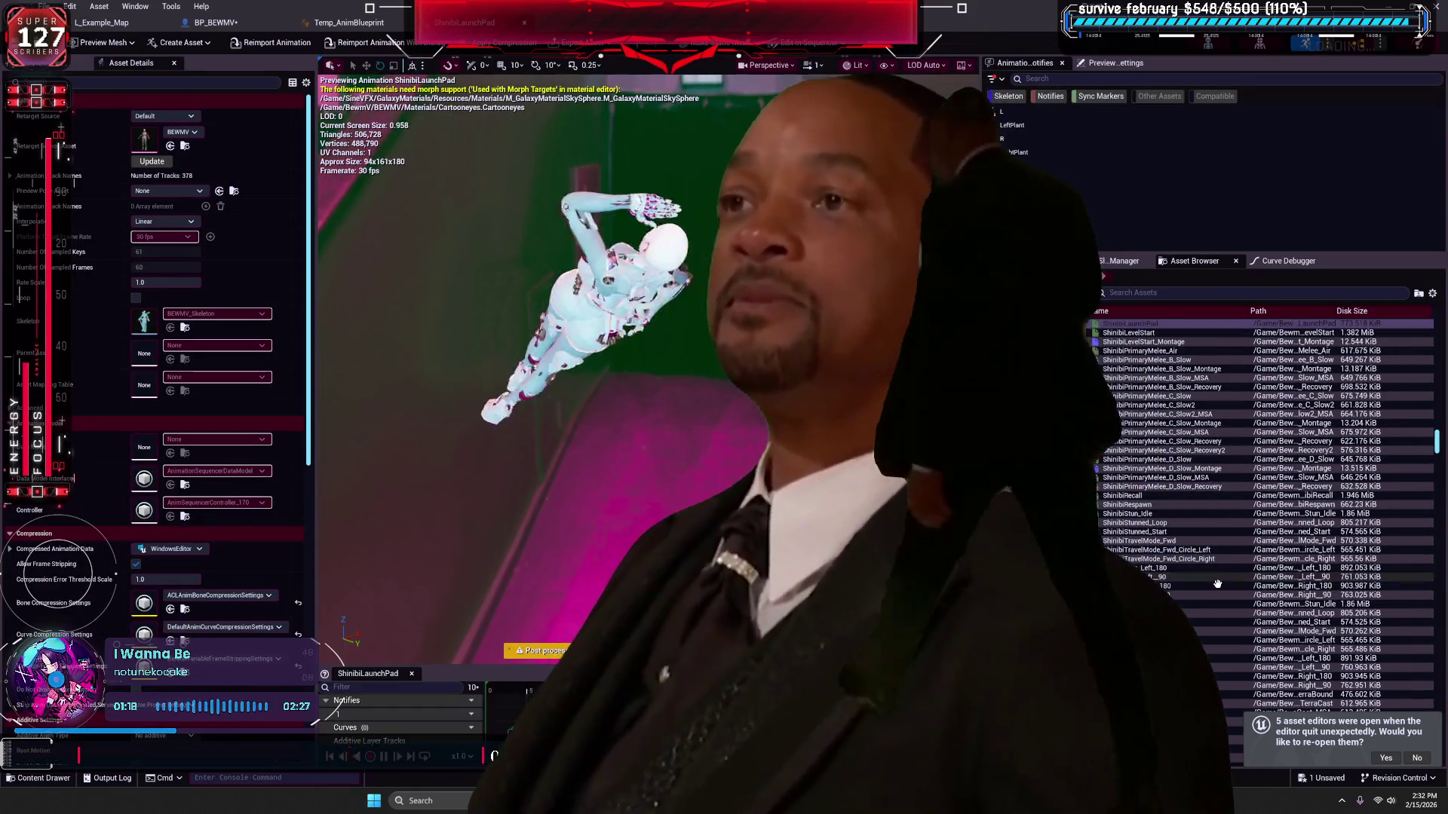
pyautogui.scroll(-10, 1218, 583)
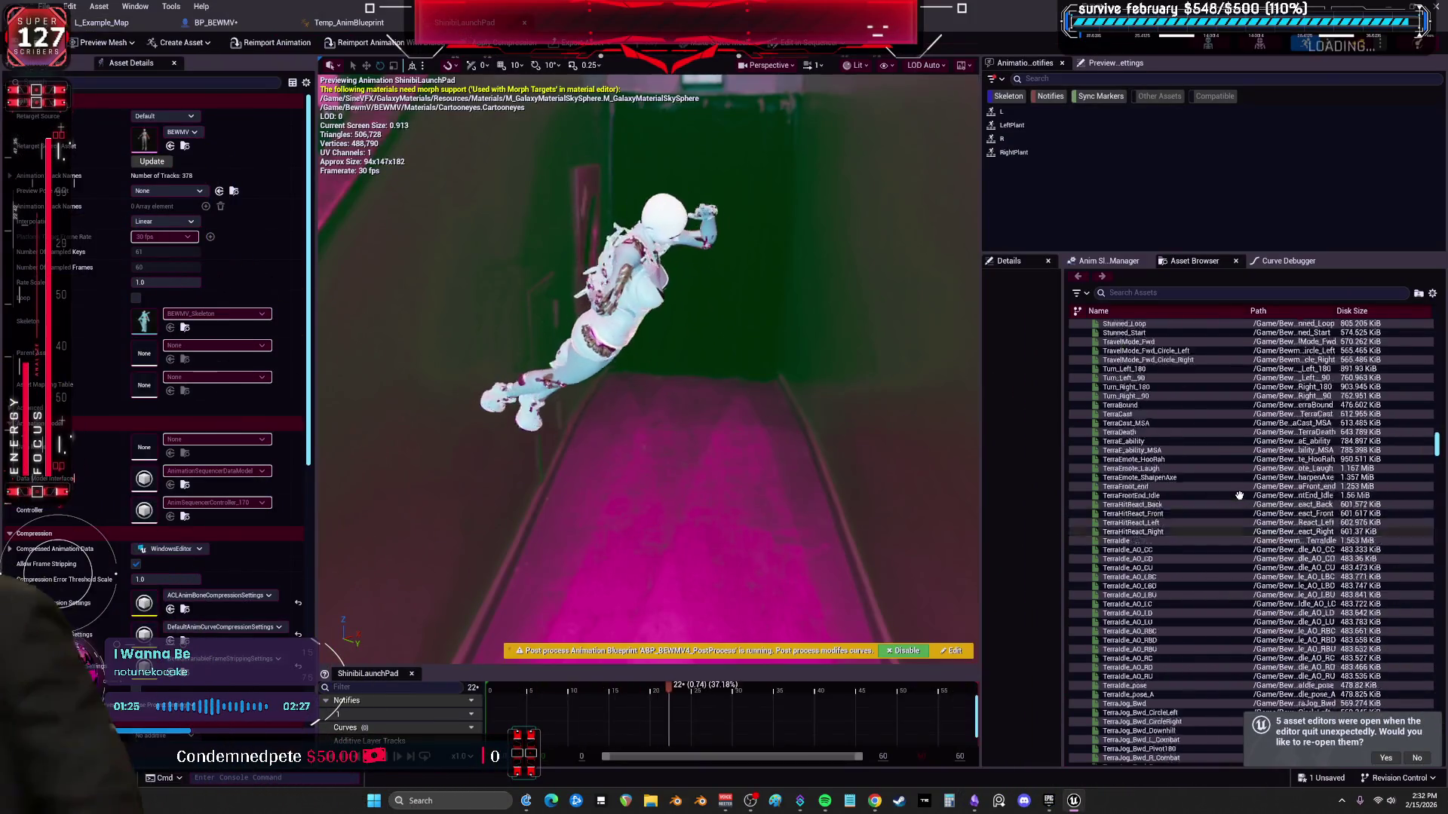
pyautogui.scroll(5, 1231, 491)
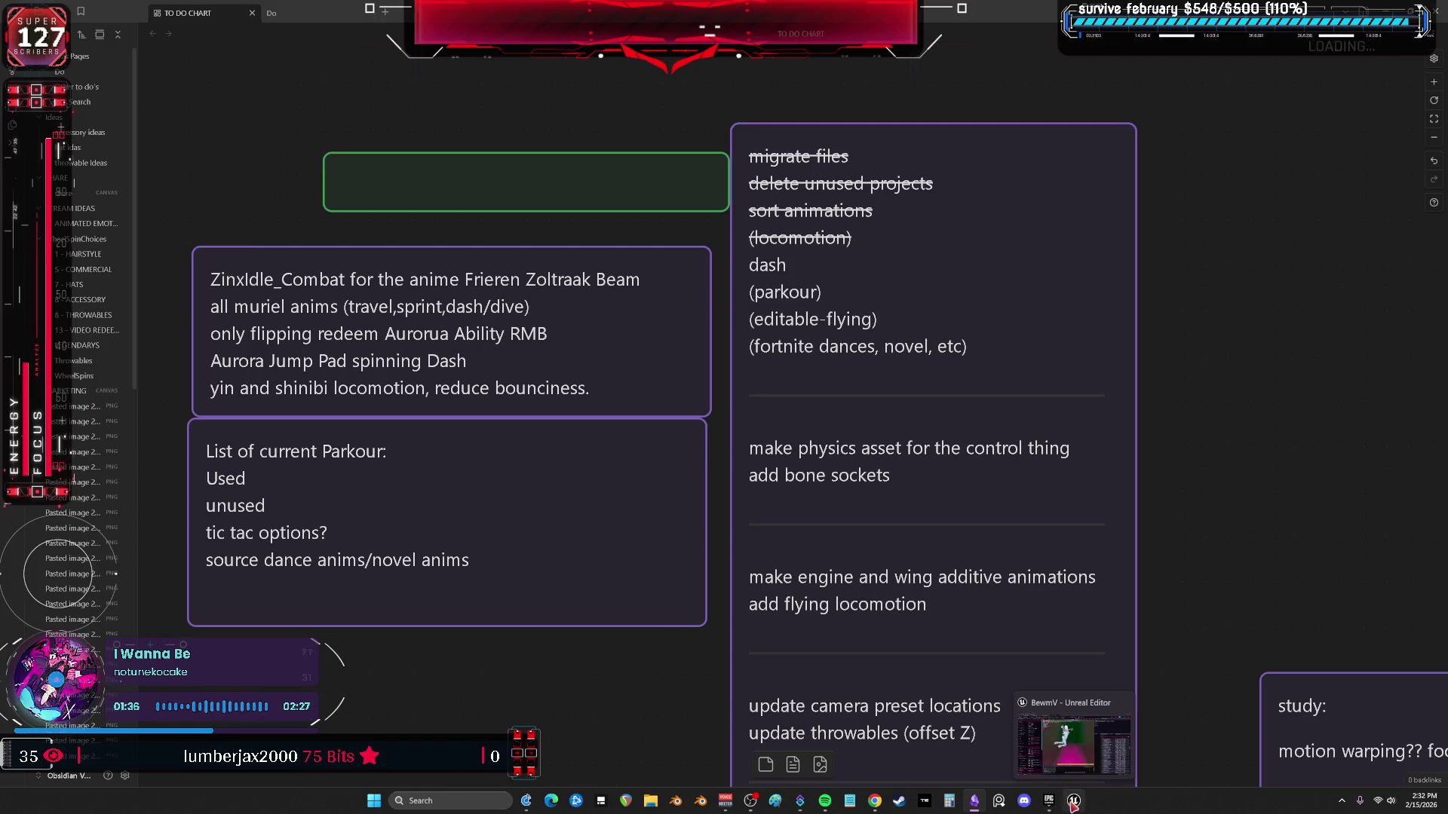
pyautogui.click(1074, 800)
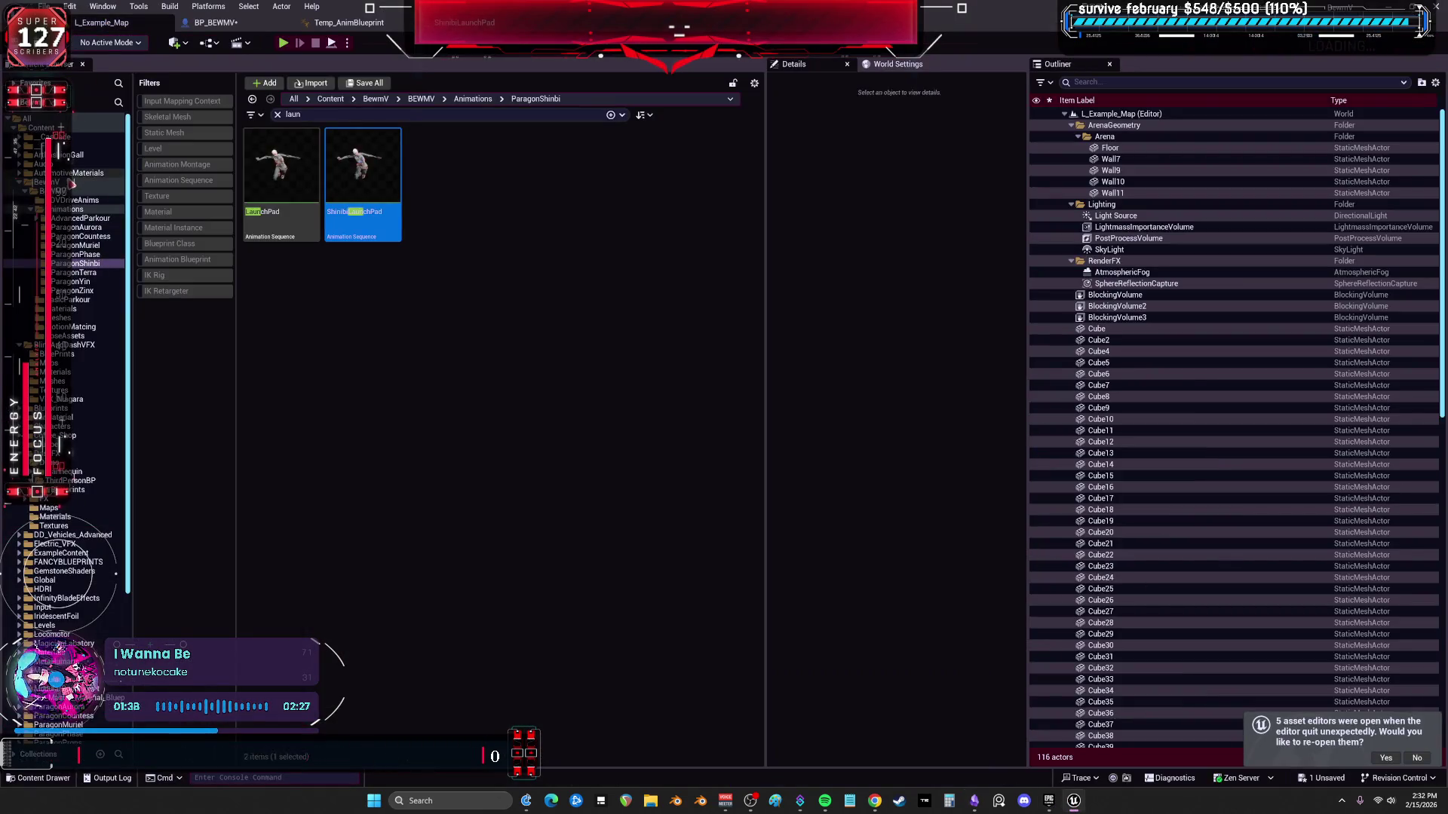
pyautogui.scroll(-3, 85, 612)
pyautogui.scroll(-3, 75, 565)
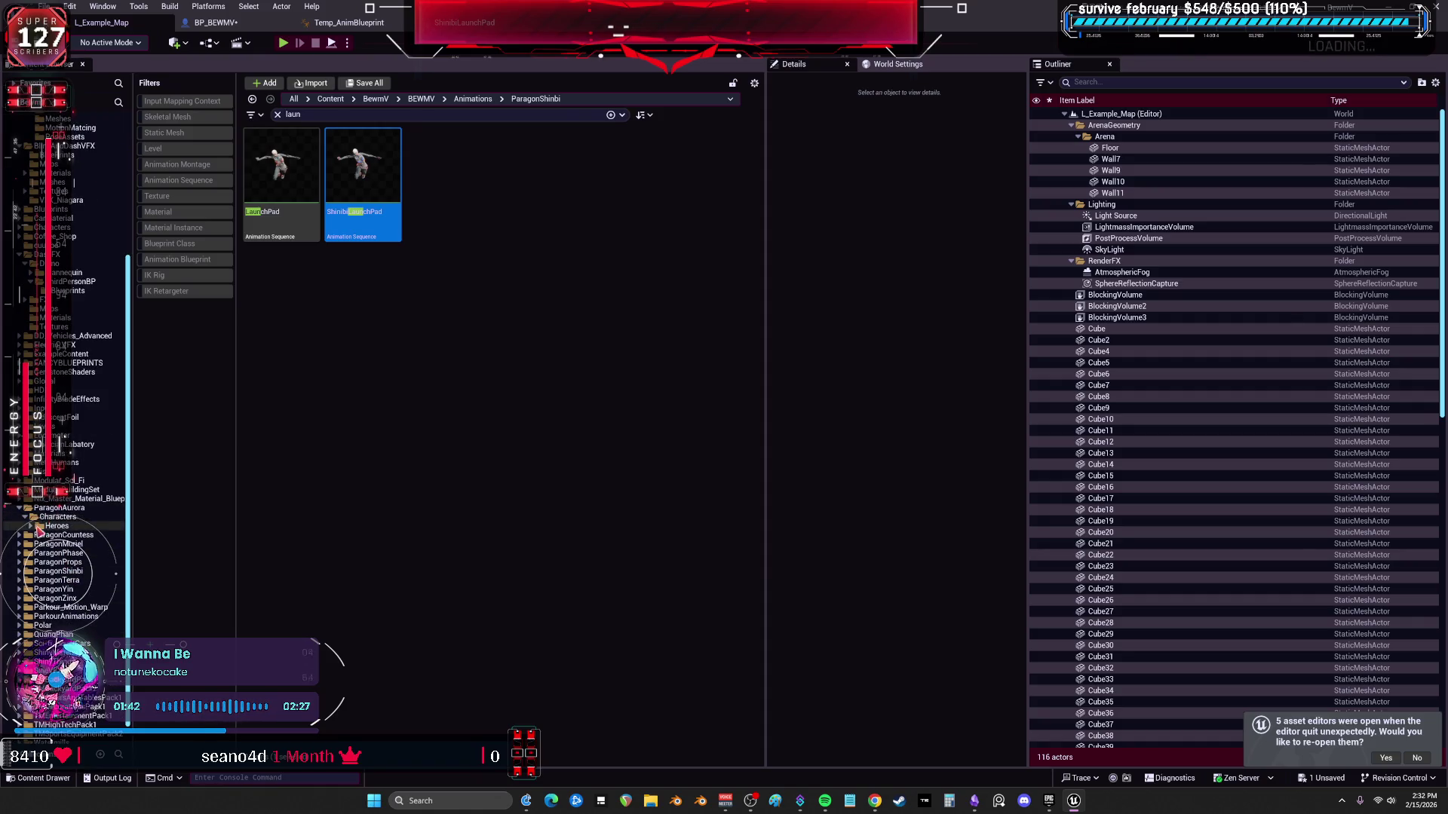
# List all Aurora animations with the search filter cleared, then switch to the Obsidian to-do chart.
pyautogui.click(62, 546)
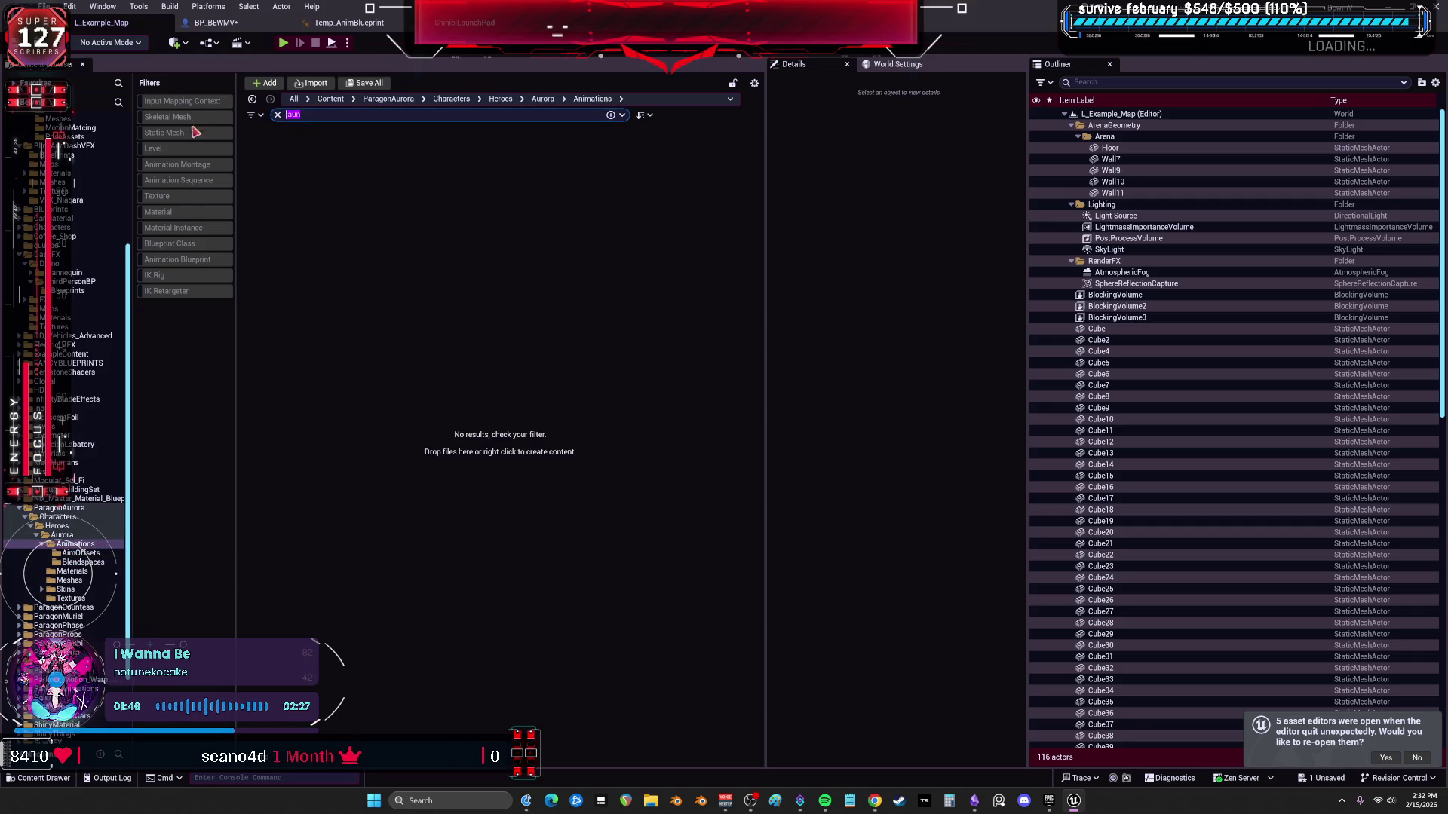
pyautogui.press('BackSpace')
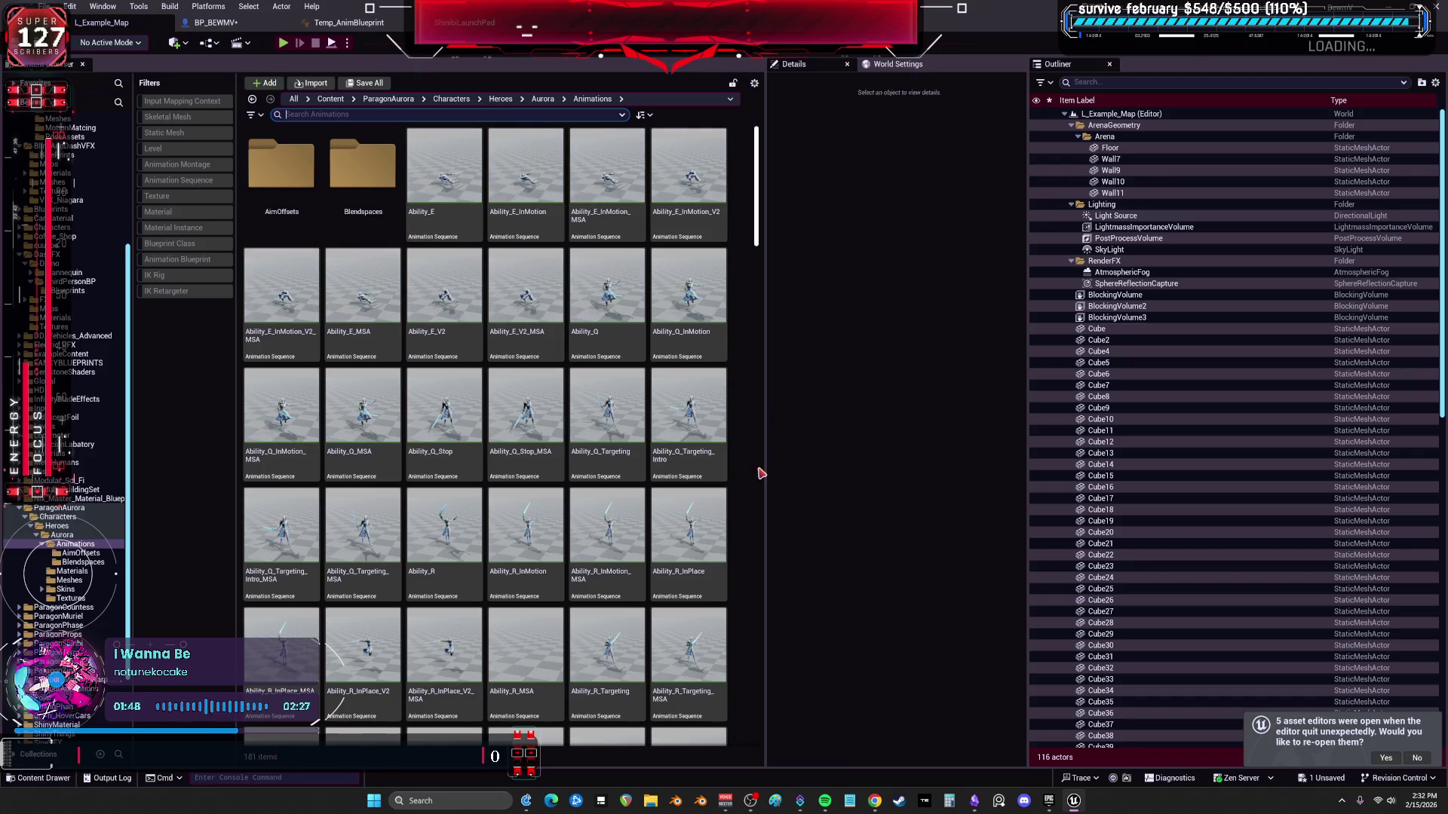
pyautogui.click(975, 802)
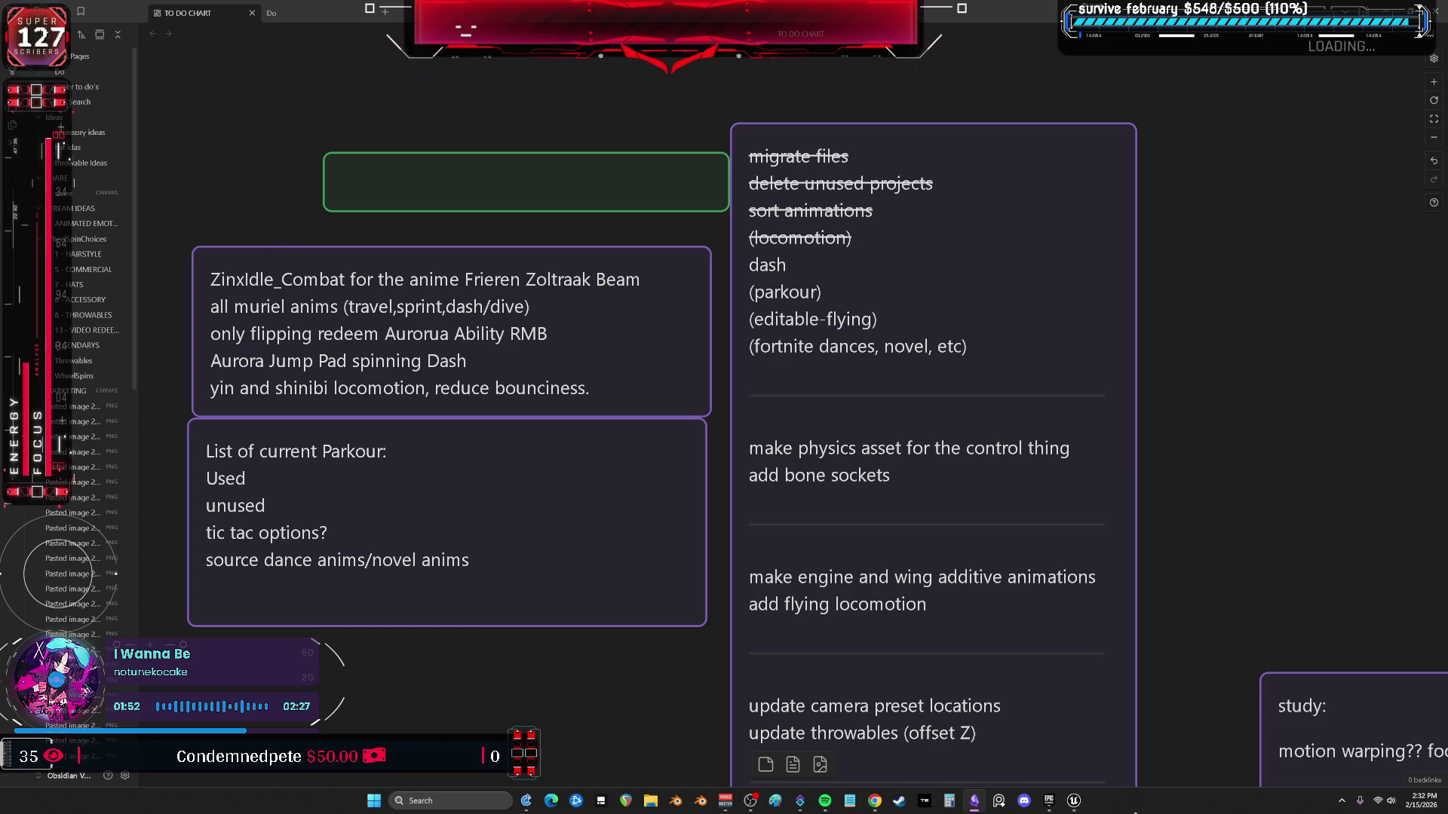
# Return from Obsidian to the Unreal editor's asset browser.
pyautogui.click(1074, 801)
pyautogui.scroll(-2, 441, 221)
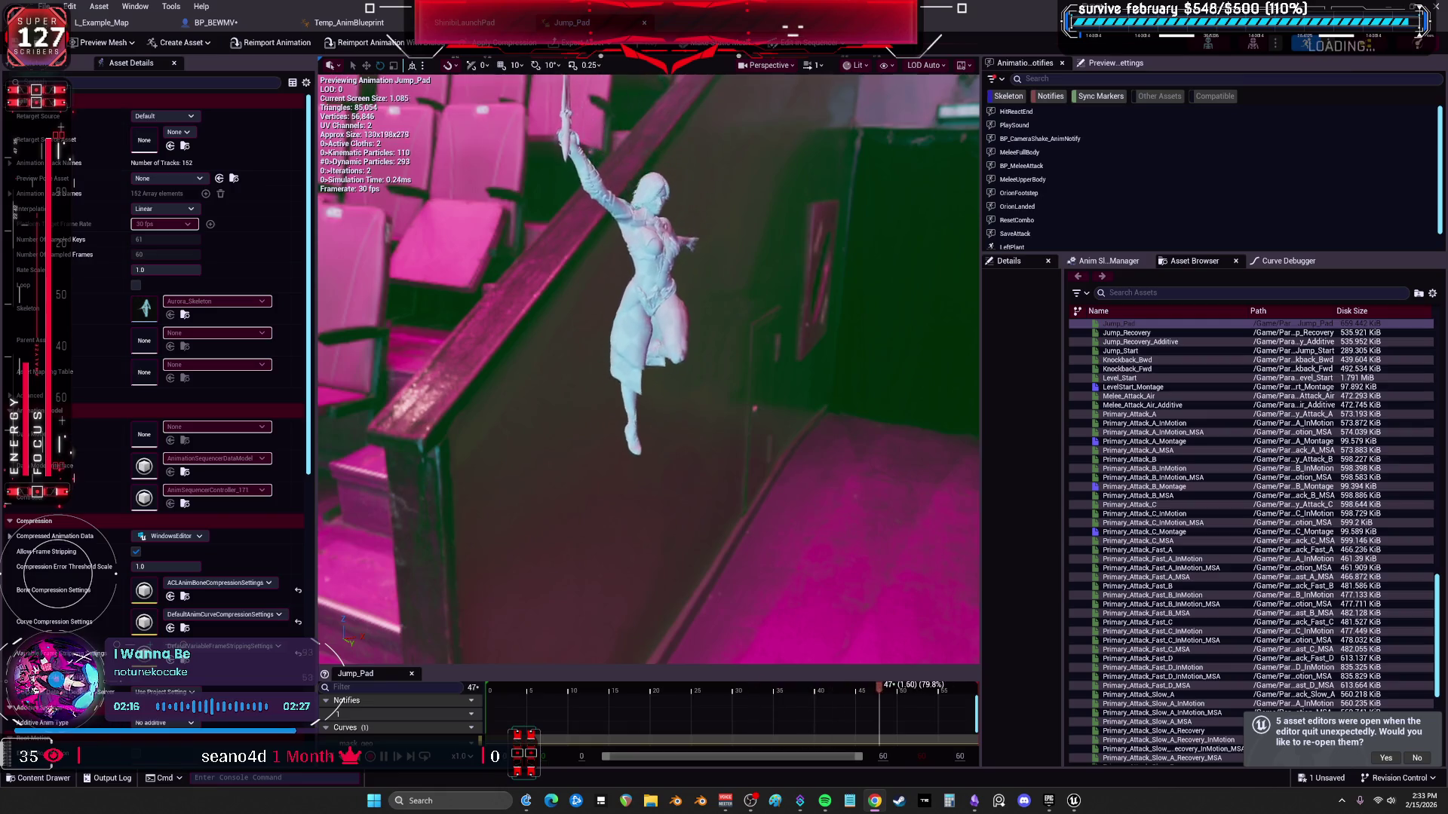
# Switch to the L_Example_Map level editor and launch Play In Editor.
pyautogui.click(102, 23)
pyautogui.hotkey('alt', 'p')
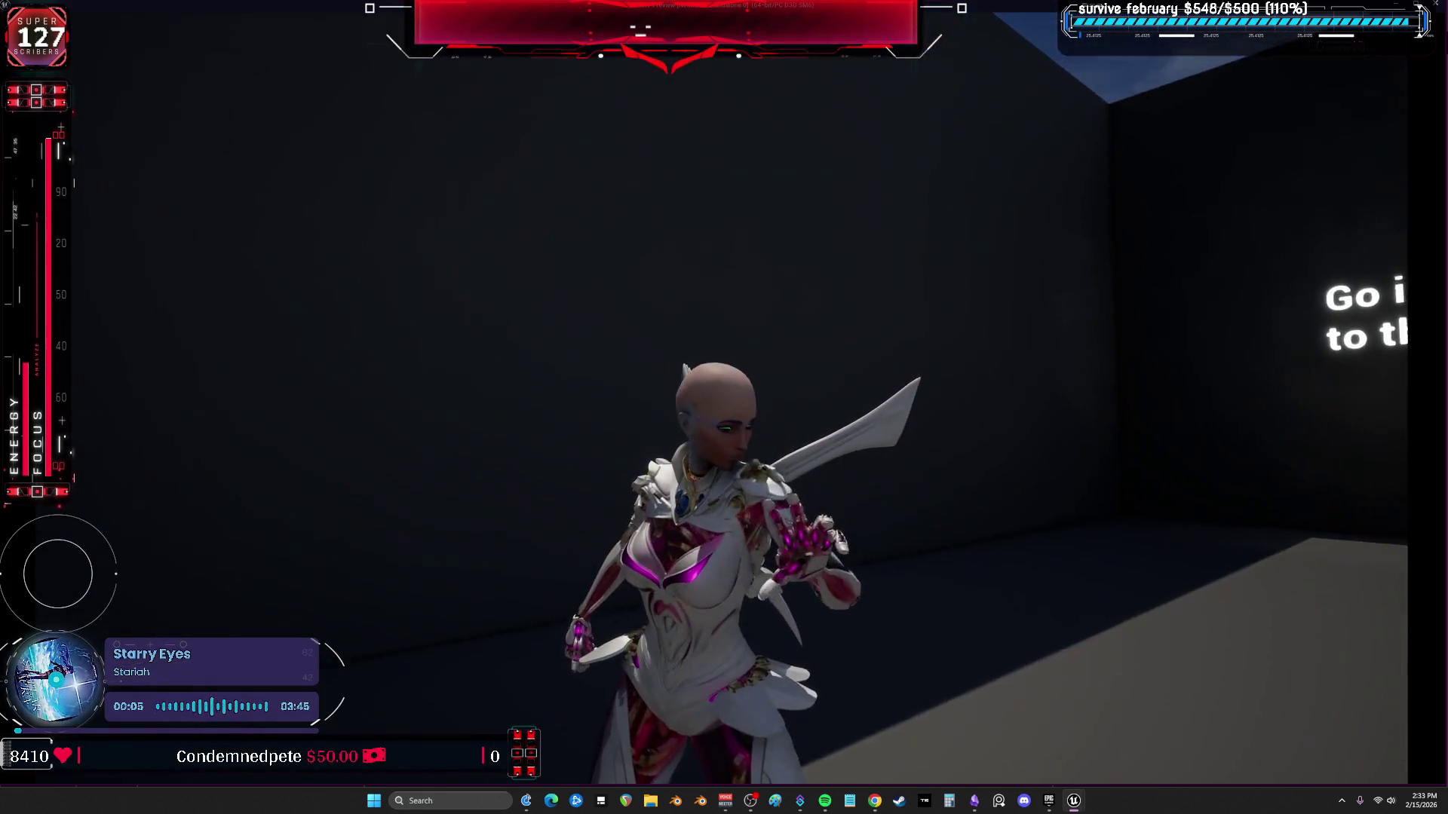
# Run and climb the parkour walls in play mode, then stop playing.
pyautogui.press('w')
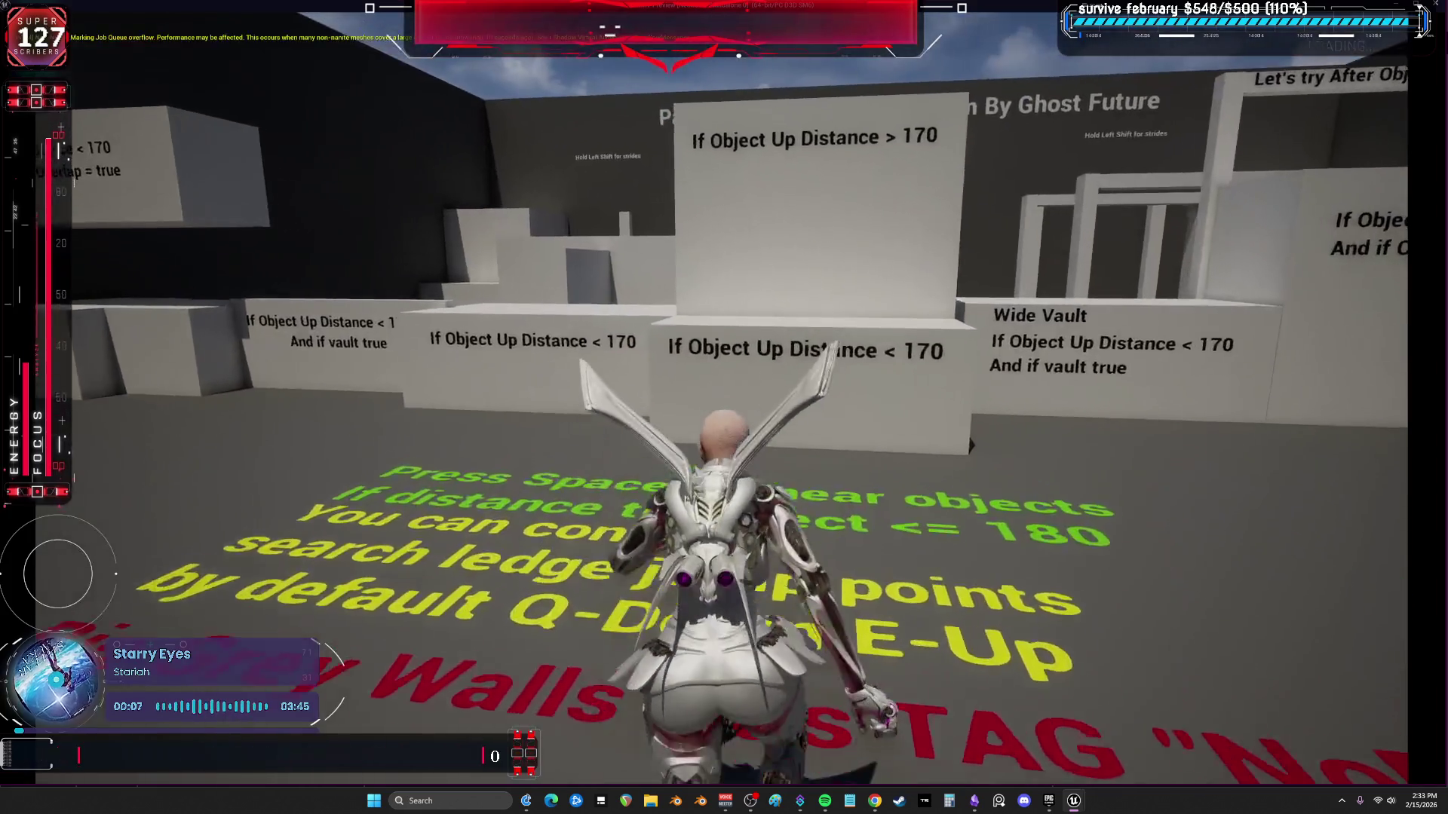
pyautogui.press('space')
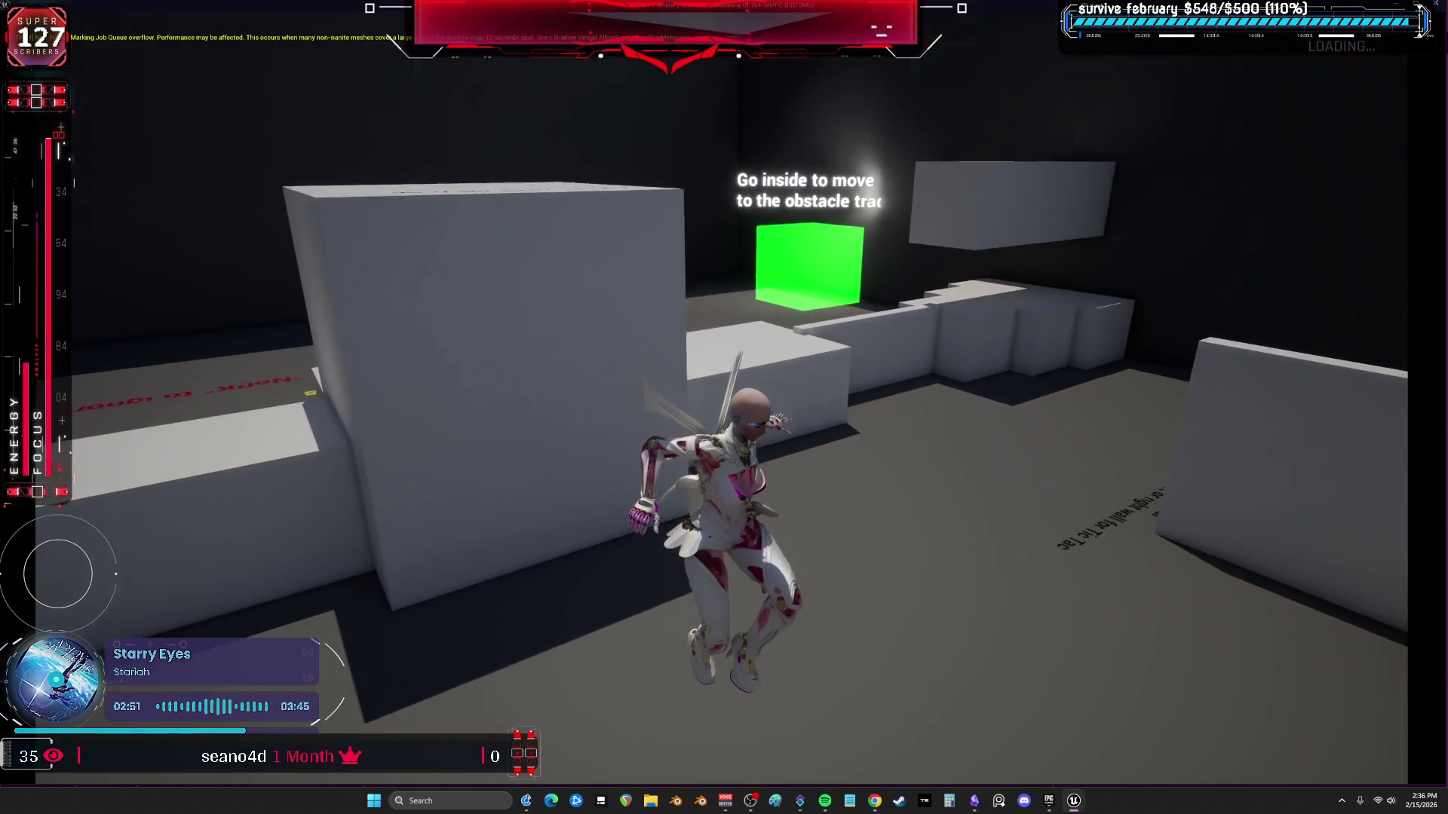
pyautogui.press('a')
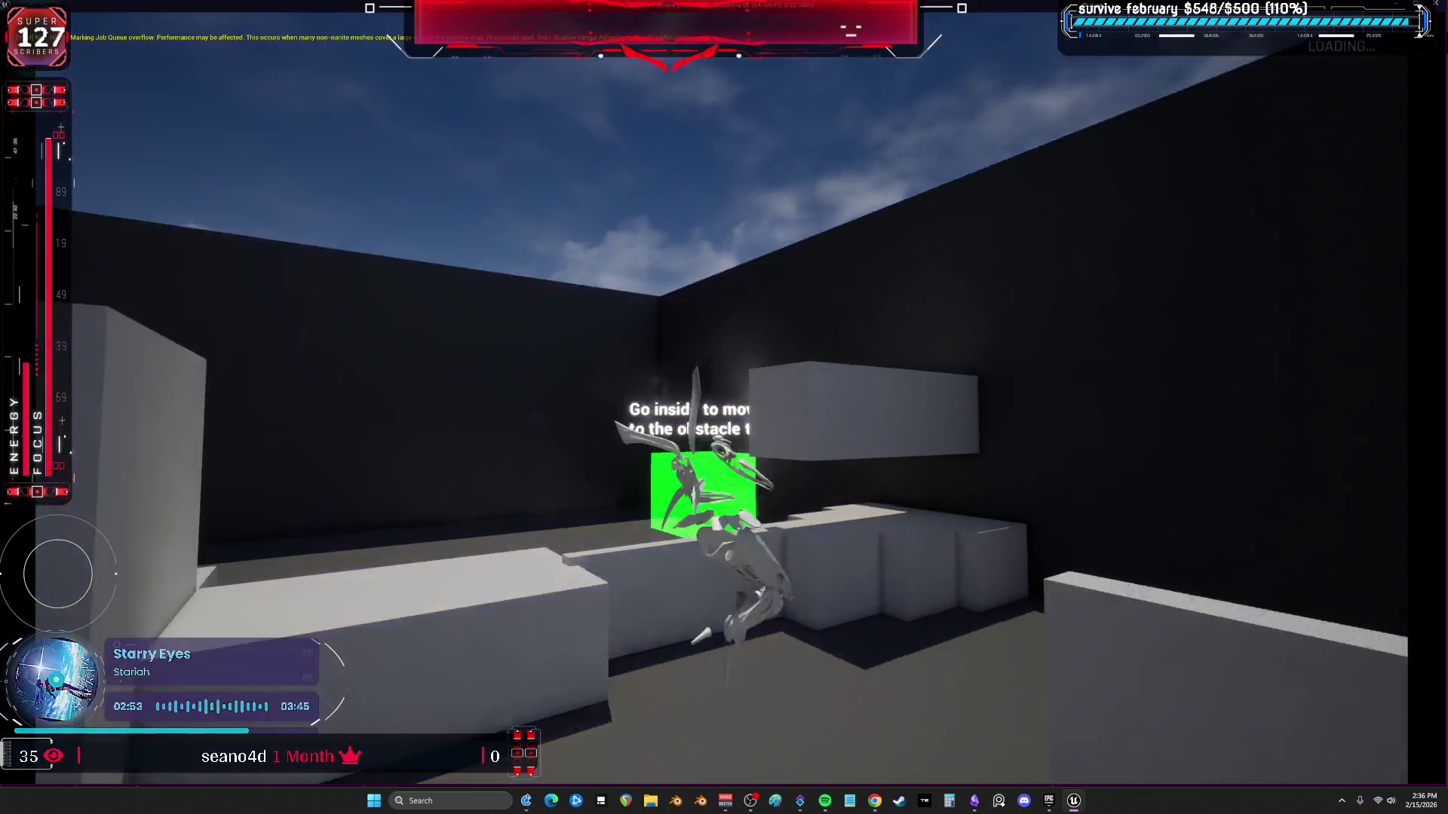
pyautogui.press('Escape')
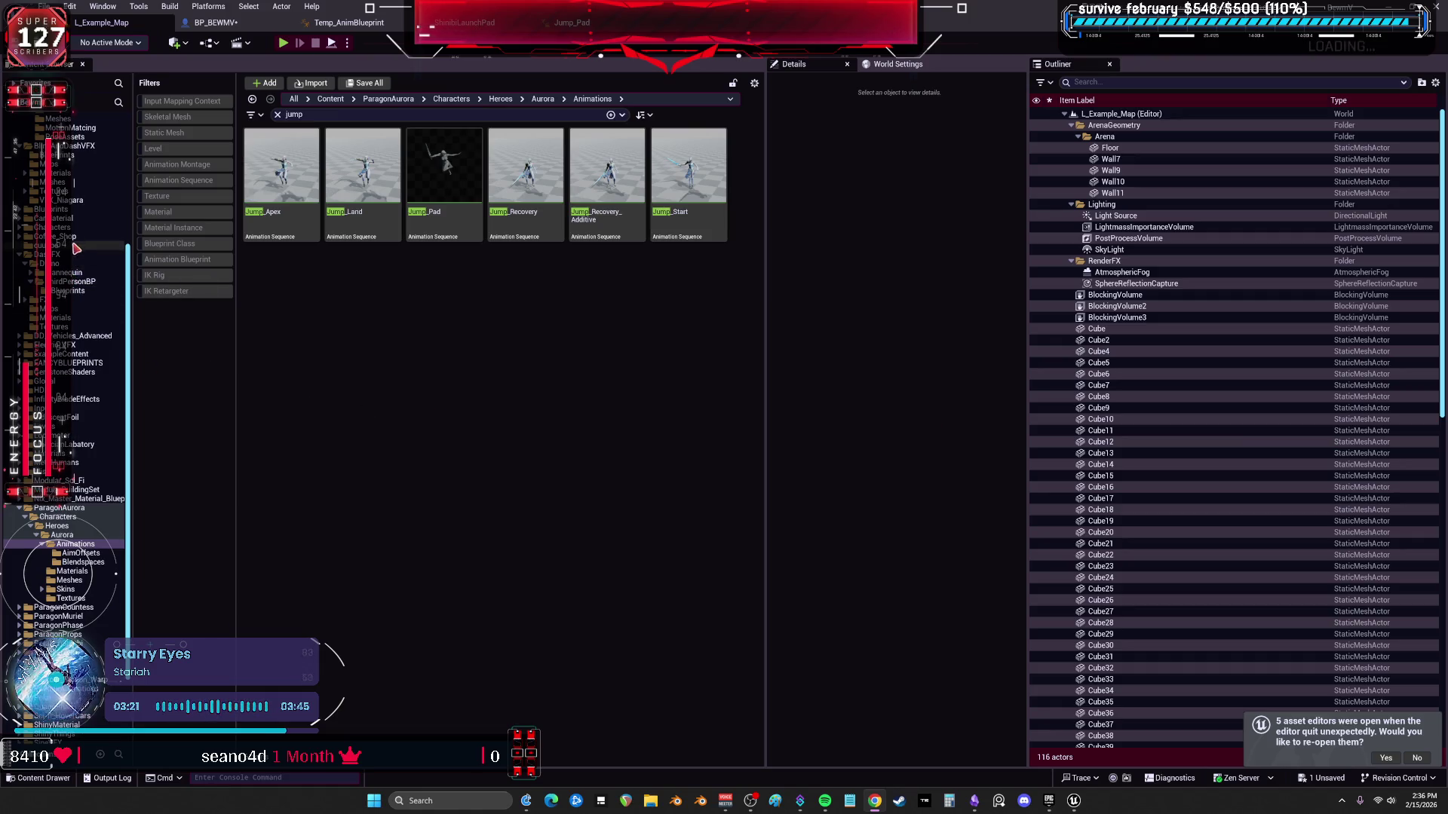
pyautogui.scroll(3, 108, 318)
pyautogui.scroll(2, 107, 318)
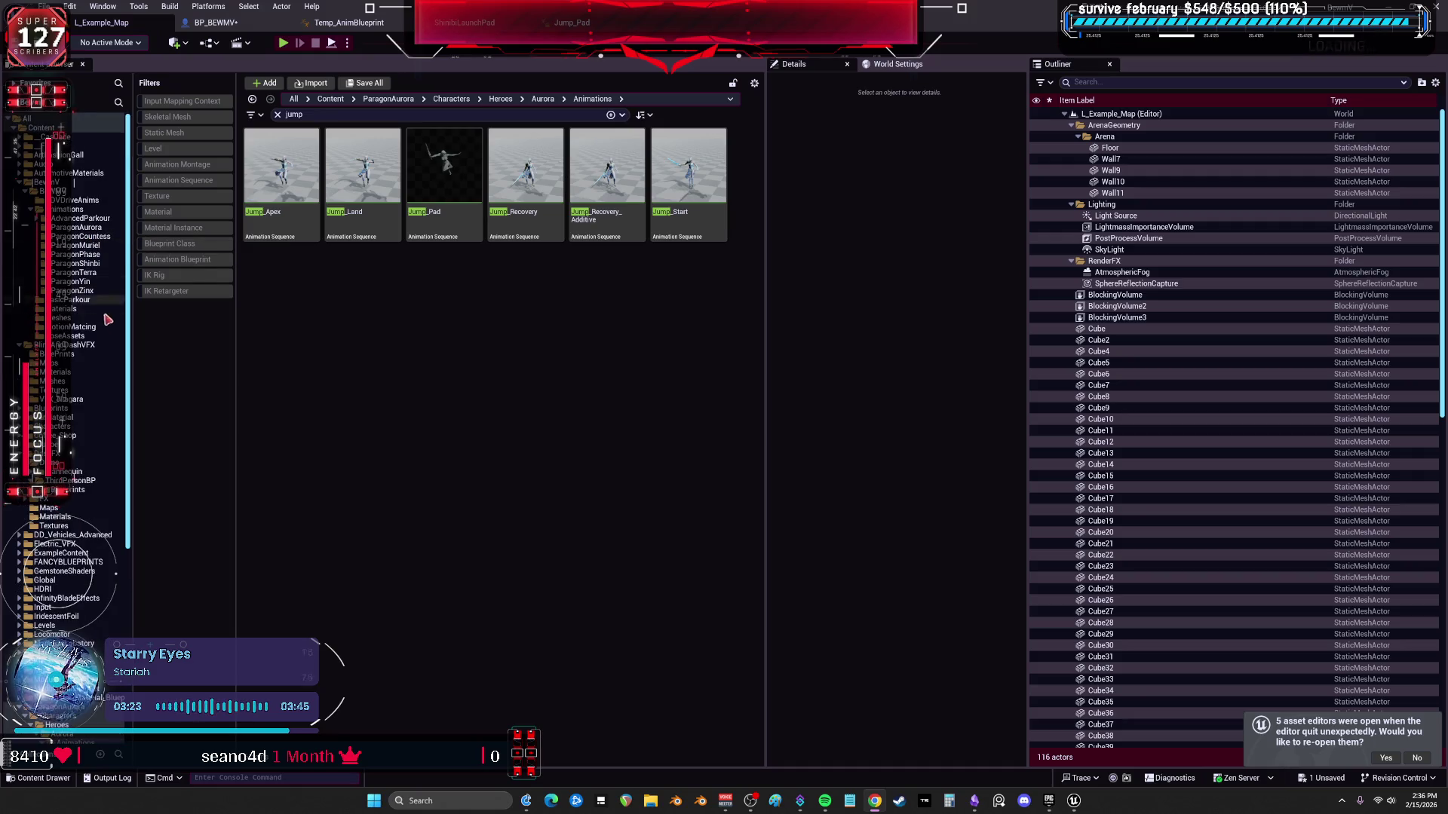
# Browse ParagonShinbi and preview the Ability_AttackWolves_Cast_R animation sequence.
pyautogui.click(89, 264)
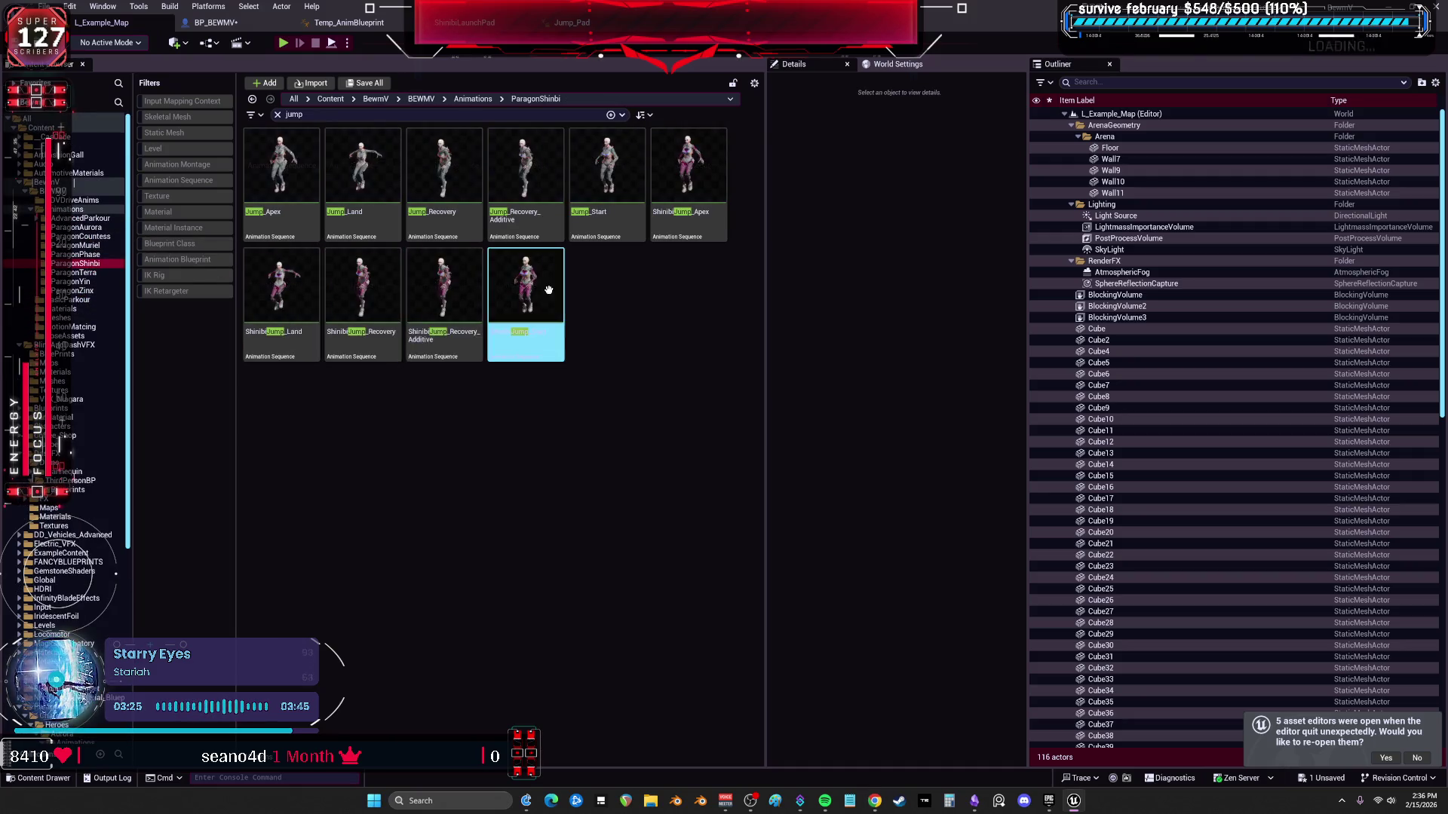
pyautogui.doubleClick(281, 170)
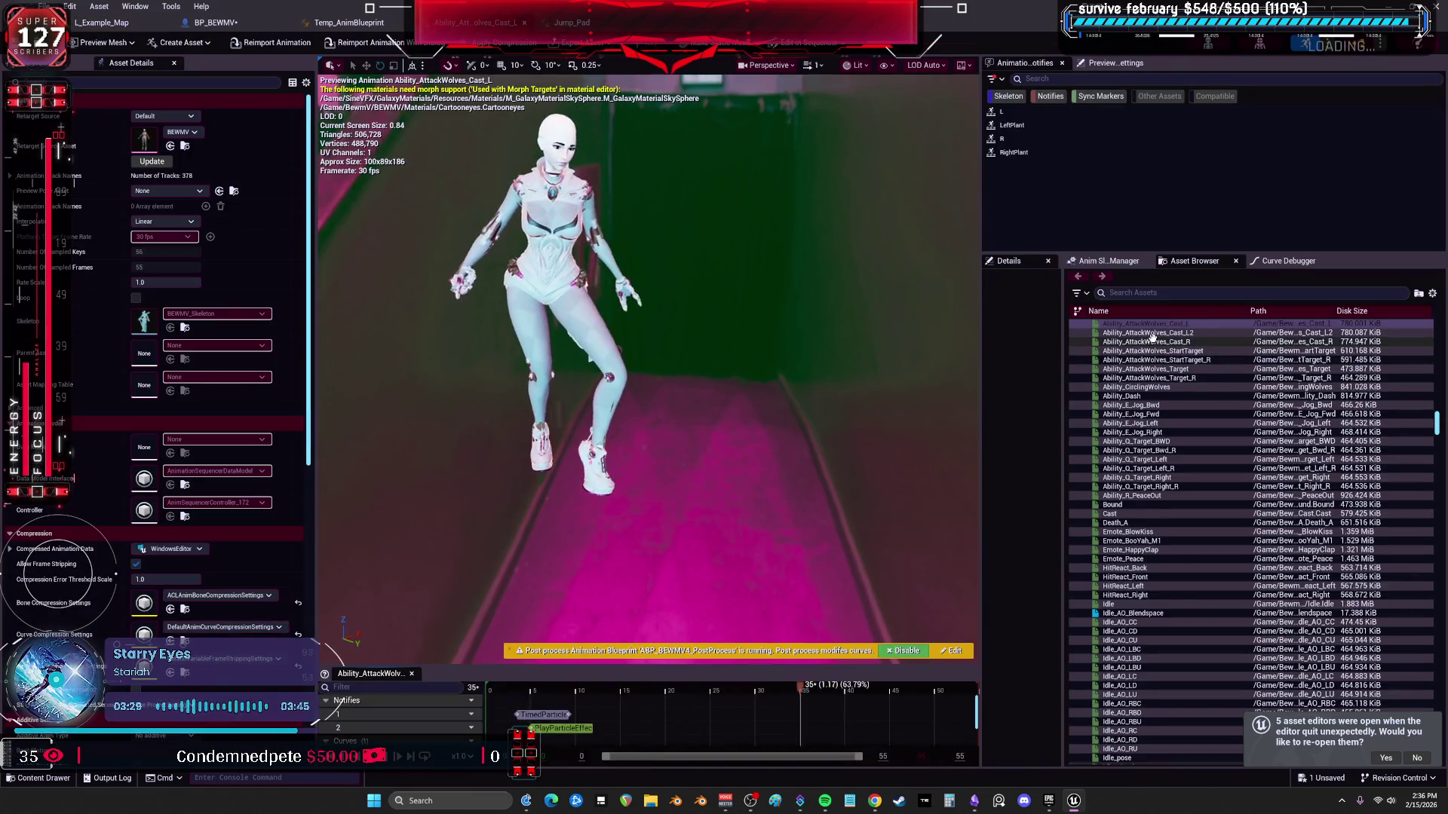
# Preview Ability_CirclingWolves, Ability_Dash, jog, Q_Target, Cast, Death_A, emote and HitReact_Back animations.
pyautogui.click(1136, 386)
pyautogui.click(1137, 397)
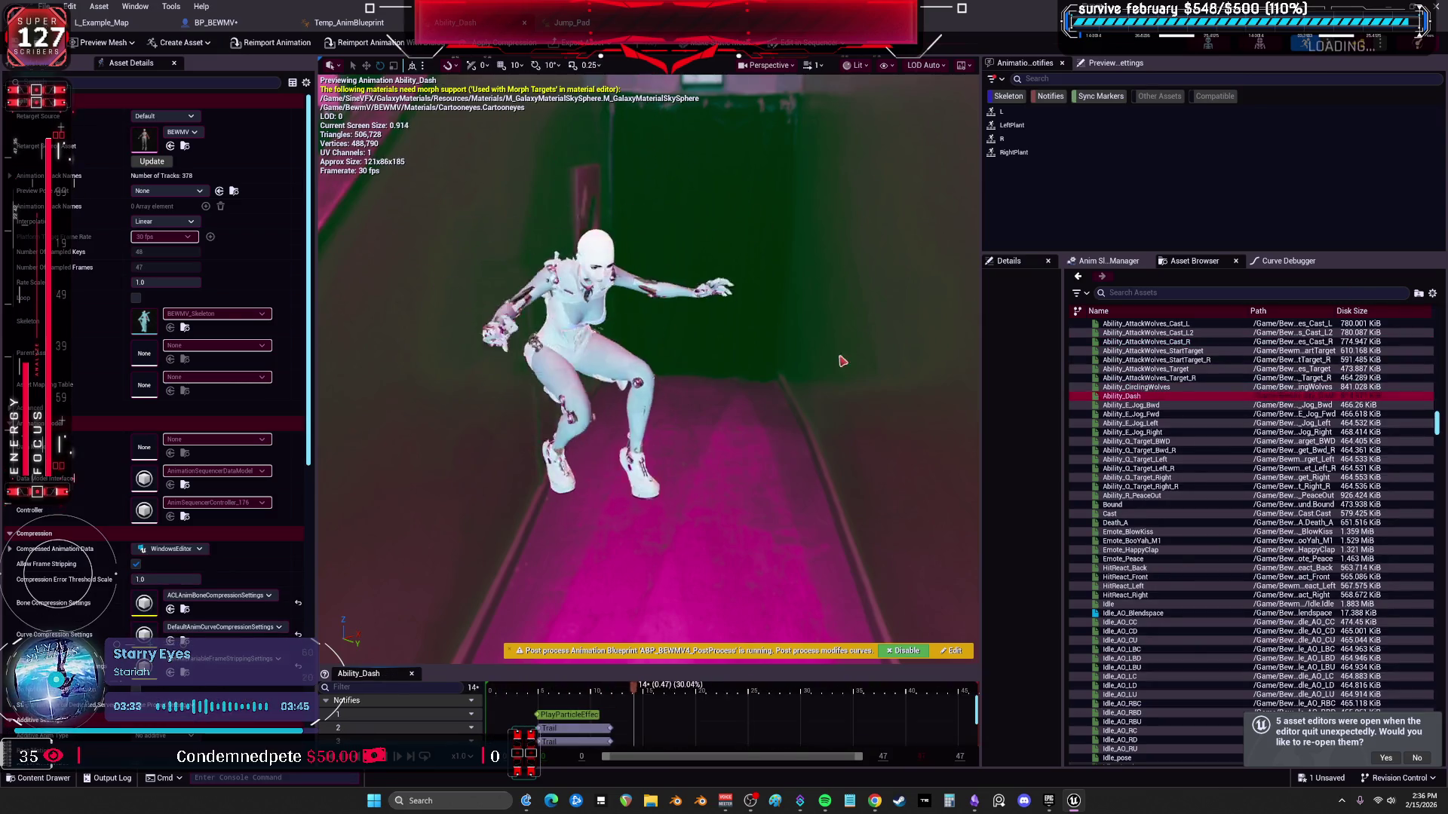
pyautogui.click(1151, 405)
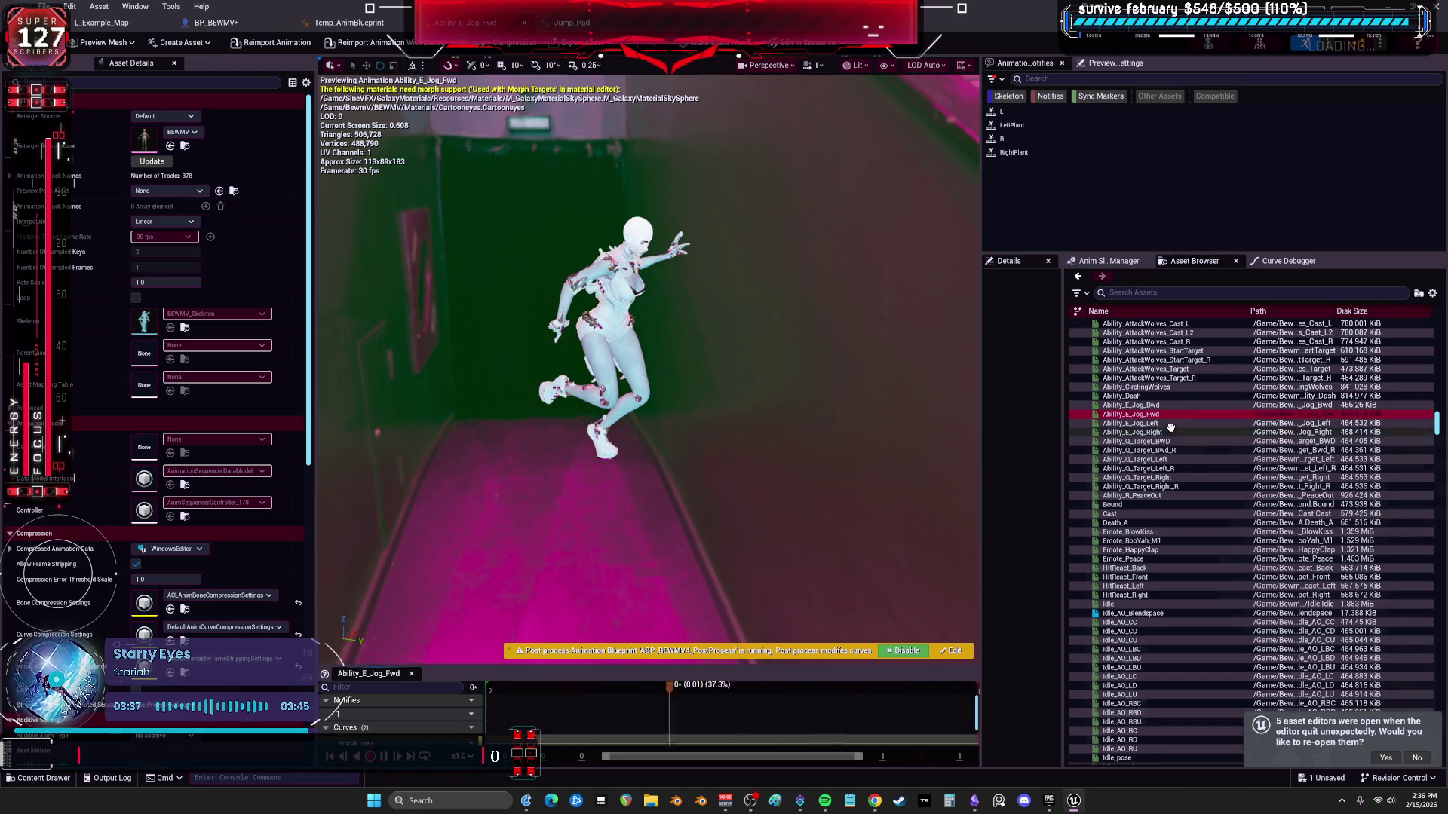
pyautogui.click(1160, 423)
pyautogui.click(1172, 441)
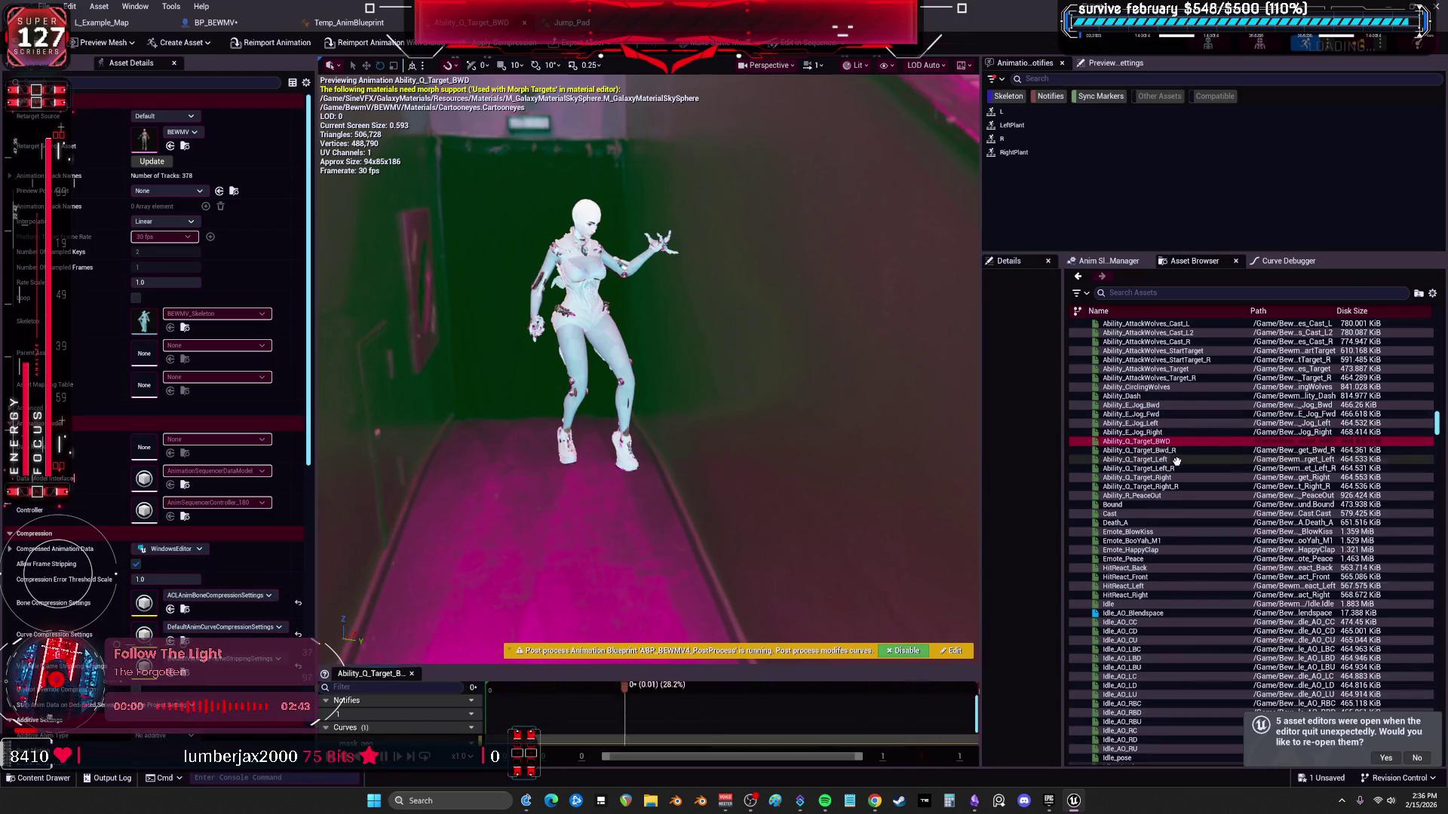
pyautogui.click(1142, 506)
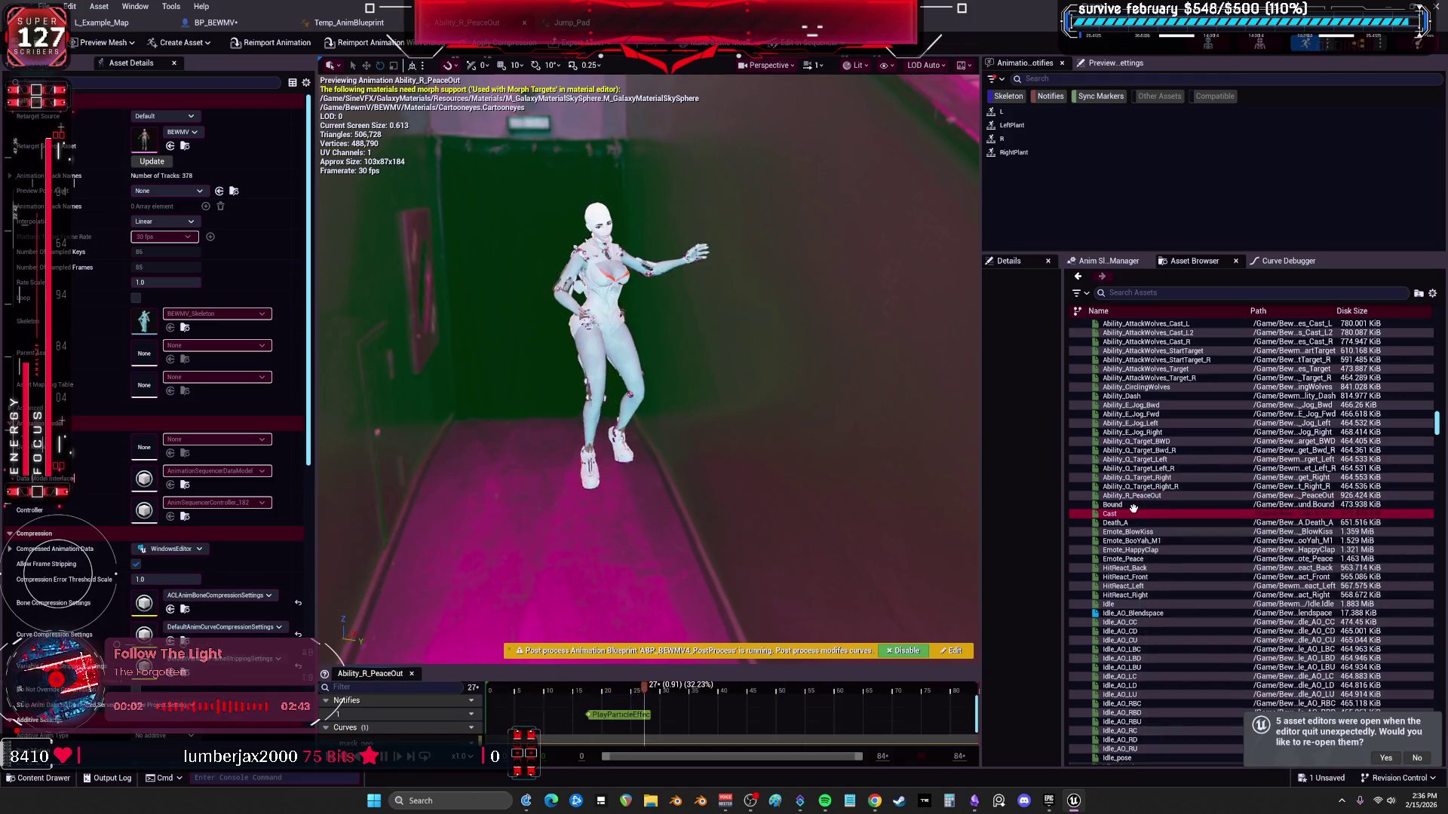
pyautogui.click(1136, 522)
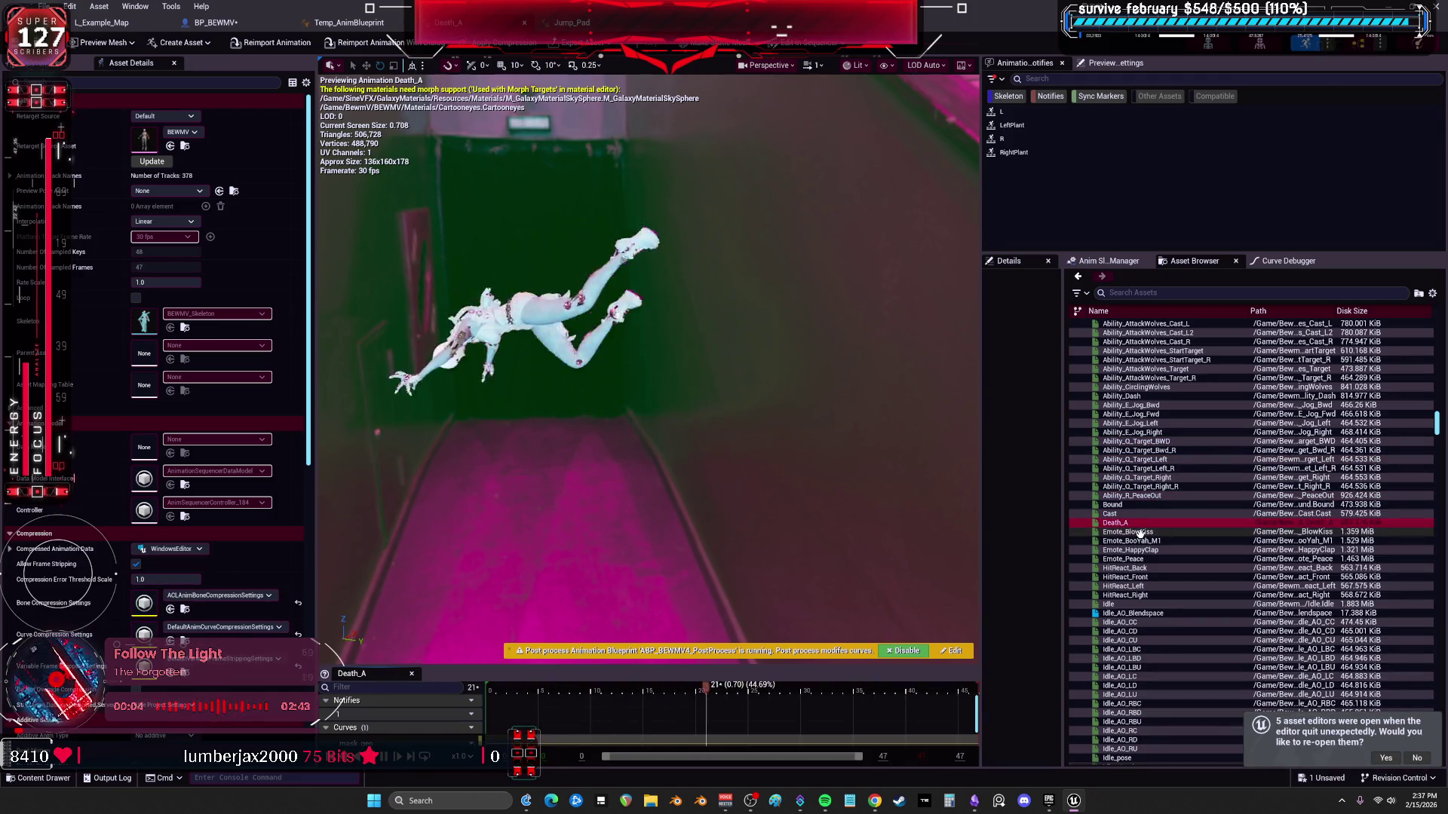
pyautogui.click(1140, 542)
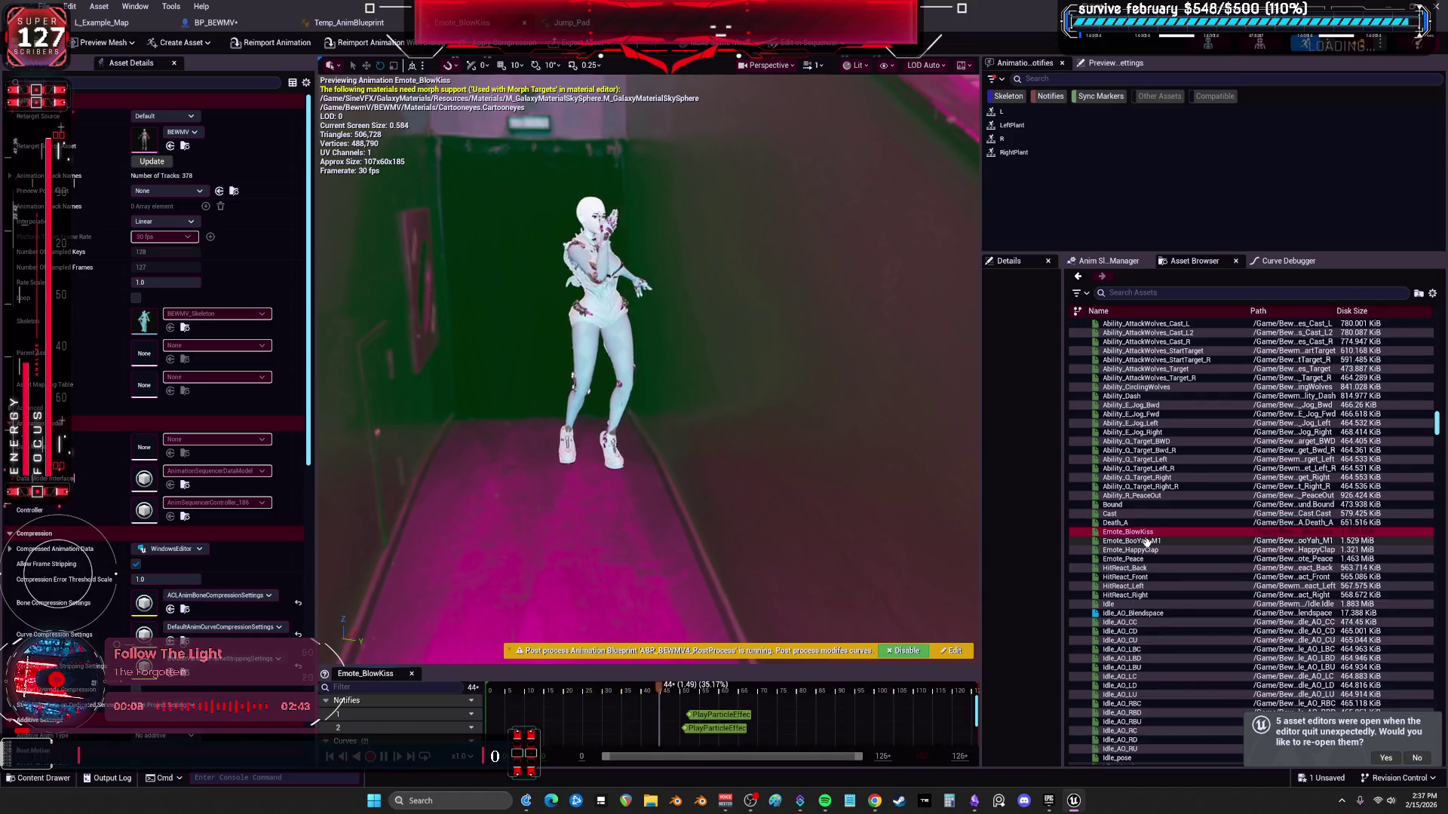
pyautogui.click(1142, 541)
pyautogui.click(1147, 568)
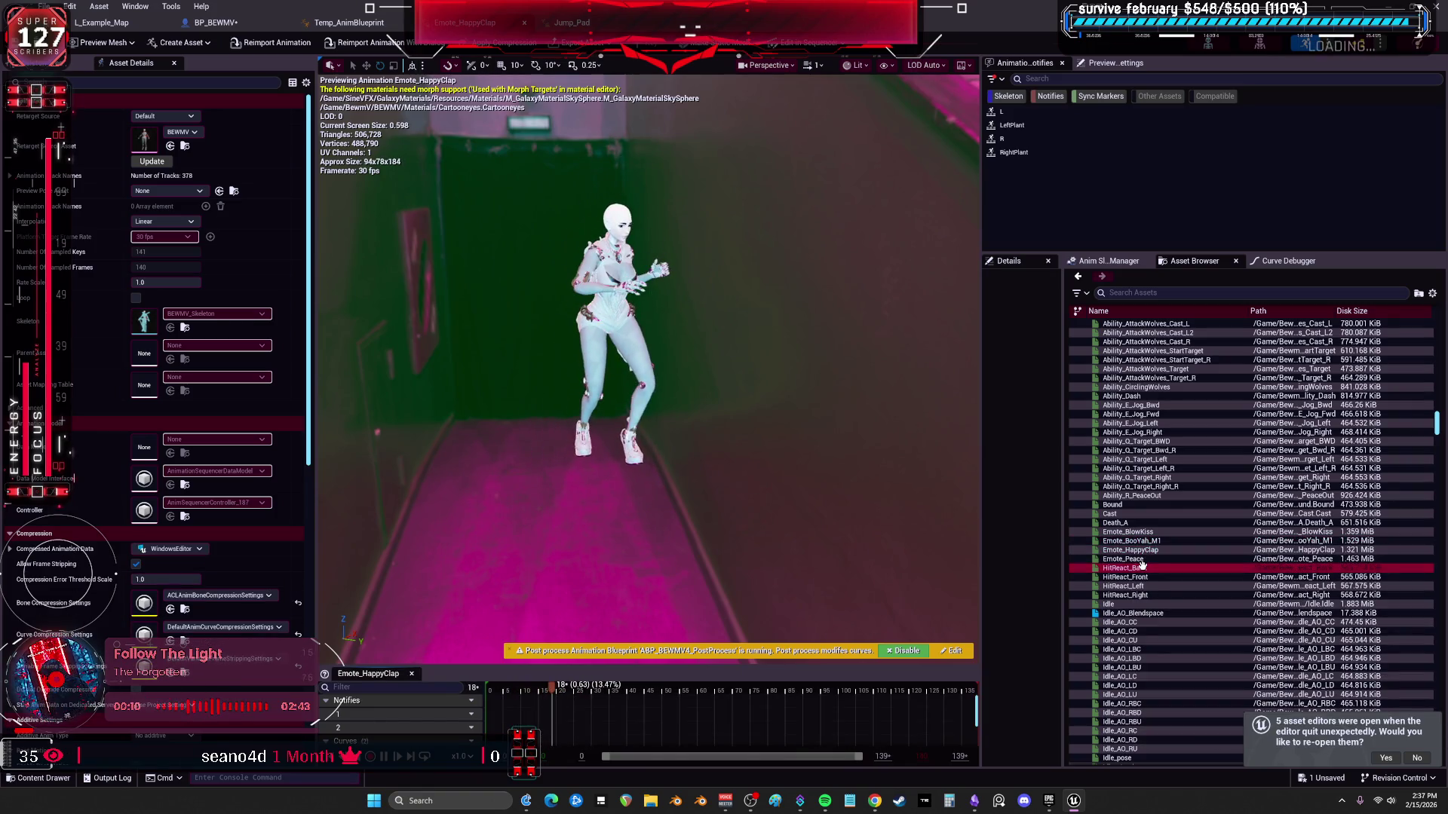
pyautogui.scroll(-3, 1147, 577)
pyautogui.scroll(-5, 1150, 582)
pyautogui.scroll(-3, 1152, 583)
pyautogui.scroll(-3, 1151, 577)
pyautogui.scroll(-5, 1152, 568)
pyautogui.scroll(-5, 1154, 559)
pyautogui.scroll(-5, 1154, 558)
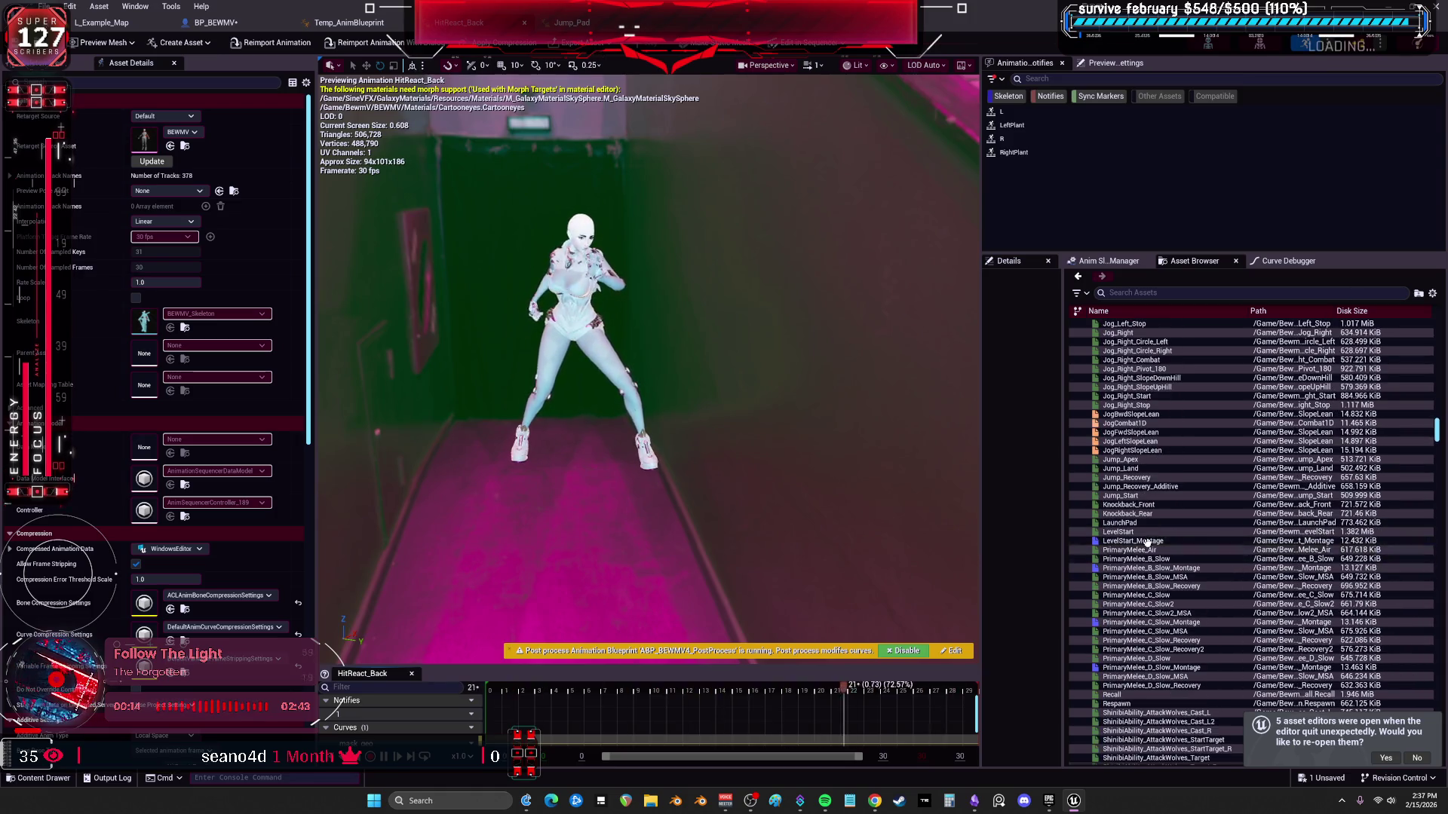
# Preview LevelStart, LaunchPad, PrimaryMelee_Air, Recall and AttackWolves_Cast_L, settling on ShinbiAbility_Dash.
pyautogui.click(1133, 530)
pyautogui.click(1133, 521)
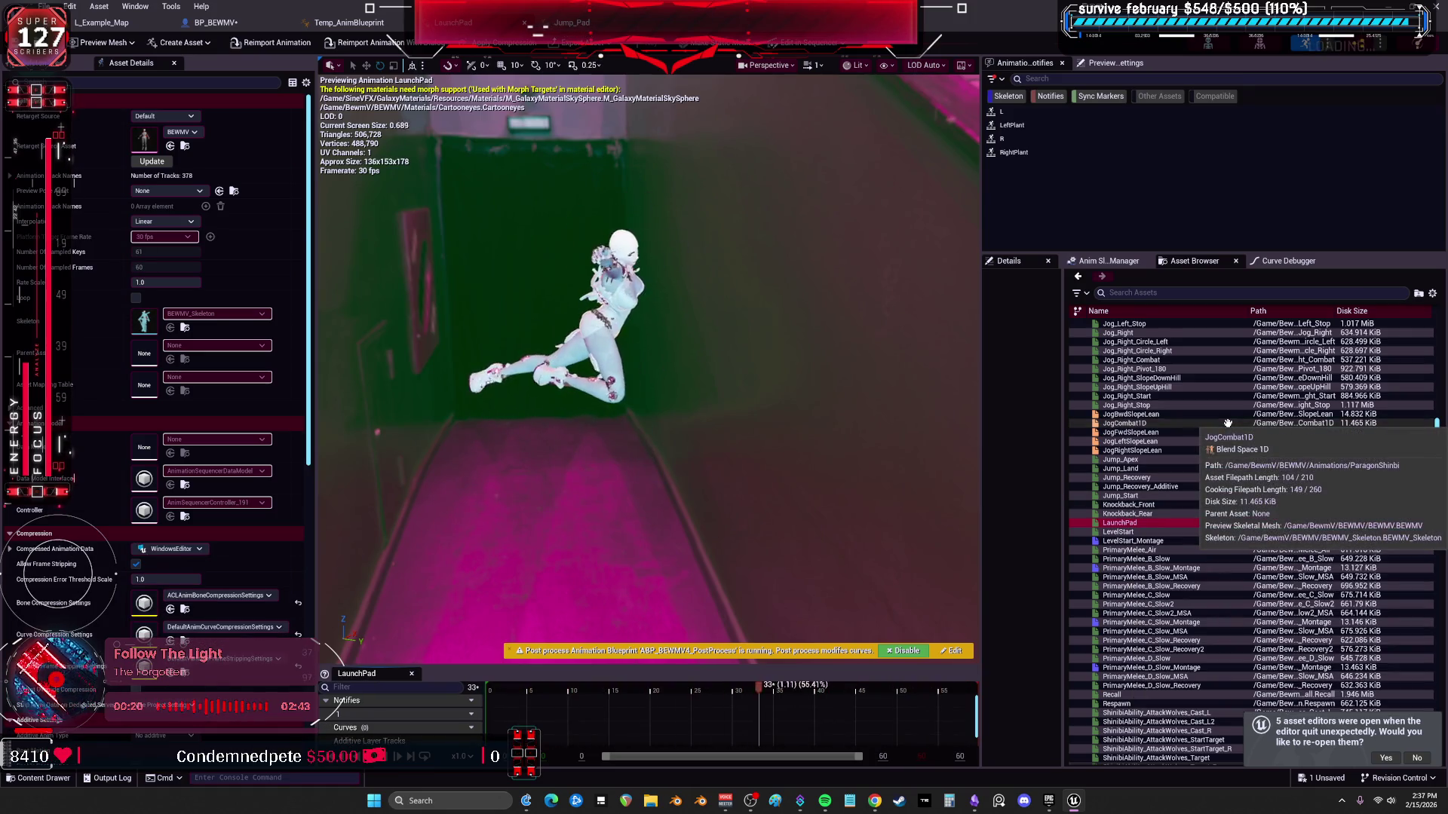
pyautogui.click(1149, 551)
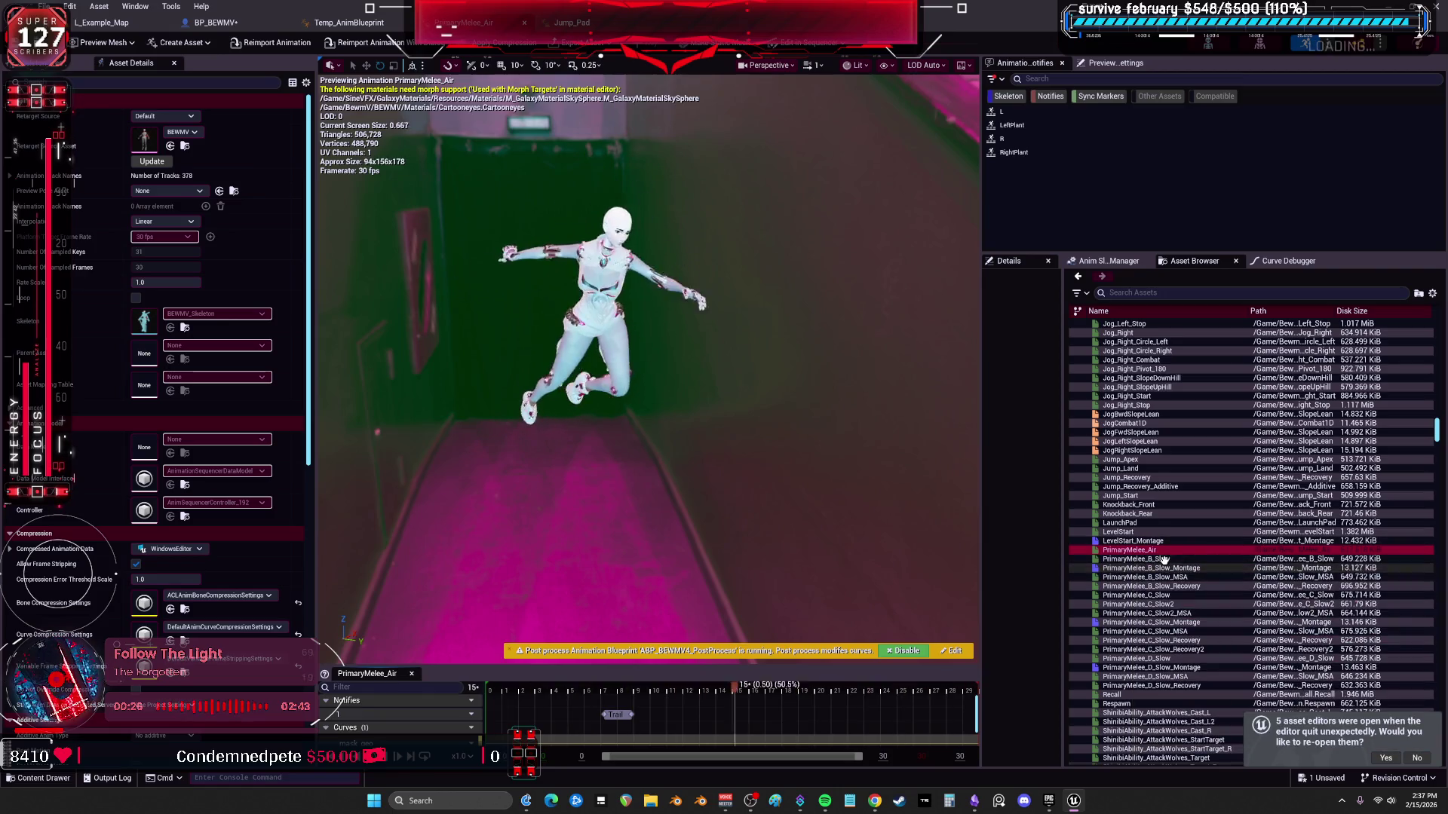
pyautogui.scroll(-3, 1152, 626)
pyautogui.click(1120, 622)
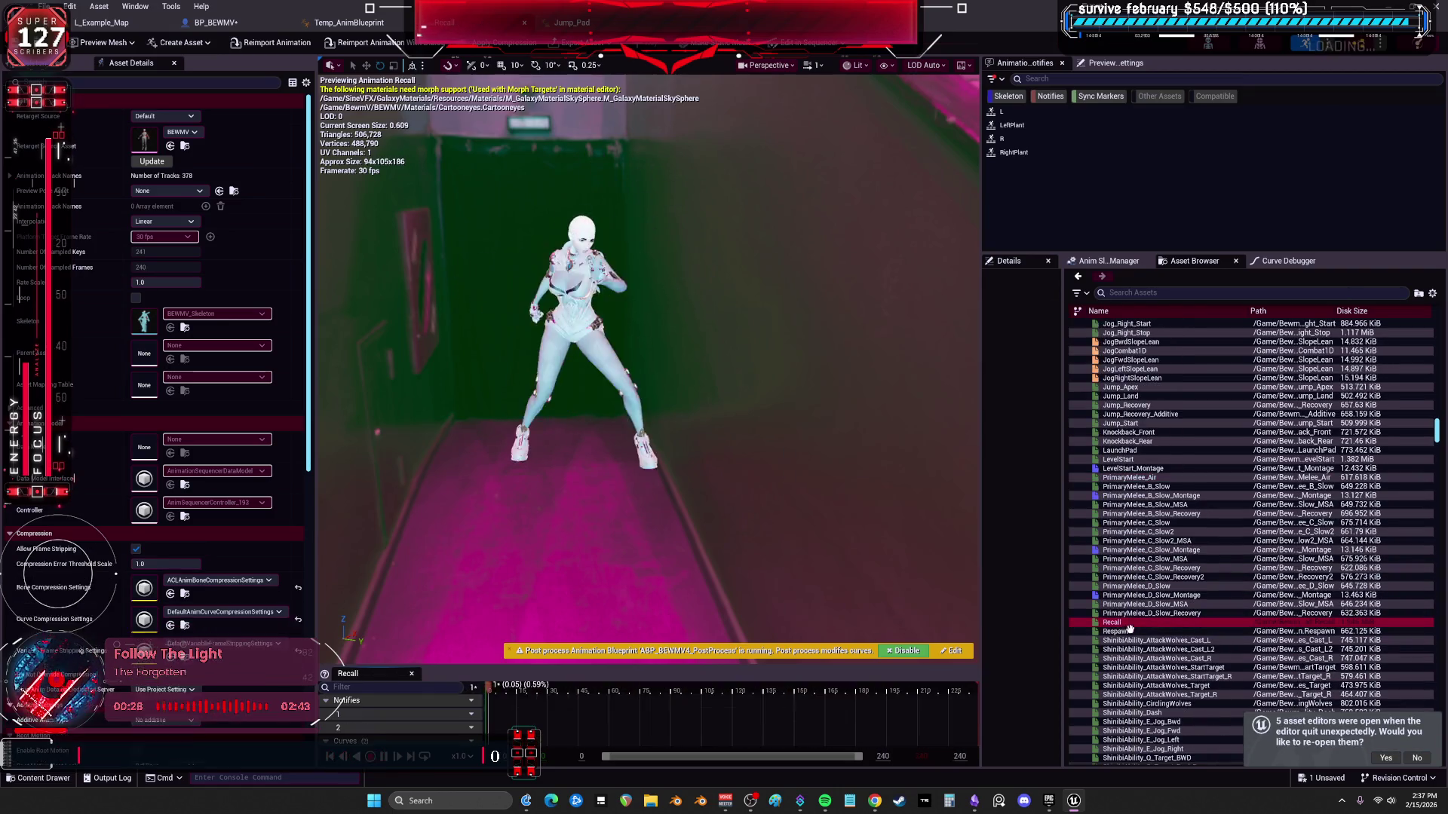
pyautogui.click(1126, 639)
pyautogui.scroll(-3, 1181, 556)
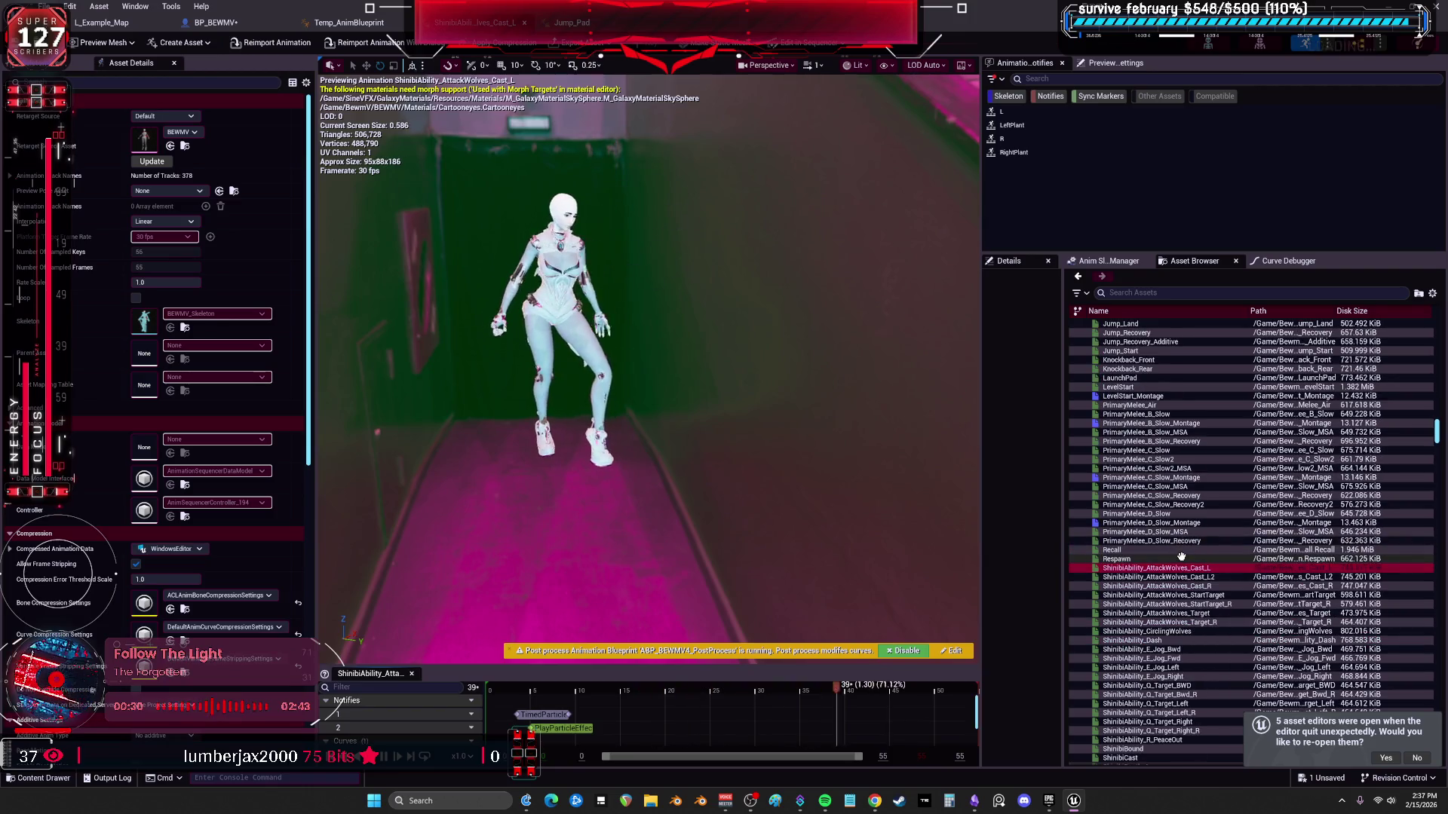
pyautogui.scroll(-4, 1181, 556)
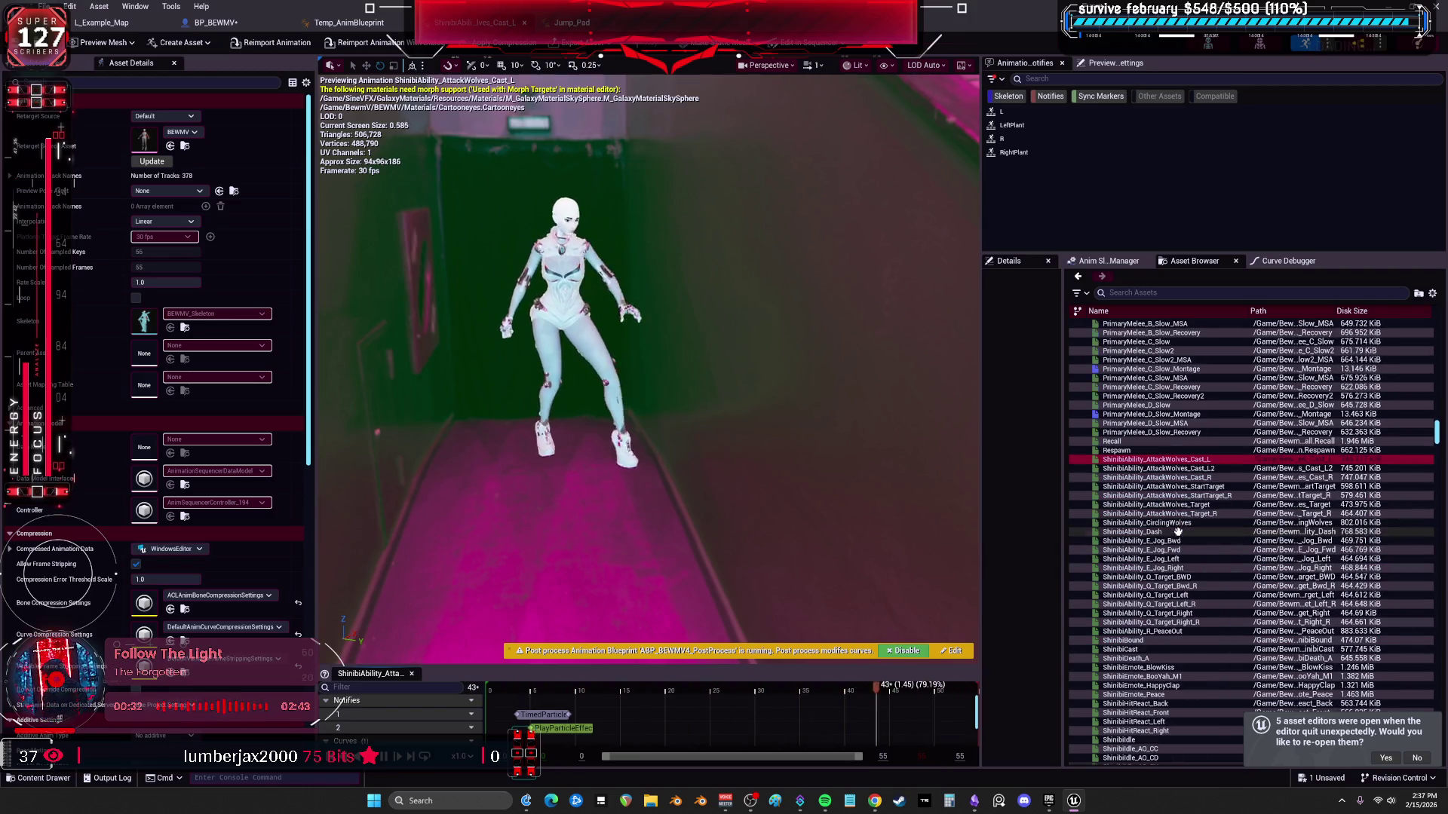
pyautogui.click(1173, 531)
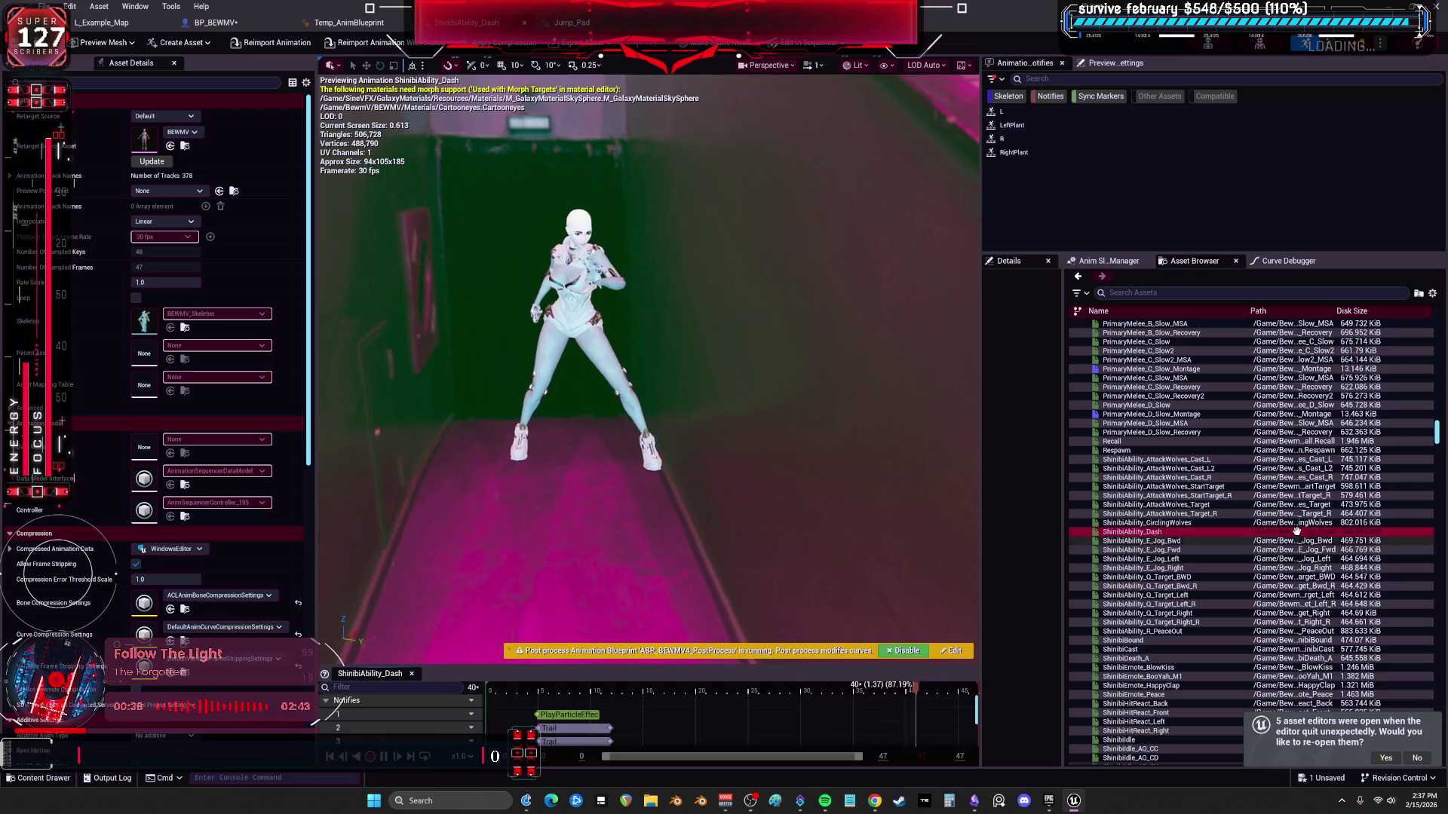
pyautogui.scroll(-3, 1281, 524)
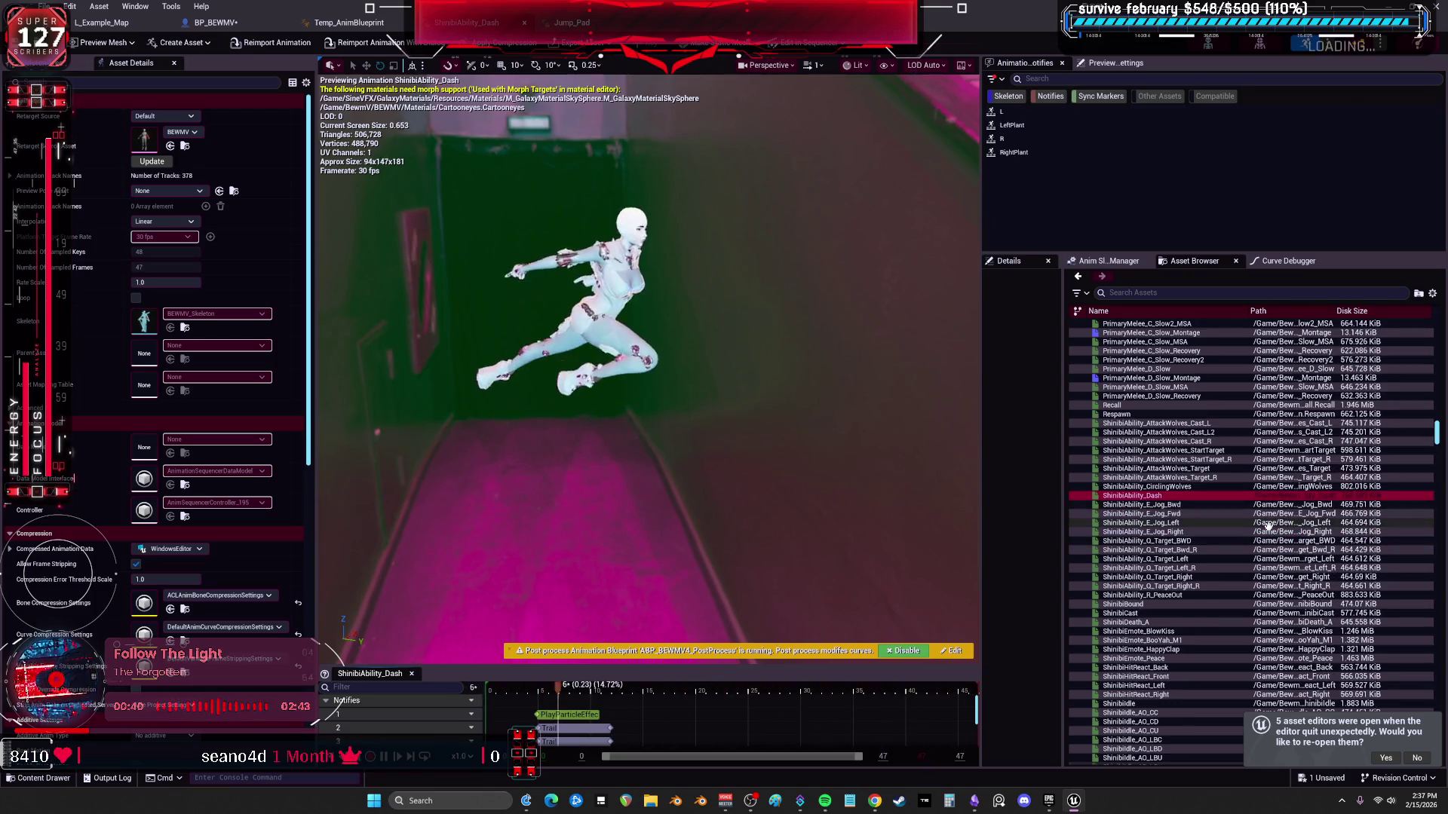
pyautogui.scroll(-3, 1186, 595)
pyautogui.scroll(-2, 1186, 595)
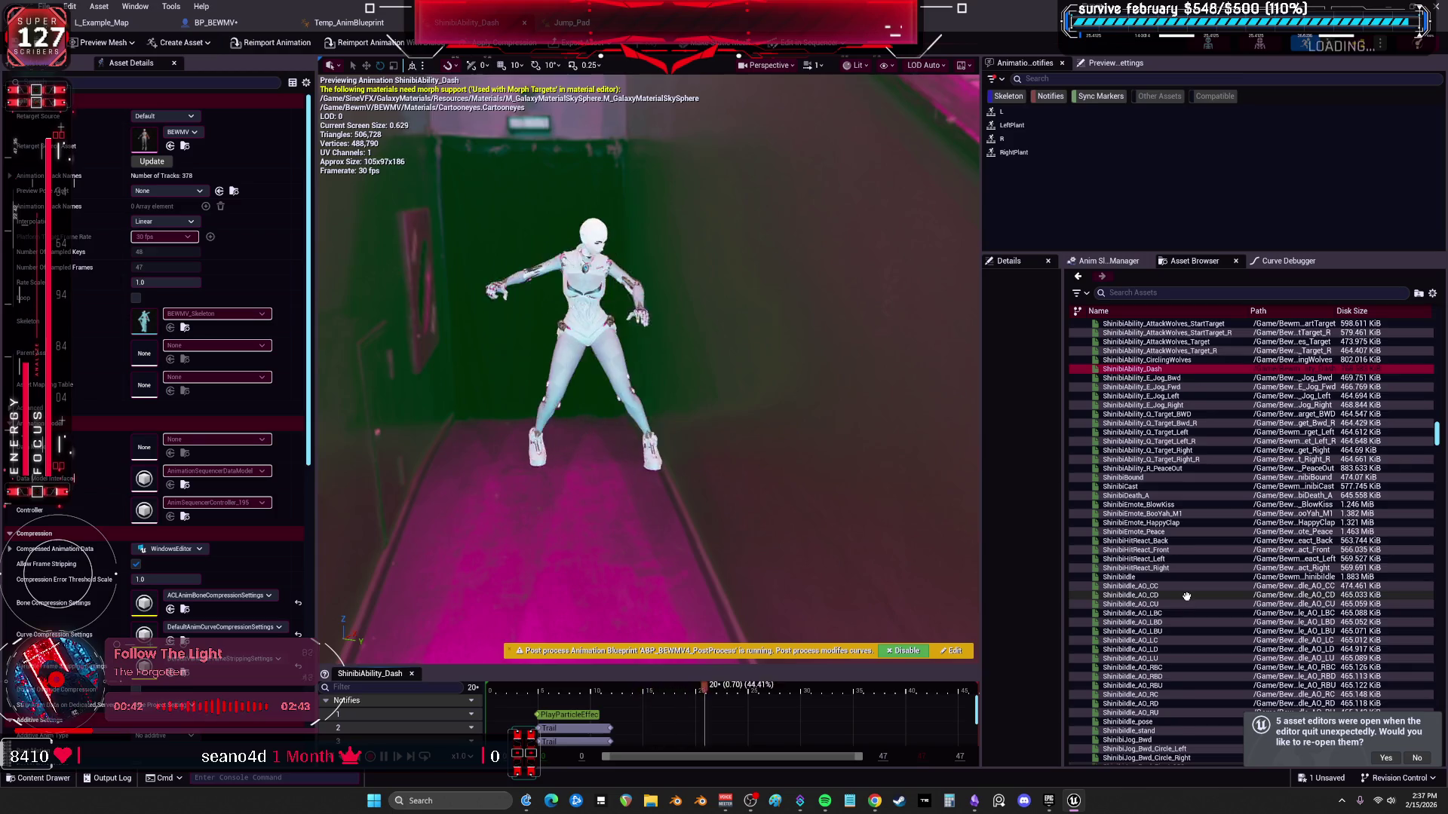
pyautogui.scroll(-2, 1182, 593)
pyautogui.scroll(-2, 1177, 591)
pyautogui.scroll(-2, 1168, 588)
pyautogui.scroll(-2, 1167, 587)
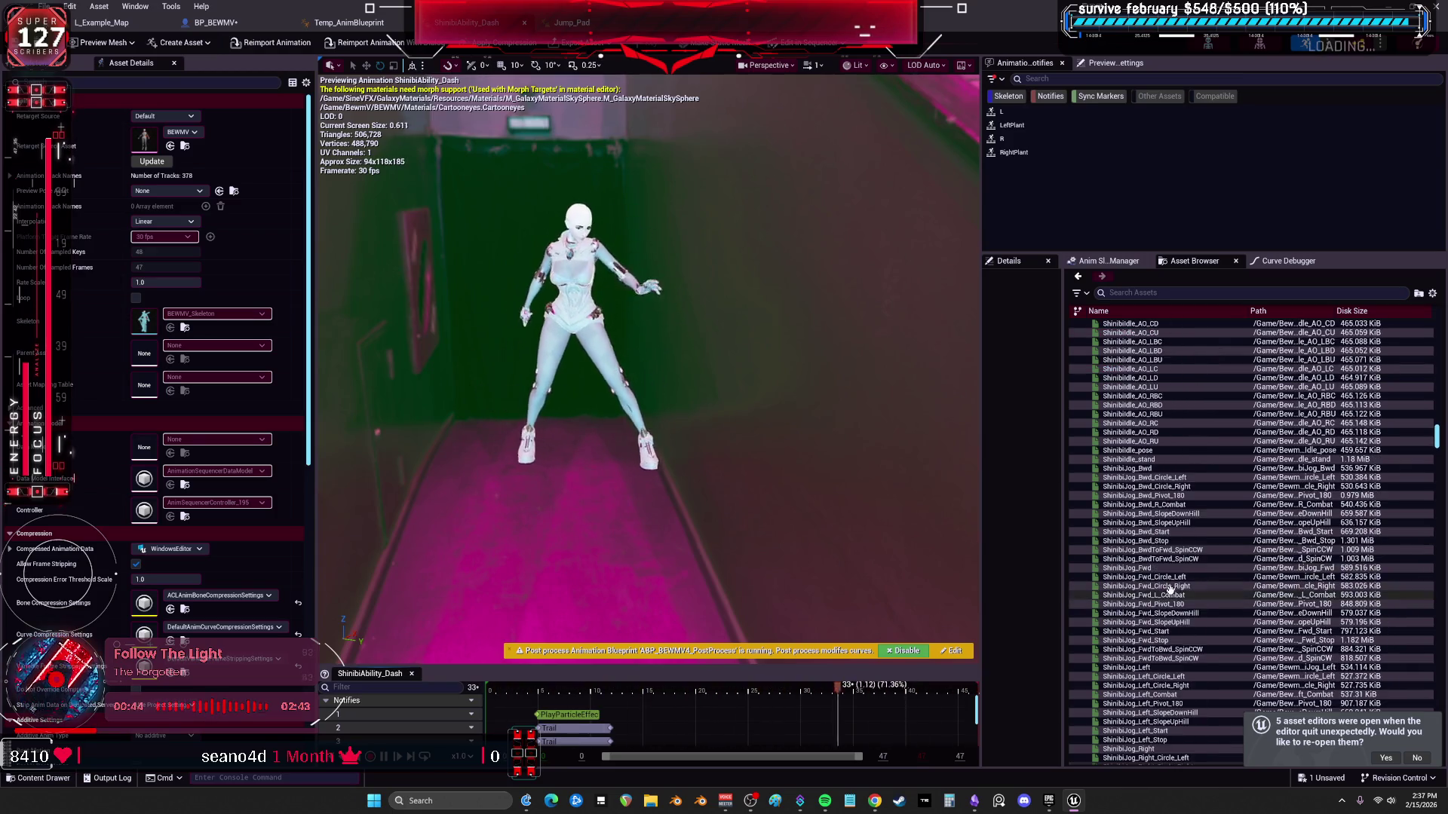
pyautogui.scroll(-4, 1171, 578)
pyautogui.scroll(-2, 1182, 551)
pyautogui.scroll(-3, 1181, 551)
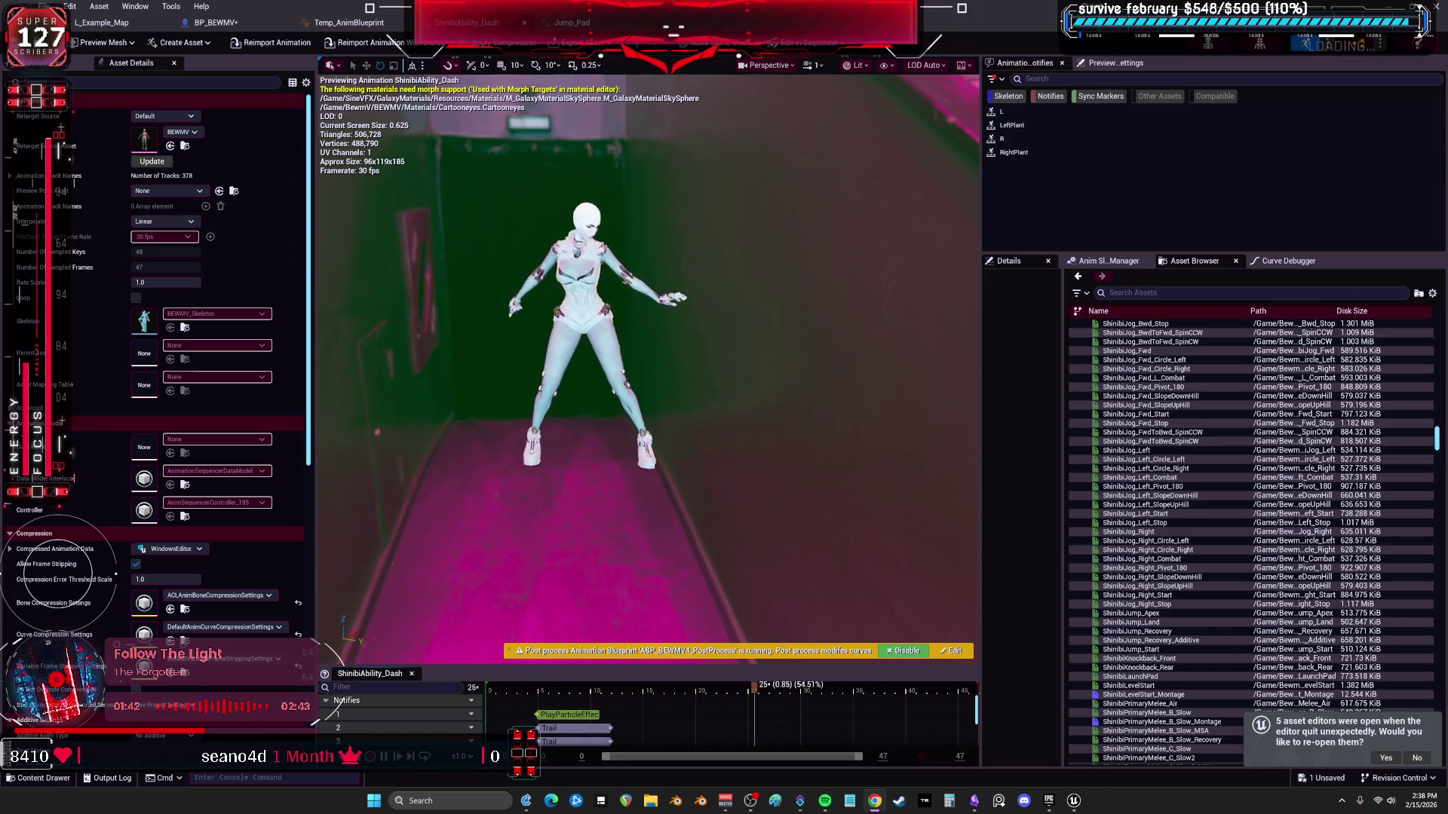
# Return to the BP_BEWMV event graph, reframe the nodes and add a first Is Flying node.
pyautogui.click(215, 21)
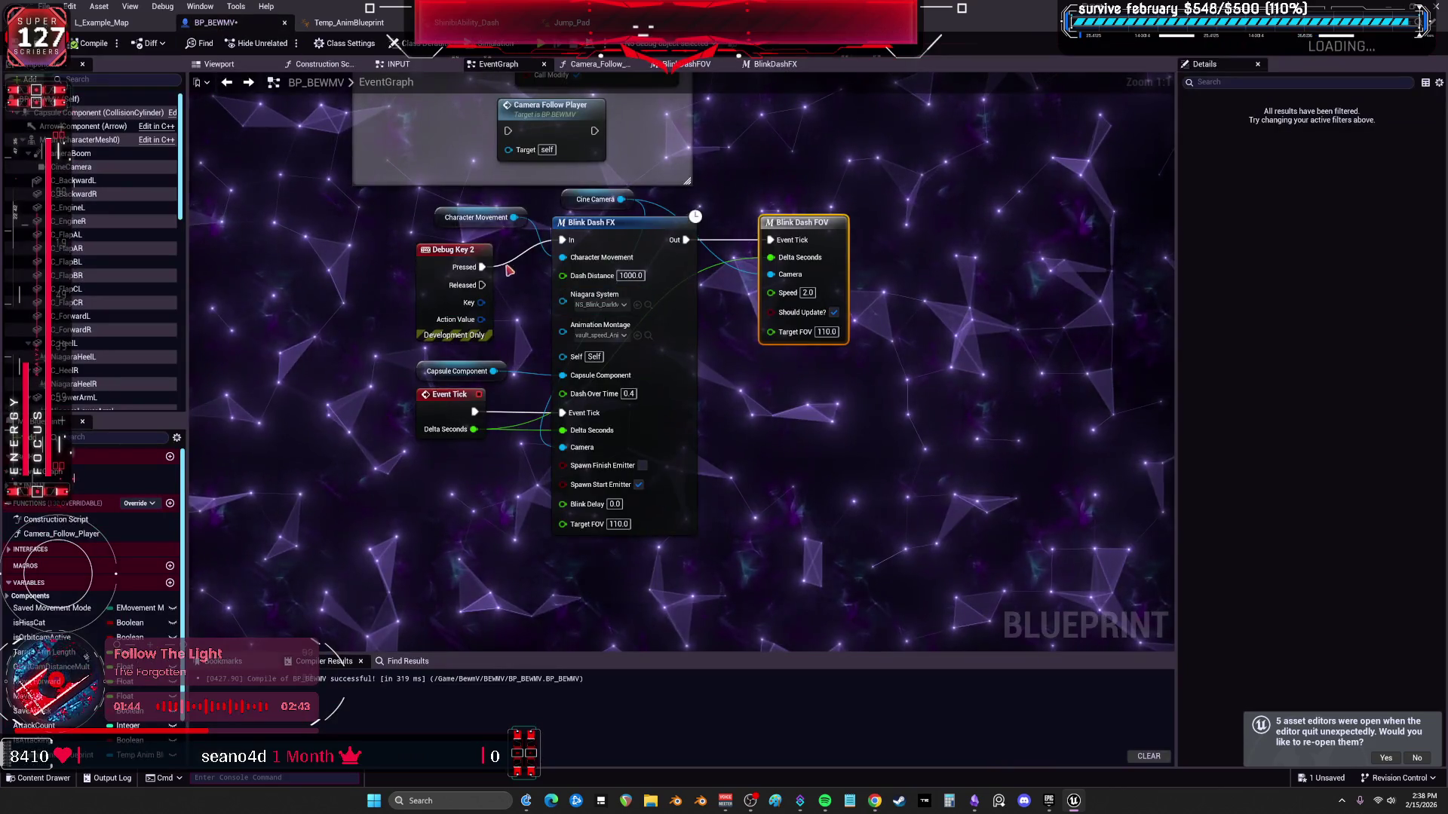
pyautogui.moveTo(530, 329)
pyautogui.mouseDown()
pyautogui.moveTo(571, 285)
pyautogui.moveTo(557, 309)
pyautogui.moveTo(574, 317)
pyautogui.mouseUp()
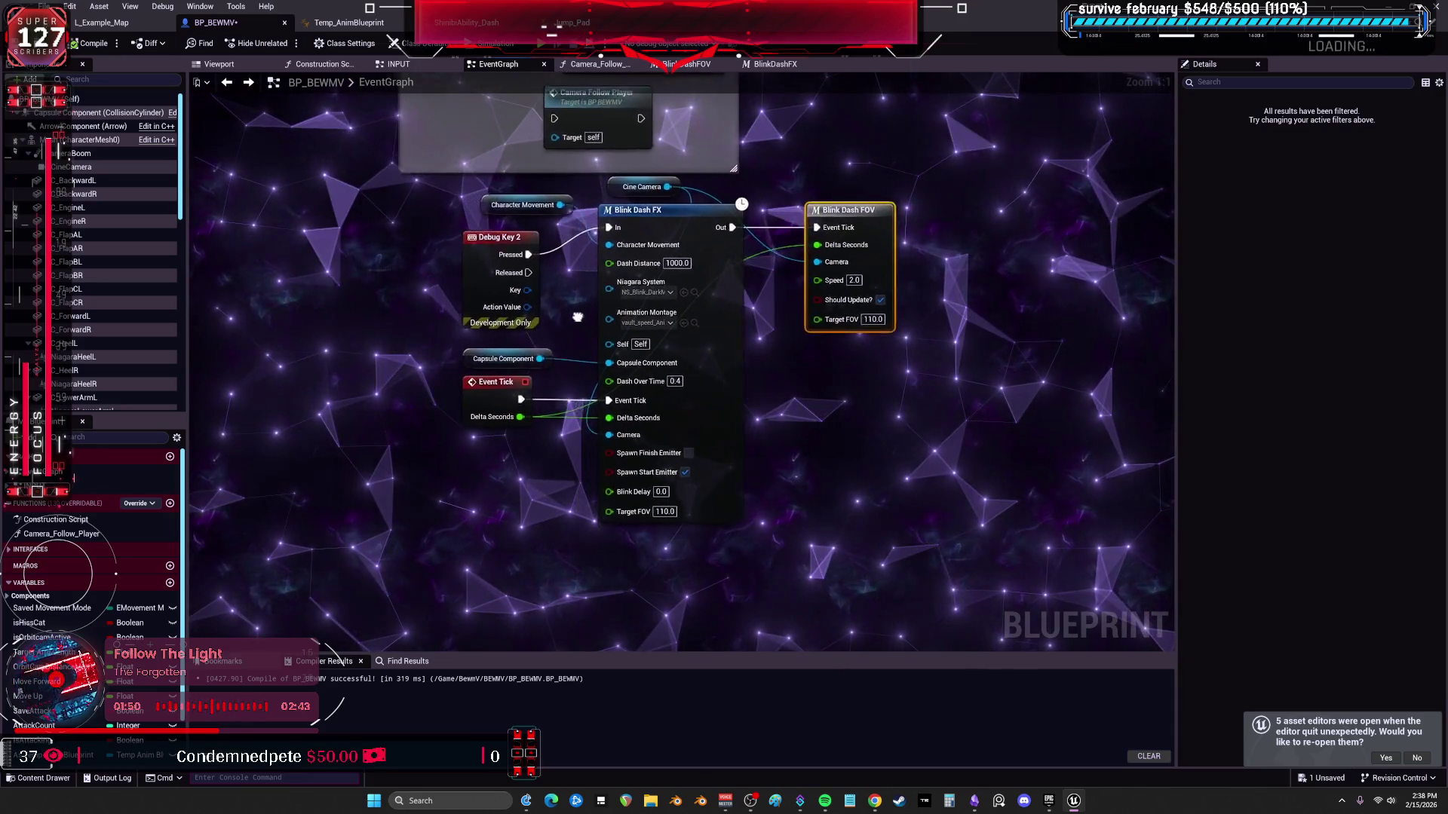
pyautogui.moveTo(575, 317); pyautogui.dragTo(478, 583)
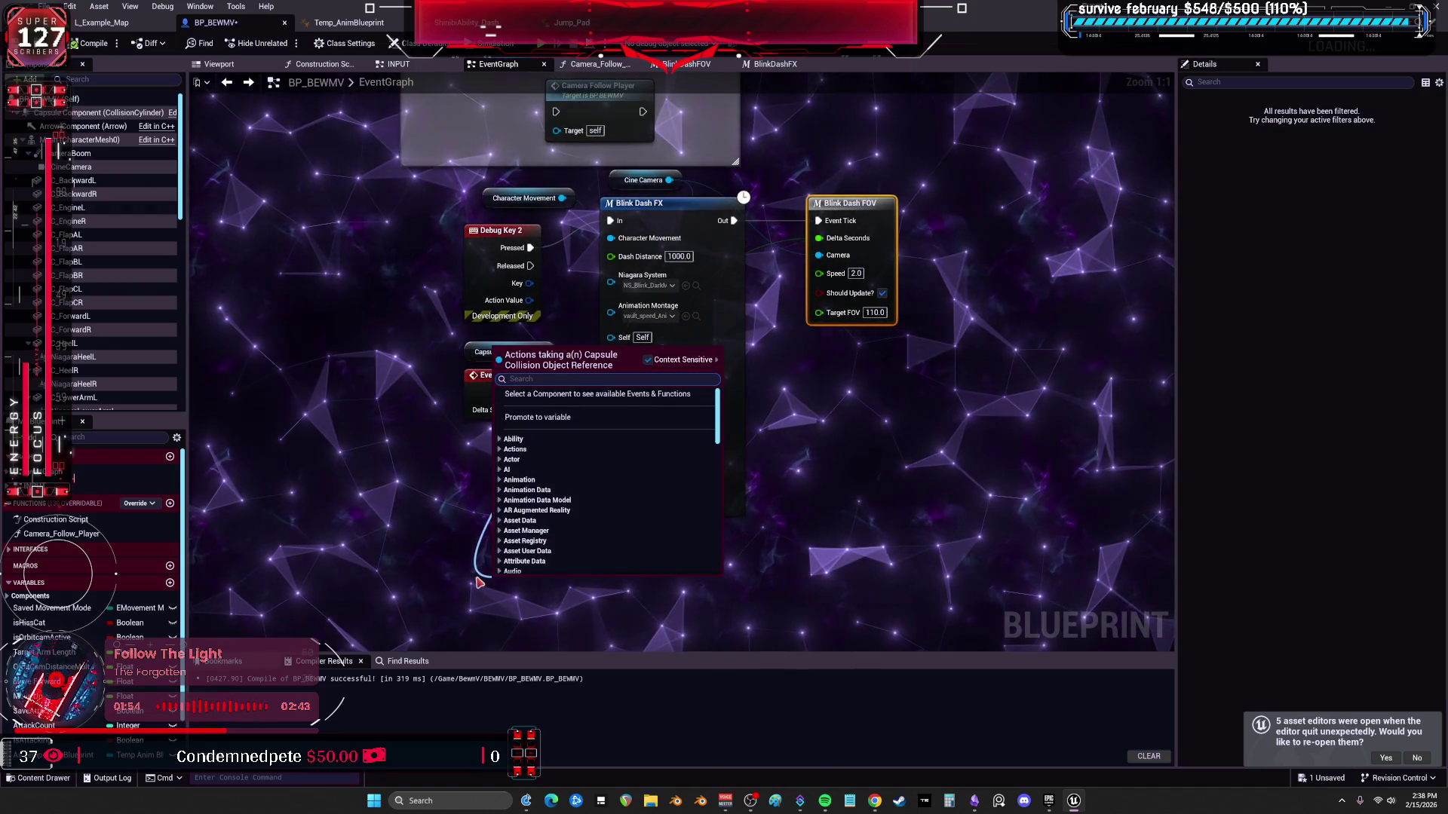
pyautogui.write('is flying')
pyautogui.press('Return')
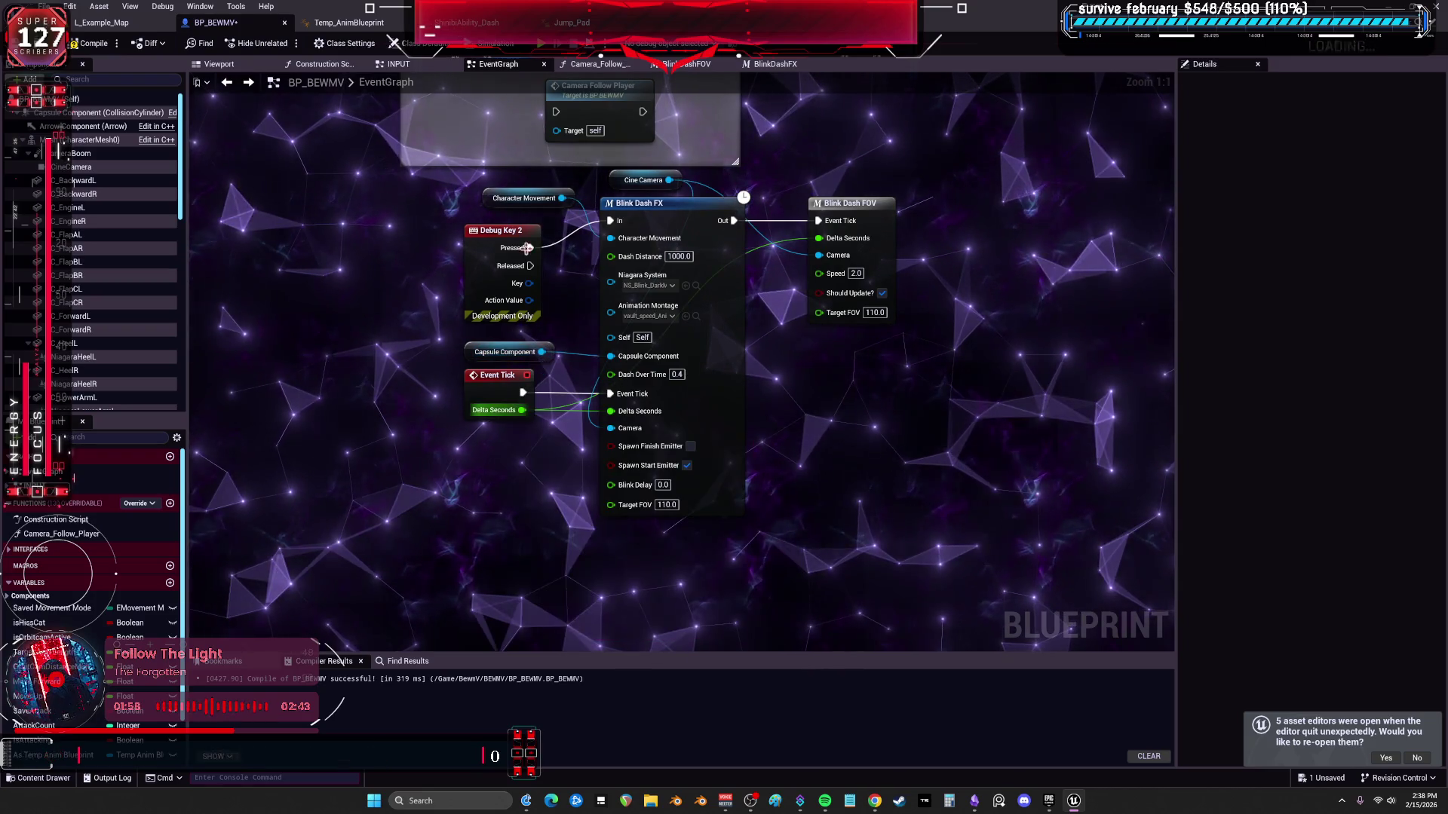
# Replace the misplaced node with an Is Flying check pulled from the Character Movement pin.
pyautogui.moveTo(563, 198); pyautogui.dragTo(420, 566)
pyautogui.write('is flyin')
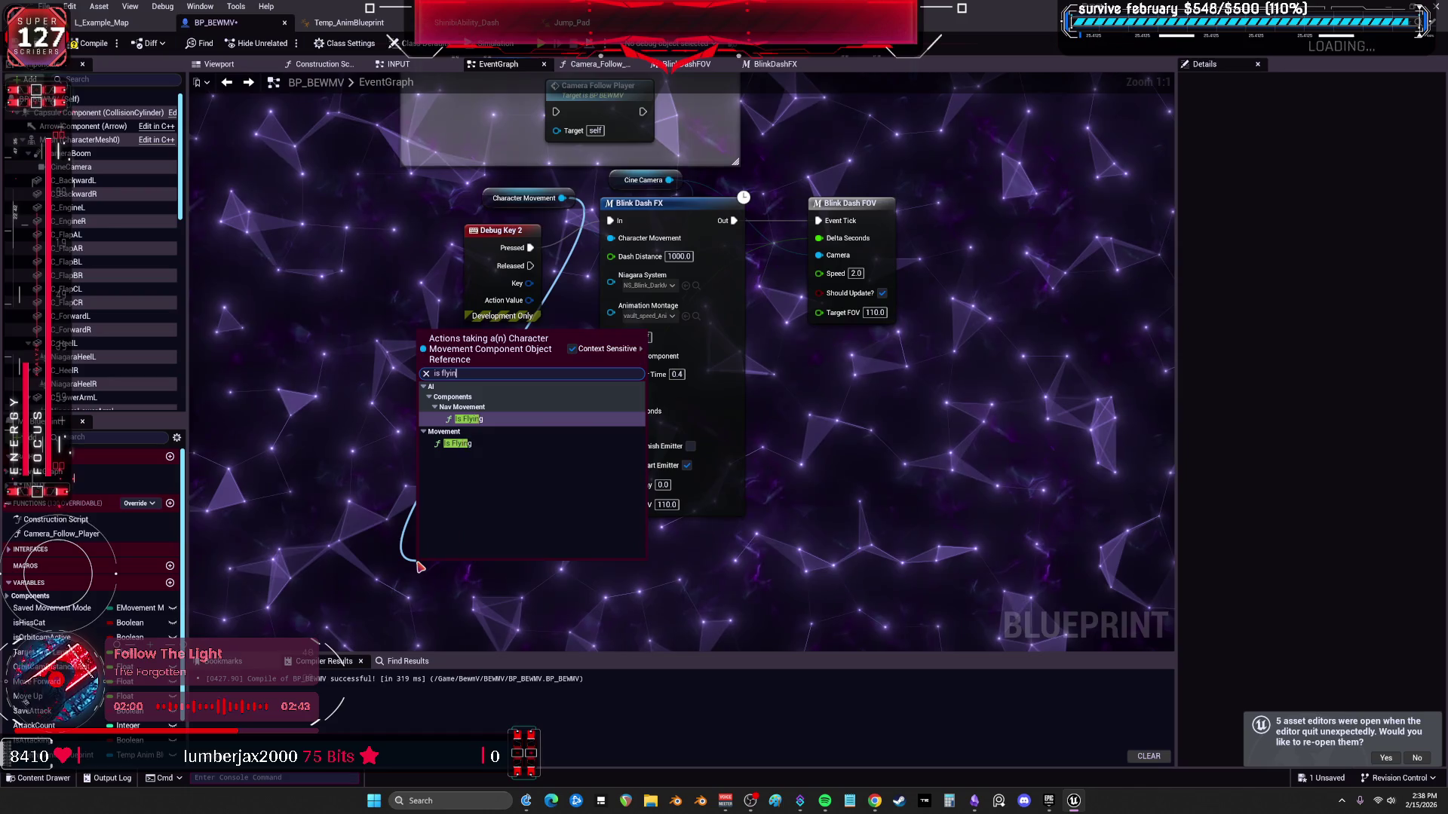
pyautogui.press('Return')
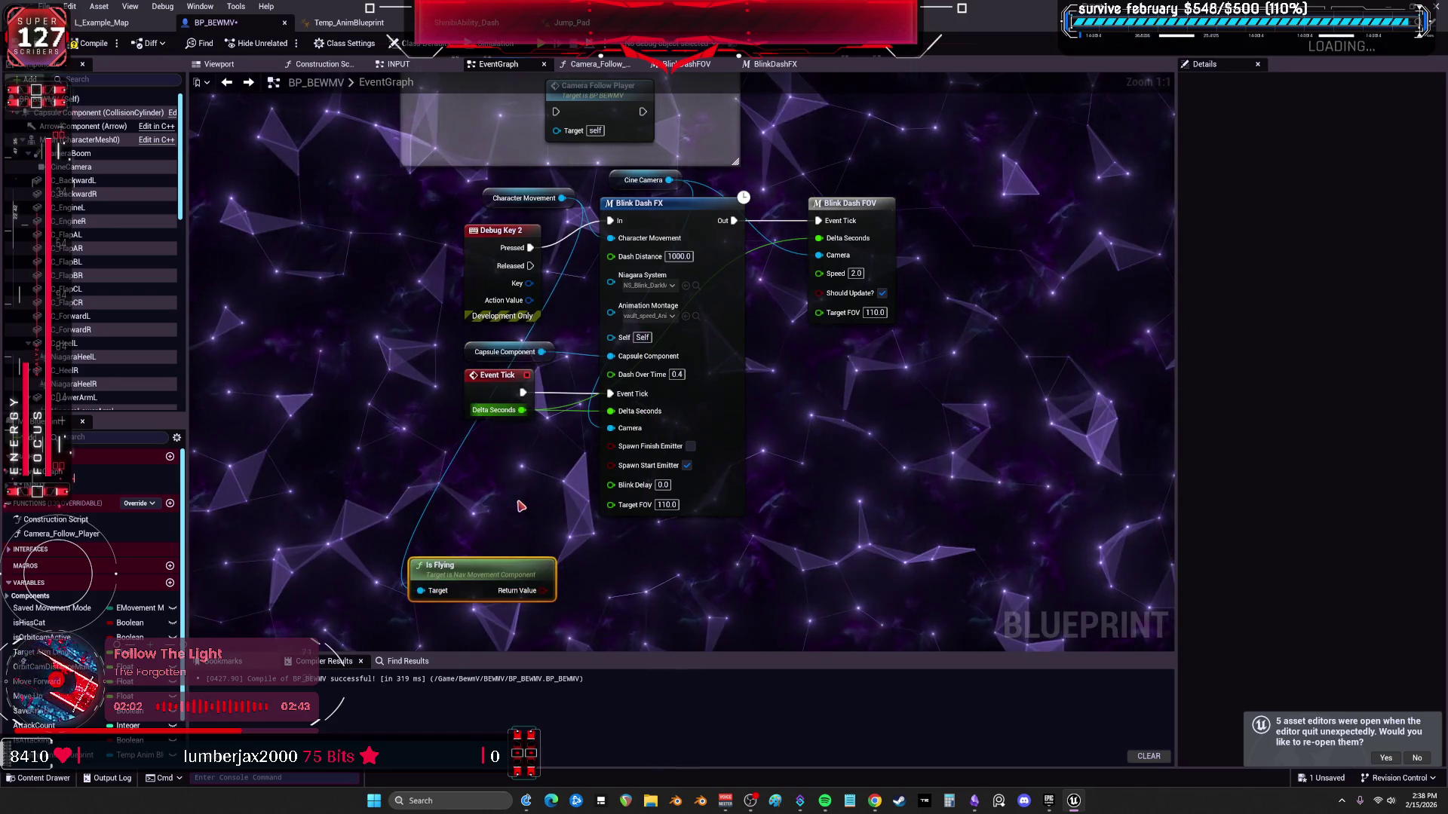
pyautogui.press('Delete')
pyautogui.moveTo(563, 197); pyautogui.dragTo(440, 476)
pyautogui.write('is ')
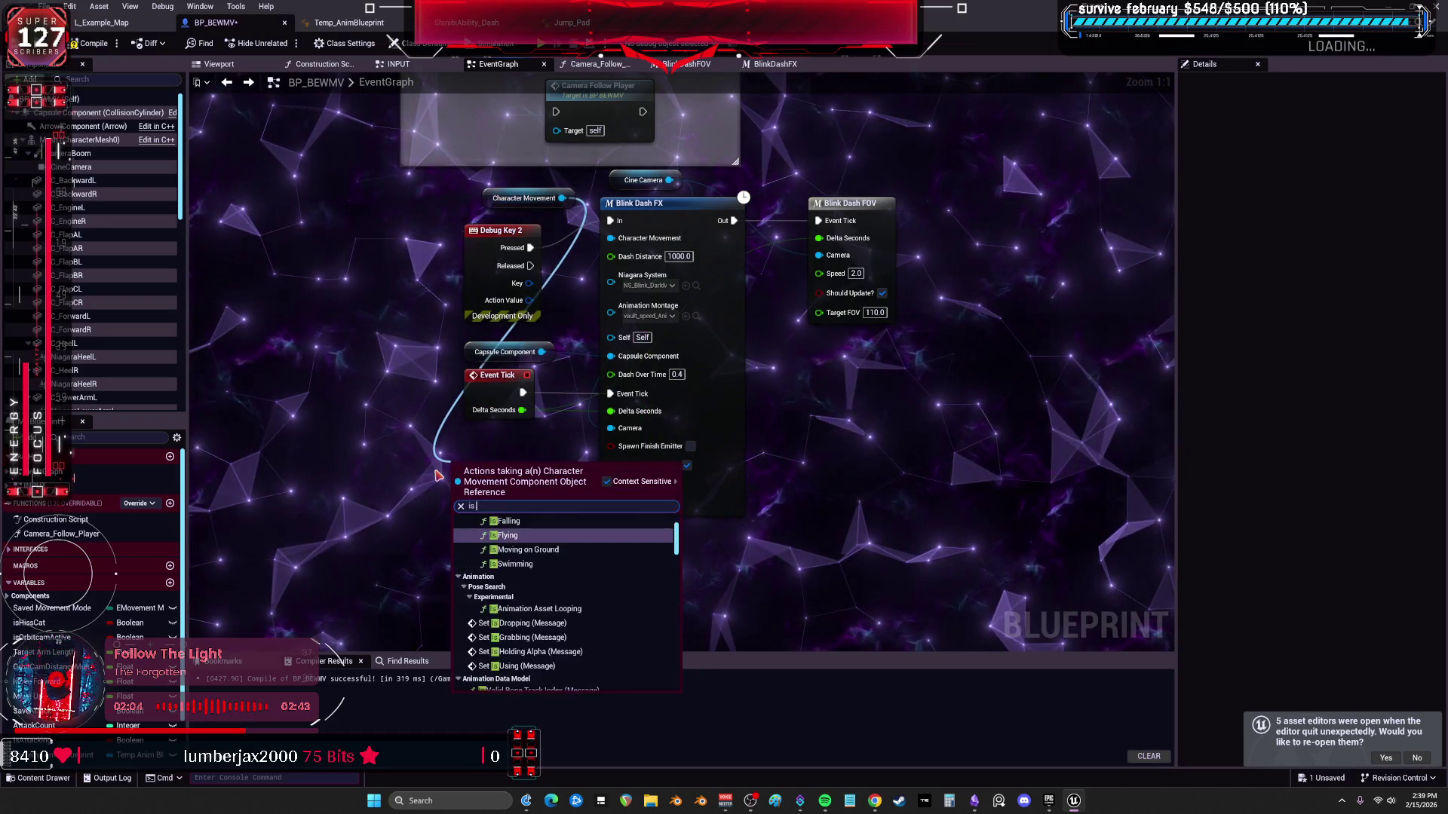
pyautogui.write('flying')
pyautogui.press('Return')
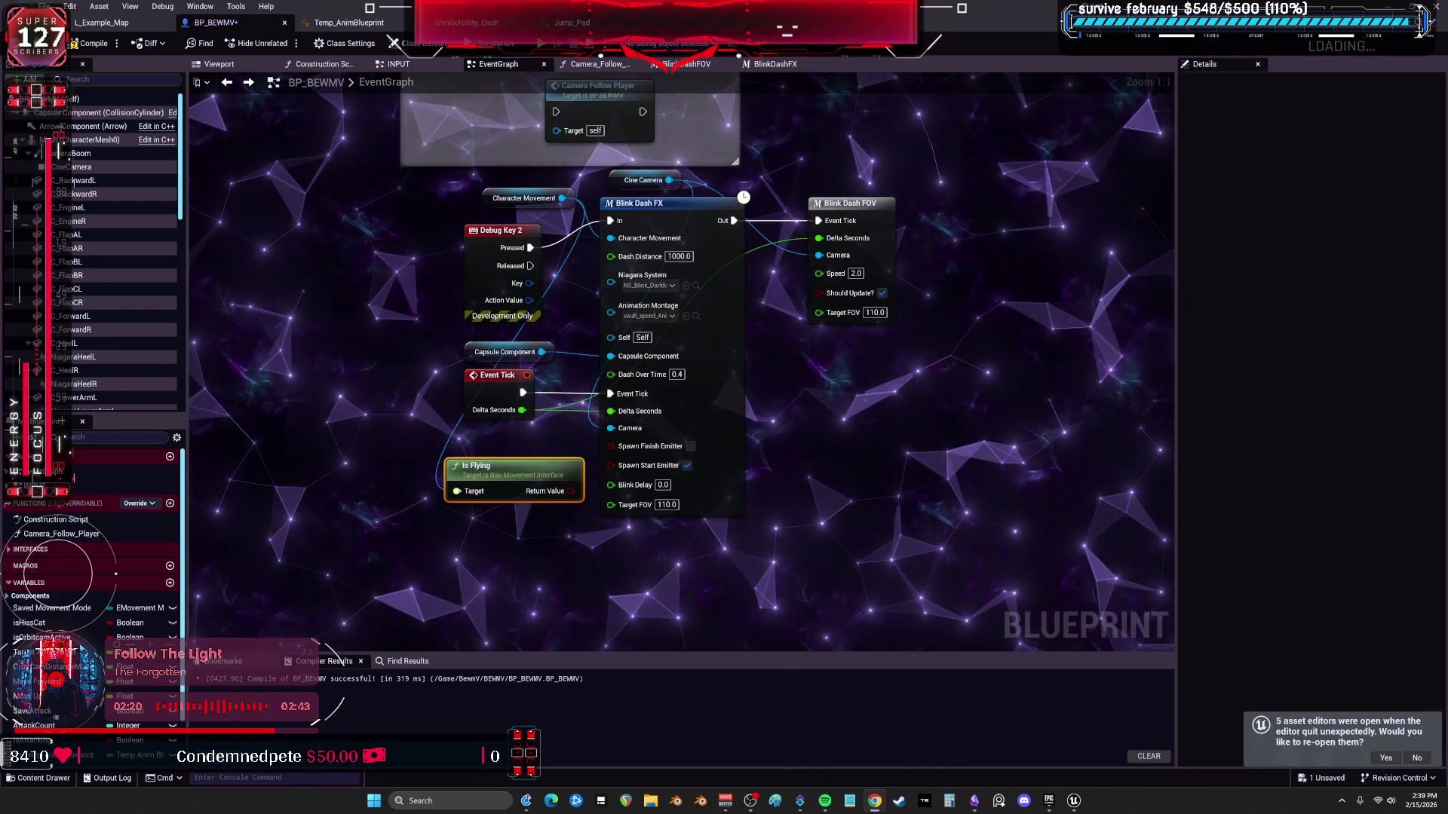
# Shift the Blink Dash nodes right and add a Select node on the Animation Montage input.
pyautogui.moveTo(984, 492)
pyautogui.mouseDown()
pyautogui.moveTo(600, 170)
pyautogui.moveTo(880, 203)
pyautogui.mouseUp()
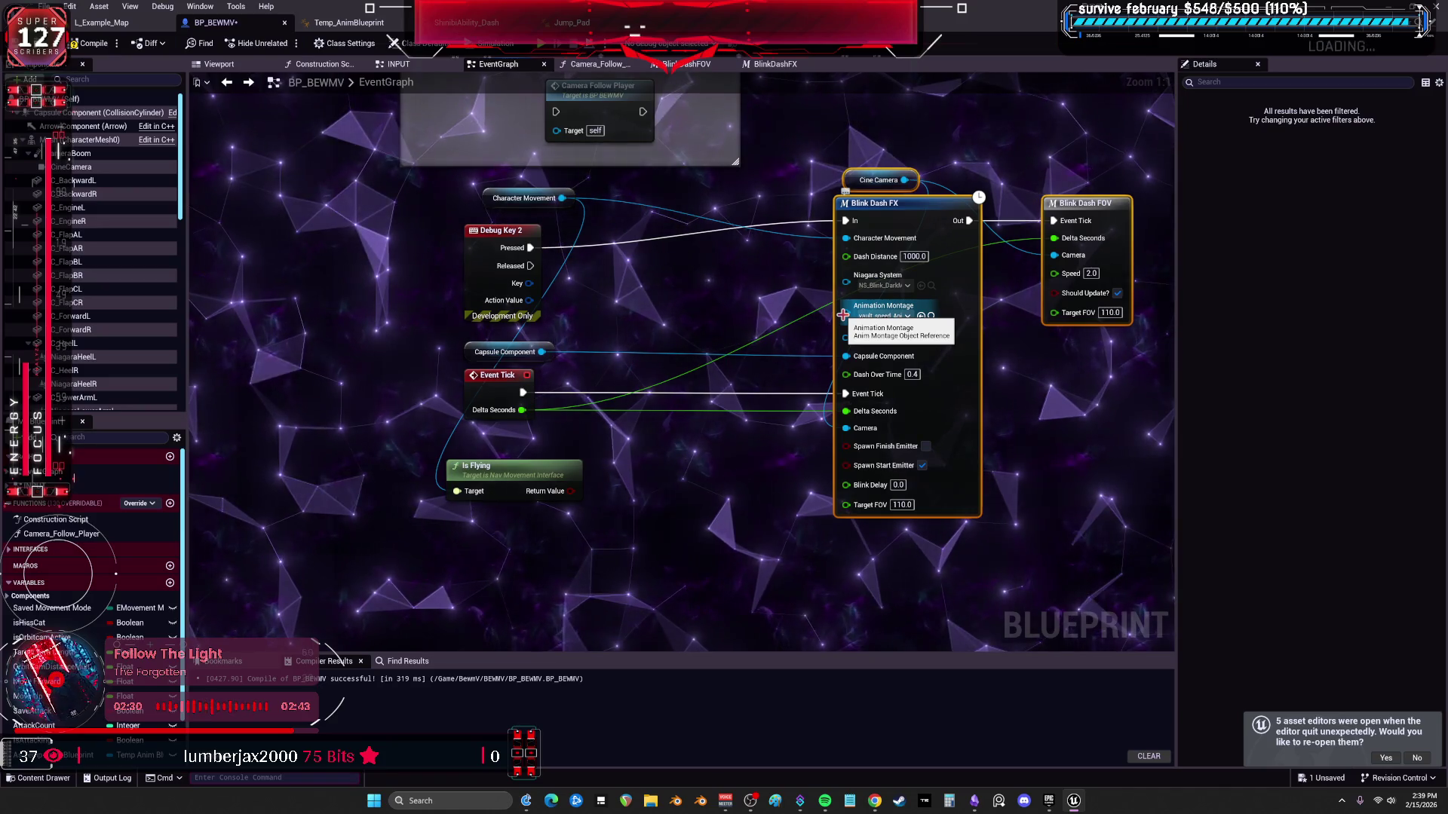
pyautogui.moveTo(843, 315); pyautogui.dragTo(761, 468)
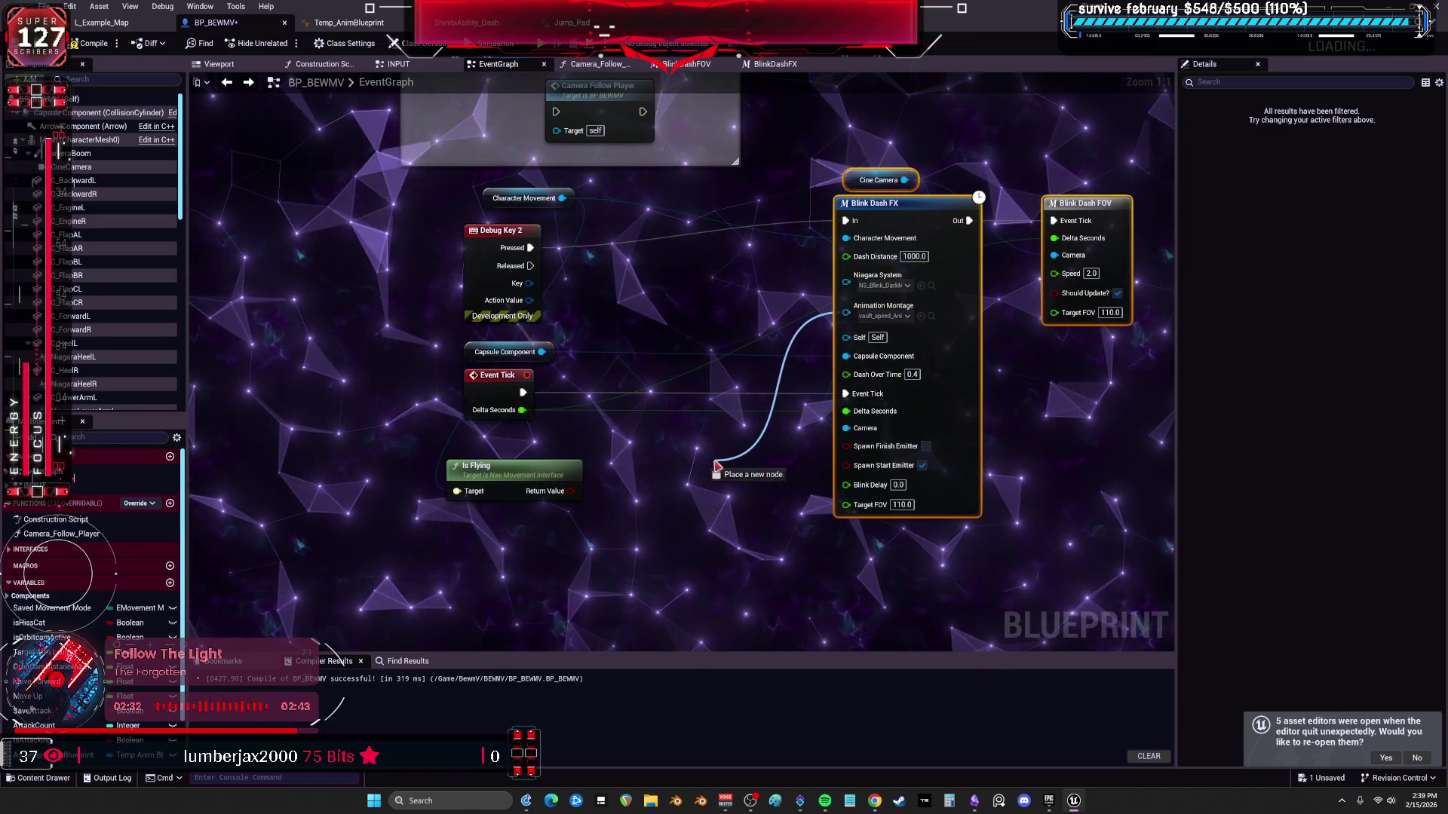
pyautogui.write('select')
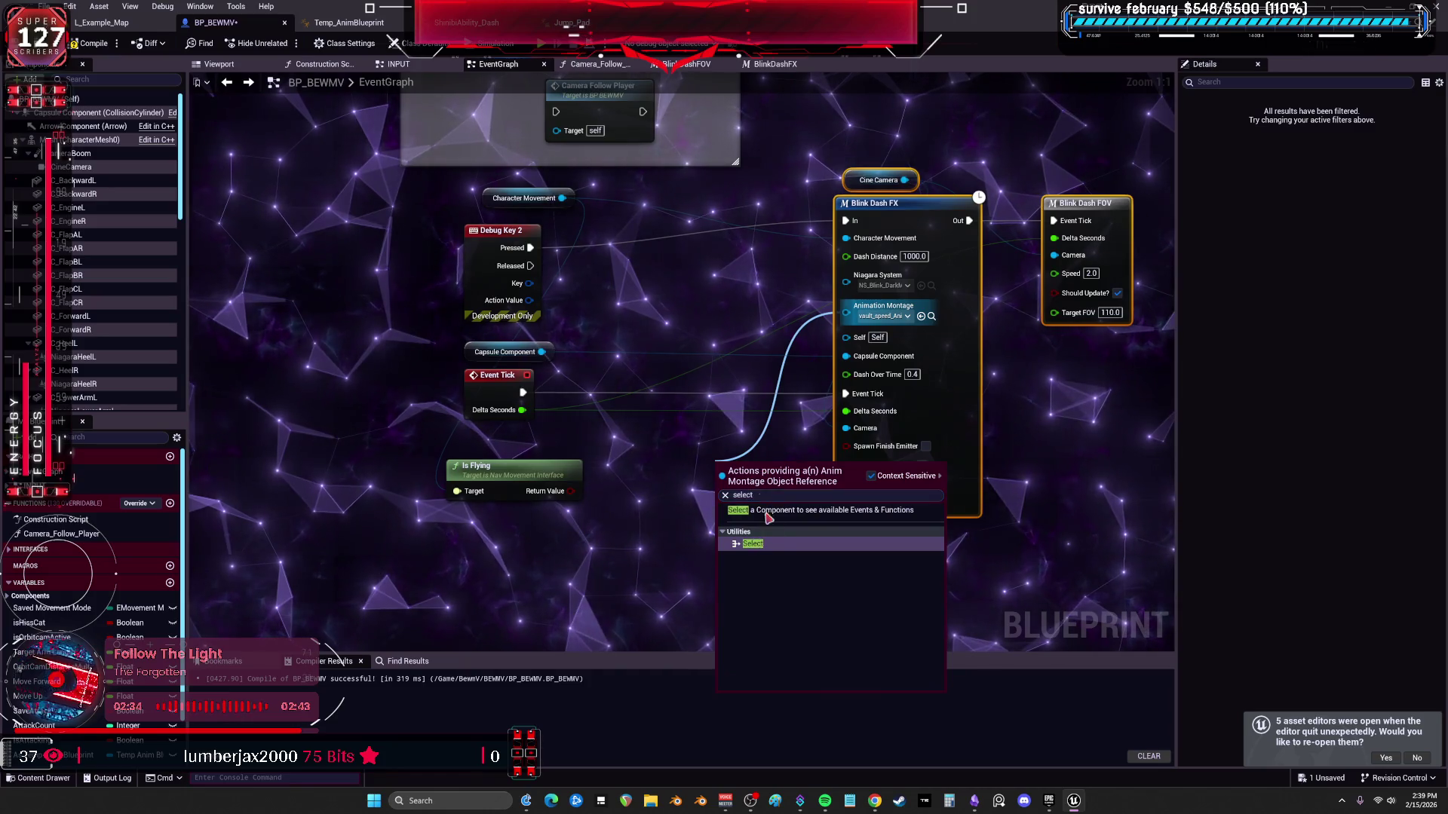
pyautogui.press('Return')
pyautogui.moveTo(744, 470)
pyautogui.mouseDown()
pyautogui.moveTo(543, 527)
pyautogui.moveTo(653, 389)
pyautogui.moveTo(576, 522)
pyautogui.mouseUp()
# Wire Is Flying's Return Value into the Select index, leaving the True montage option unassigned.
pyautogui.moveTo(607, 381)
pyautogui.mouseDown()
pyautogui.moveTo(634, 391)
pyautogui.moveTo(635, 420)
pyautogui.moveTo(643, 374)
pyautogui.mouseUp()
pyautogui.moveTo(643, 454); pyautogui.dragTo(689, 399)
pyautogui.click(654, 447)
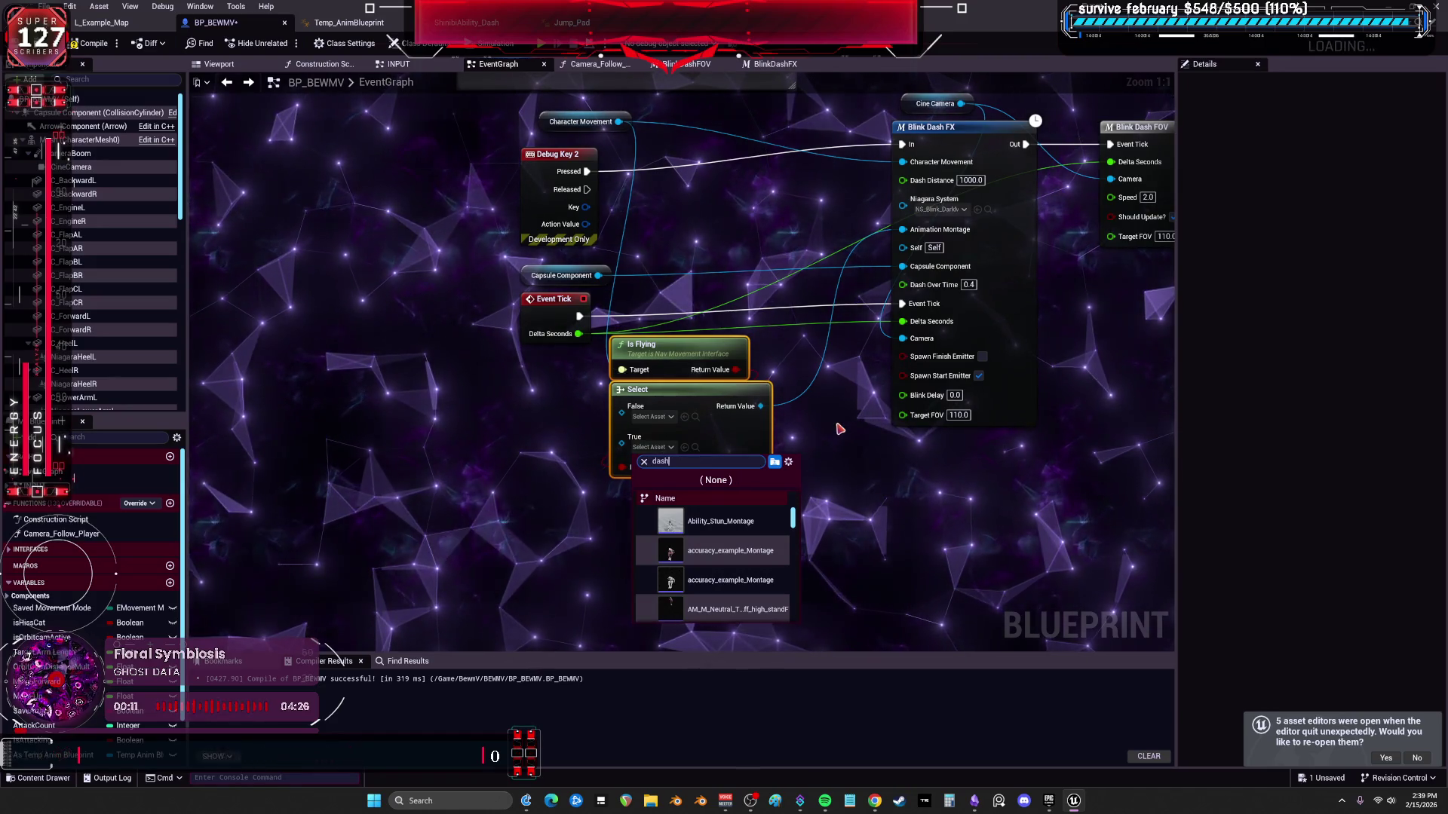
pyautogui.write('ash')
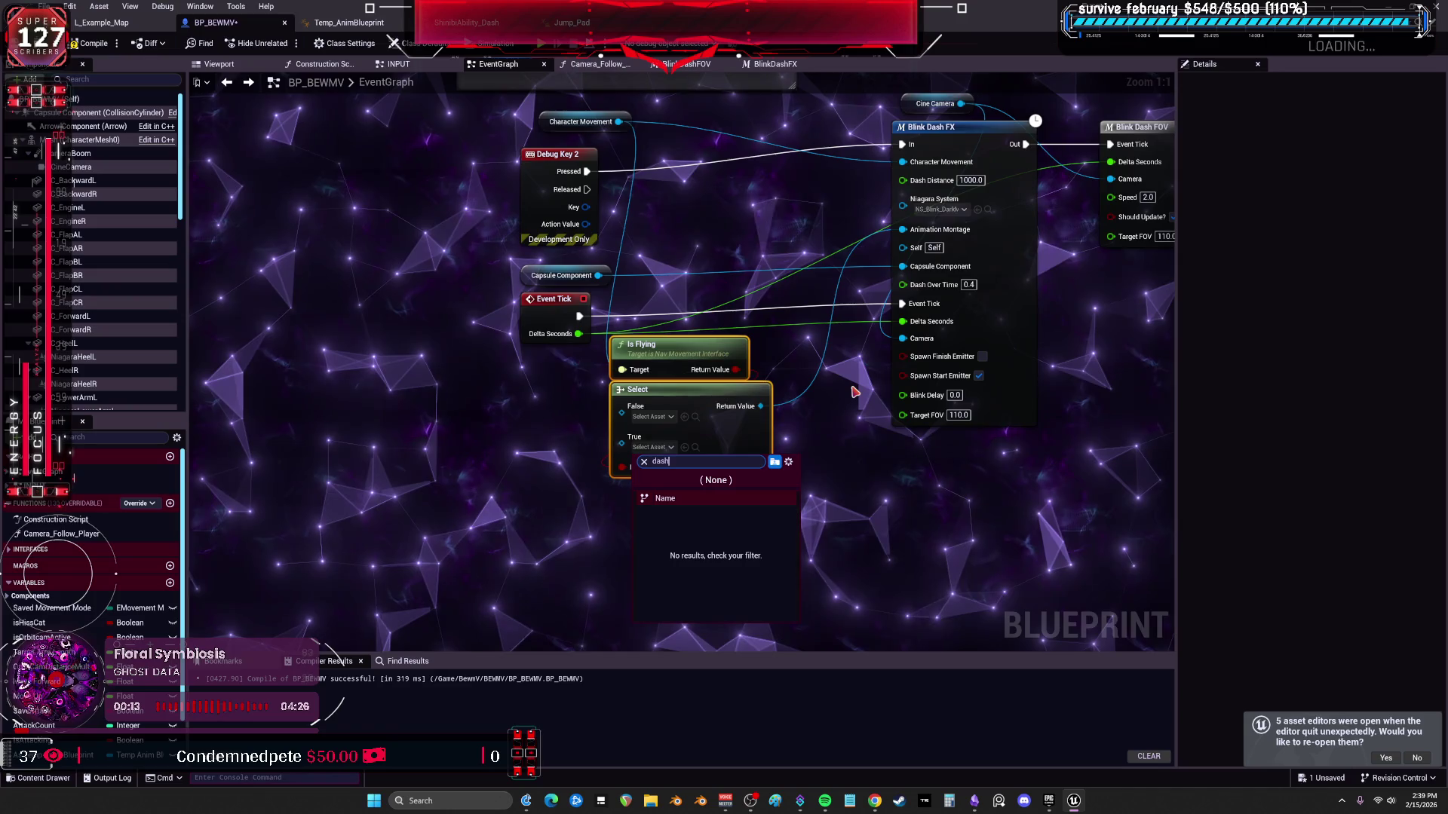
pyautogui.press('BackSpace')
pyautogui.press('BackSpace')
pyautogui.press('BackSpace')
pyautogui.click(941, 493)
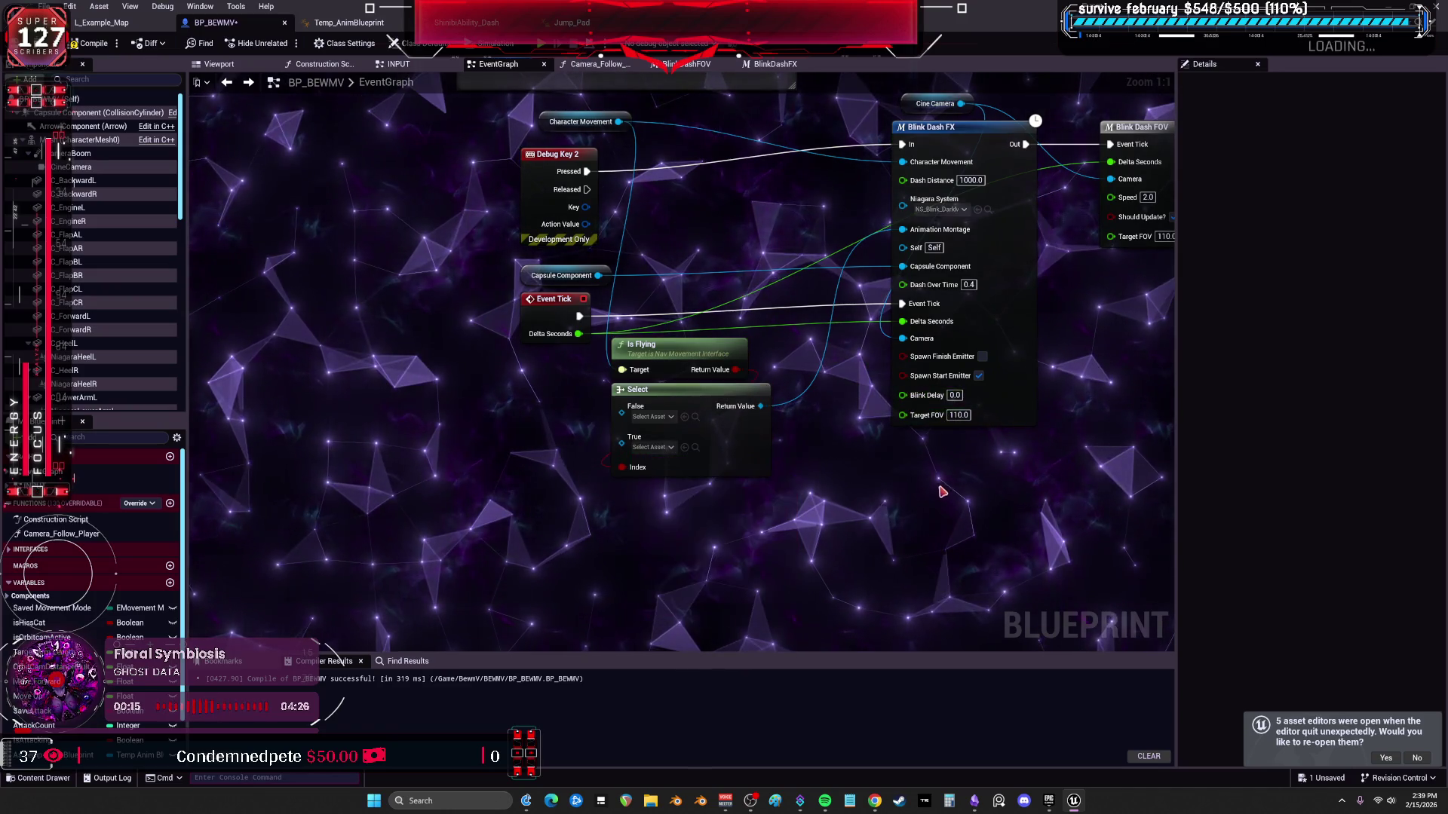